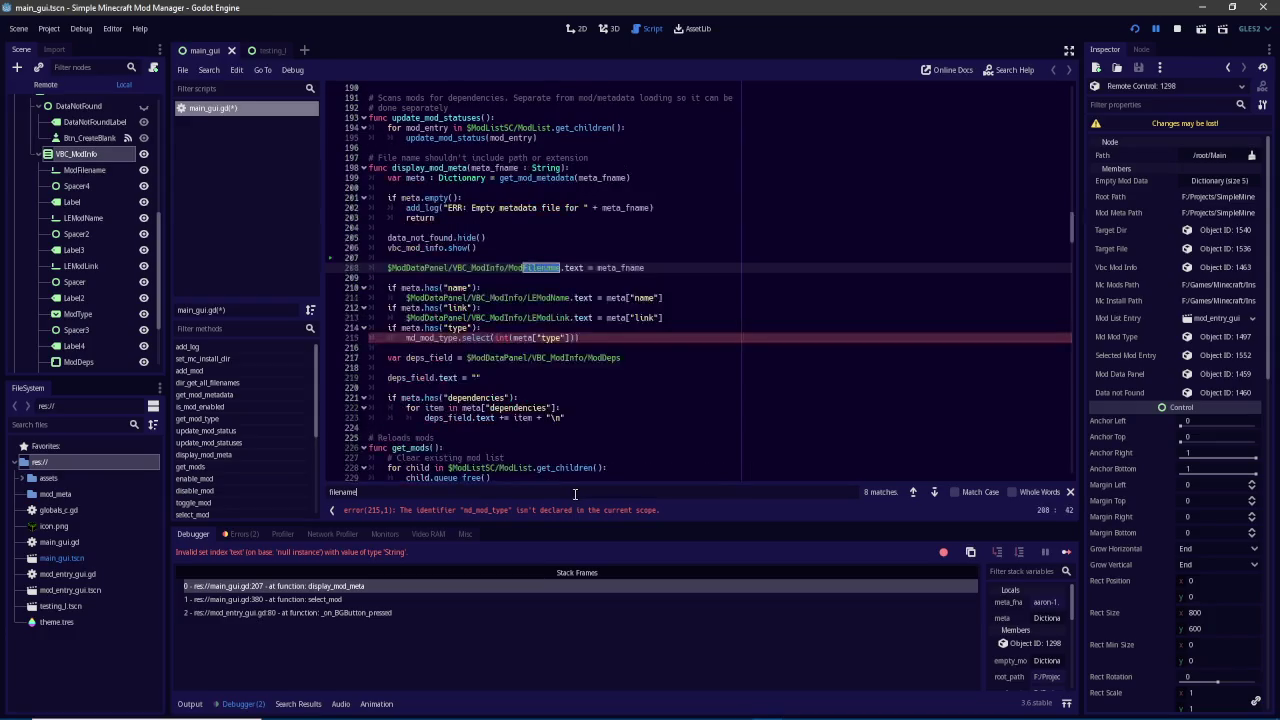
Replace the ModFilename node path with md_filename at each match, then rerun the project
left_click_drag(560, 265, 387, 267)
type("md_filename")
left_click(540, 495)
key("Return")
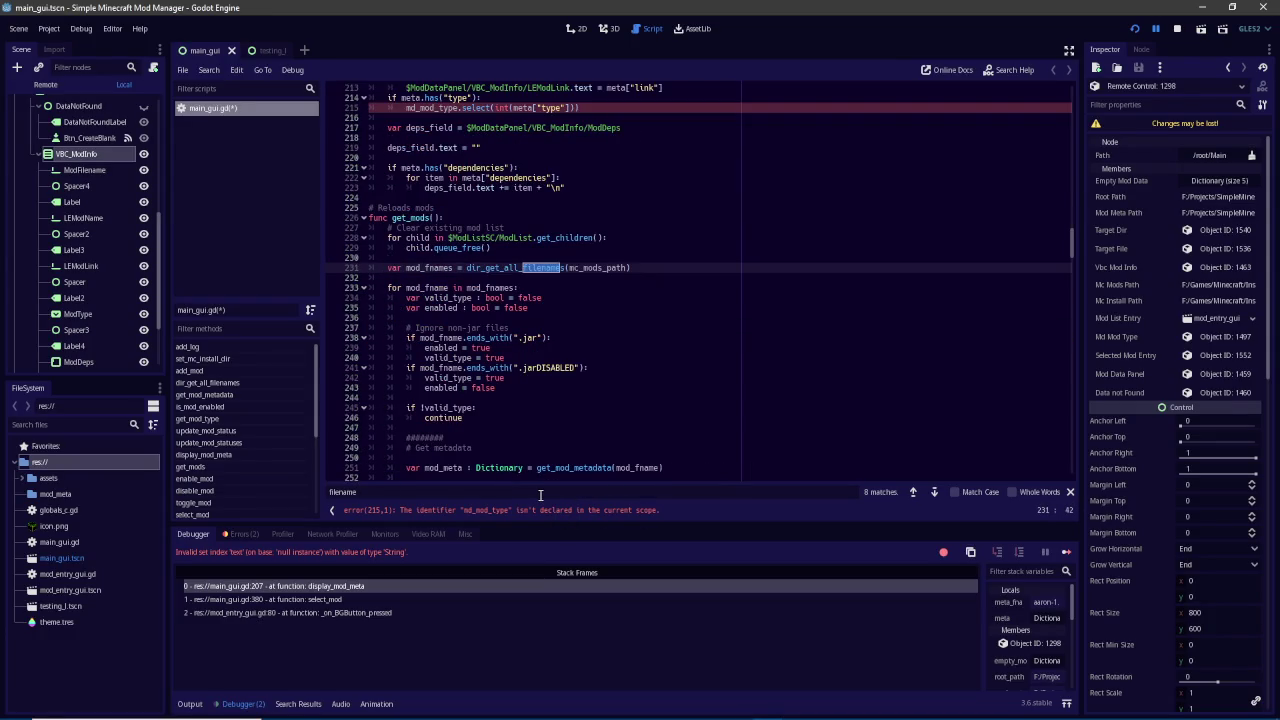
key("Return")
key("Return")
key("Return")
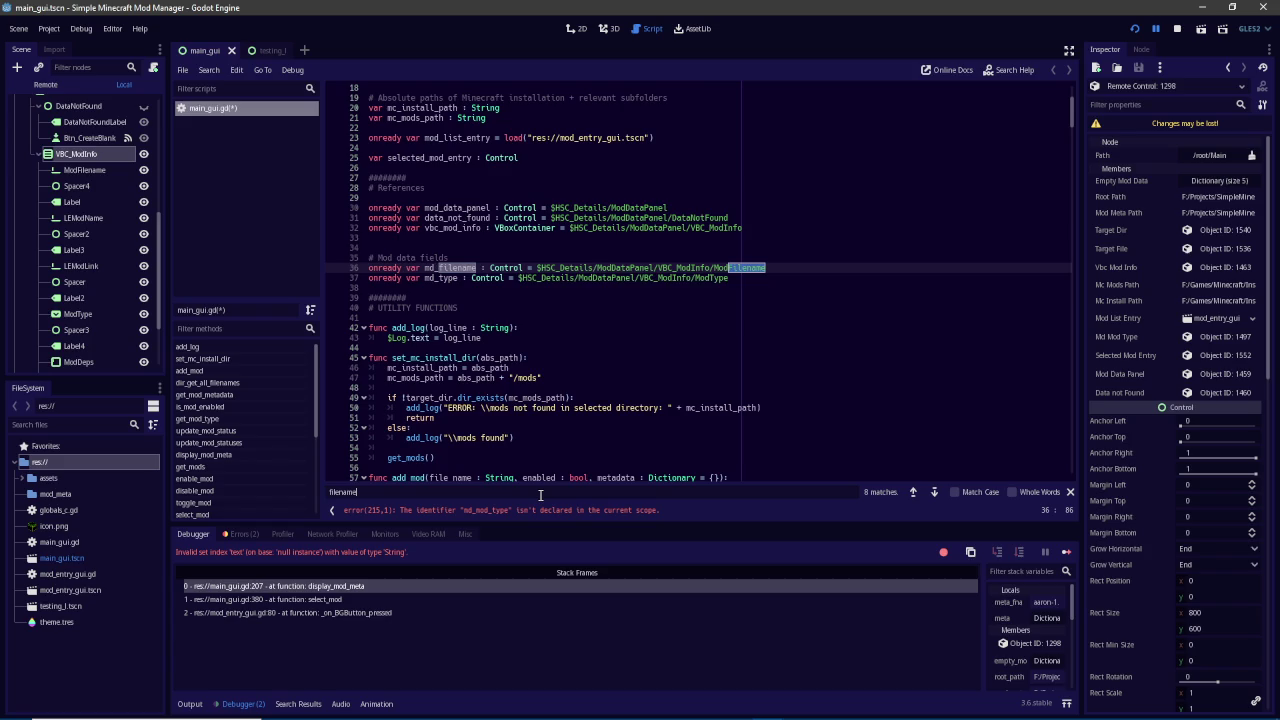
key("Return")
key("Return")
key("Return")
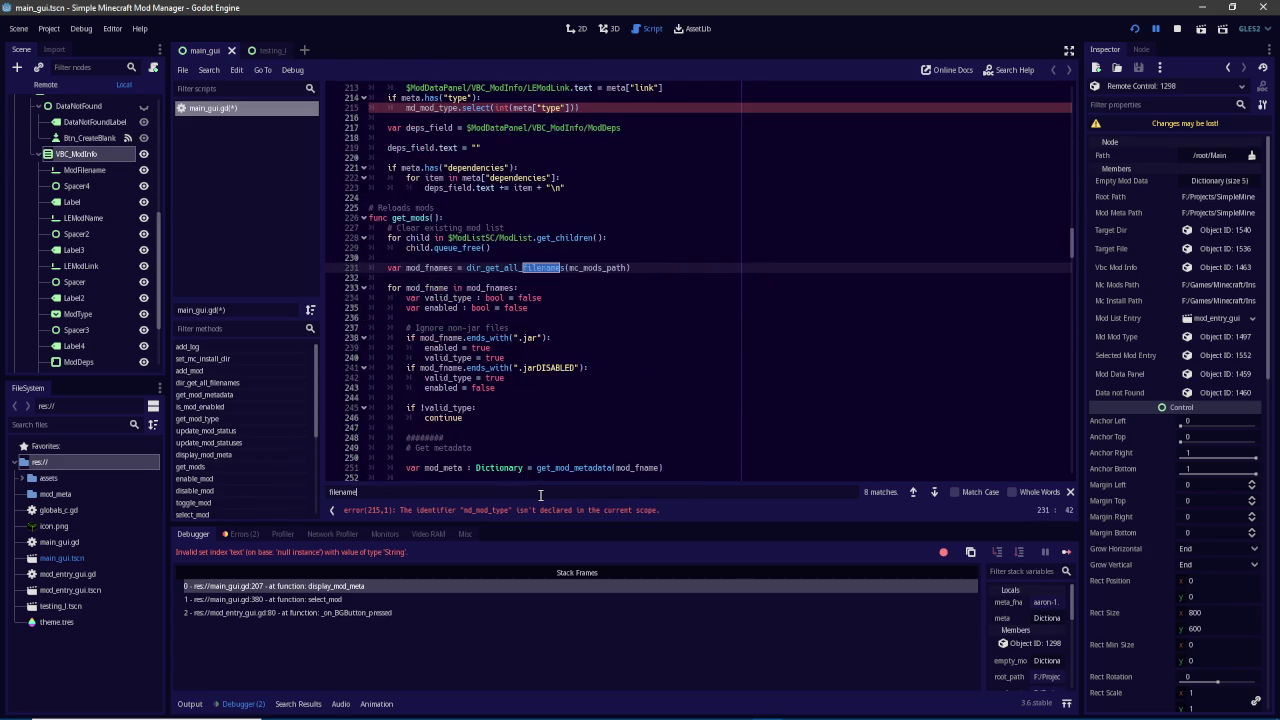
scroll(595, 450, "up", 4)
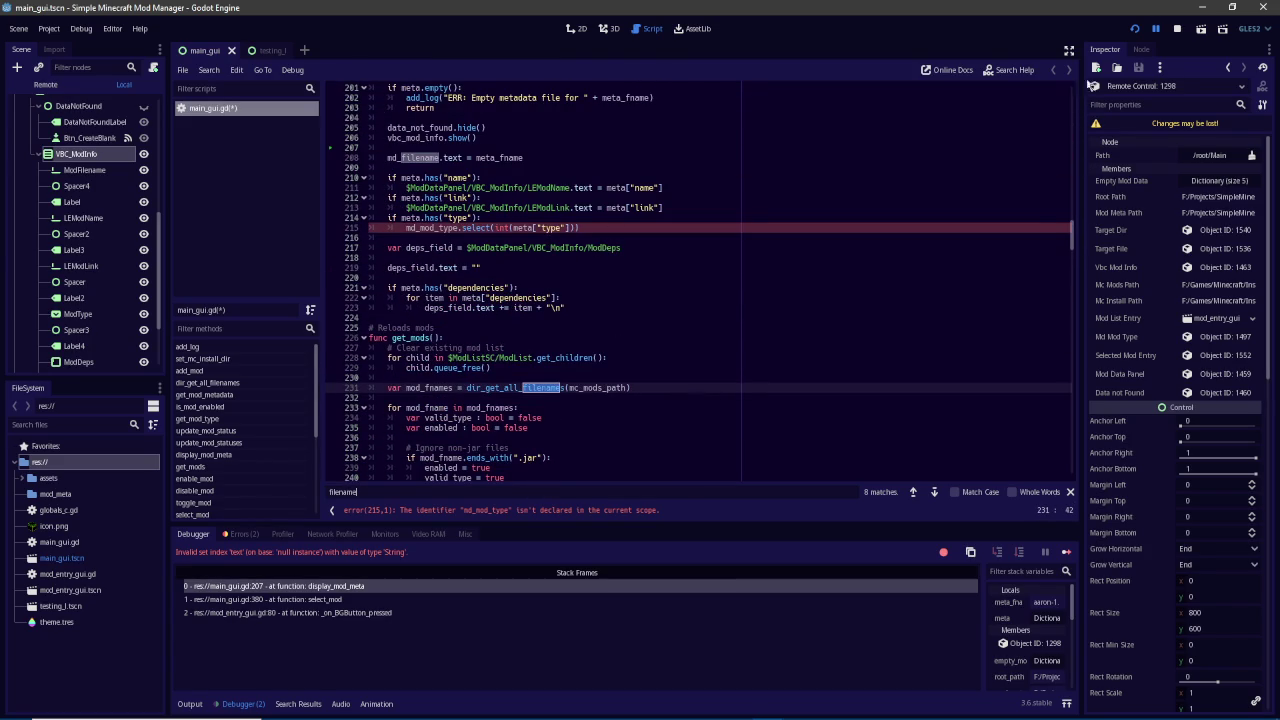
left_click(1177, 30)
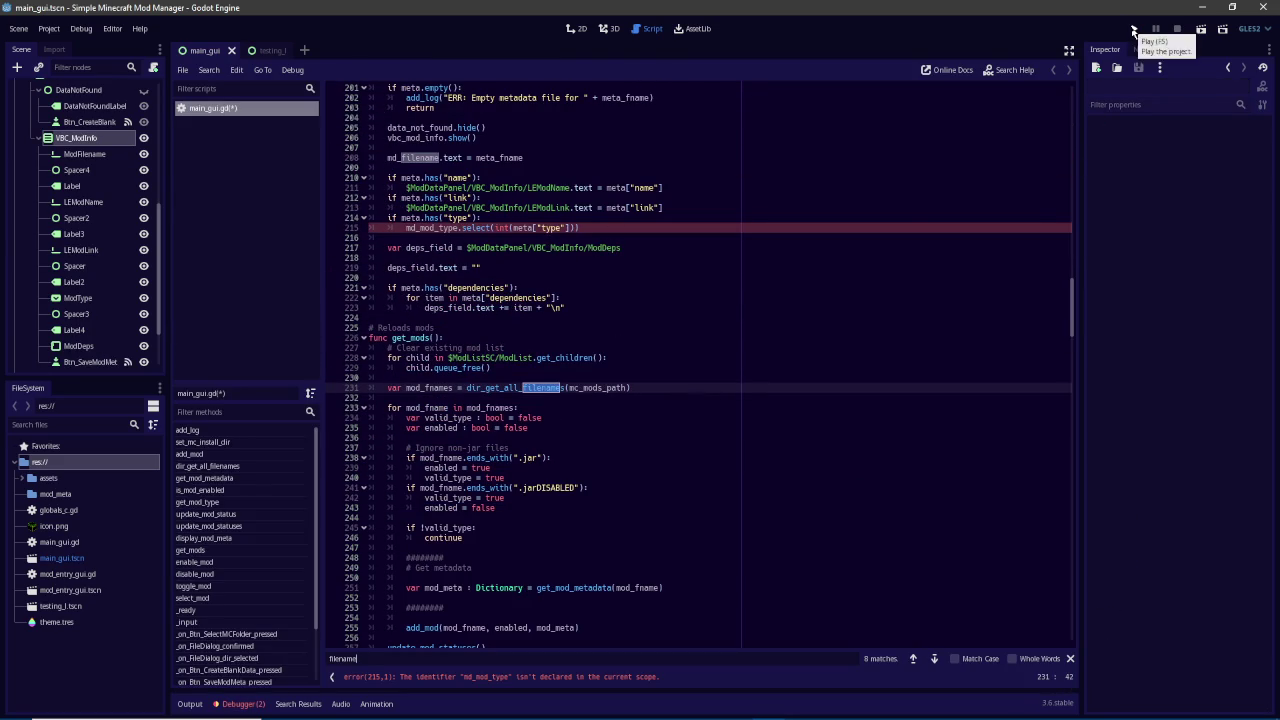
left_click(1136, 30)
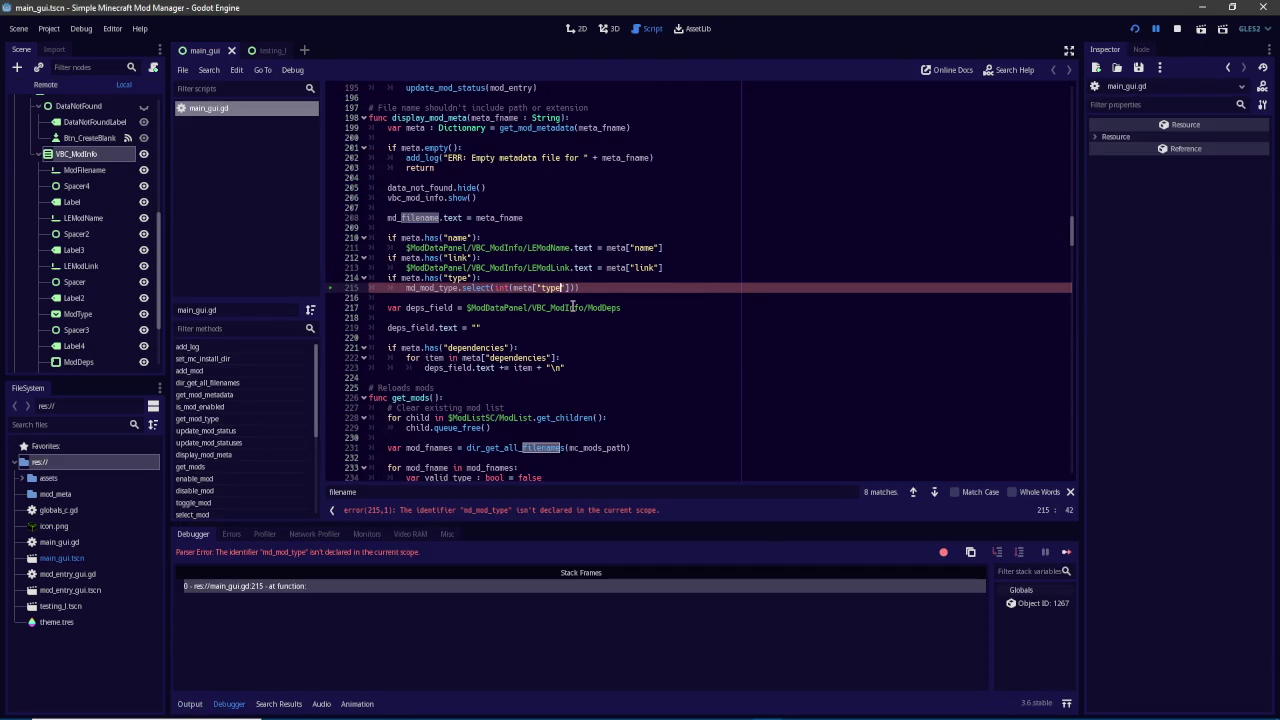
Rename md_mod_type to md_type on line 215 and search for remaining md_mod_type uses
left_click(434, 288)
key("BackSpace")
key("BackSpace")
key("BackSpace")
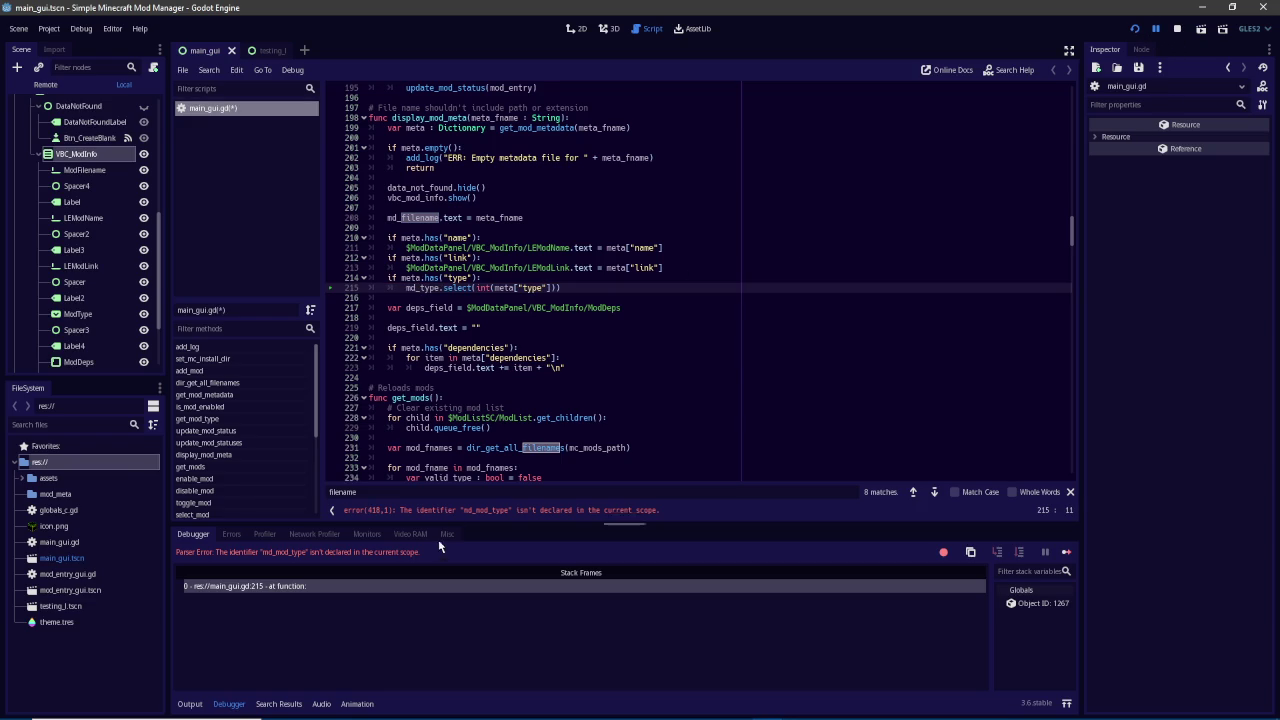
key("ctrl+a")
type("md_mod")
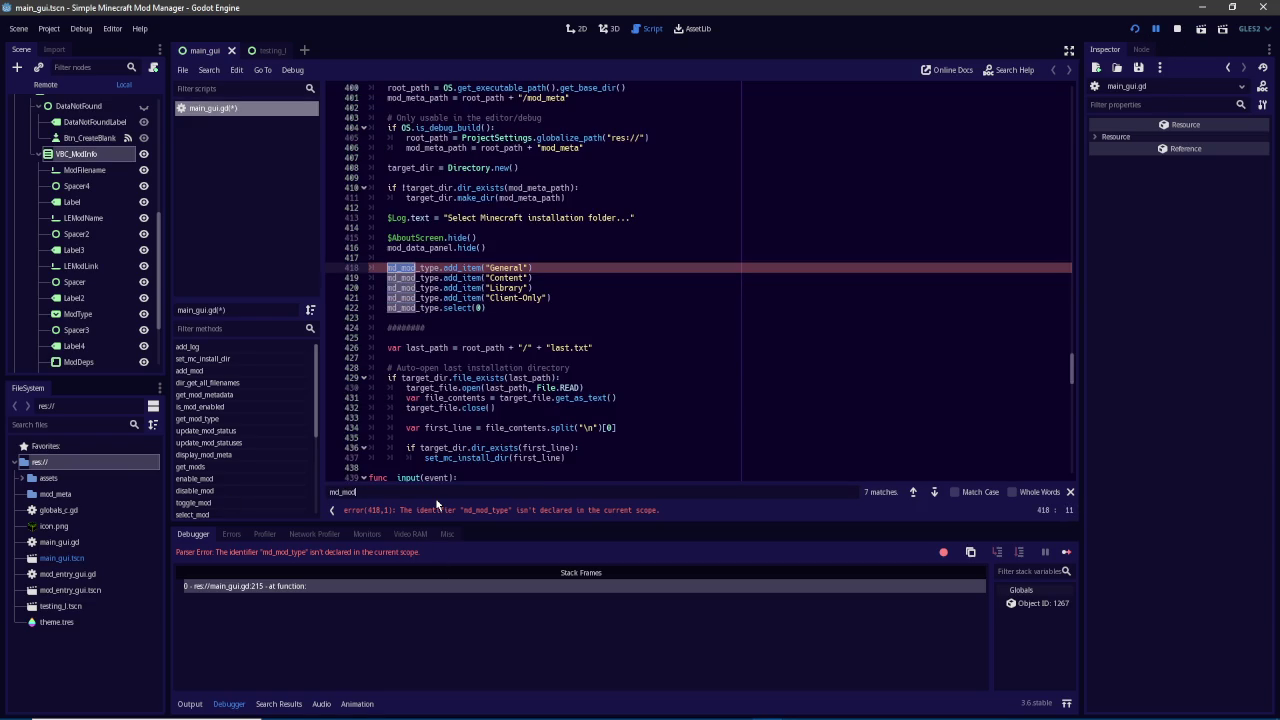
type("_type")
Rename md_mod_type to md_type on lines 418–422 and save the script
left_click(415, 268)
key("BackSpace")
key("BackSpace")
key("BackSpace")
key("Down")
key("Delete")
key("Delete")
key("Delete")
key("Down")
key("Delete")
key("Delete")
key("Delete")
key("Down")
key("Delete")
key("Delete")
key("Delete")
key("Delete")
key("Delete")
key("Delete")
key("Down")
key("Delete")
key("Delete")
key("Delete")
key("Down")
key("ctrl+s")
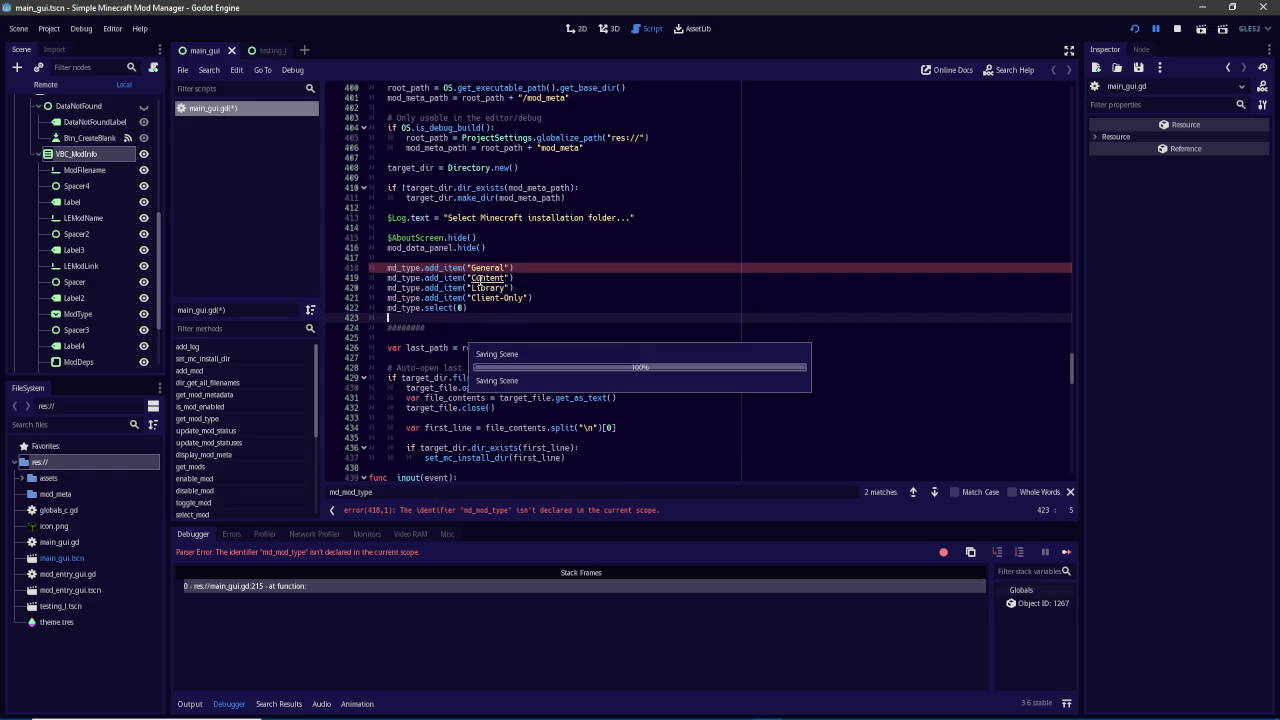
Fix line 502 to use opt_mod_type, save, and rerun the project
left_click(952, 183)
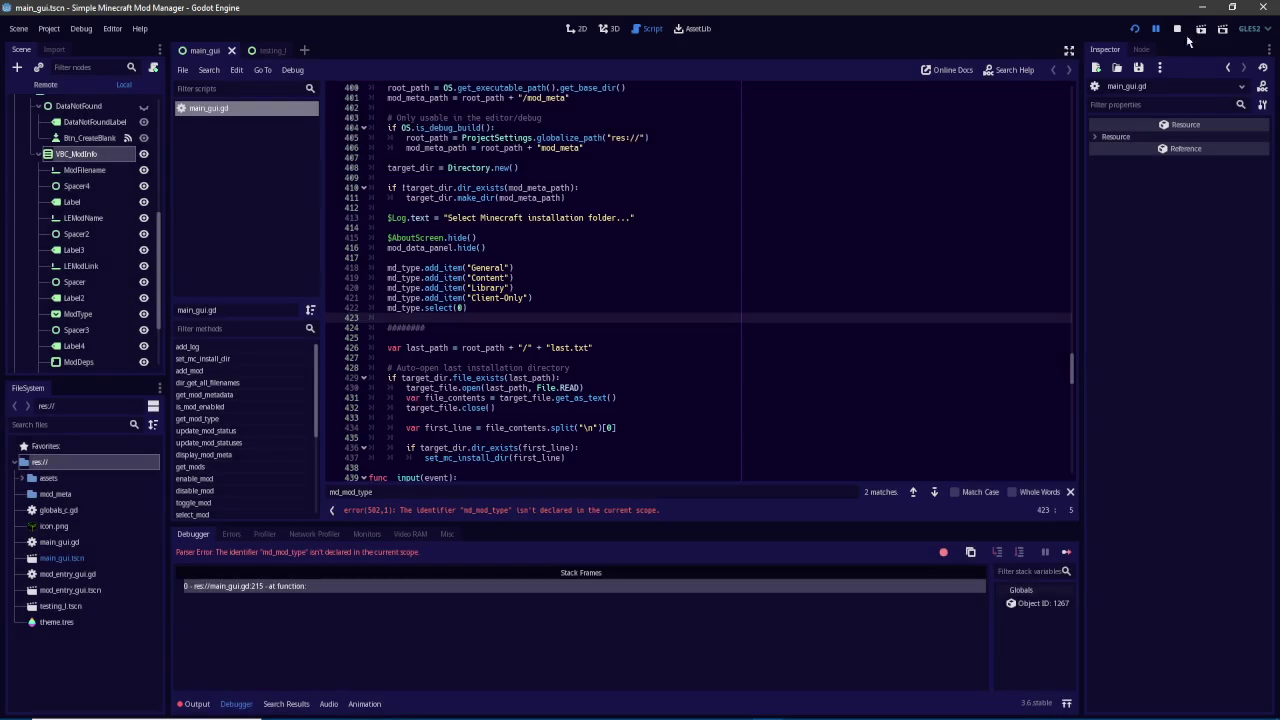
left_click(1178, 28)
left_click(1136, 29)
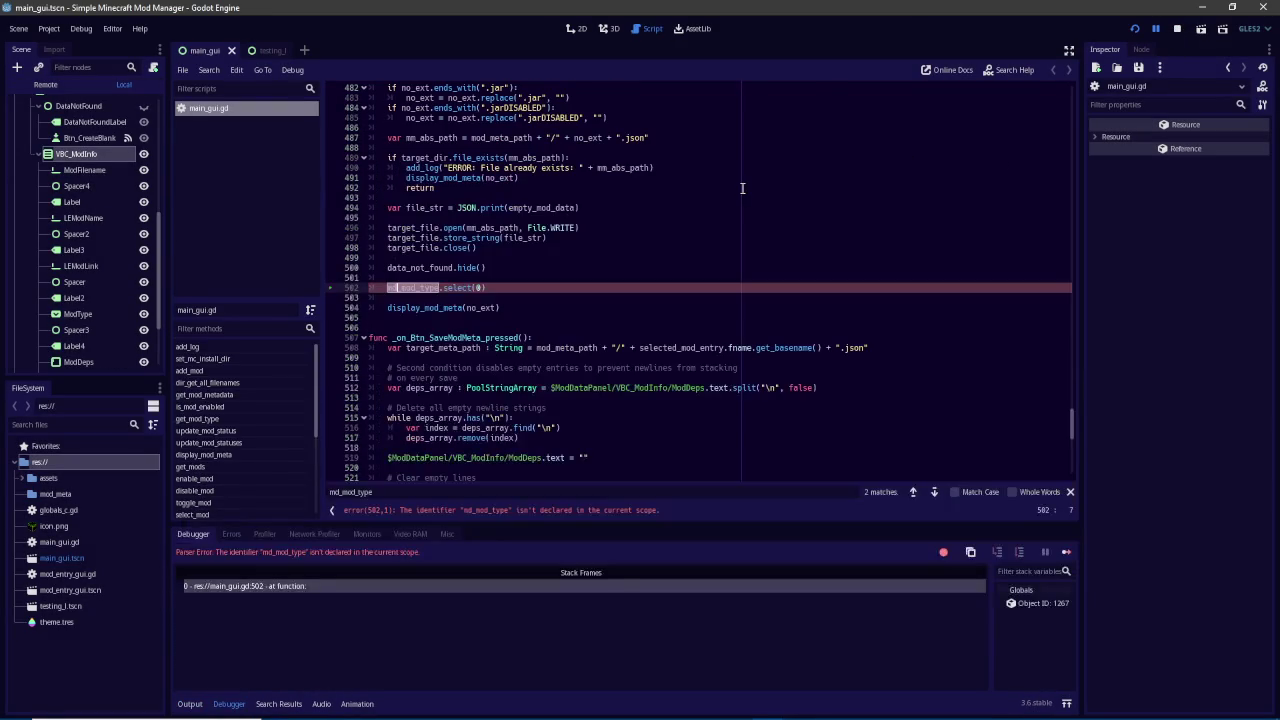
type("opt_mod_type")
key("ctrl+s")
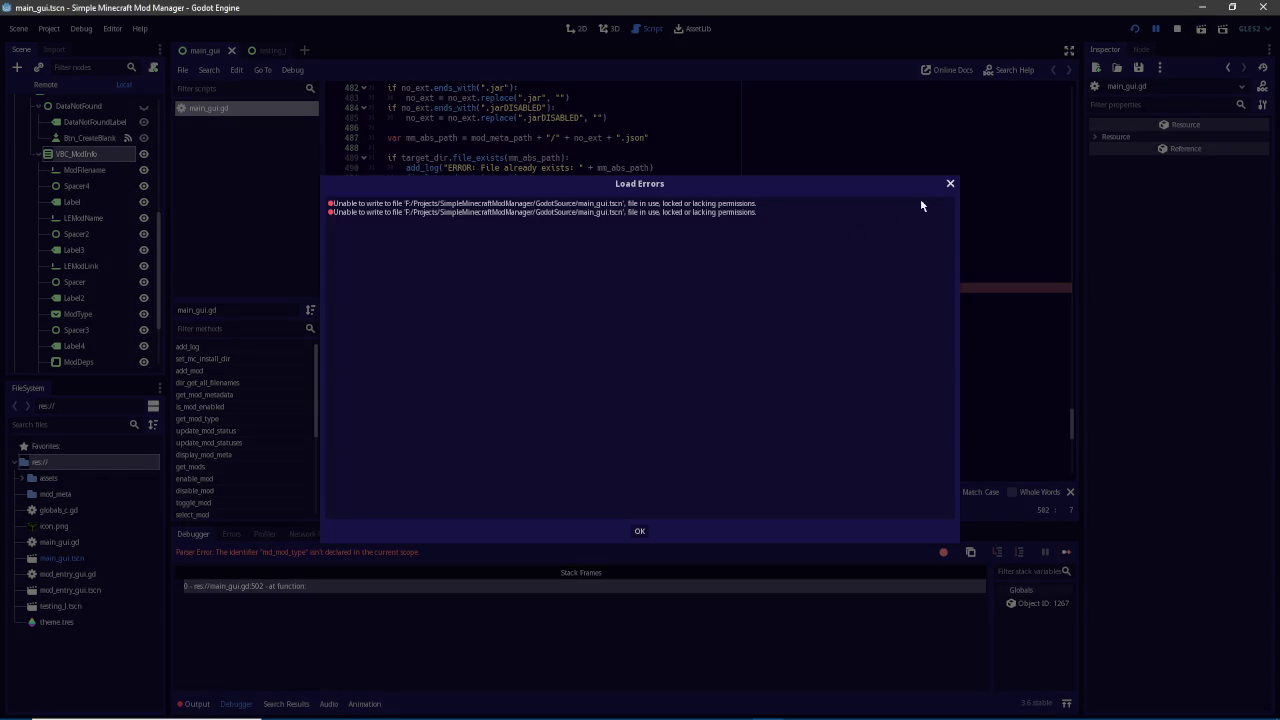
left_click(950, 183)
left_click(1141, 28)
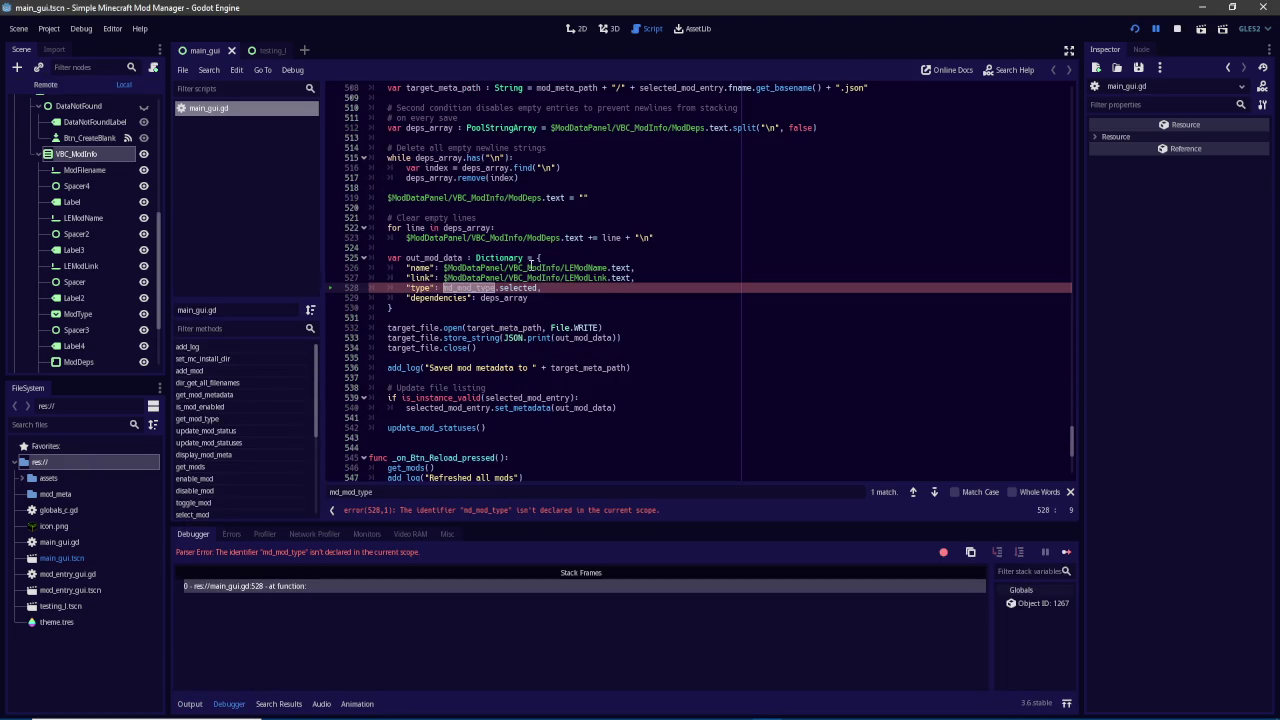
Change line 528 to read md_type.selected, save, and run the project again
left_click(472, 288)
type("$ModTyp")
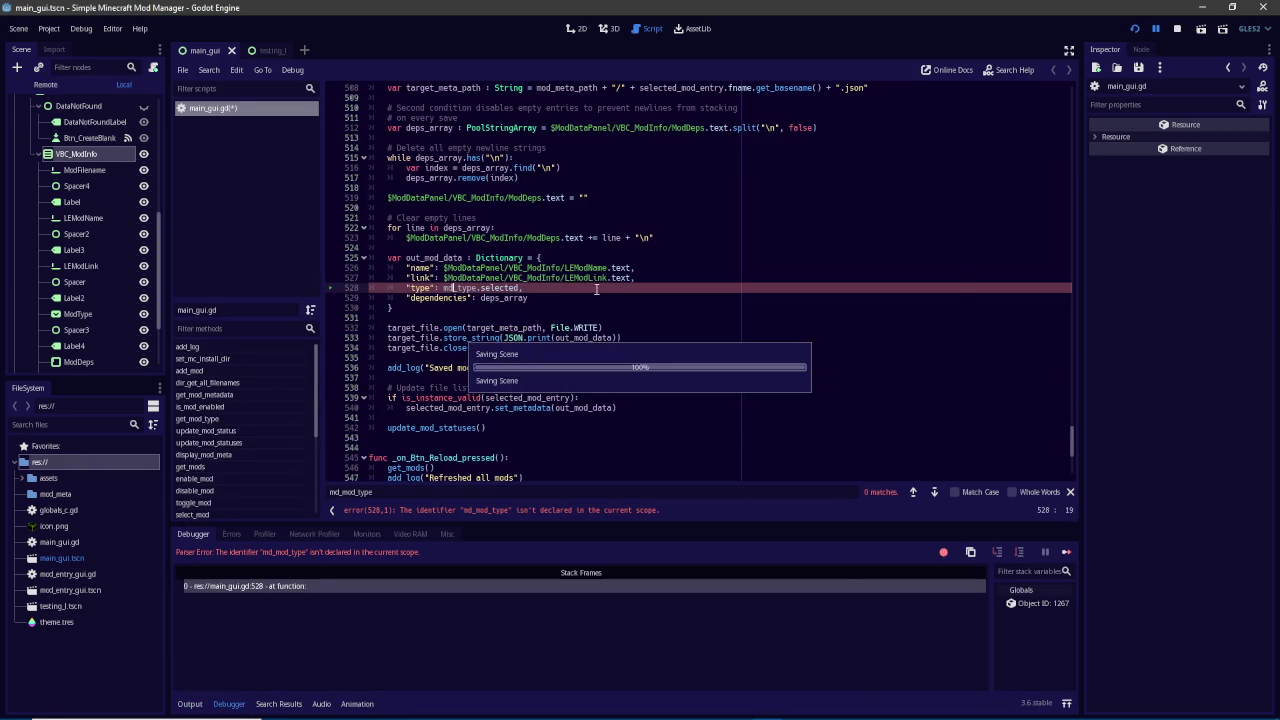
key("ctrl+s")
left_click(950, 184)
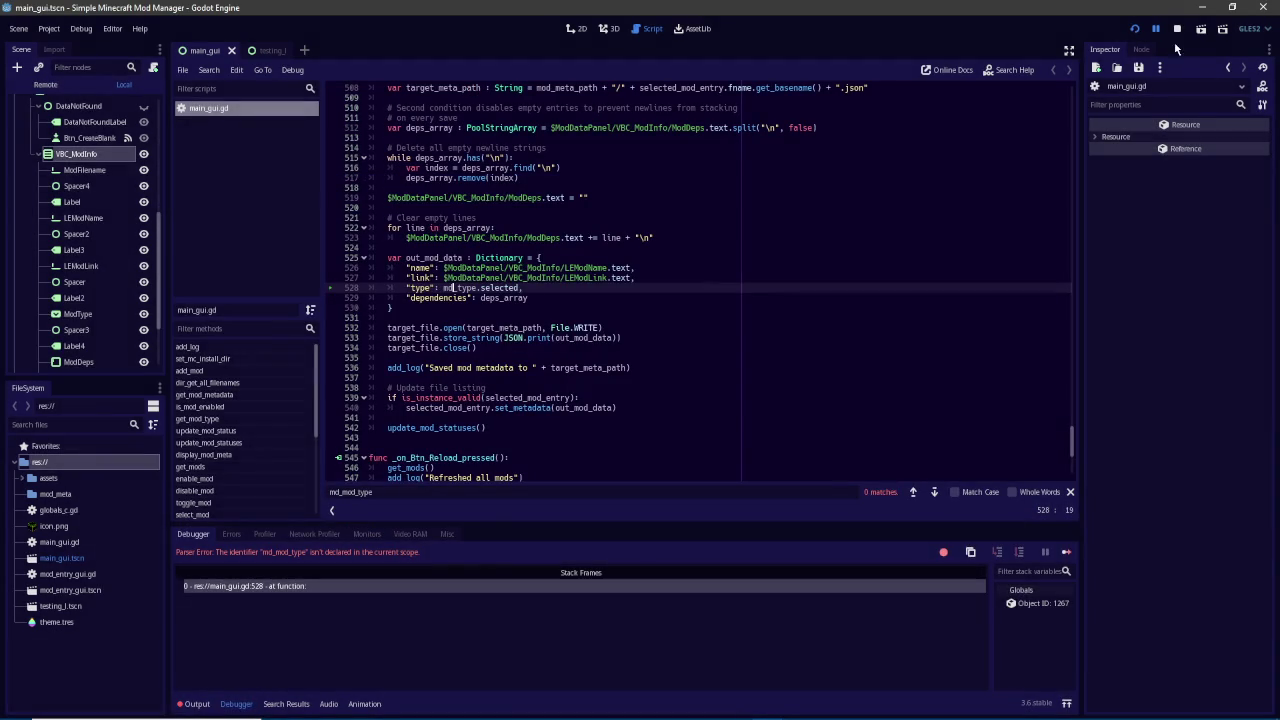
left_click(1136, 29)
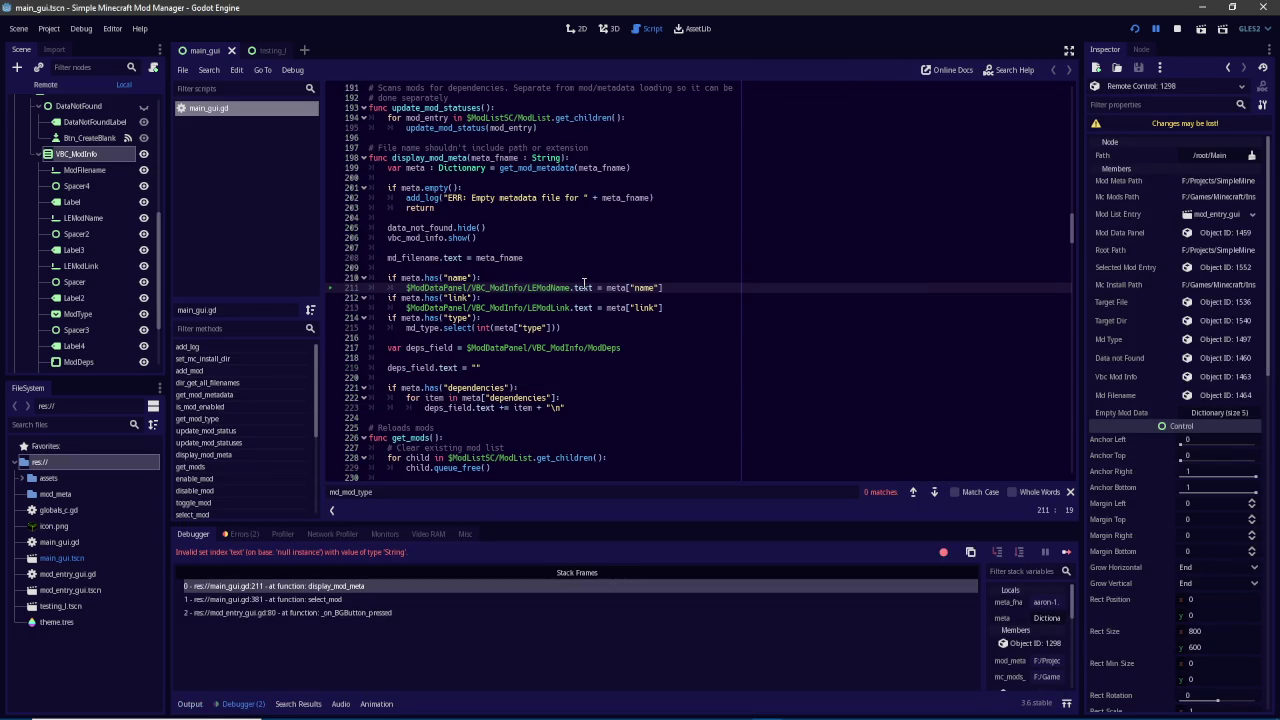
In the running mod manager, select yet_another_config_lib to check its metadata appears
double_click(563, 287)
left_click(578, 29)
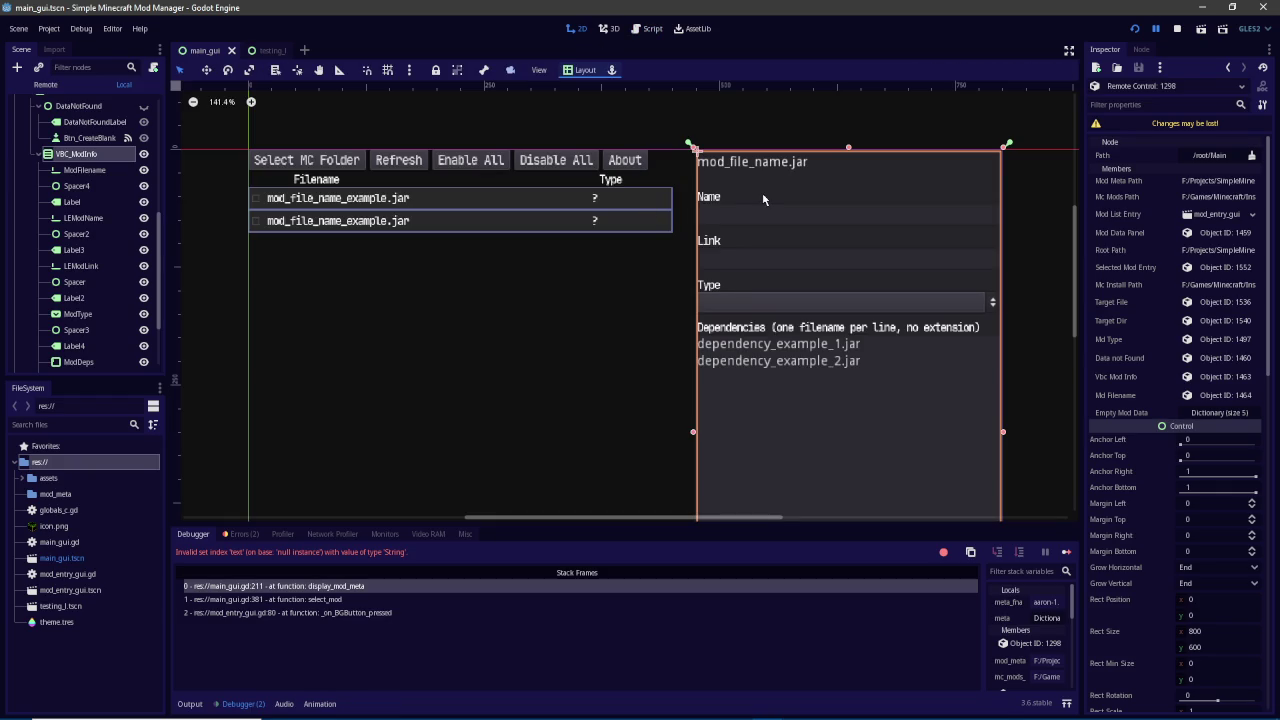
left_click(736, 707)
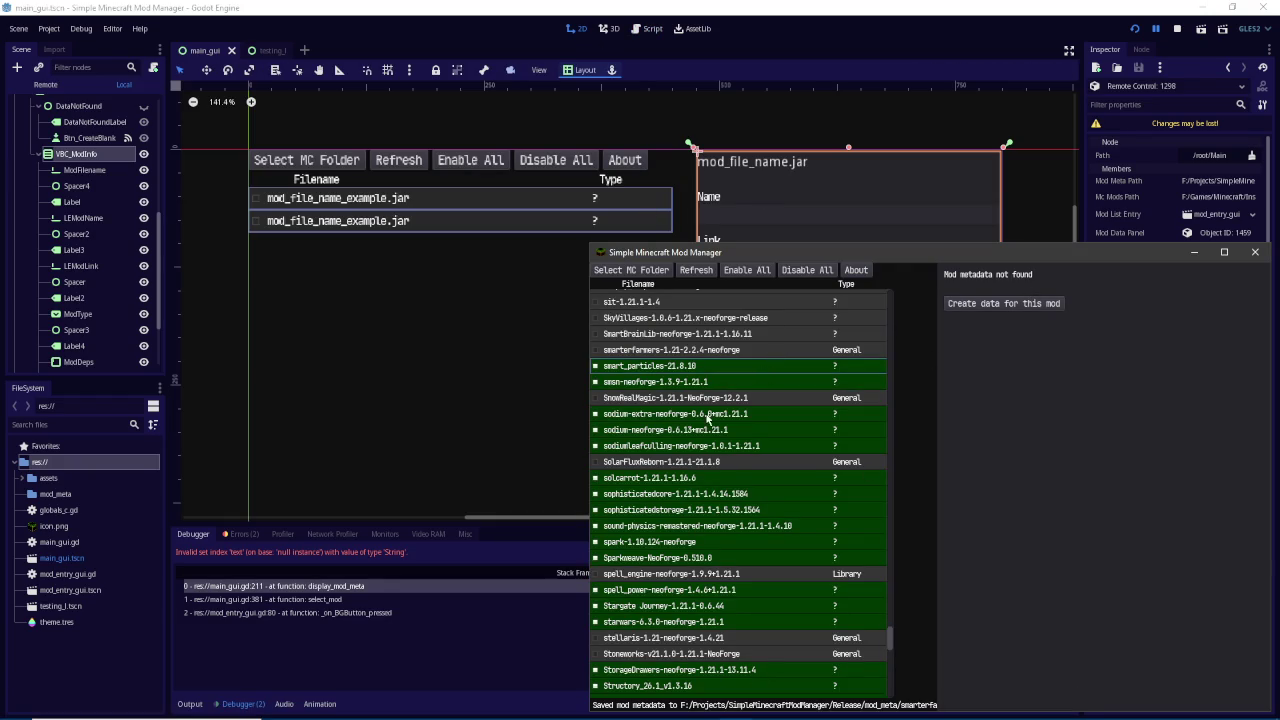
scroll(704, 507, "down", 10)
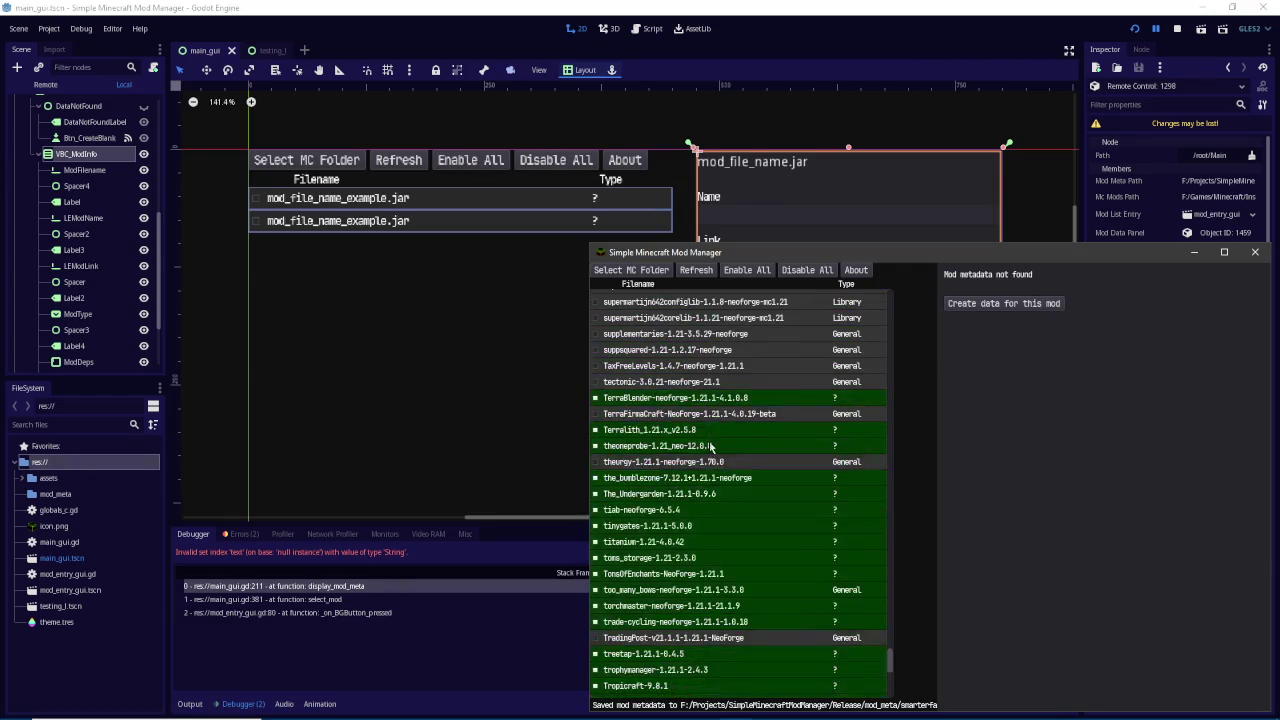
scroll(705, 567, "down", 10)
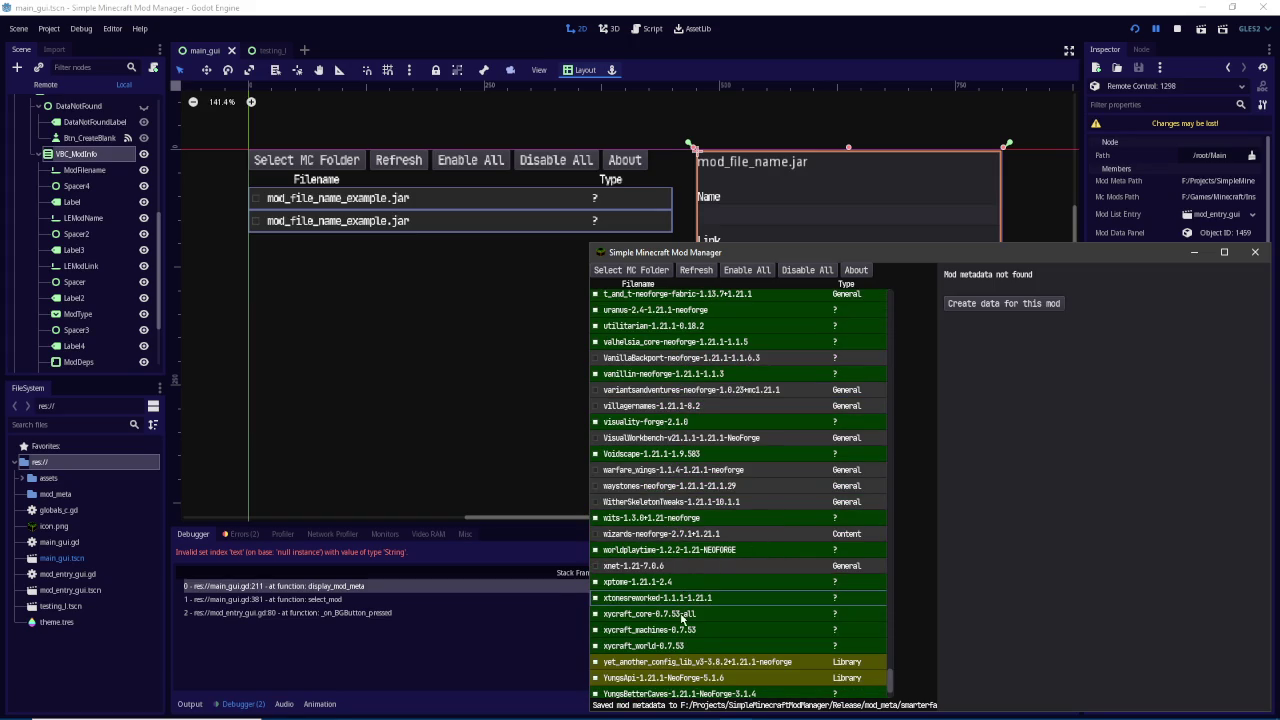
left_click(683, 665)
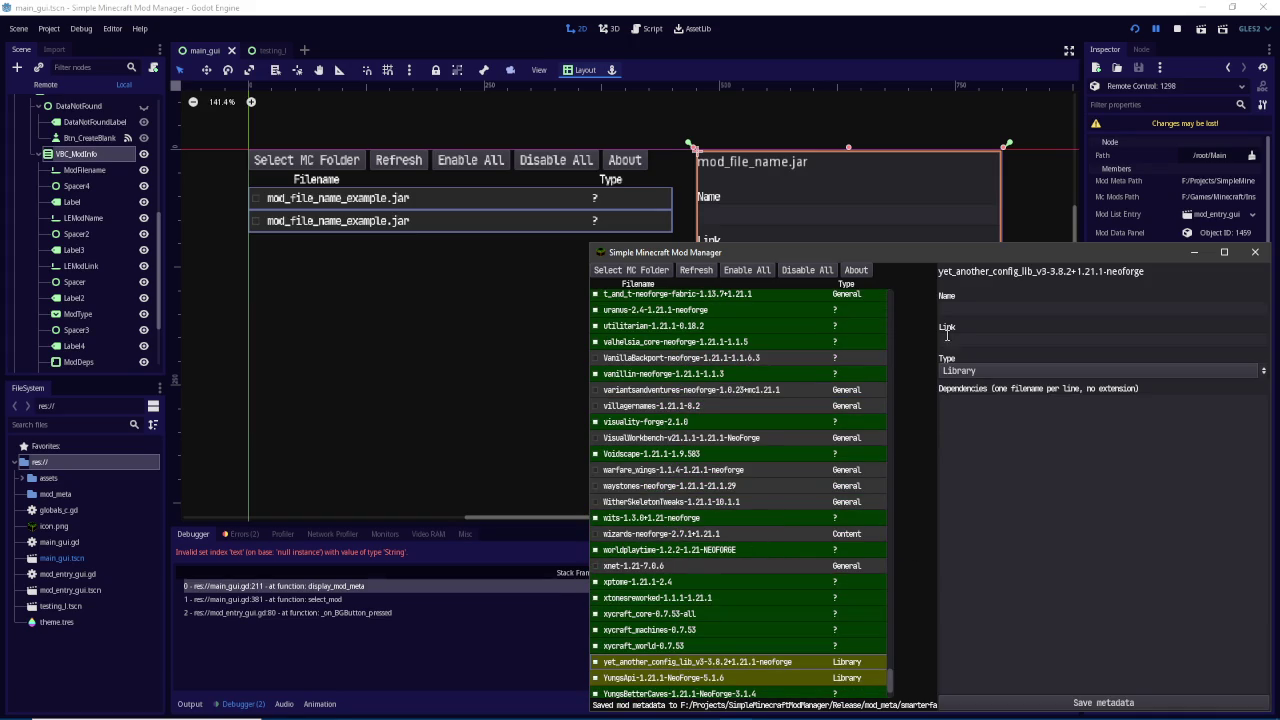
left_click(963, 266)
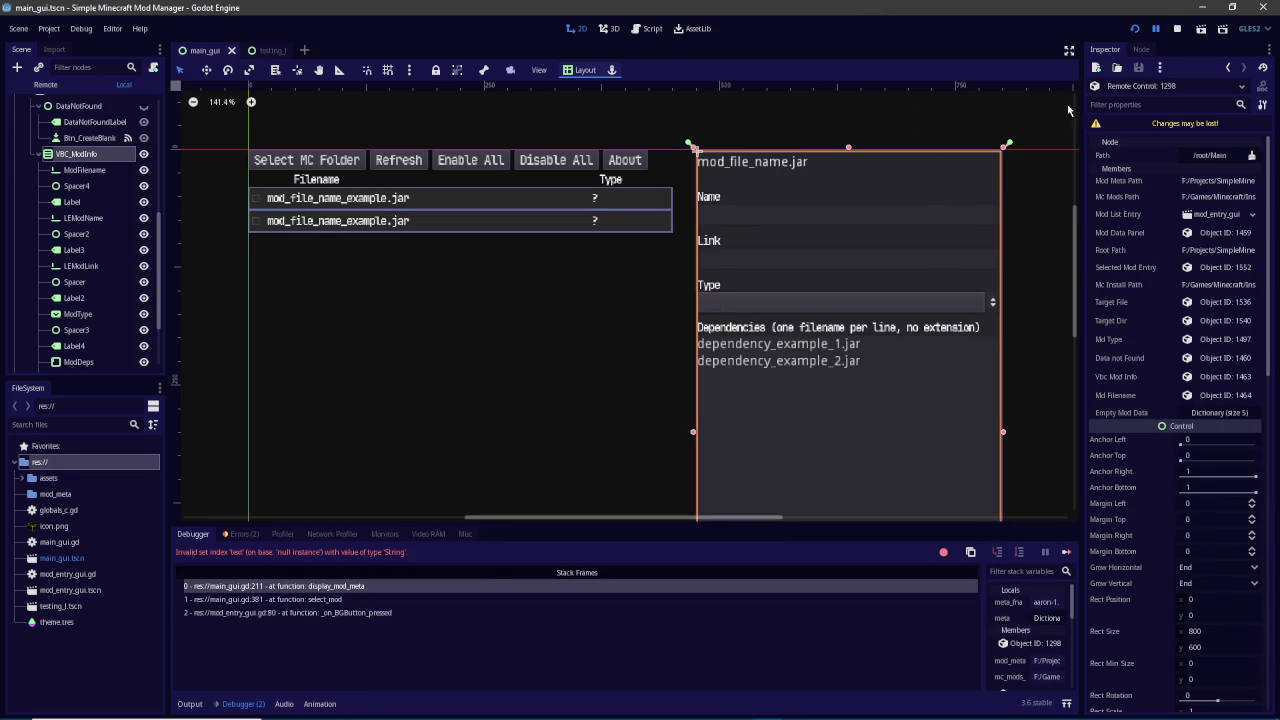
left_click(735, 707)
Inspect the ModFilename and VBC_ModInfo nodes, check the output log, and return to main_gui.gd
left_click(105, 170)
left_click(107, 156)
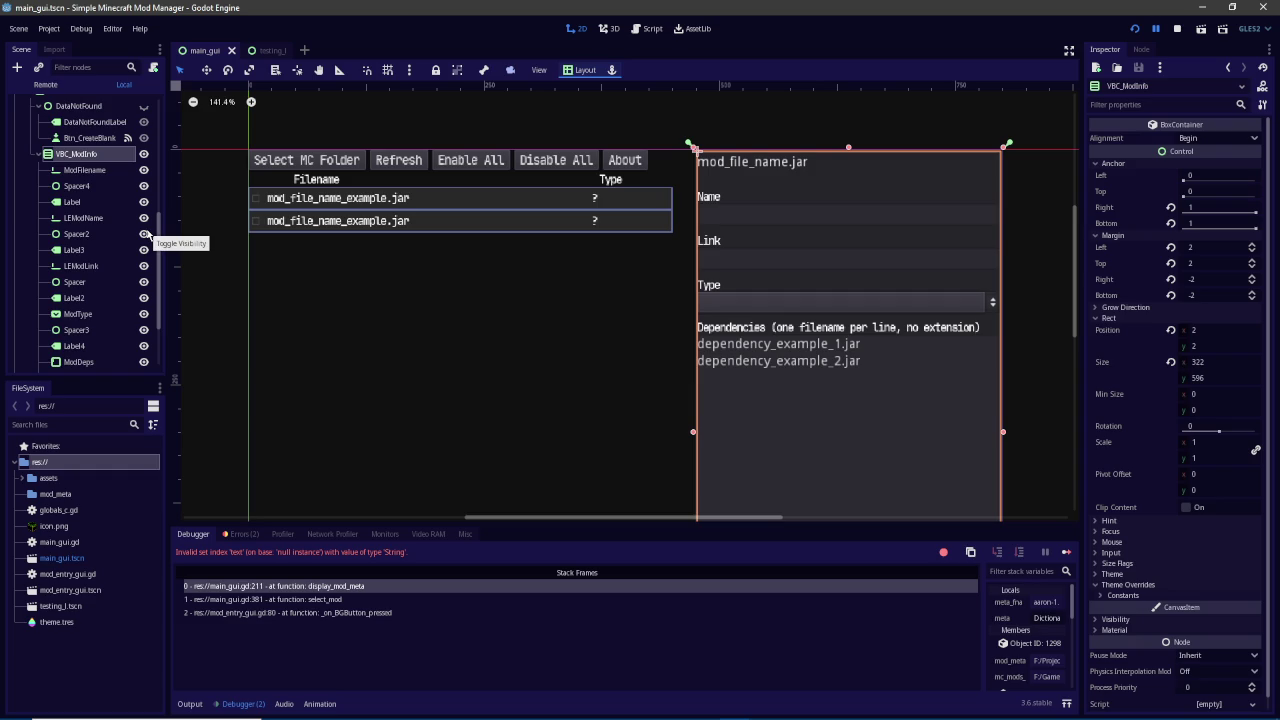
left_click(191, 704)
left_click(647, 28)
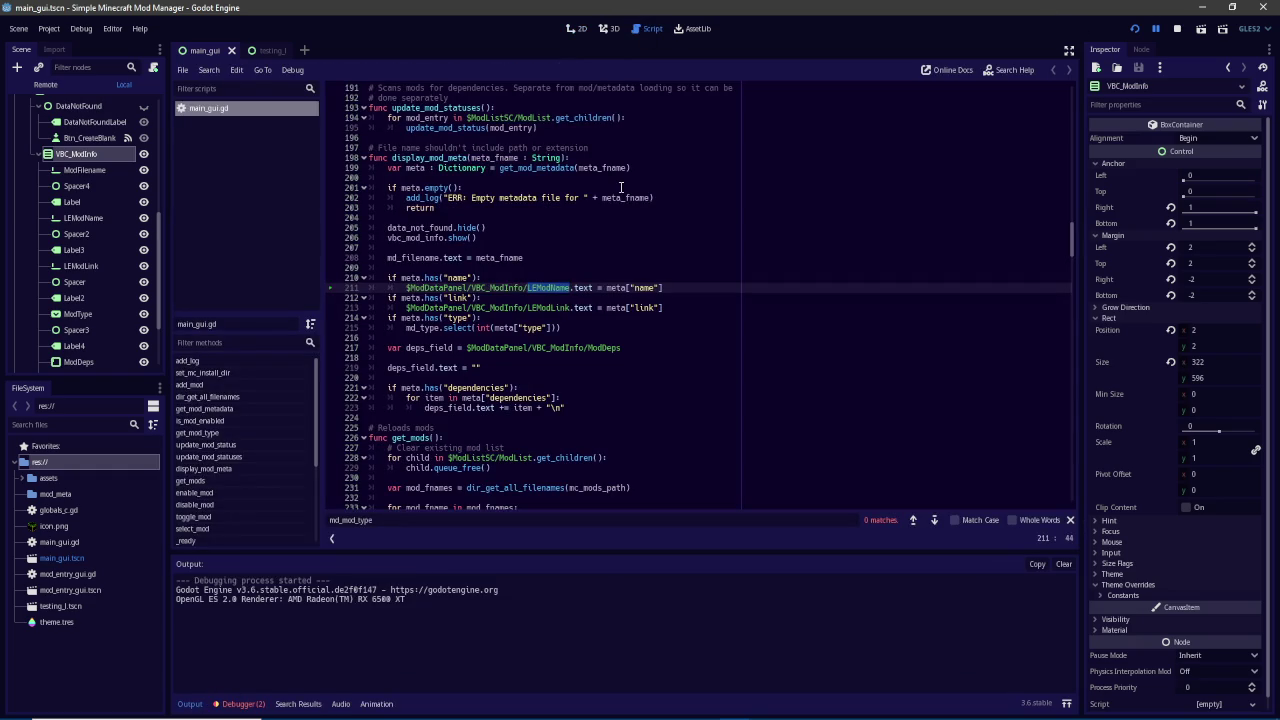
Declare 'onready var md_name : Control' on line 37, pointing at the LEModName node path
scroll(914, 232, "up", 3)
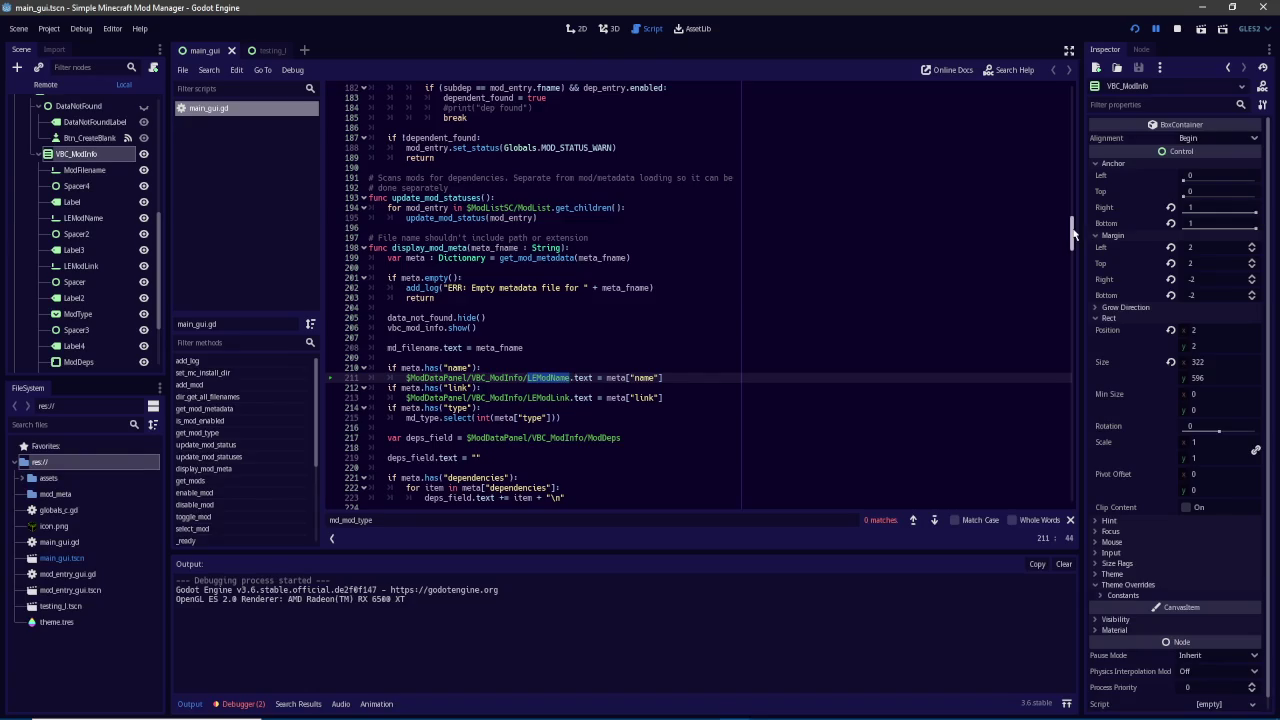
scroll(924, 178, "up", 20)
scroll(924, 178, "up", 1)
left_click(531, 378)
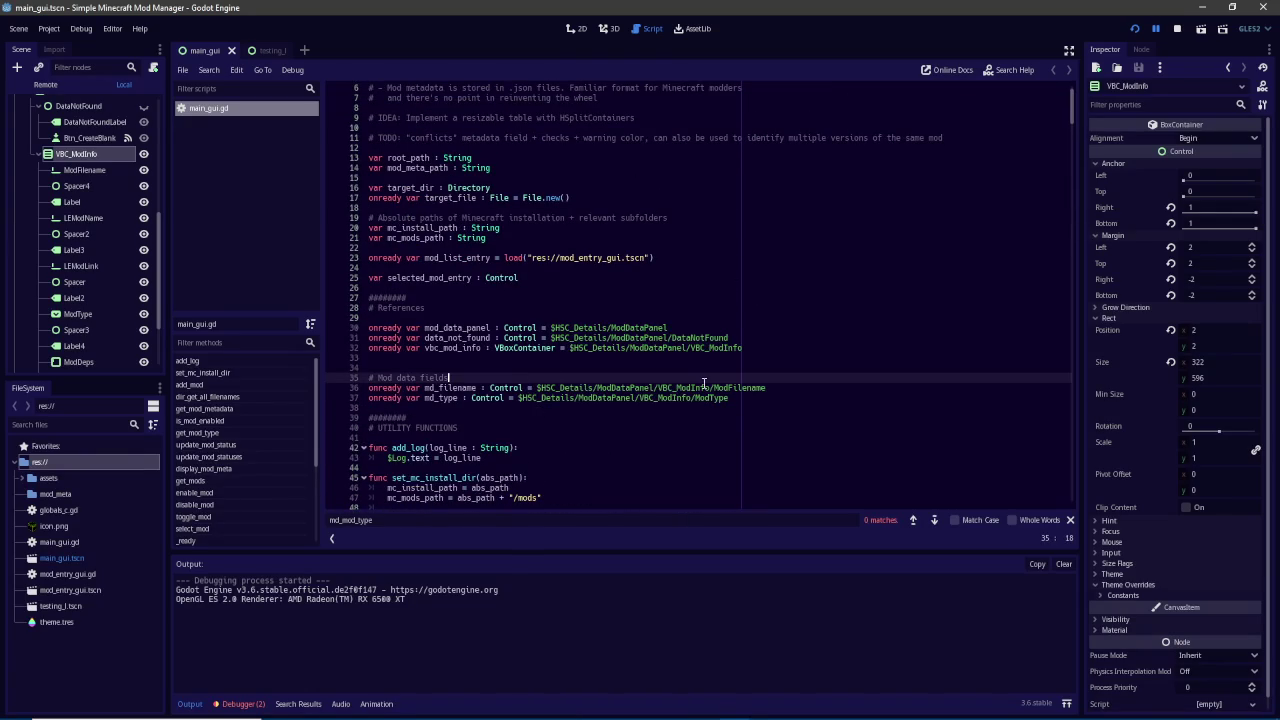
left_click(784, 390)
key("Return")
type("onread")
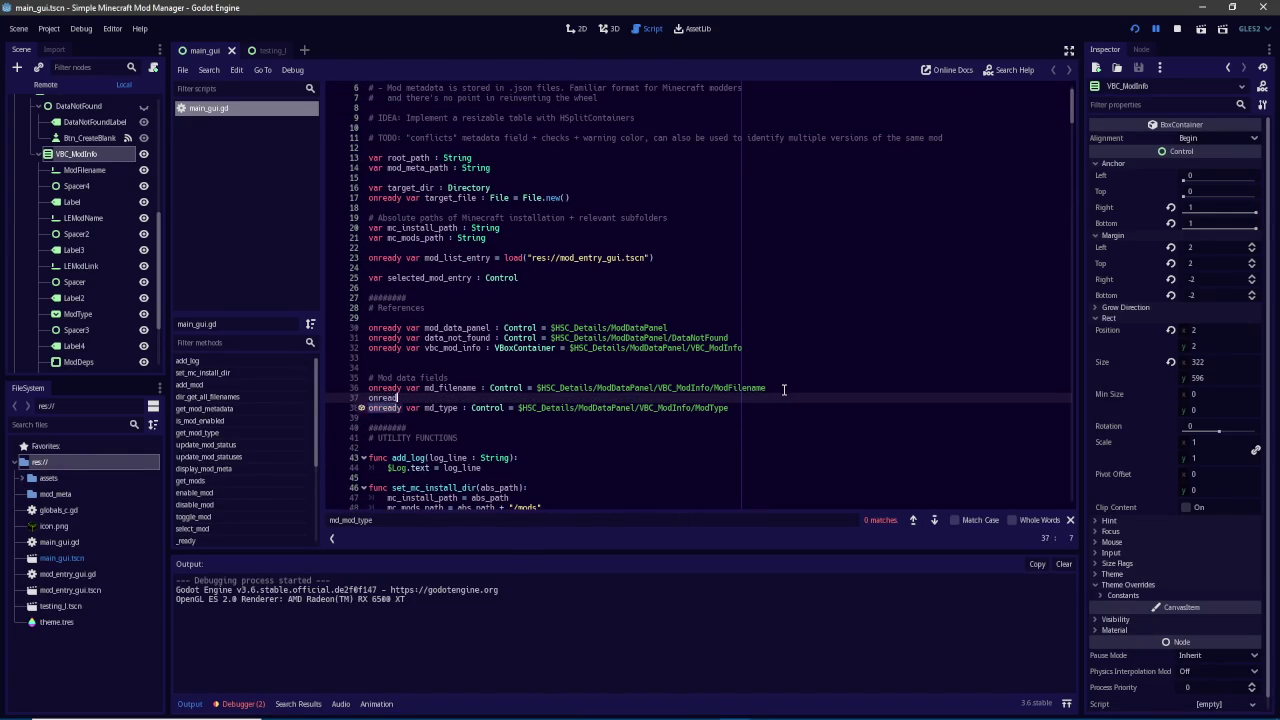
type("y var md_")
type("name ")
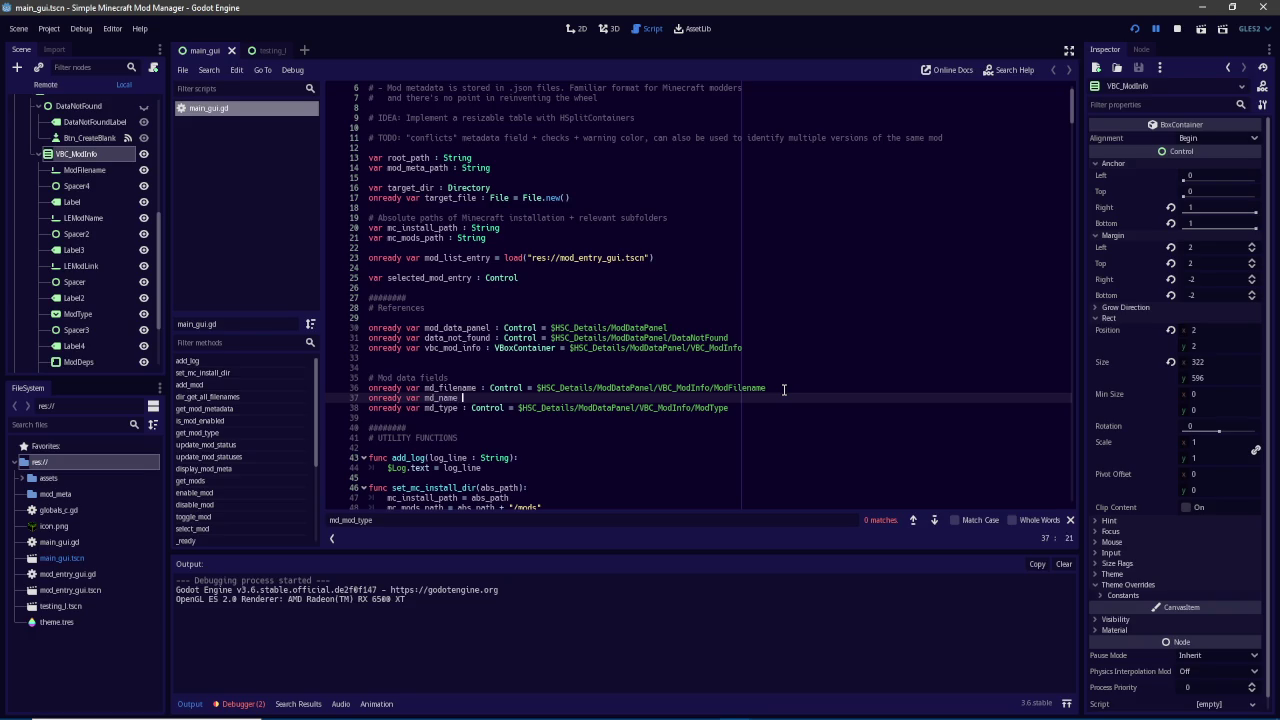
type(": Control")
key("Left")
key("Left")
key("Left")
type("$LEModName")
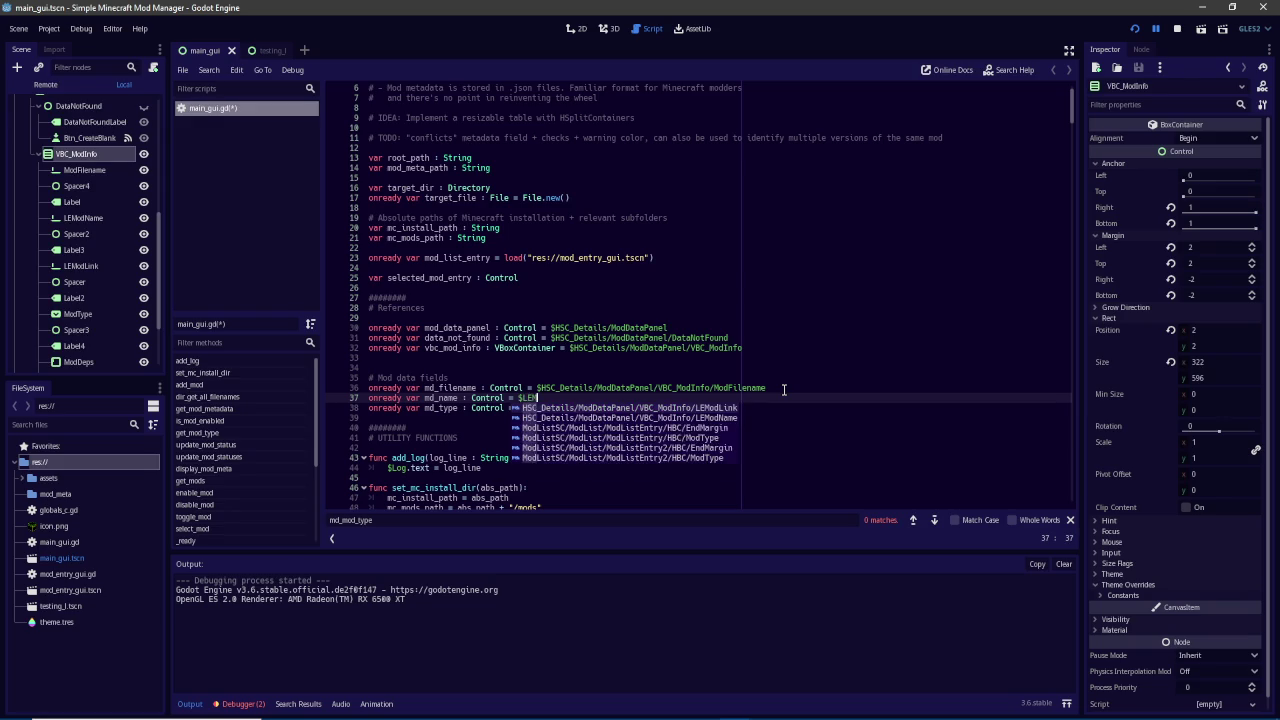
key("Return")
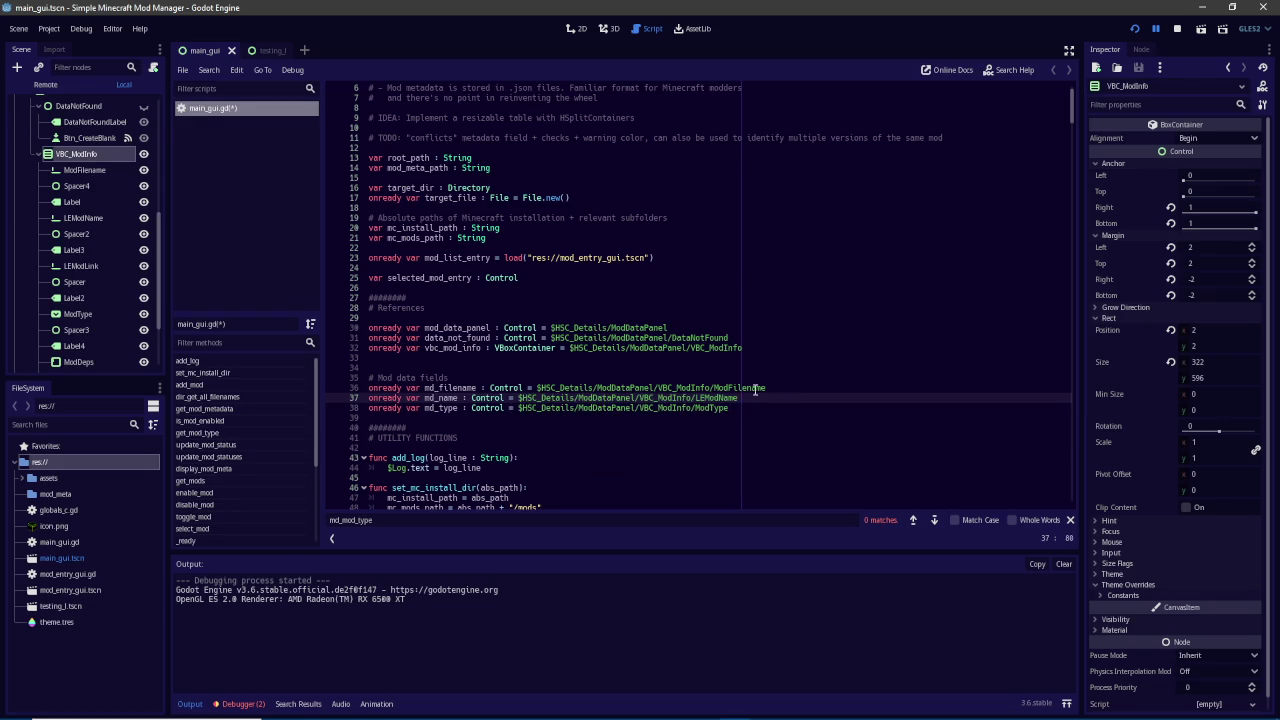
Search for 'modname' and replace the LEModName path on line 527 with md_name
double_click(428, 398)
key("ctrl+a")
type("mod_name")
key("ctrl+a")
type("modname")
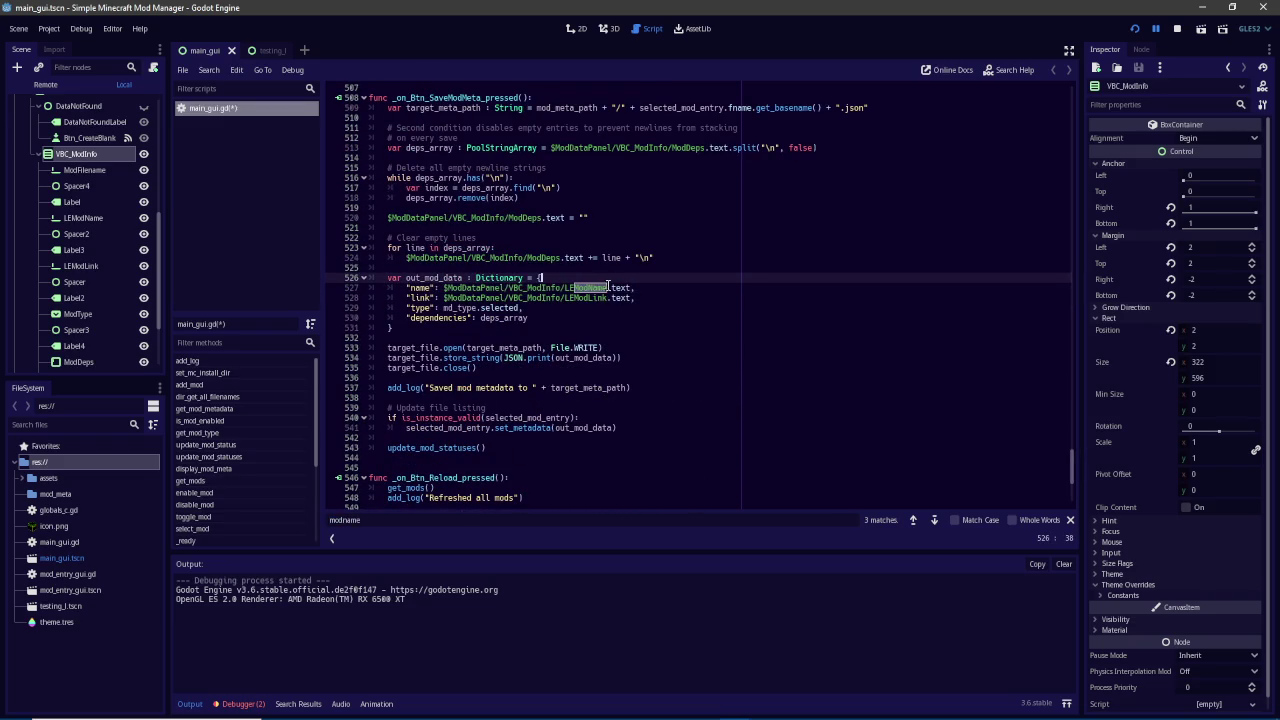
left_click(468, 288)
left_click_drag(468, 288, 443, 288)
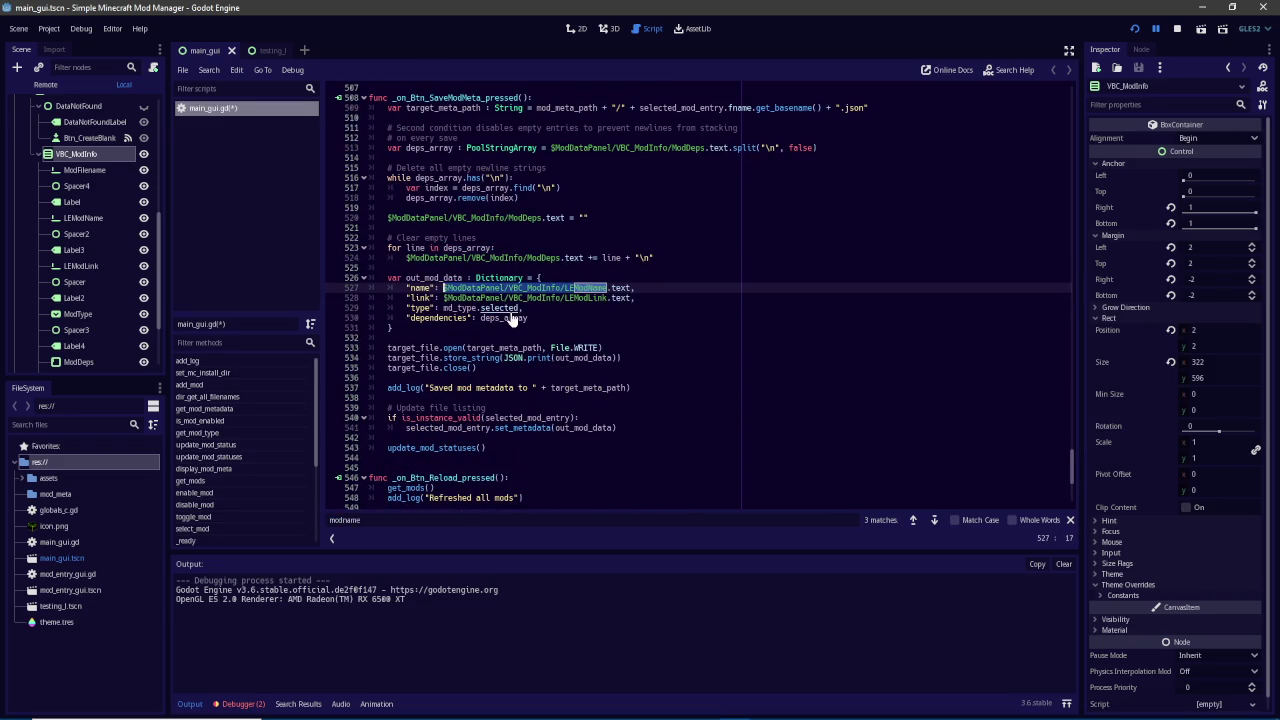
type("md_name")
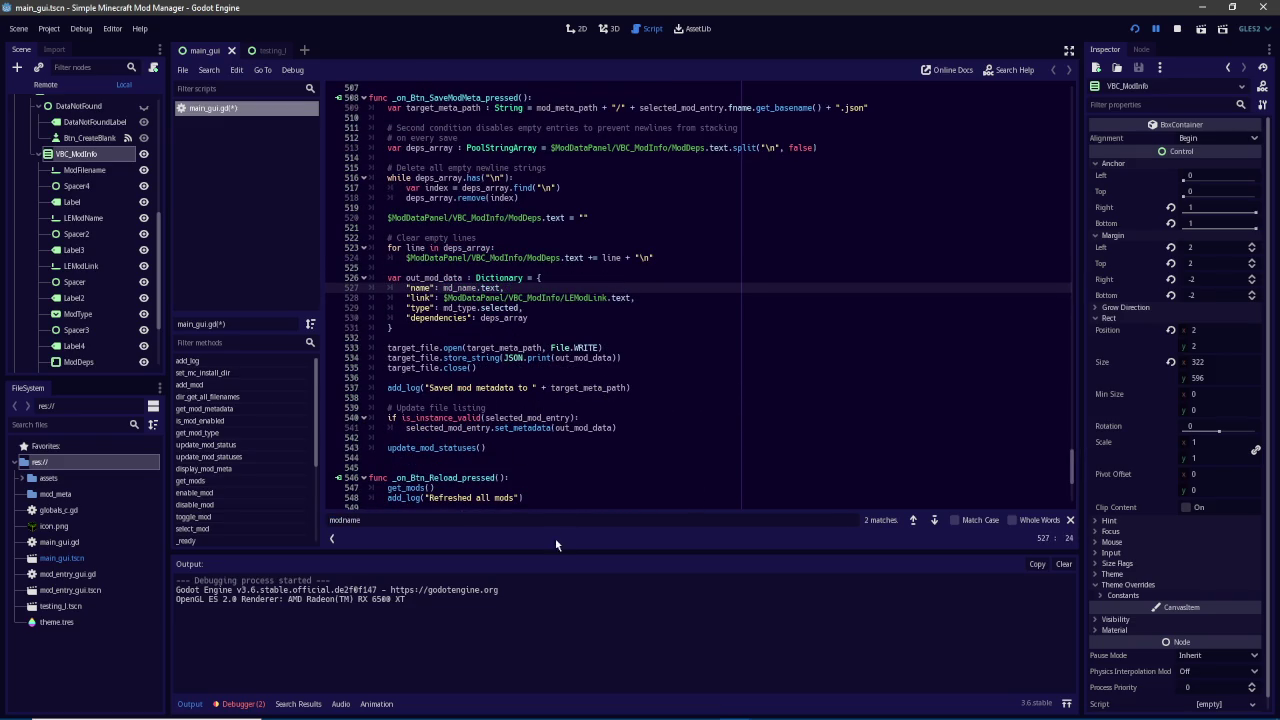
Replace the LEModName path on line 212 with md_name and save the script
key("Return")
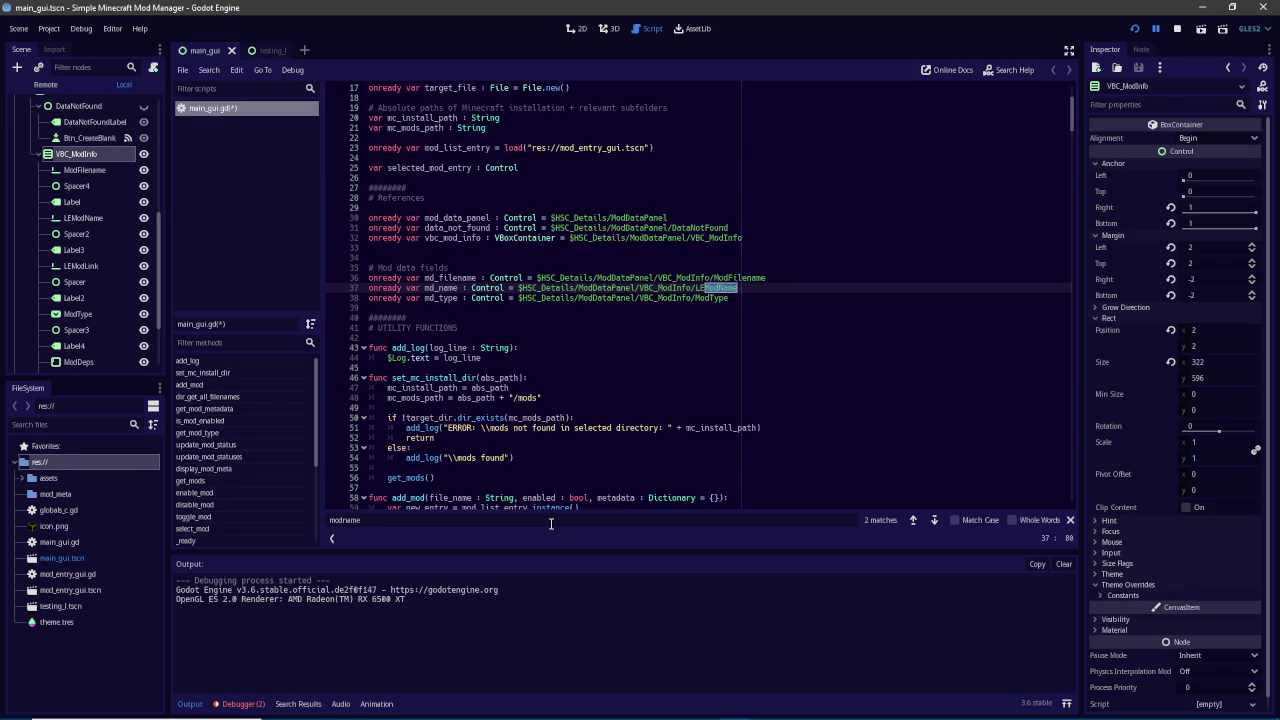
key("Return")
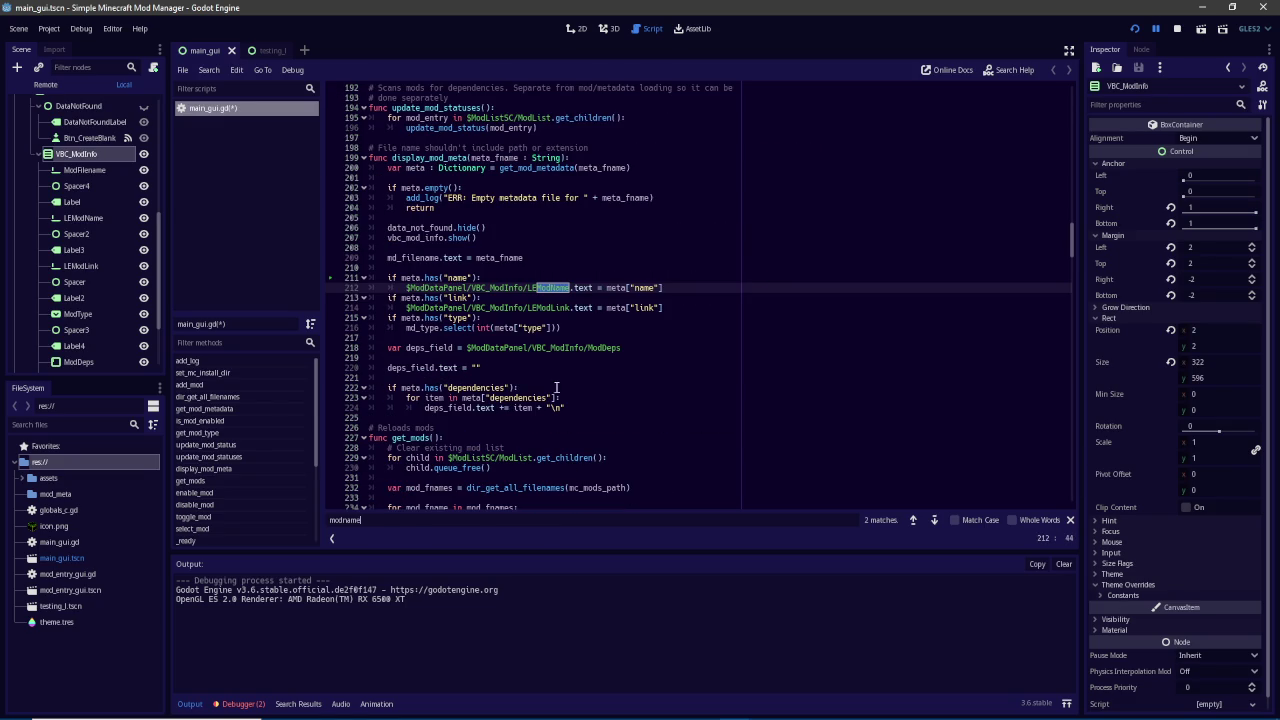
left_click_drag(571, 288, 406, 288)
type("md_name")
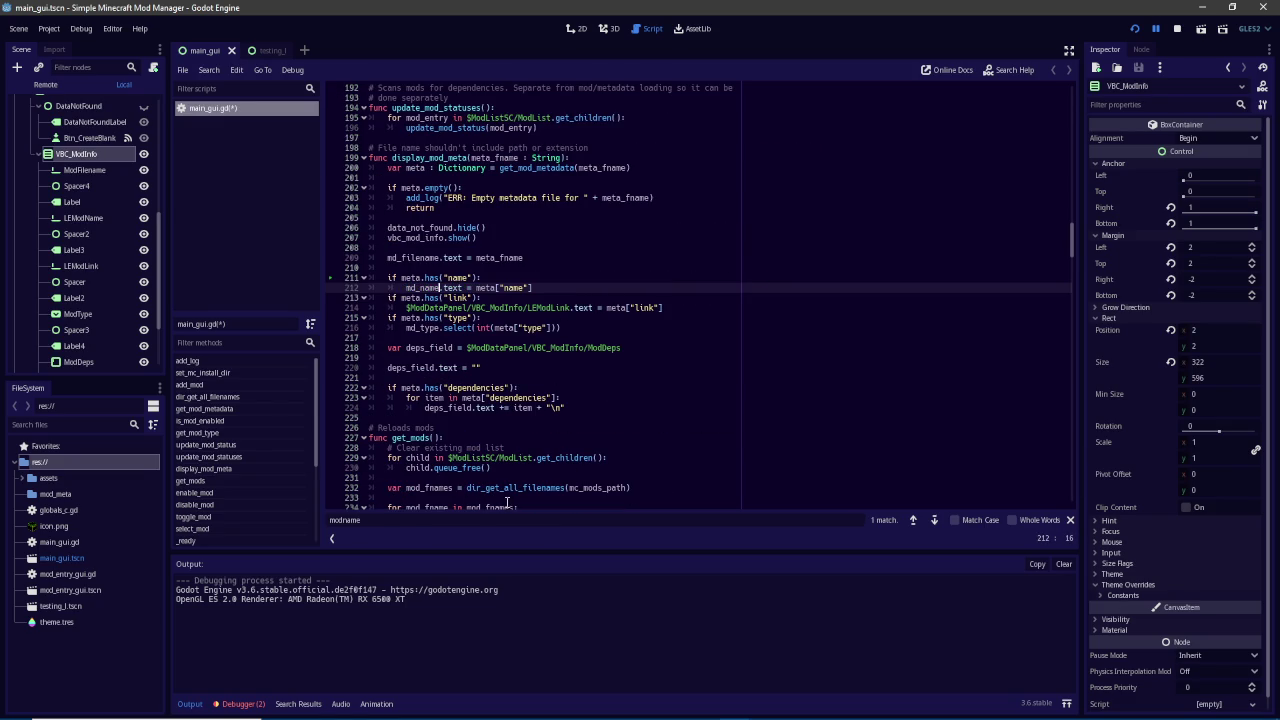
left_click(506, 521)
key("Return")
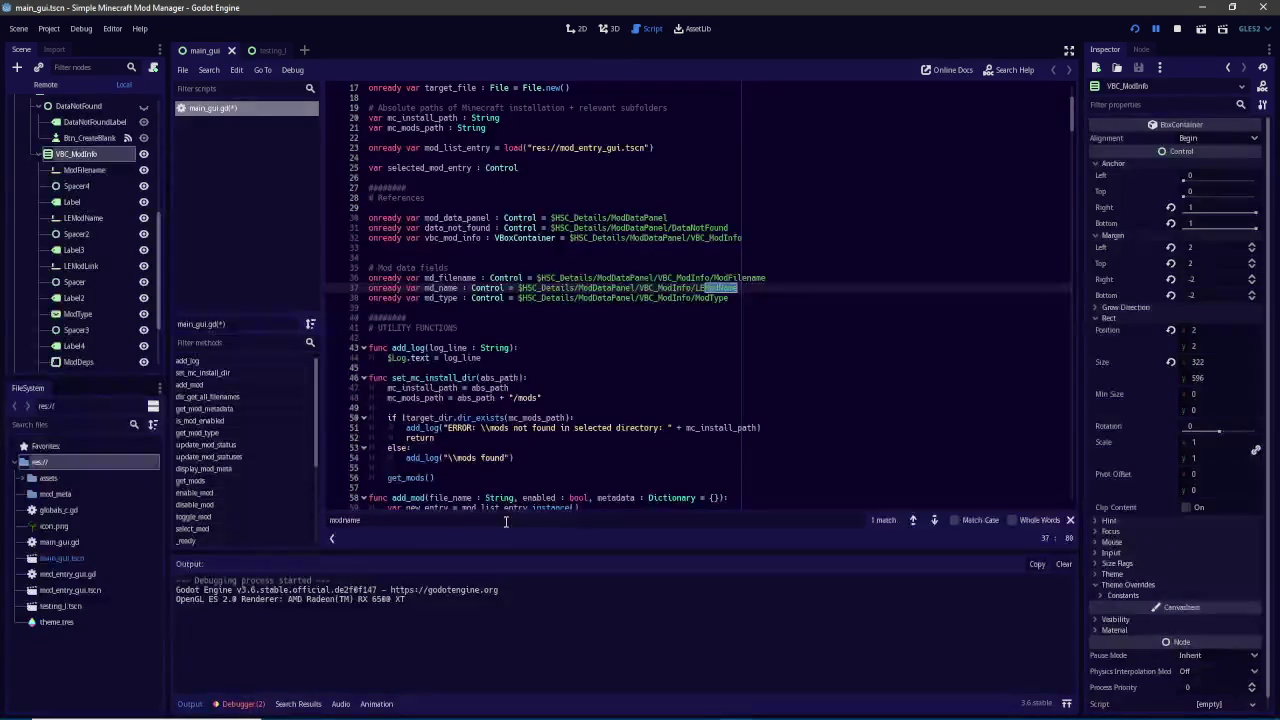
key("ctrl+s")
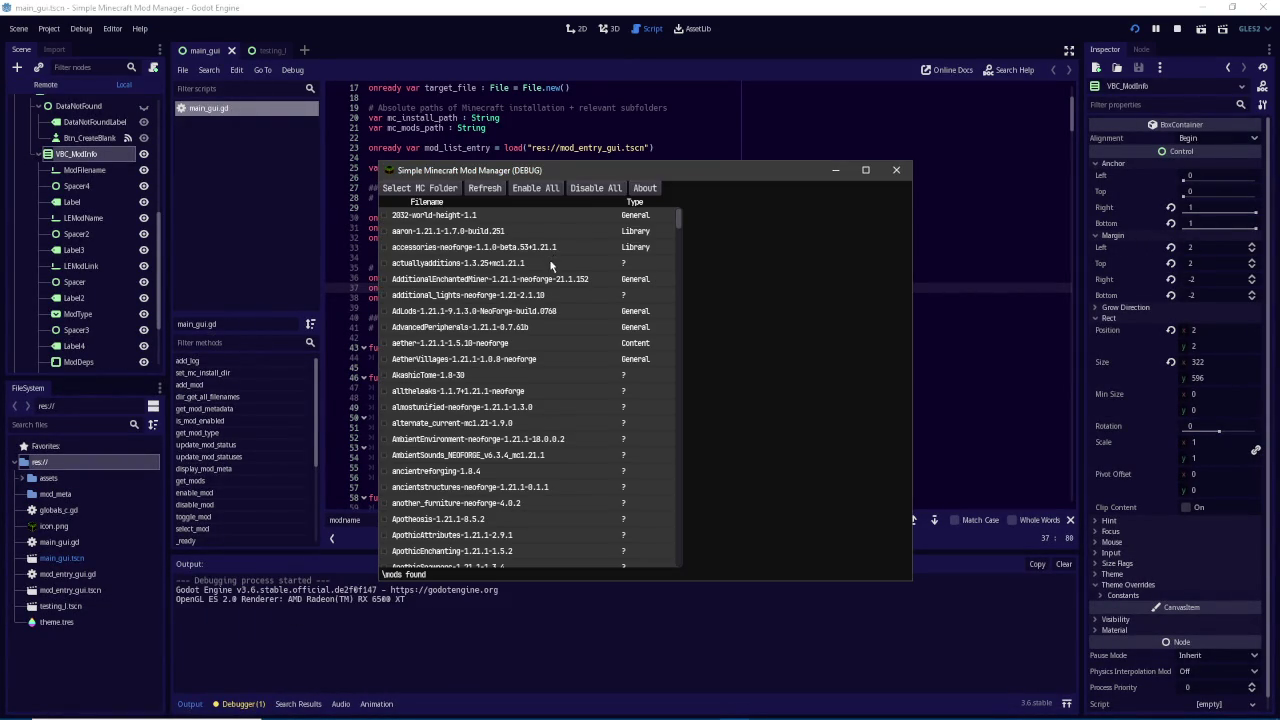
Select a mod row in the running app, triggering the null-instance break at line 214
left_click(548, 247)
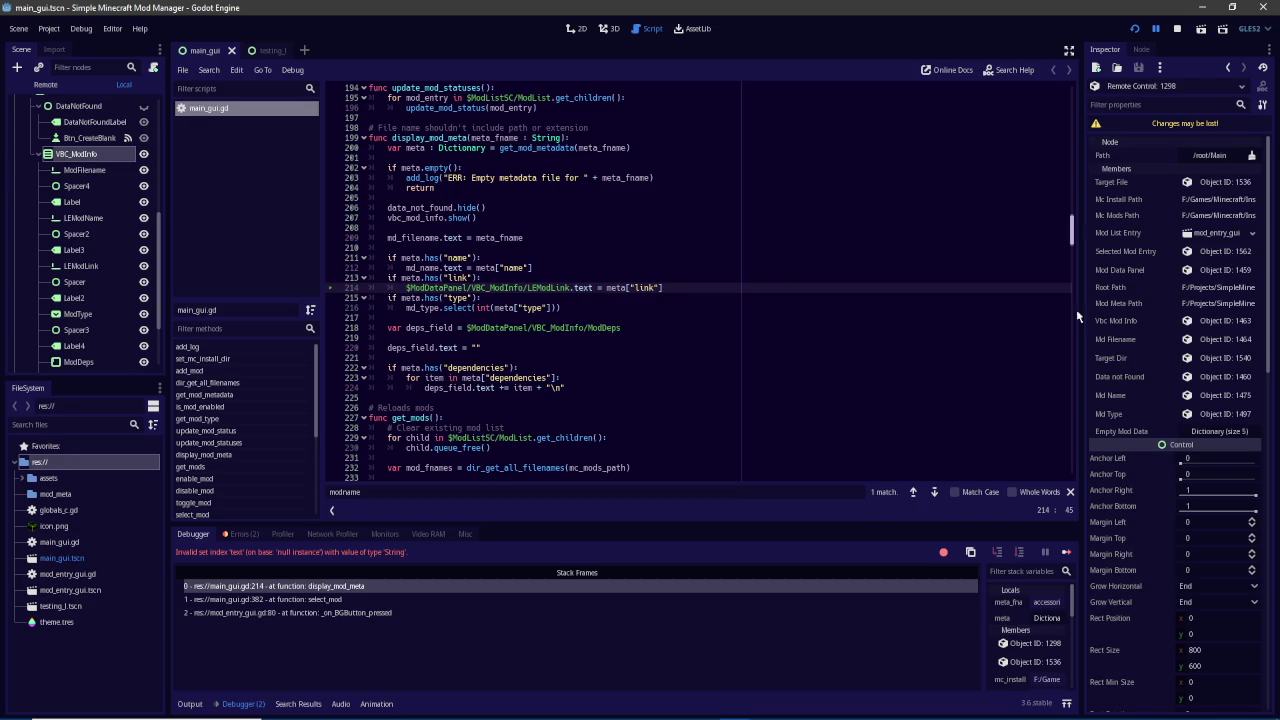
Declare 'onready var md_link : Control' on line 39, pointing at the LEModLink node path
left_click_drag(1080, 234, 1080, 88)
scroll(774, 302, "down", 6)
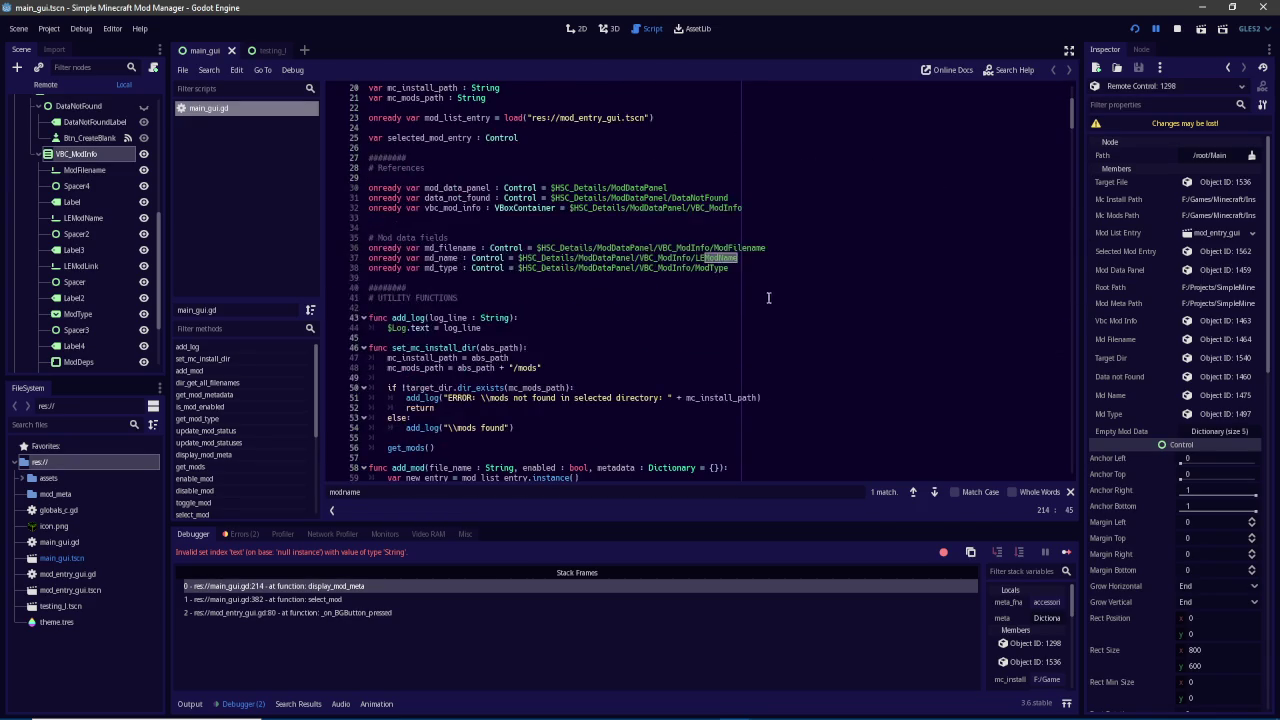
left_click(739, 270)
key("Return")
type("onrea")
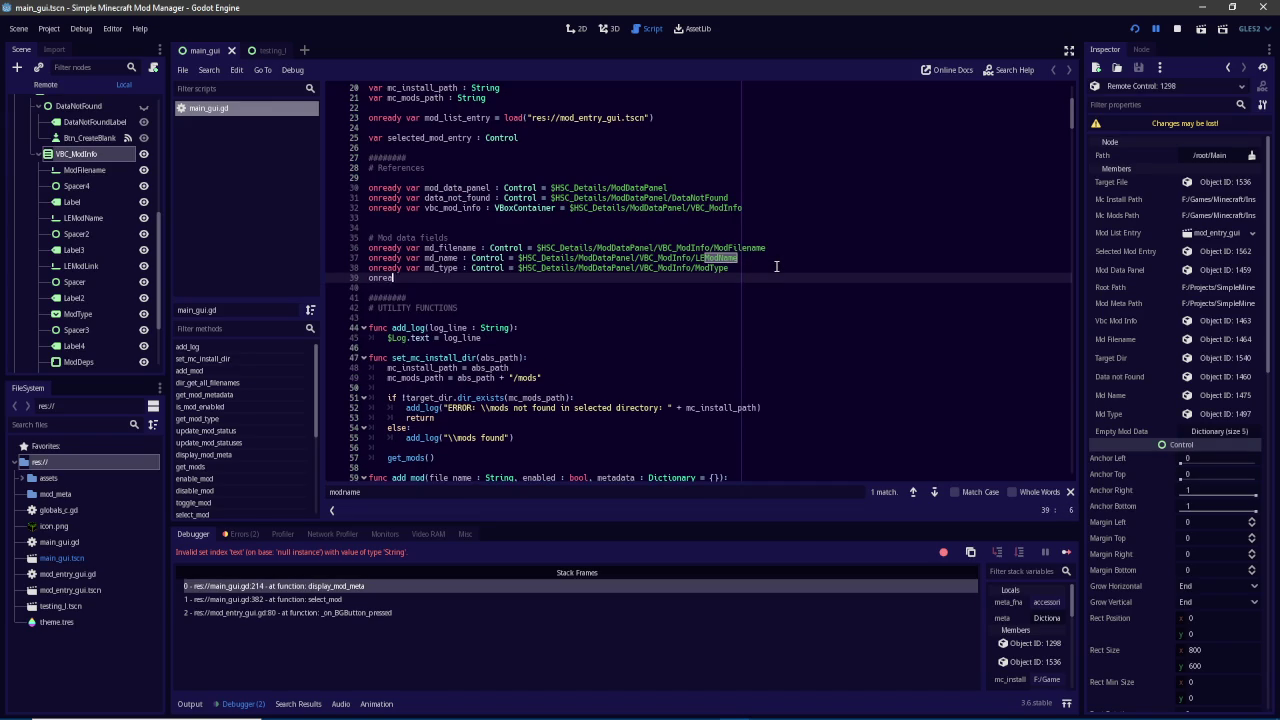
type("dy var ")
type("md_link : ")
type("Control = $")
type("ModLink")
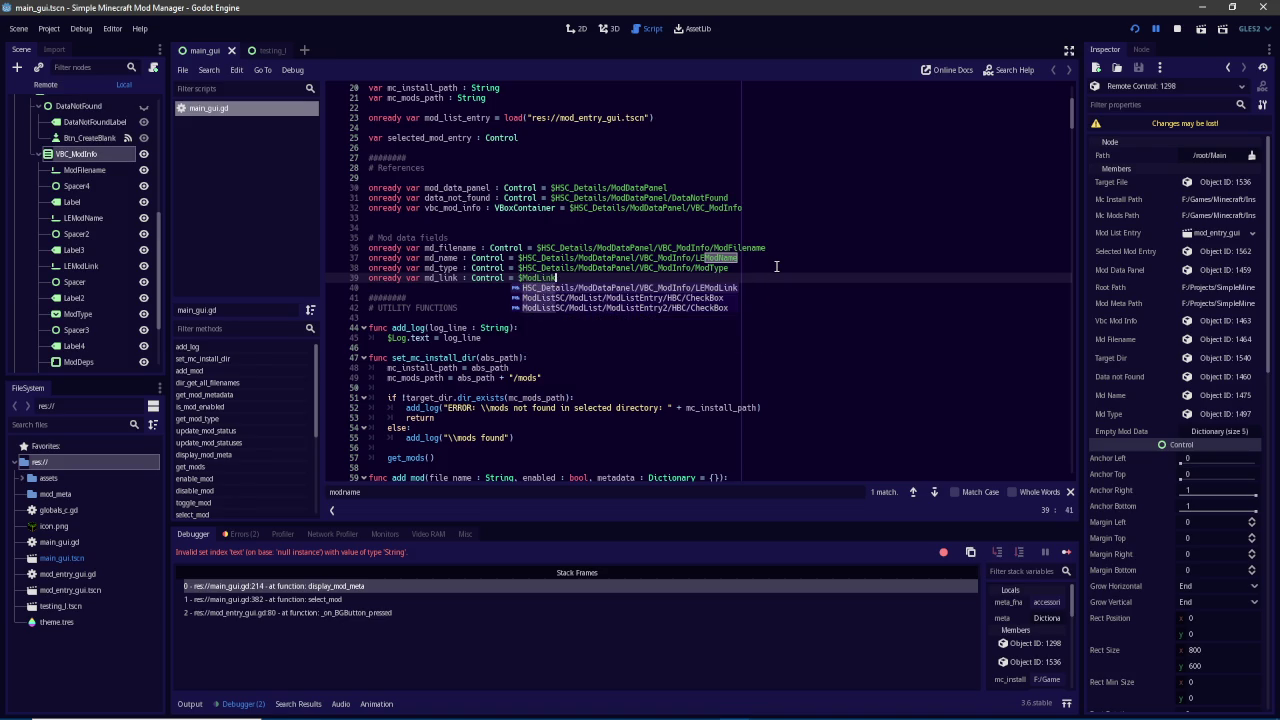
key("Return")
double_click(441, 278)
Replace the LEModLink paths on lines 215 and 529 with md_link, save, and relaunch
key("ctrl+f")
type("modlink")
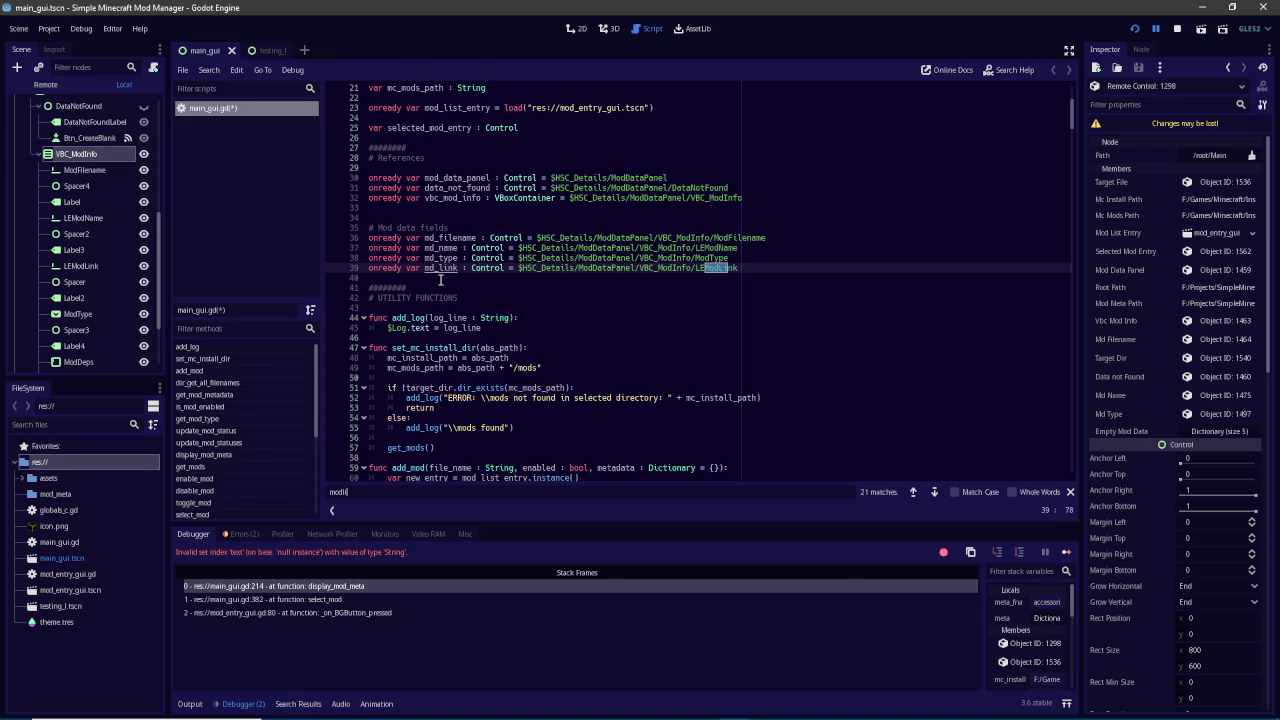
key("Return")
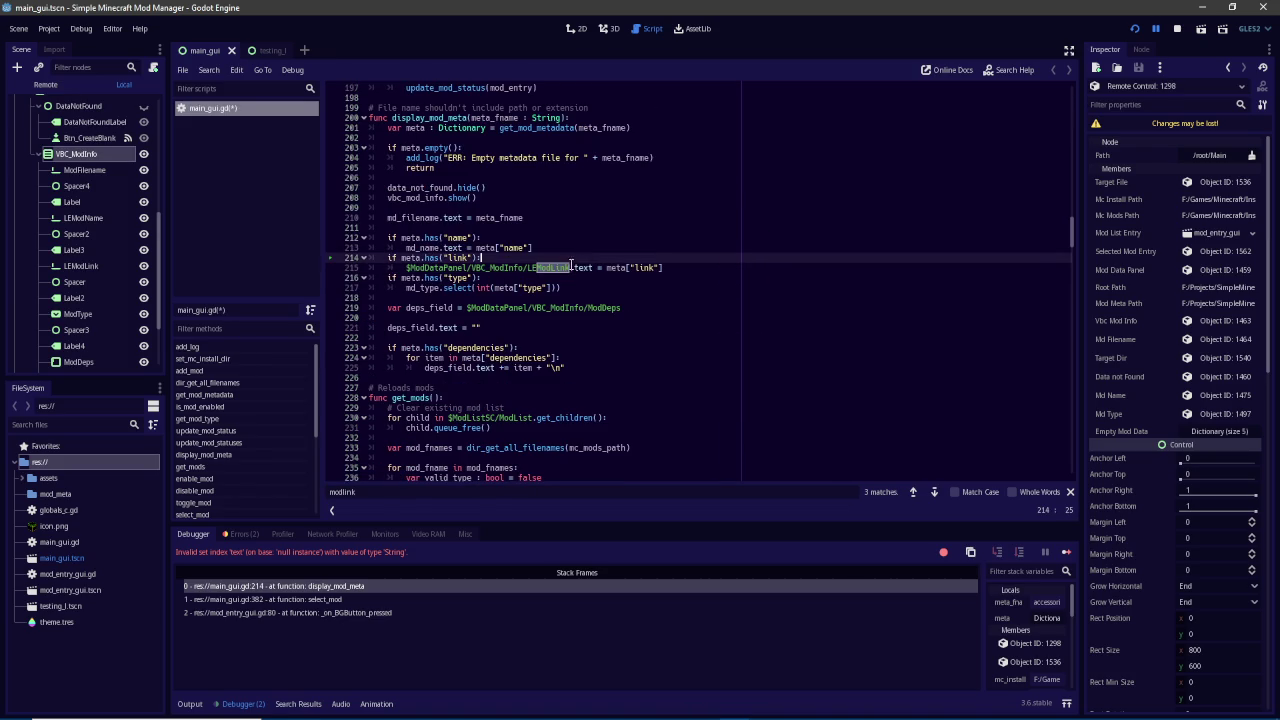
left_click_drag(570, 267, 406, 268)
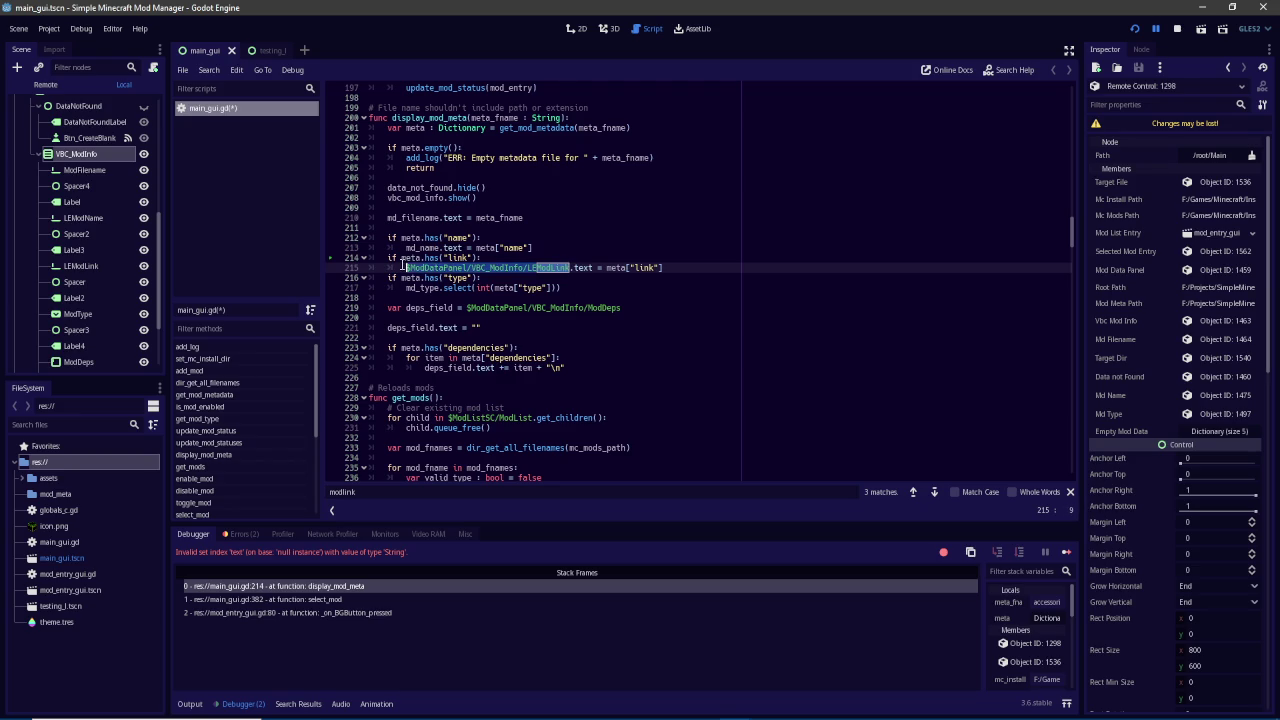
type("md_link")
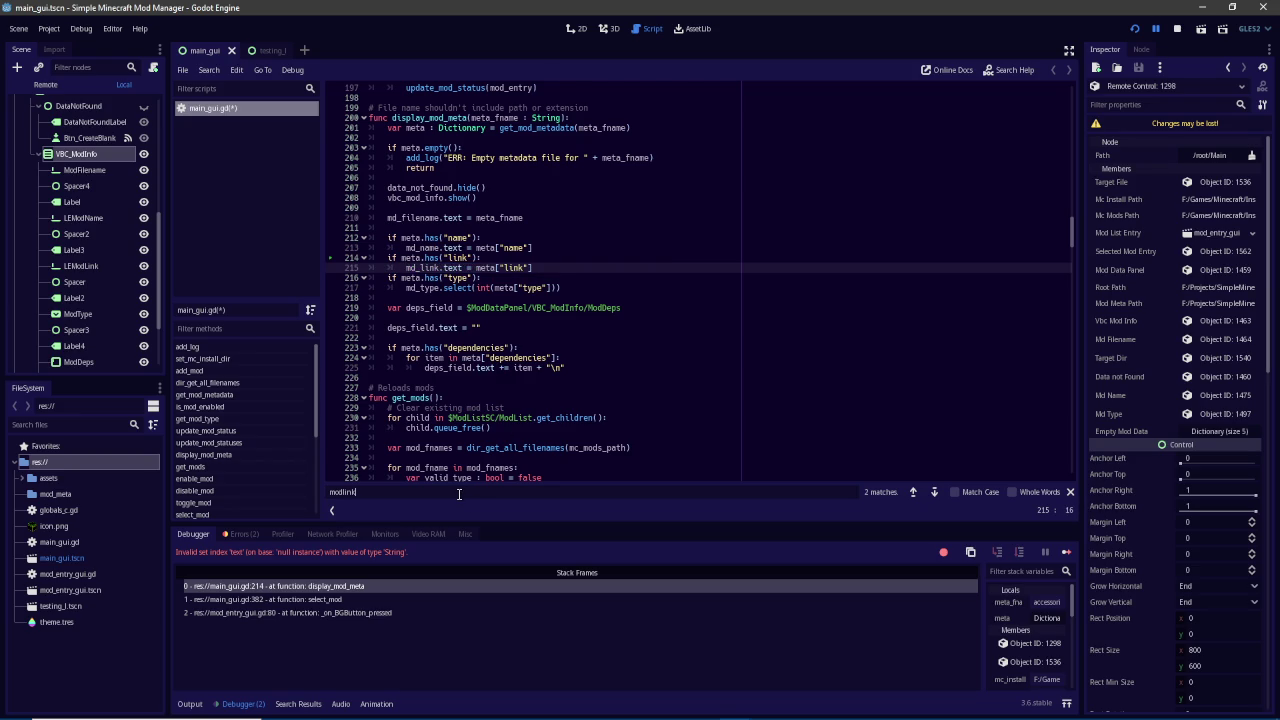
key("Return")
left_click_drag(606, 268, 442, 268)
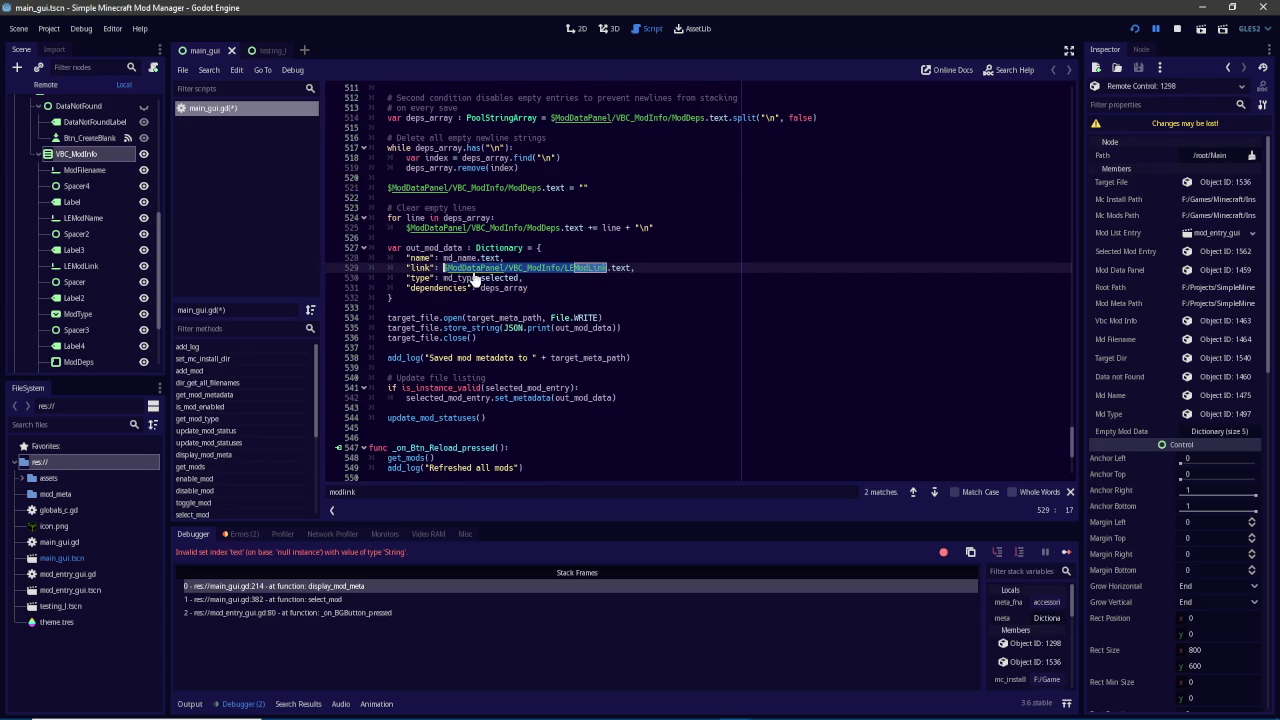
type("md_link")
key("Return")
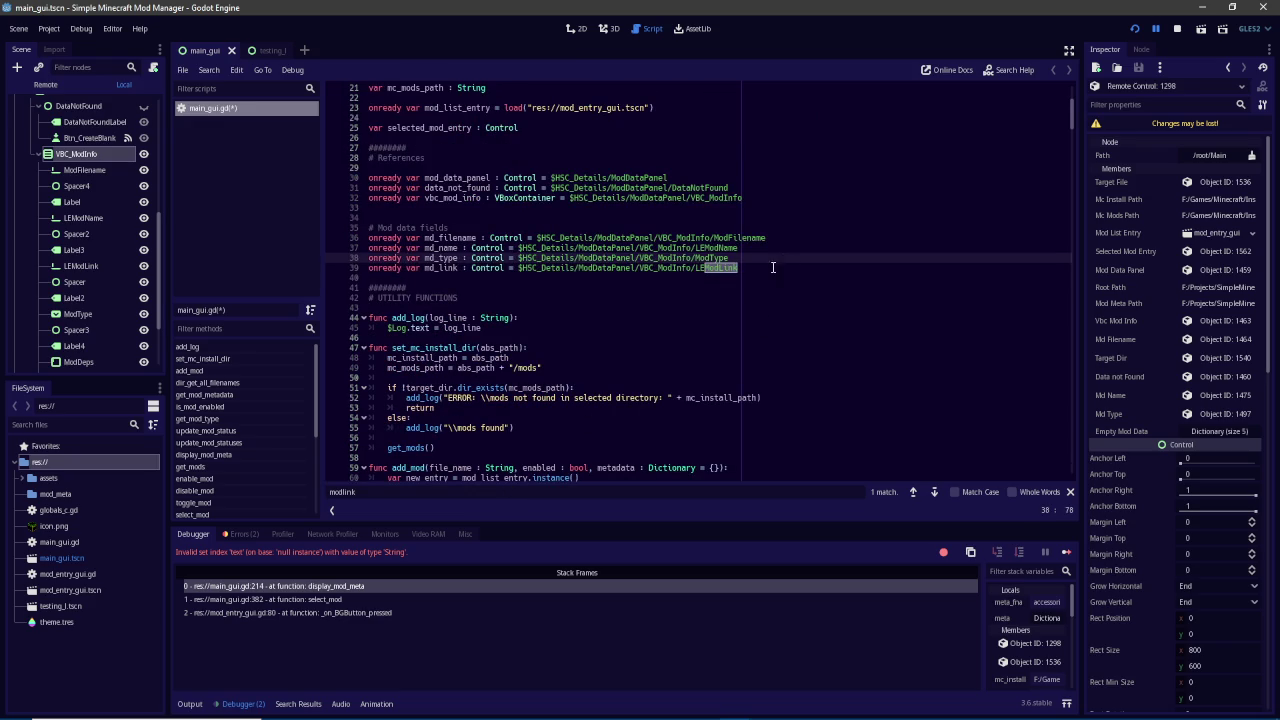
scroll(285, 427, "down", 5)
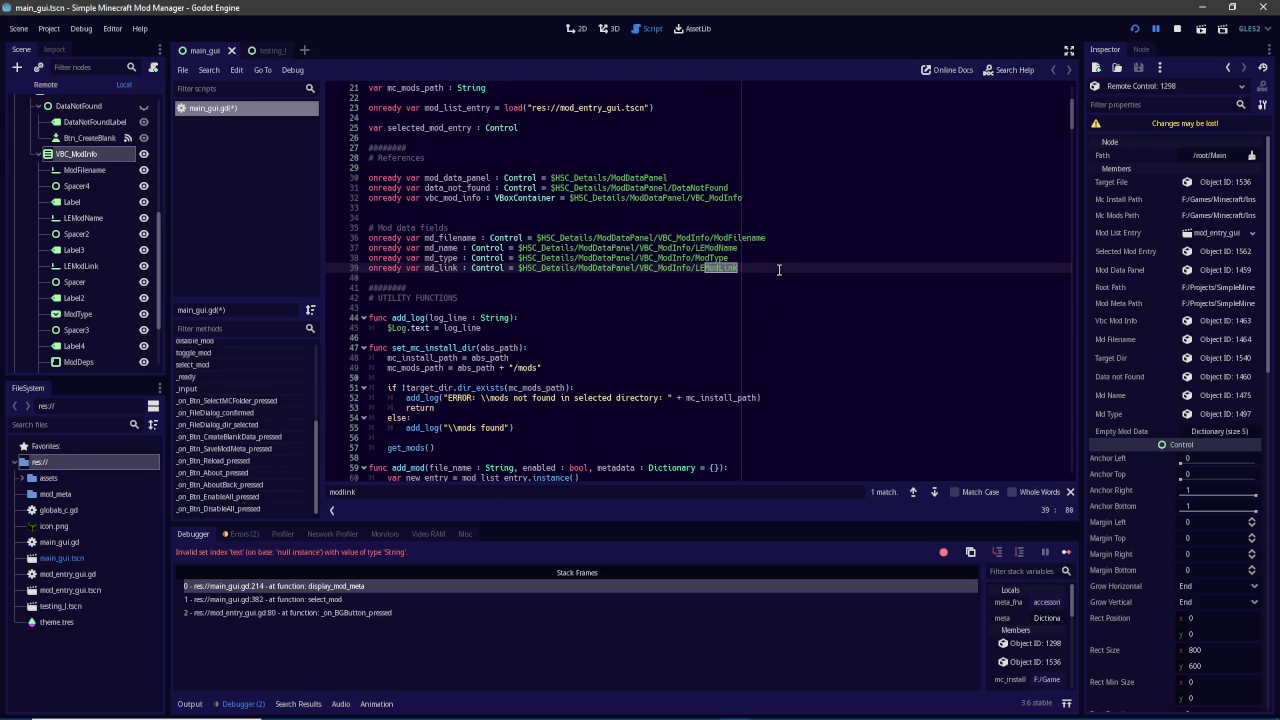
key("ctrl+s")
key("F5")
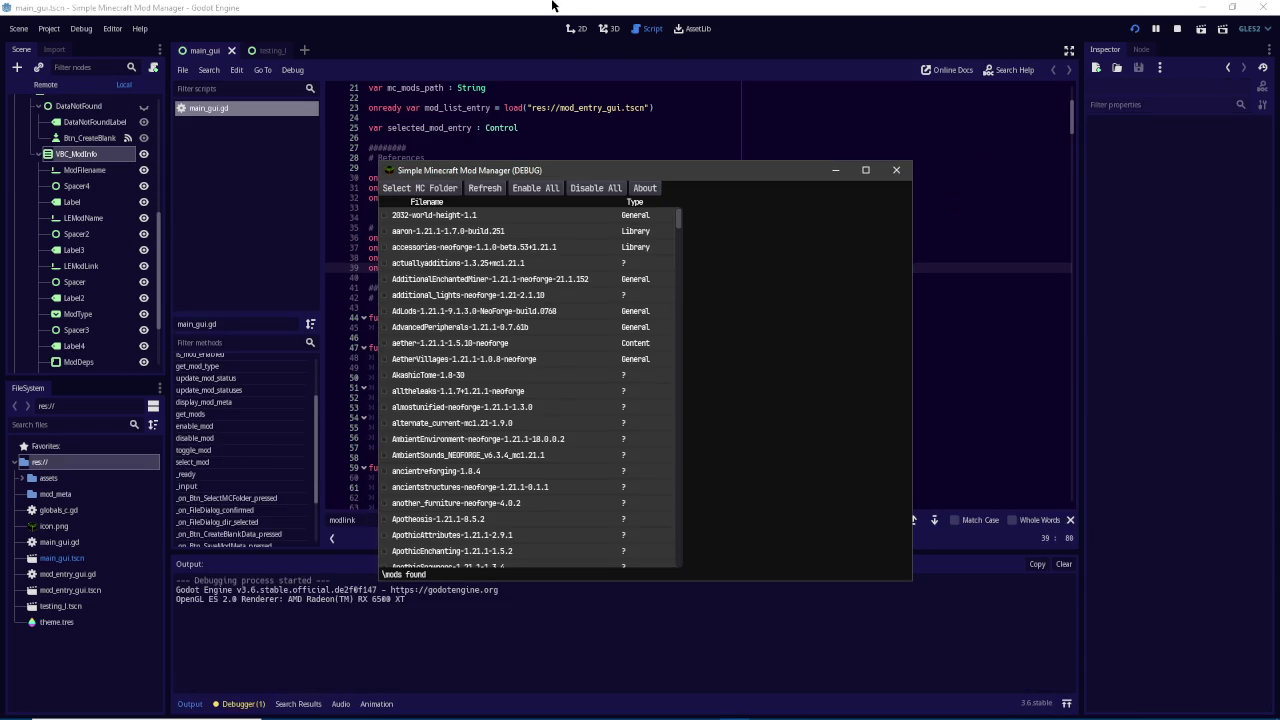
Move the mod manager window up-left and select a mod, breaking at line 221
left_click_drag(600, 170, 470, 103)
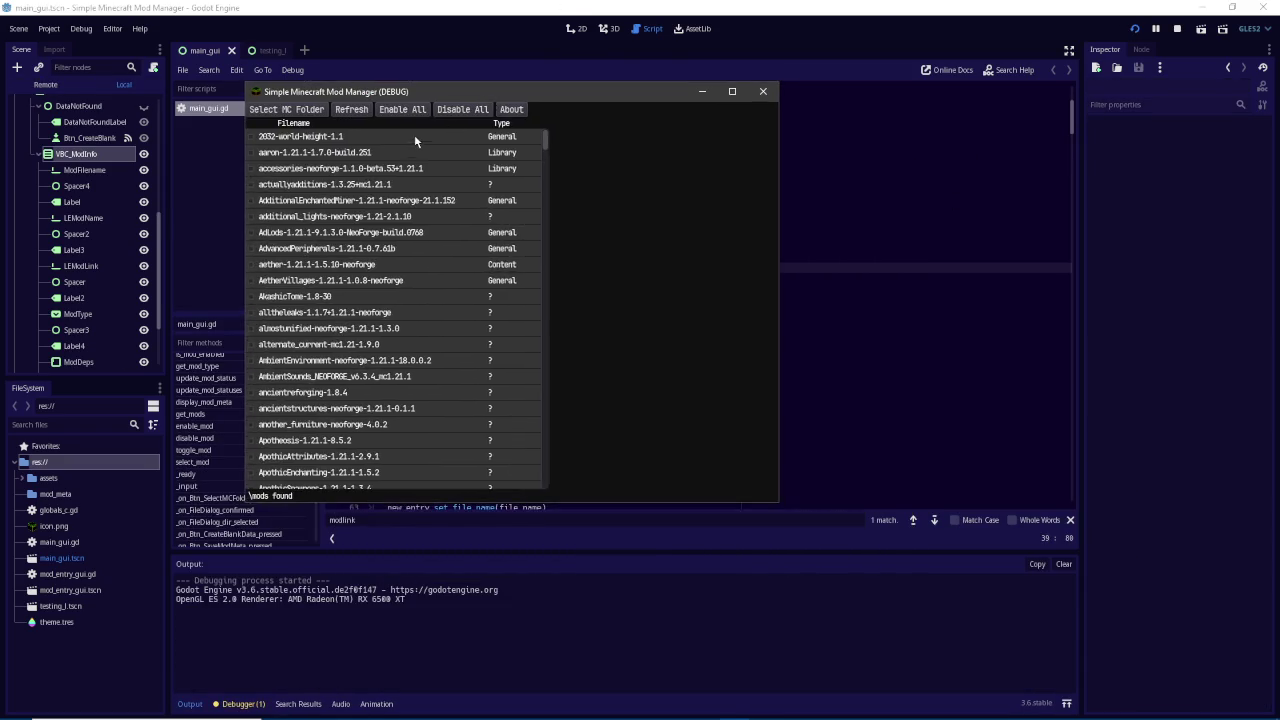
left_click(480, 140)
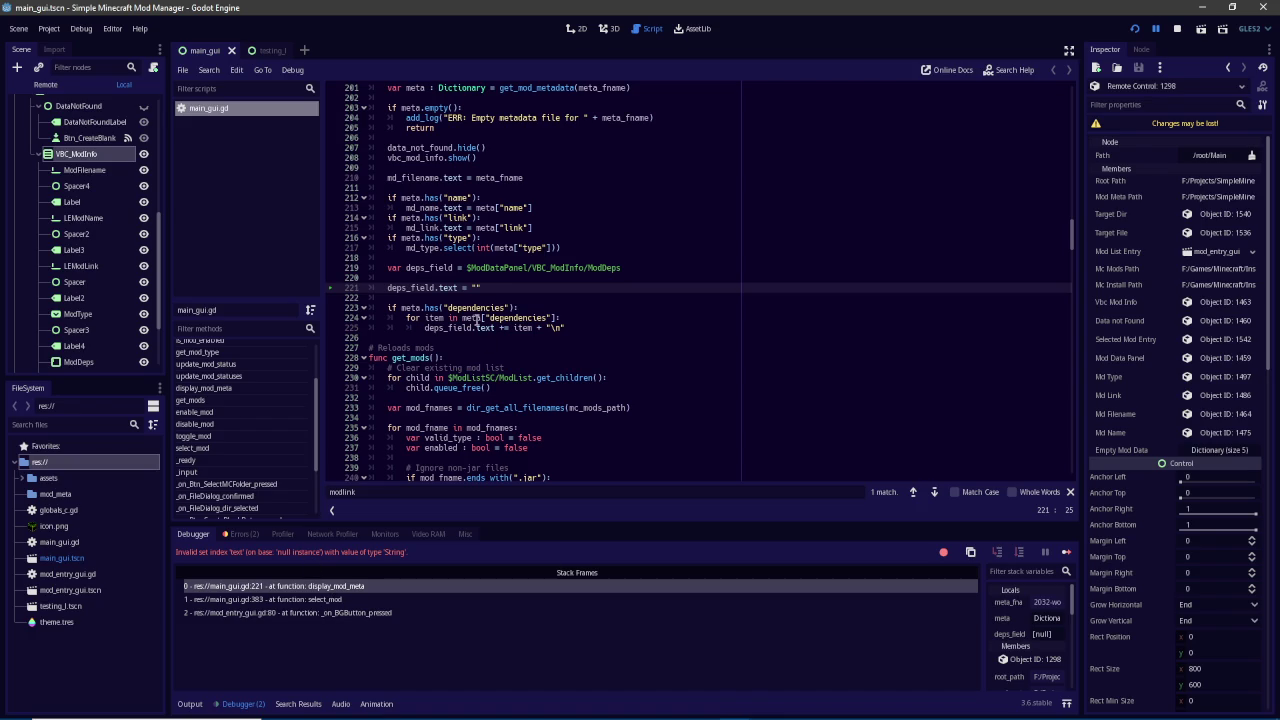
Declare 'onready var md_dependencies : Control' below md_link, pointing at the ModDeps node path
double_click(443, 268)
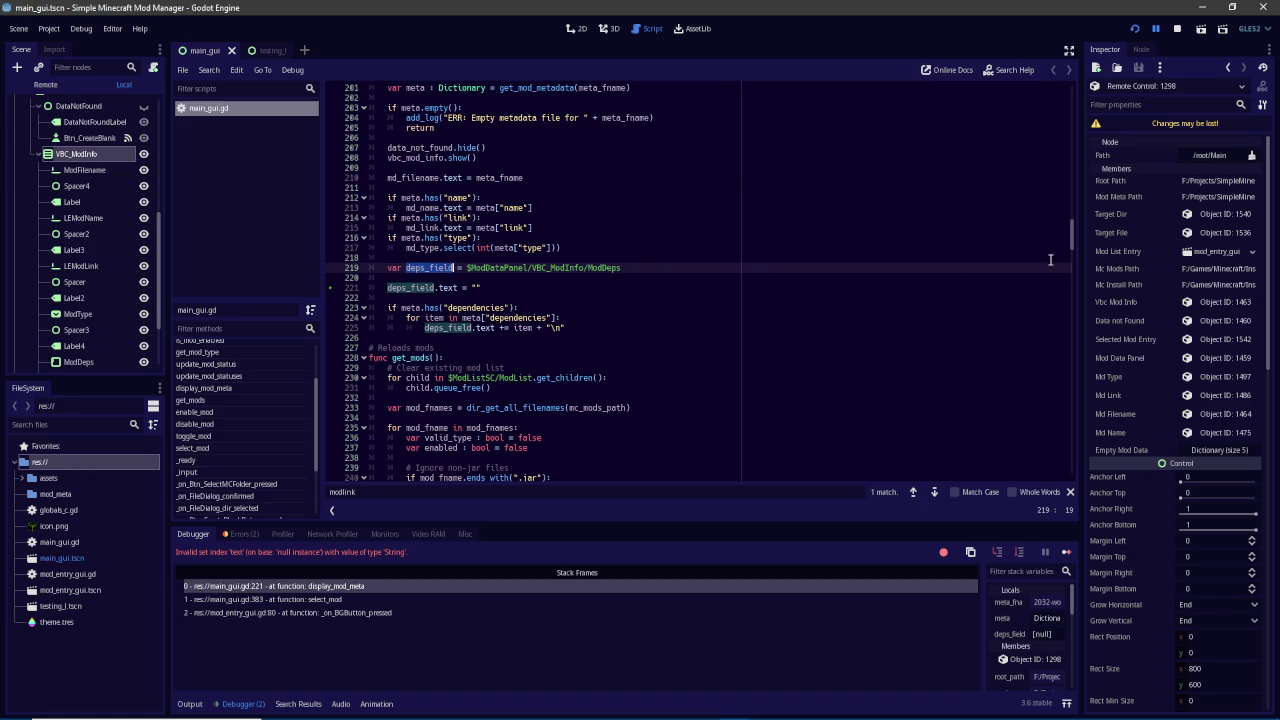
left_click_drag(1075, 235, 1075, 92)
scroll(650, 348, "down", 4)
left_click(810, 347)
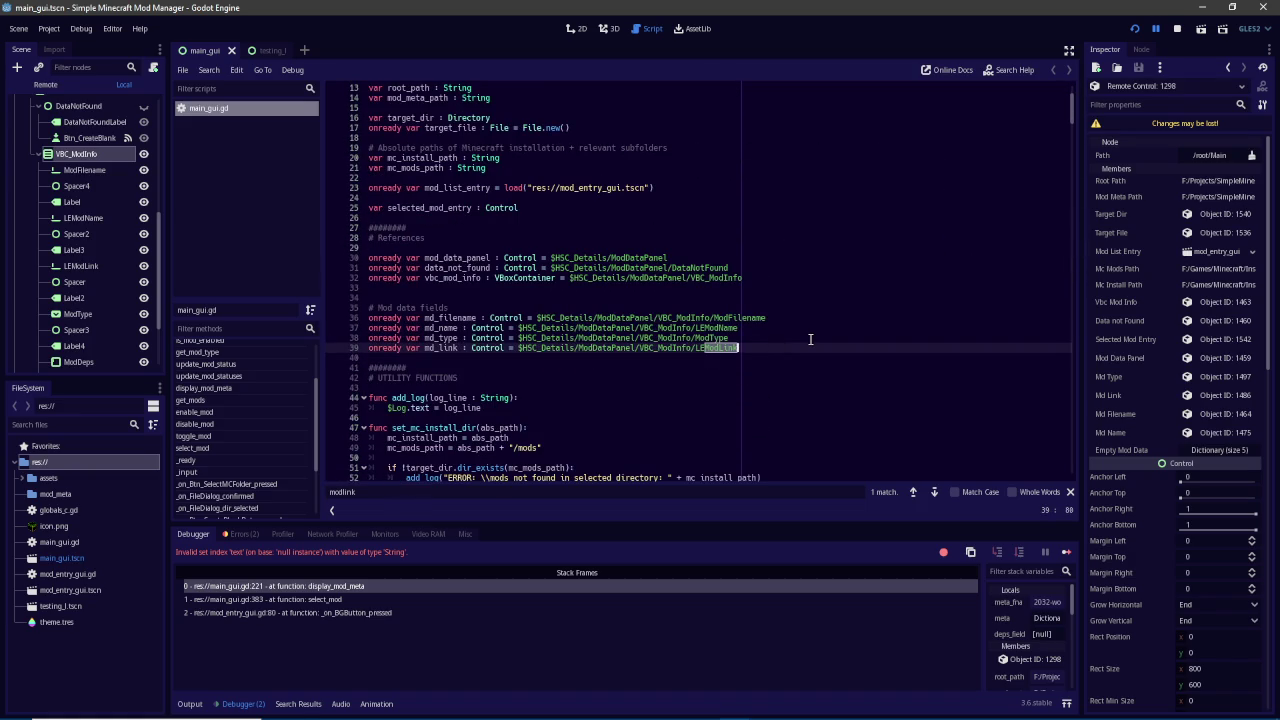
key("Return")
type("onready var md_dependencies : Control = $")
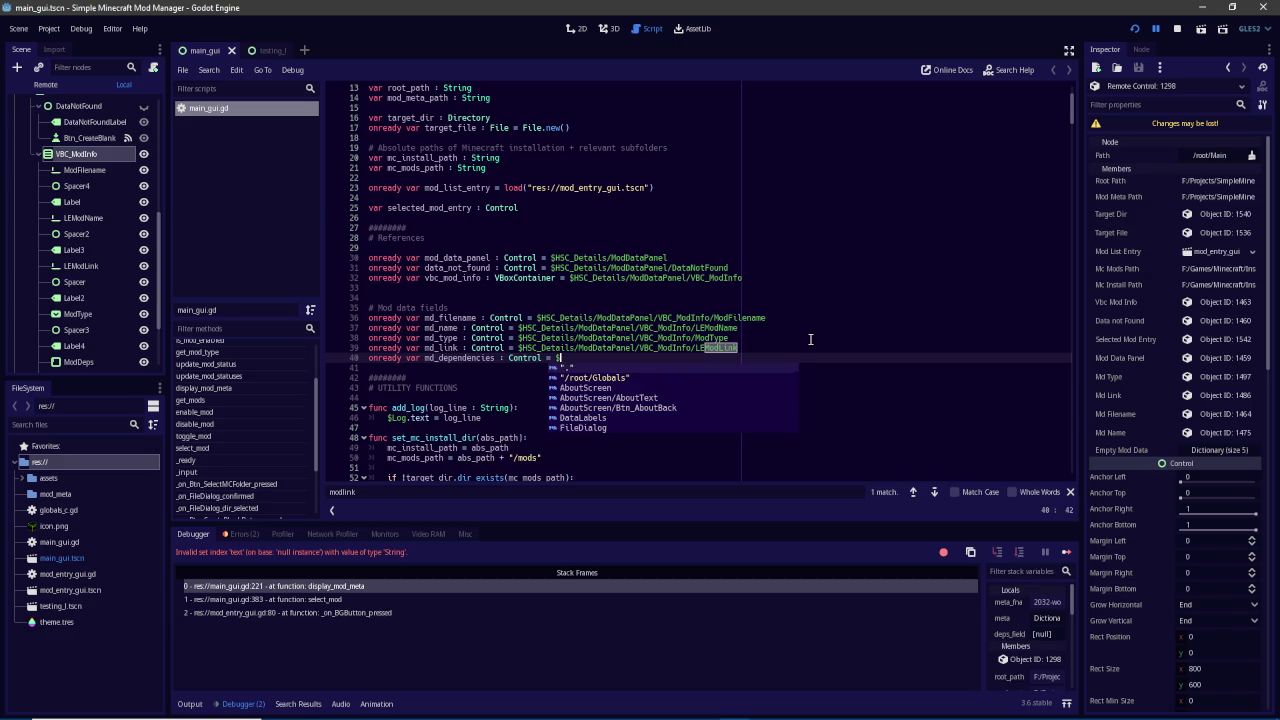
type("ModDeps")
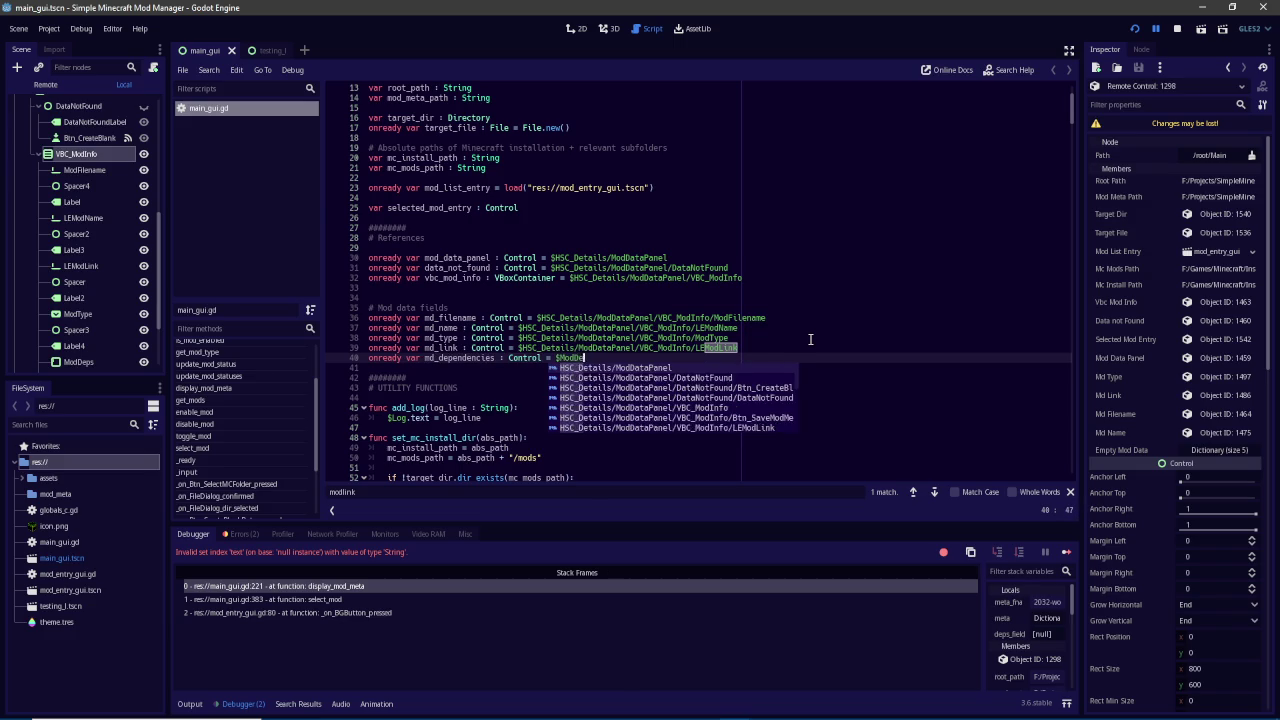
key("Return")
double_click(476, 362)
key("ctrl+c")
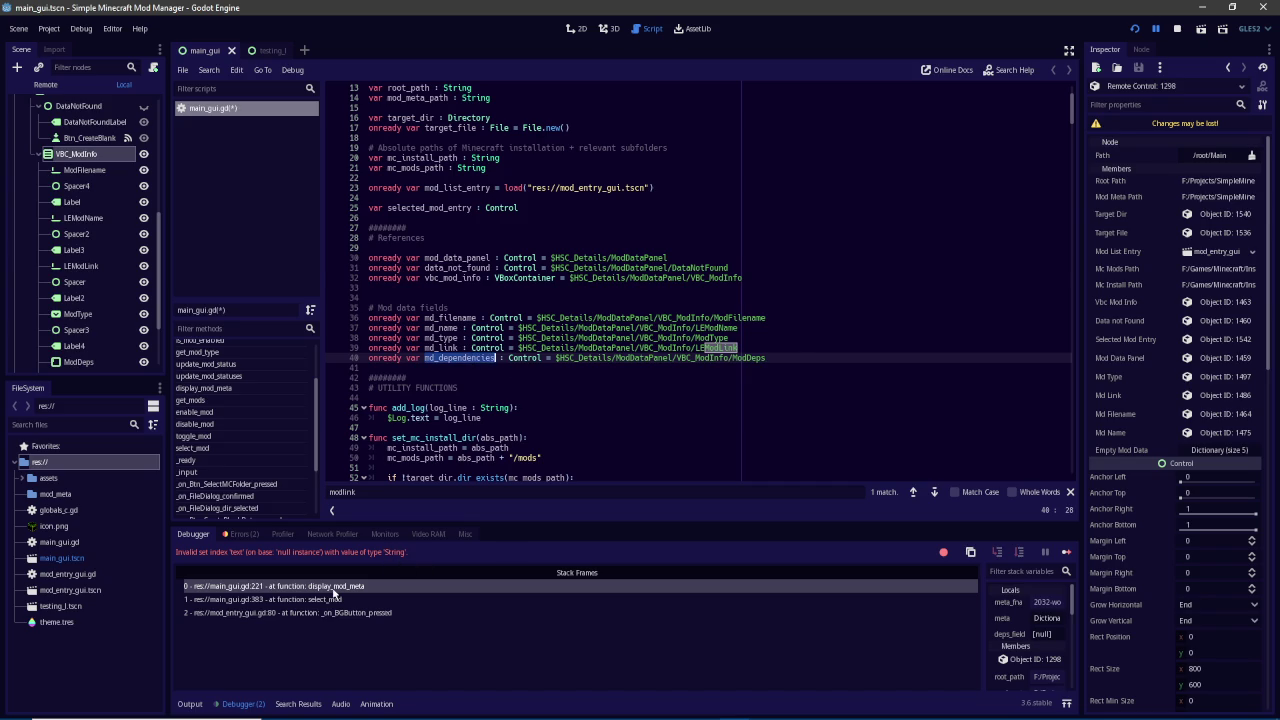
Replace both deps_field uses with md_dependencies, delete the deps_field declaration, and relaunch
left_click(335, 590)
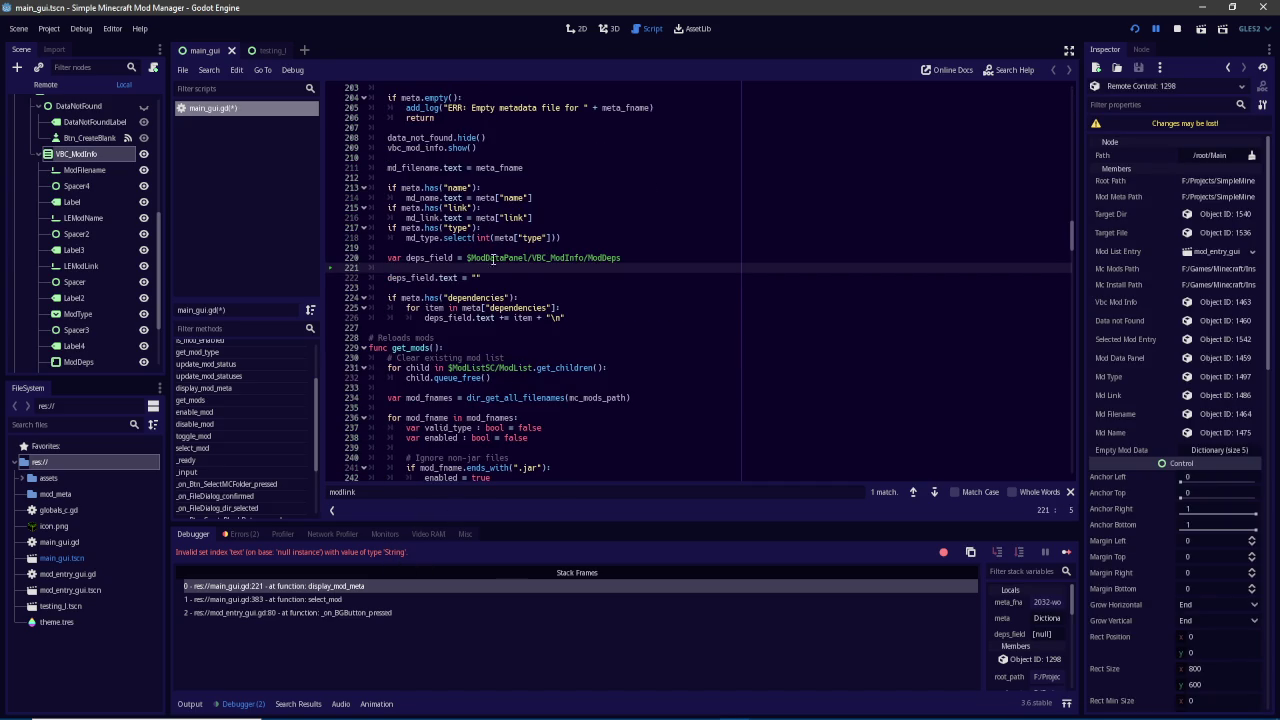
left_click(484, 278)
double_click(425, 277)
key("ctrl+v")
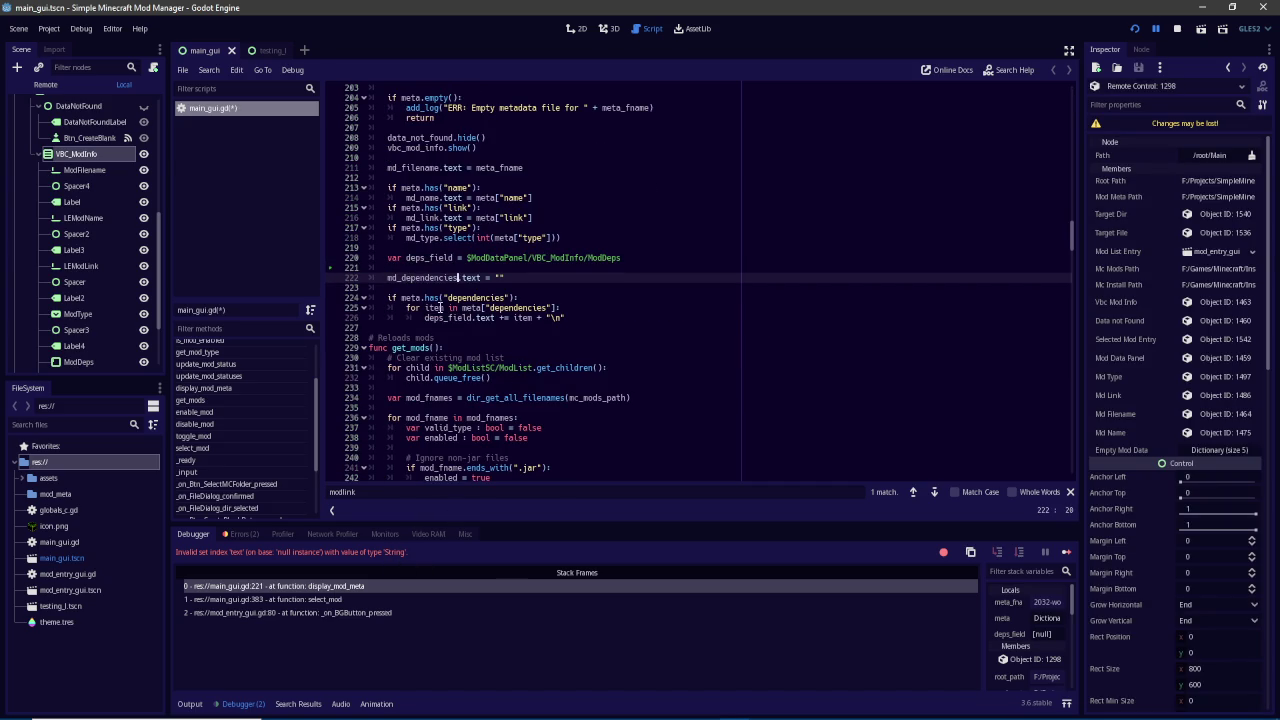
double_click(440, 317)
key("ctrl+v")
triple_click(644, 258)
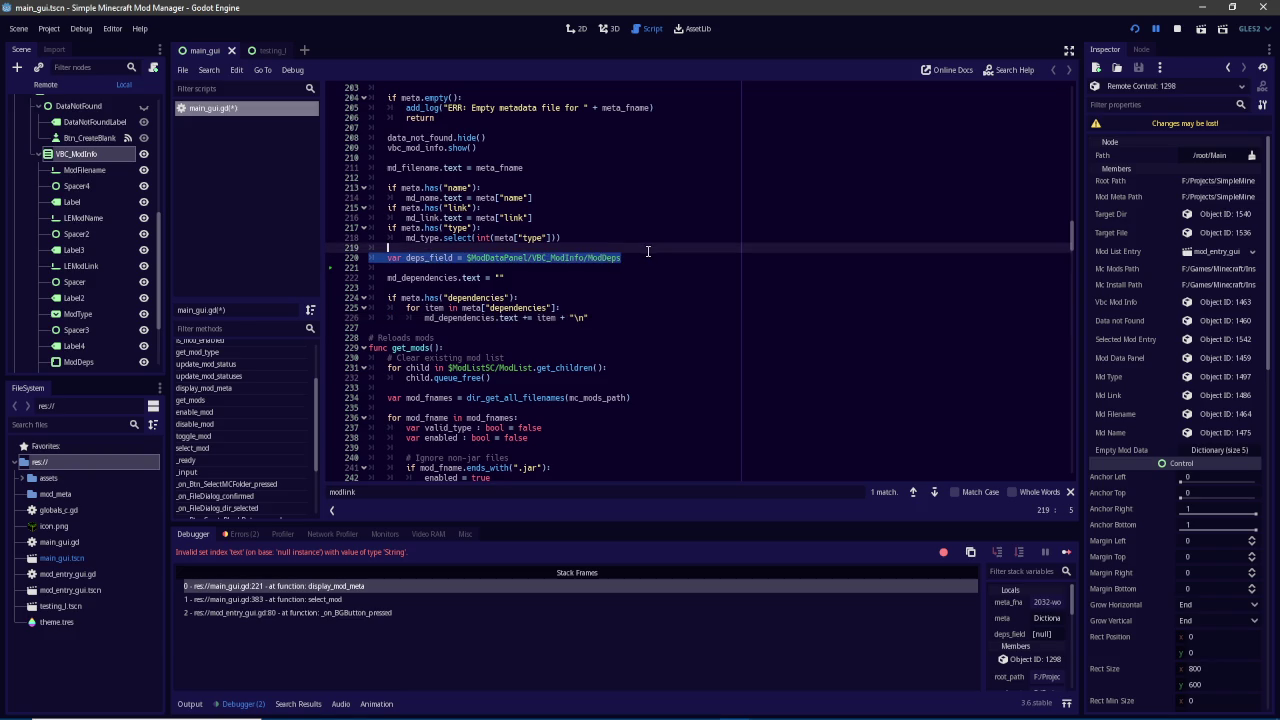
key("BackSpace")
key("BackSpace")
key("BackSpace")
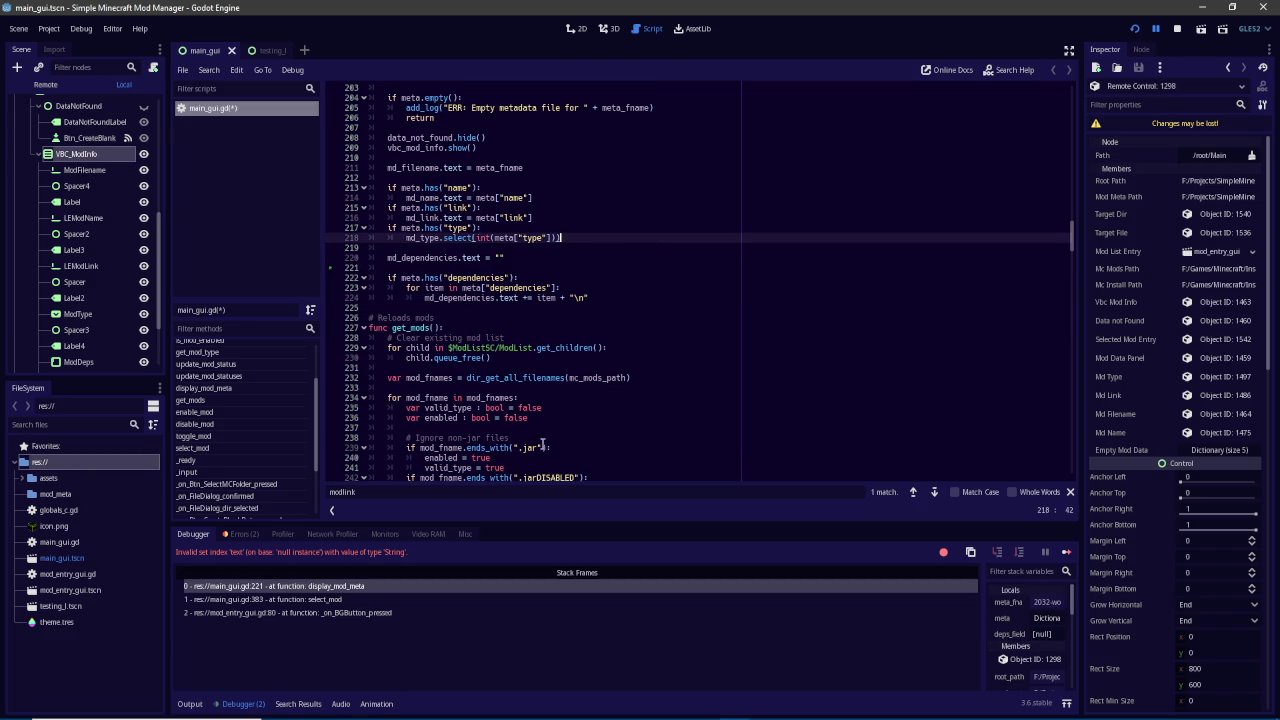
left_click(506, 491)
scroll(567, 318, "up", 4)
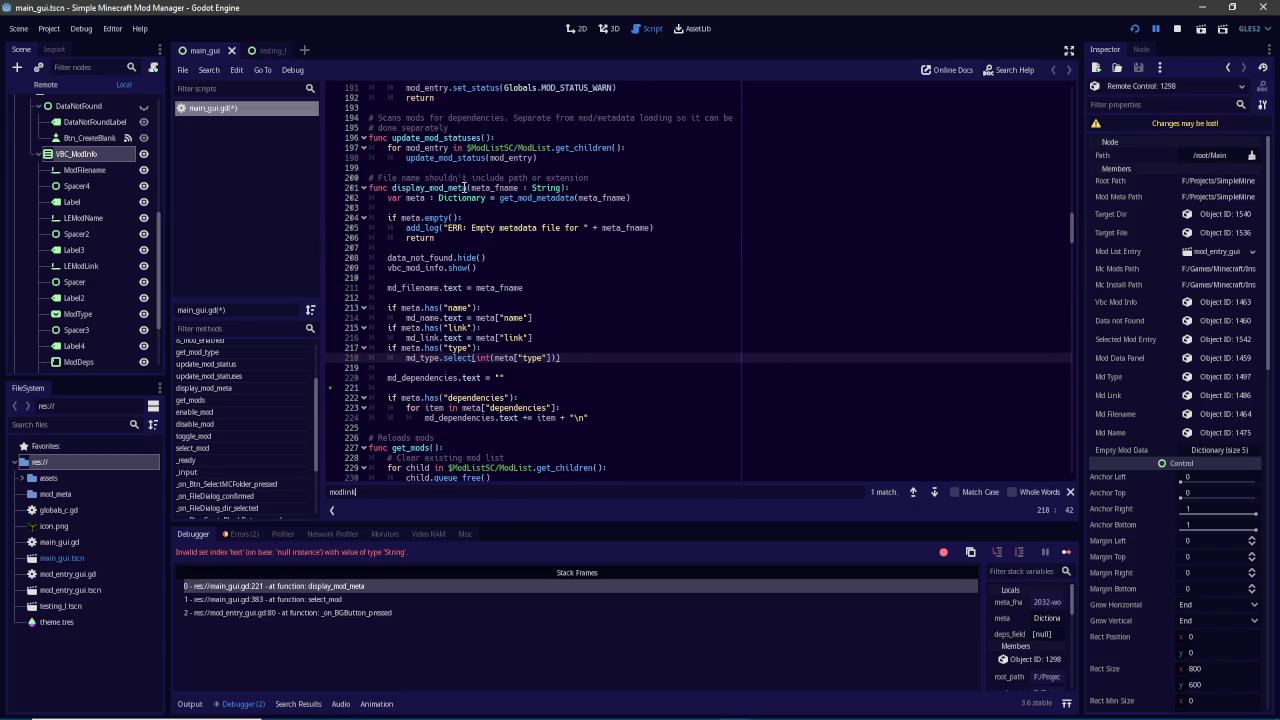
scroll(538, 242, "down", 5)
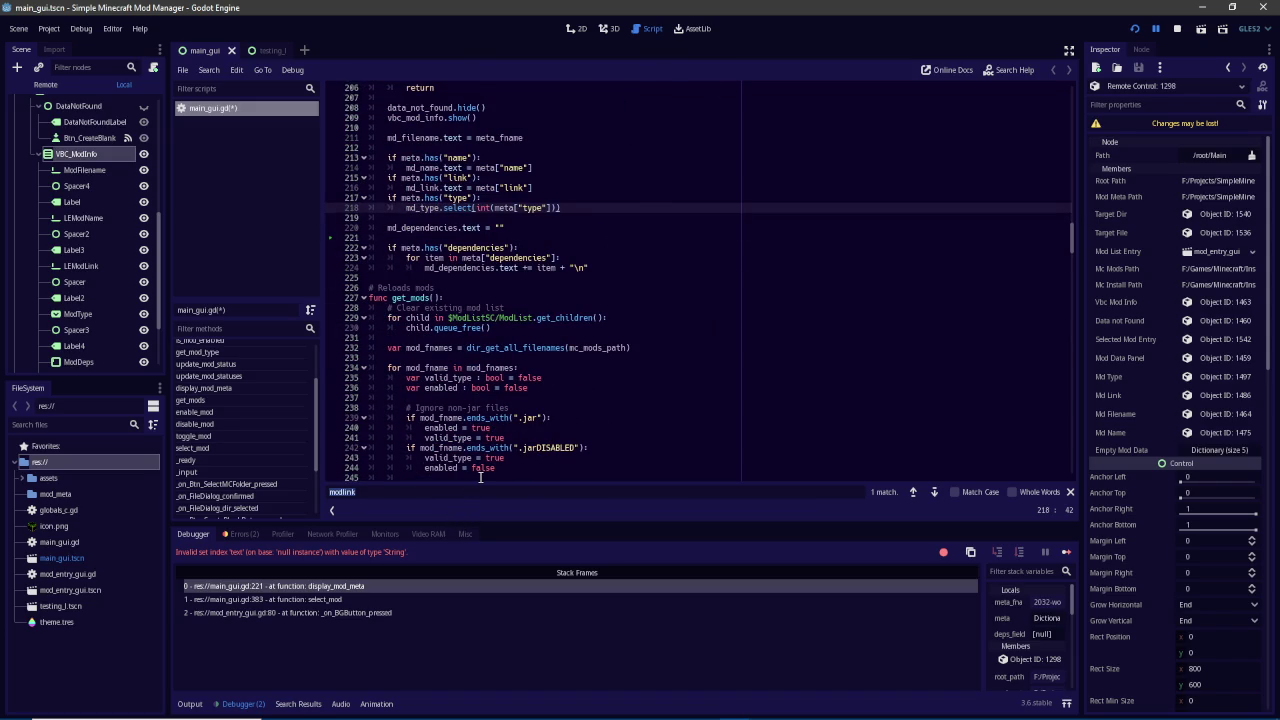
left_click(1134, 28)
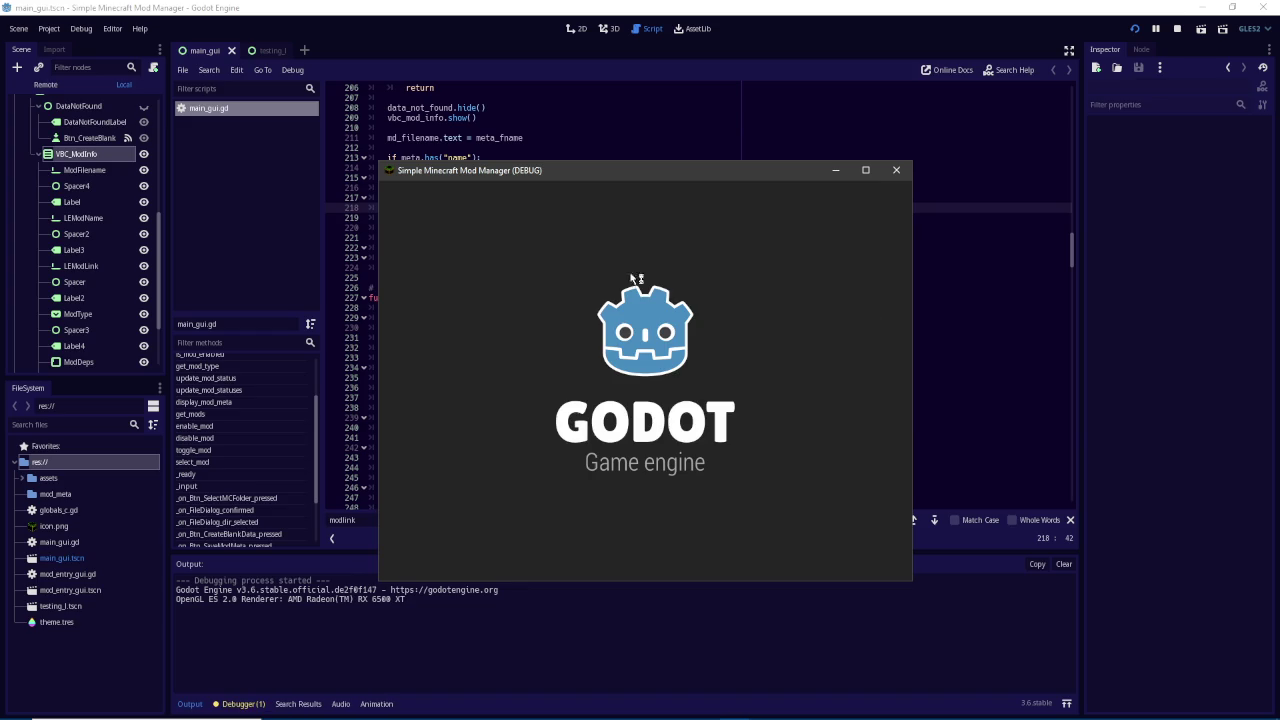
Select AdditionalEnchantedMiner, AdLods, alltheleaks and AmbientEnvironment in the running app, then reload the mod list
left_click(513, 283)
left_click(508, 311)
left_click(506, 392)
left_click(517, 445)
left_click(519, 348)
left_click(487, 190)
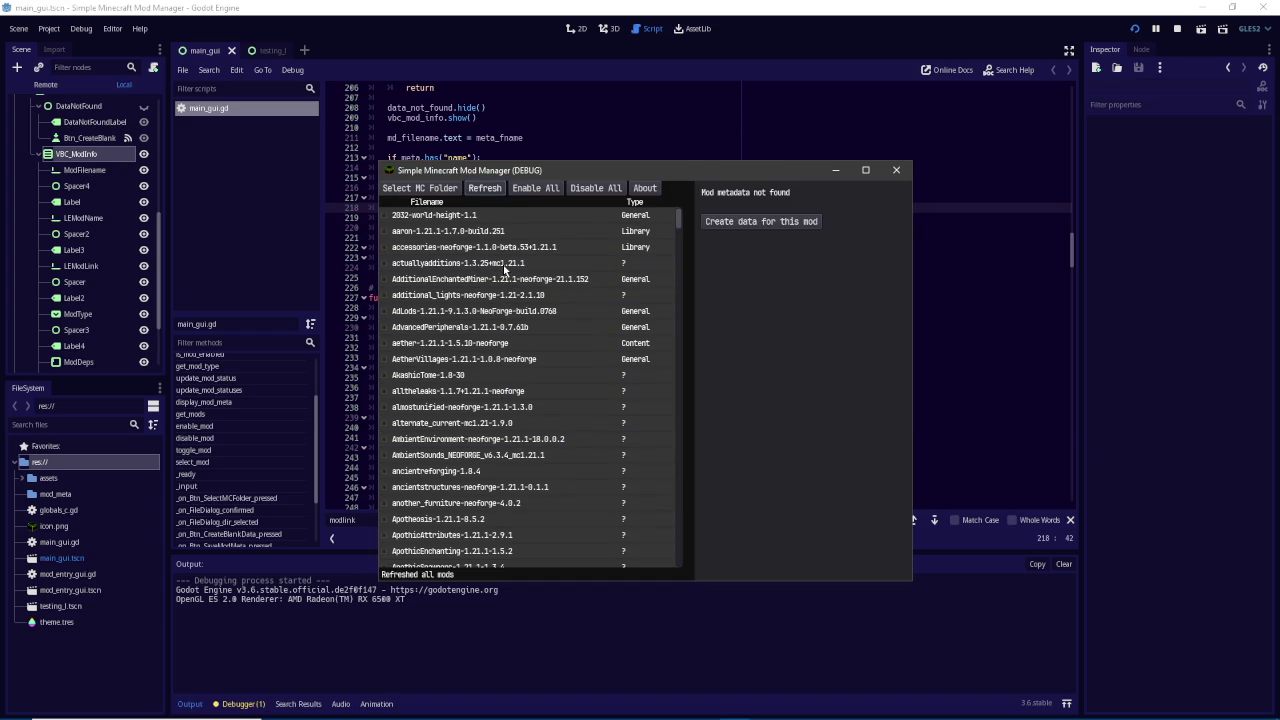
Cancel the Minecraft folder picker and enable all mods in the list
left_click(440, 190)
left_click(757, 567)
left_click(547, 192)
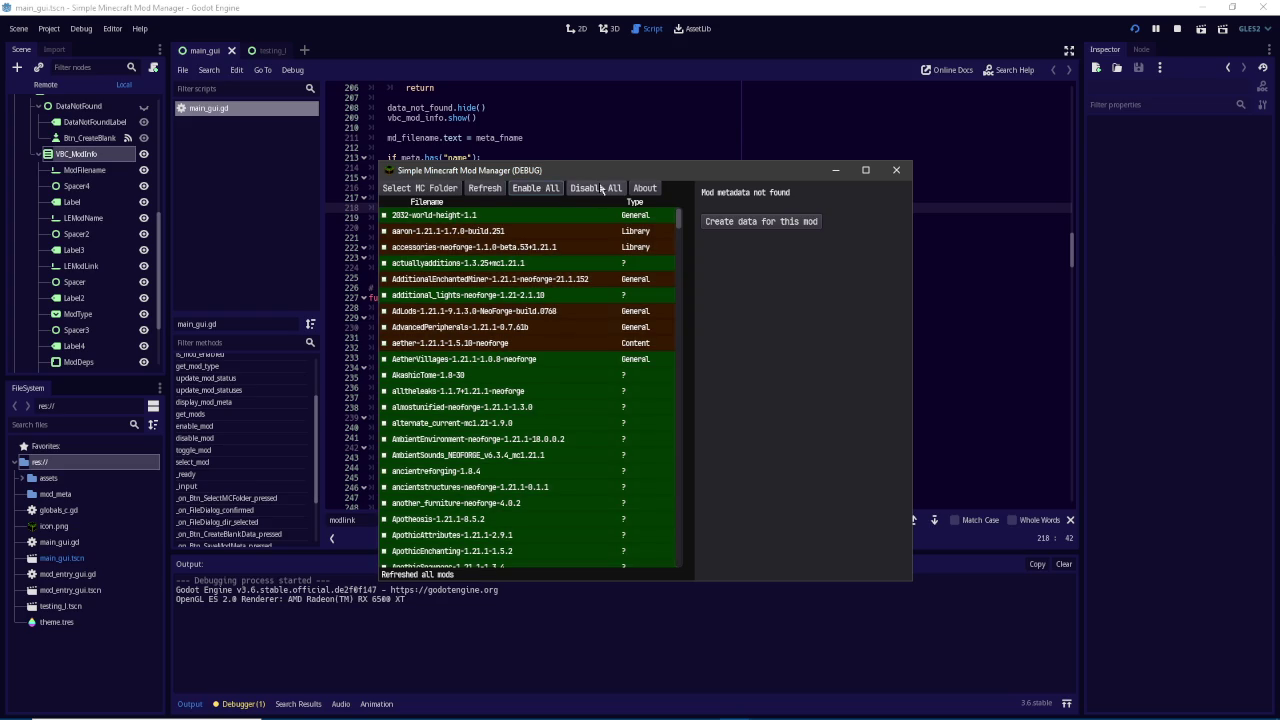
scroll(633, 284, "down", 3)
scroll(633, 284, "up", 3)
View AdLods' metadata, disable all mods, then re-enable accessories-neoforge and show its metadata
left_click(495, 313)
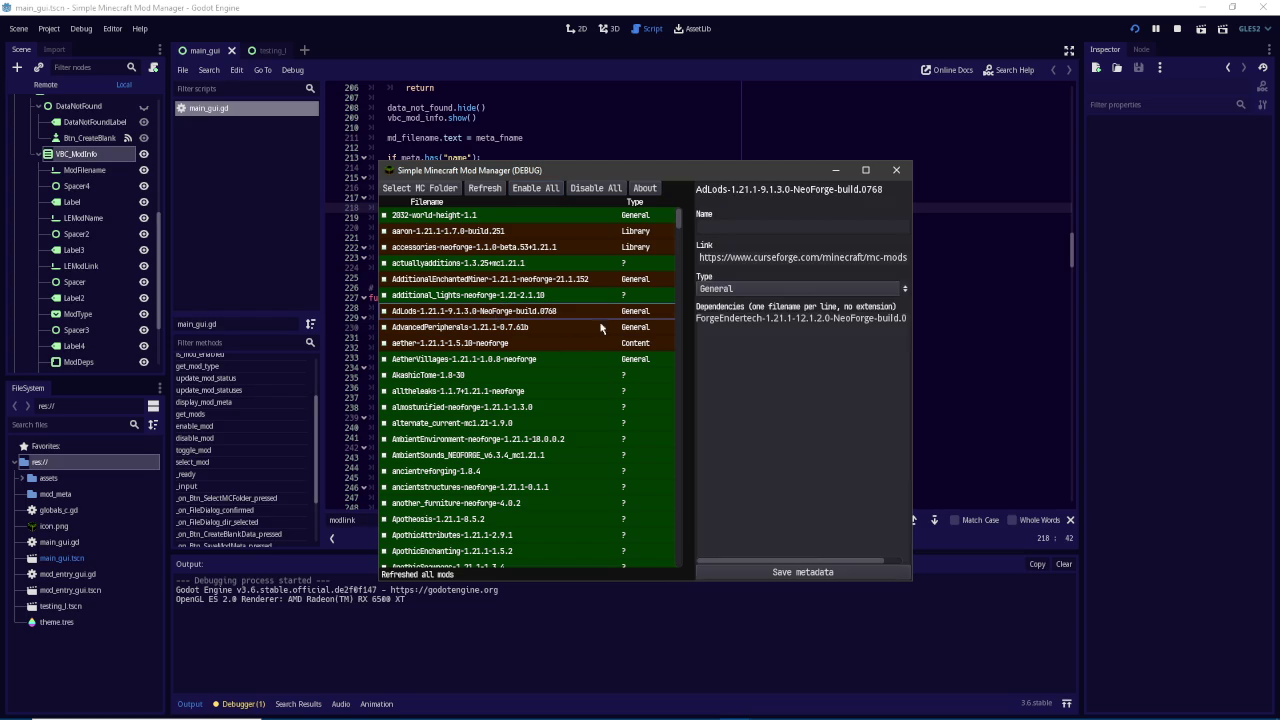
mouse_move(679, 226)
left_mouse_down()
mouse_move(667, 400)
mouse_move(688, 572)
mouse_move(674, 177)
mouse_move(676, 218)
left_mouse_up()
left_click(605, 191)
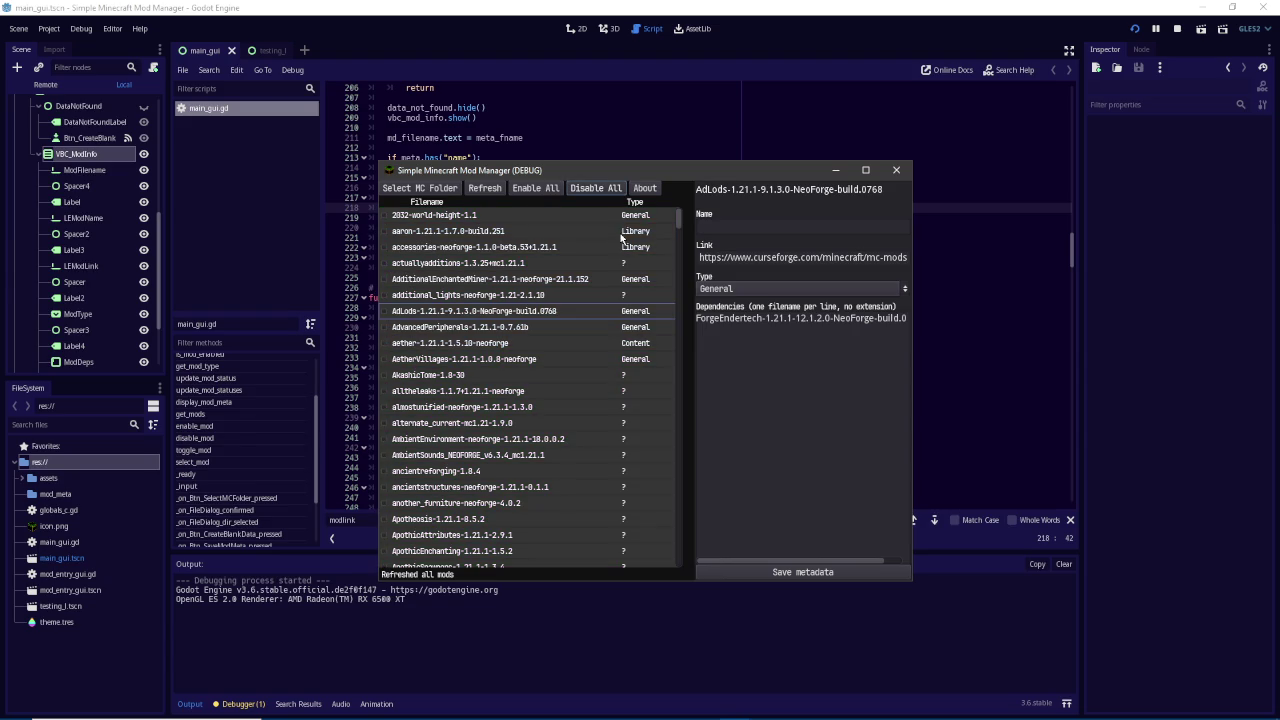
left_click(386, 248)
left_click(443, 250)
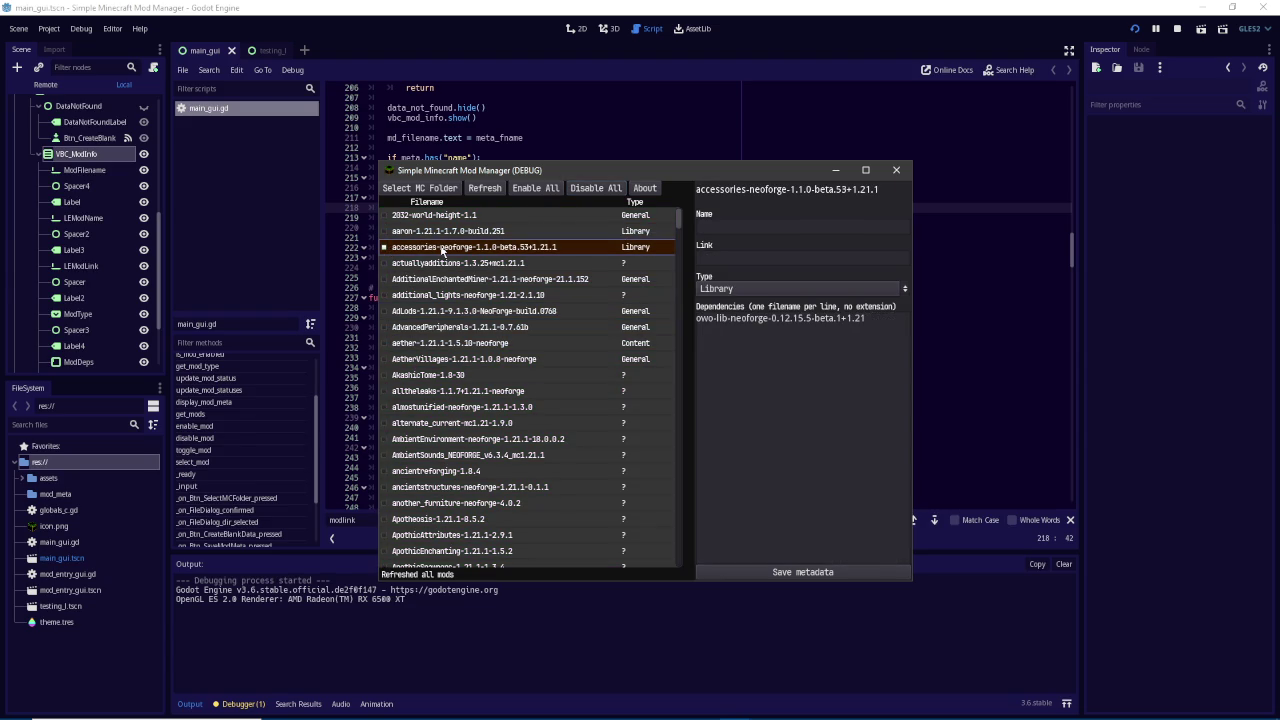
mouse_move(678, 218)
left_mouse_down()
mouse_move(680, 480)
mouse_move(681, 450)
left_mouse_up()
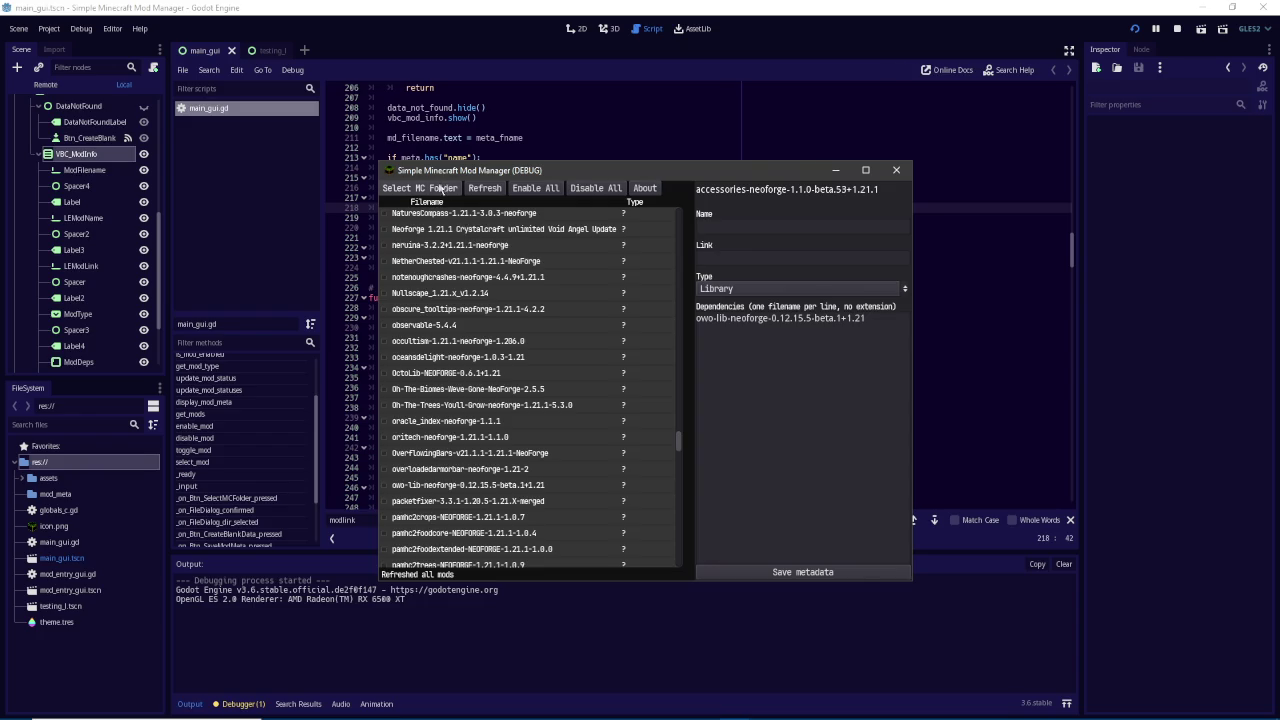
Open the Minecraft folder picker and dismiss it without changes
left_click(440, 188)
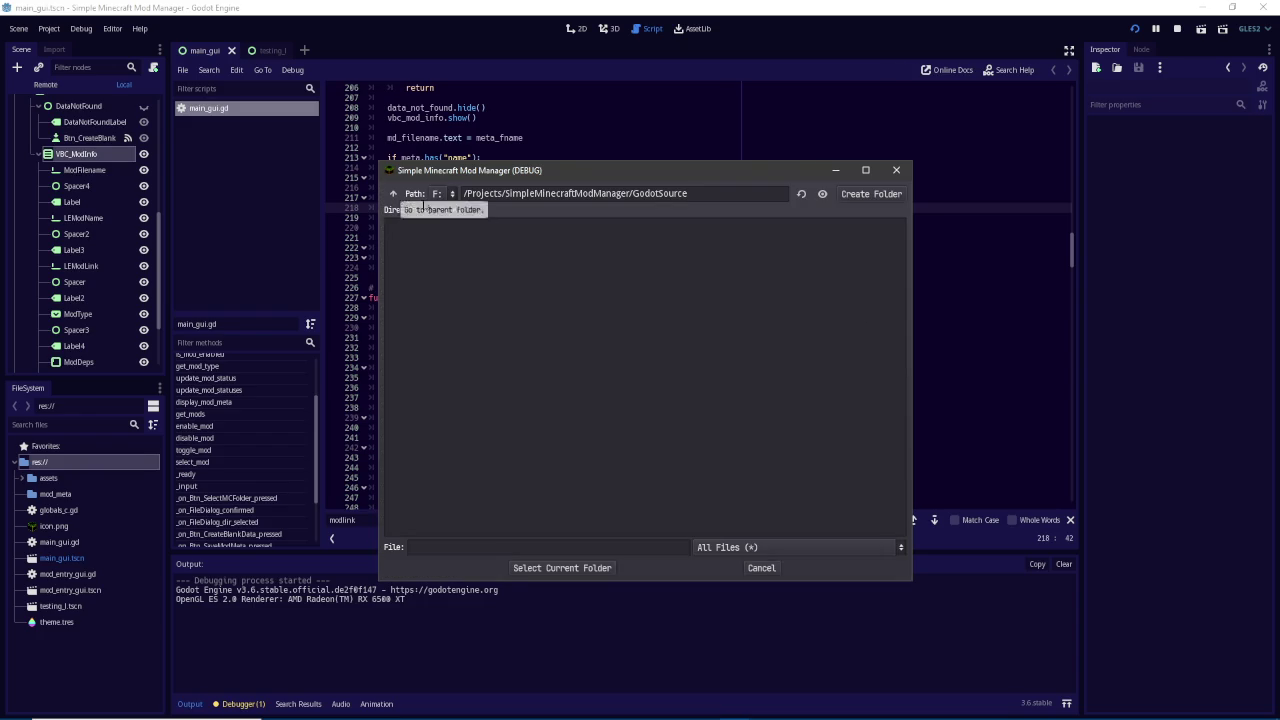
left_click(775, 567)
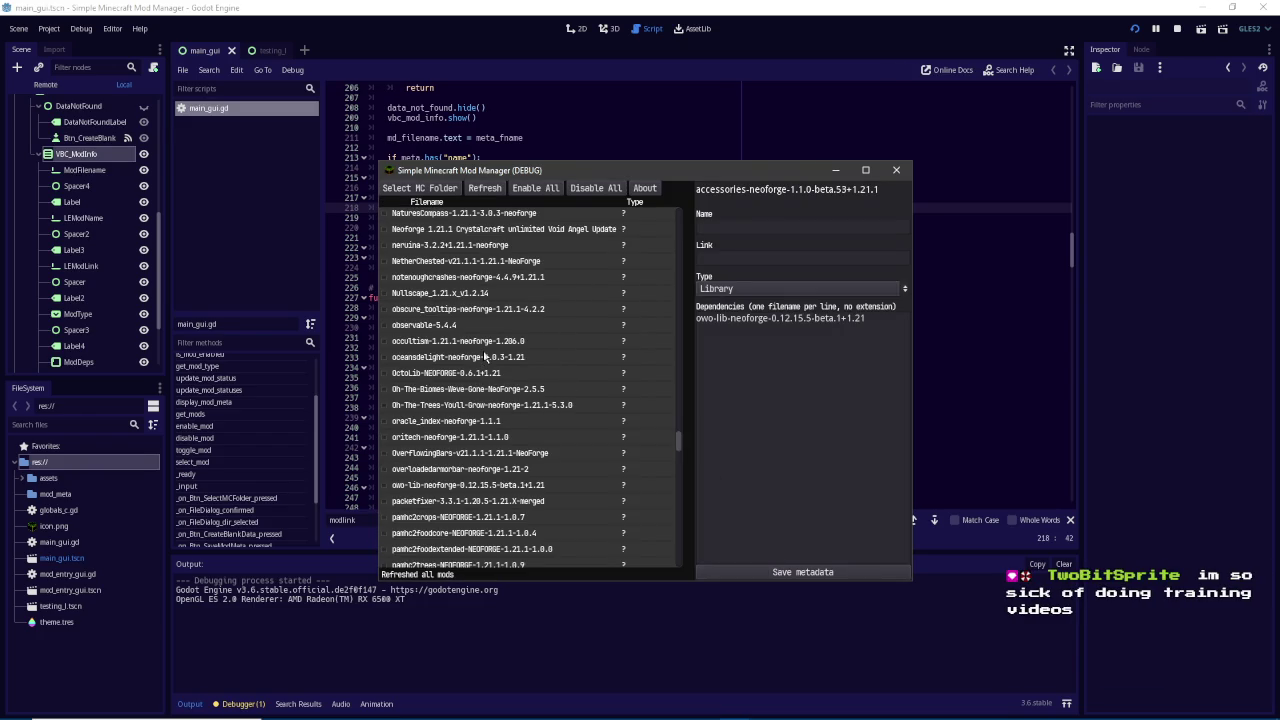
scroll(485, 356, "up", 3)
scroll(483, 352, "down", 3)
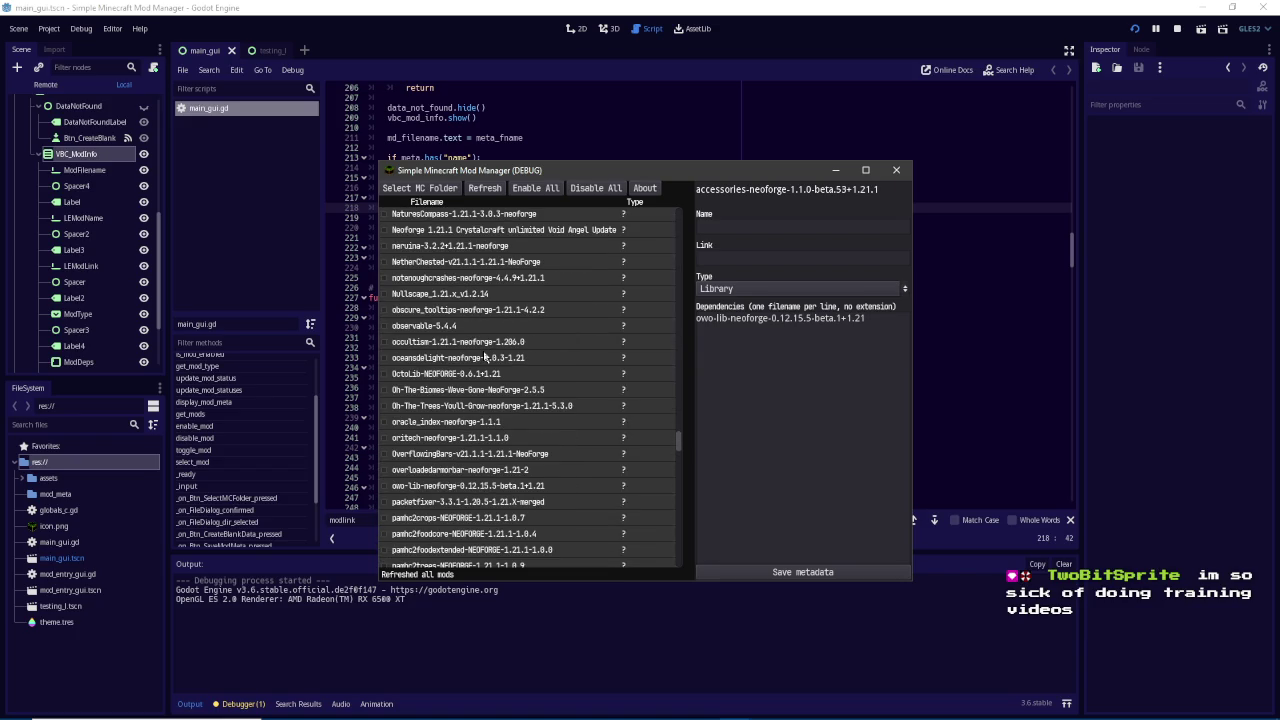
Create metadata for owo-lib-neoforge with Type Library and save it, triggering the line 513 error
left_click(470, 484)
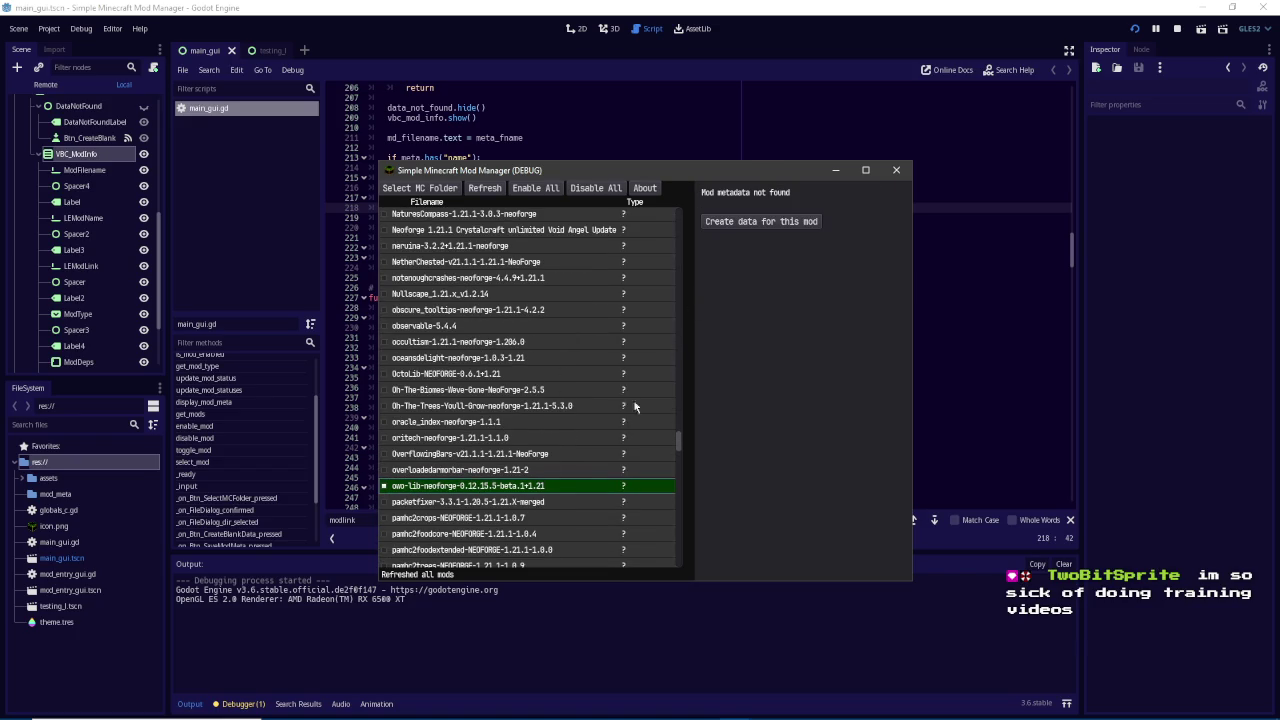
left_click(719, 218)
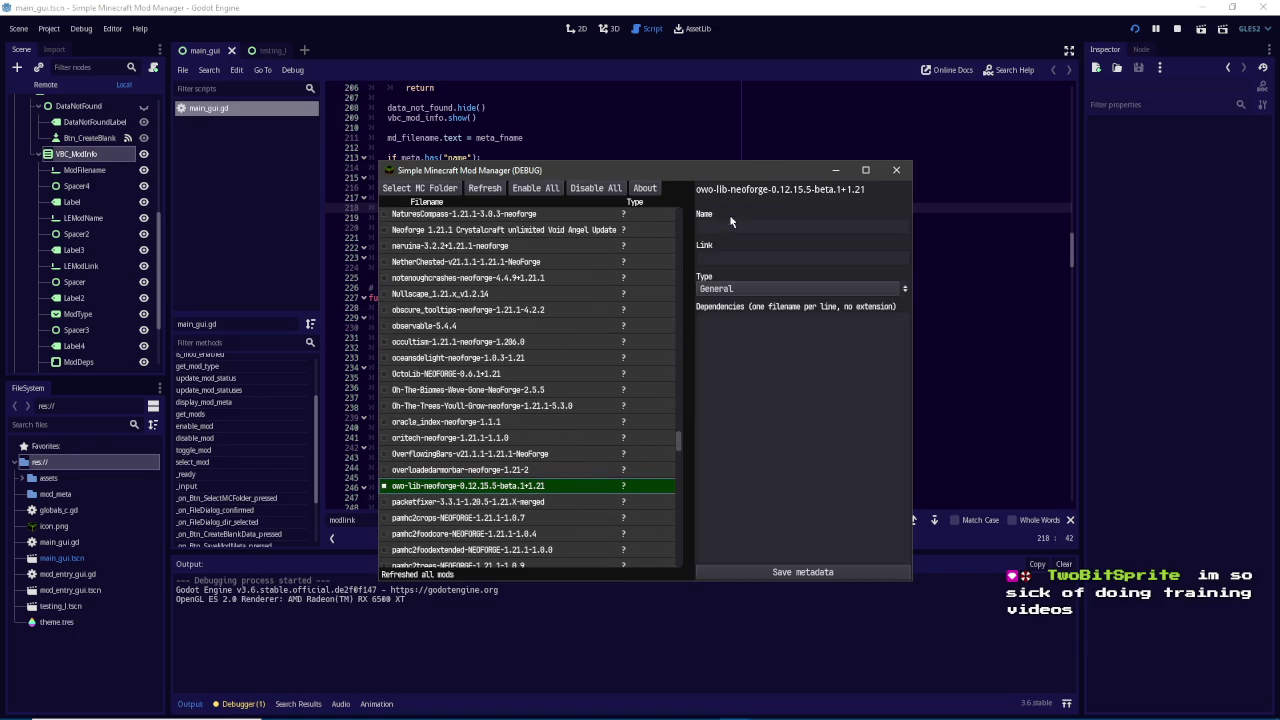
left_click(742, 288)
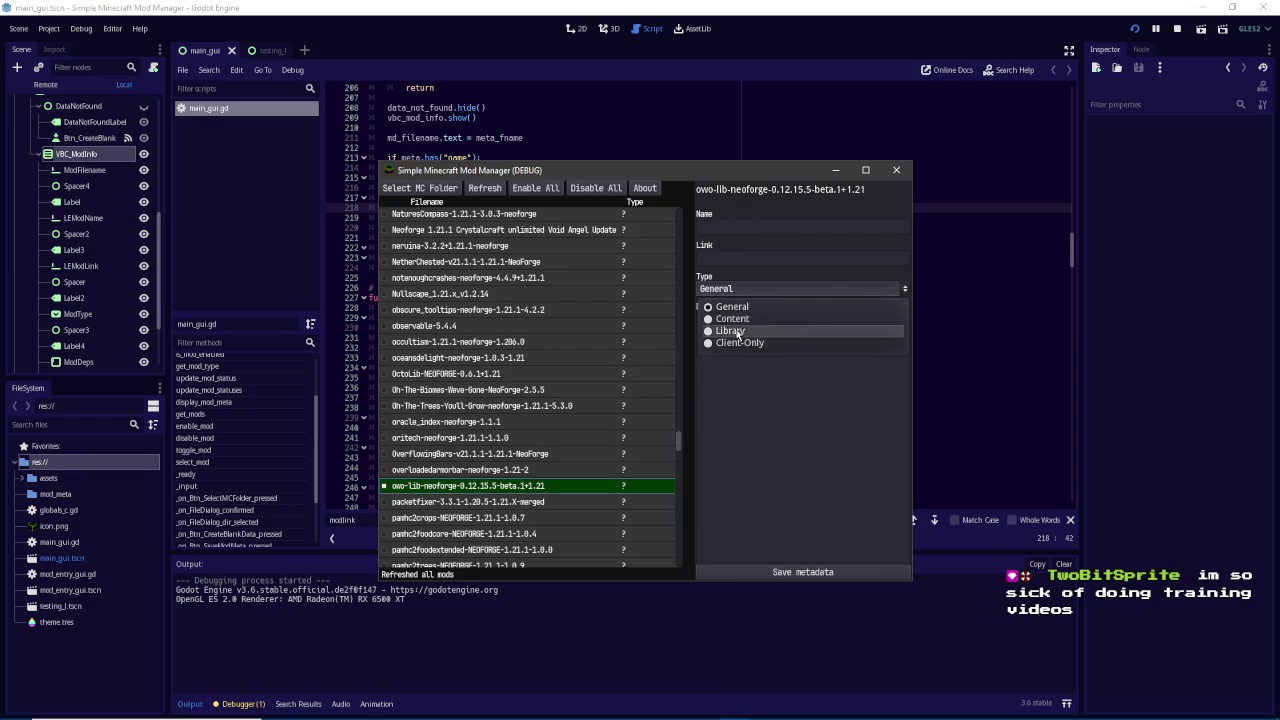
left_click(740, 331)
left_click(773, 571)
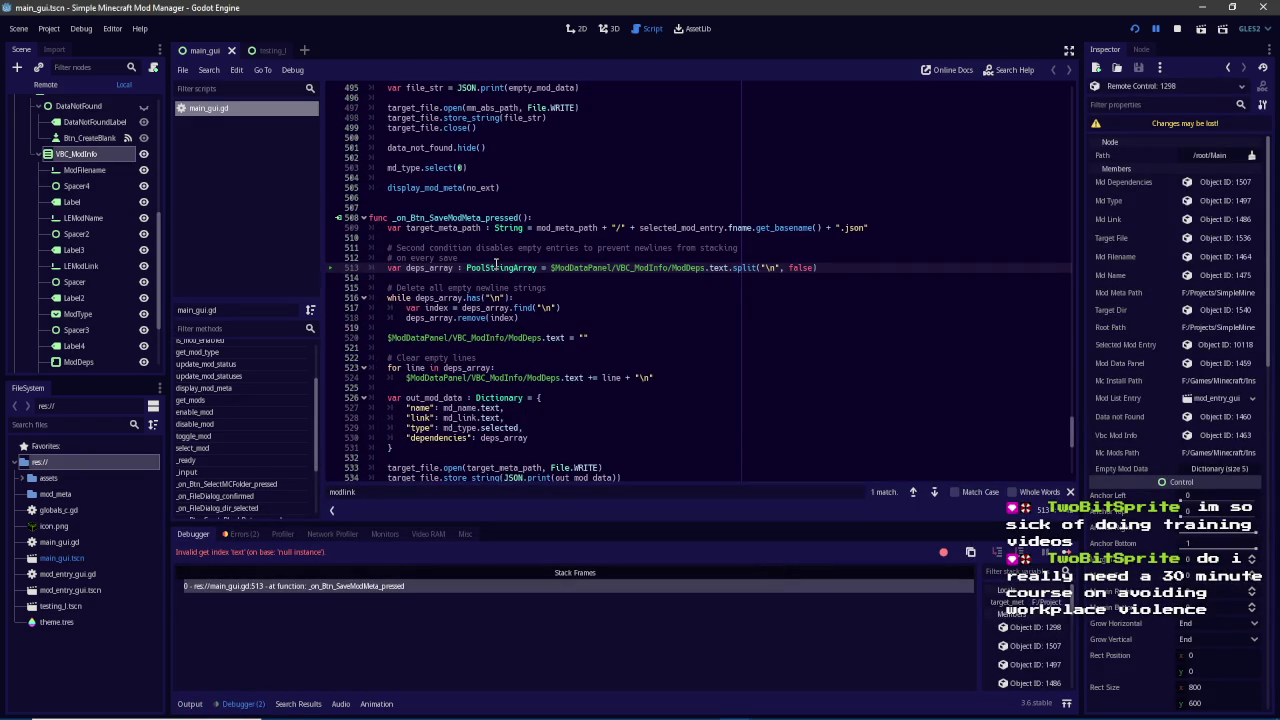
Swap $ModDataPanel/VBC_ModInfo/ModDeps for md_dependencies on lines 513, 520 and 524, then save main_gui.gd
mouse_move(705, 268)
left_mouse_down()
mouse_move(498, 268)
mouse_move(556, 268)
left_mouse_up()
type("md")
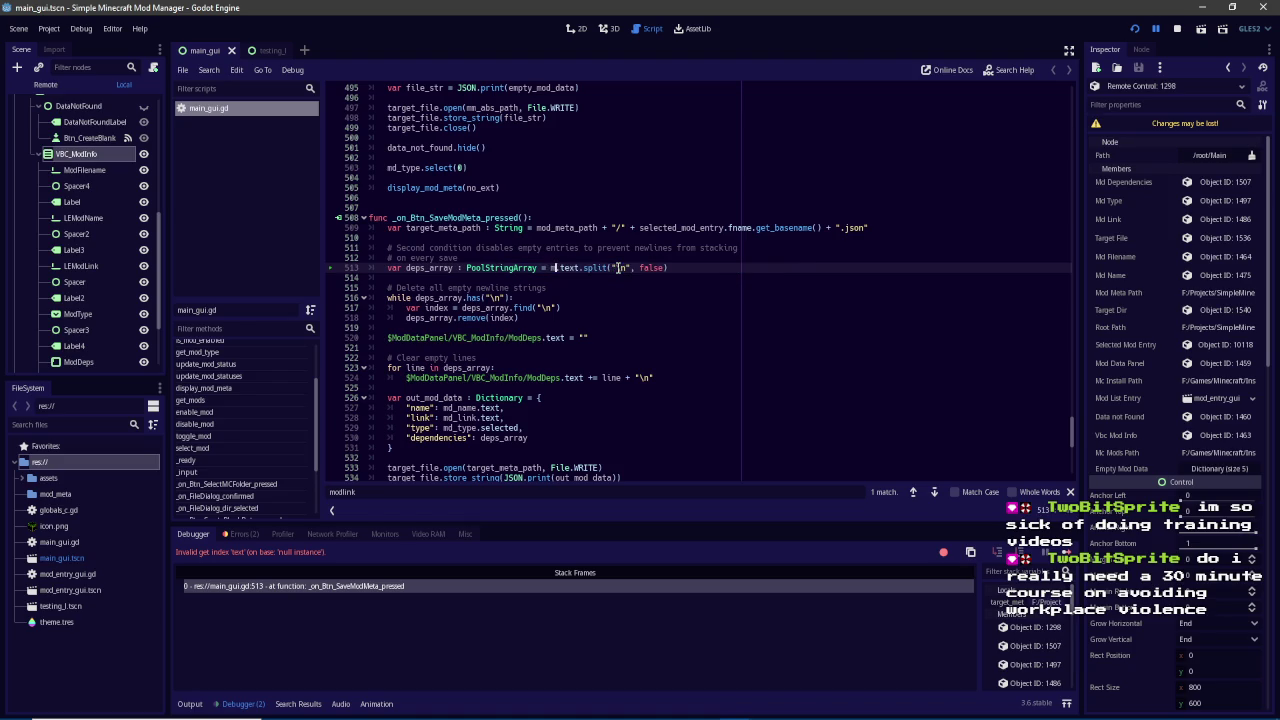
type("_depe")
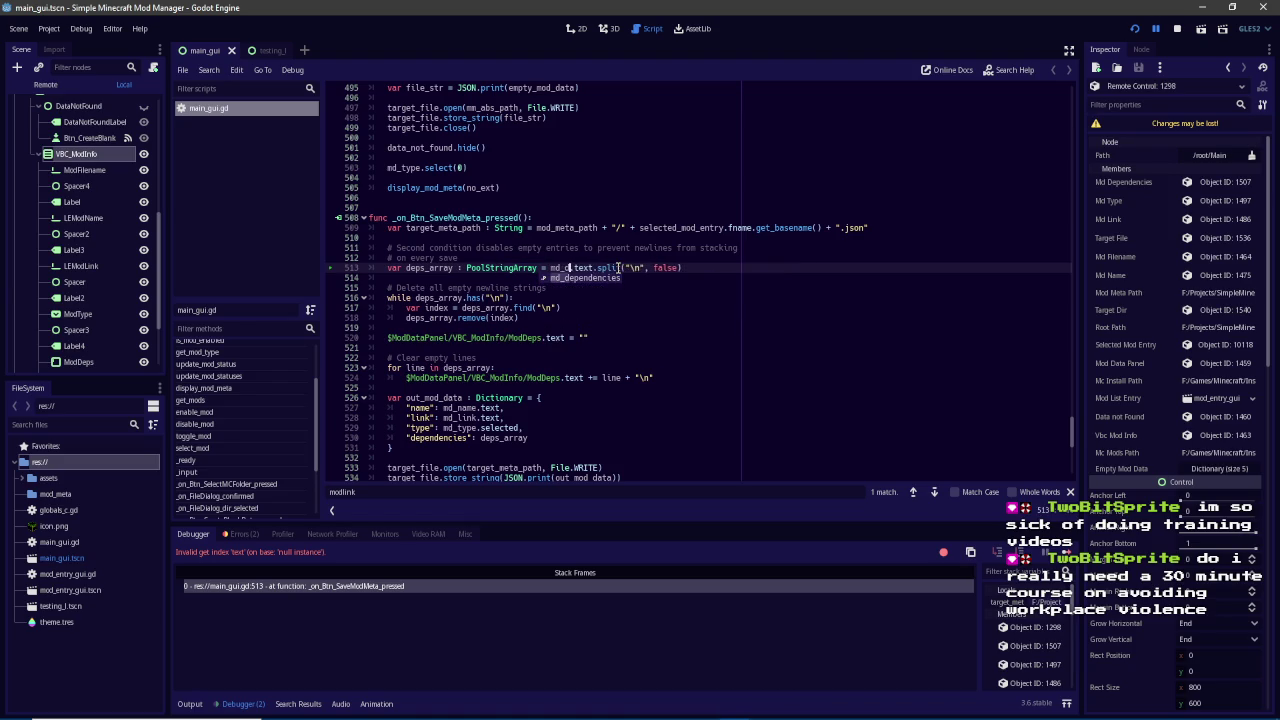
left_click(584, 278)
double_click(572, 268)
key("ctrl+c")
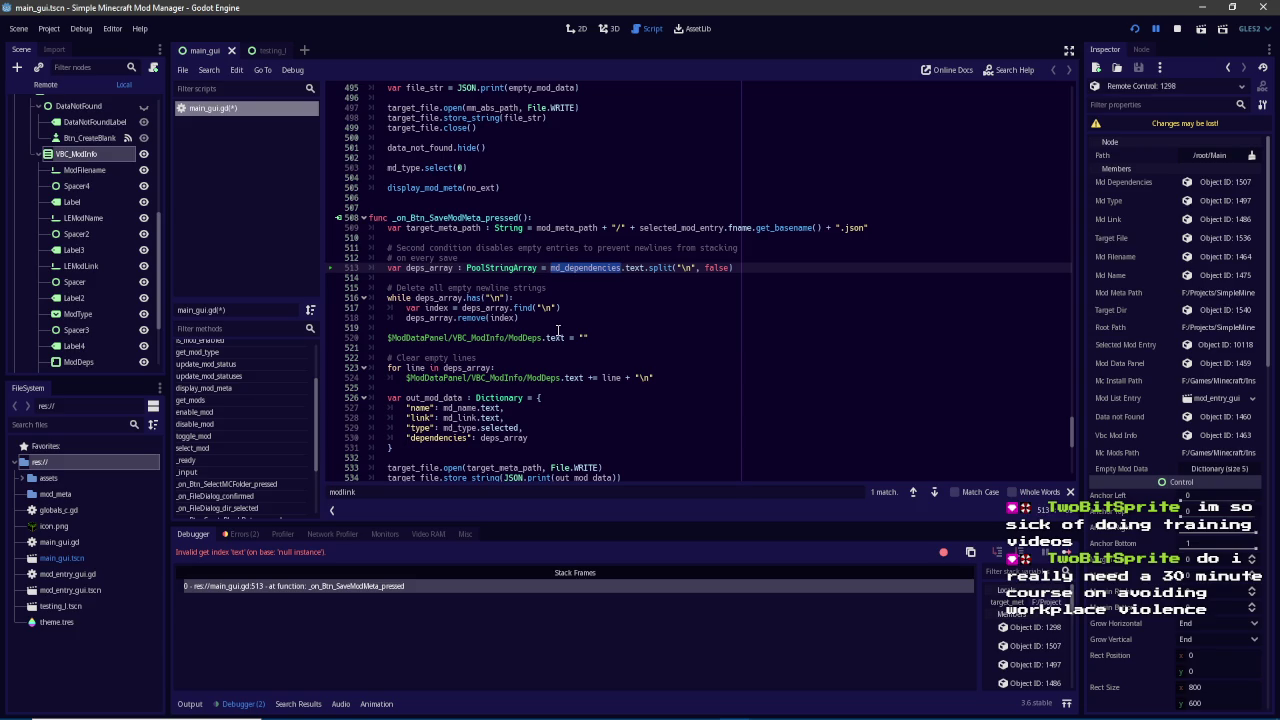
left_click_drag(541, 337, 387, 338)
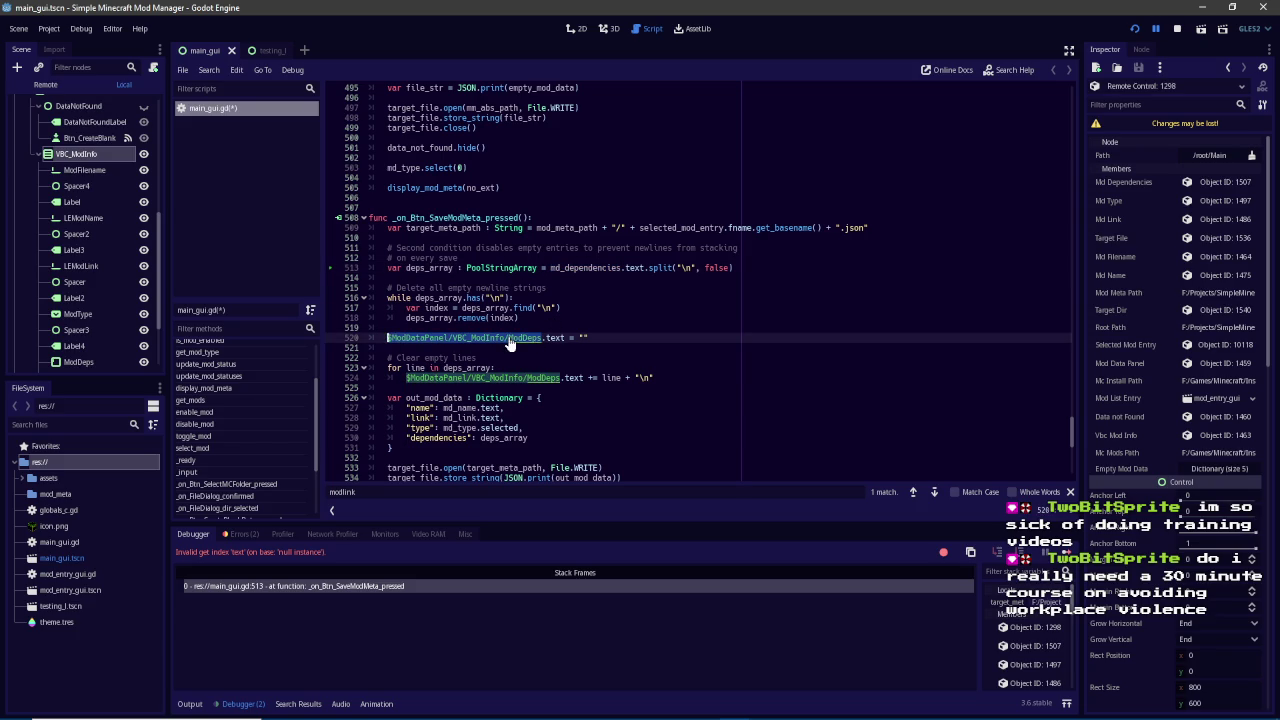
key("ctrl+v")
left_click_drag(561, 378, 405, 378)
key("ctrl+v")
scroll(614, 377, "down", 5)
scroll(614, 377, "down", 5)
scroll(614, 377, "up", 10)
key("ctrl+s")
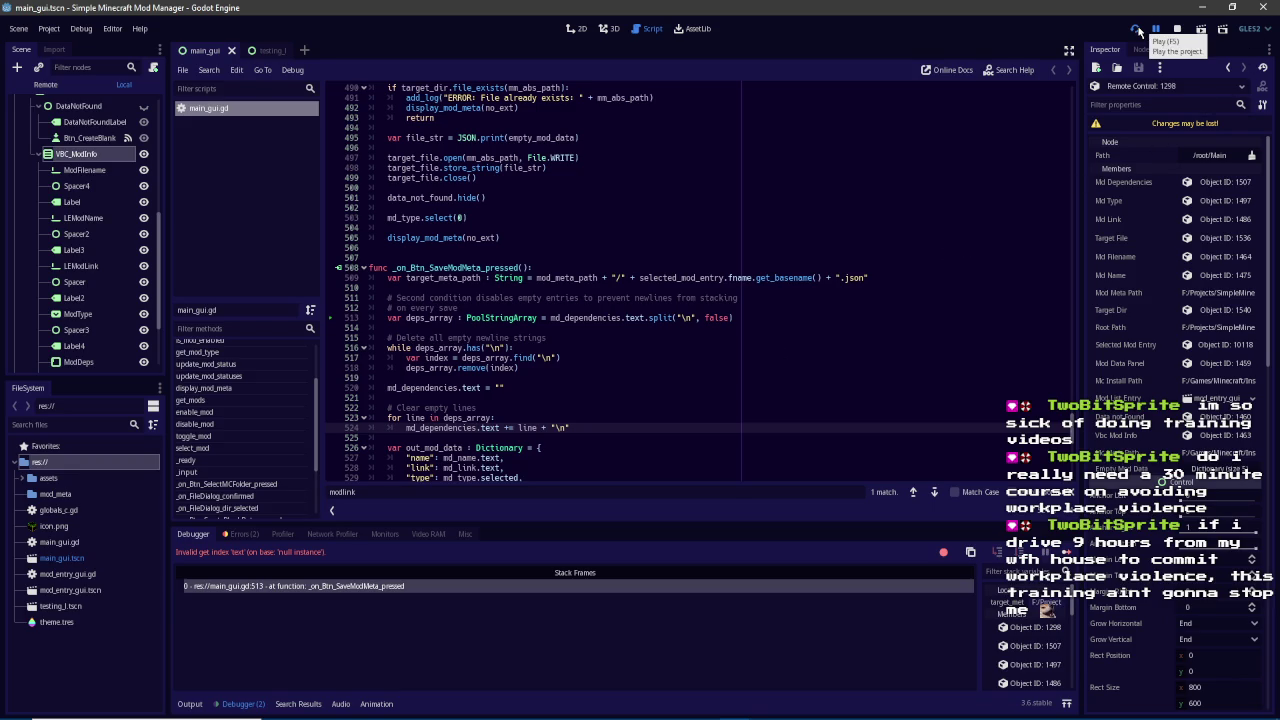
Rerun the project and save owo-lib-neoforge's metadata with Type set to Library
left_click(1138, 31)
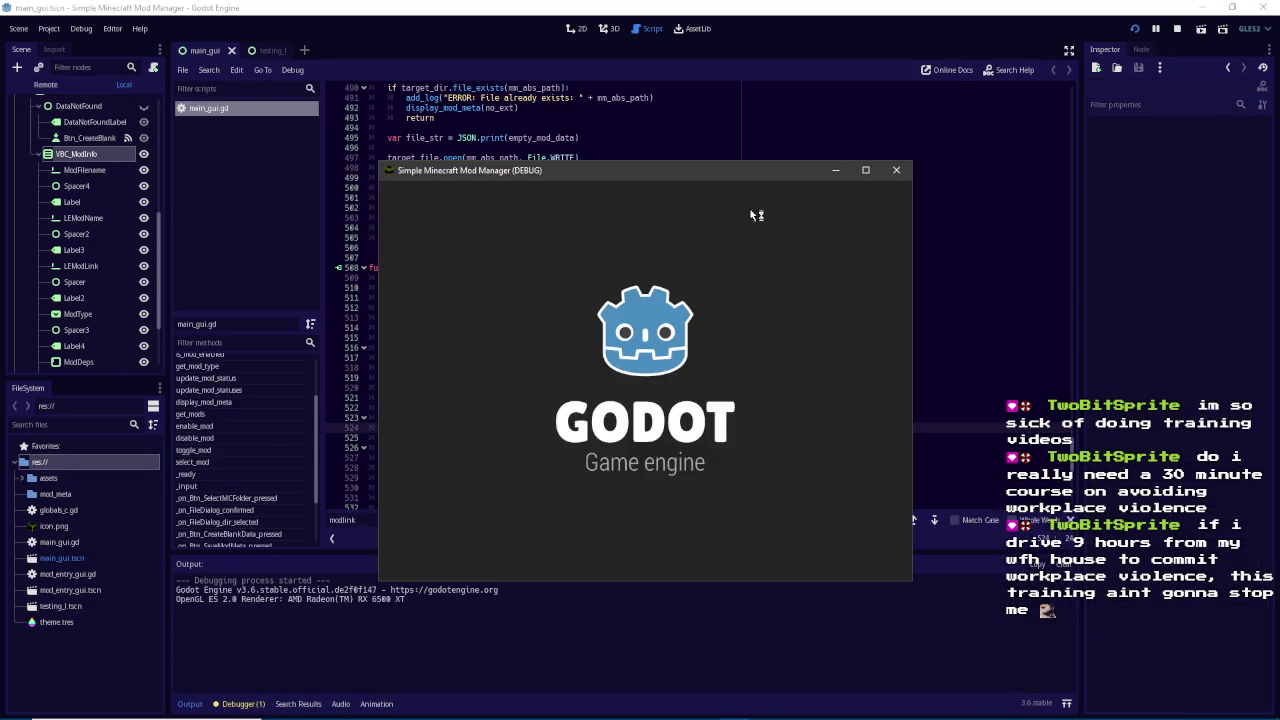
left_click(653, 247)
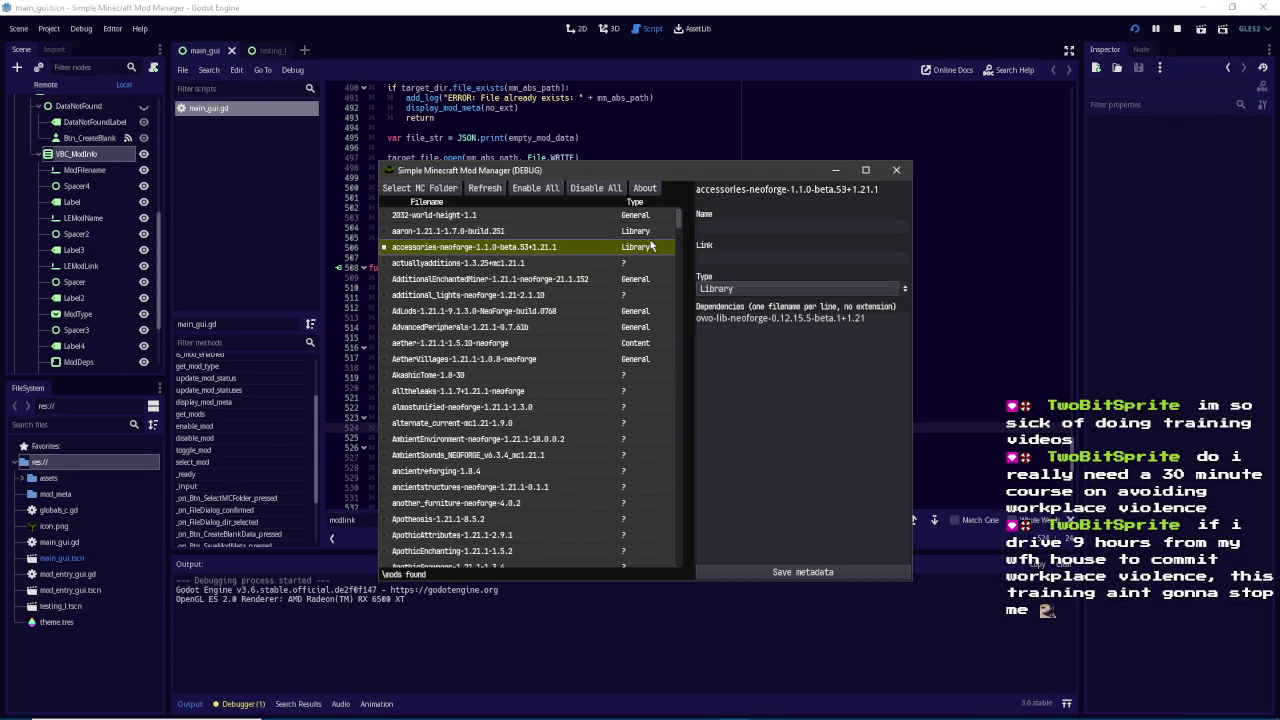
left_click_drag(678, 219, 657, 440)
left_click(595, 406)
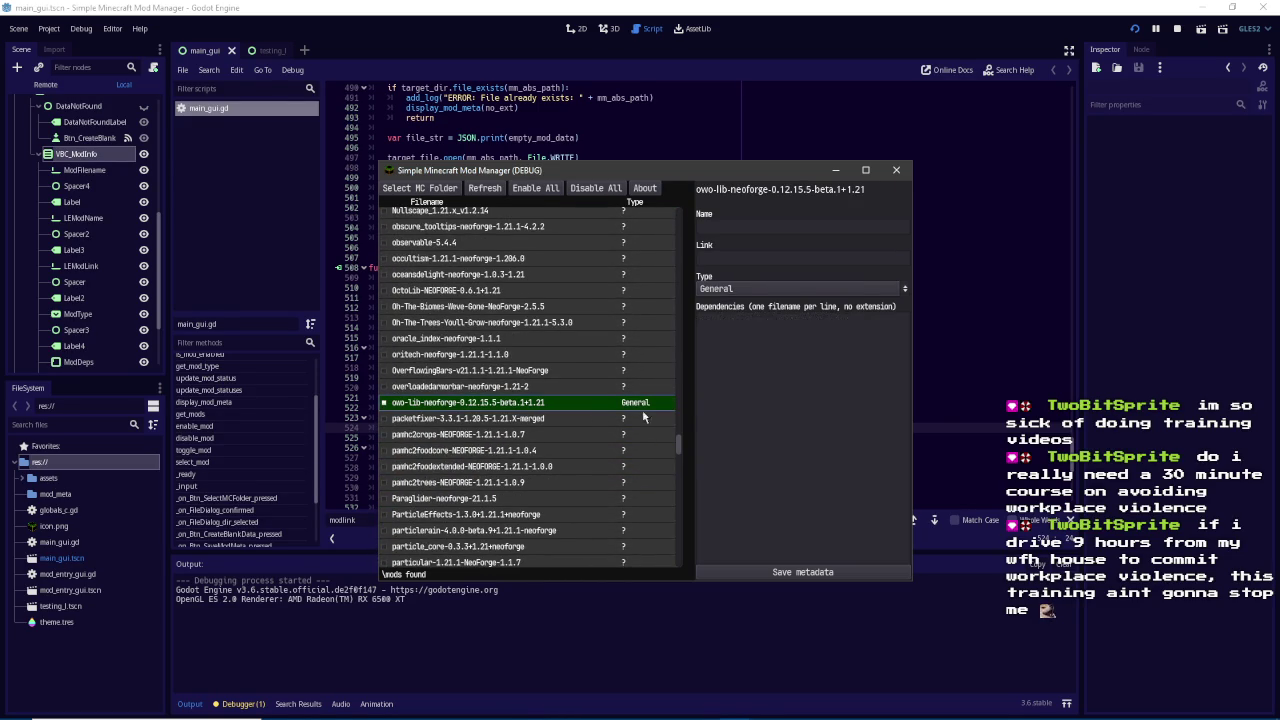
left_click(777, 290)
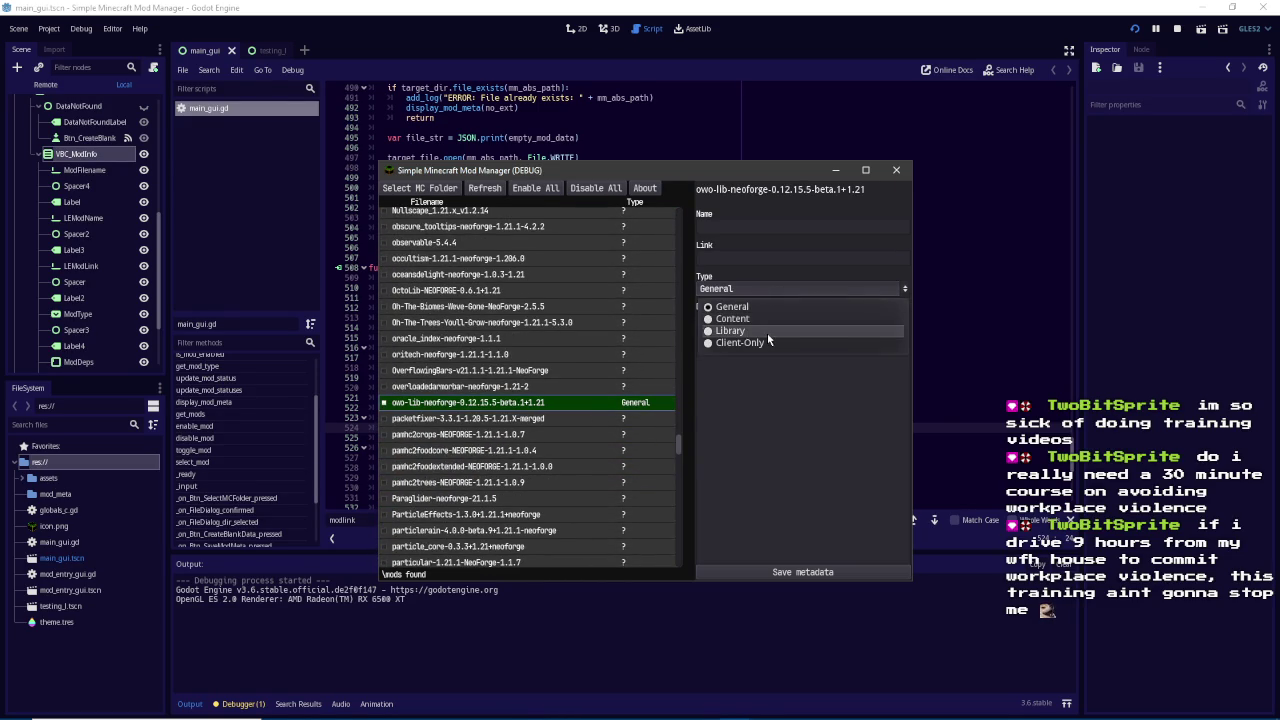
left_click(767, 333)
left_click(783, 573)
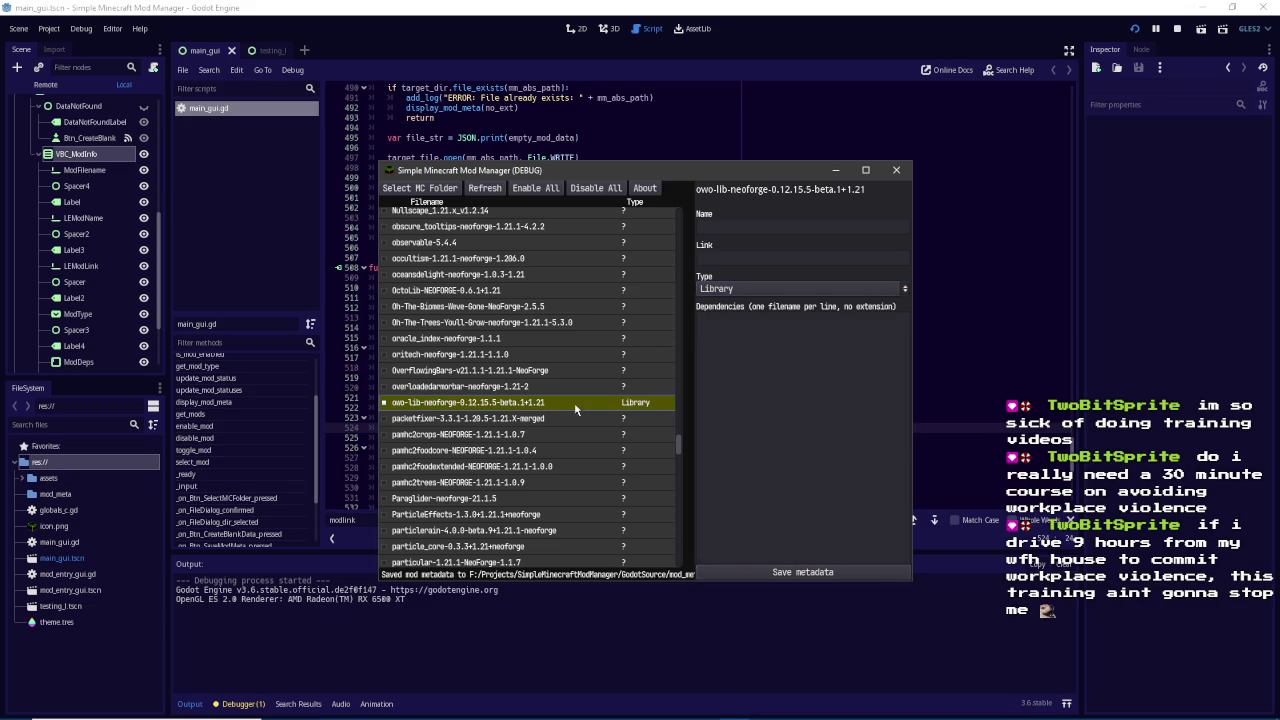
Move the mod manager window up and right, then select HSC_Details in the editor
left_click(473, 707)
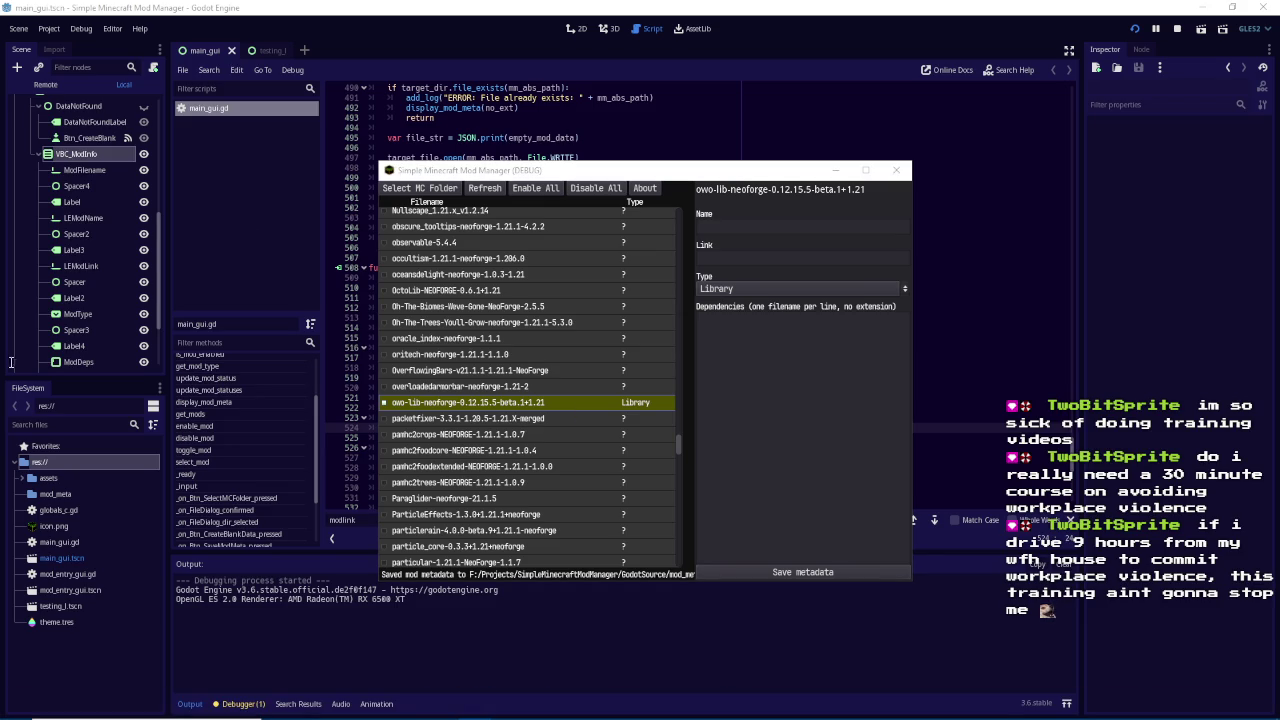
mouse_move(655, 716)
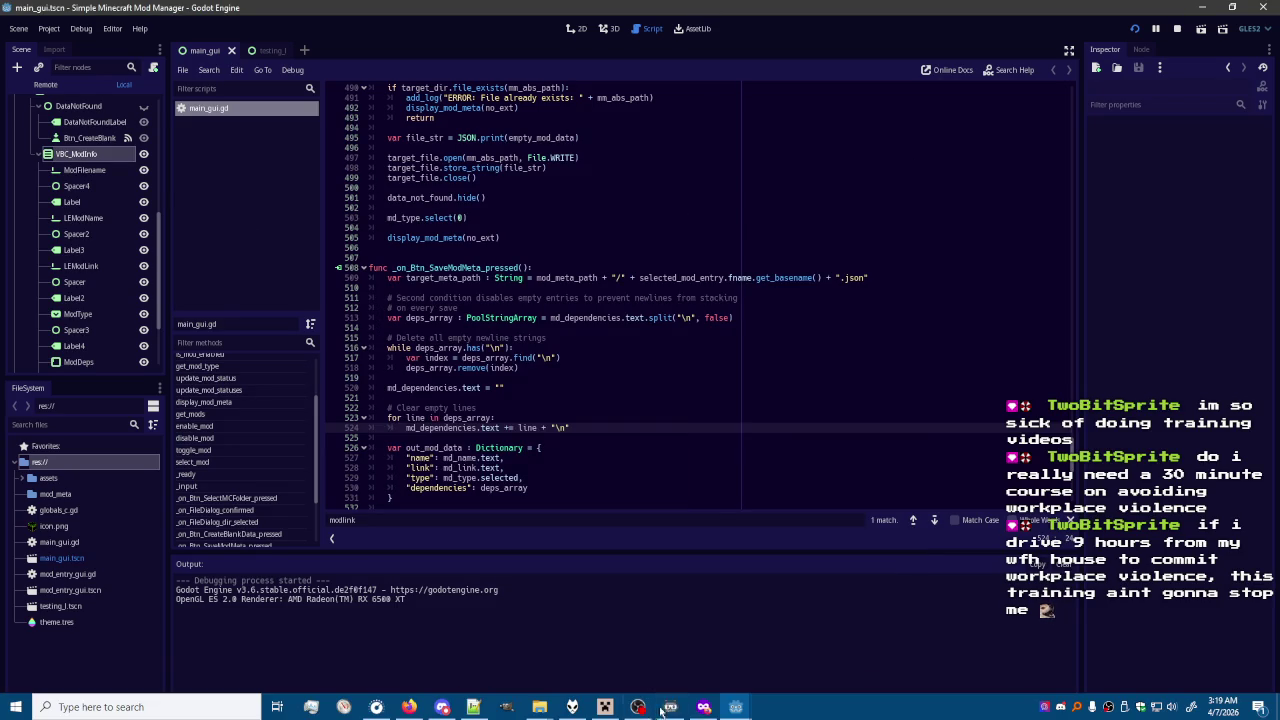
left_click(735, 707)
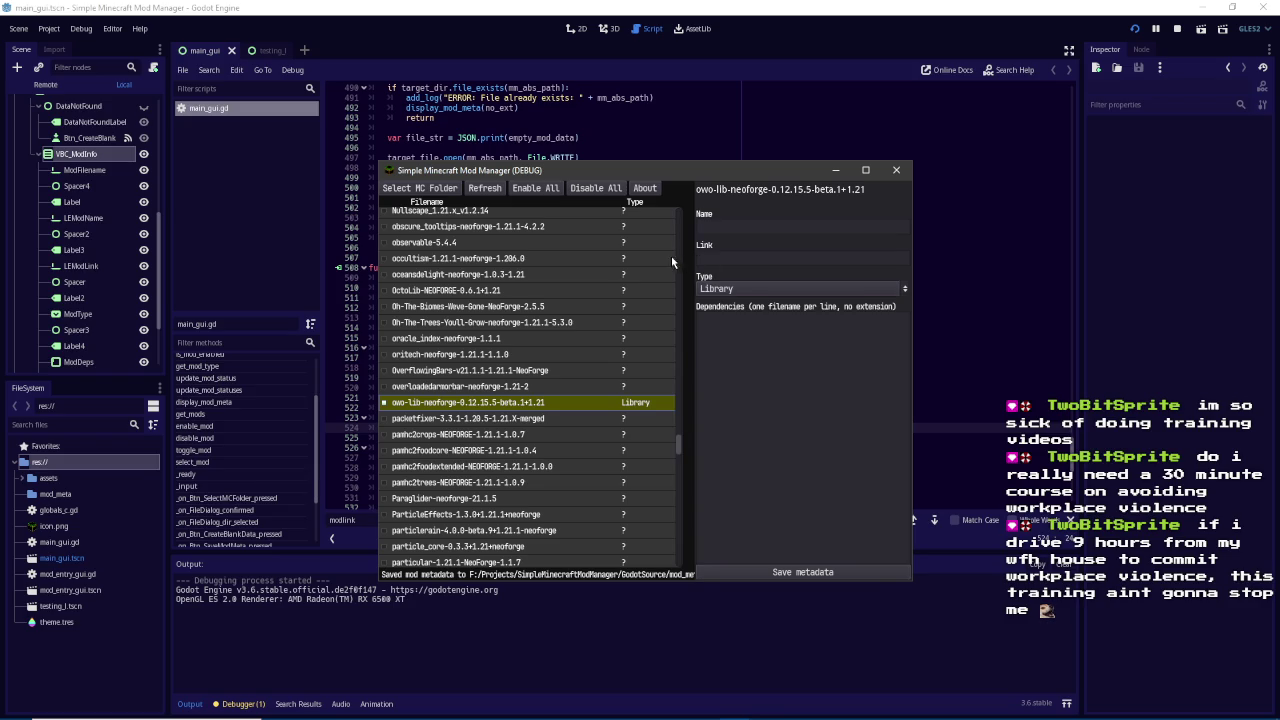
left_click(690, 190)
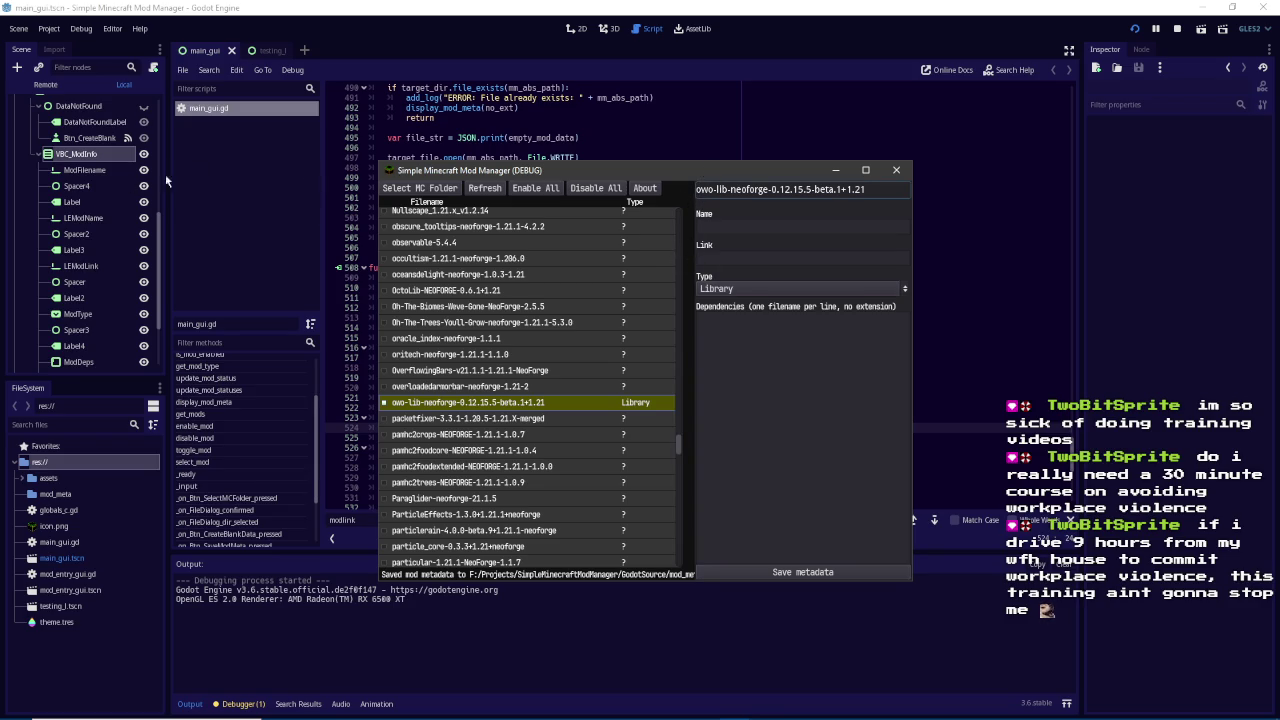
left_click_drag(673, 169, 860, 138)
left_click(845, 12)
scroll(107, 232, "up", 4)
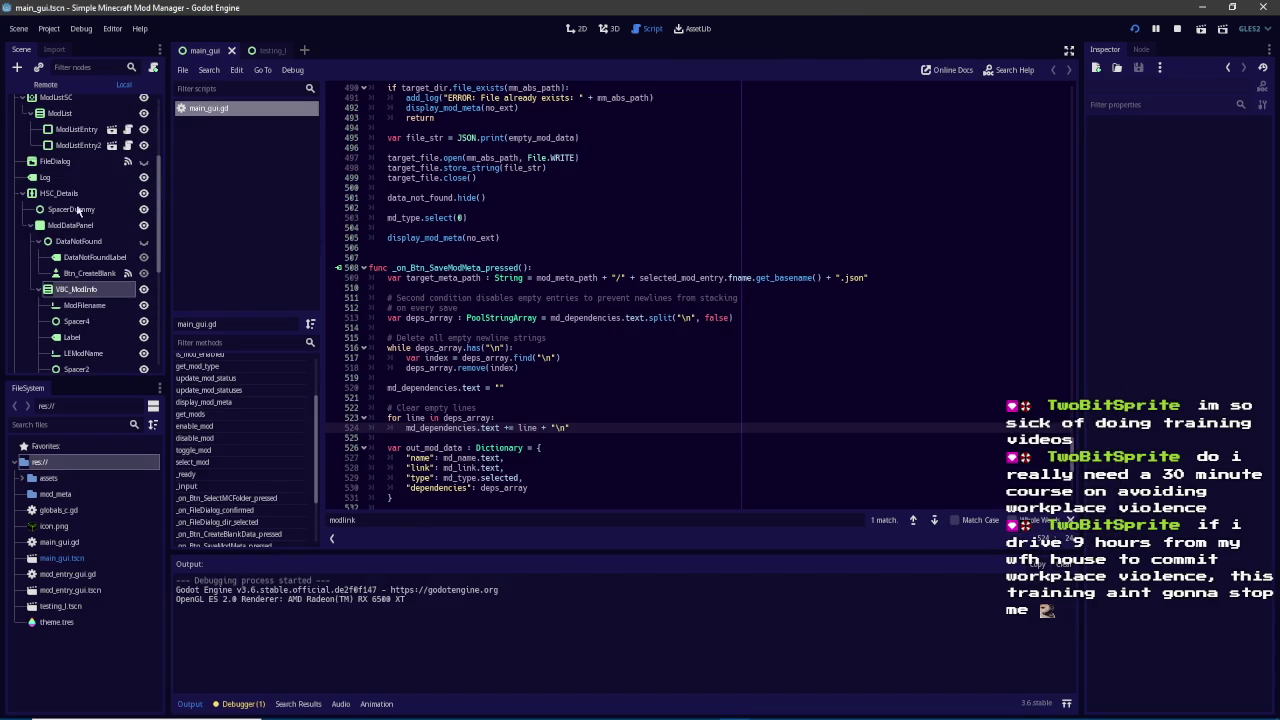
left_click(70, 196)
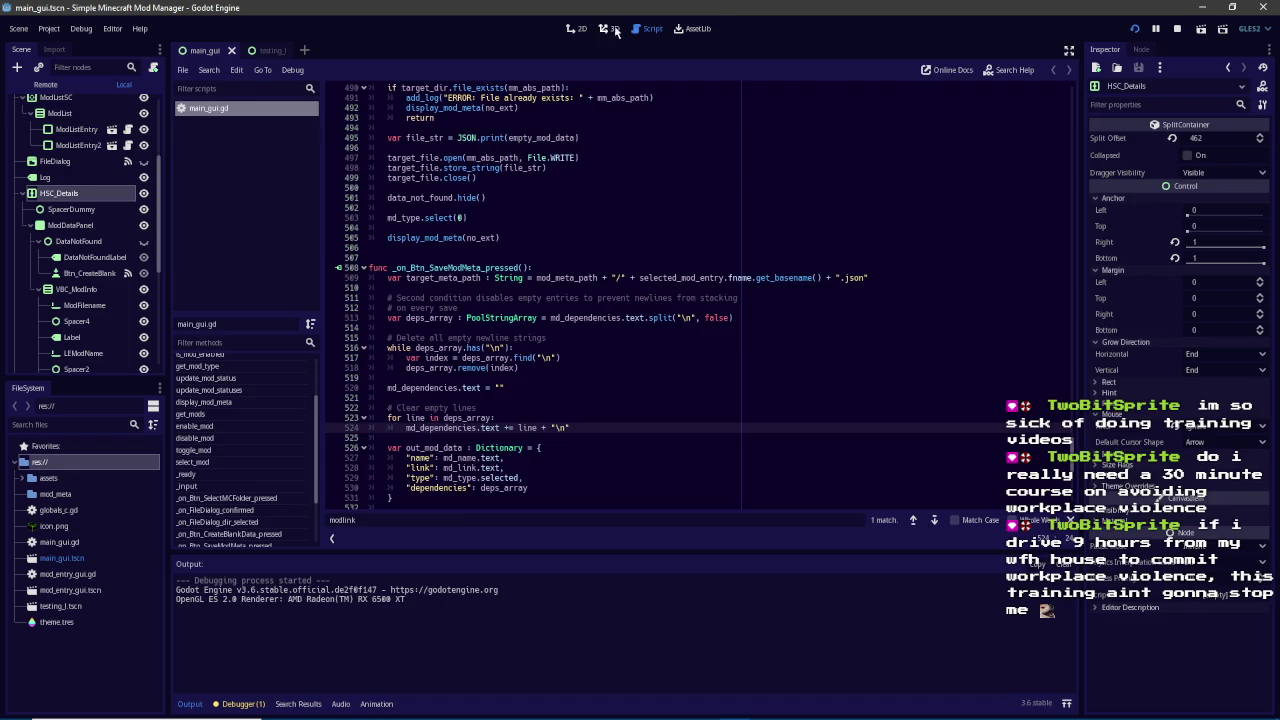
In the 2D view, set HSC_Details' Mouse Filter to Stop and save the scene
left_click(576, 28)
scroll(689, 288, "down", 3)
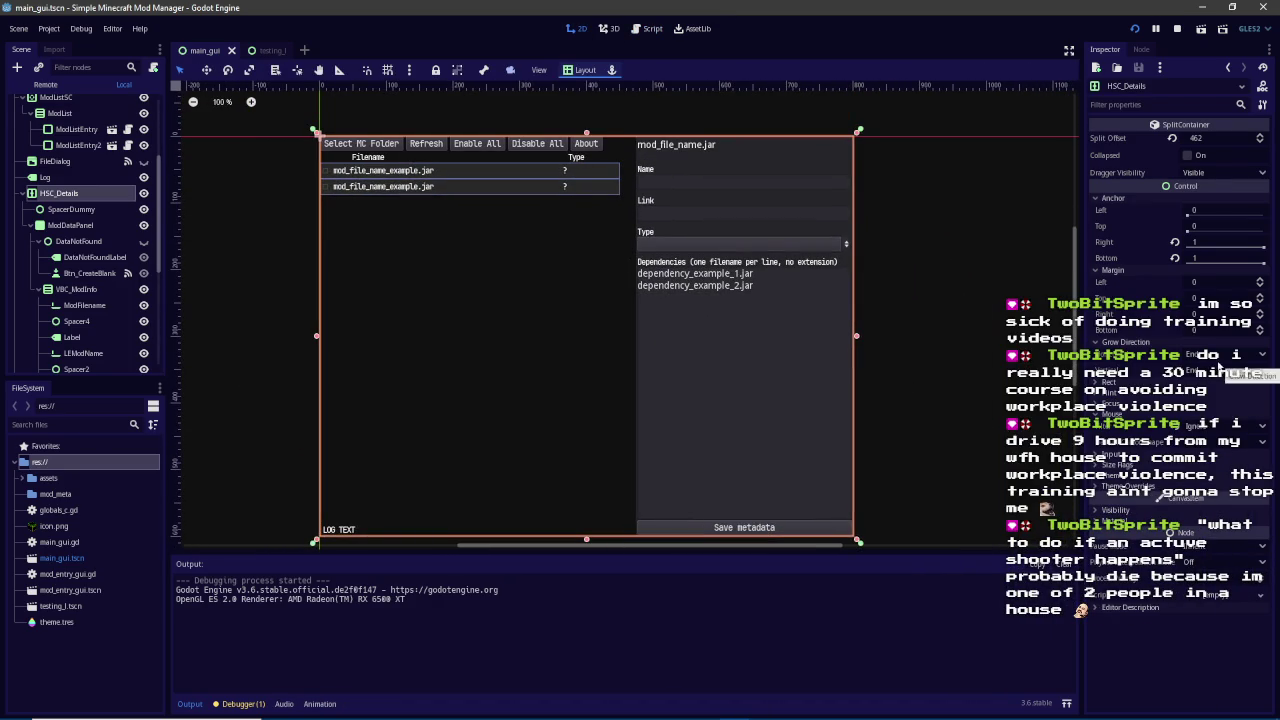
left_click(1209, 427)
left_click(1211, 443)
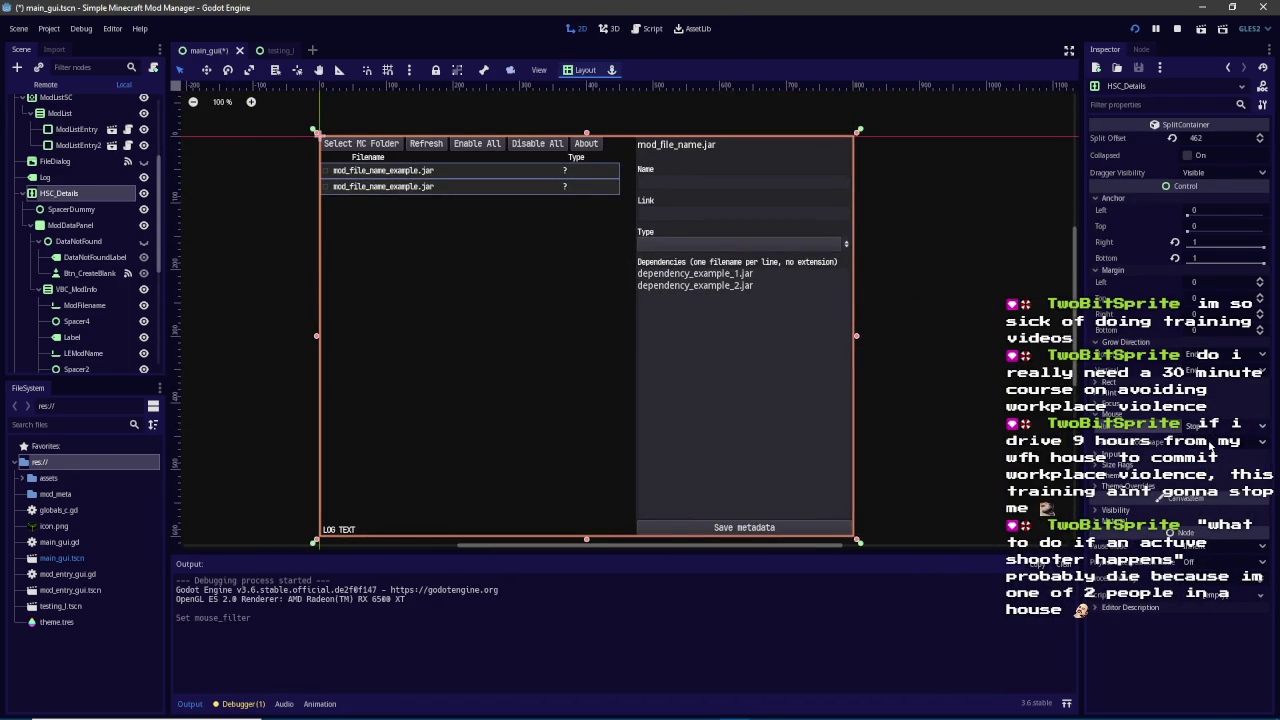
key("ctrl+s")
Drag the list/details divider in the running mod manager, then select SpacerDummy
mouse_move(730, 712)
left_click(808, 643)
mouse_move(894, 236)
left_mouse_down()
mouse_move(715, 235)
mouse_move(1120, 235)
mouse_move(697, 229)
mouse_move(940, 244)
left_mouse_up()
left_click_drag(940, 348, 865, 355)
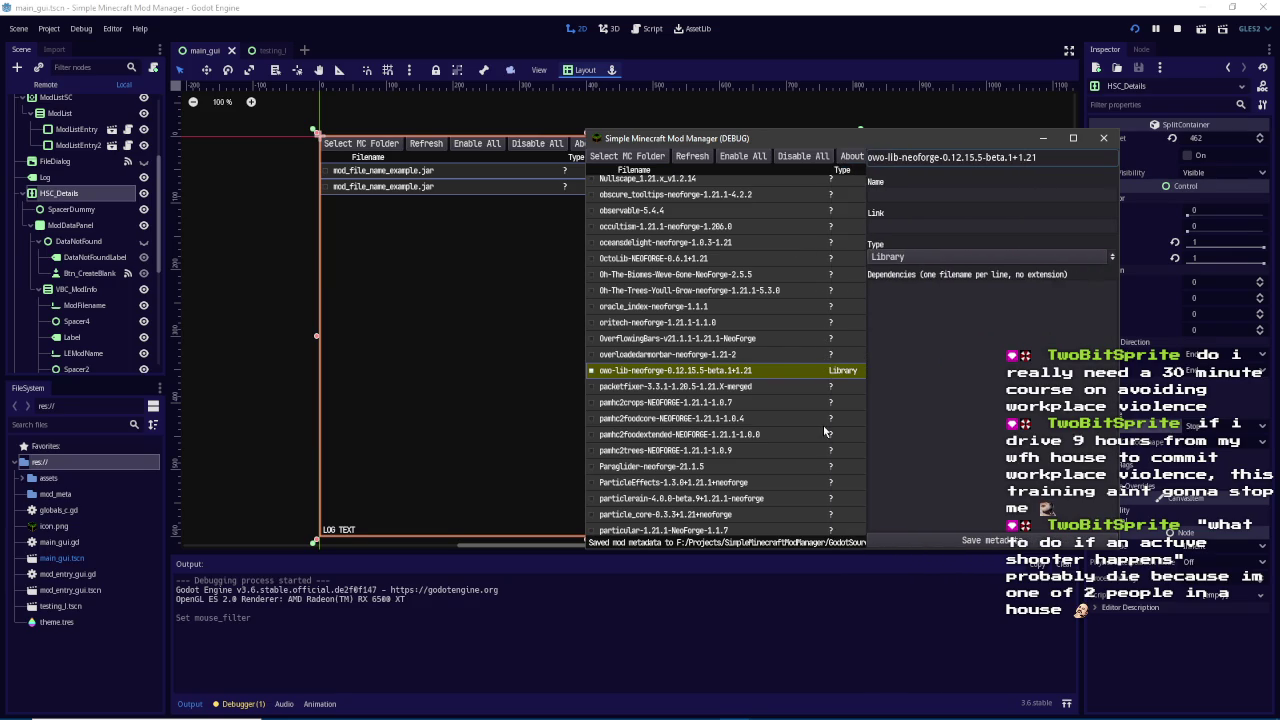
left_click(95, 212)
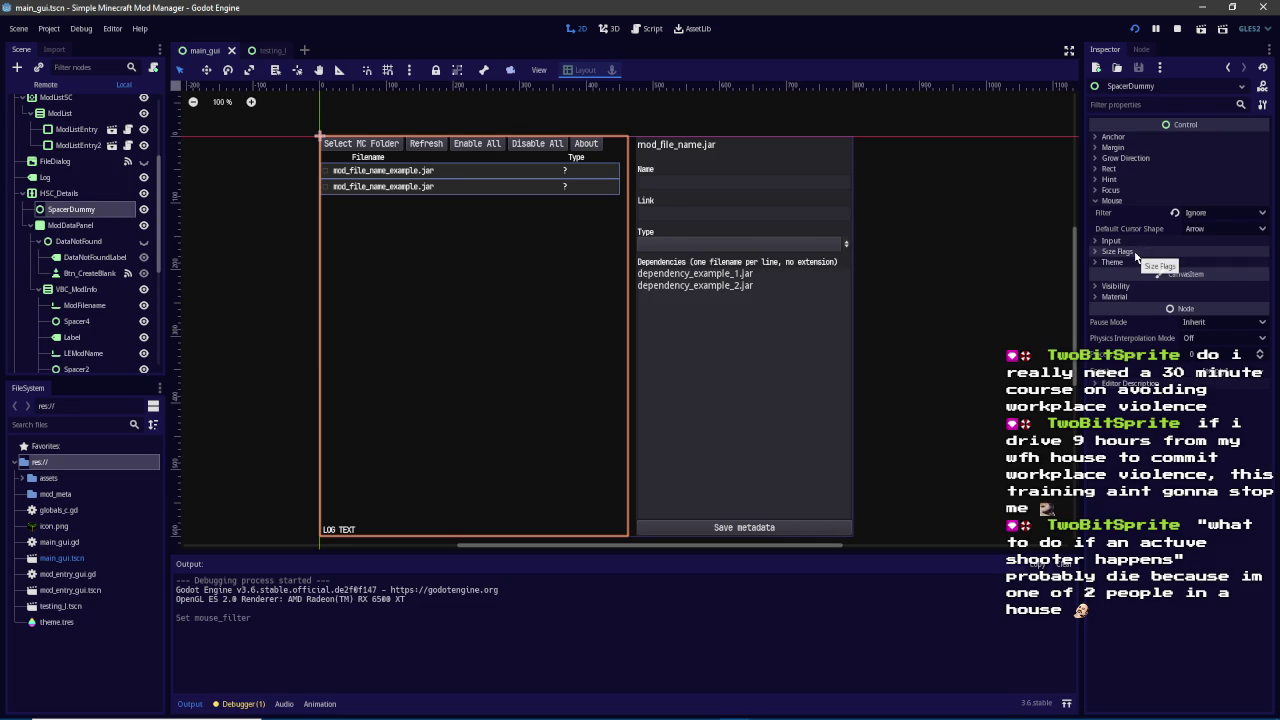
Check SpacerDummy's Mouse Filter options, leaving it at Ignore
left_click(1198, 214)
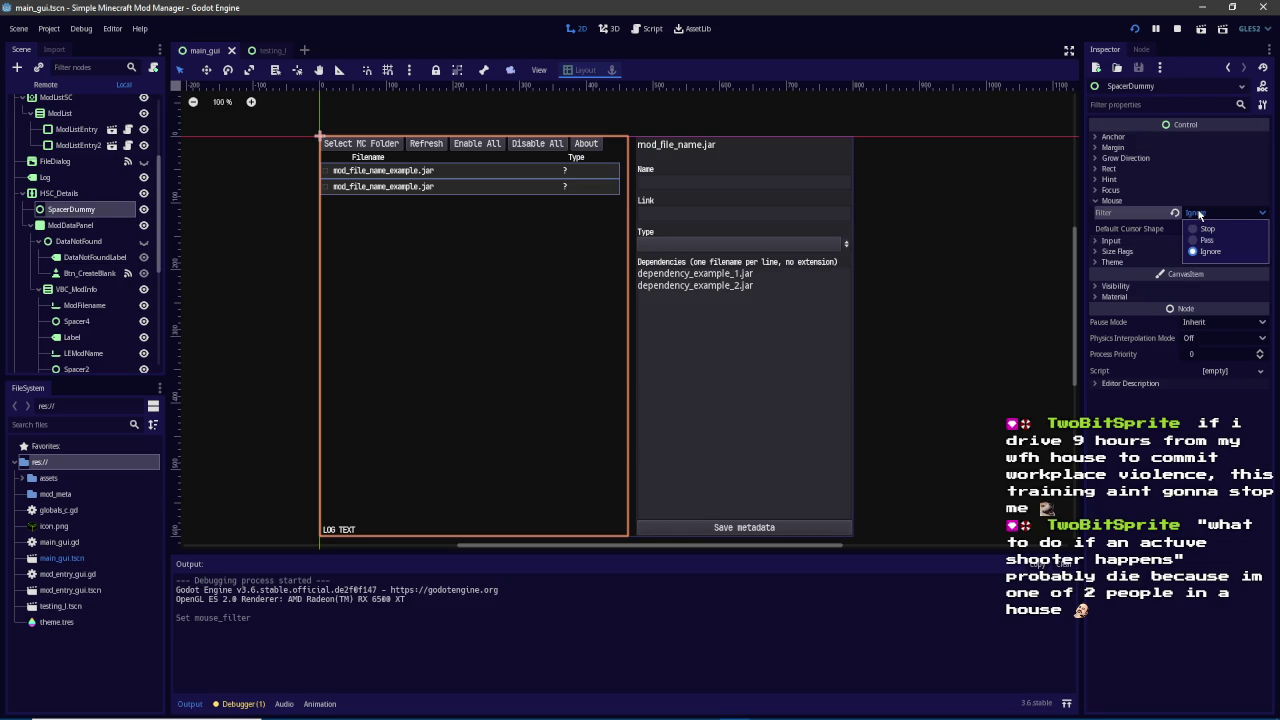
left_click(1199, 214)
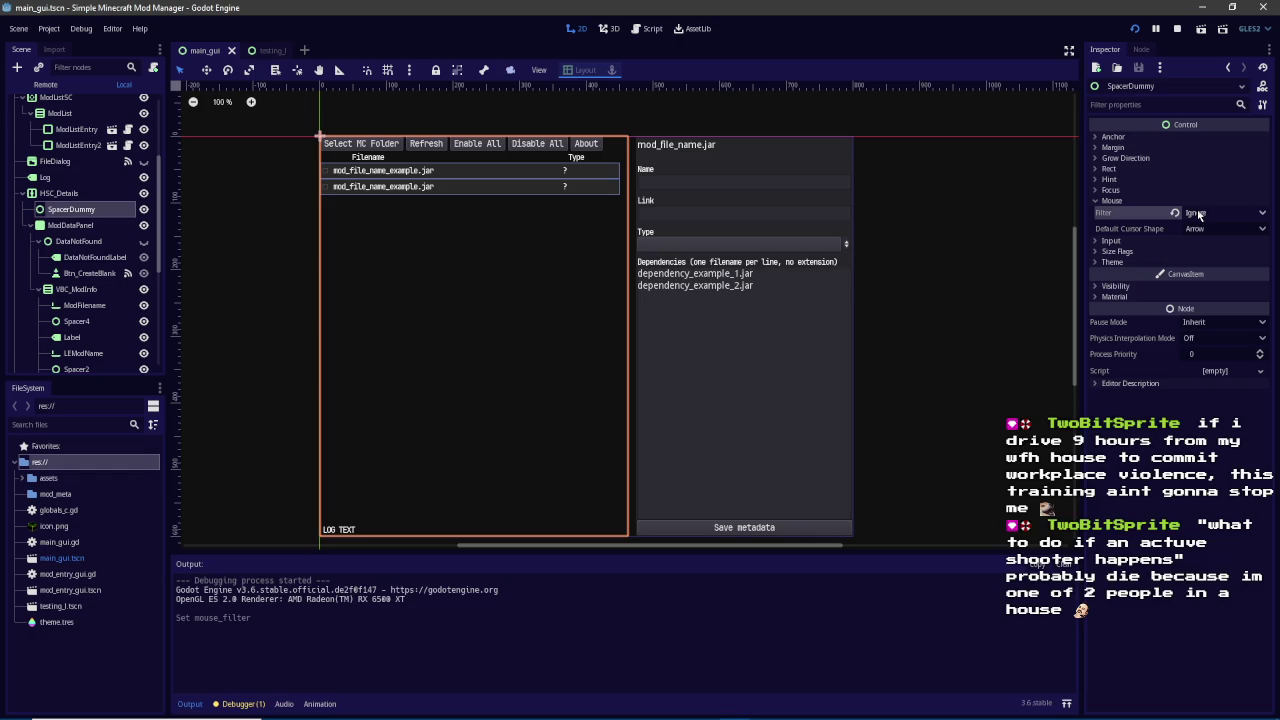
left_click(1199, 214)
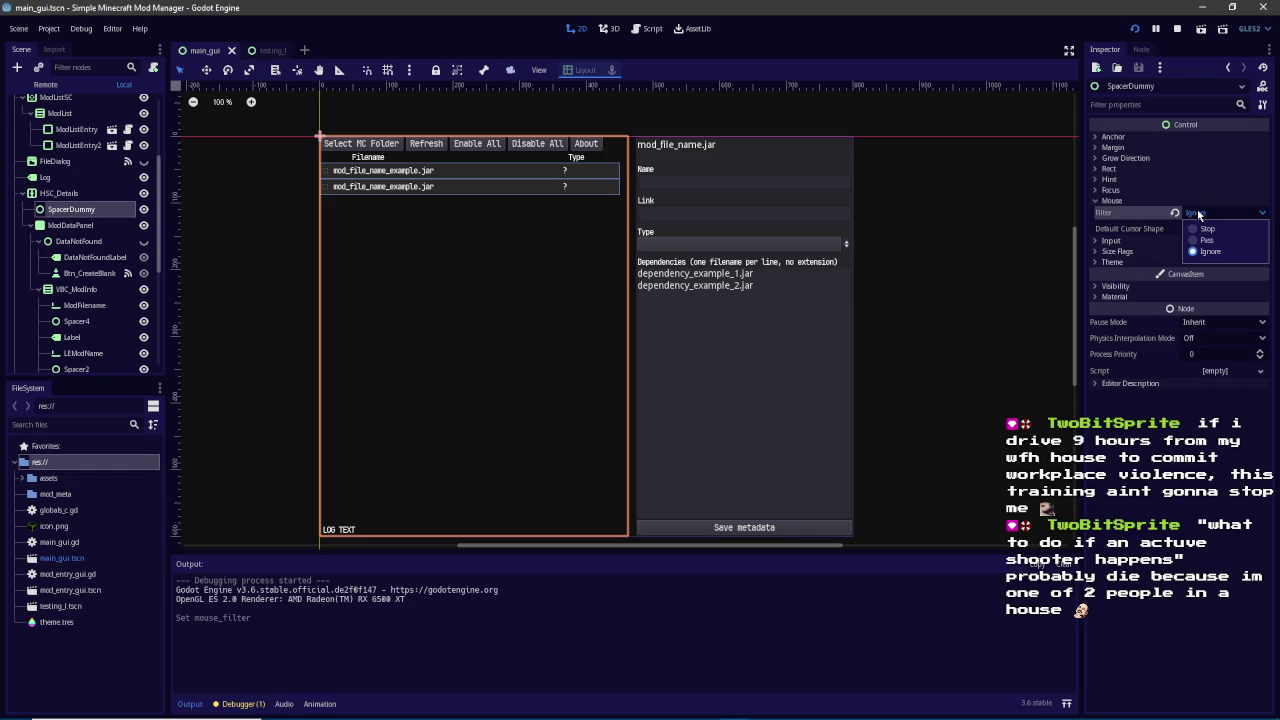
left_click(1199, 214)
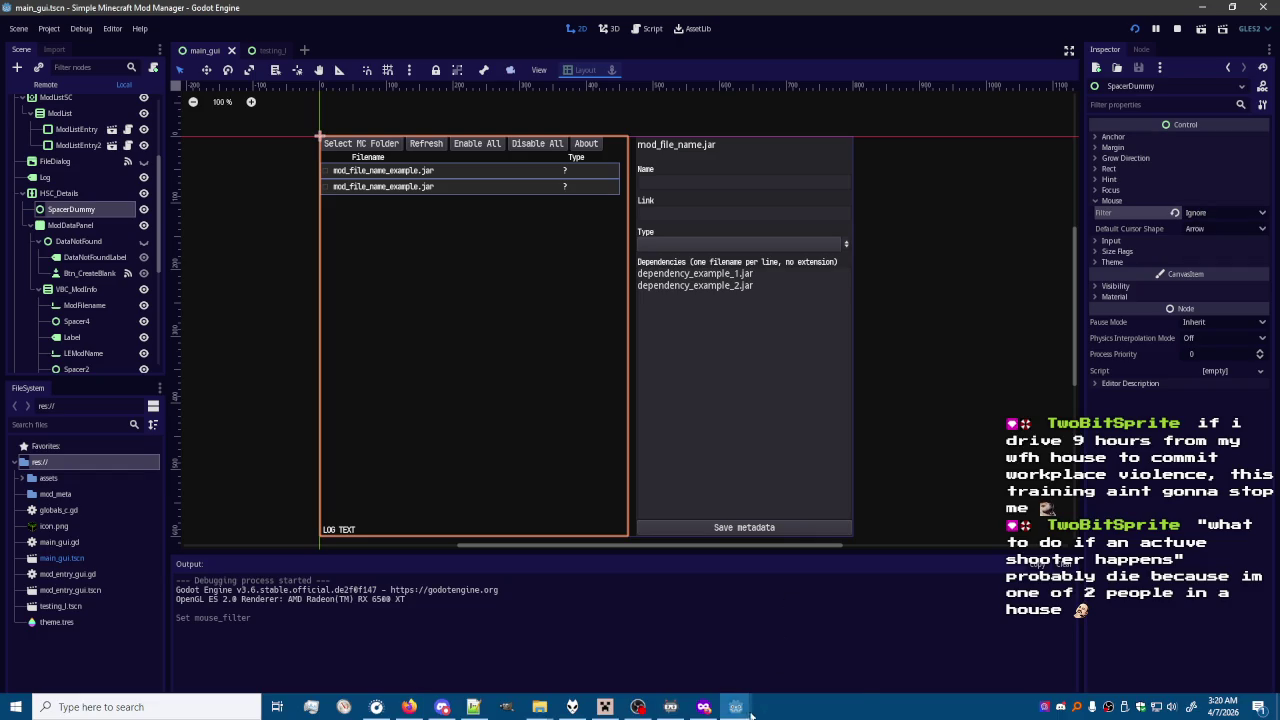
Drag the divider left then right in the running mod manager to reveal the Type column
mouse_move(790, 706)
left_click(810, 645)
left_click_drag(870, 308, 800, 310)
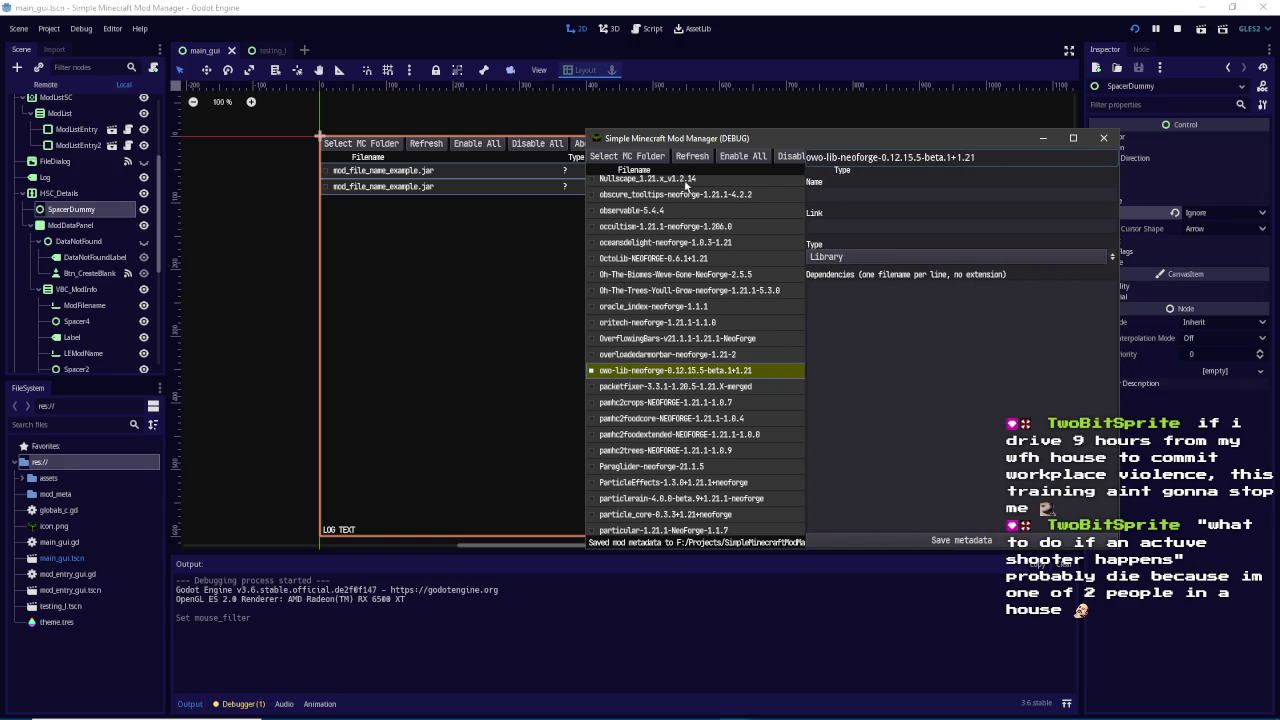
left_click(806, 322)
left_click_drag(802, 370, 895, 371)
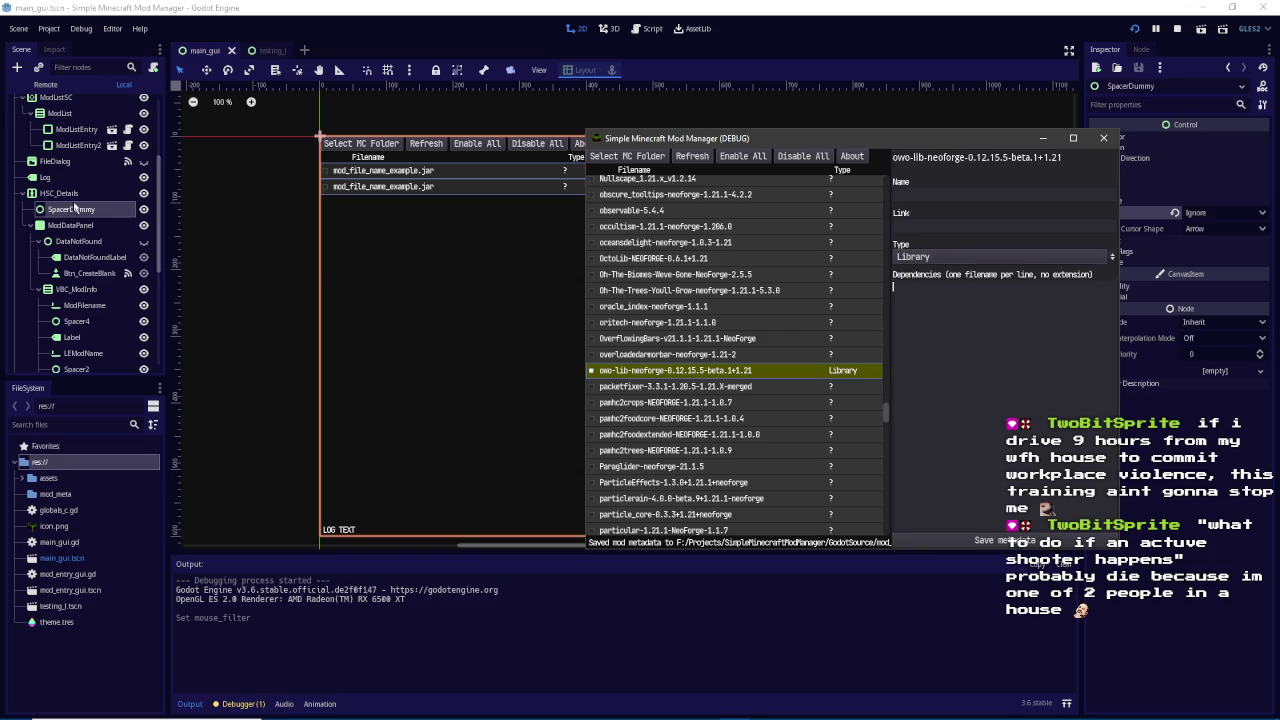
Select HSC_Details and change its Mouse Filter from Stop to Pass
left_click(1103, 137)
left_click(1225, 426)
left_click(1232, 460)
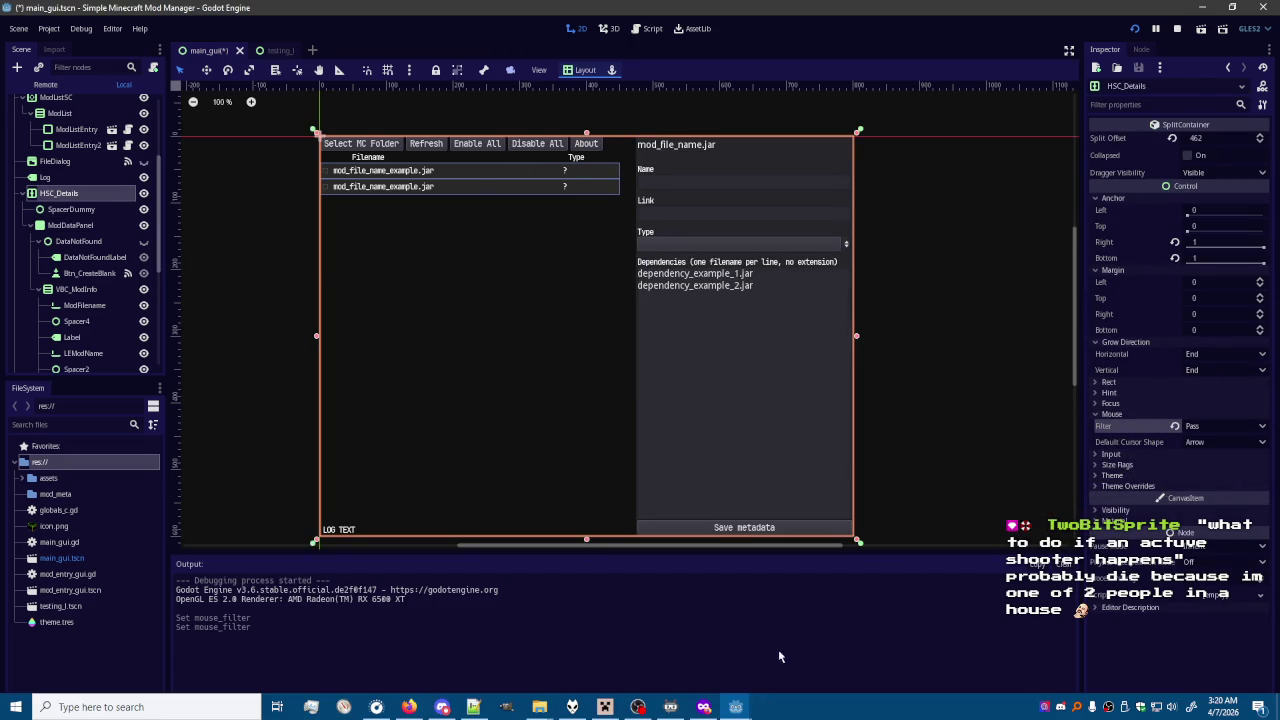
Save the scene, drag the divider right, left and right again in the running app, then close it
key("ctrl+s")
mouse_move(744, 710)
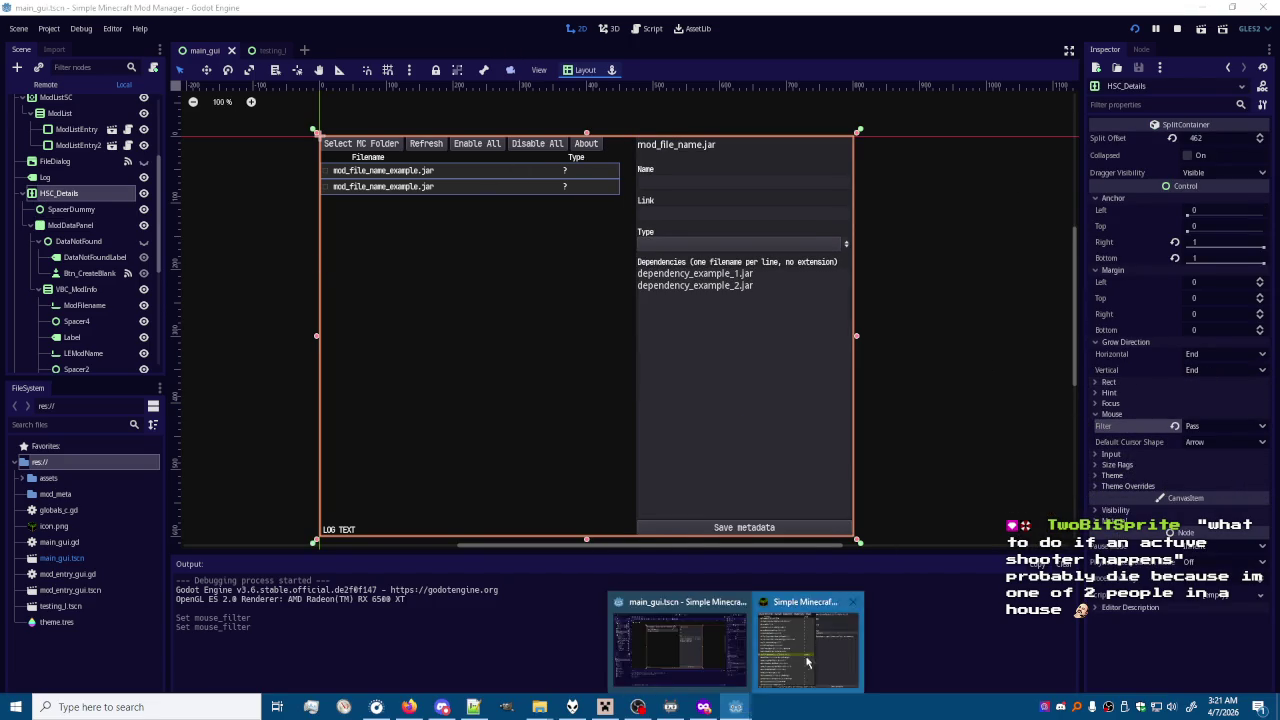
left_click(826, 650)
left_click_drag(891, 361, 921, 361)
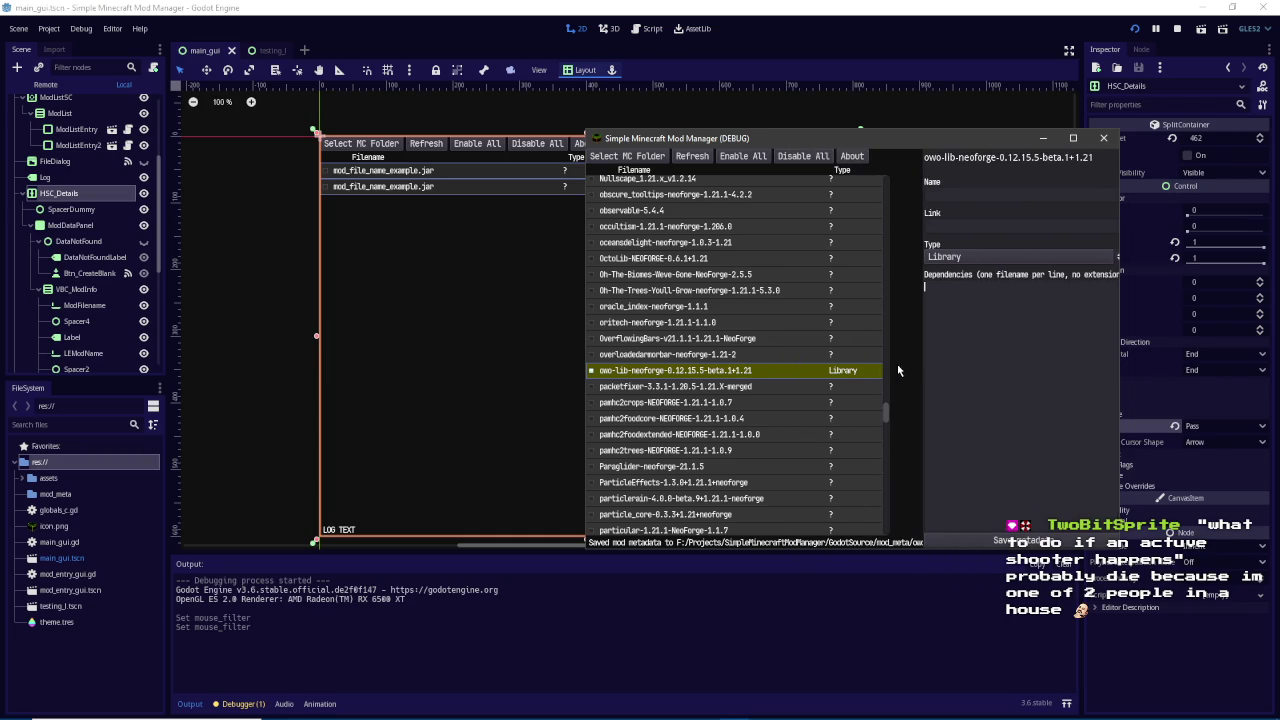
left_click_drag(918, 349, 887, 353)
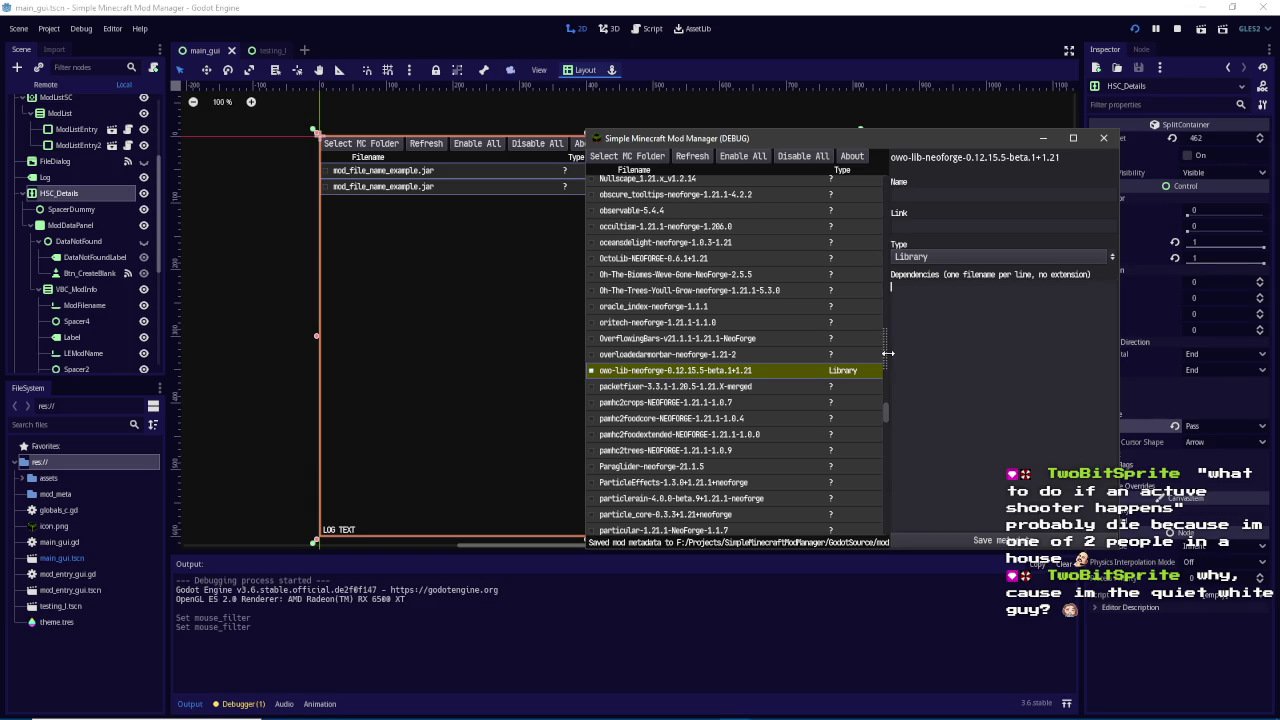
mouse_move(887, 353)
left_mouse_down()
mouse_move(908, 354)
mouse_move(834, 353)
mouse_move(922, 362)
left_mouse_up()
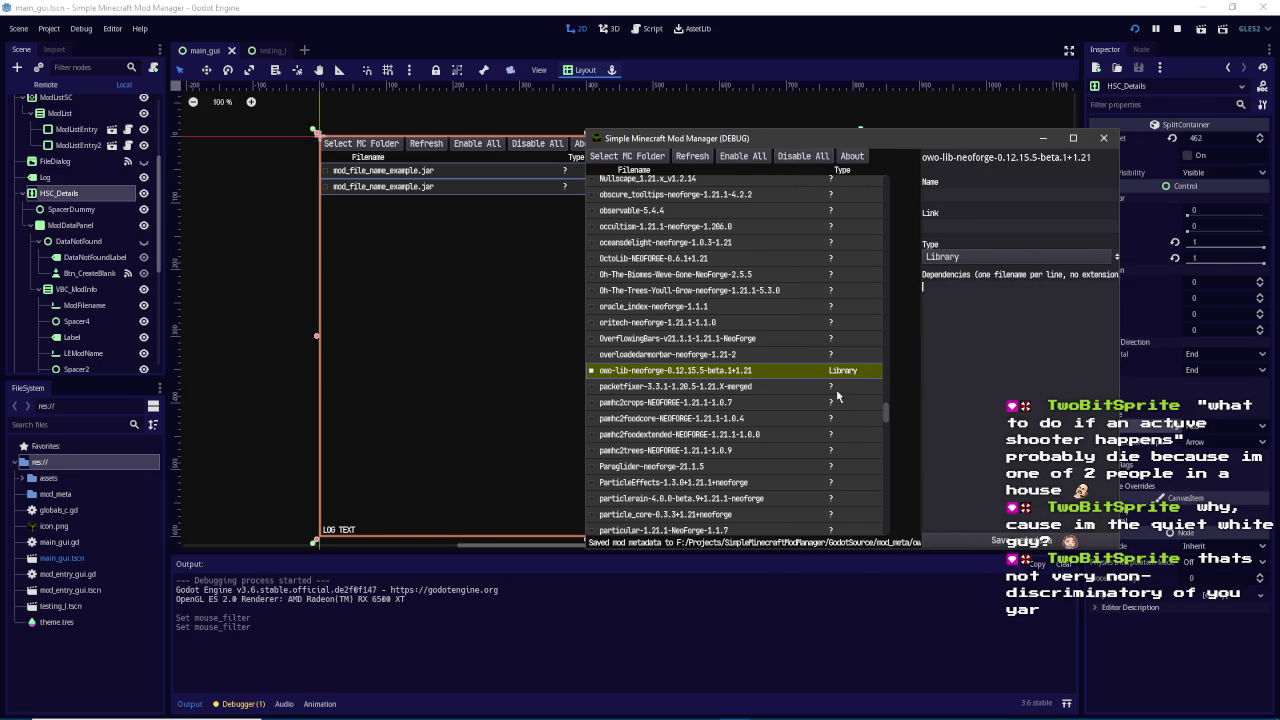
left_click(1104, 138)
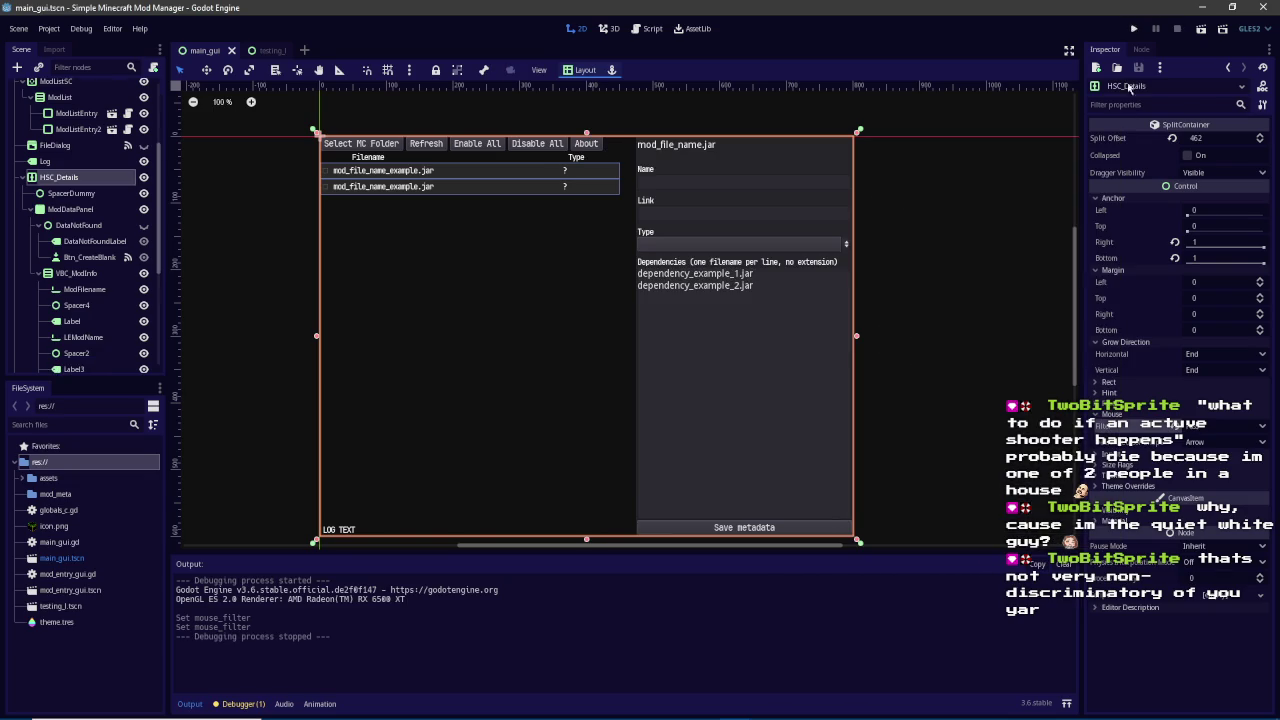
left_click(1155, 28)
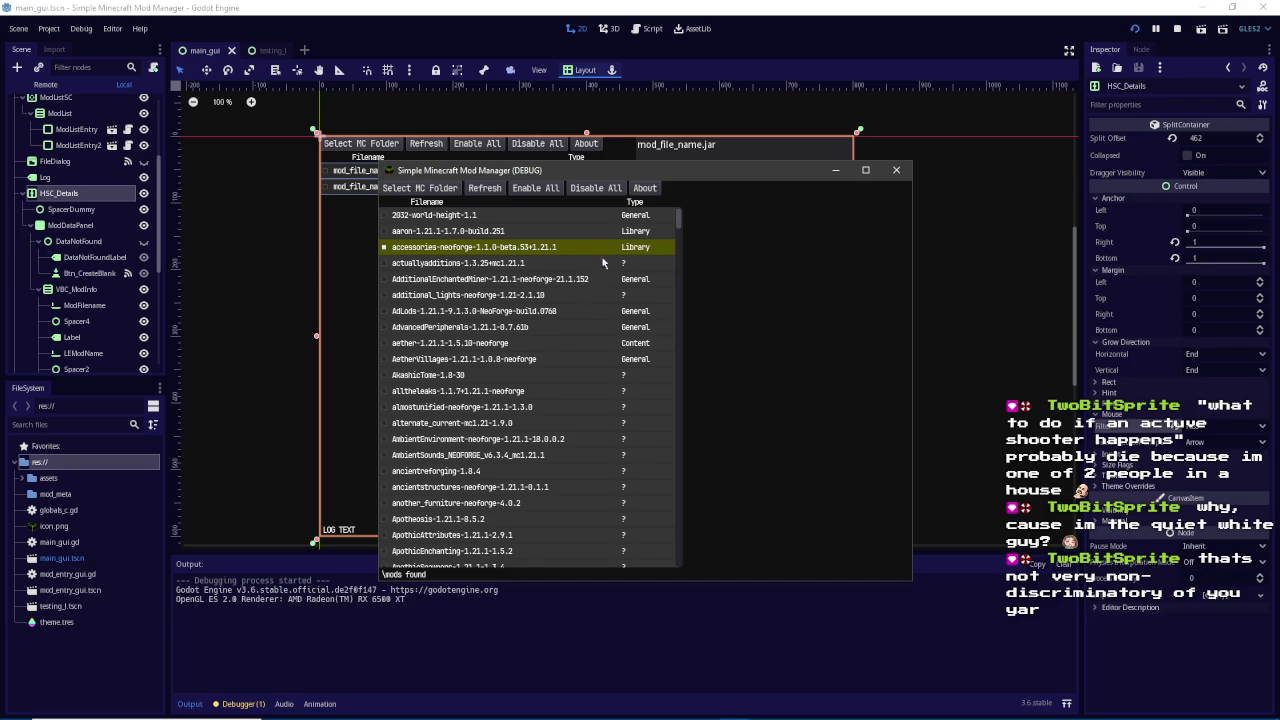
left_click(1177, 29)
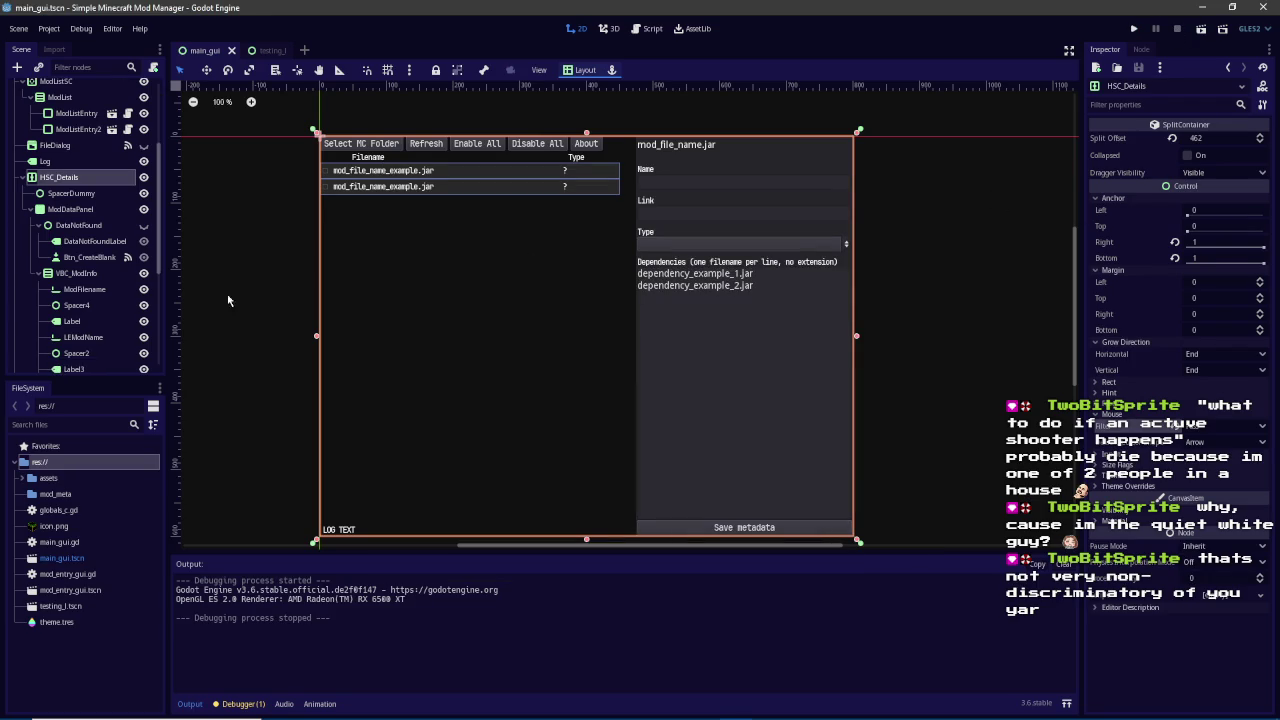
right_click(60, 180)
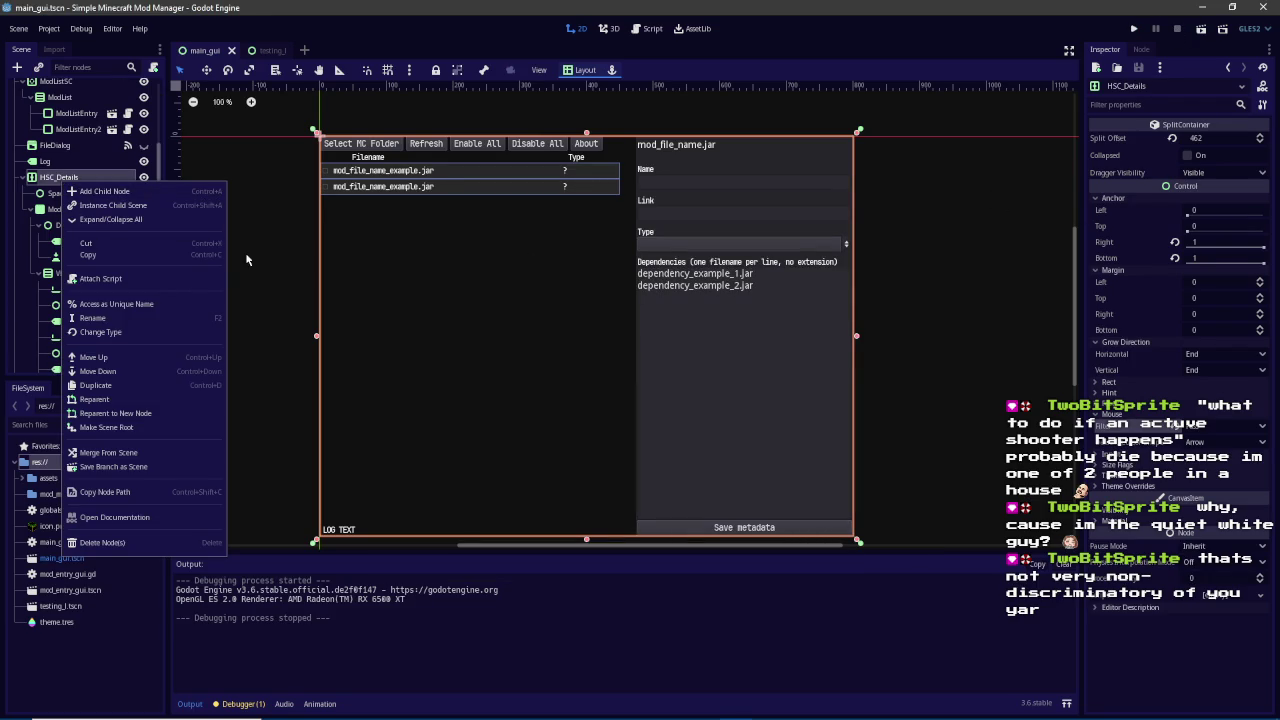
left_click(62, 175)
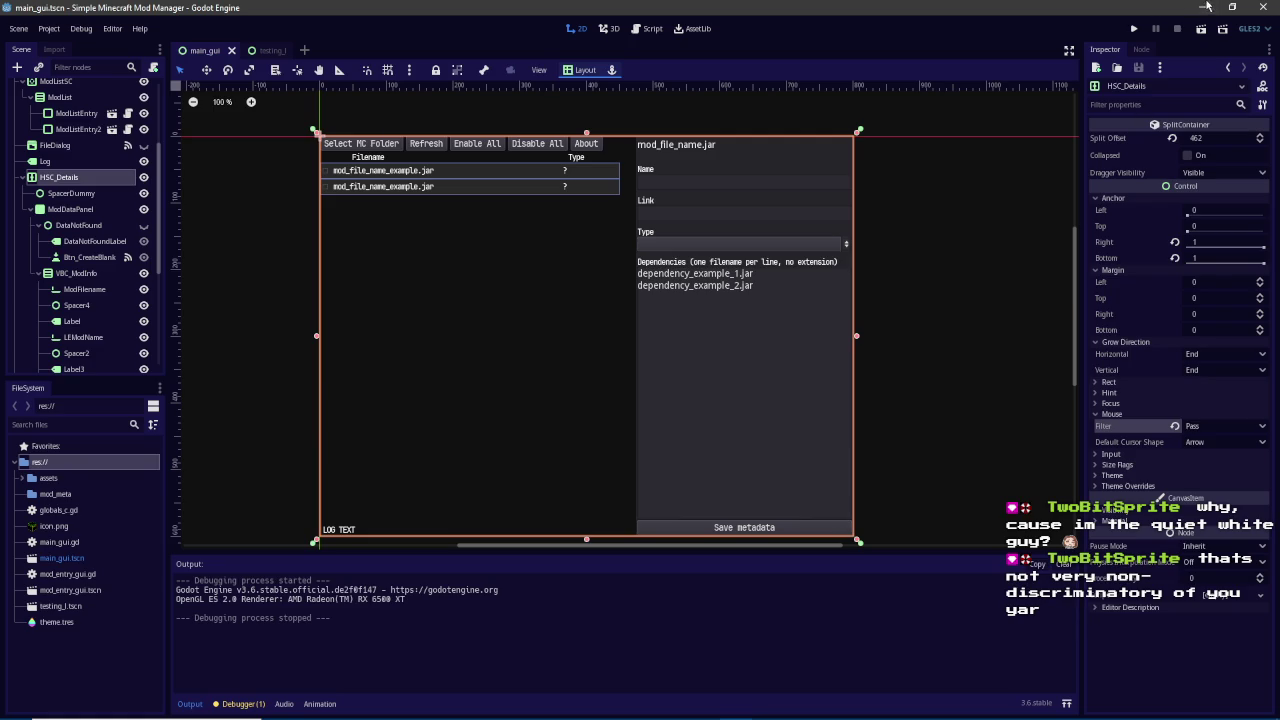
Widen the Inspector and set HSC_Details' Mouse Filter back to Stop
mouse_move(1080, 357)
left_mouse_down()
mouse_move(902, 357)
mouse_move(982, 357)
left_mouse_up()
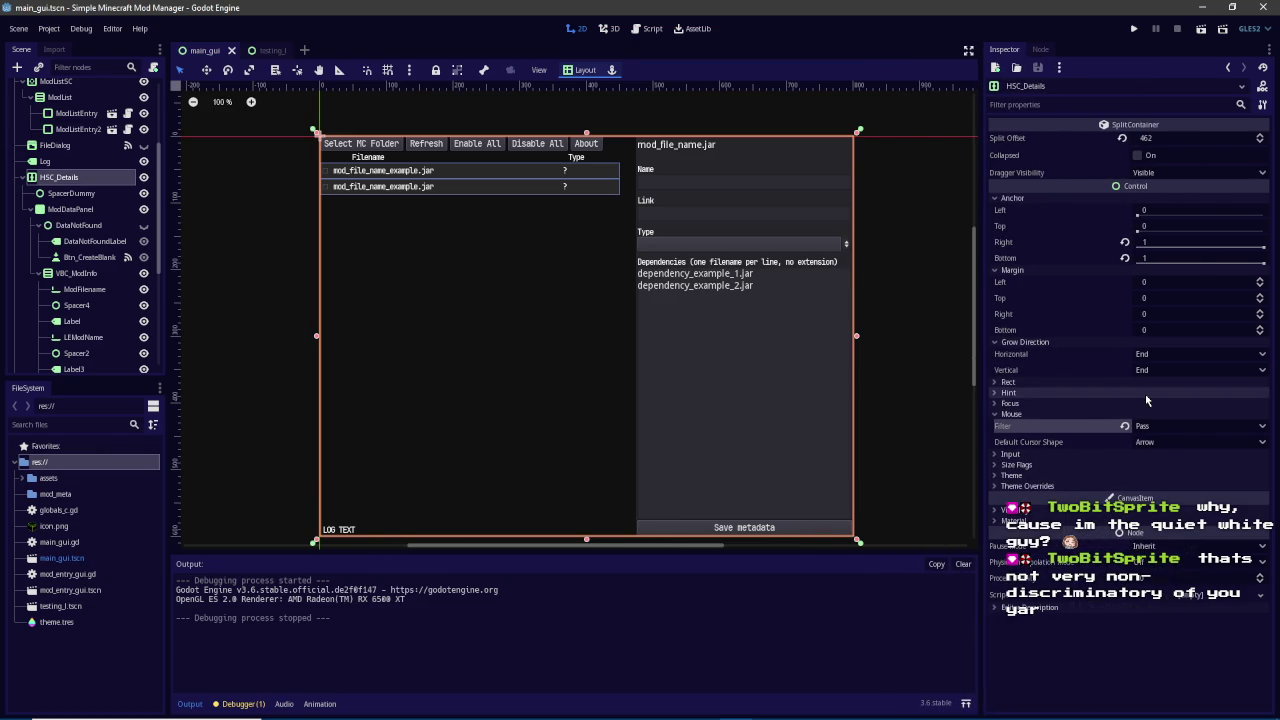
left_click(1125, 427)
left_click(1177, 427)
left_click(1177, 429)
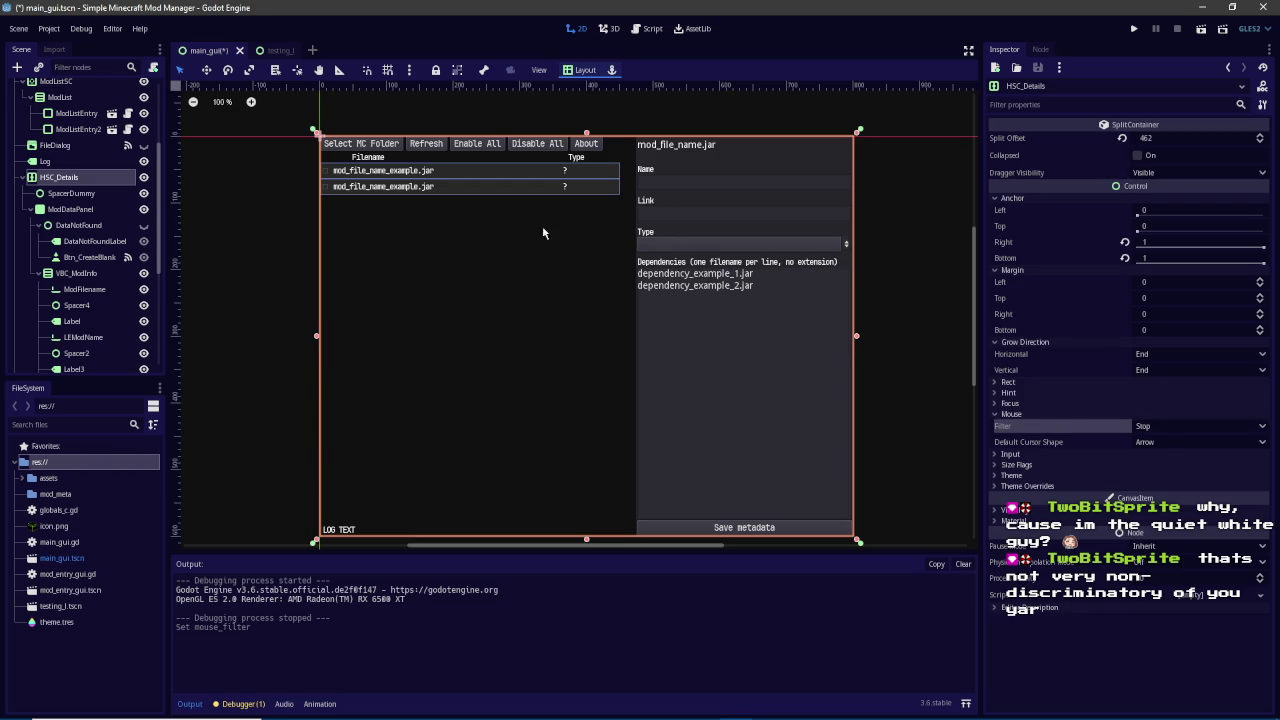
Inspect SpacerDummy, HSC_Details and ModDataPanel in the Scene dock, collapsing ModDataPanel's children
left_click(68, 195)
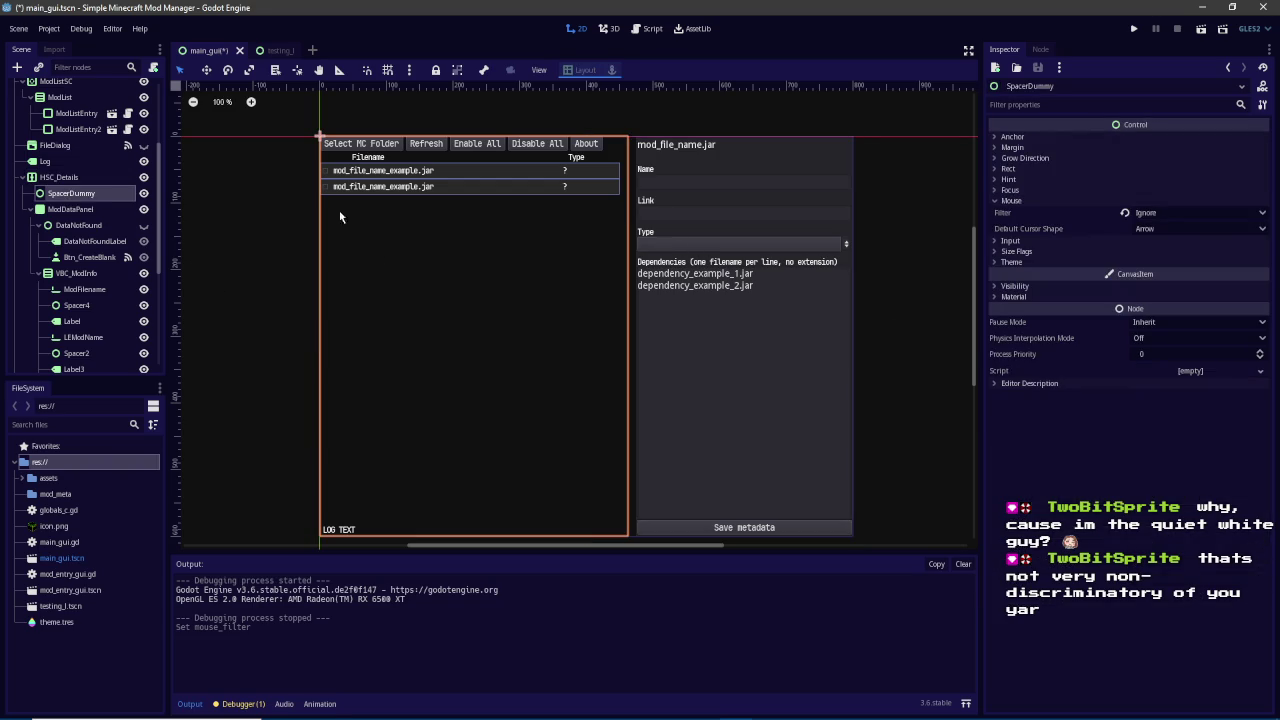
left_click(52, 178)
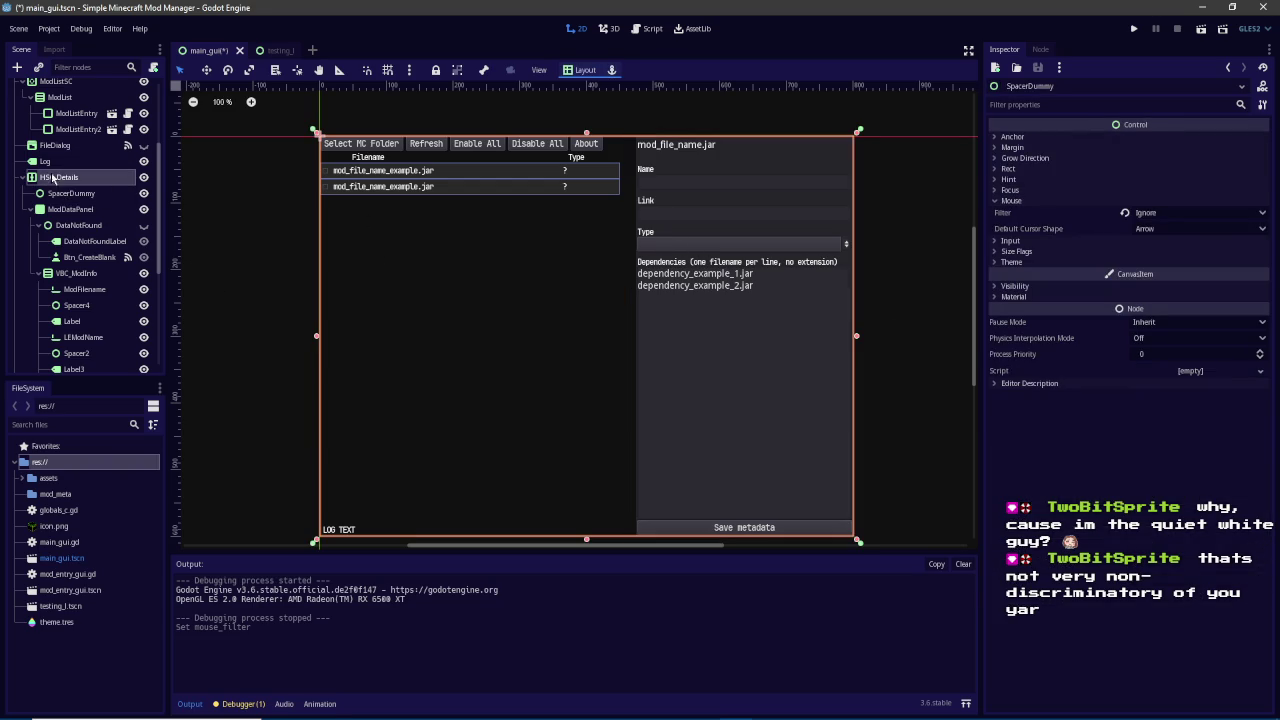
left_click(99, 209)
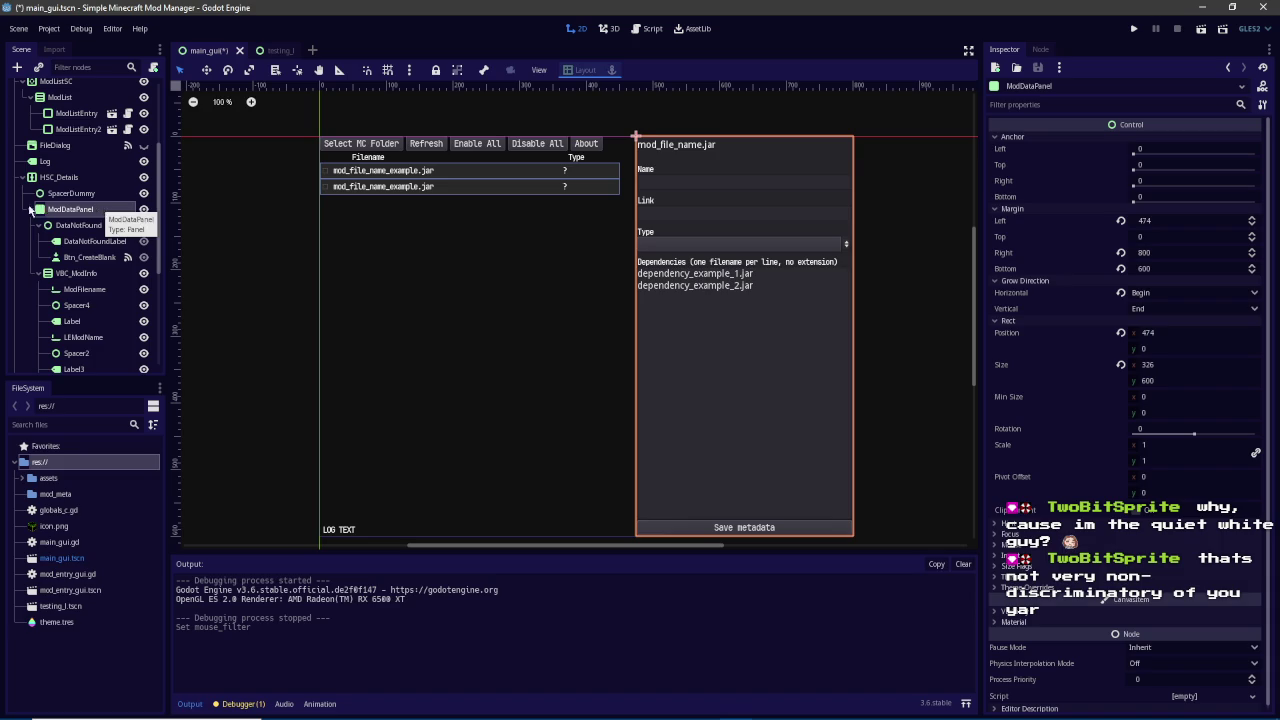
left_click(32, 209)
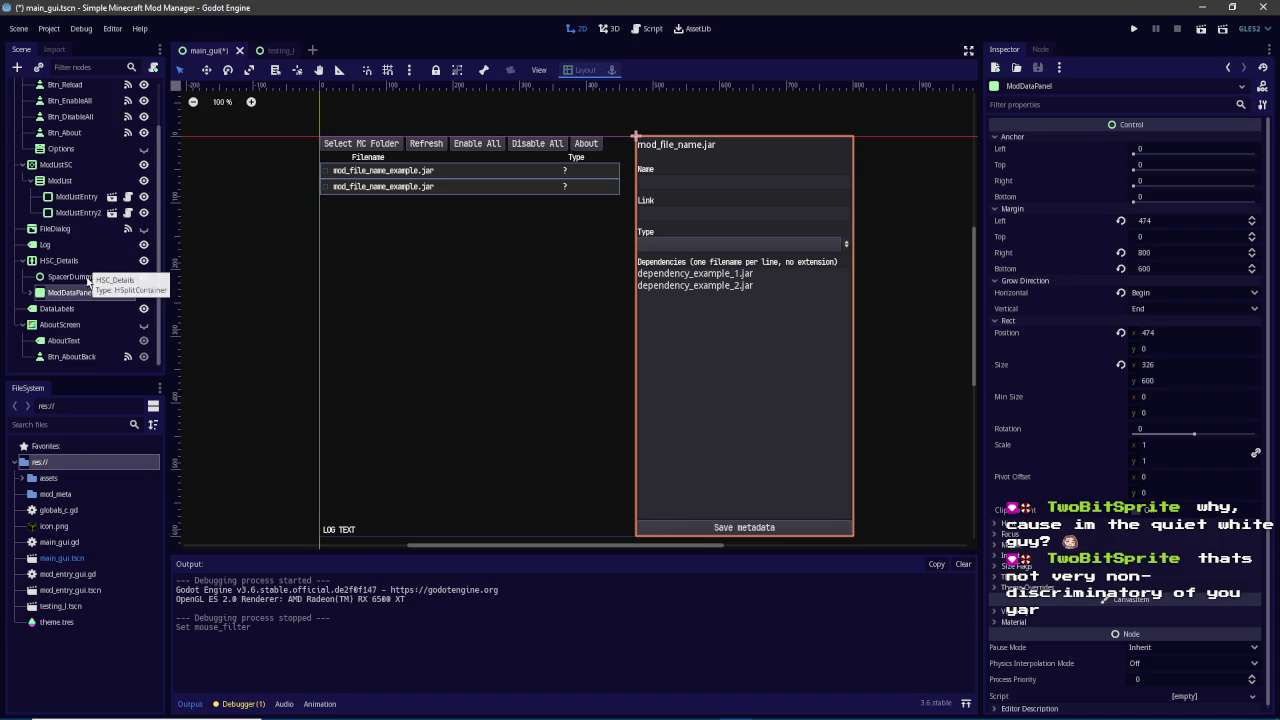
left_click(88, 279)
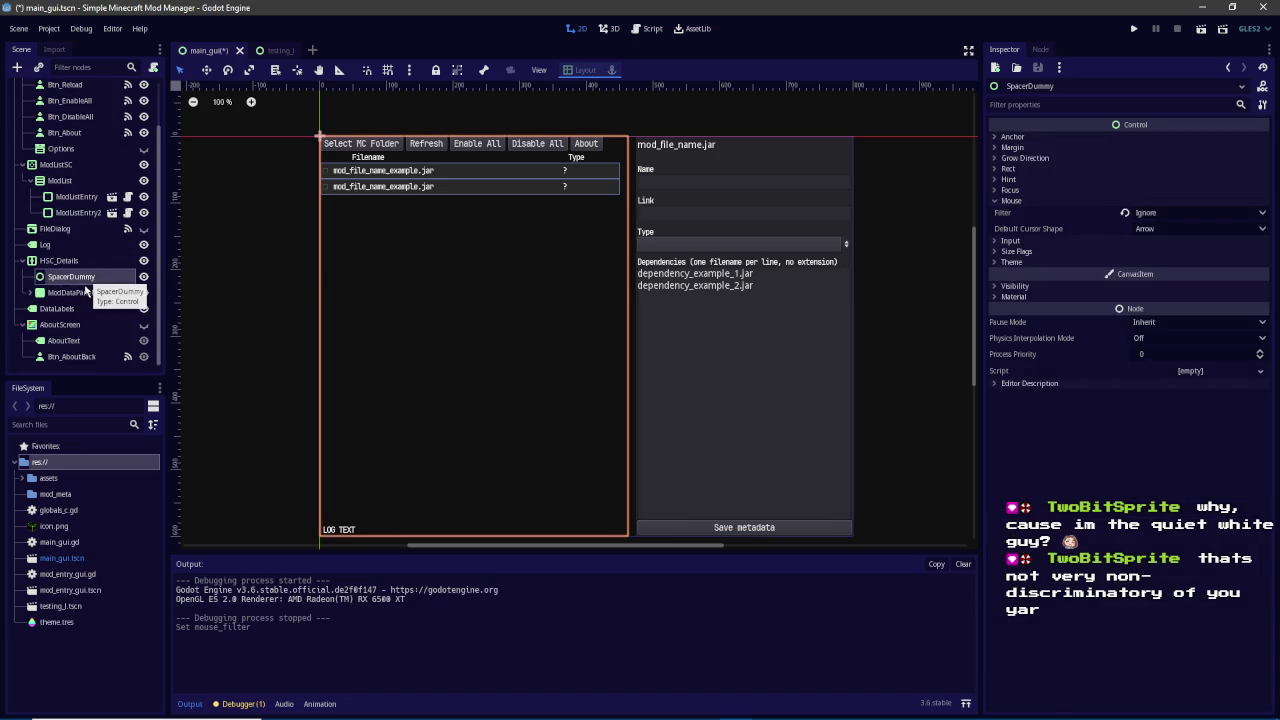
left_click(88, 292)
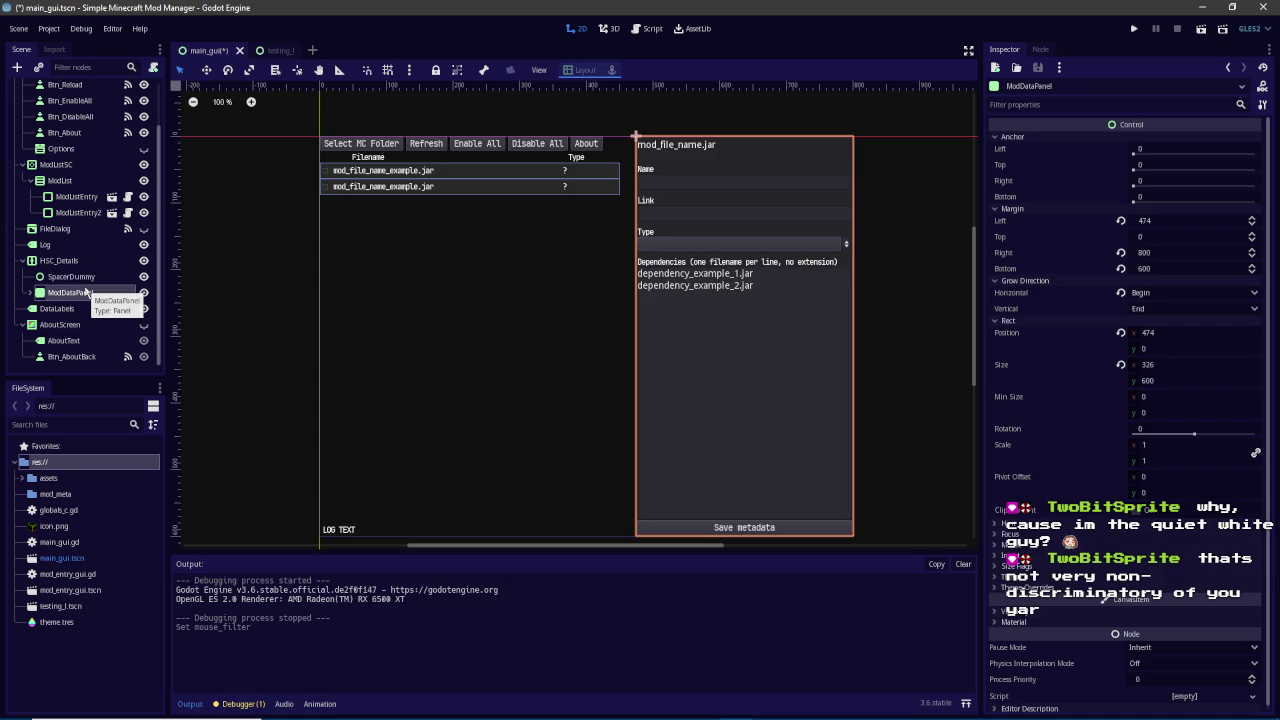
Expand HSC_Details' Size Flags, then save and run the project
left_click(75, 262)
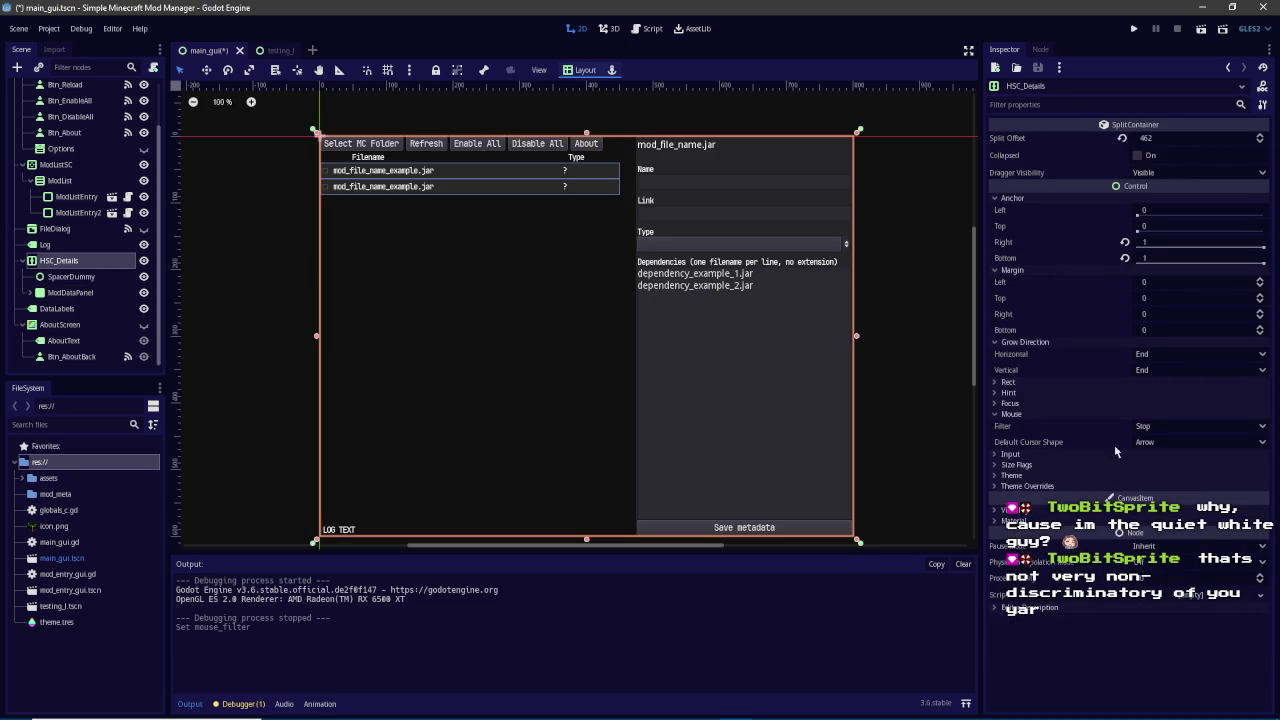
left_click(1065, 462)
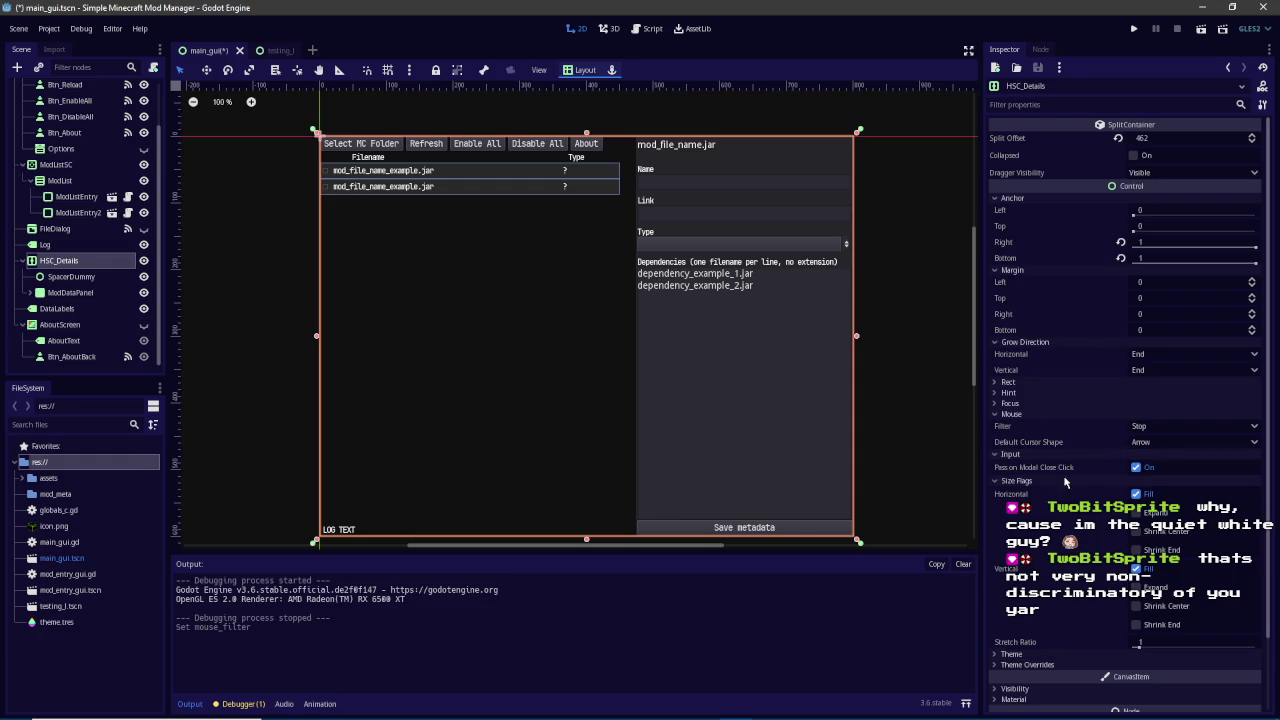
left_click(1135, 27)
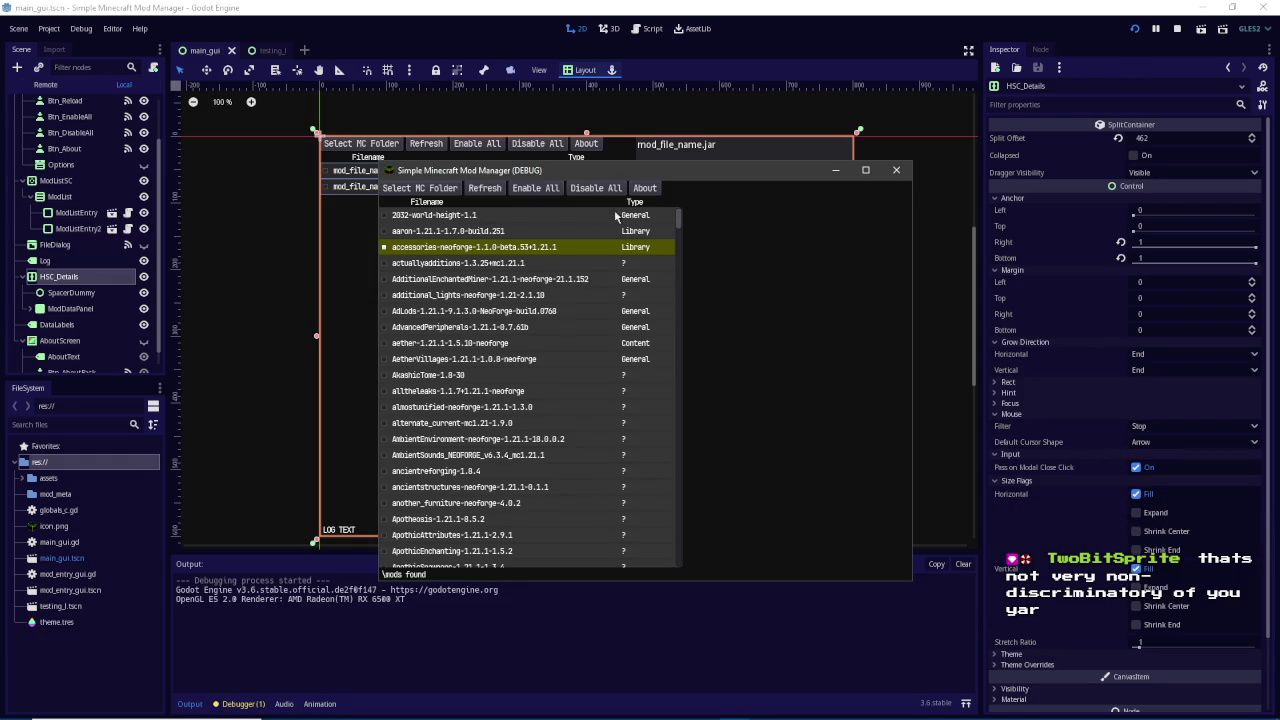
Set HSC_Details' Mouse Filter to Ignore and select the aether mod in the running app
mouse_move(733, 174)
left_mouse_down()
mouse_move(753, 176)
mouse_move(588, 143)
left_mouse_up()
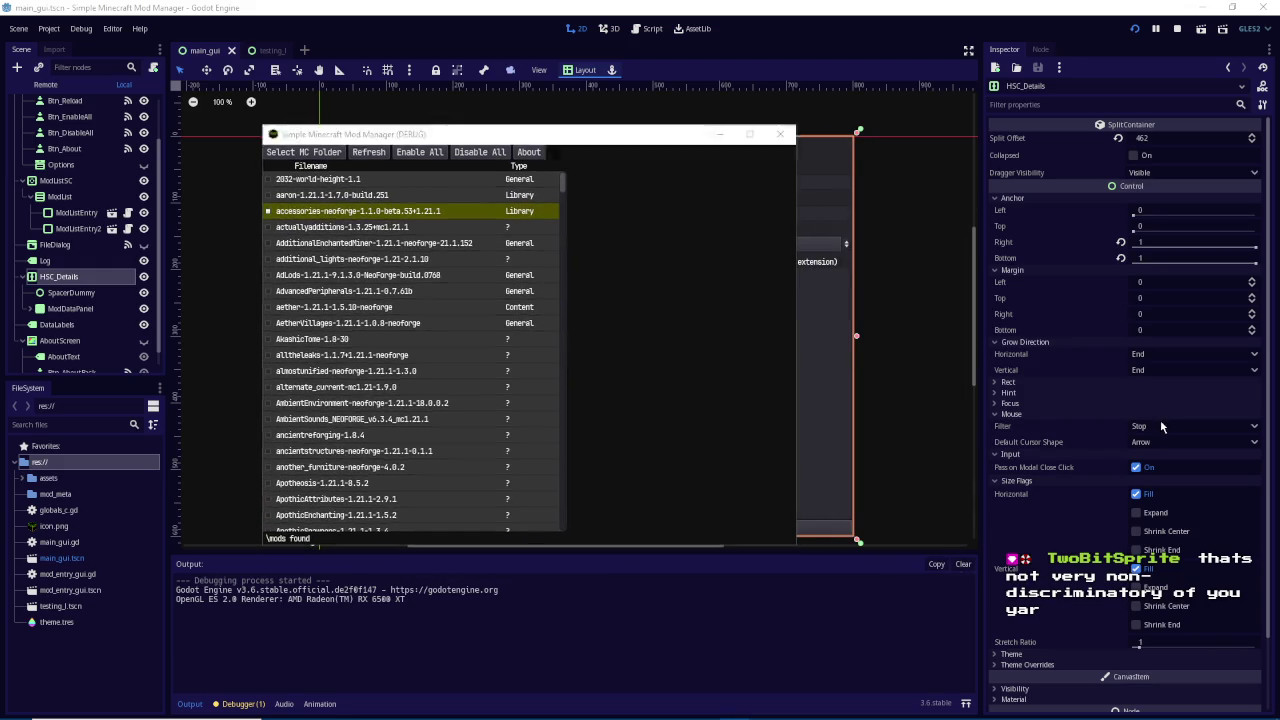
left_click(1161, 426)
left_click(1166, 466)
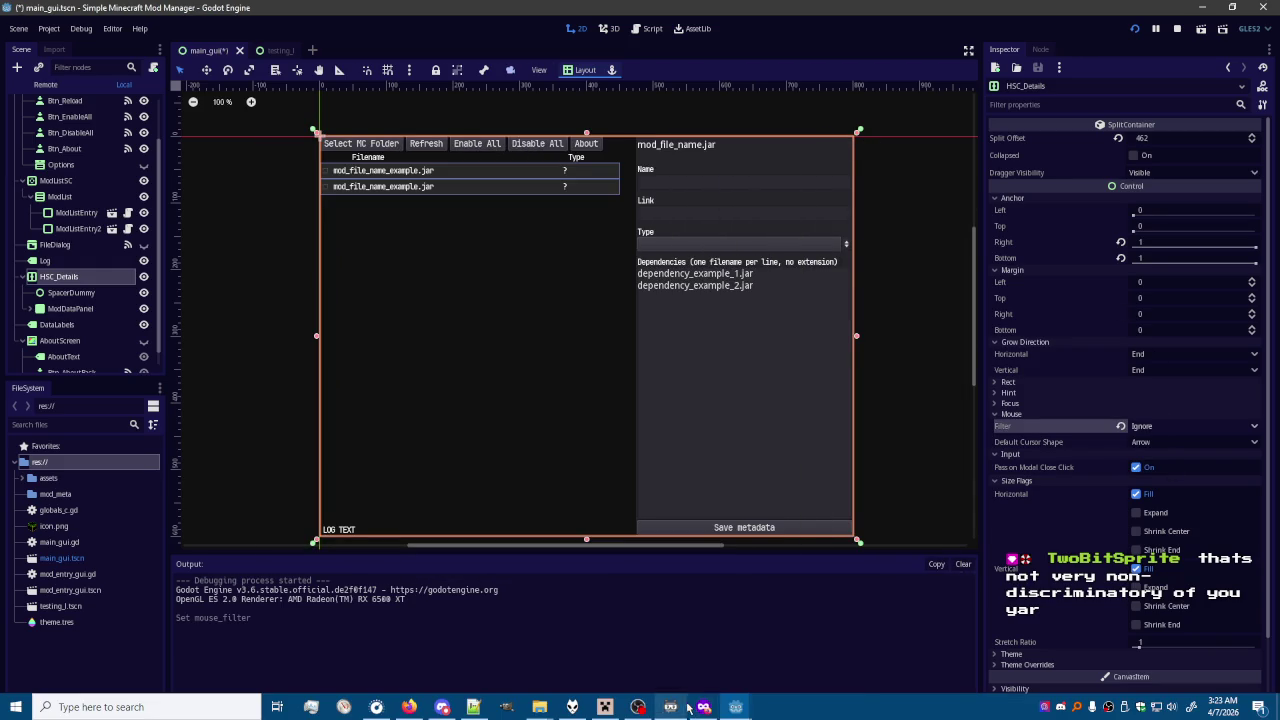
mouse_move(703, 707)
left_click(809, 645)
left_click(510, 307)
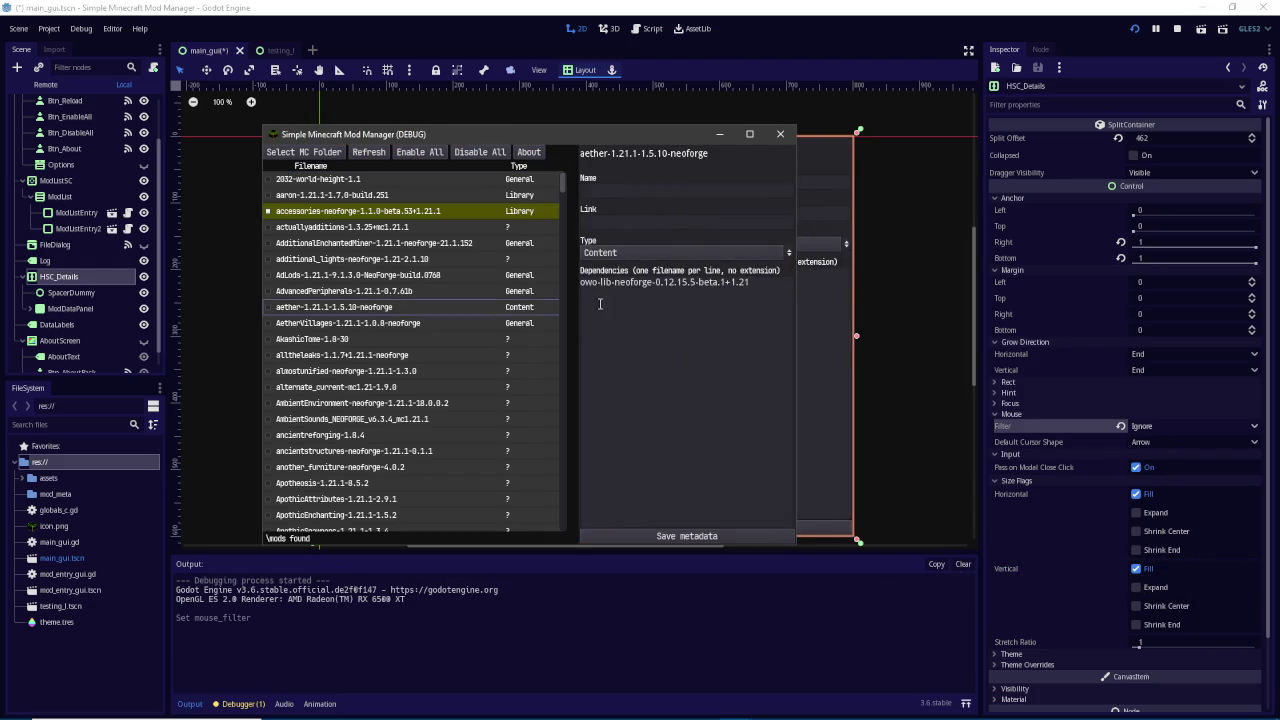
Restore the Mouse Filter to Stop, drag the divider both ways, then select SpacerDummy
left_click(1160, 426)
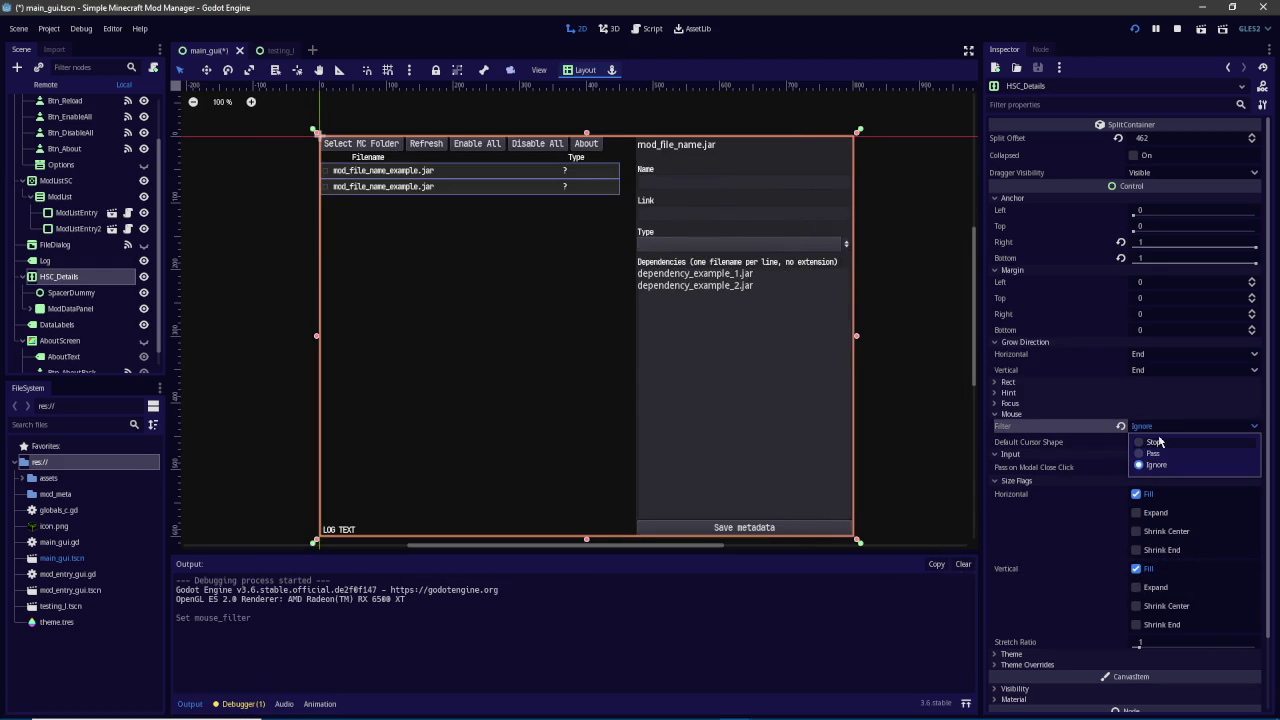
left_click(1153, 441)
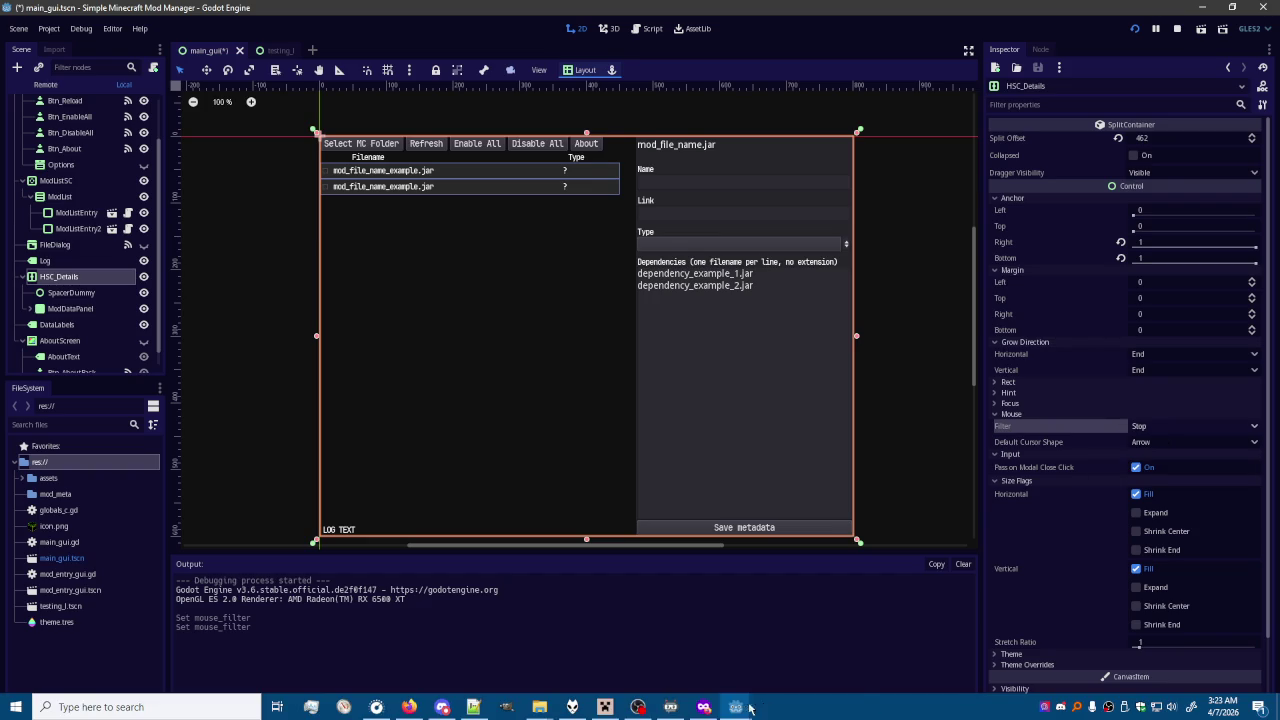
left_click(764, 708)
mouse_move(577, 323)
left_mouse_down()
mouse_move(619, 321)
mouse_move(572, 318)
mouse_move(574, 337)
mouse_move(600, 340)
left_mouse_up()
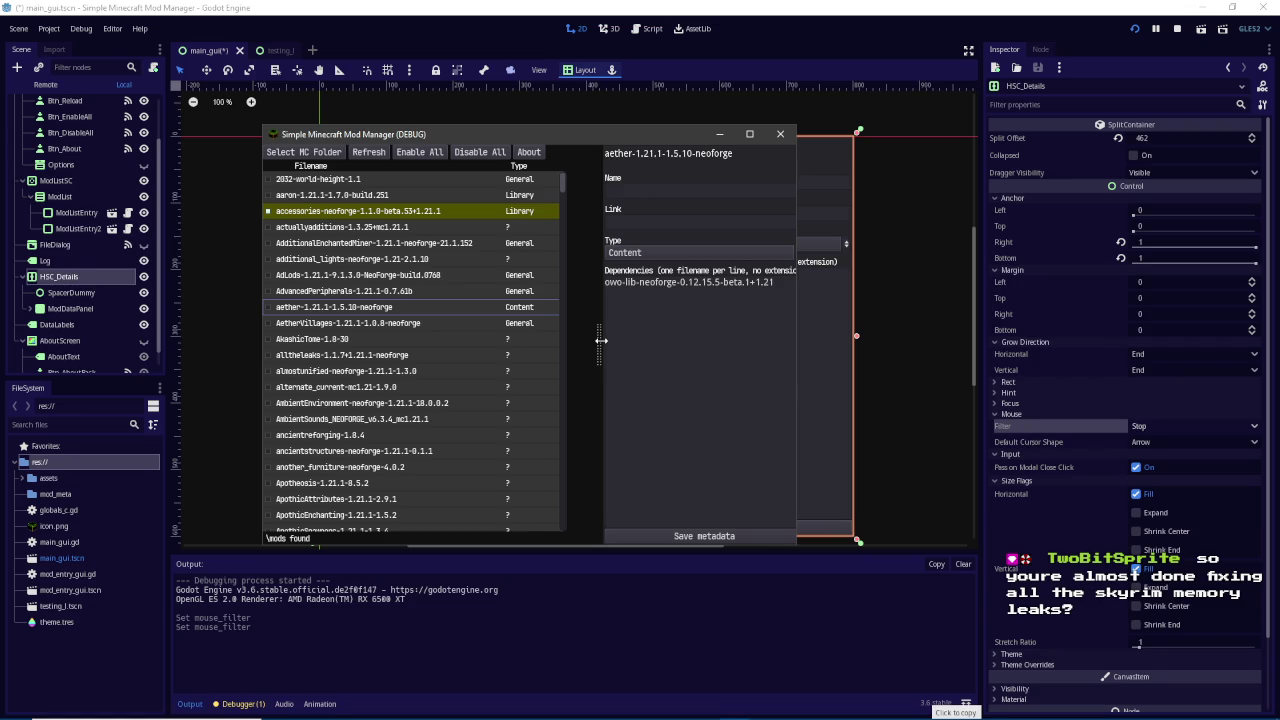
mouse_move(600, 340)
left_mouse_down()
mouse_move(362, 340)
mouse_move(592, 342)
left_mouse_up()
left_click(636, 338)
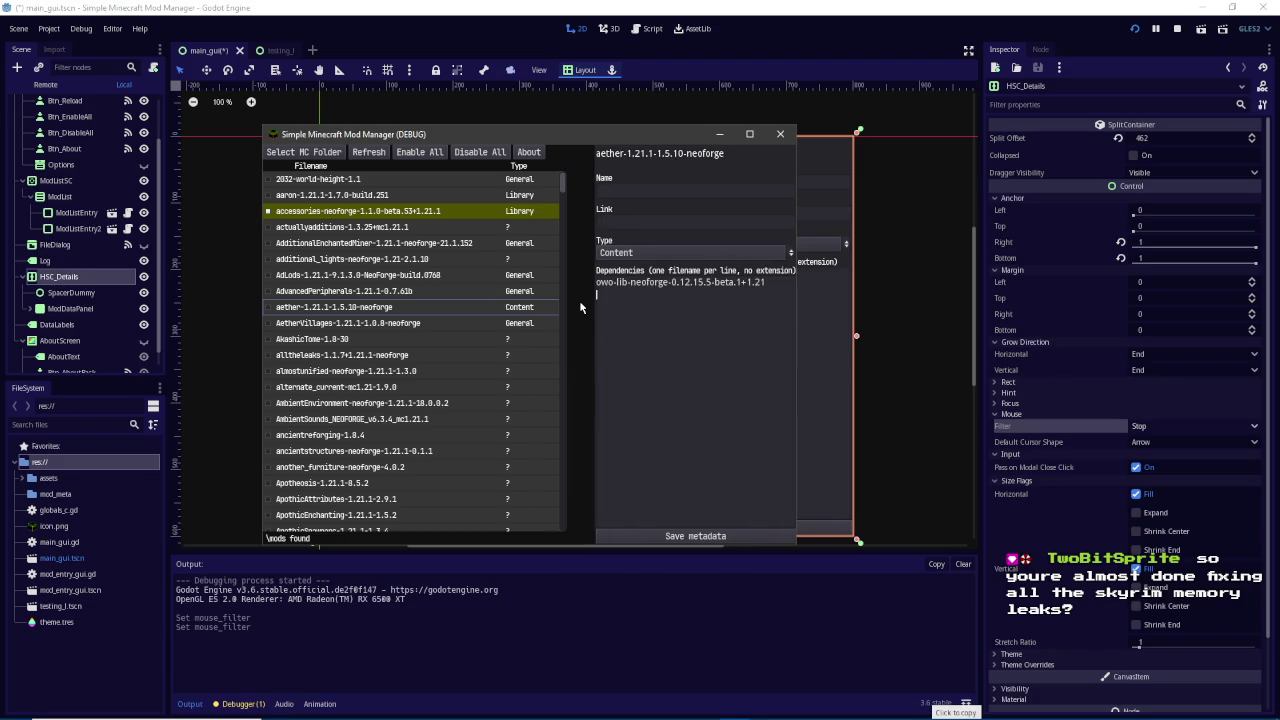
left_click(671, 282)
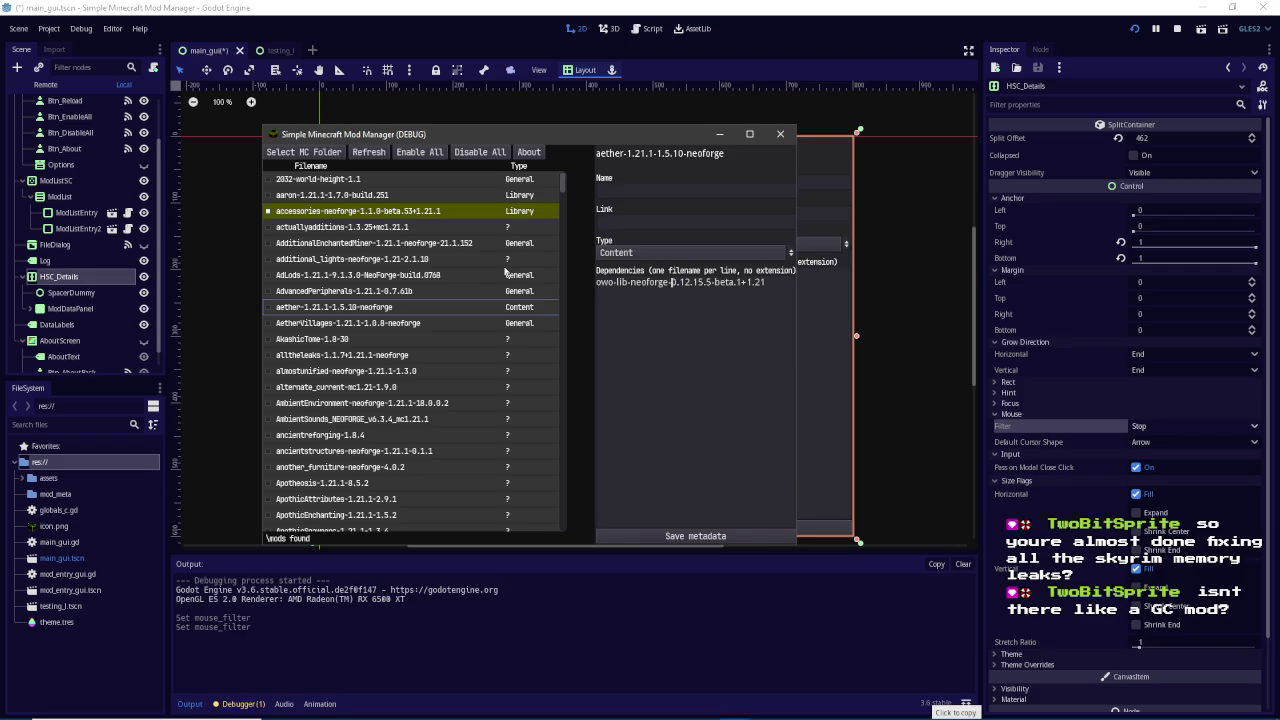
left_click(115, 294)
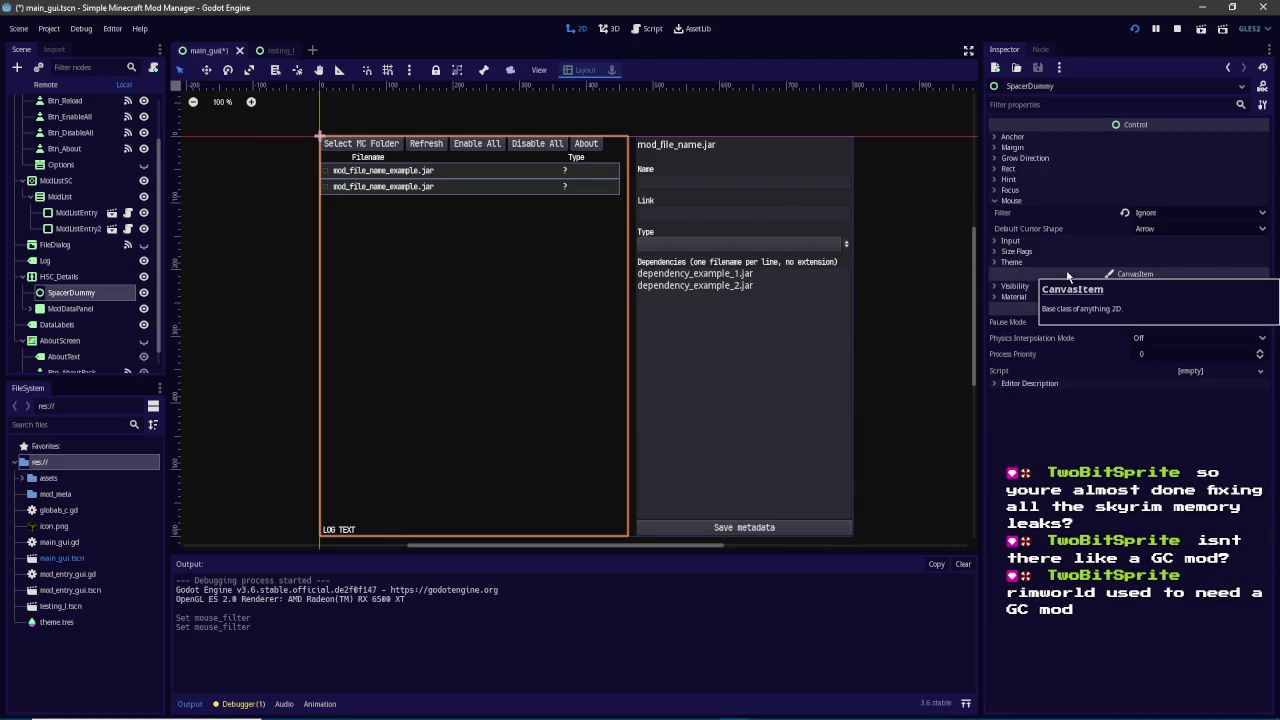
Expand SpacerDummy's Focus, Hint, Grow Direction, Rect, Margin and Anchor sections and widen the Inspector
left_click(1022, 190)
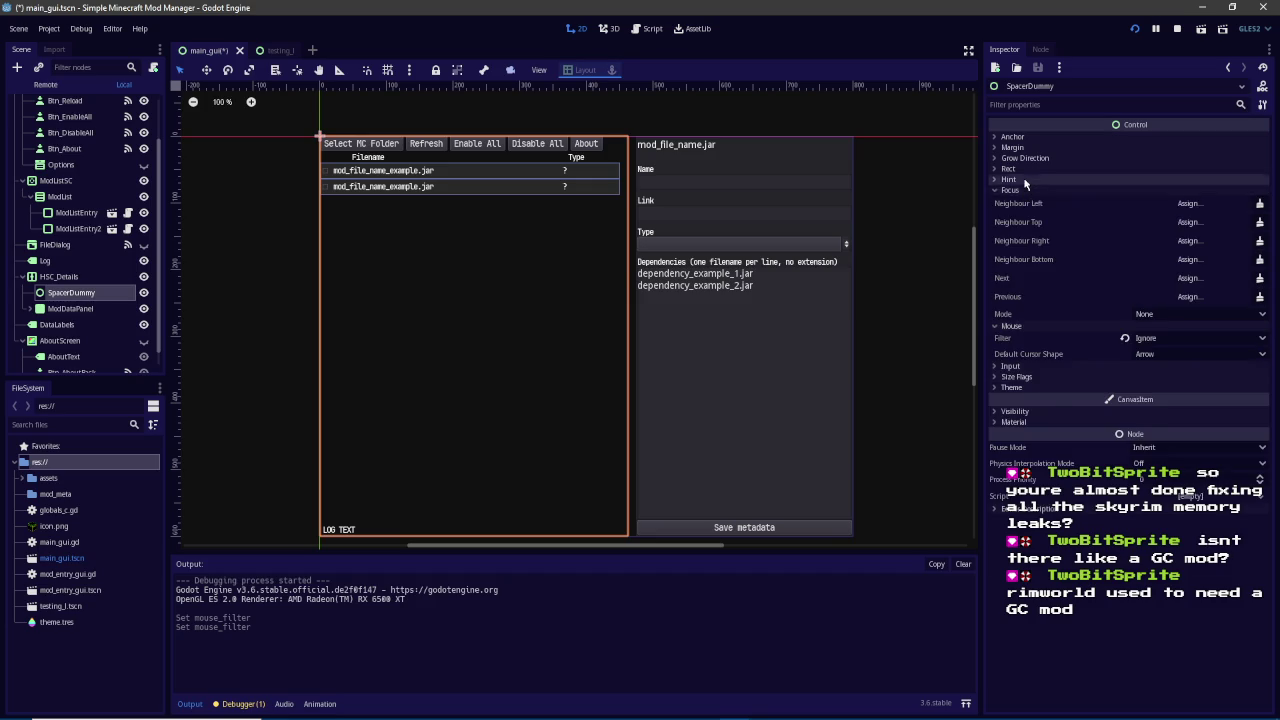
left_click(1022, 179)
left_click(1022, 158)
left_click(1017, 198)
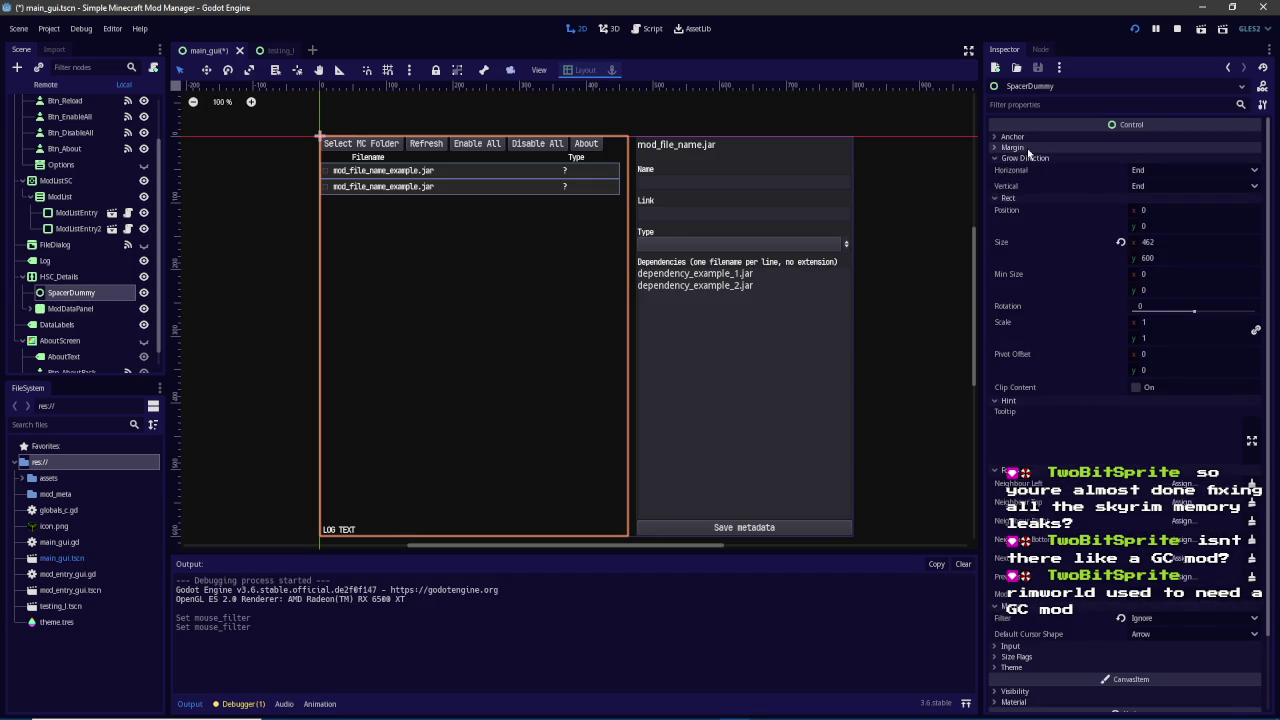
left_click(1027, 147)
left_click(1024, 137)
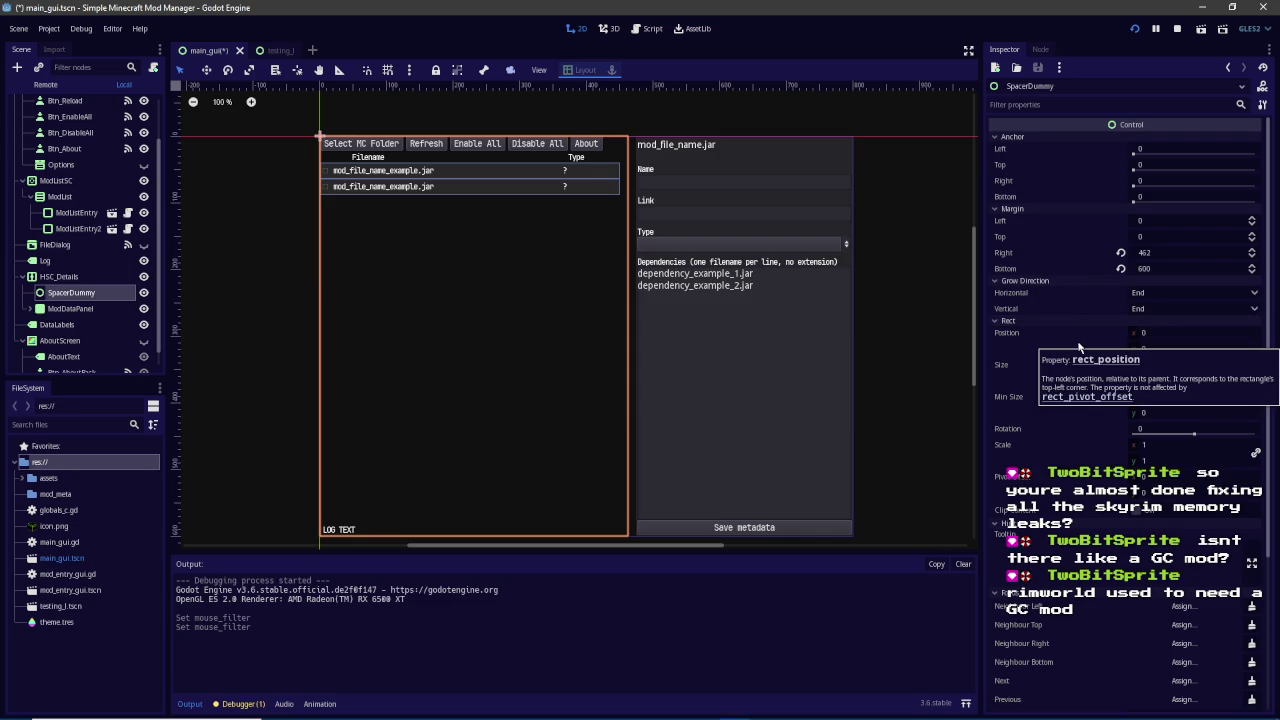
scroll(1096, 390, "down", 5)
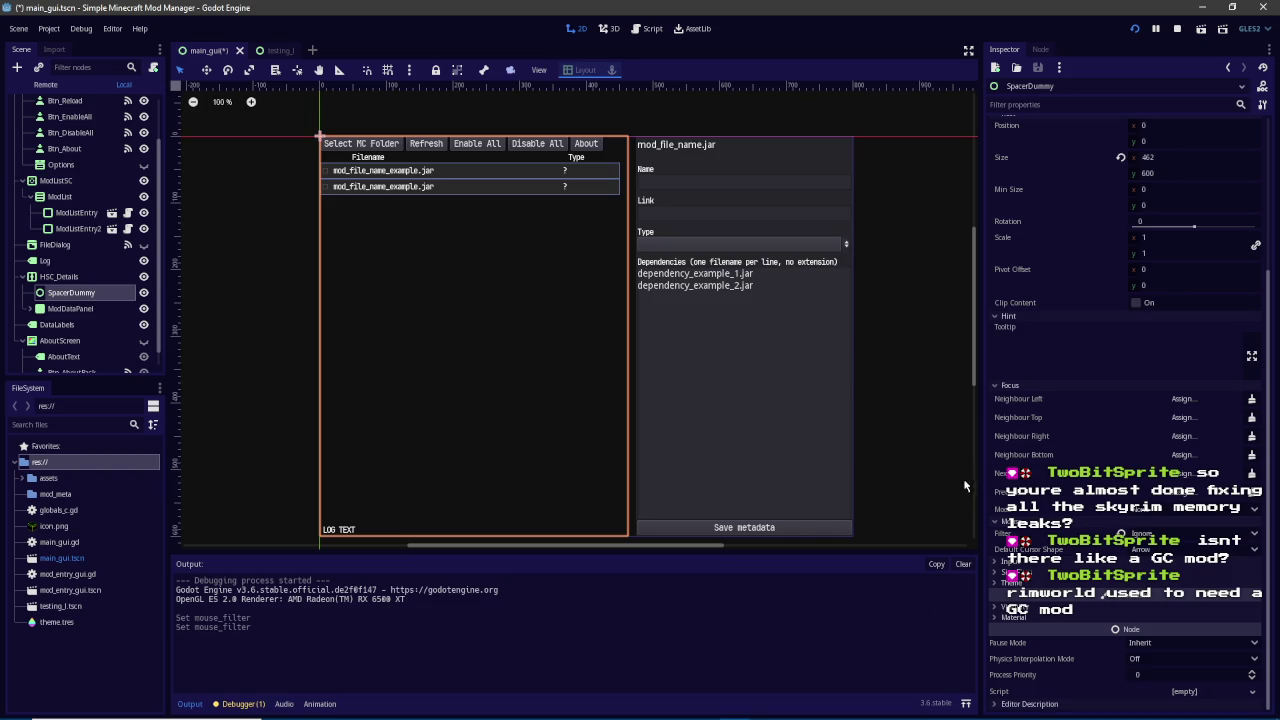
left_click_drag(981, 441, 943, 430)
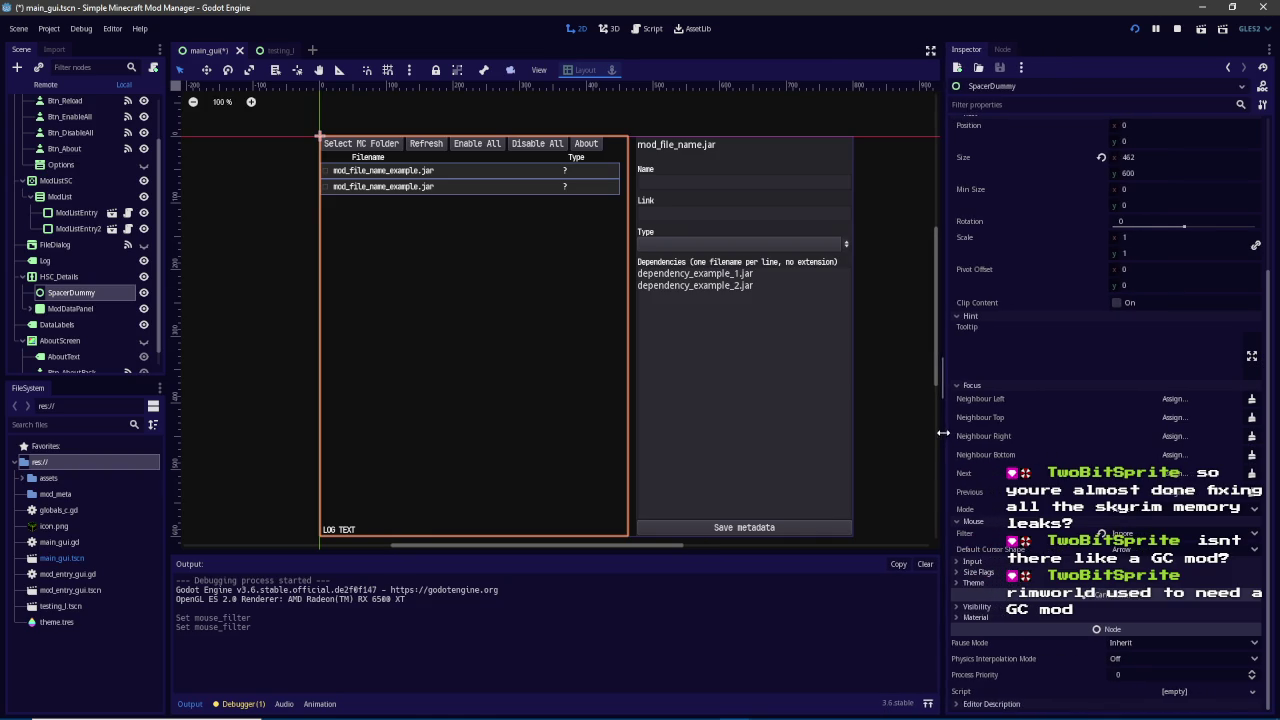
Drag the divider right in the running mod manager and select the ModListSC scroll container
mouse_move(707, 709)
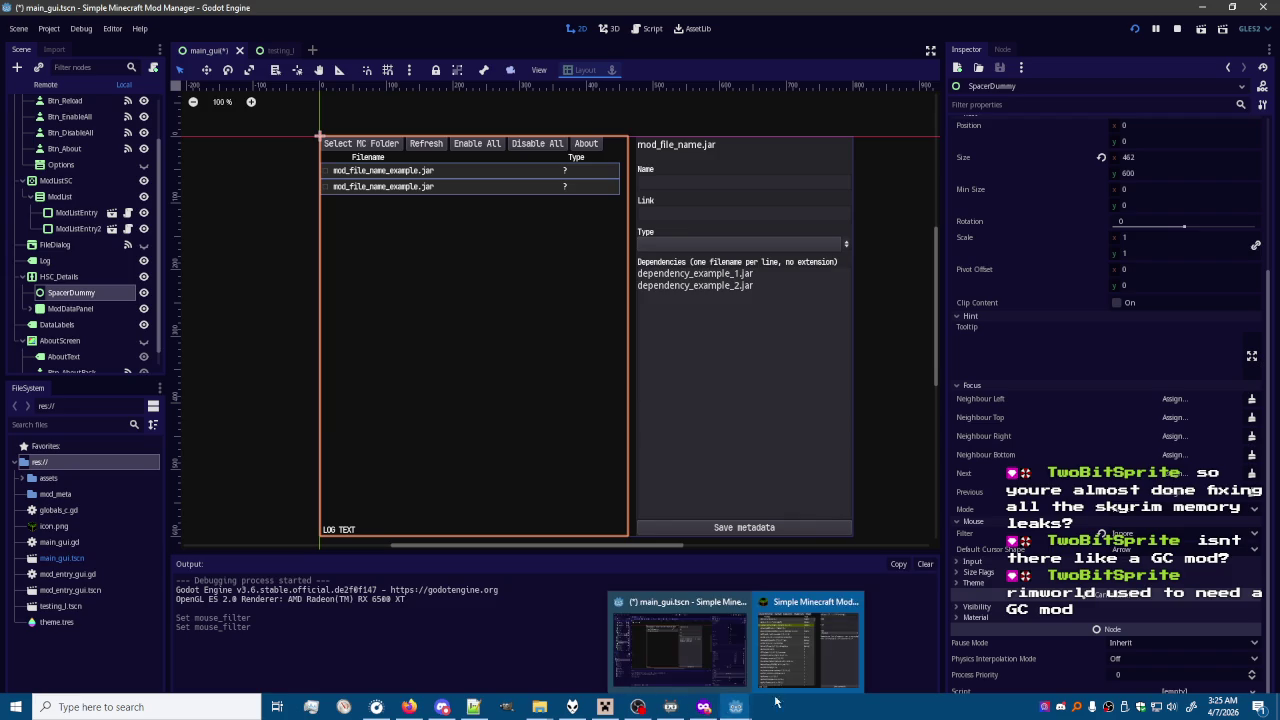
left_click(808, 645)
mouse_move(589, 366)
left_mouse_down()
mouse_move(633, 366)
mouse_move(596, 340)
left_mouse_up()
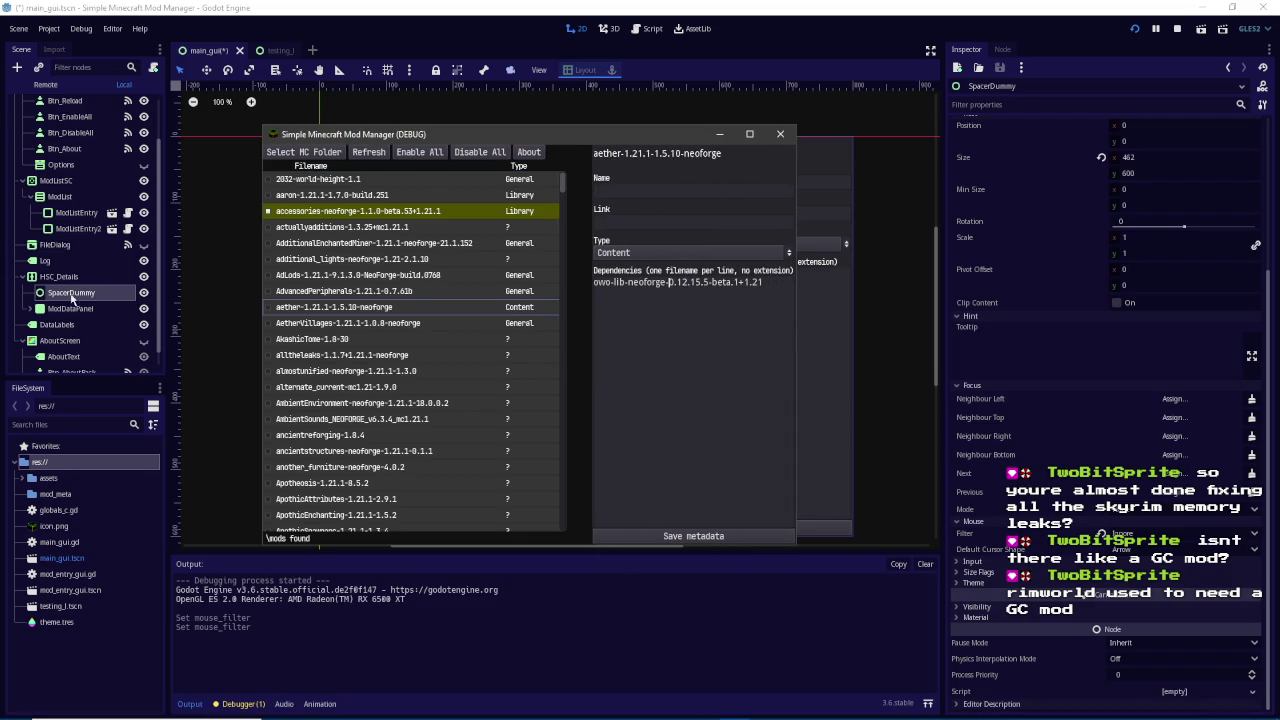
key("Escape")
left_click(572, 221)
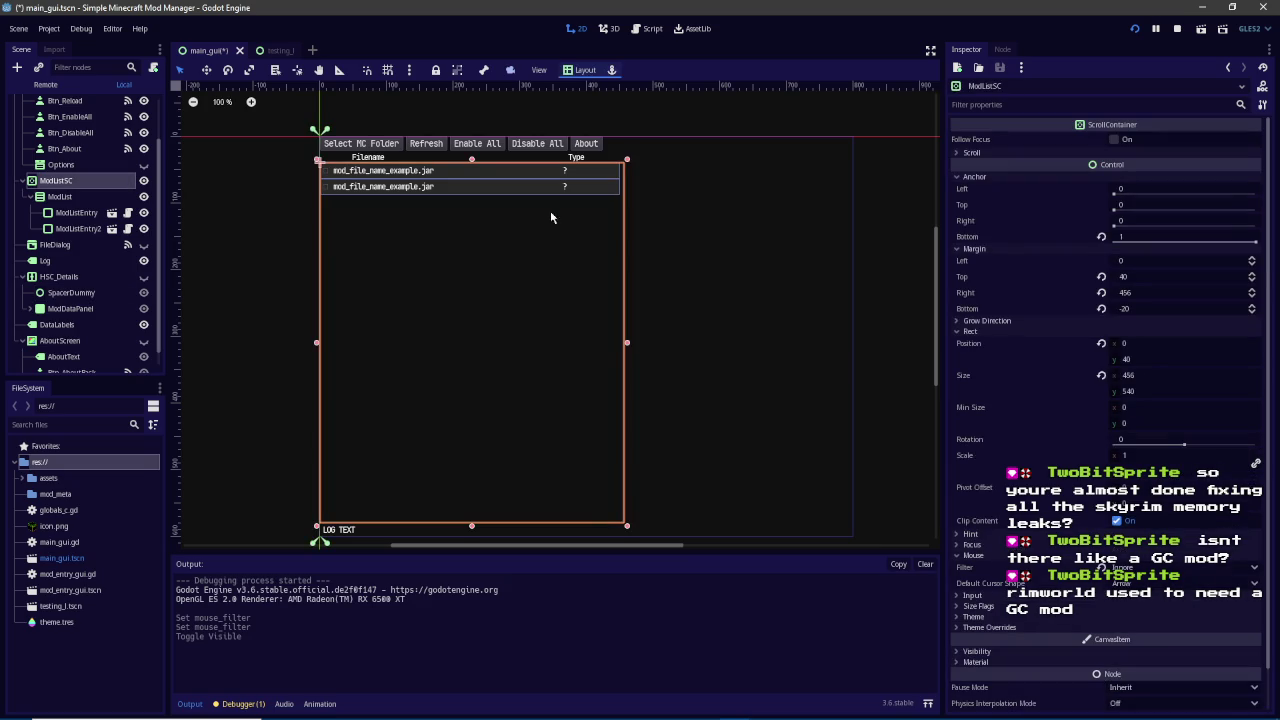
left_click(736, 640)
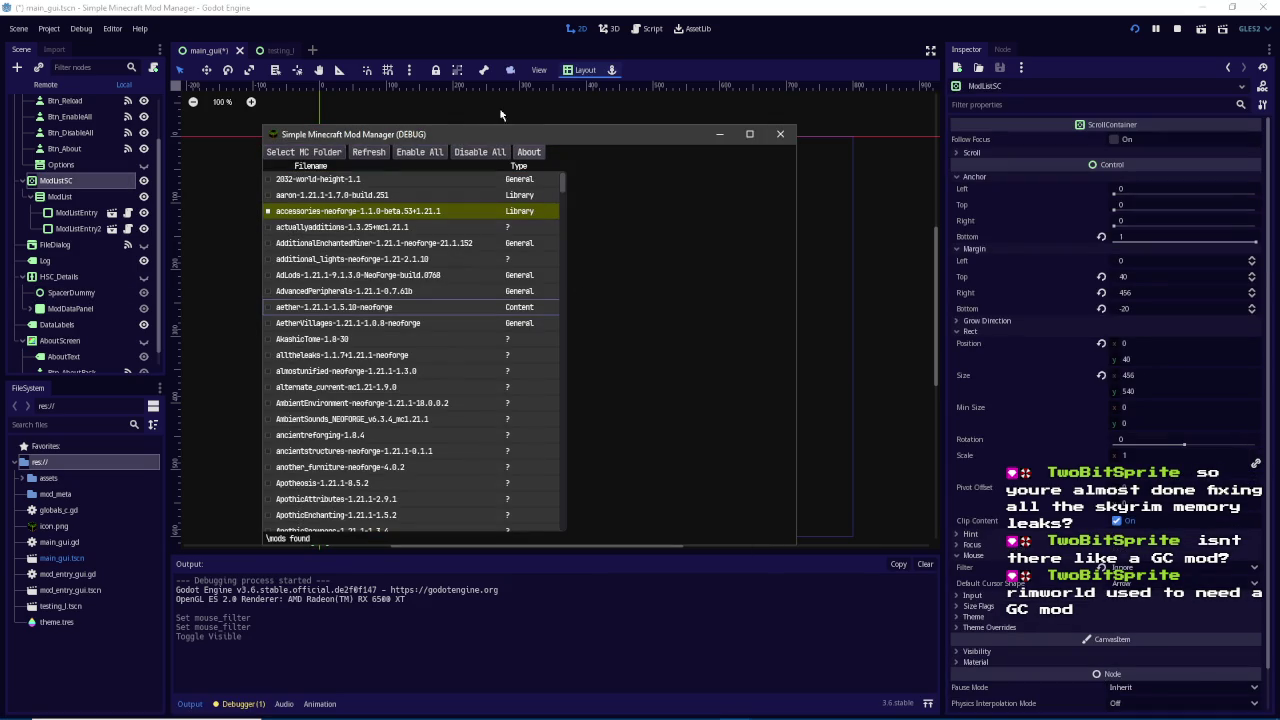
key("Escape")
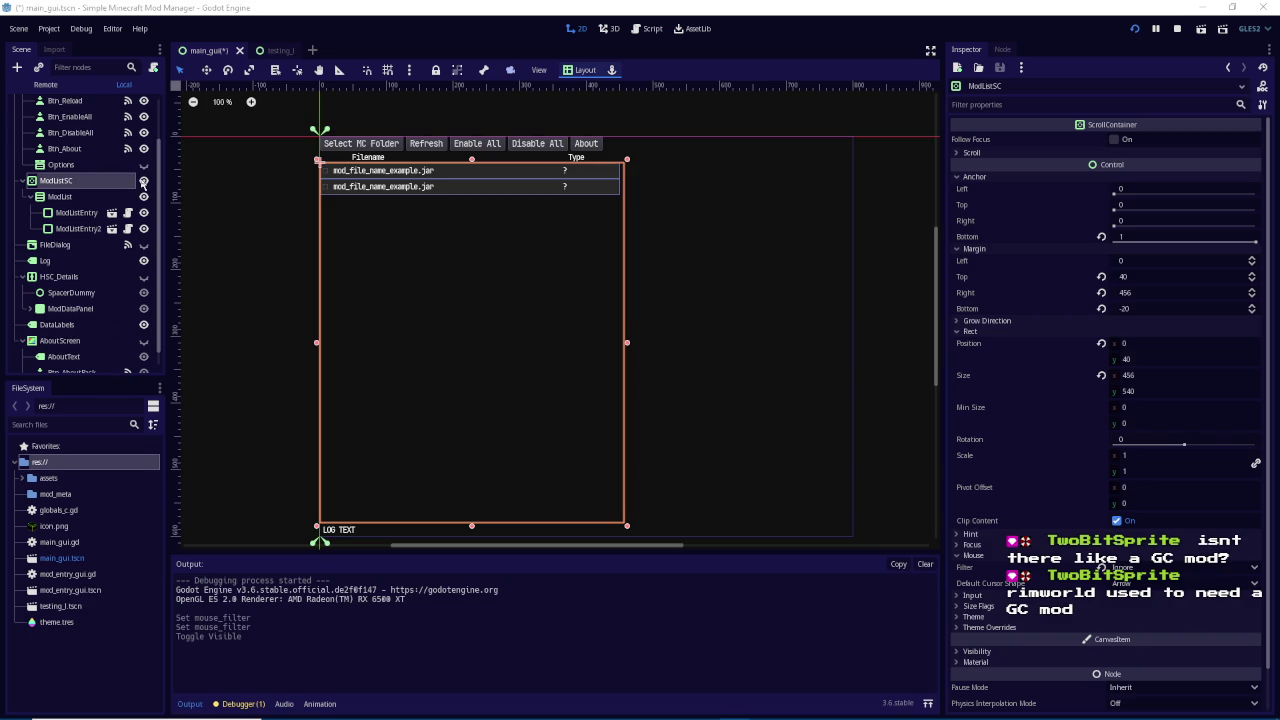
Make HSC_Details visible again and select it to show its SplitContainer properties
scroll(139, 255, "up", 2)
scroll(140, 262, "down", 2)
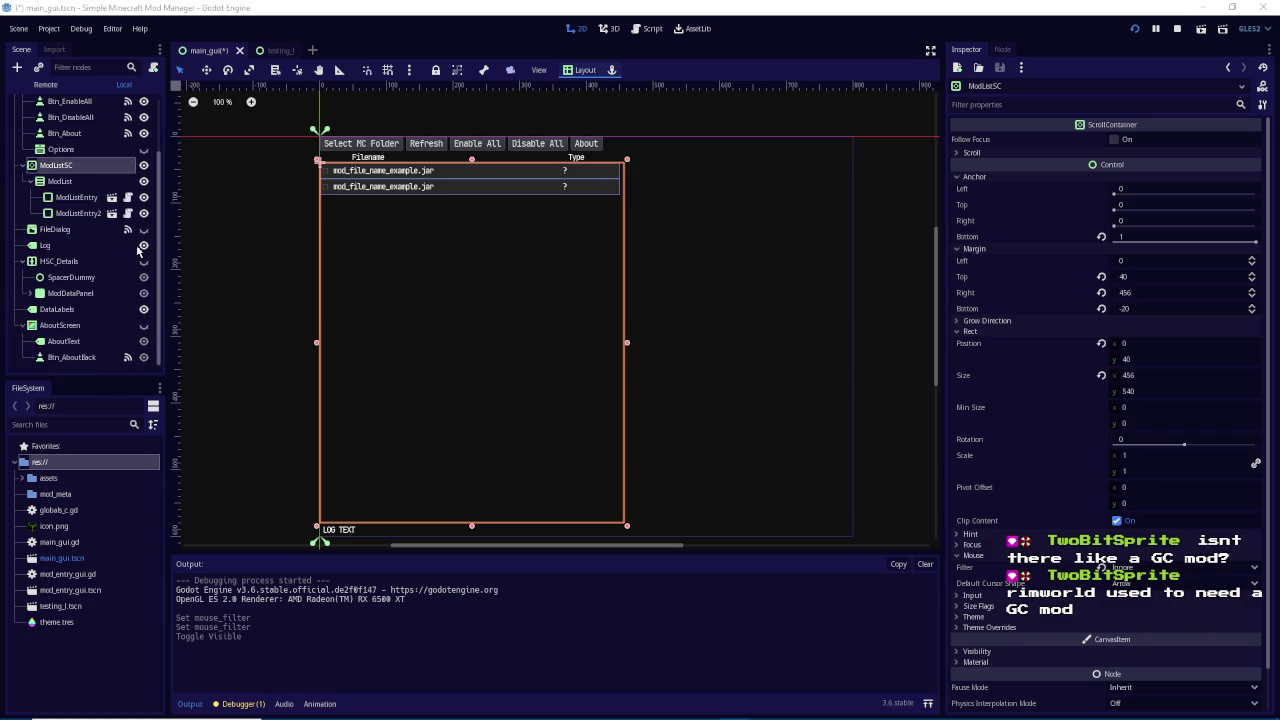
left_click(143, 262)
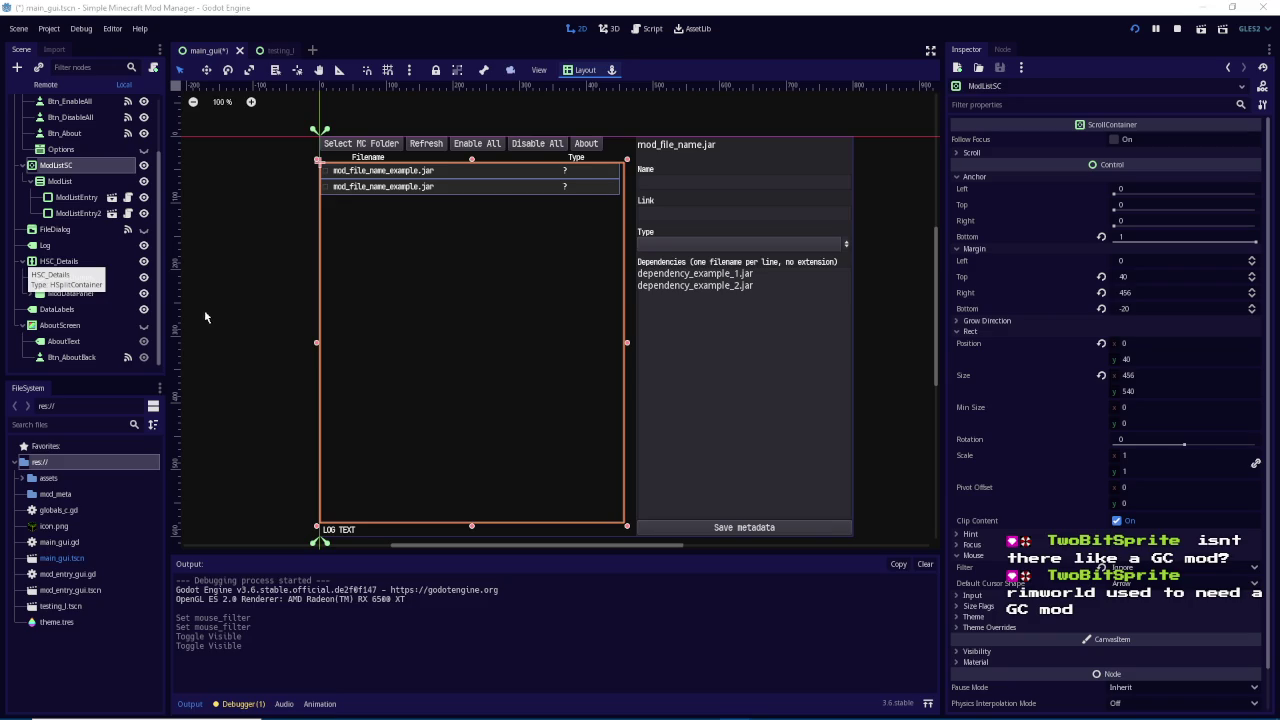
left_click(82, 263)
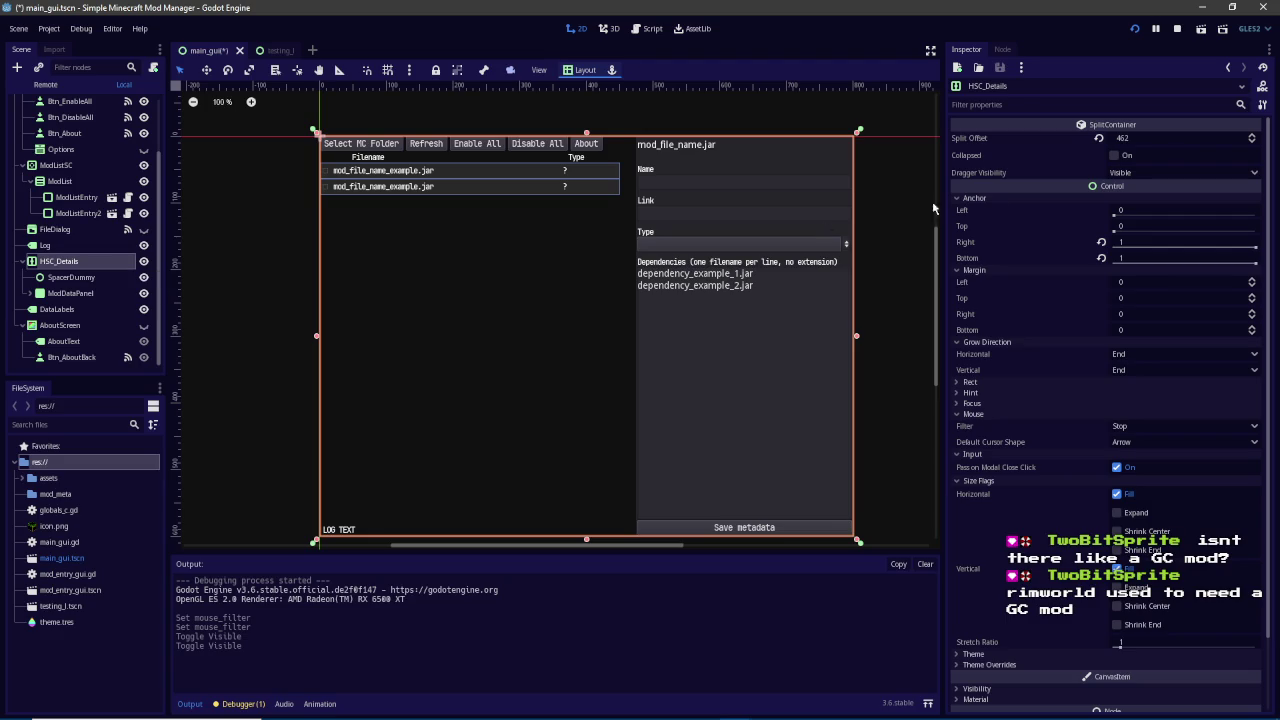
Toggle HSC_Details's Collapsed option on and off while watching the running mod manager
left_click(1125, 156)
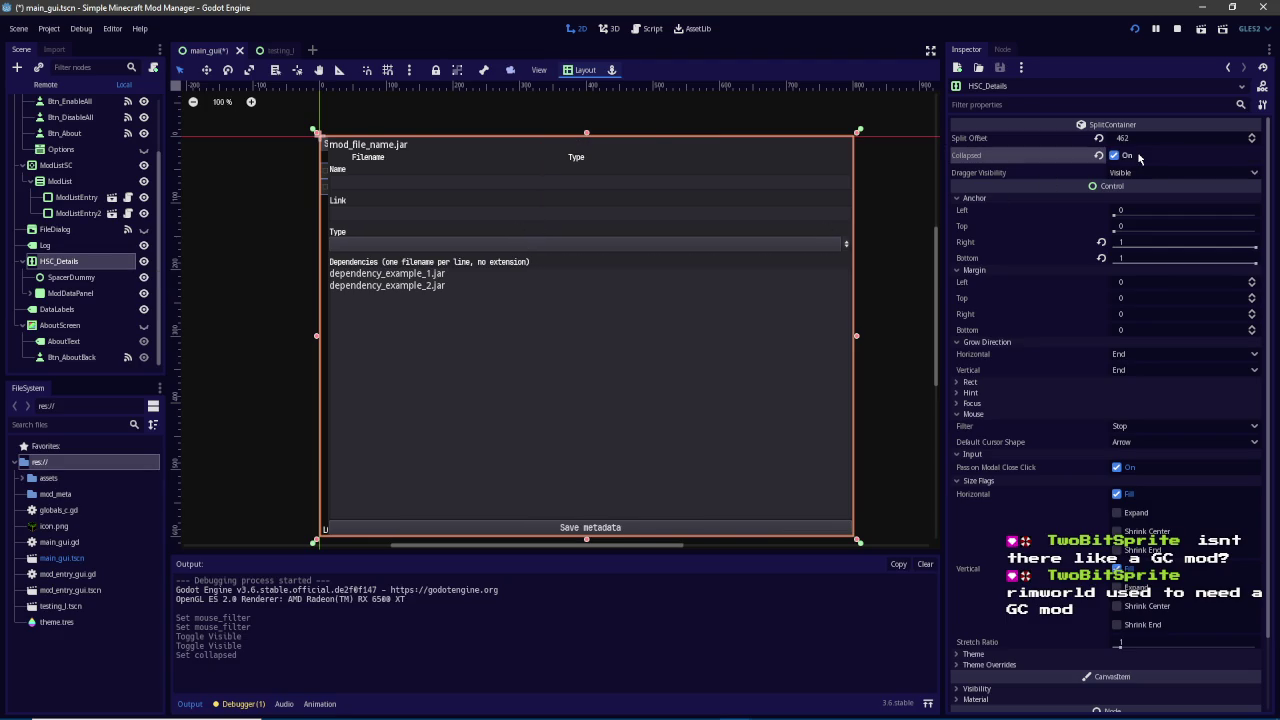
left_click(1125, 156)
key("alt+Tab")
mouse_move(810, 149)
left_mouse_down()
mouse_move(747, 138)
mouse_move(705, 102)
mouse_move(667, 107)
mouse_move(587, 187)
mouse_move(504, 193)
mouse_move(441, 242)
left_mouse_up()
left_click(1116, 156)
left_click(737, 708)
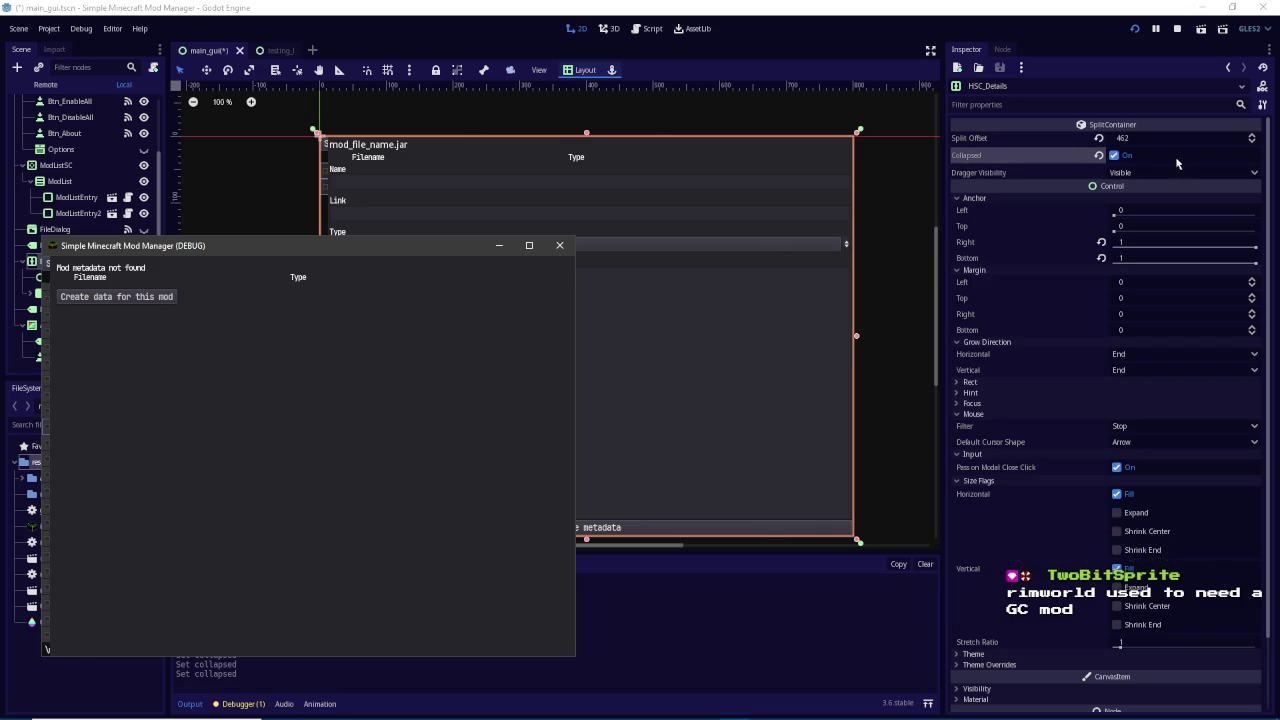
left_click(1116, 156)
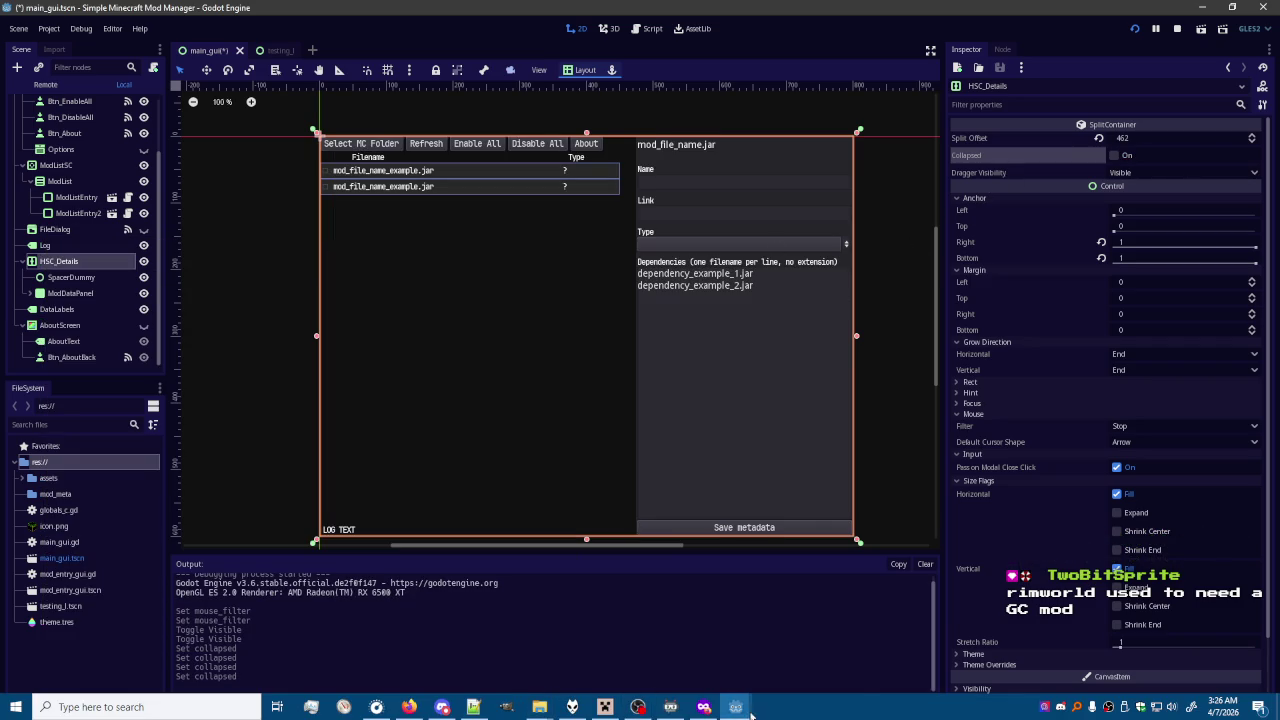
Narrow the mod list by dragging the split divider left in the running app
mouse_move(737, 708)
left_click(805, 645)
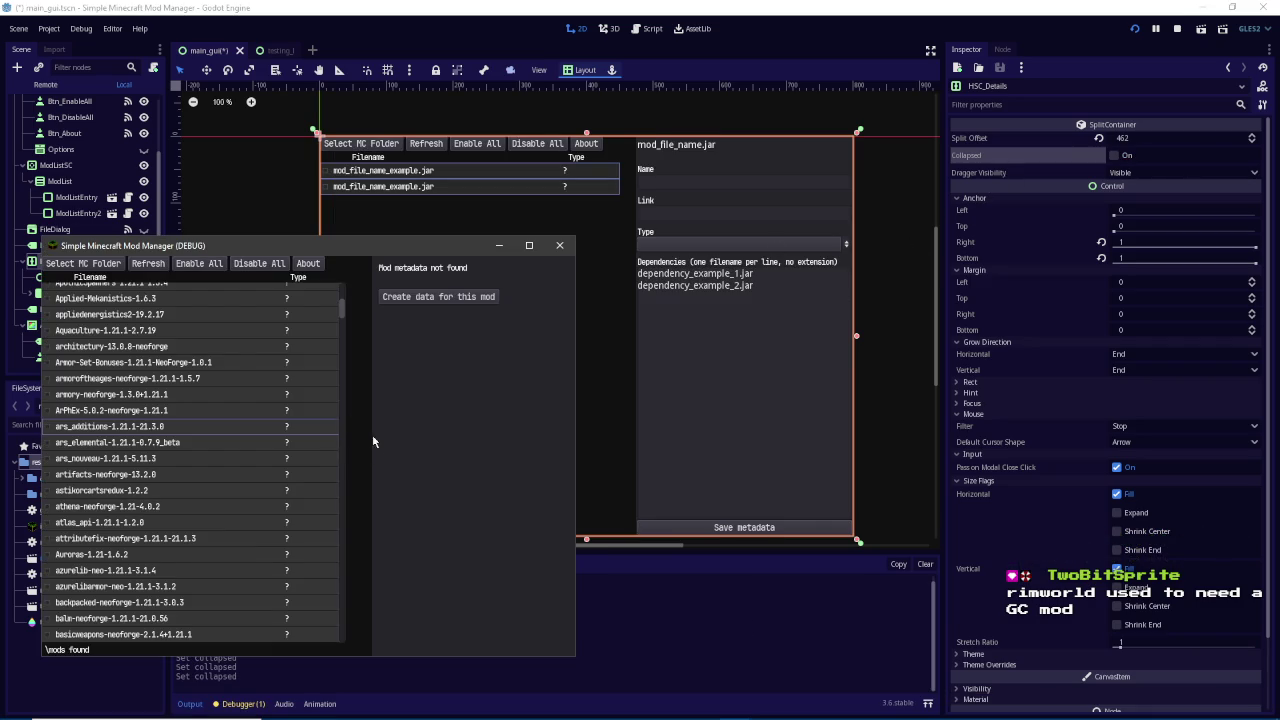
mouse_move(368, 456)
left_mouse_down()
mouse_move(253, 457)
mouse_move(345, 450)
left_mouse_up()
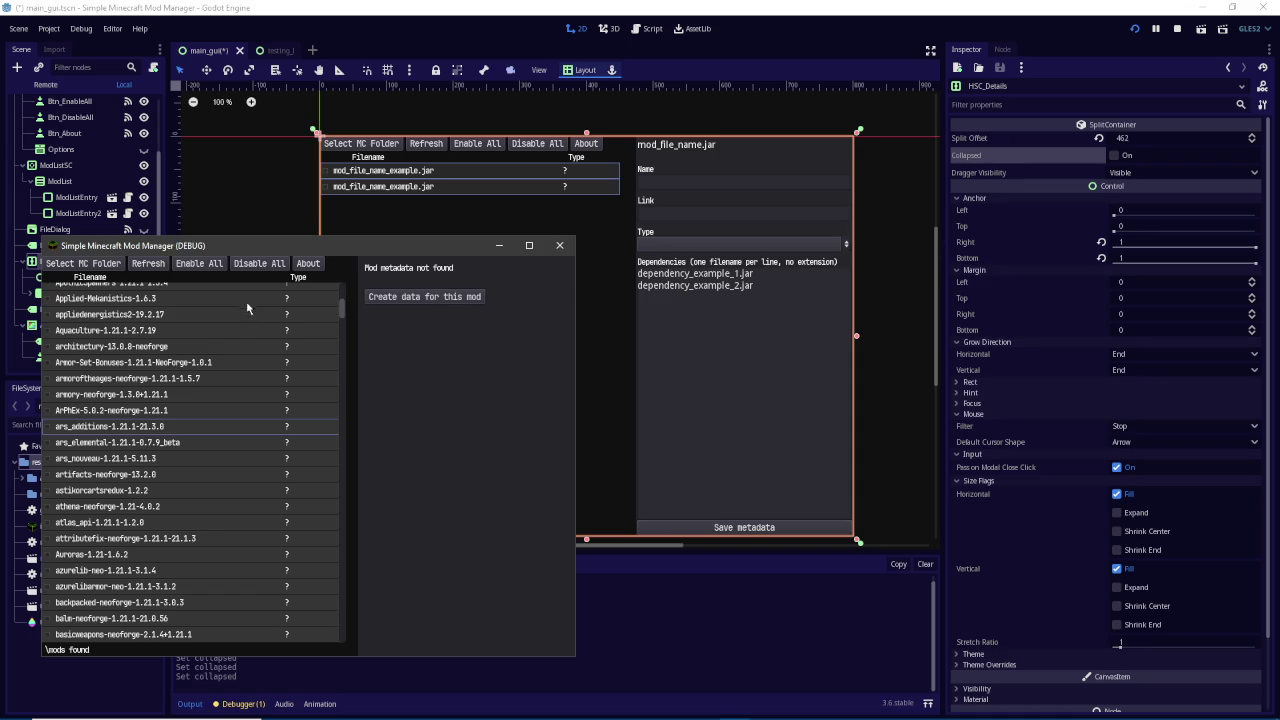
left_click_drag(168, 253, 683, 232)
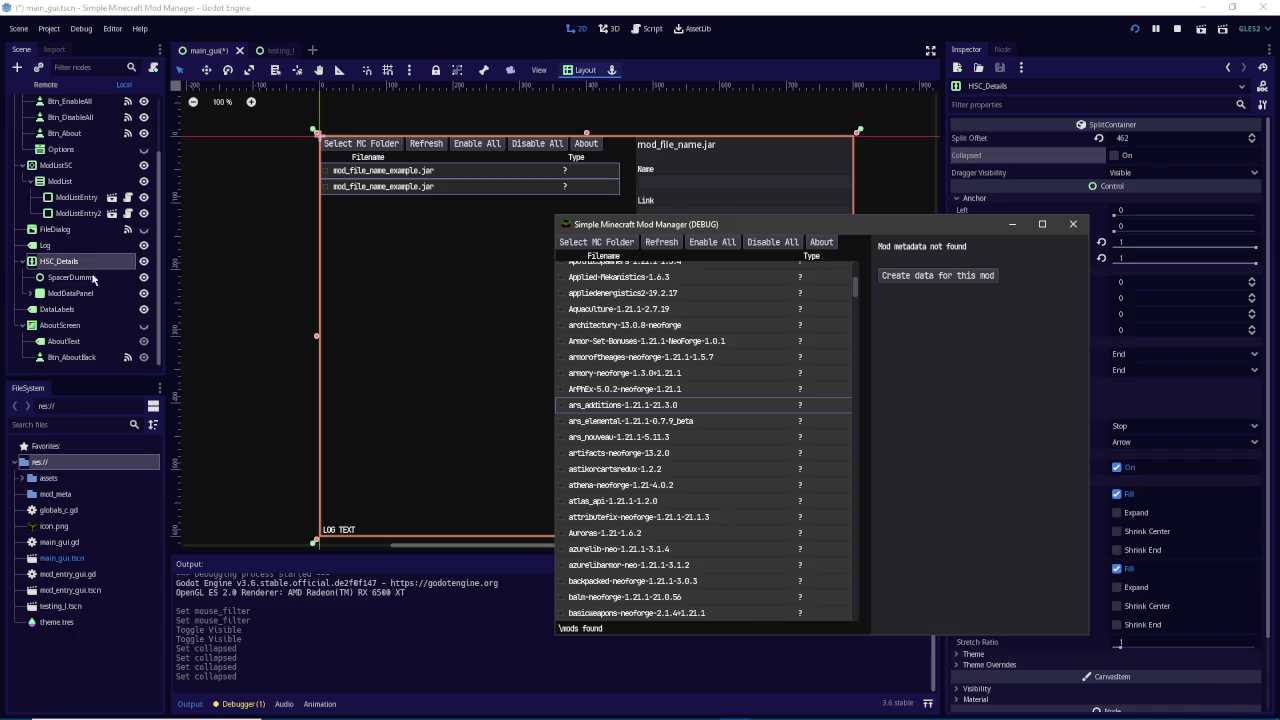
left_click(90, 277)
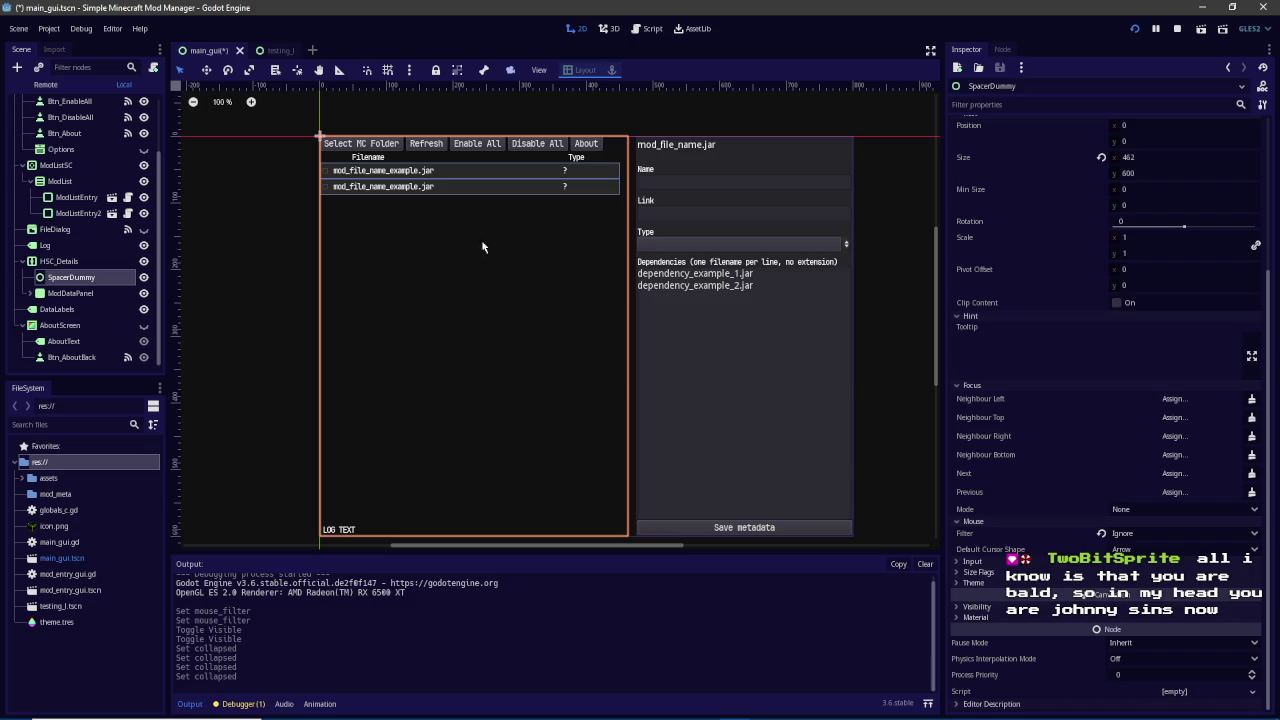
Check HSC_Details's Dragger Visibility options and keep it at Visible
left_click(45, 264)
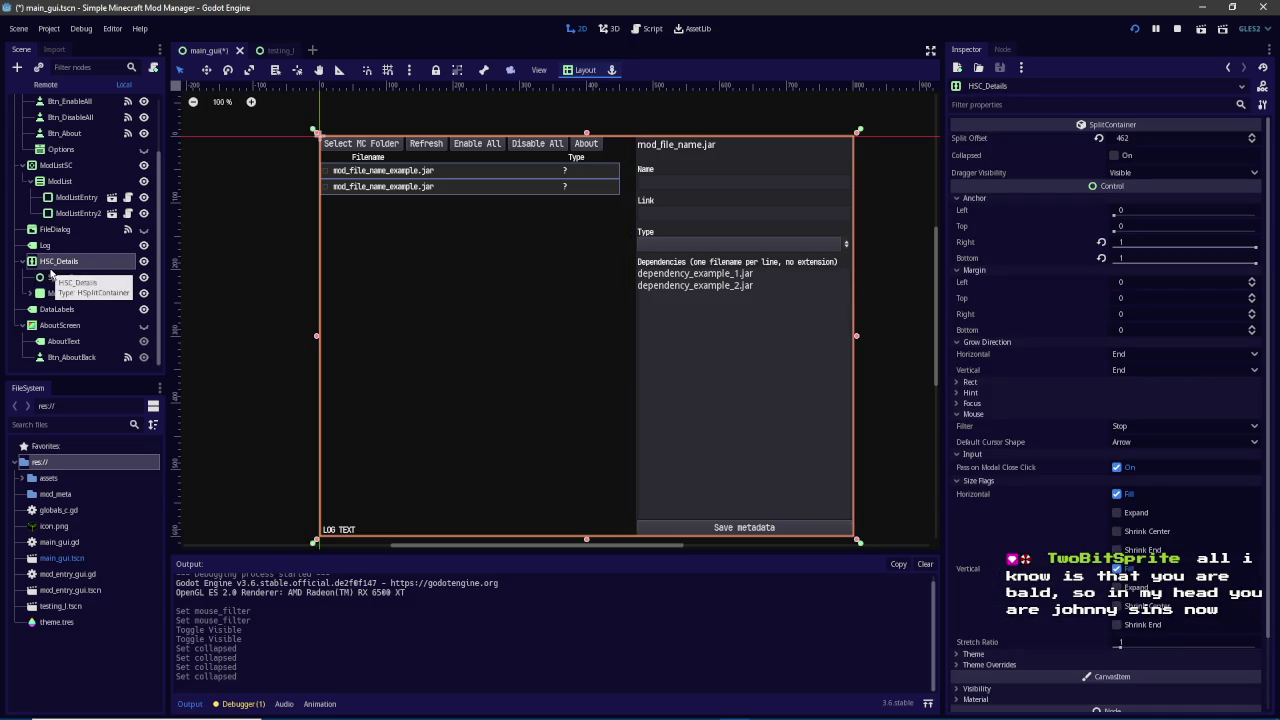
left_click(1124, 176)
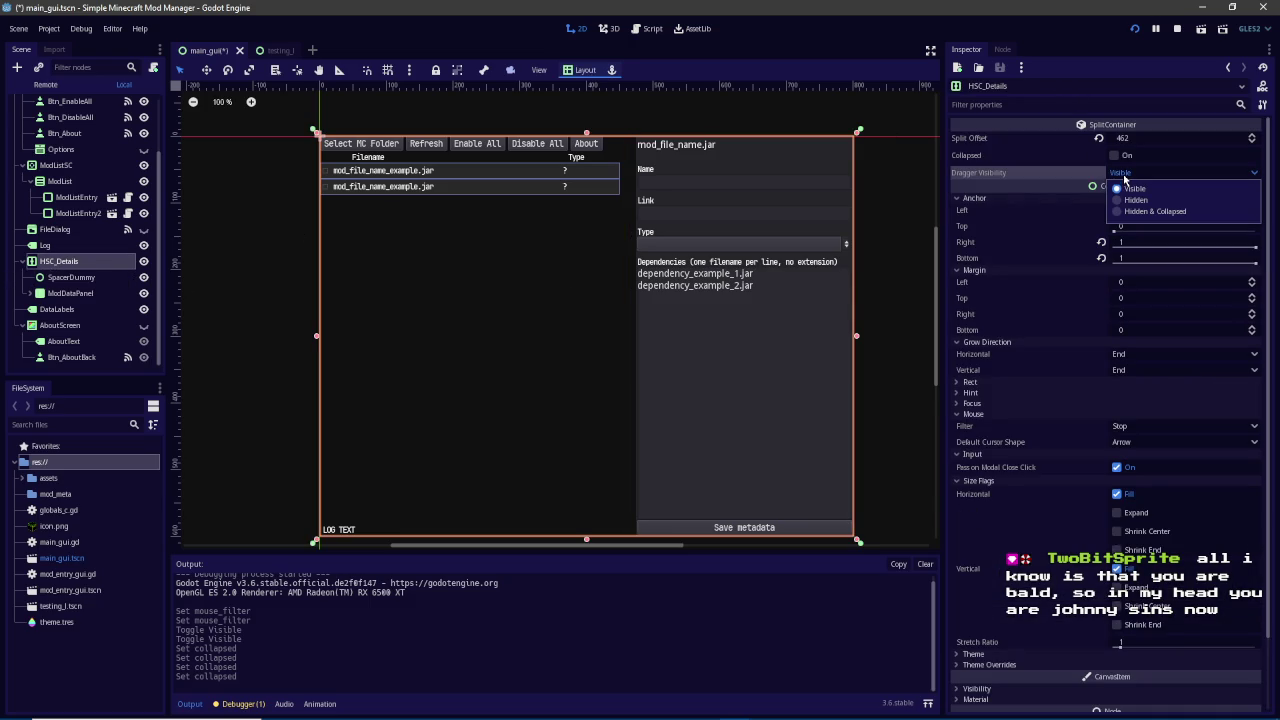
left_click(1124, 176)
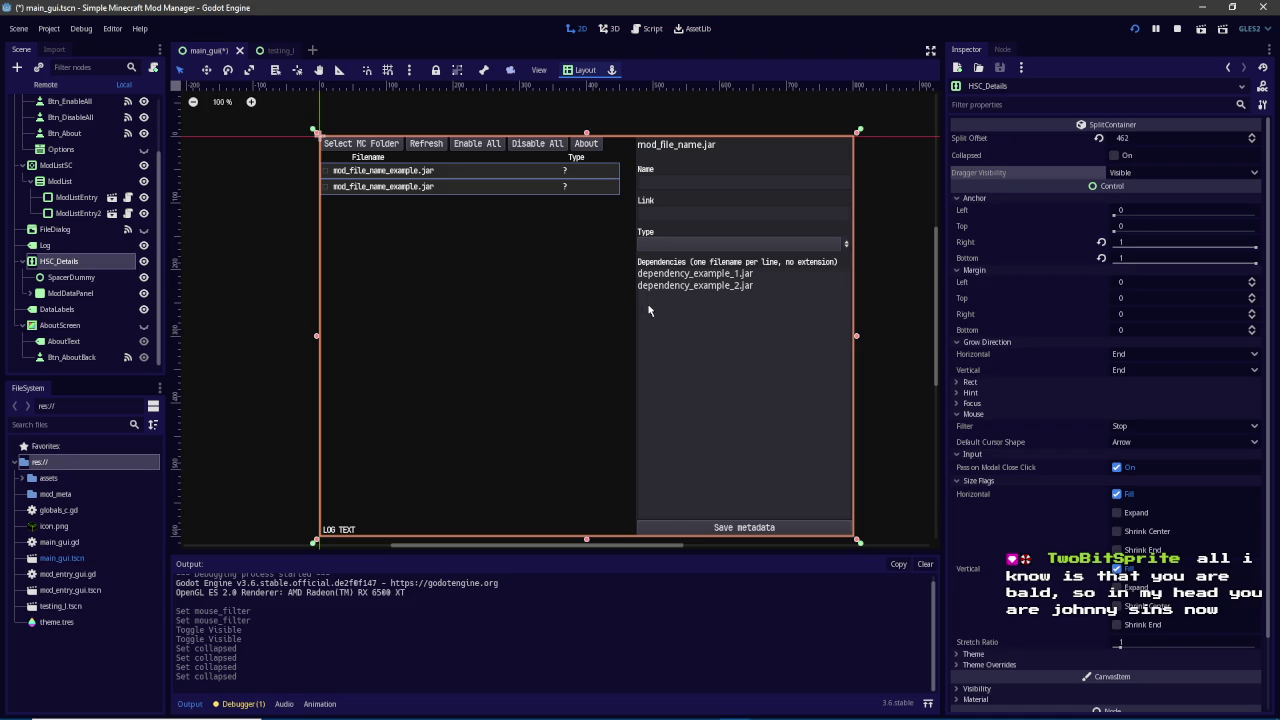
left_click_drag(937, 325, 935, 338)
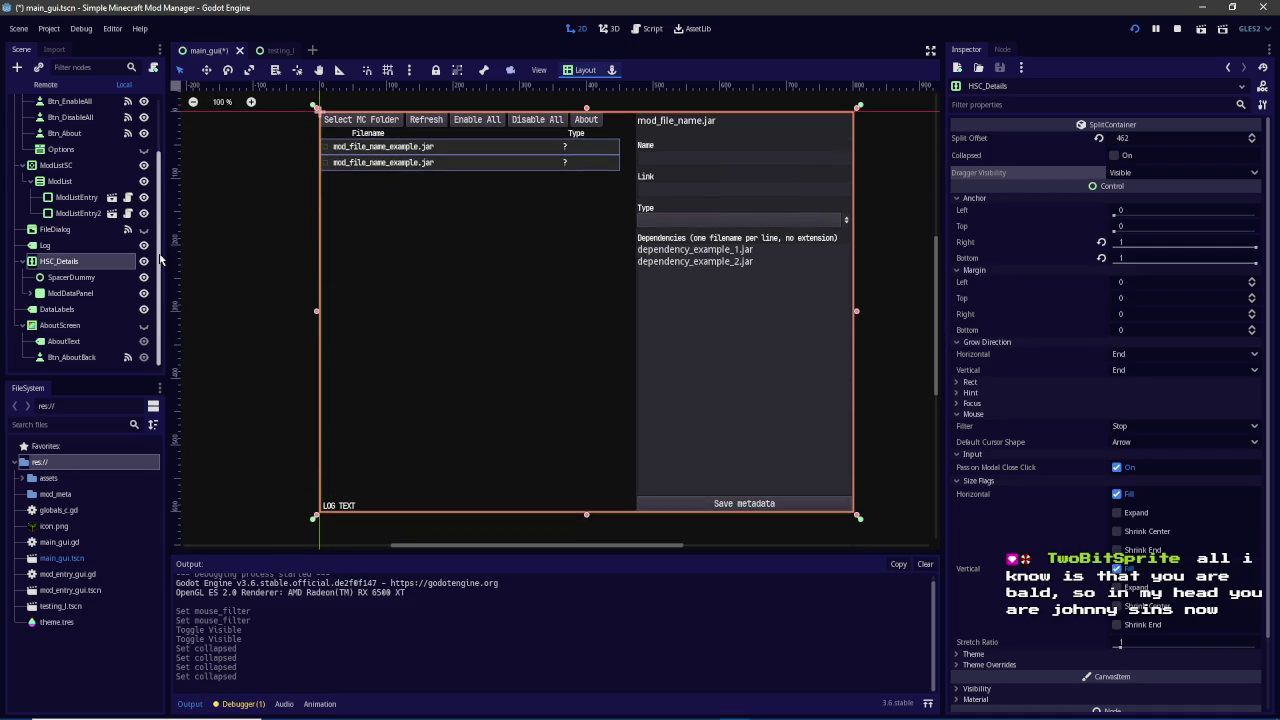
Review SpacerDummy and HSC_Details, then stop the running mod manager with F8
left_click(99, 279)
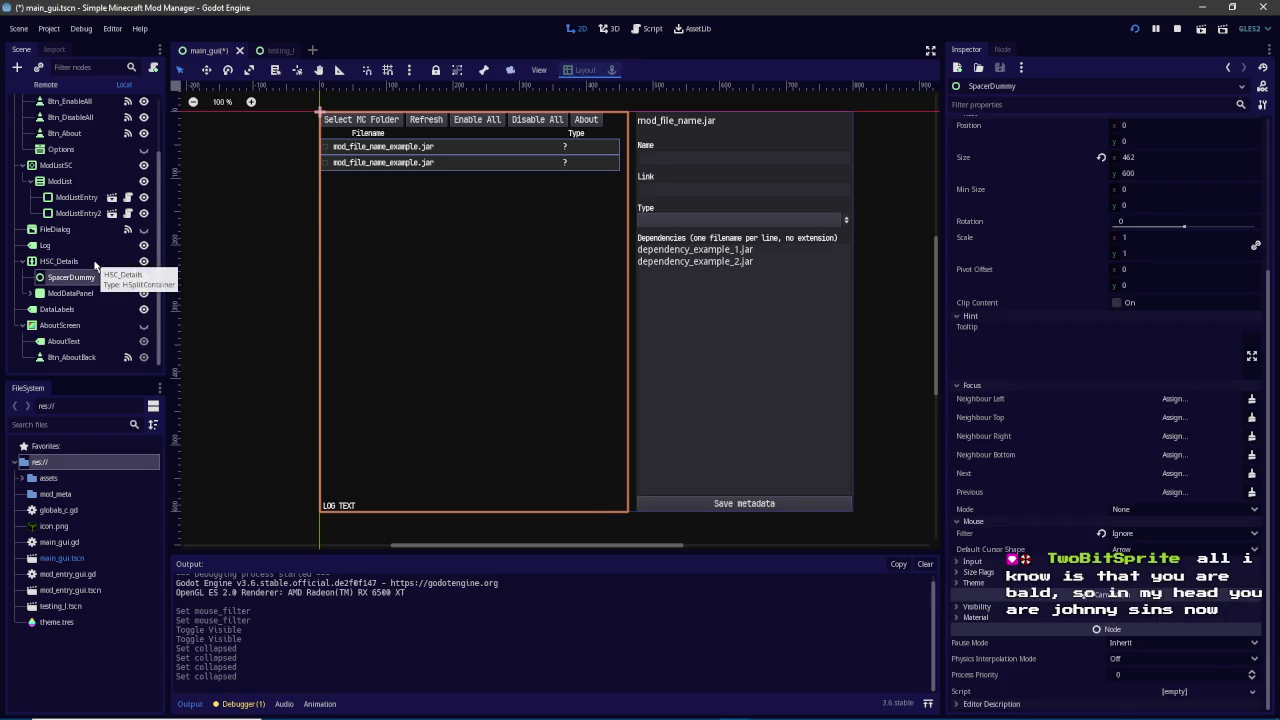
left_click(95, 263)
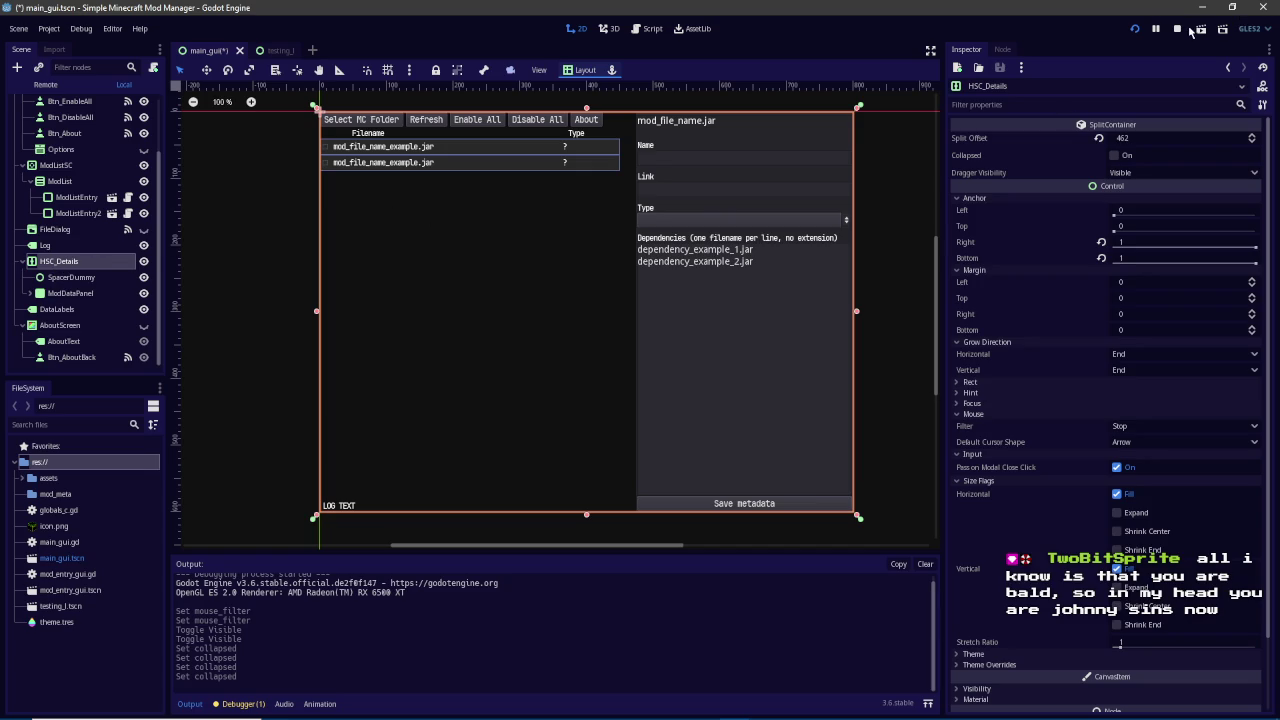
key("F8")
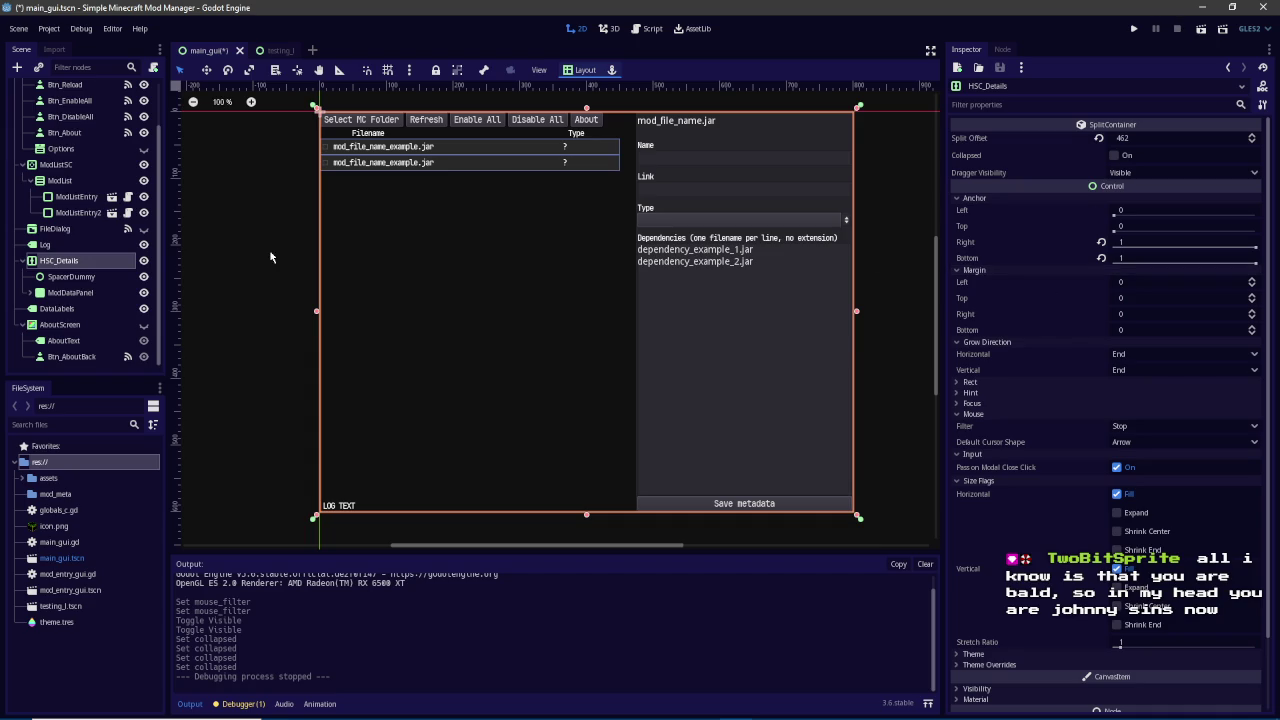
right_click(109, 264)
left_click(140, 418)
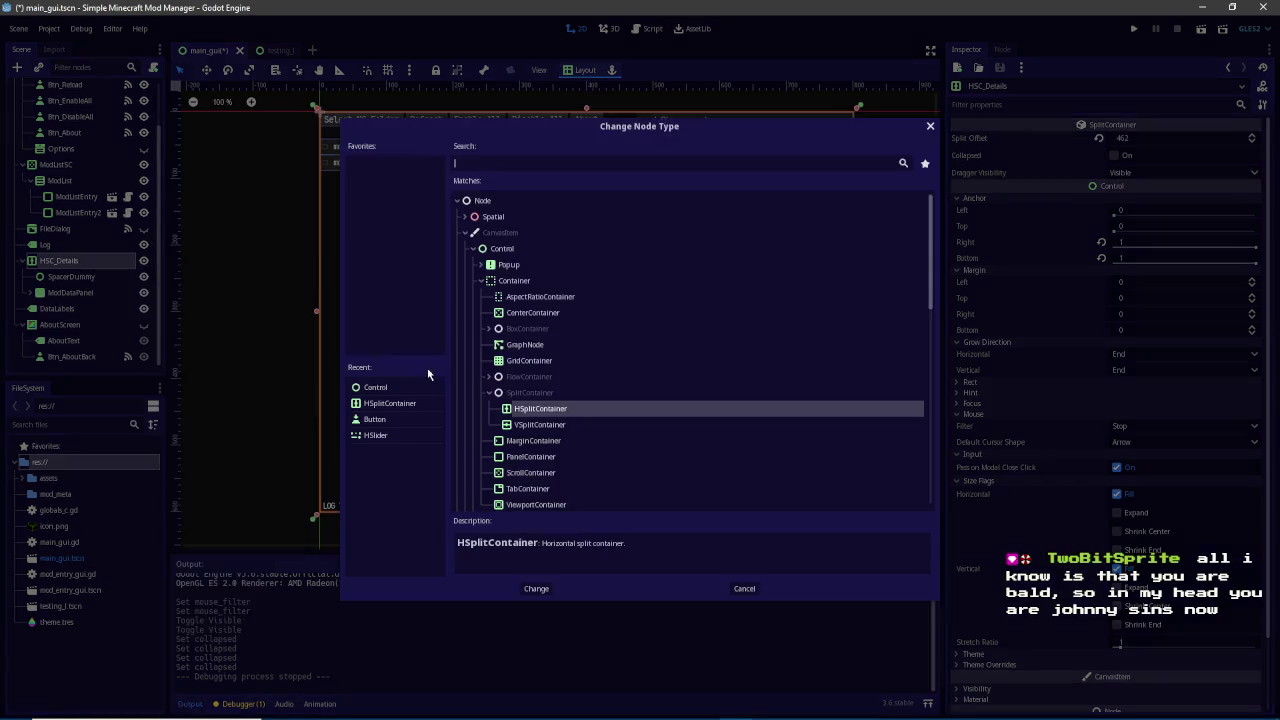
type("control")
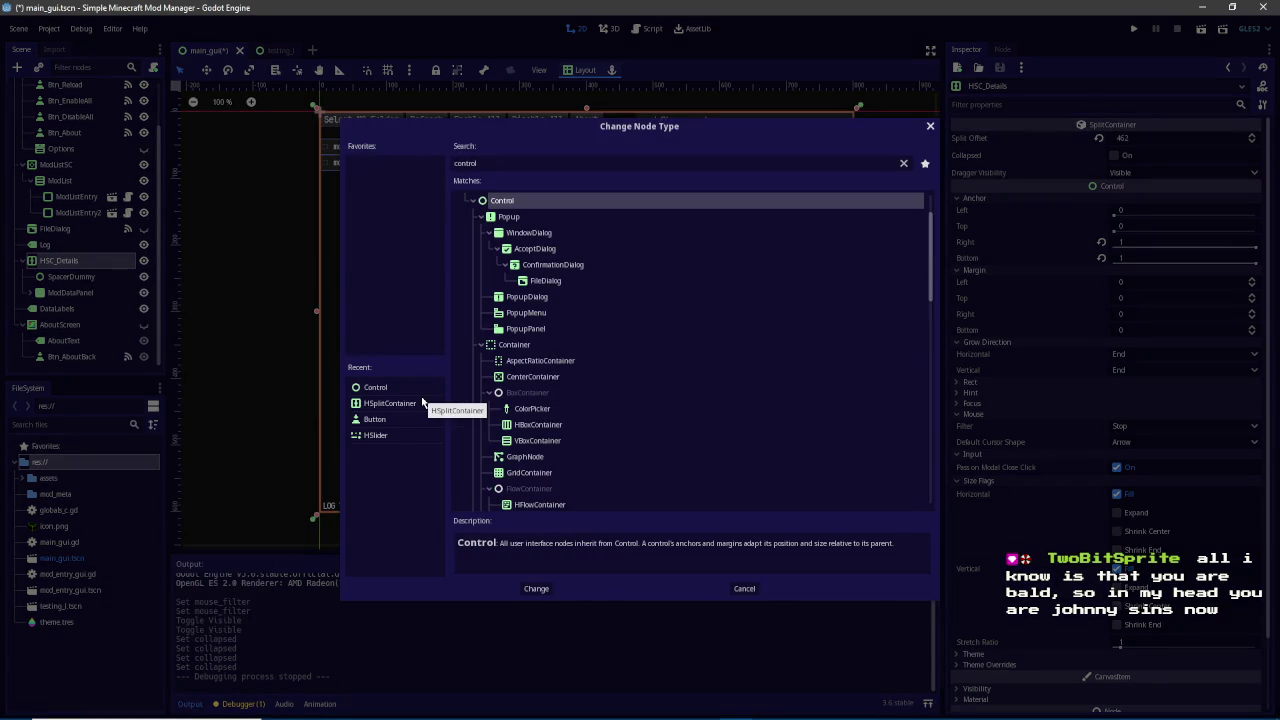
key("BackSpace")
key("BackSpace")
key("BackSpace")
type("ain")
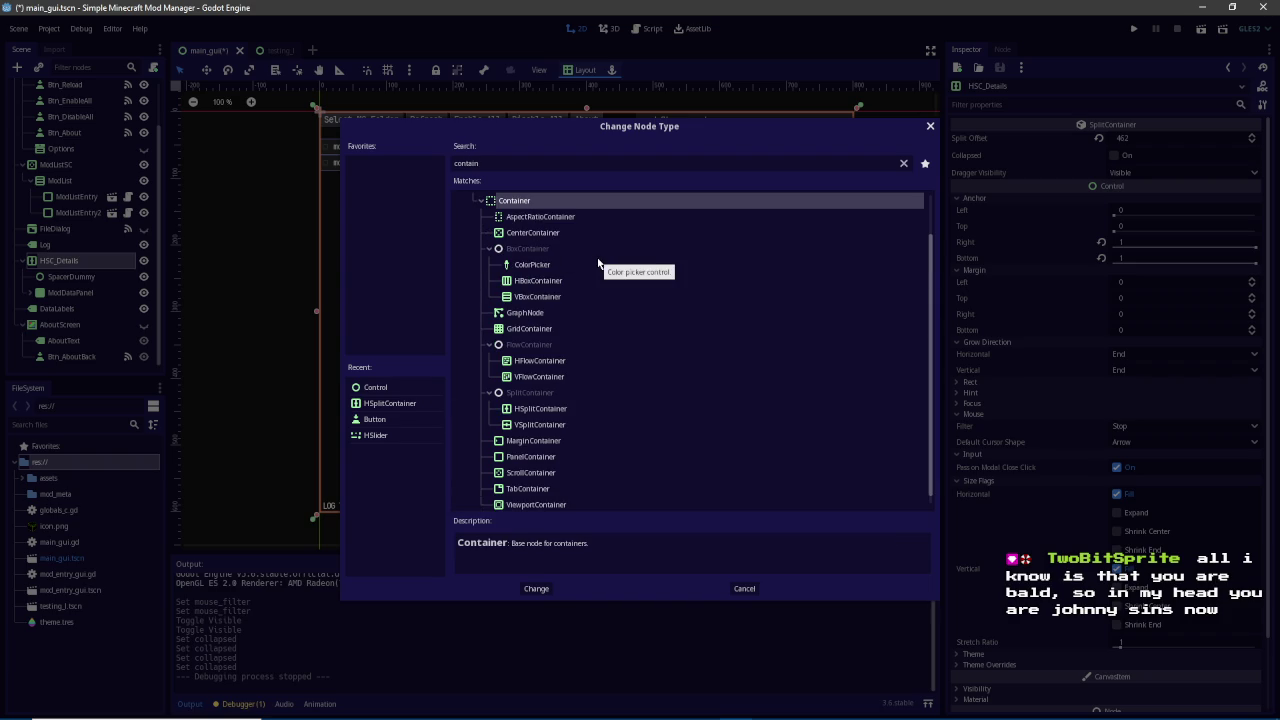
left_click(555, 362)
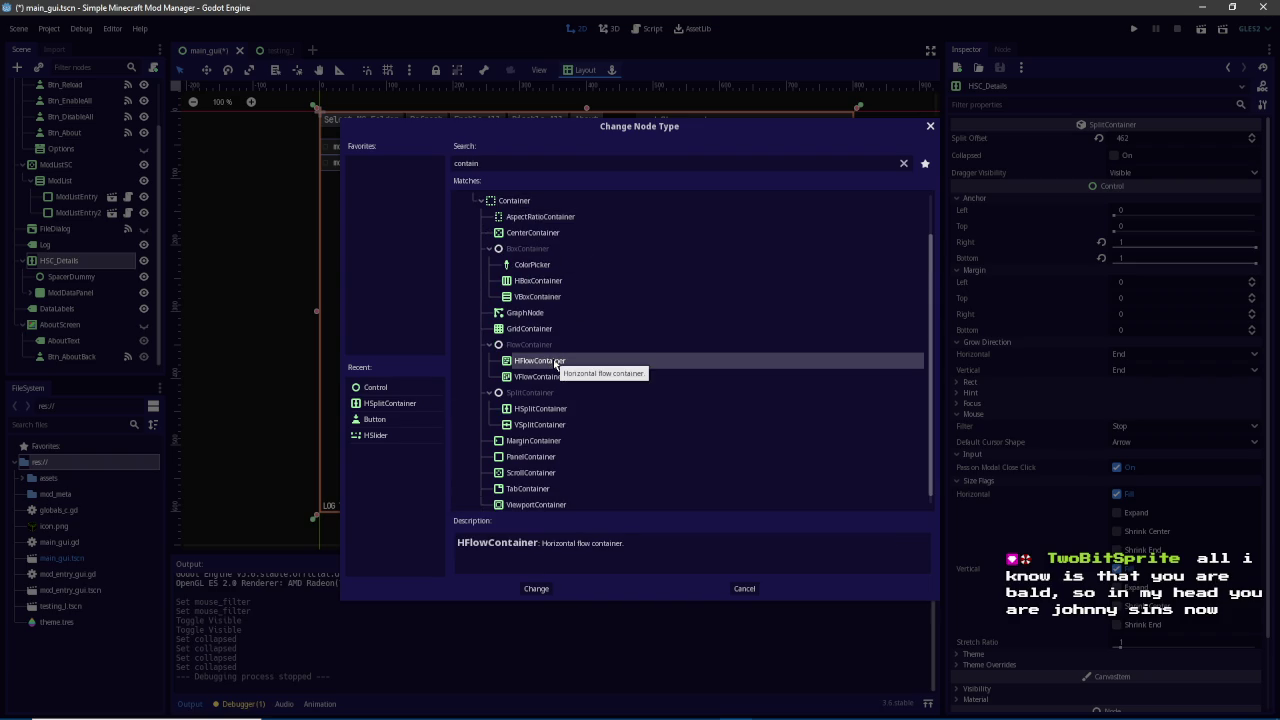
left_click(745, 588)
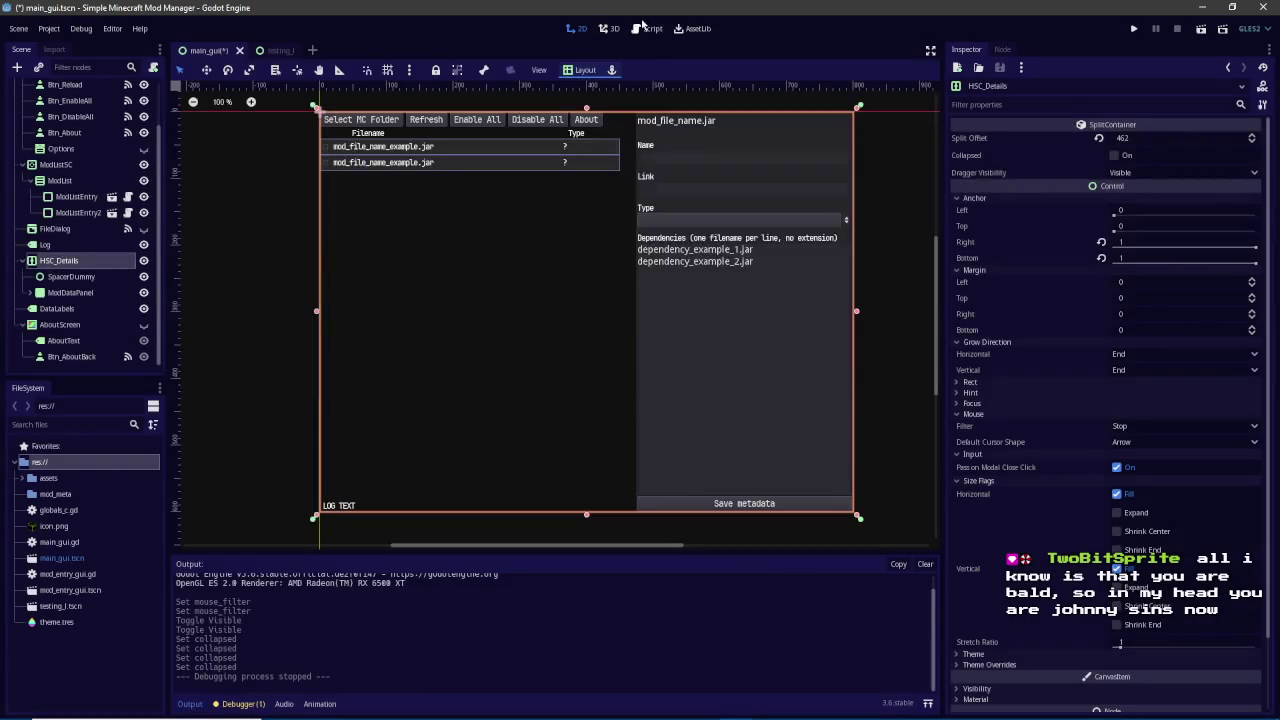
left_click(265, 50)
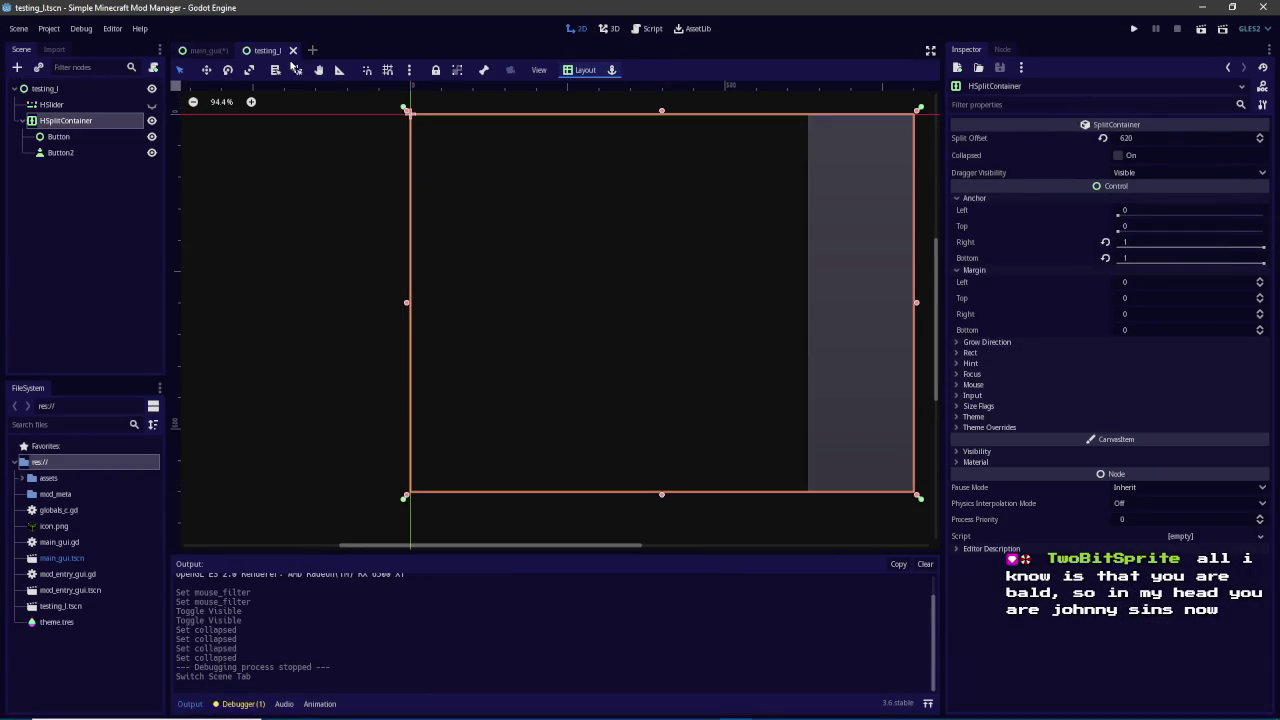
left_click(44, 88)
left_click(20, 68)
type("flowcon")
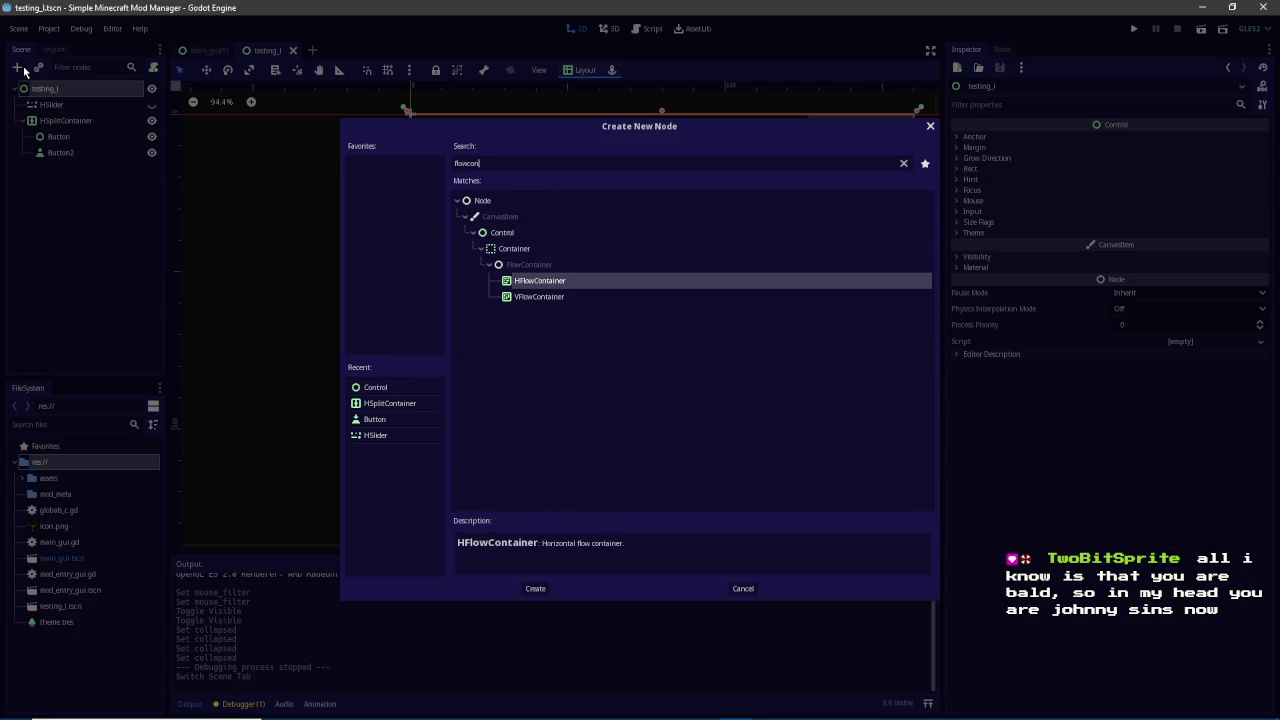
key("Up")
key("Down")
key("Return")
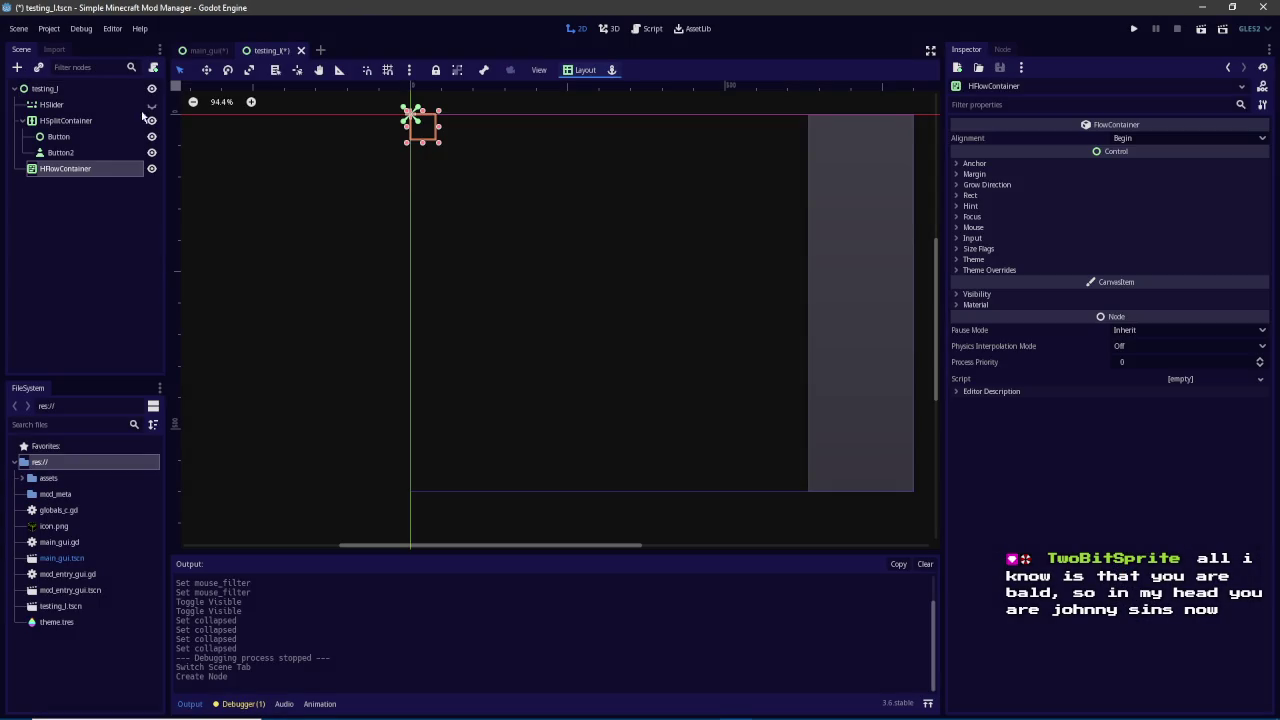
mouse_move(441, 142)
left_mouse_down()
mouse_move(806, 408)
mouse_move(799, 421)
left_mouse_up()
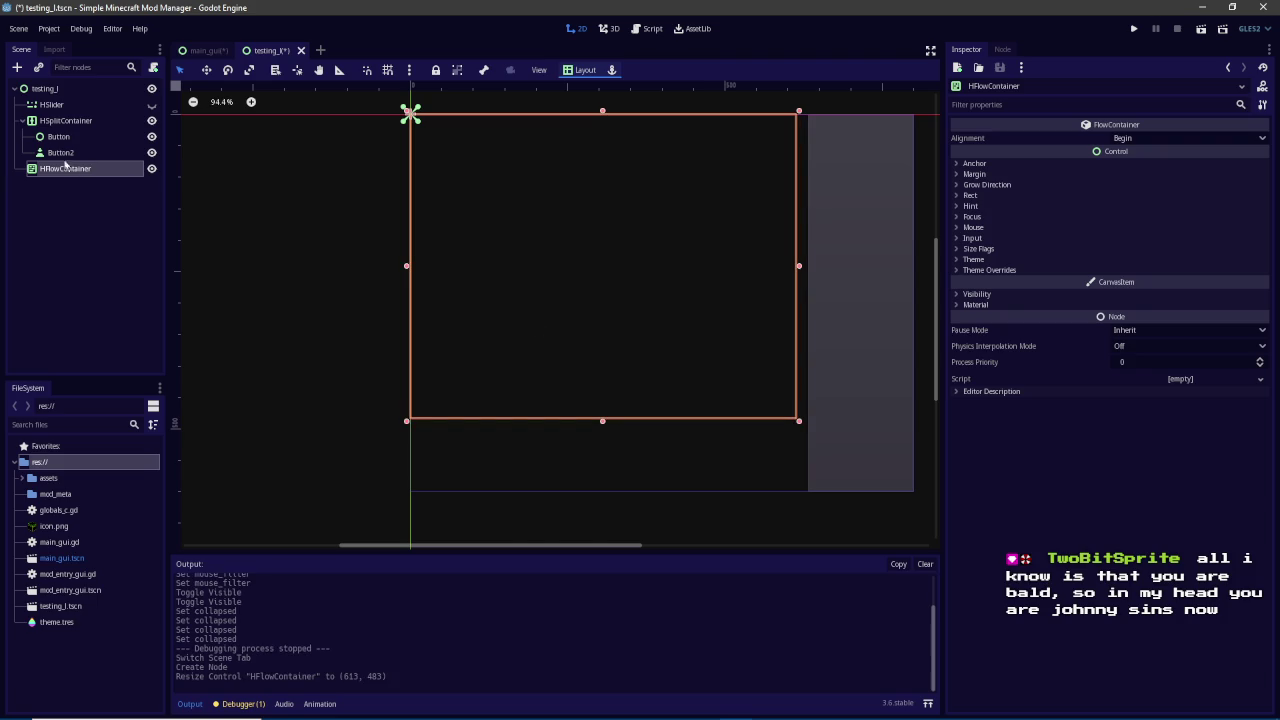
left_click(12, 73)
type("butobn")
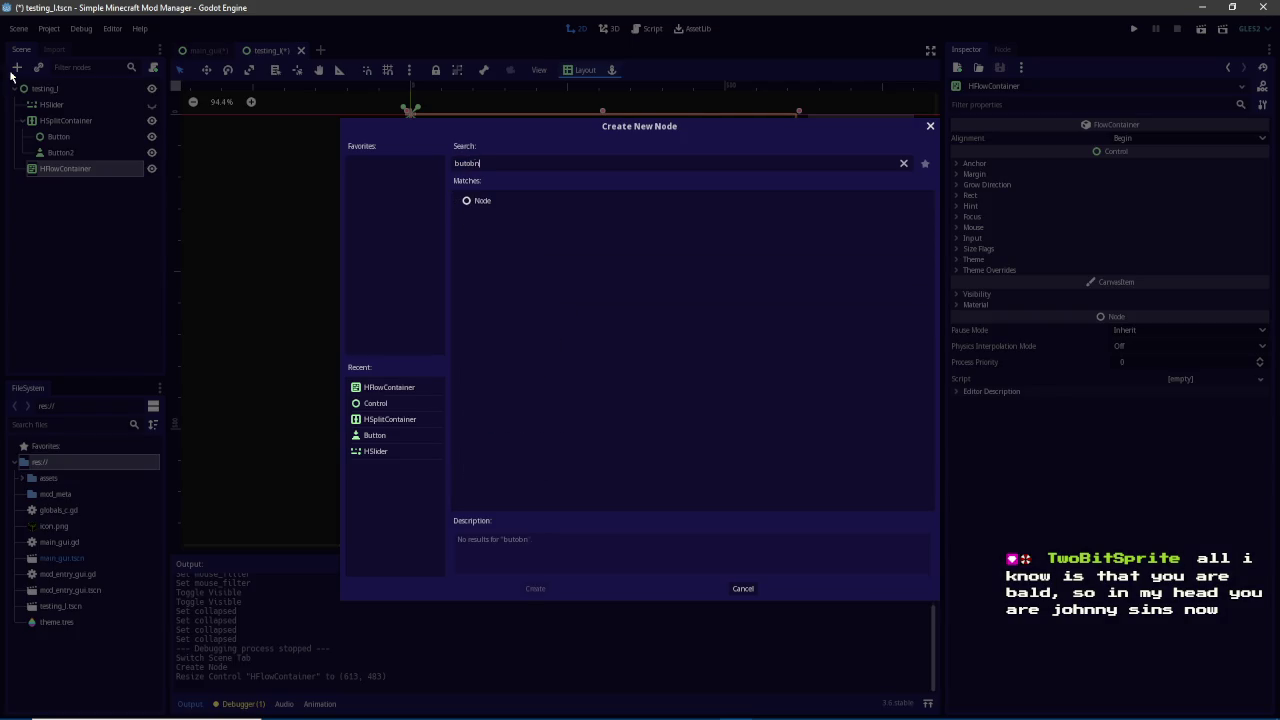
key("BackSpace")
key("BackSpace")
type("t")
key("Return")
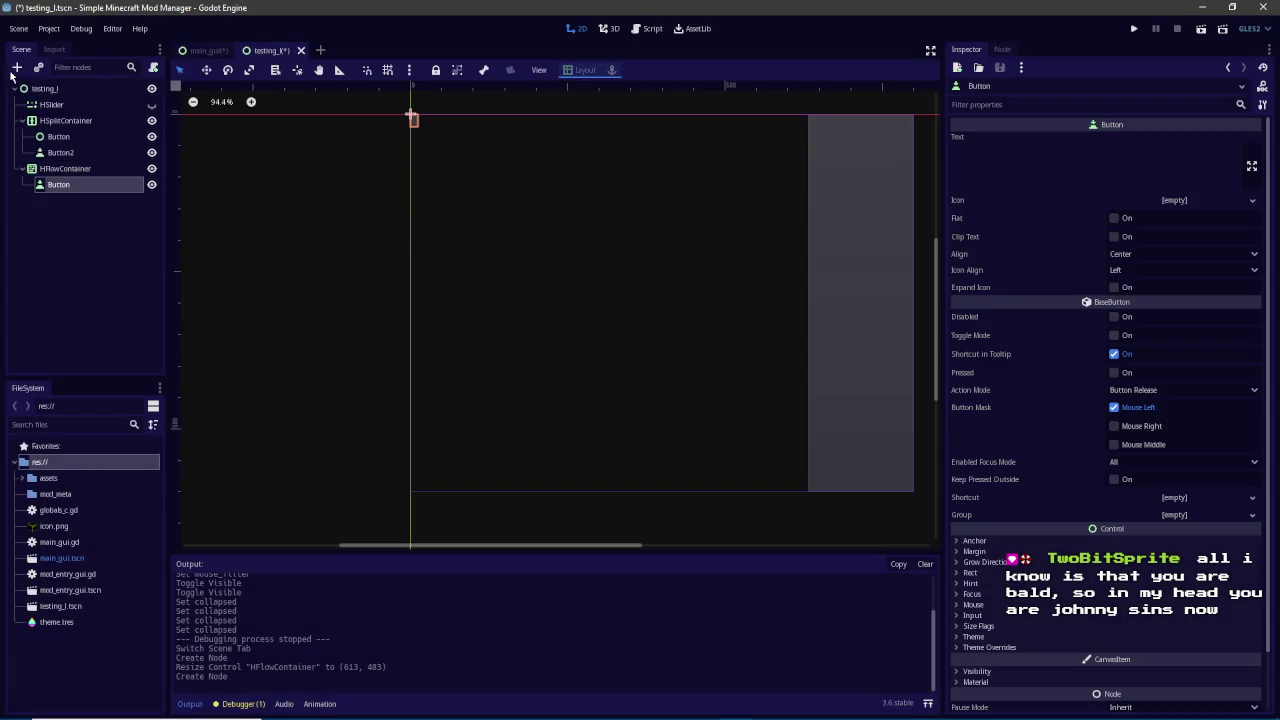
right_click(130, 187)
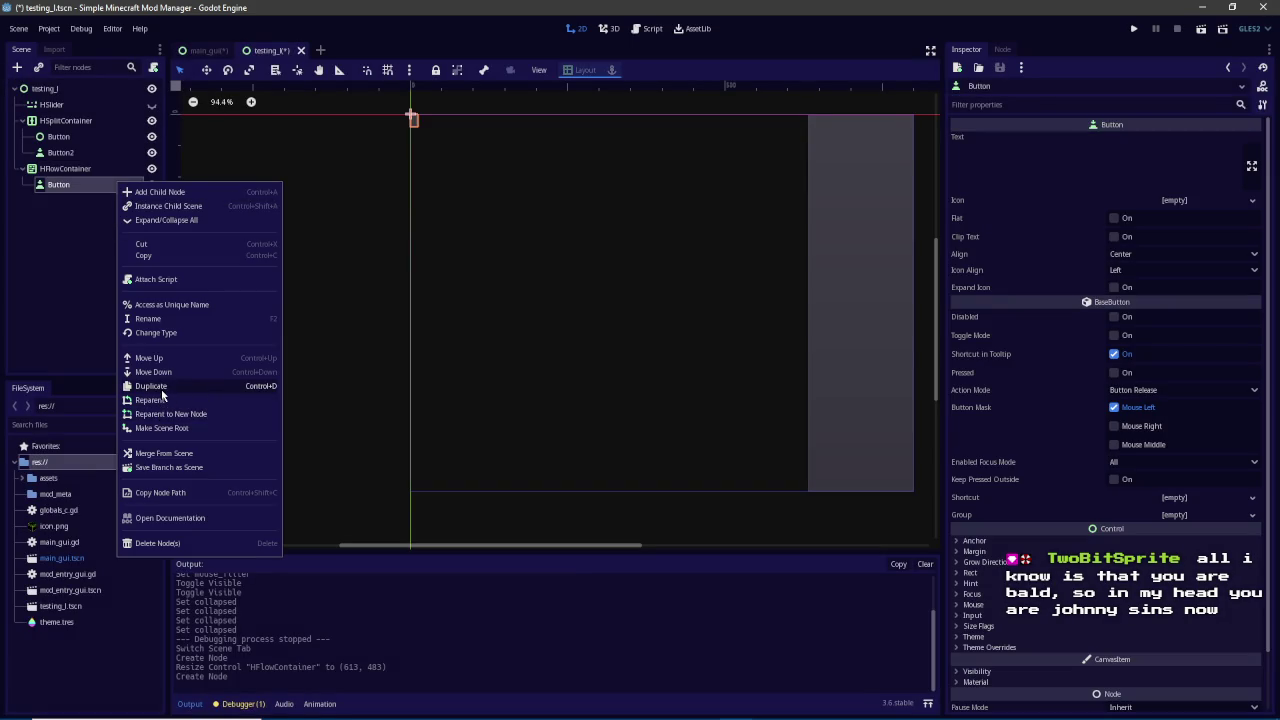
left_click(162, 393)
right_click(111, 203)
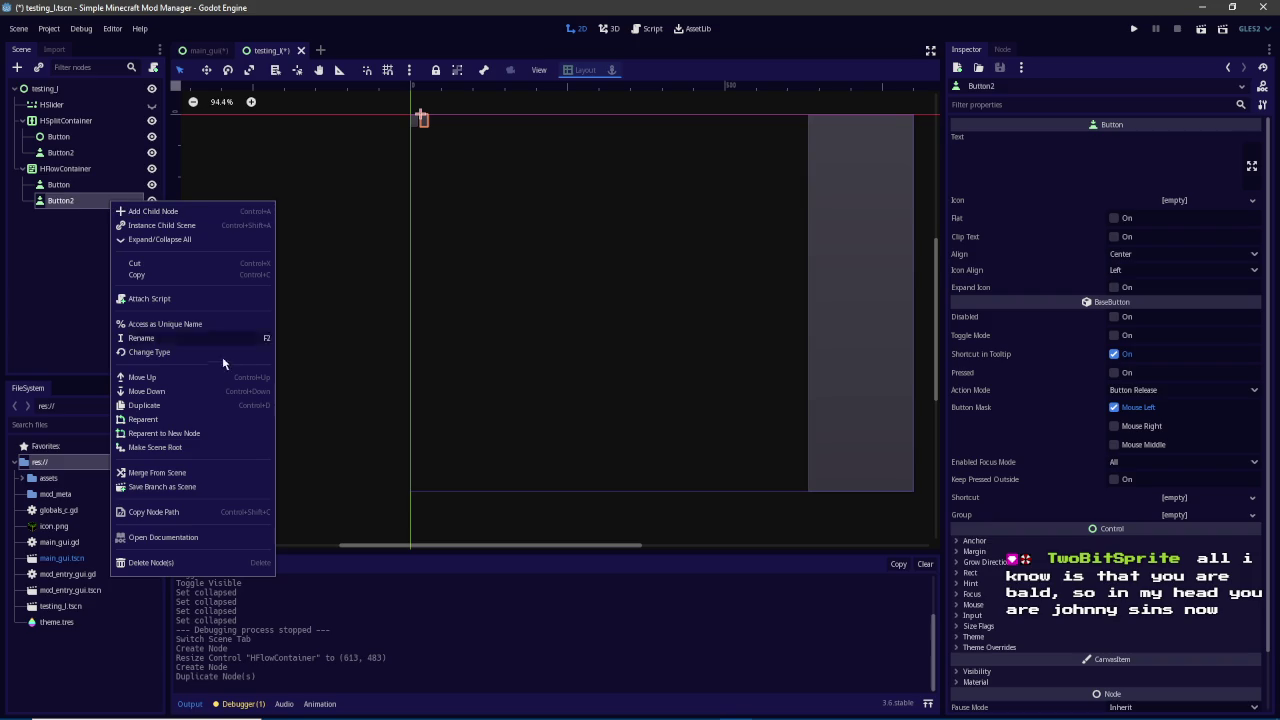
key("ctrl+d")
left_click(68, 168)
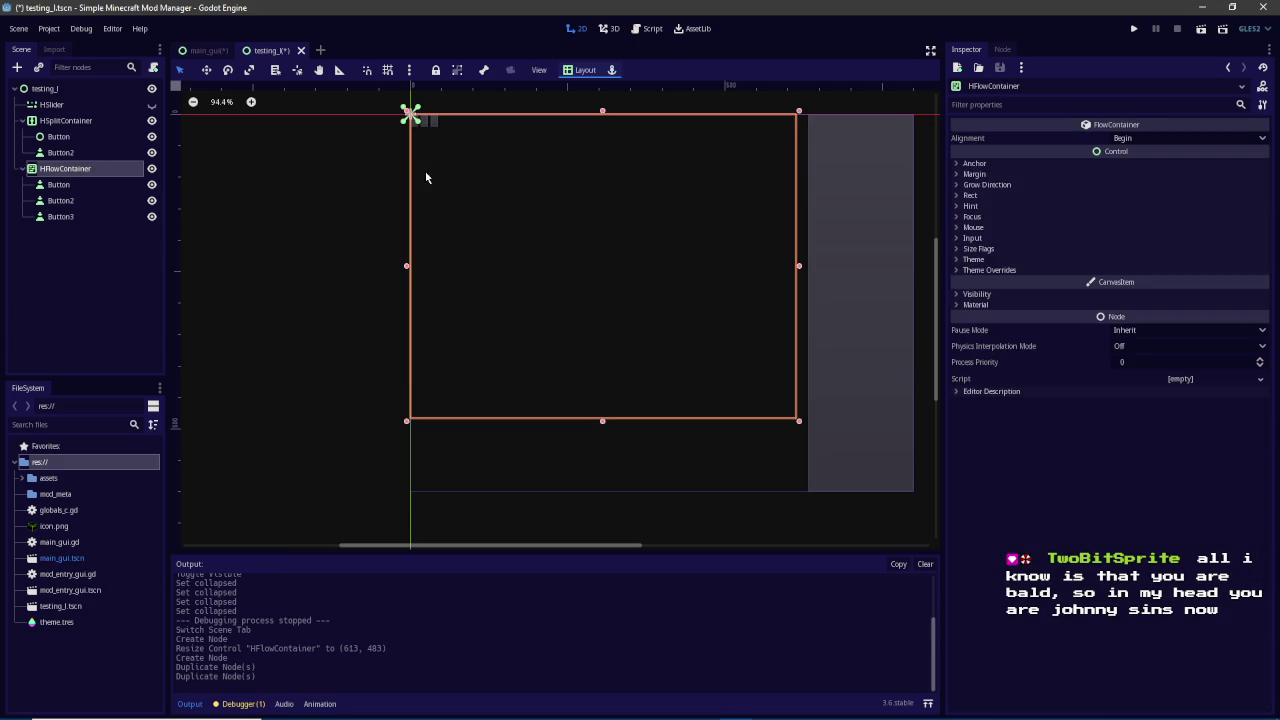
left_click(80, 205)
left_click(80, 170)
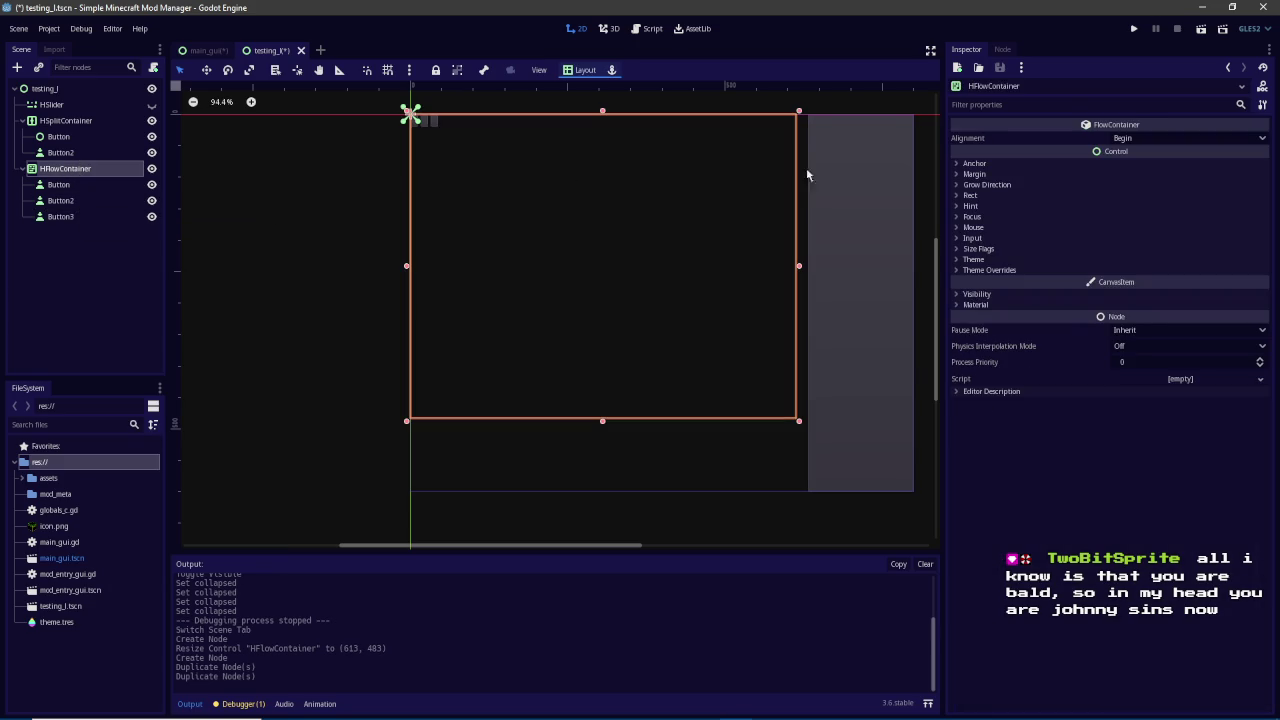
left_click(1146, 140)
left_click(1146, 176)
left_click(1156, 145)
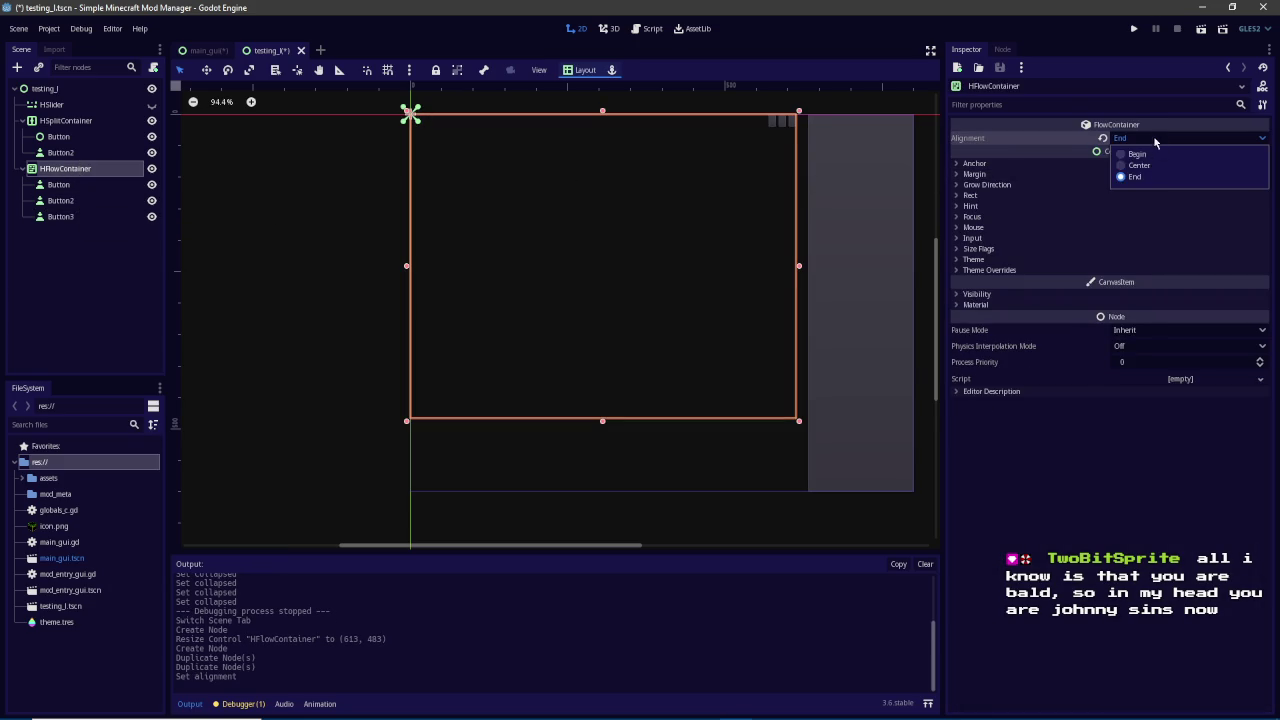
left_click(1140, 165)
left_click(1155, 140)
left_click(1150, 154)
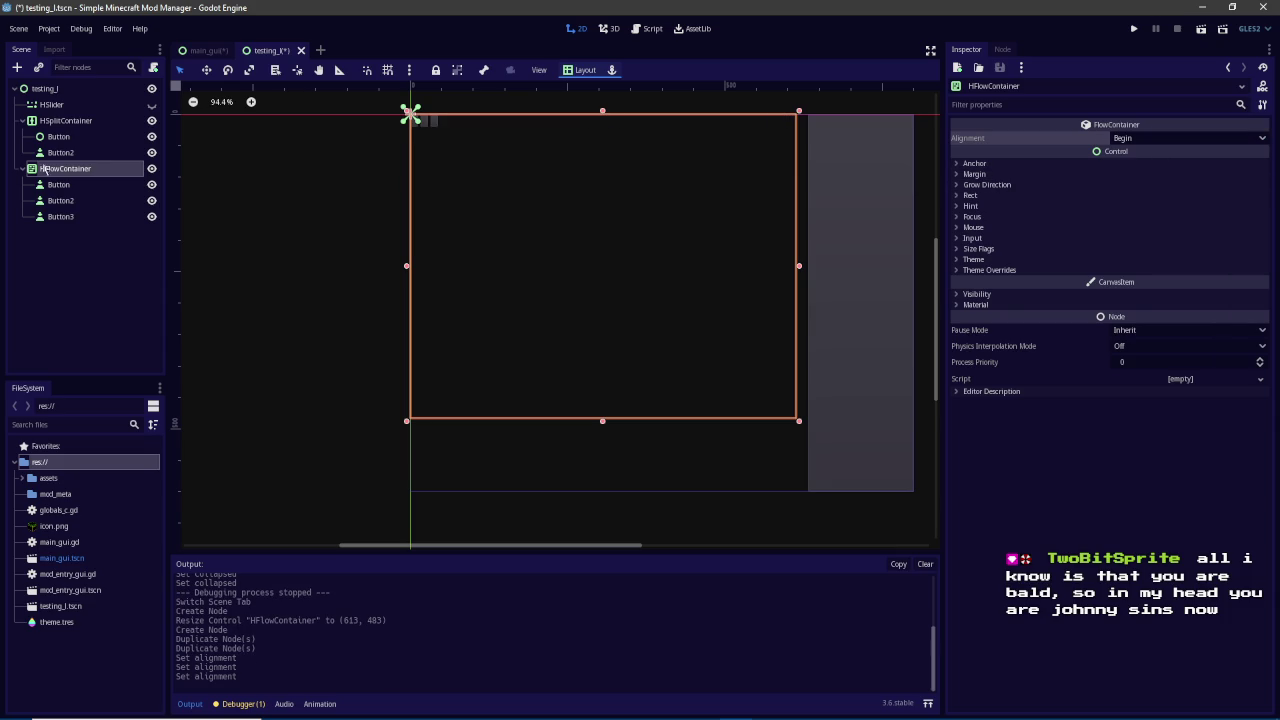
left_click(45, 89)
key("ctrl+a")
type("container")
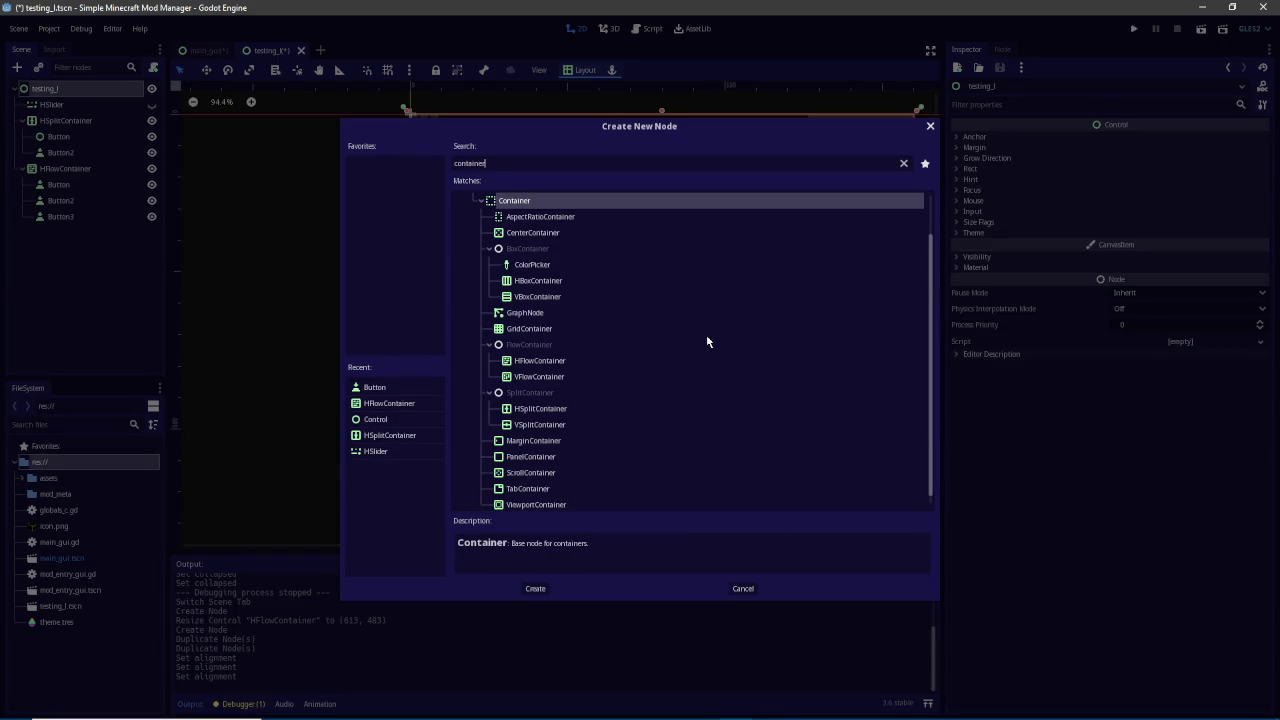
scroll(705, 340, "down", 1)
left_click(517, 401)
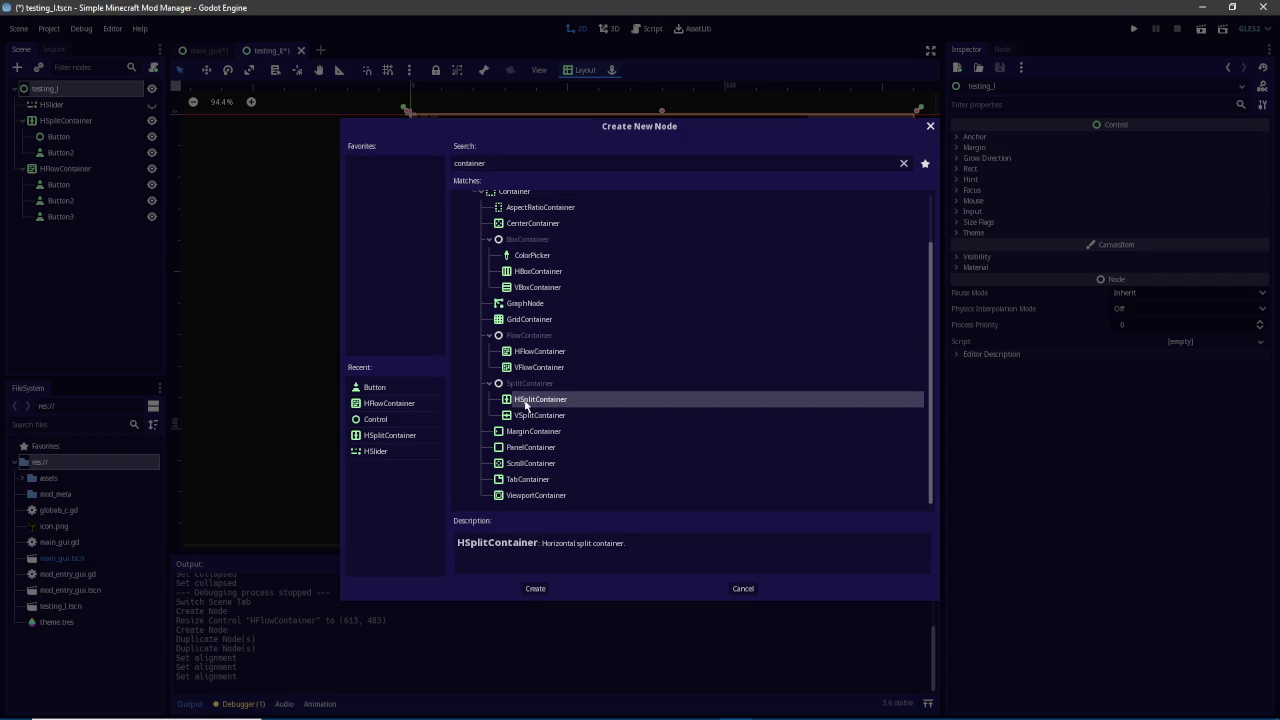
scroll(512, 392, "up", 1)
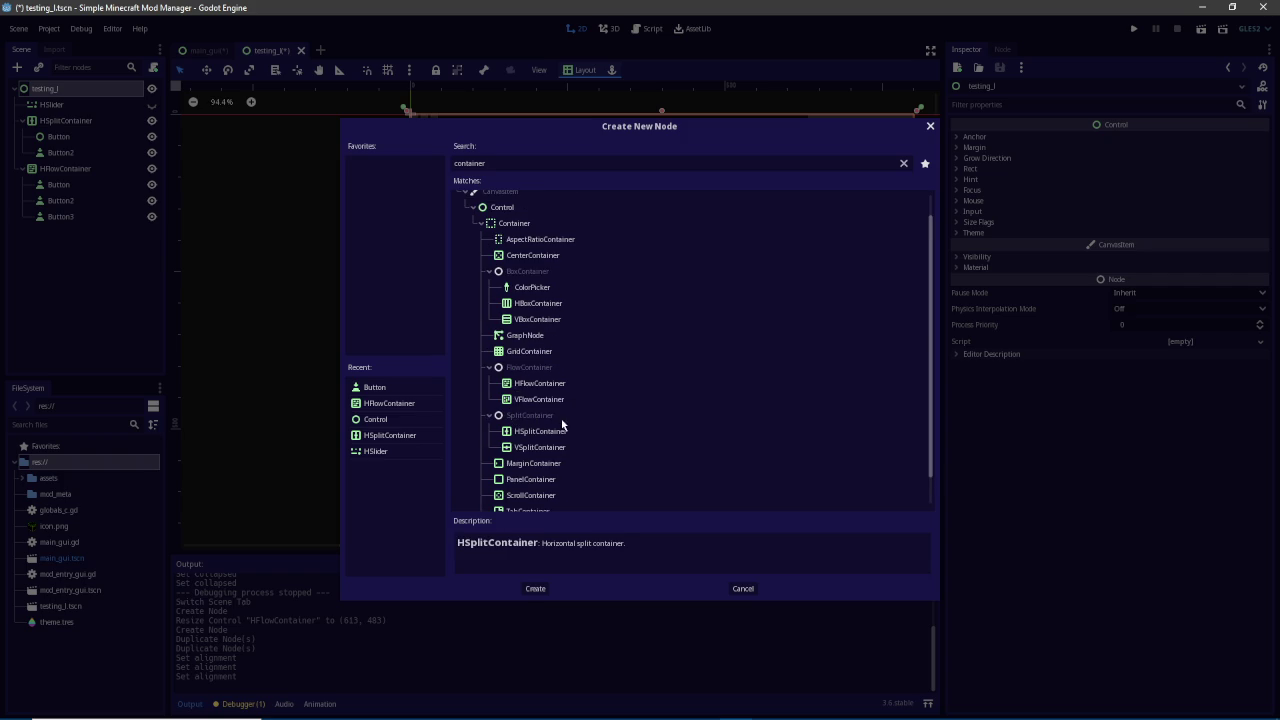
scroll(598, 434, "down", 1)
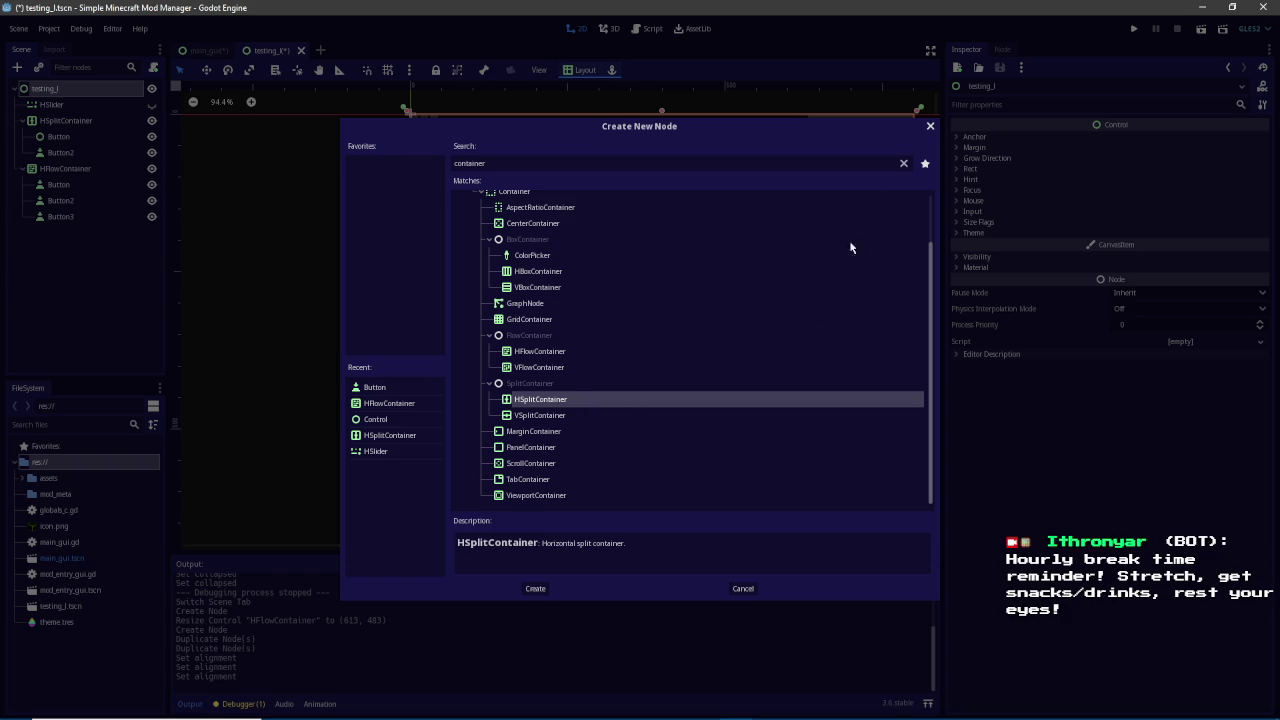
left_click(930, 126)
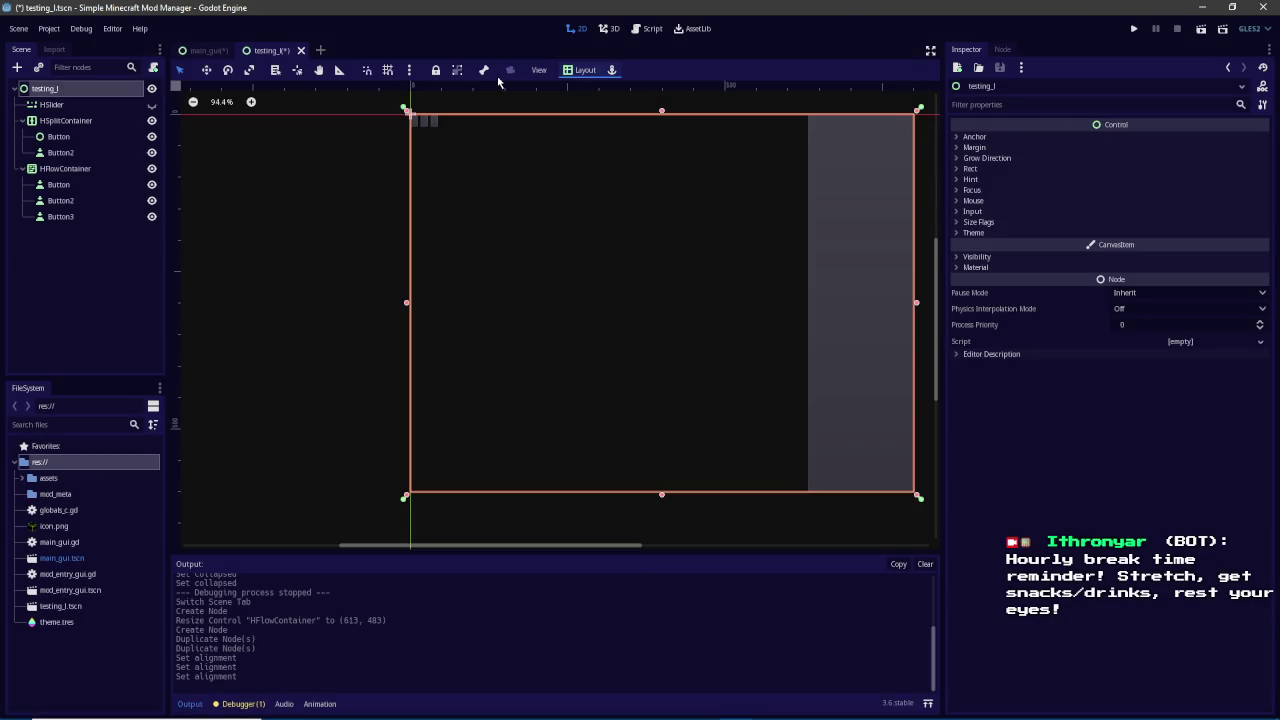
Switch to the main_gui scene, select ModListSC, and bring up SpacerDummy's node actions
left_click(207, 50)
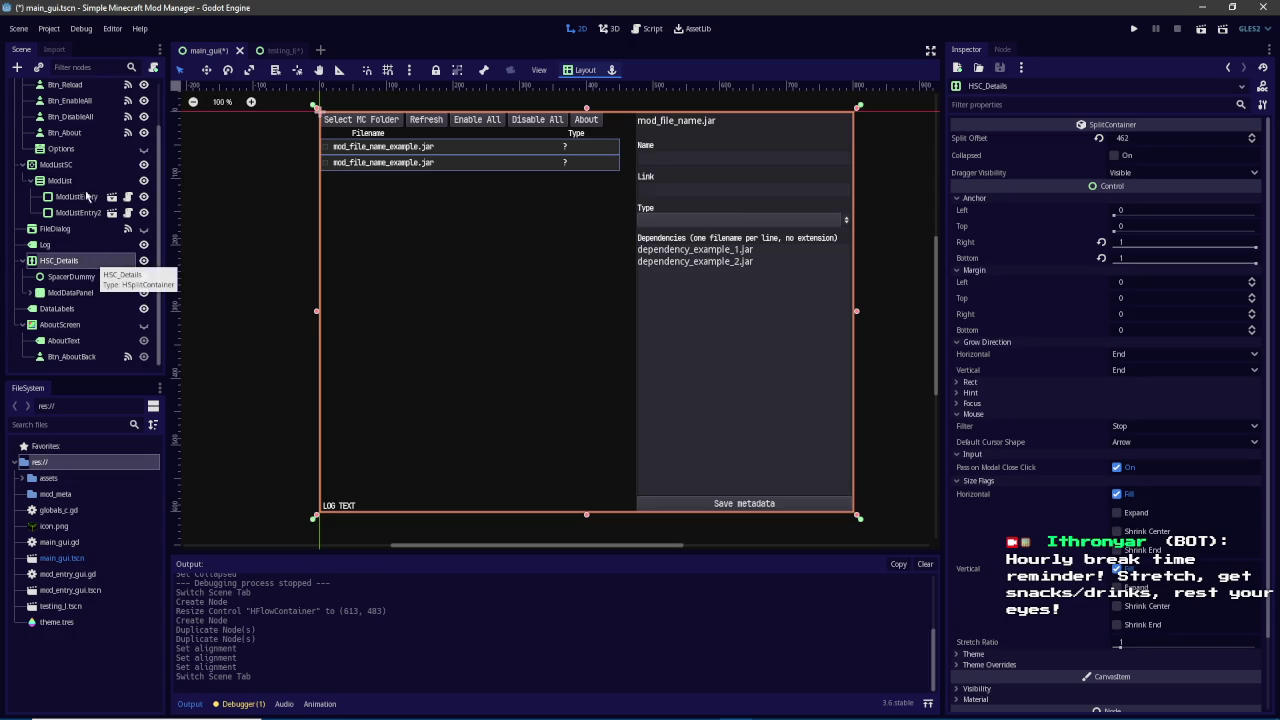
left_click(72, 168)
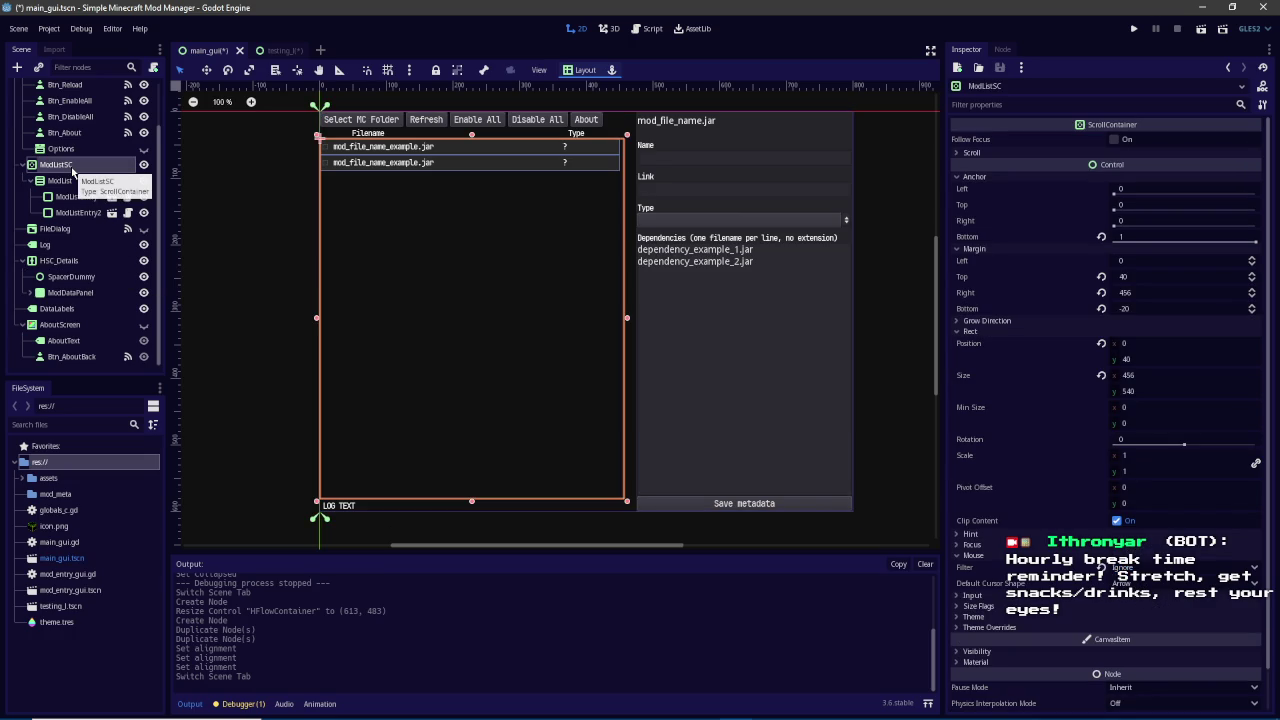
right_click(88, 280)
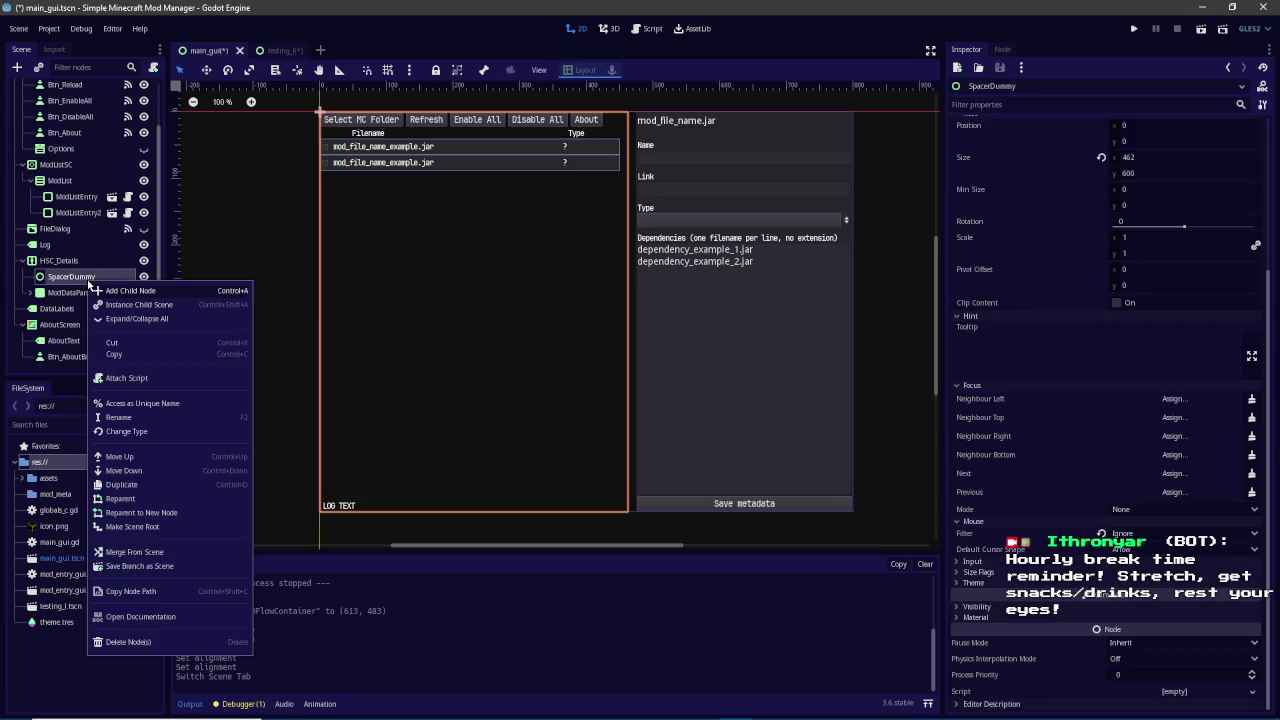
Delete SpacerDummy and move ModListSC into HSC_Details in its place
left_click(128, 641)
left_click(609, 380)
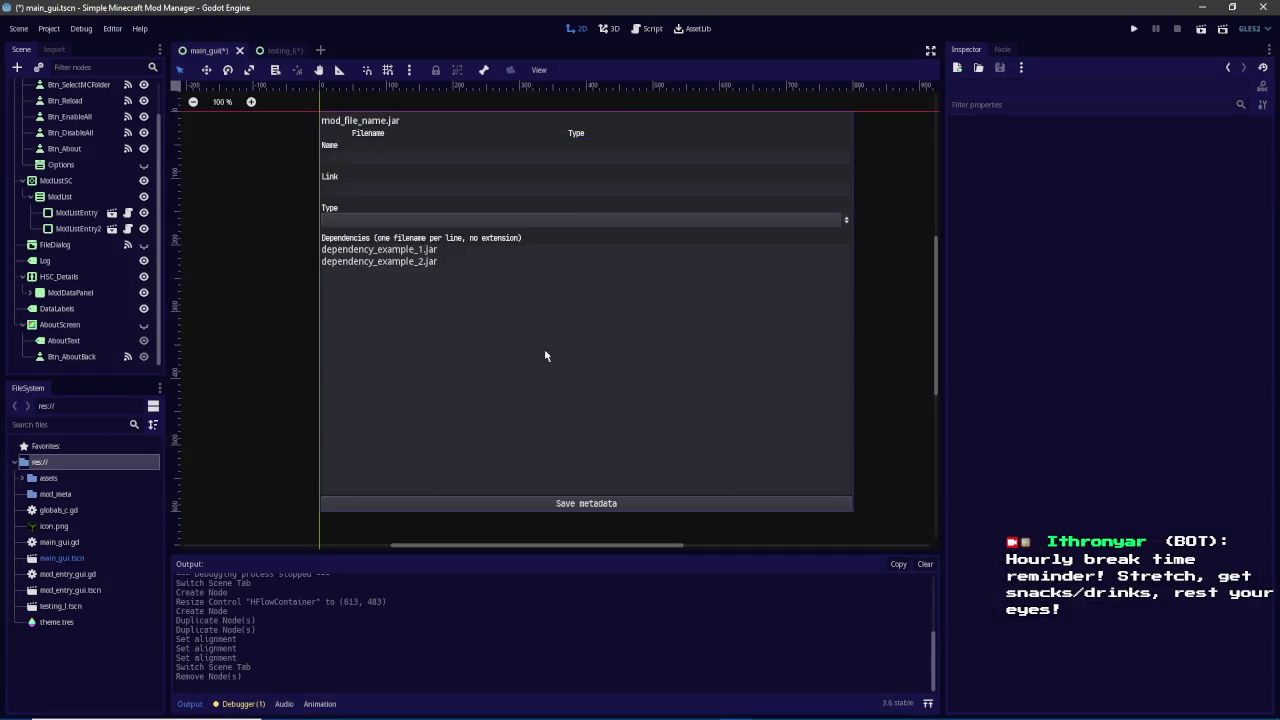
mouse_move(57, 188)
left_mouse_down()
mouse_move(88, 305)
mouse_move(94, 292)
left_mouse_up()
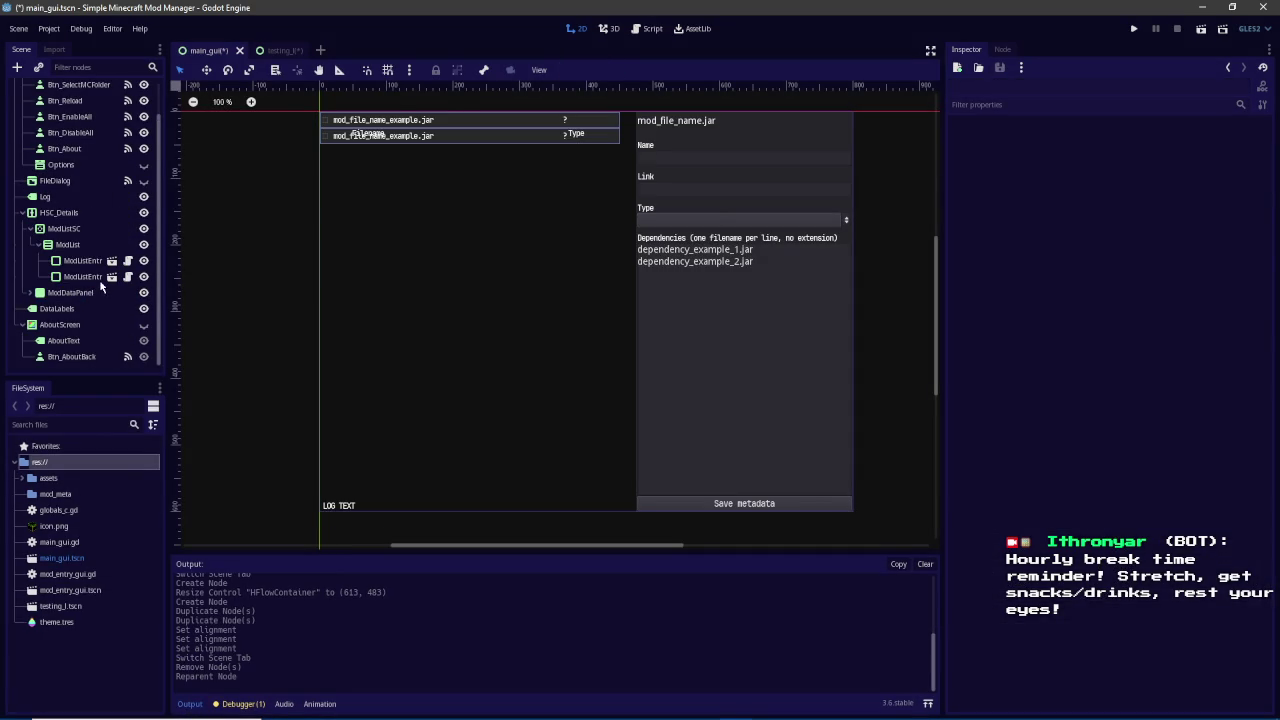
Set HSC_Details's Margin Top to 39
left_click(70, 213)
scroll(404, 263, "up", 3)
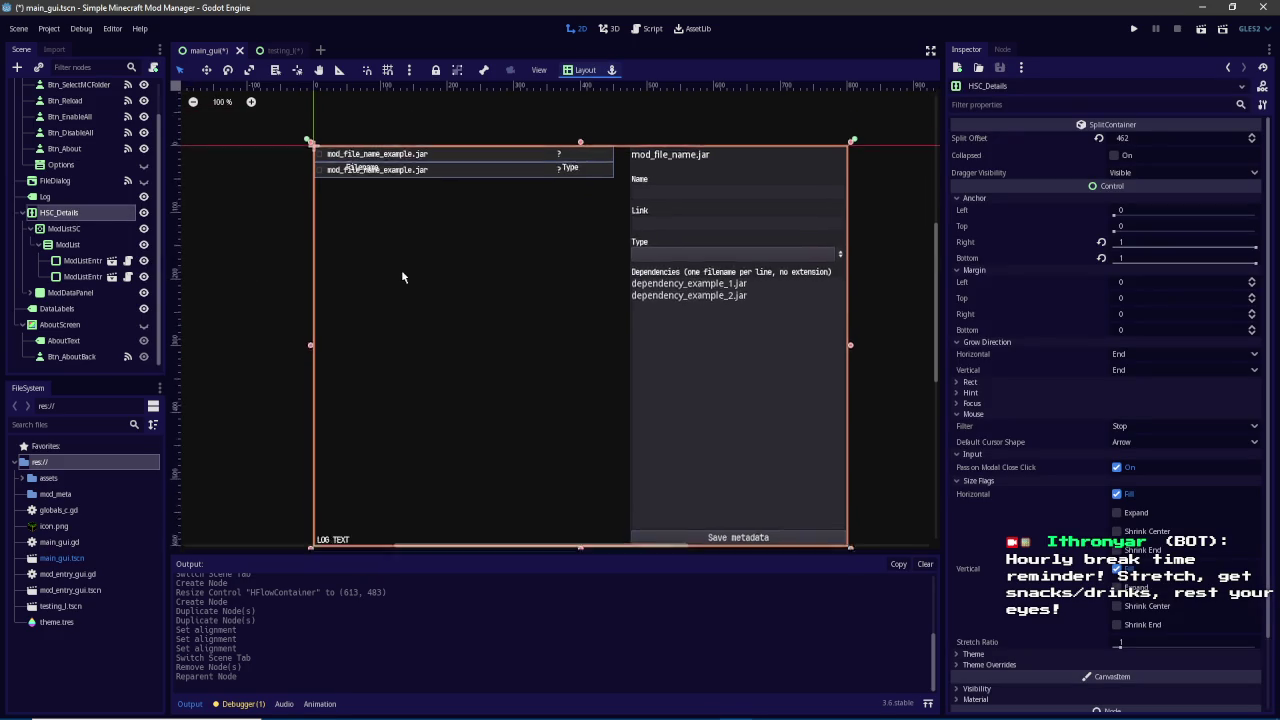
scroll(445, 249, "down", 1)
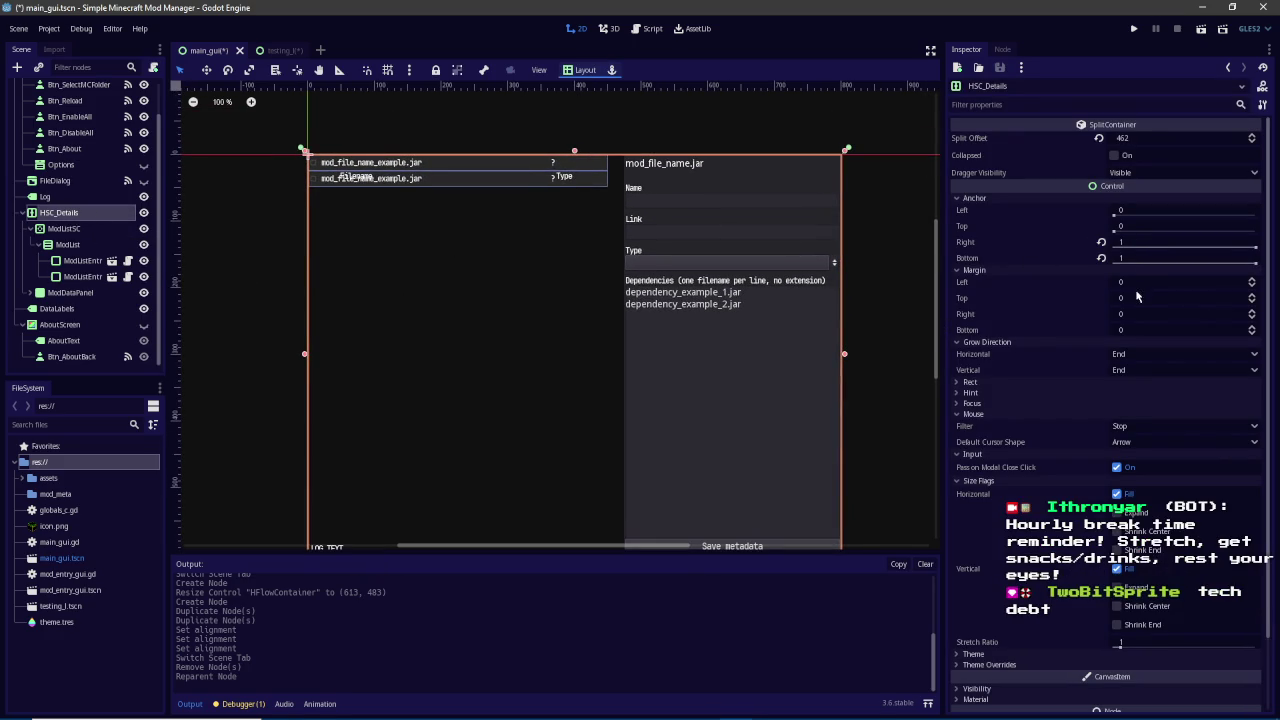
left_click_drag(1135, 300, 1170, 300)
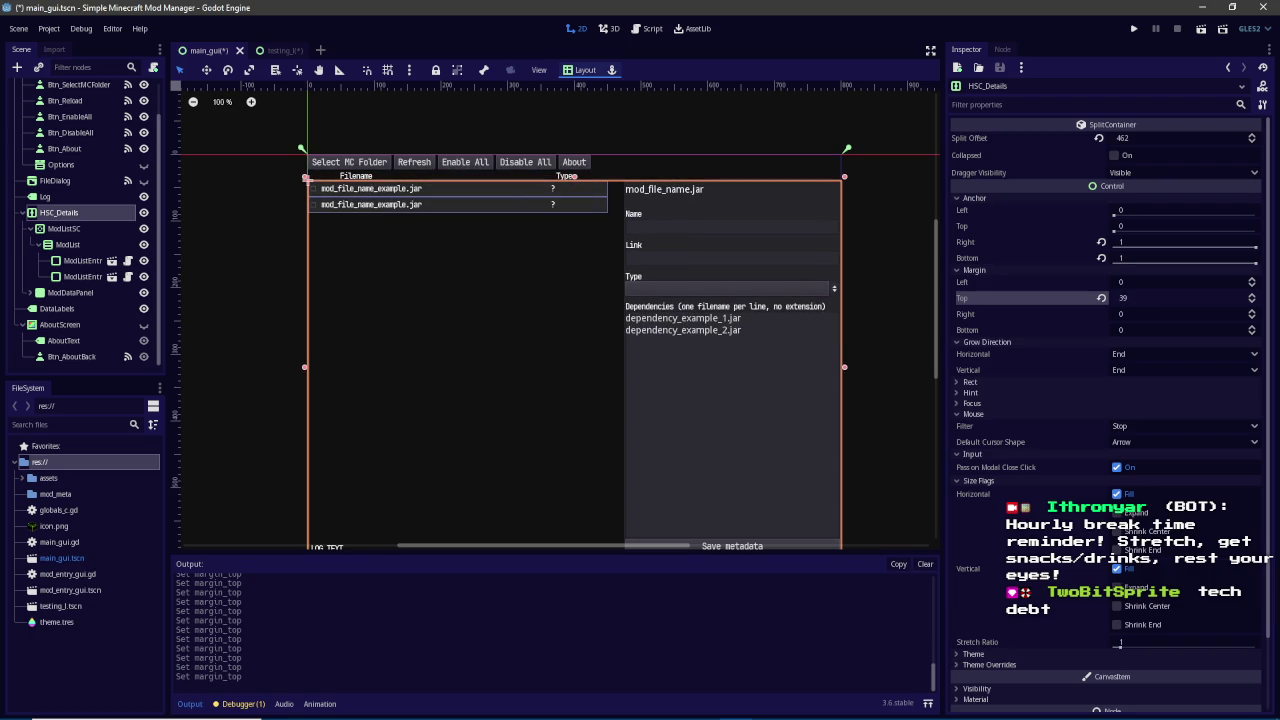
scroll(368, 168, "up", 4)
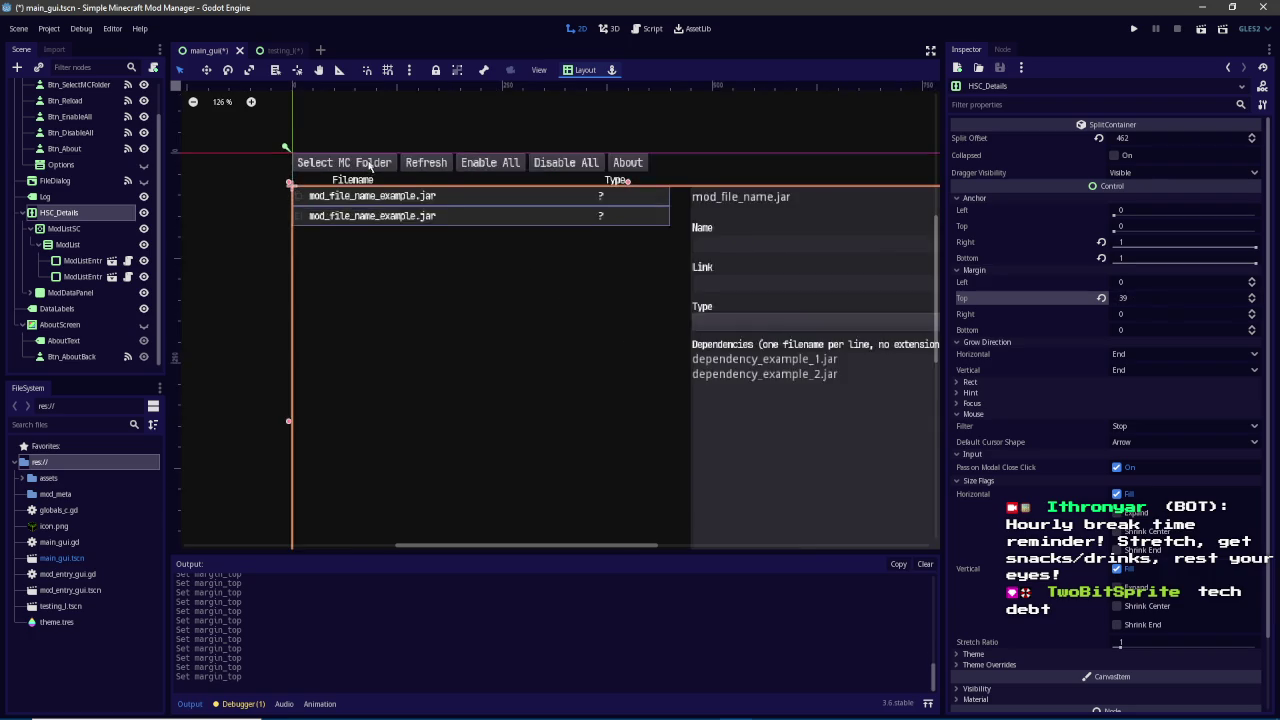
scroll(366, 181, "down", 3)
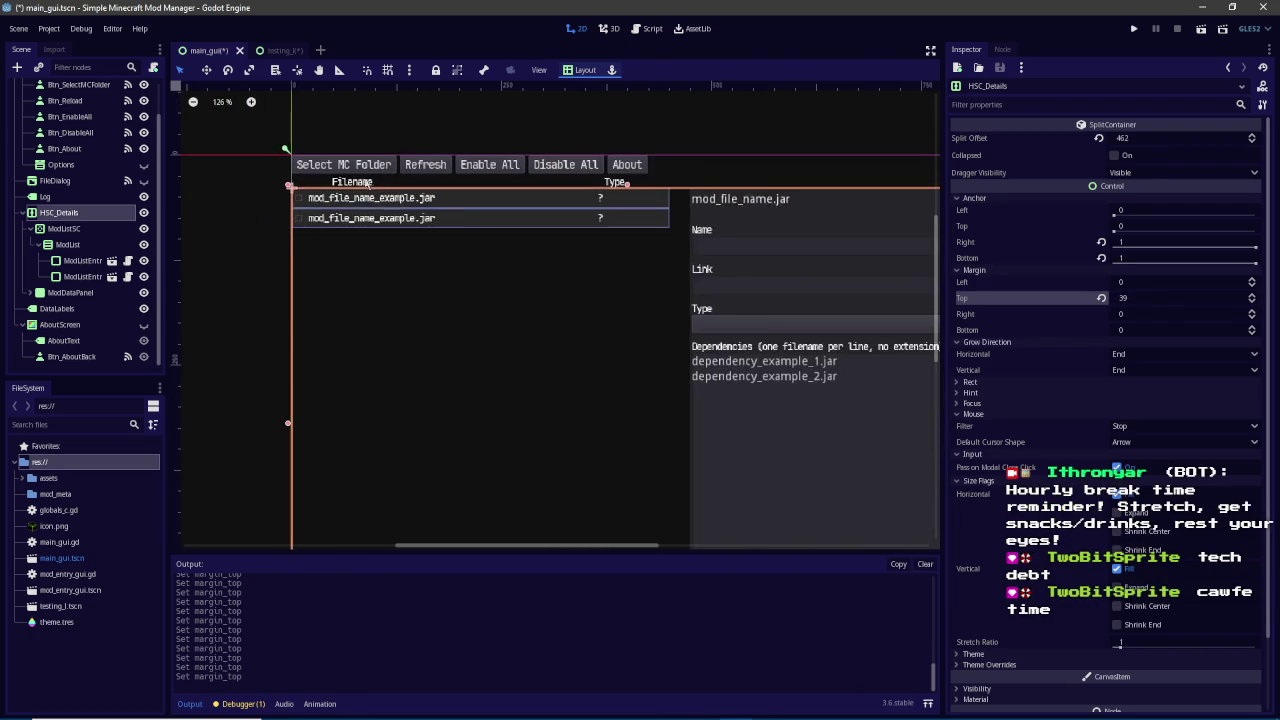
scroll(485, 210, "up", 4)
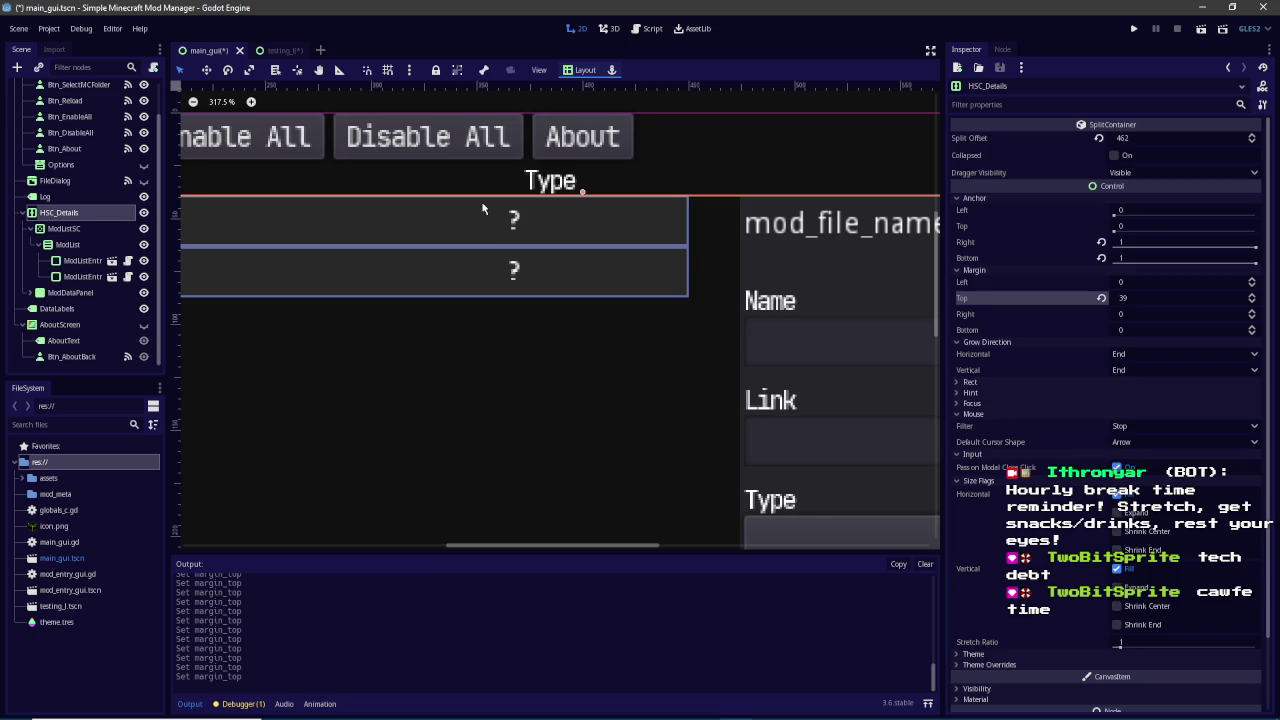
scroll(144, 230, "up", 1)
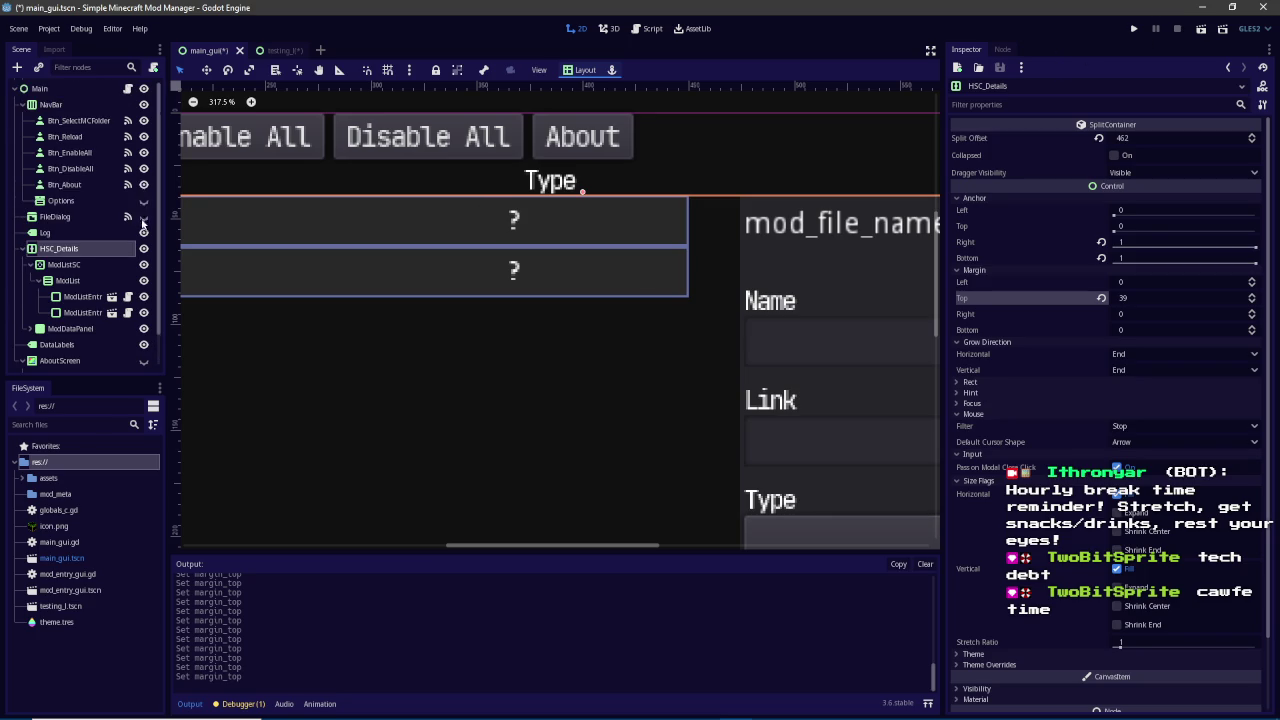
Open the main_gui.gd script at its node references block
left_click(127, 88)
left_click_drag(933, 443, 996, 95)
scroll(640, 140, "up", 2)
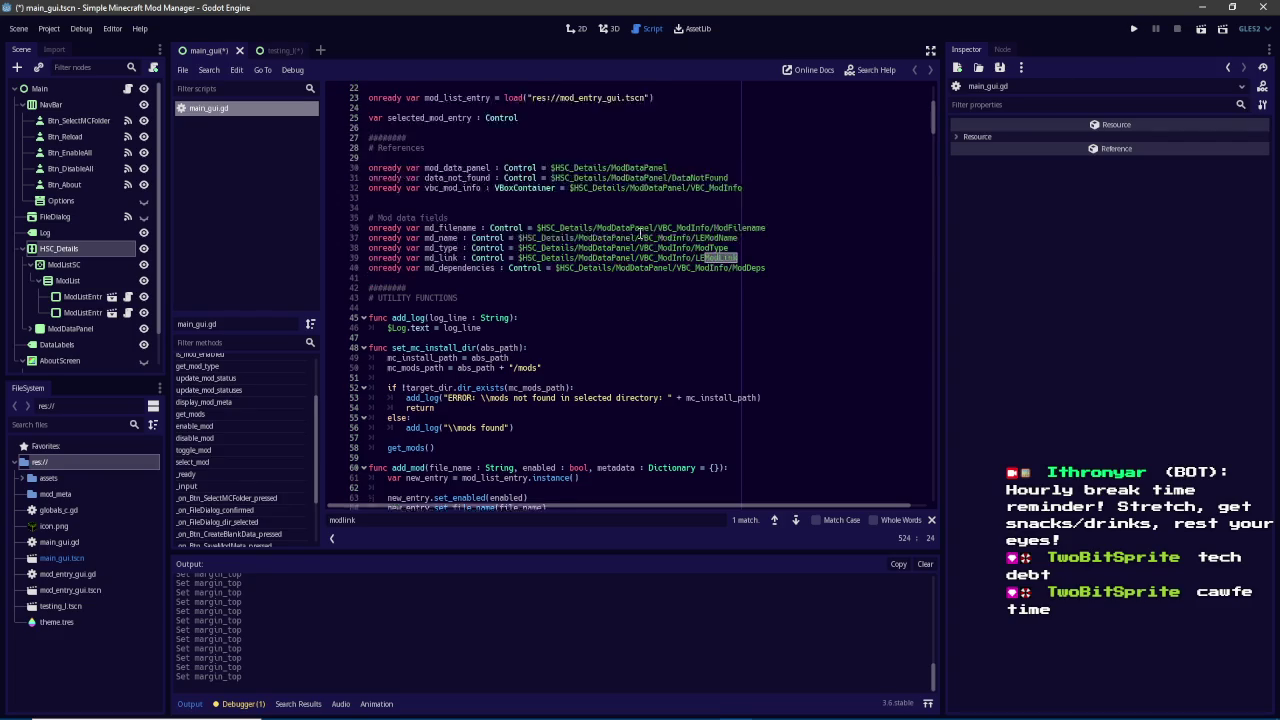
Run the project to test the new layout, which fails with a null get_children error
left_click(92, 251)
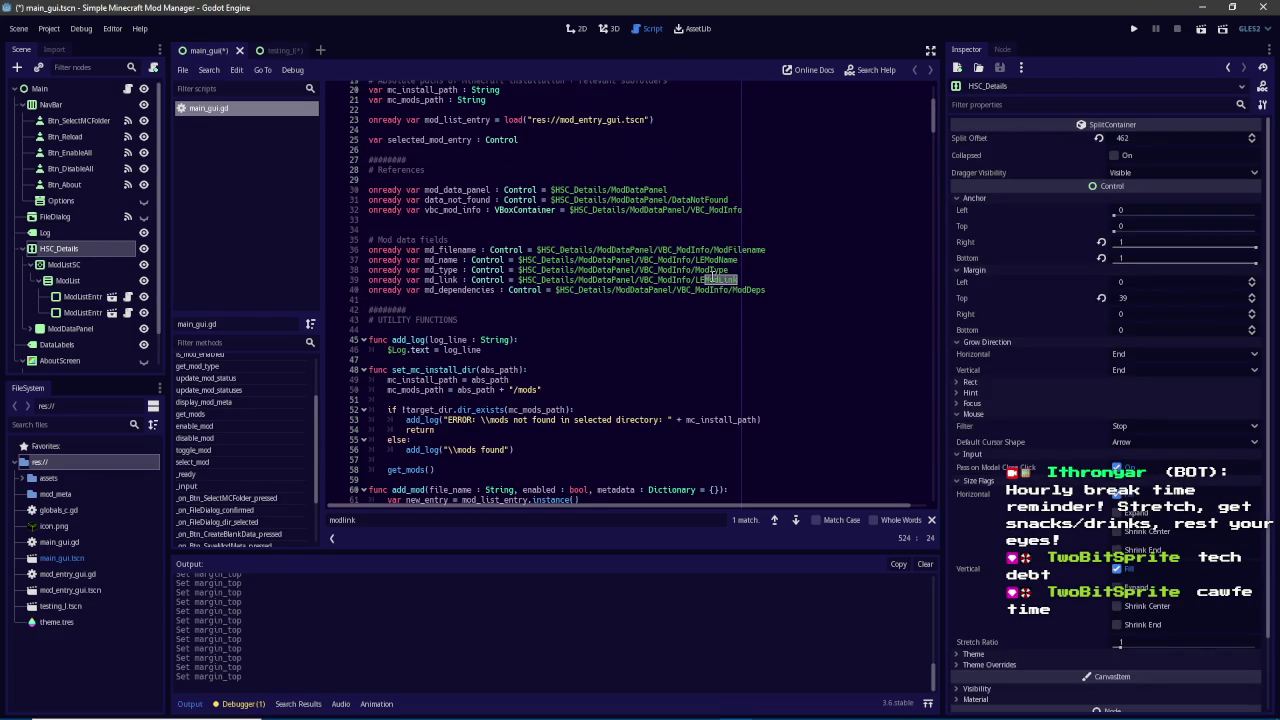
left_click(1134, 28)
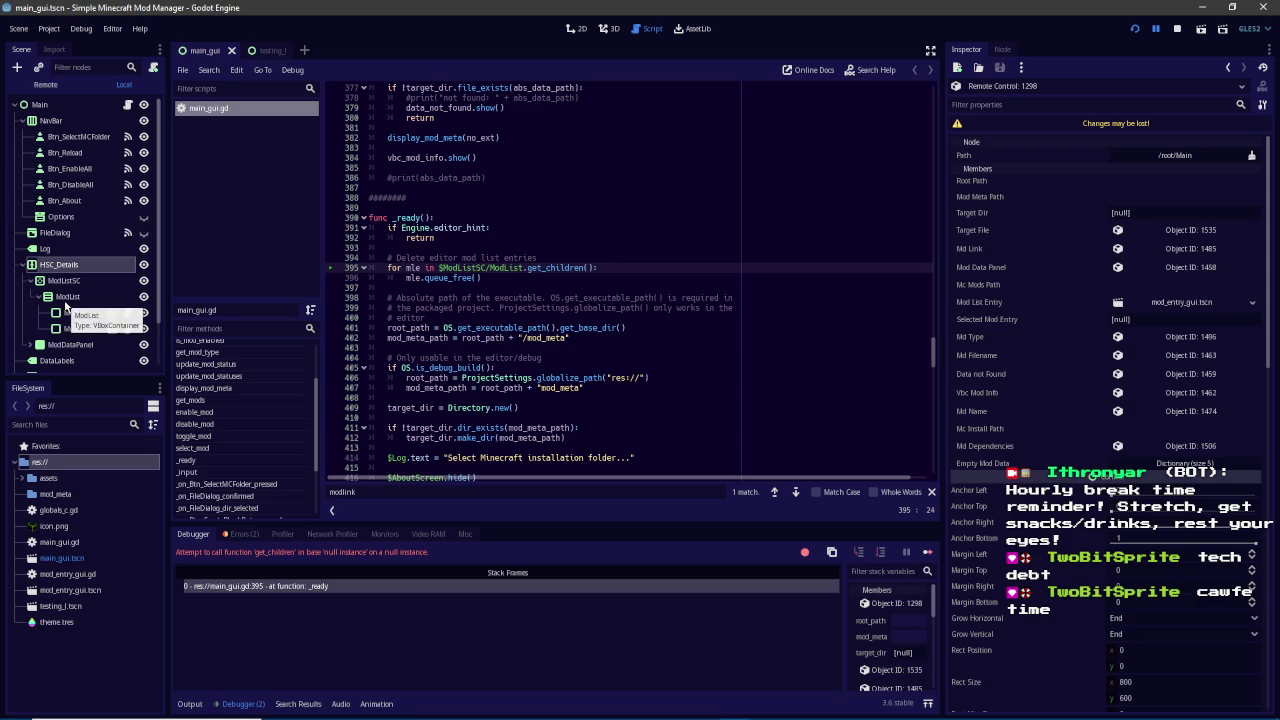
mouse_move(935, 345)
left_mouse_down()
mouse_move(937, 103)
mouse_move(937, 115)
left_mouse_up()
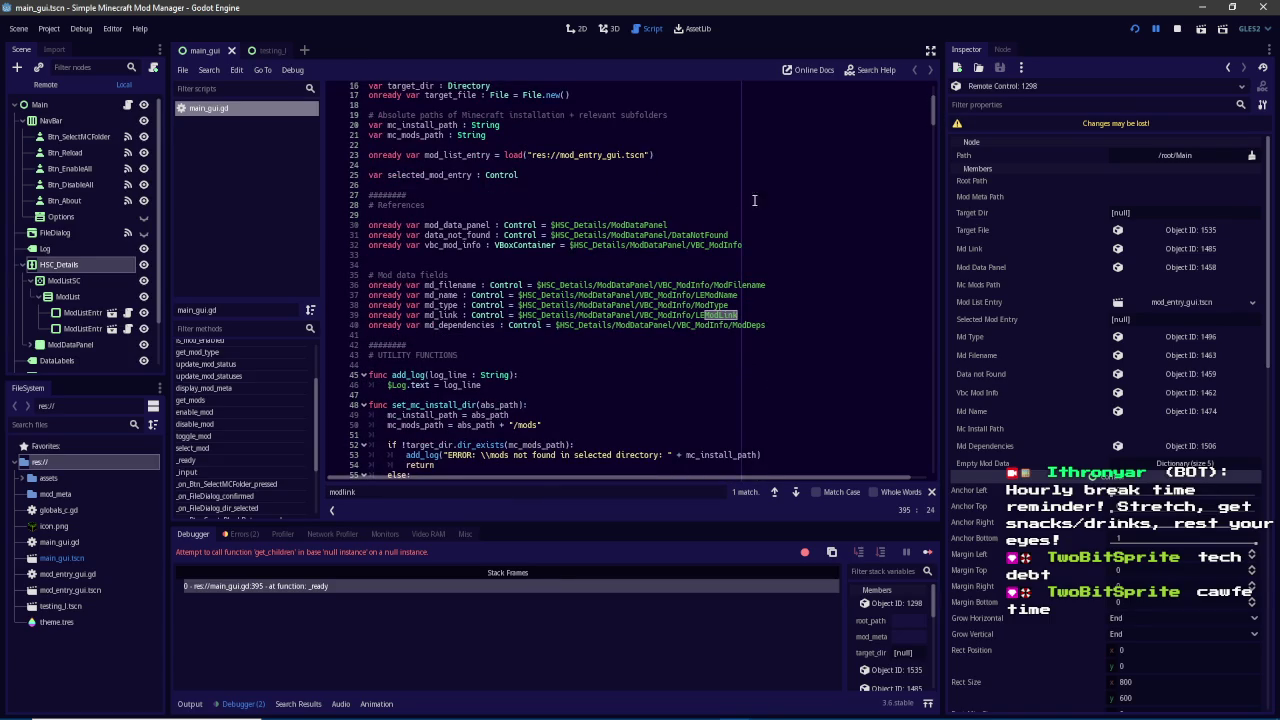
Add 'onready var vbc_mod_list : VBoxContainer = $HSC_Details/ModListSC/ModList' above vbc_mod_info
left_click(769, 247)
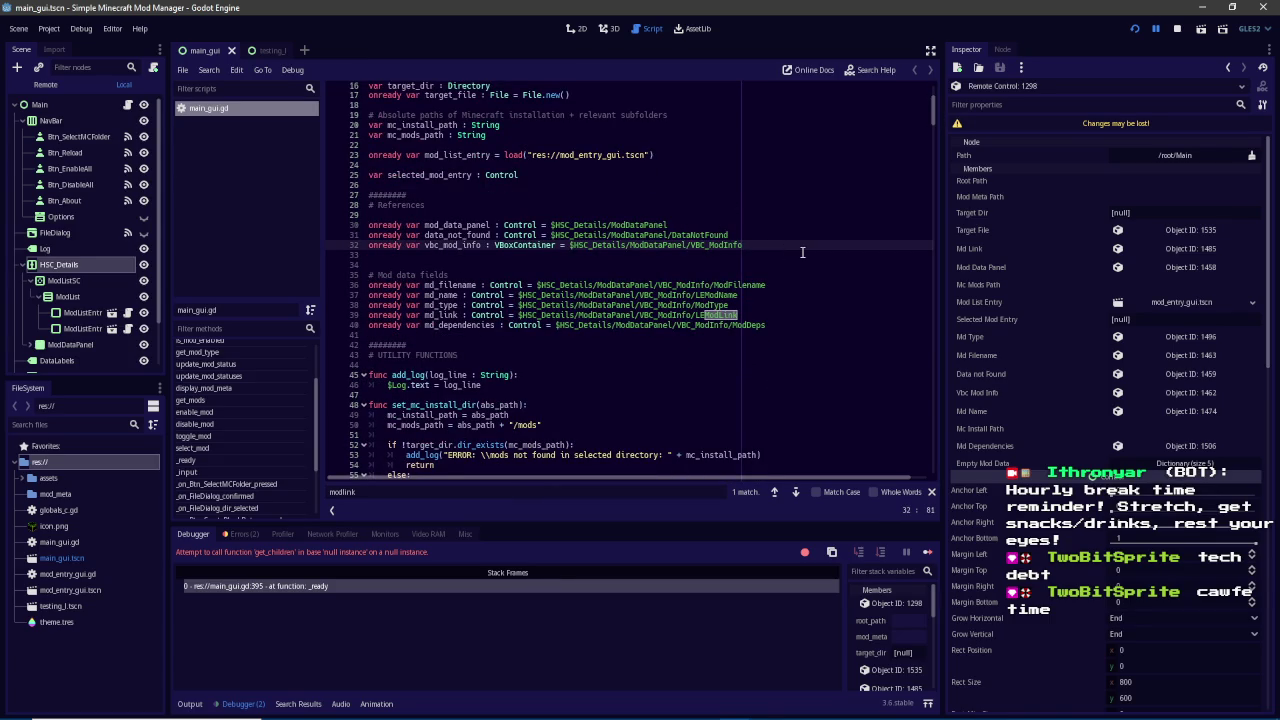
key("ctrl+shift+Return")
type("onread")
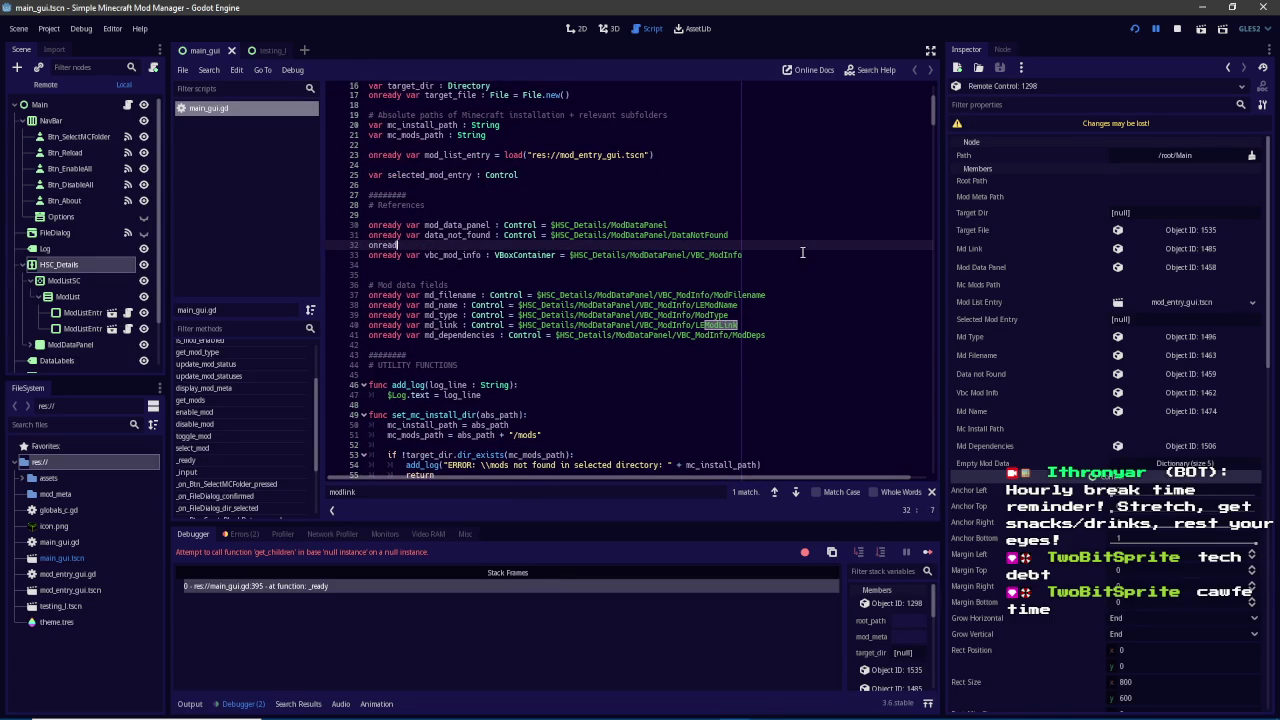
type("y var vbc_")
type("mod_list : V")
type("BoxContainer = $ModList")
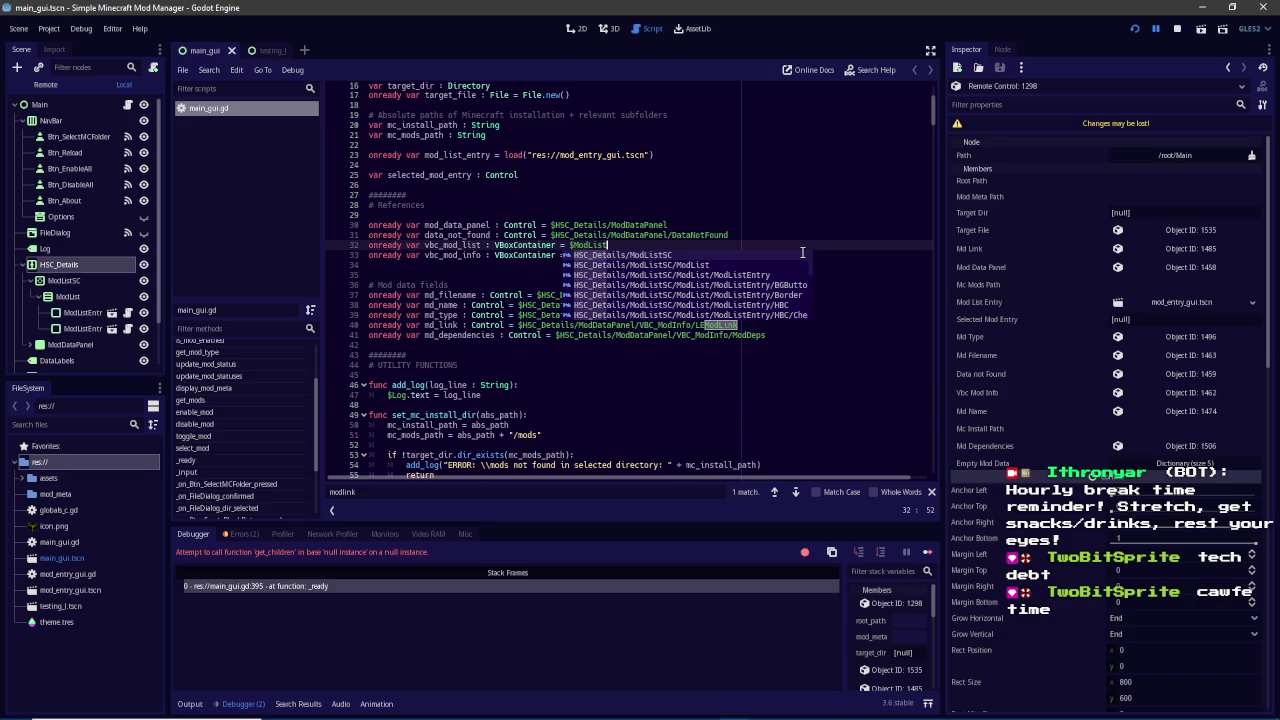
key("Down")
key("Return")
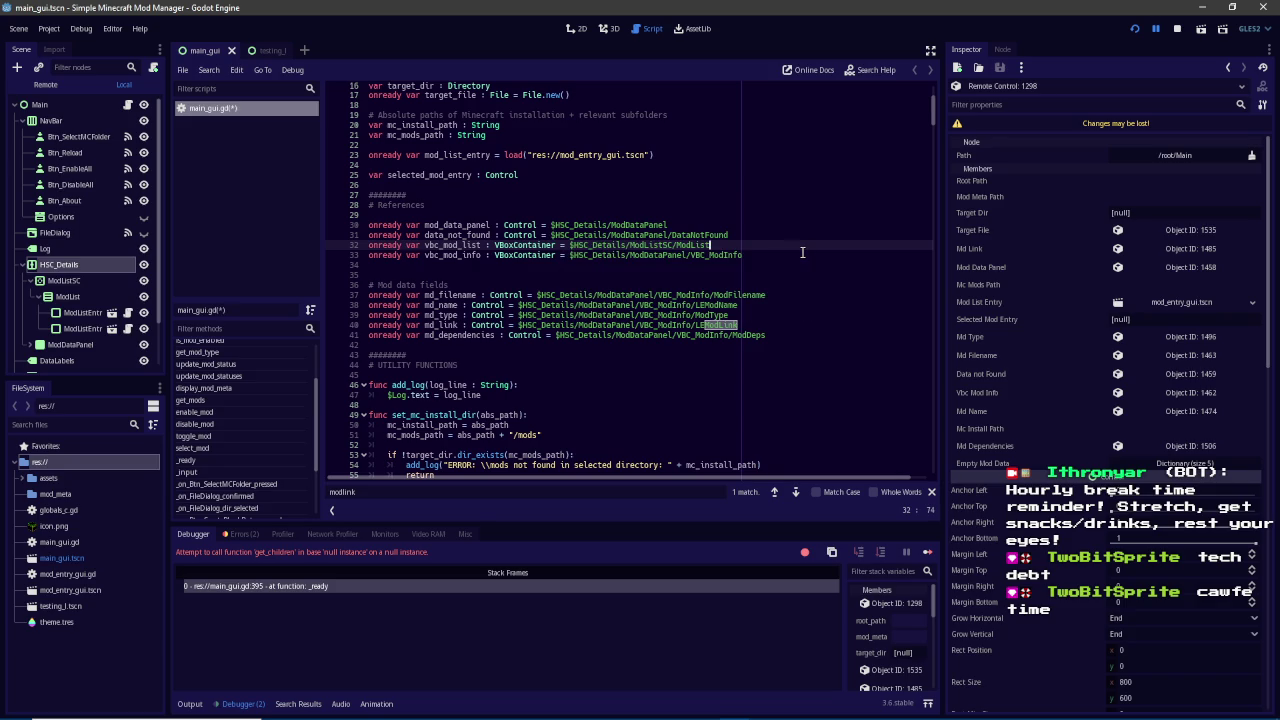
Search for /modlist and replace the line 68 $ModListSC/ModList reference with vbc_mod_list
key("ctrl+f")
type("/modlist")
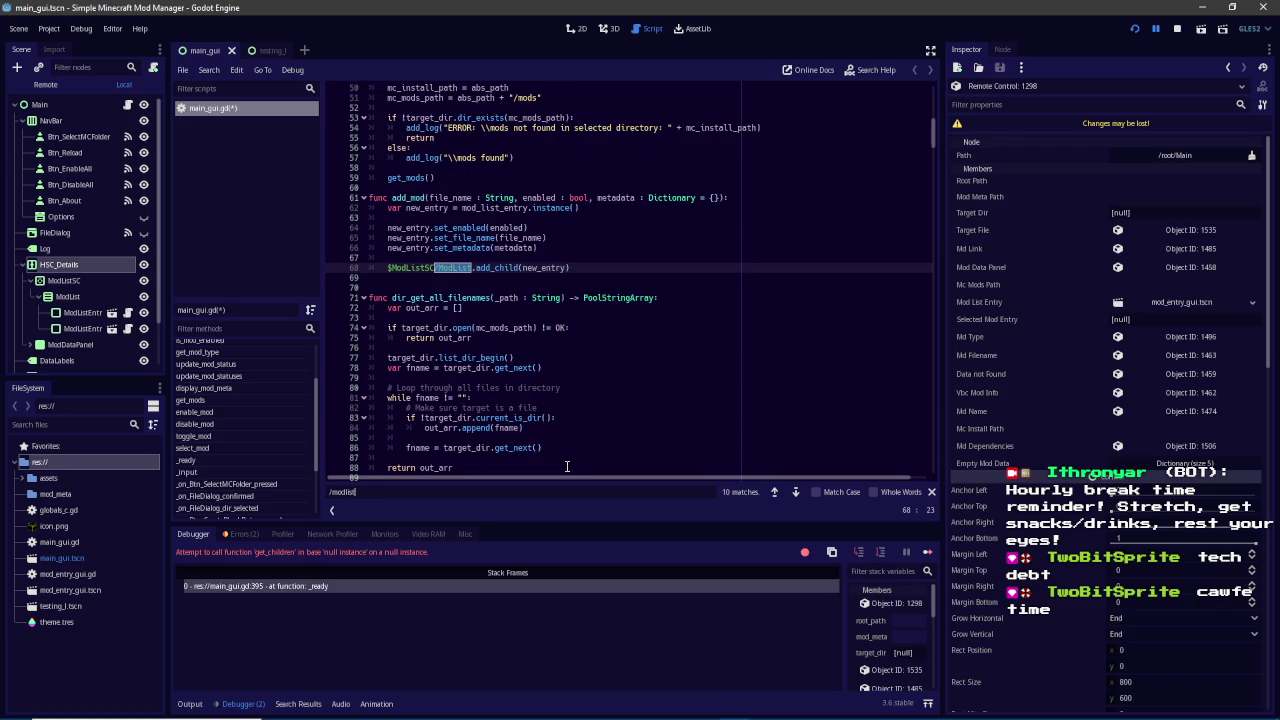
left_click(380, 267, "shift")
type("vbc_most")
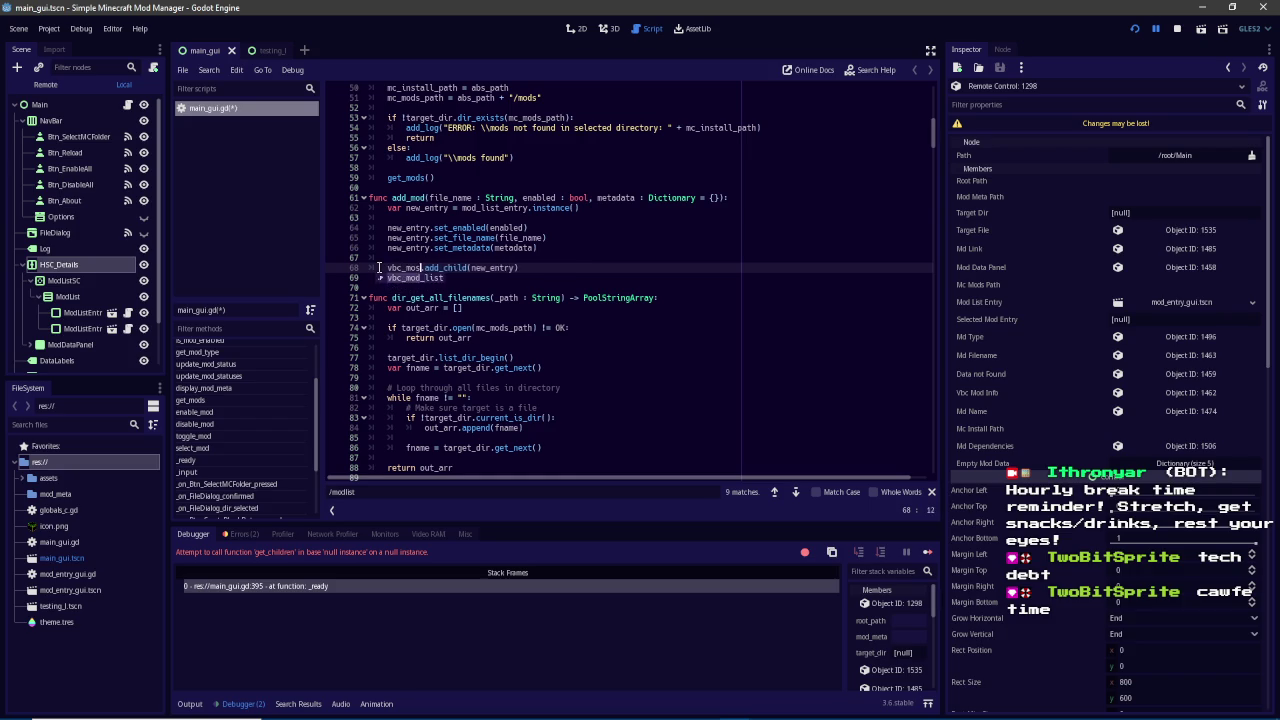
key("BackSpace")
type("_info")
key("BackSpace")
key("BackSpace")
key("BackSpace")
type("list")
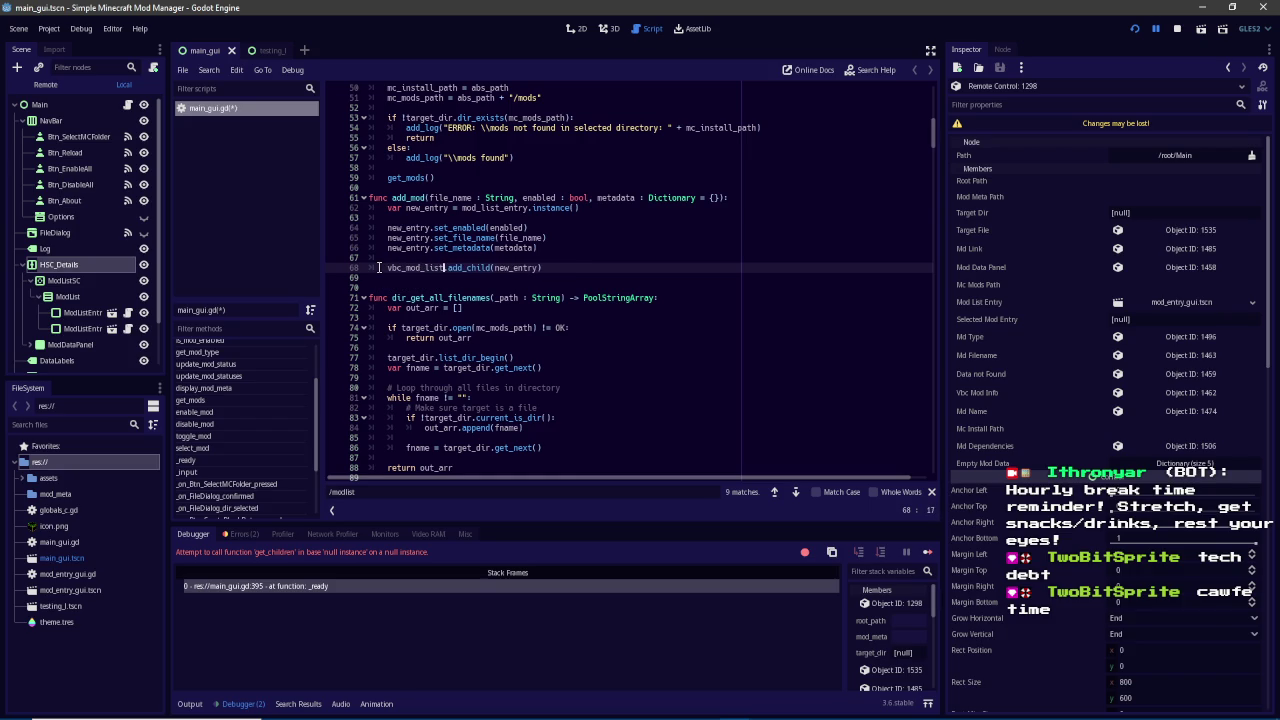
left_click(403, 494)
key("Return")
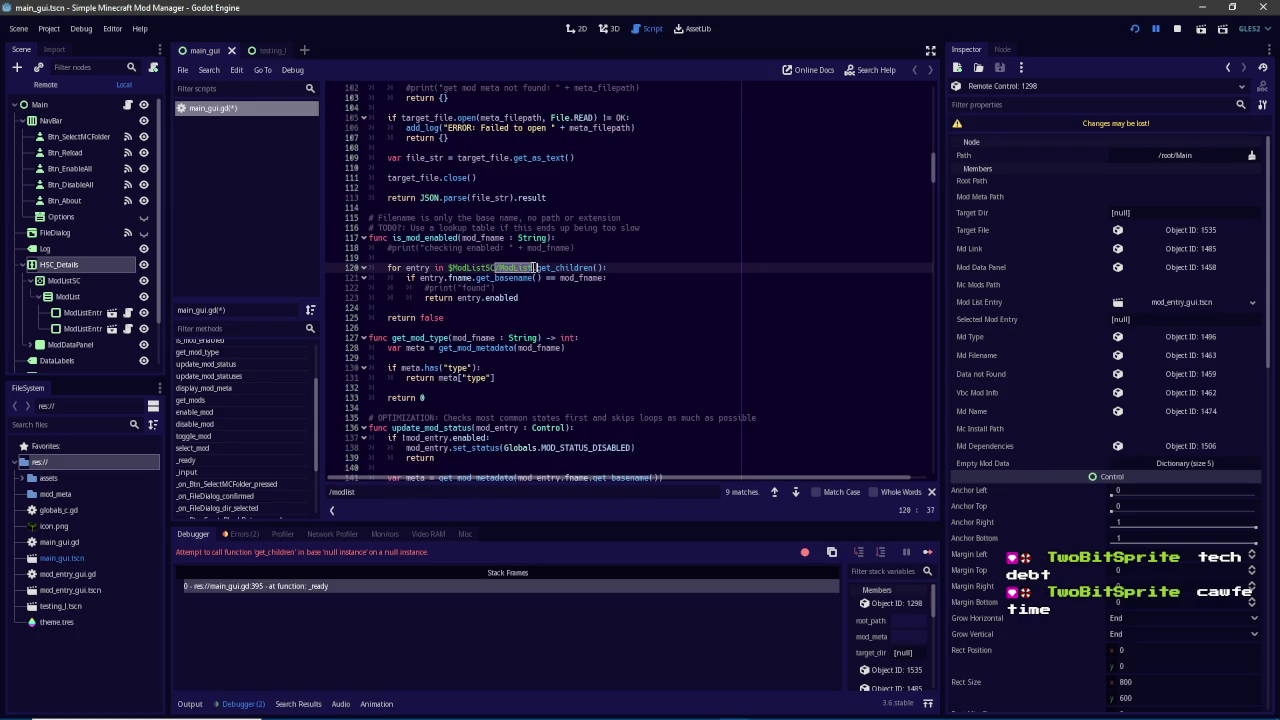
Replace the $ModListSC/ModList references on lines 120, 180 and 198 with vbc_mod_list
left_click_drag(512, 268, 447, 268)
type("vbc_mod_list")
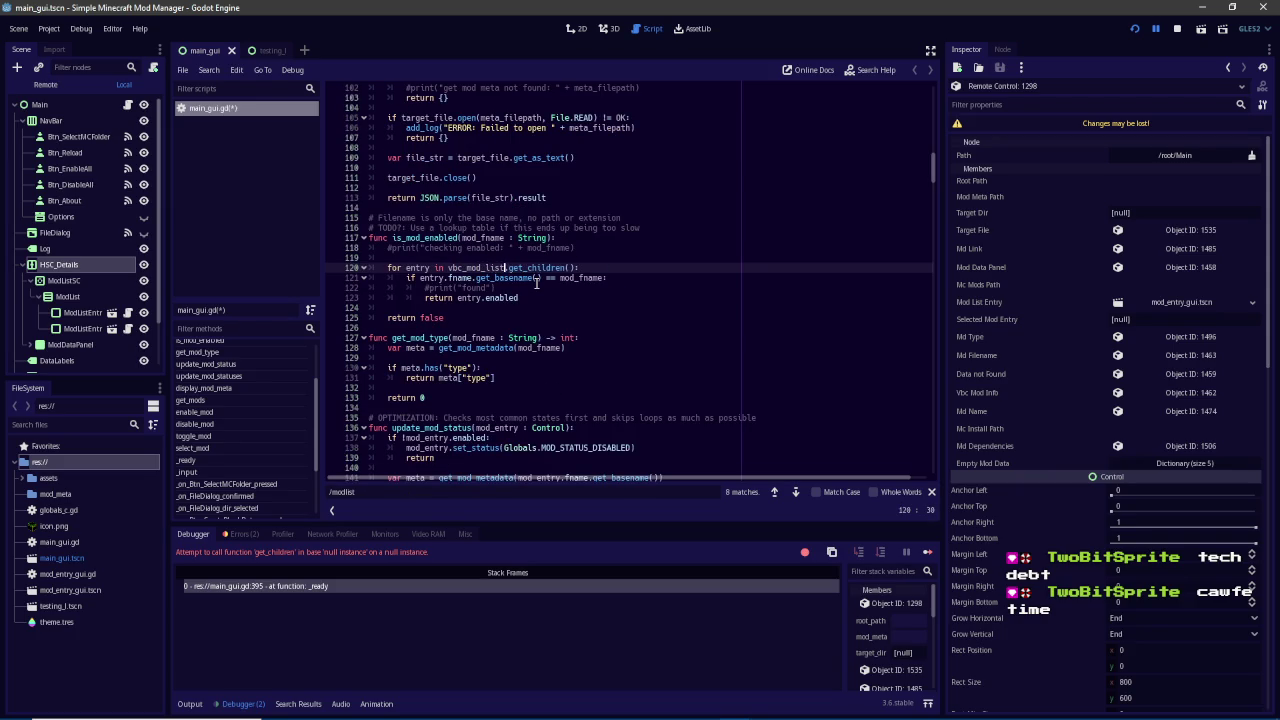
double_click(500, 268)
key("ctrl+c")
type("t")
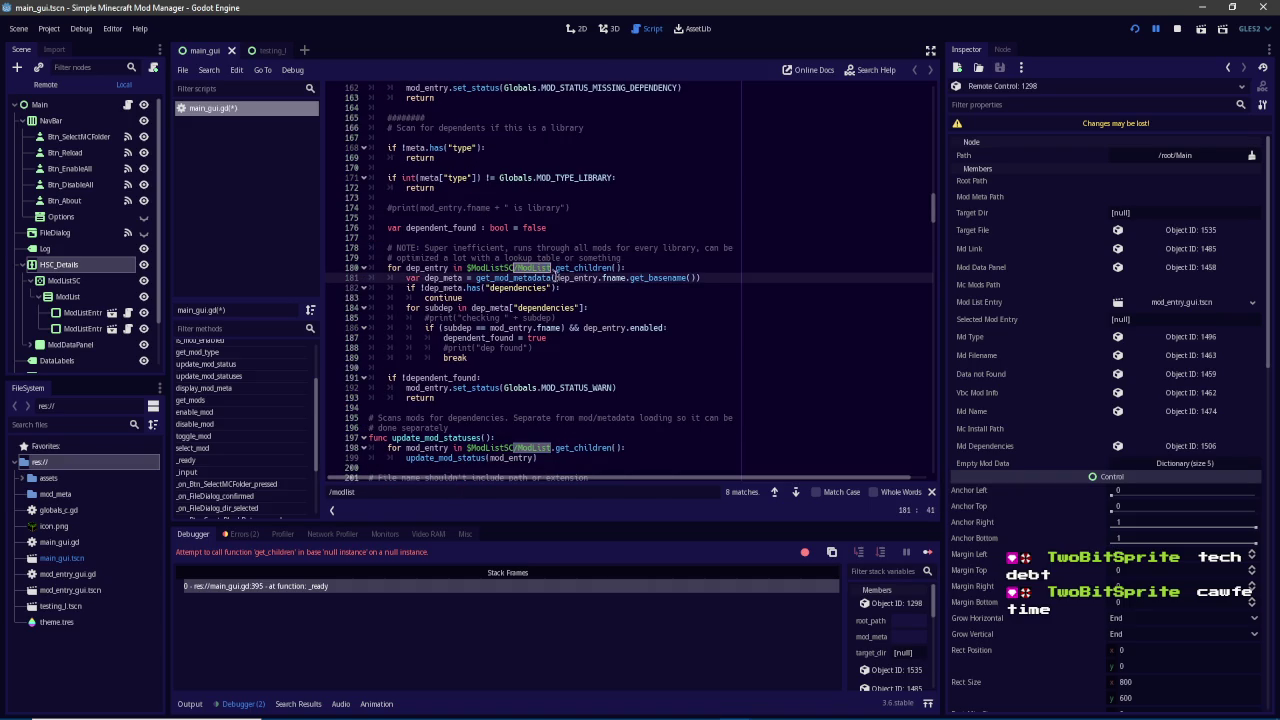
left_click_drag(549, 268, 466, 268)
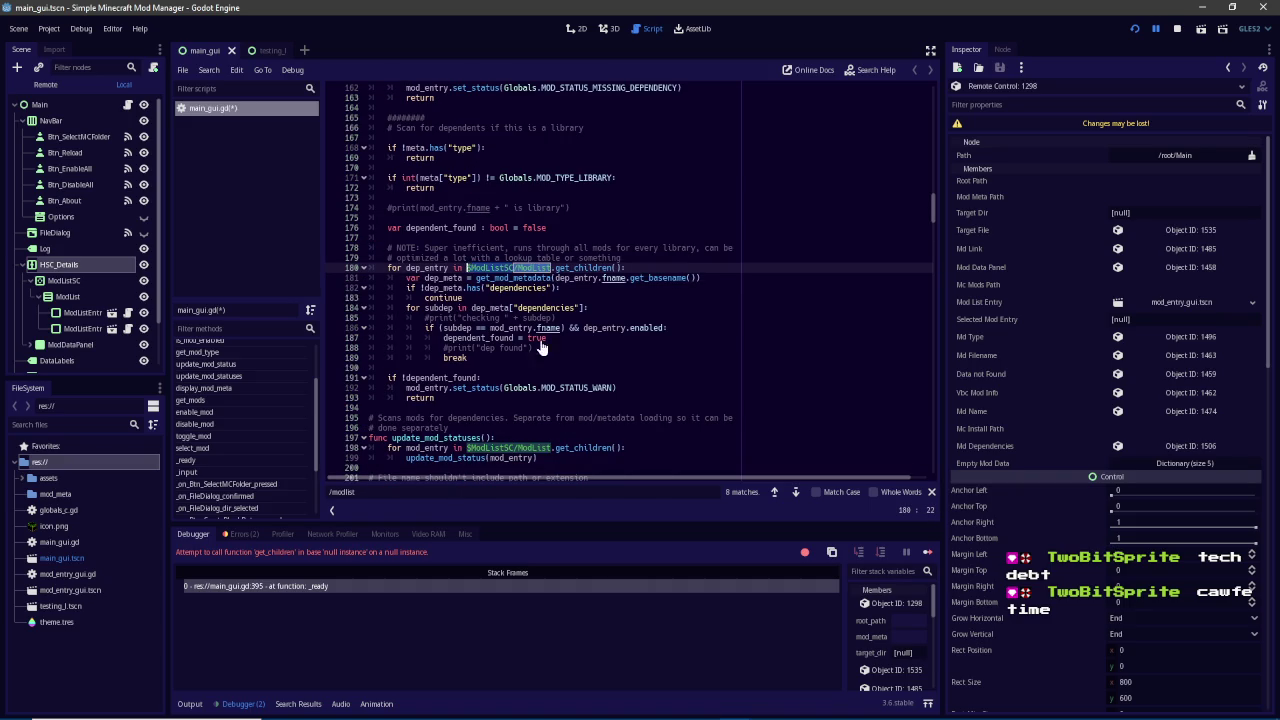
key("ctrl+v")
left_click_drag(550, 447, 466, 447)
key("ctrl+v")
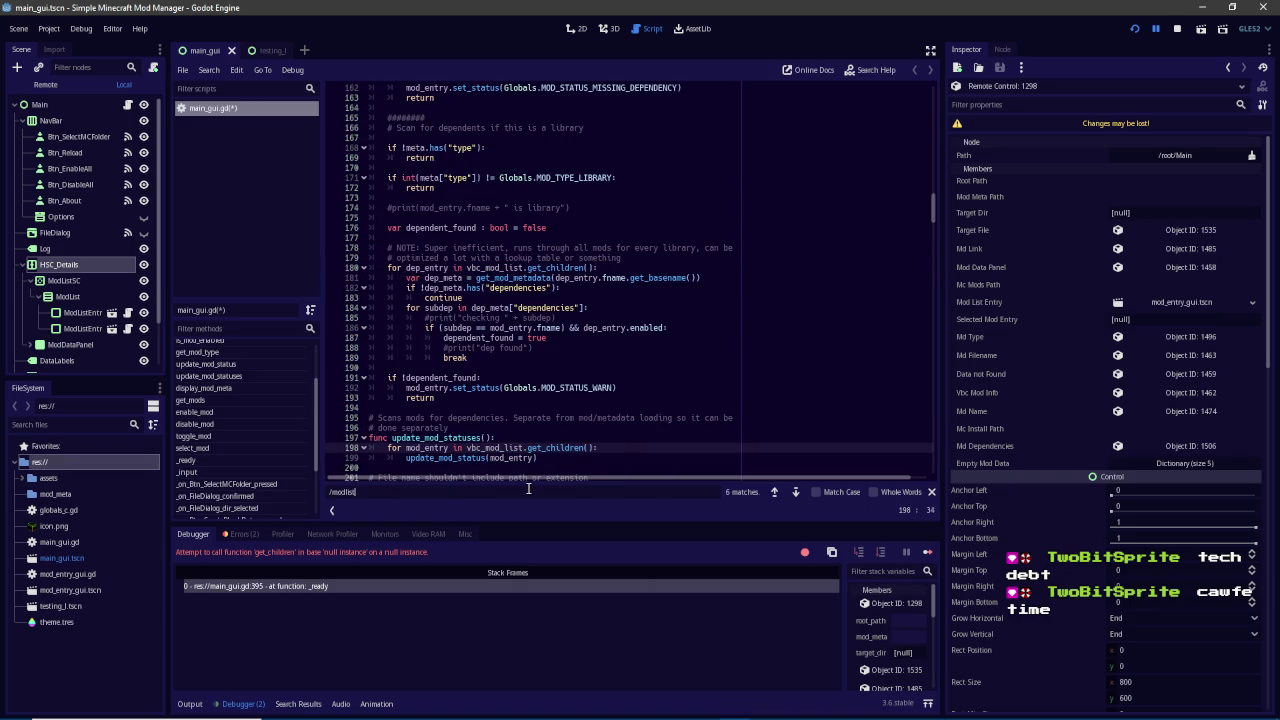
key("Return")
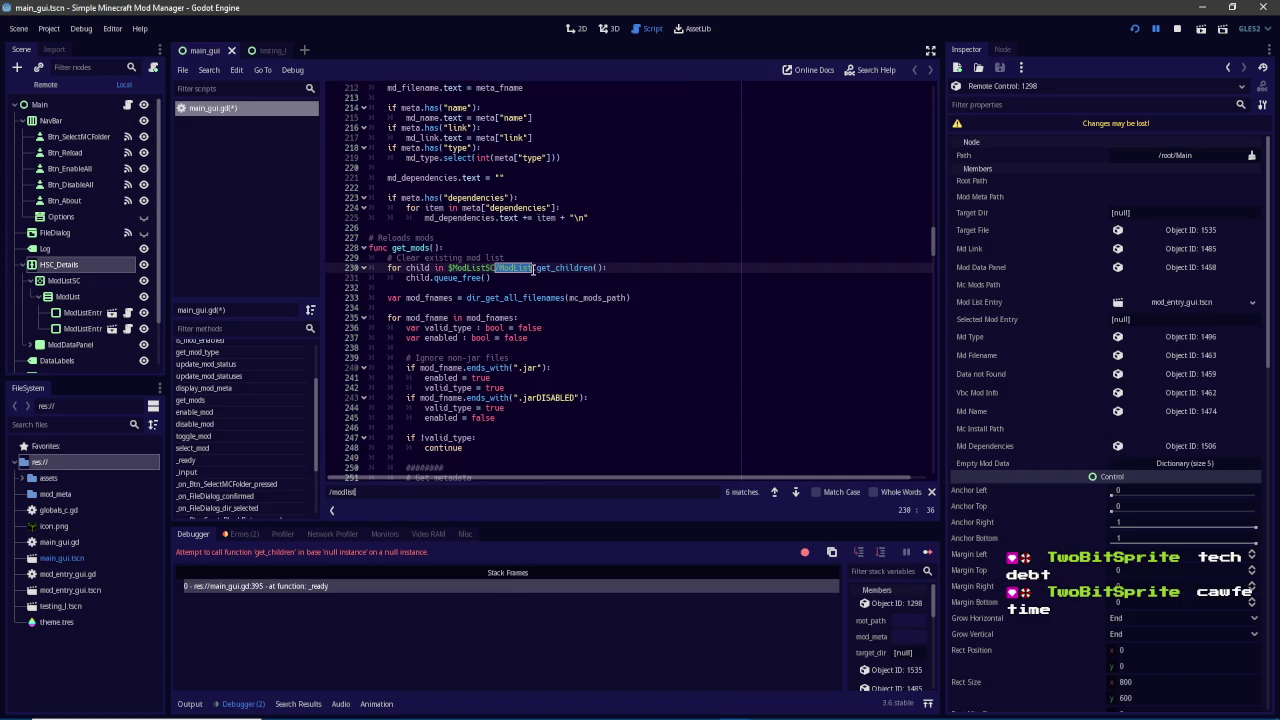
Replace the references on lines 230, 396, 562 and 568 with vbc_mod_list, then save
left_click_drag(533, 268, 450, 270)
type("vbc_mod_list")
key("F3")
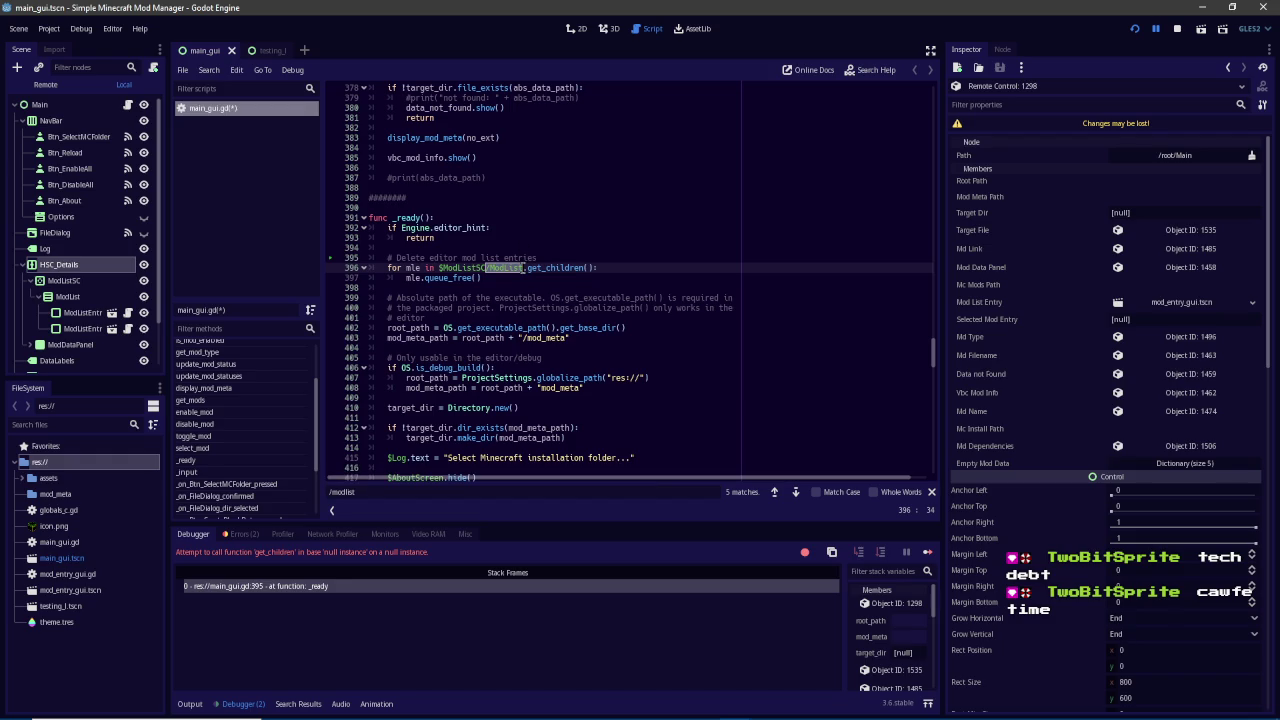
left_click_drag(522, 268, 446, 268)
type("vbc_mod_list")
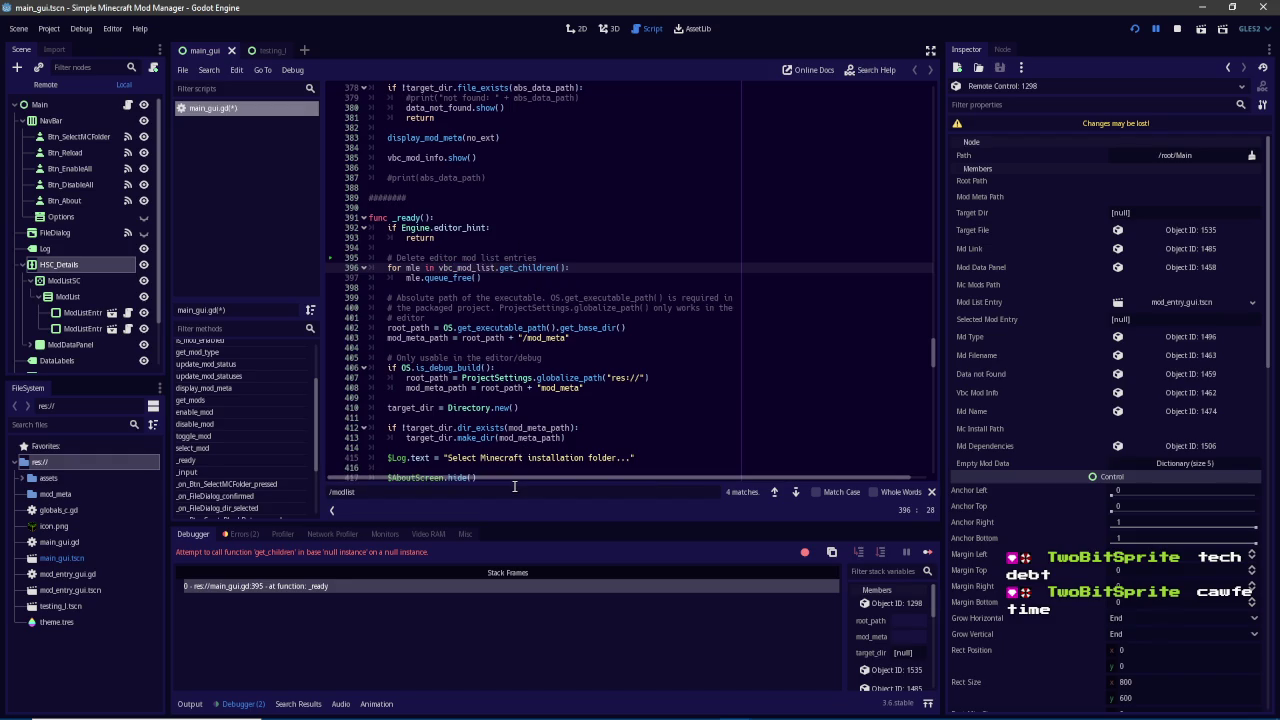
key("F3")
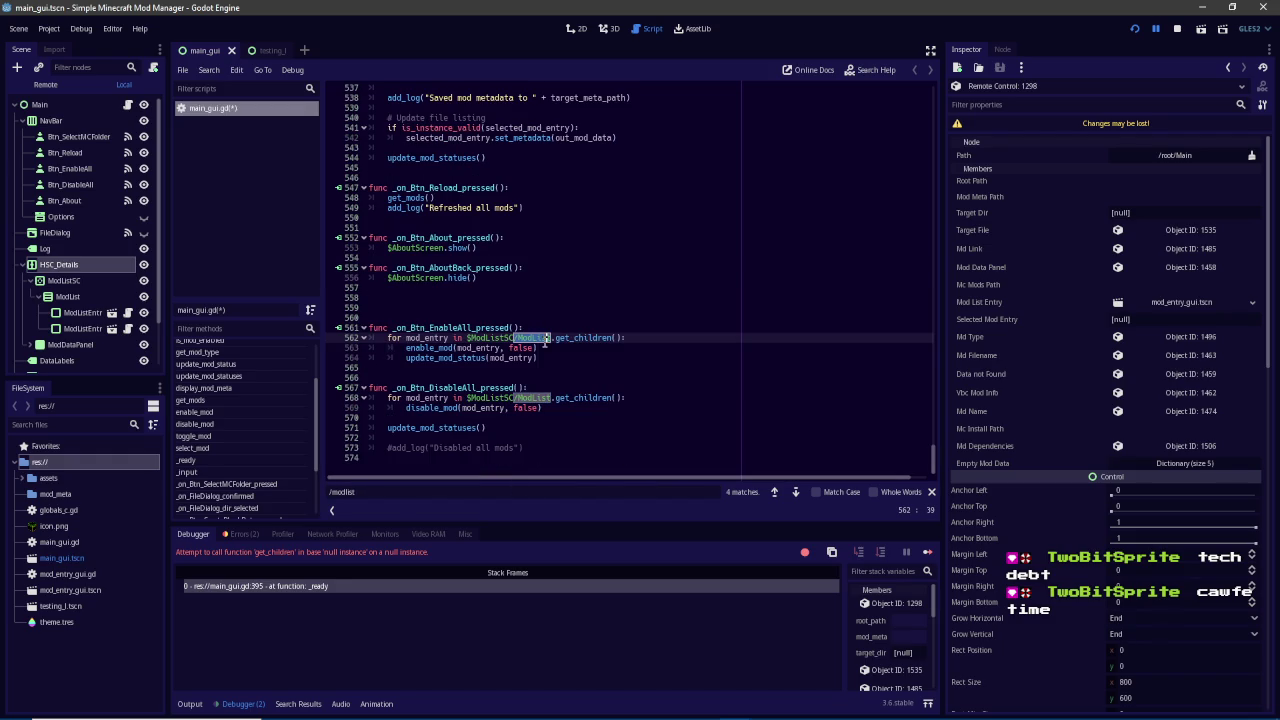
left_click_drag(549, 341, 467, 338)
key("ctrl+v")
mouse_move(552, 398)
left_mouse_down()
mouse_move(467, 398)
mouse_move(550, 395)
left_mouse_up()
key("ctrl+v")
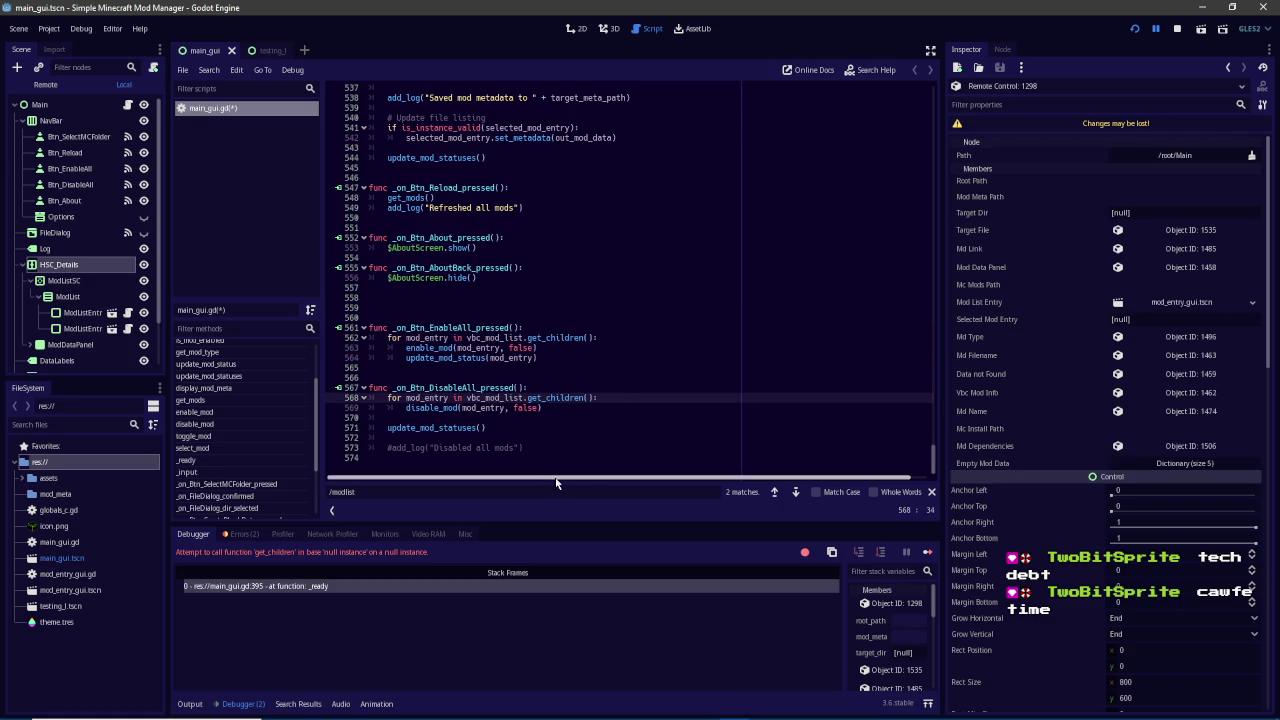
key("F3")
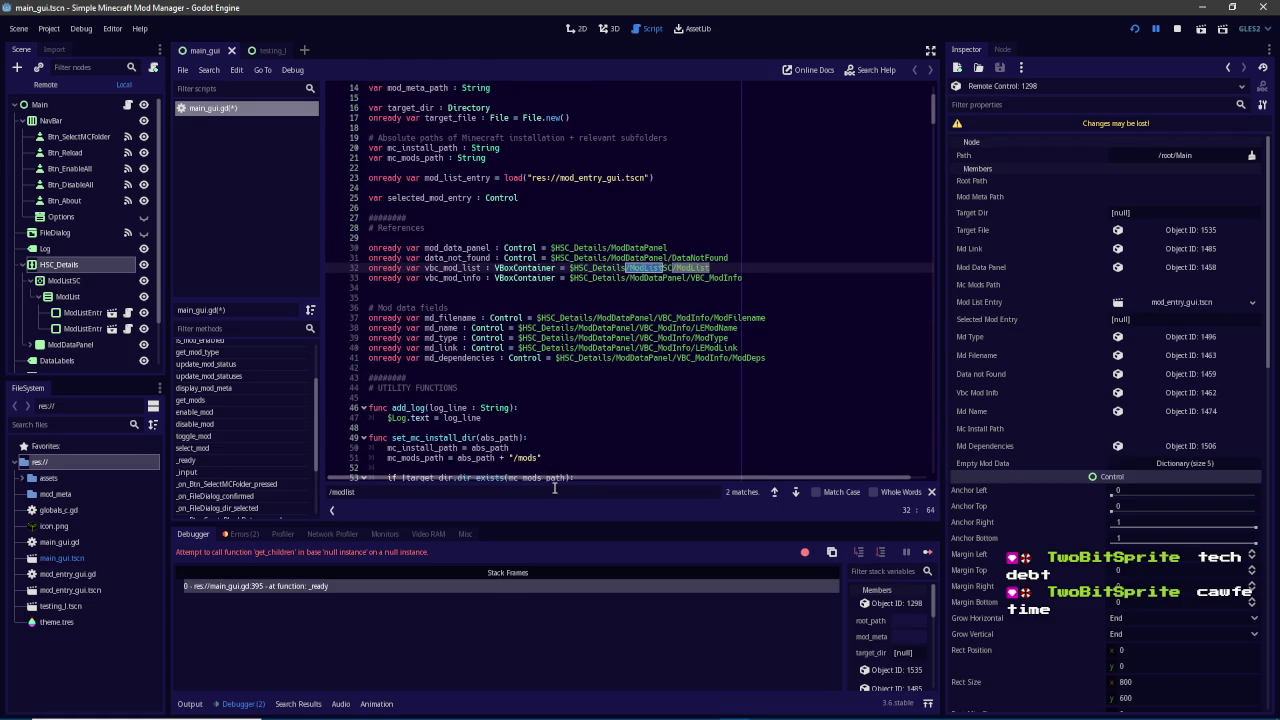
key("ctrl+s")
Run the mod manager, set HSC_Details's Split Offset to 453, and save the scene
left_click(1133, 30)
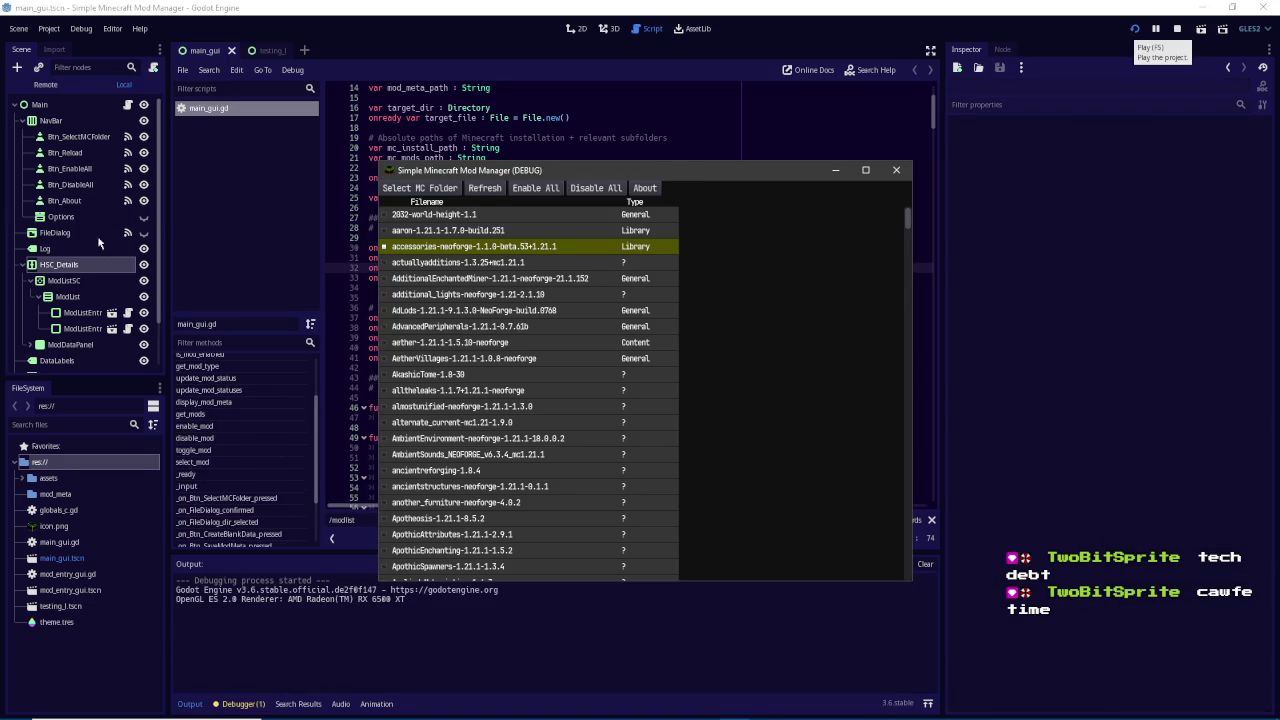
left_click(92, 265)
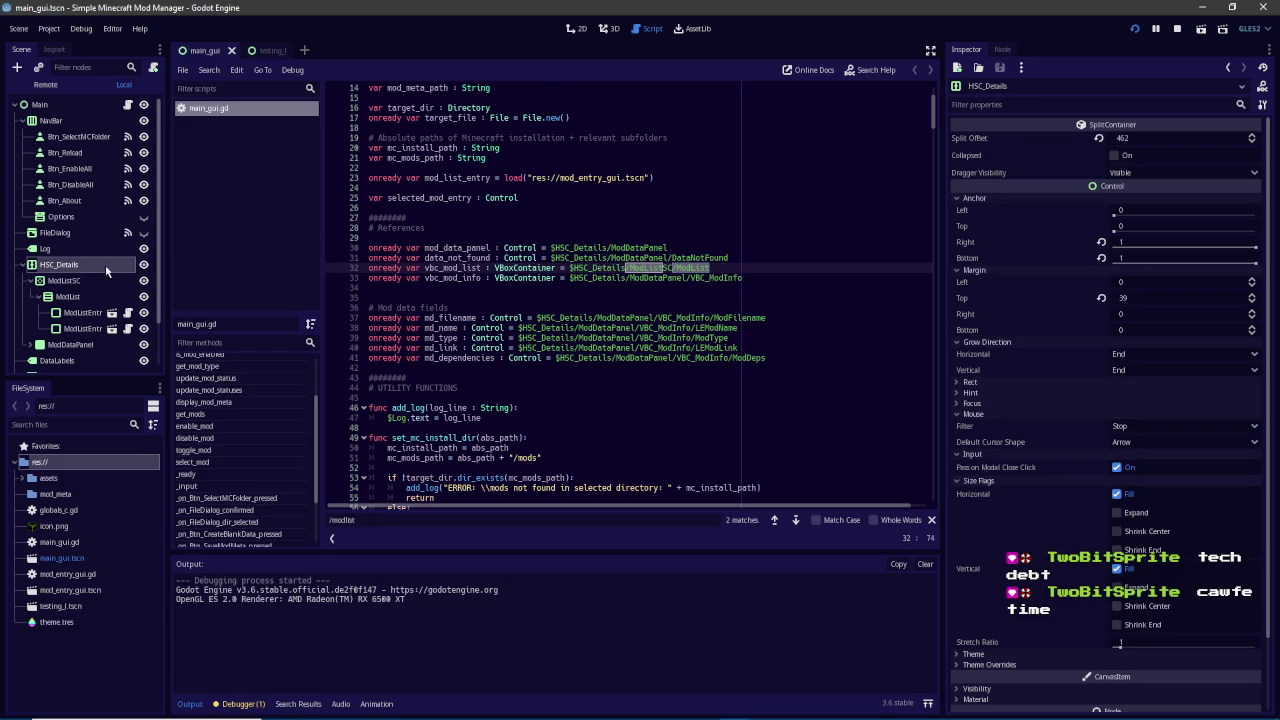
left_click(95, 280)
left_click(576, 28)
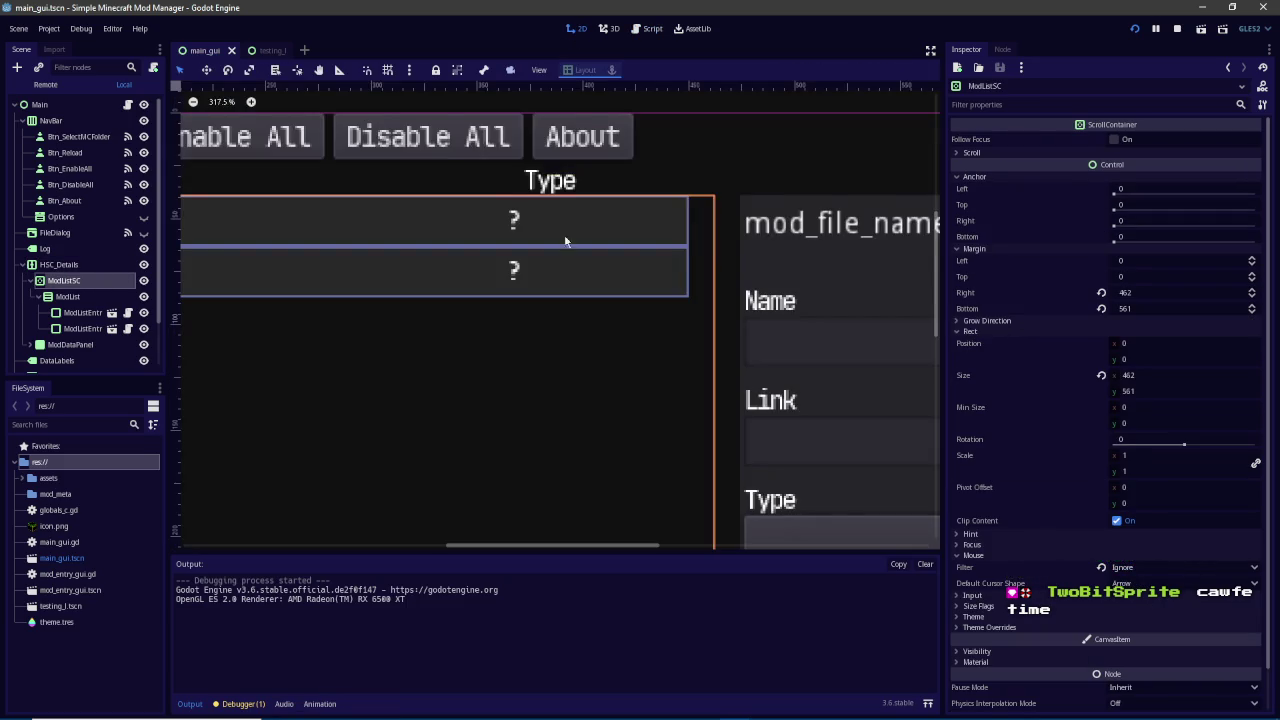
scroll(566, 225, "down", 5)
scroll(478, 262, "down", 1)
left_click(542, 279)
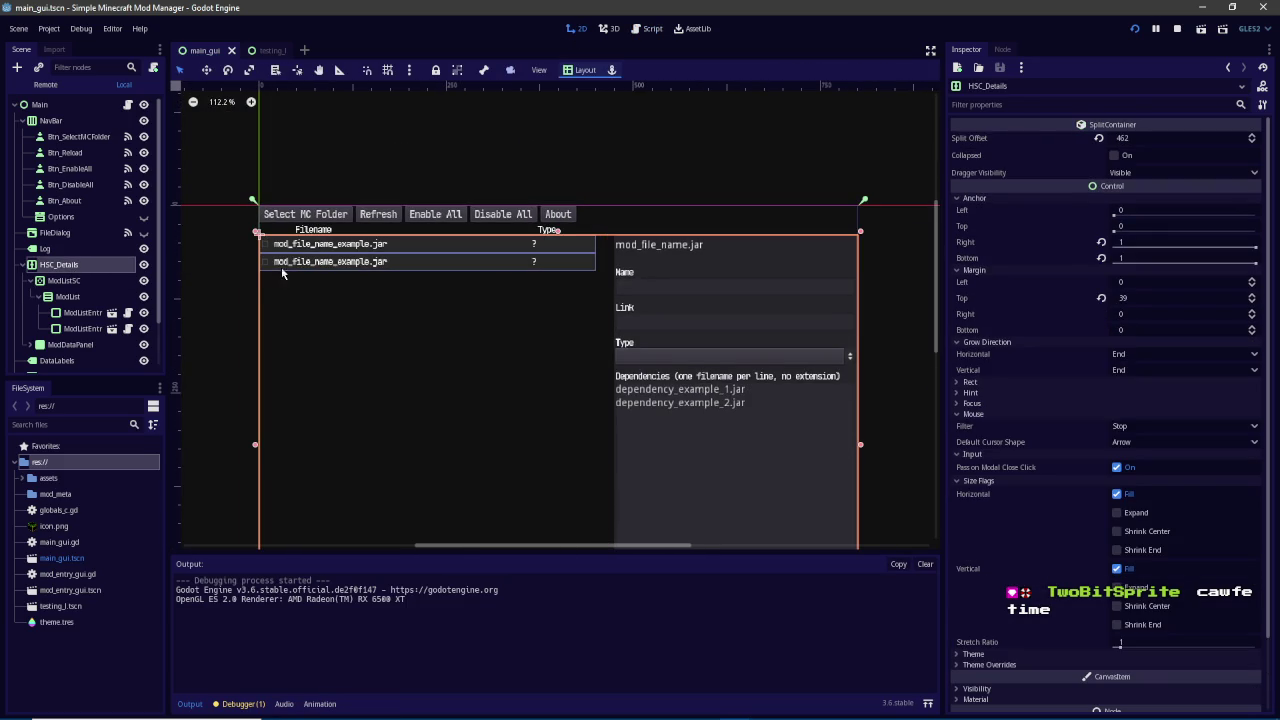
mouse_move(1142, 146)
left_mouse_down()
mouse_move(1104, 146)
mouse_move(1154, 148)
left_mouse_up()
key("ctrl+s")
Drag the list/details divider left and back in the running mod manager
mouse_move(737, 708)
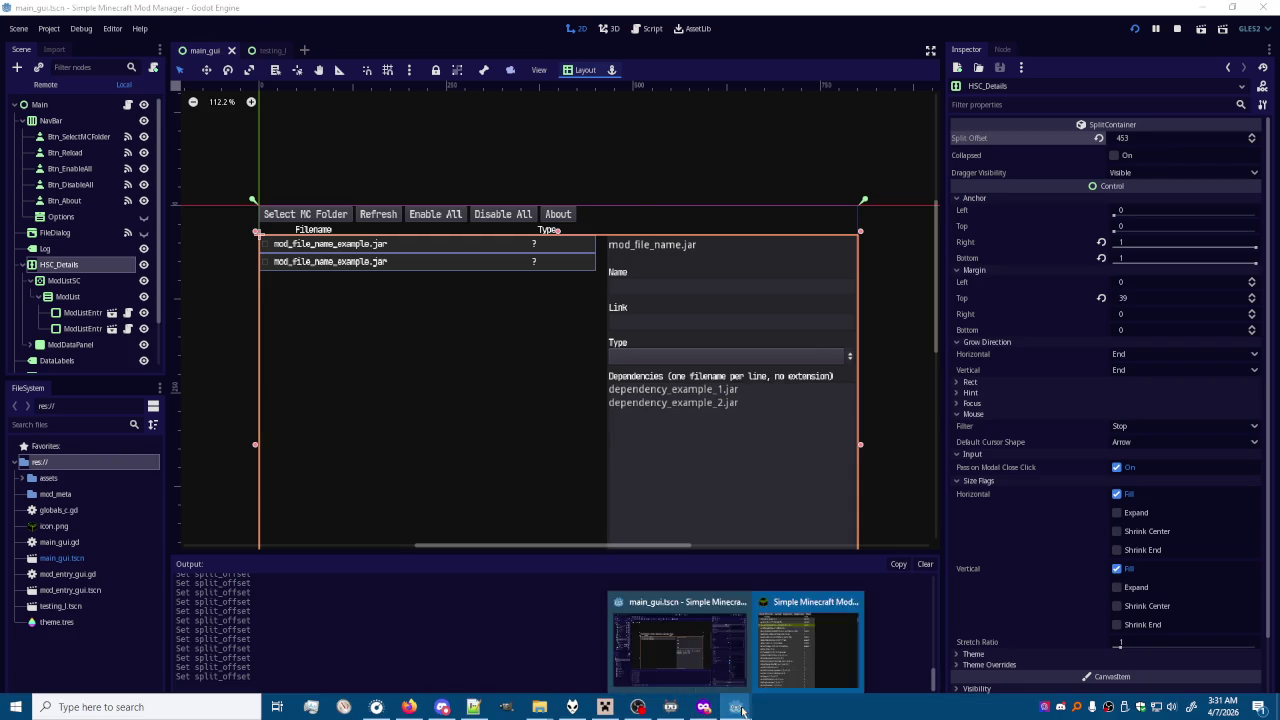
left_click(806, 640)
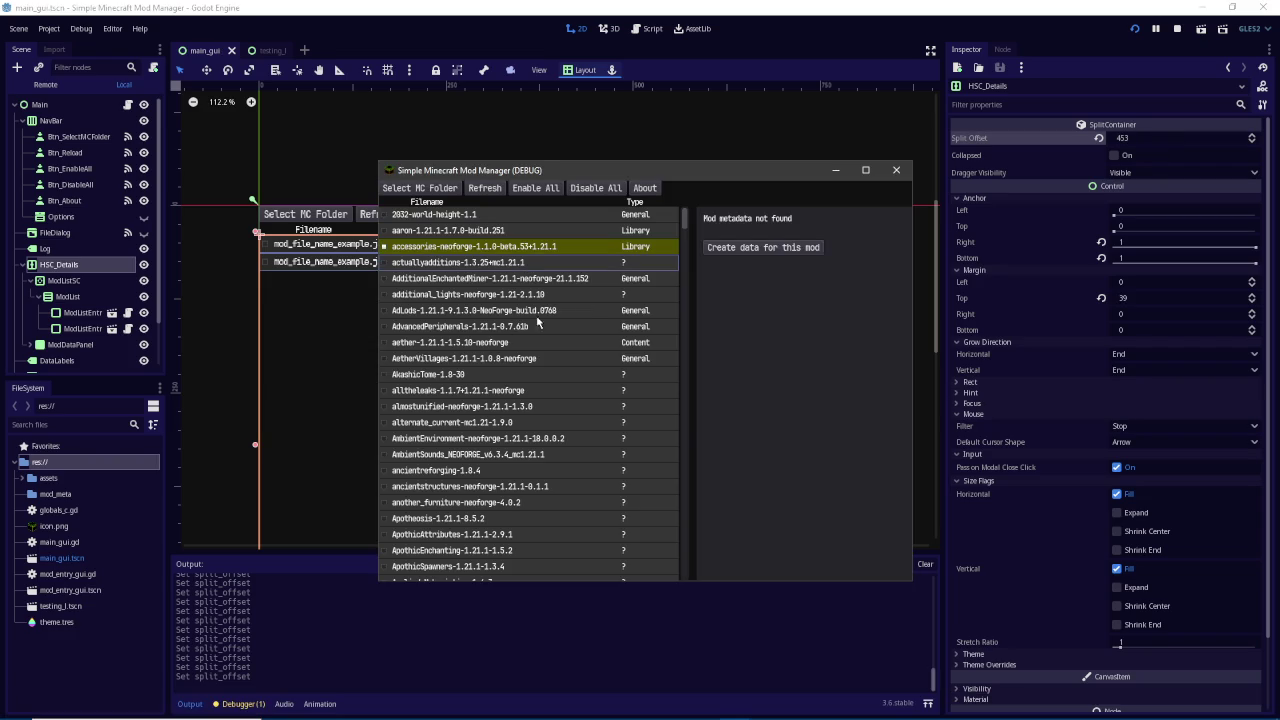
mouse_move(691, 286)
left_mouse_down()
mouse_move(531, 287)
mouse_move(785, 290)
mouse_move(443, 289)
mouse_move(676, 290)
mouse_move(634, 310)
mouse_move(754, 313)
mouse_move(630, 312)
mouse_move(694, 290)
mouse_move(575, 290)
mouse_move(666, 290)
left_mouse_up()
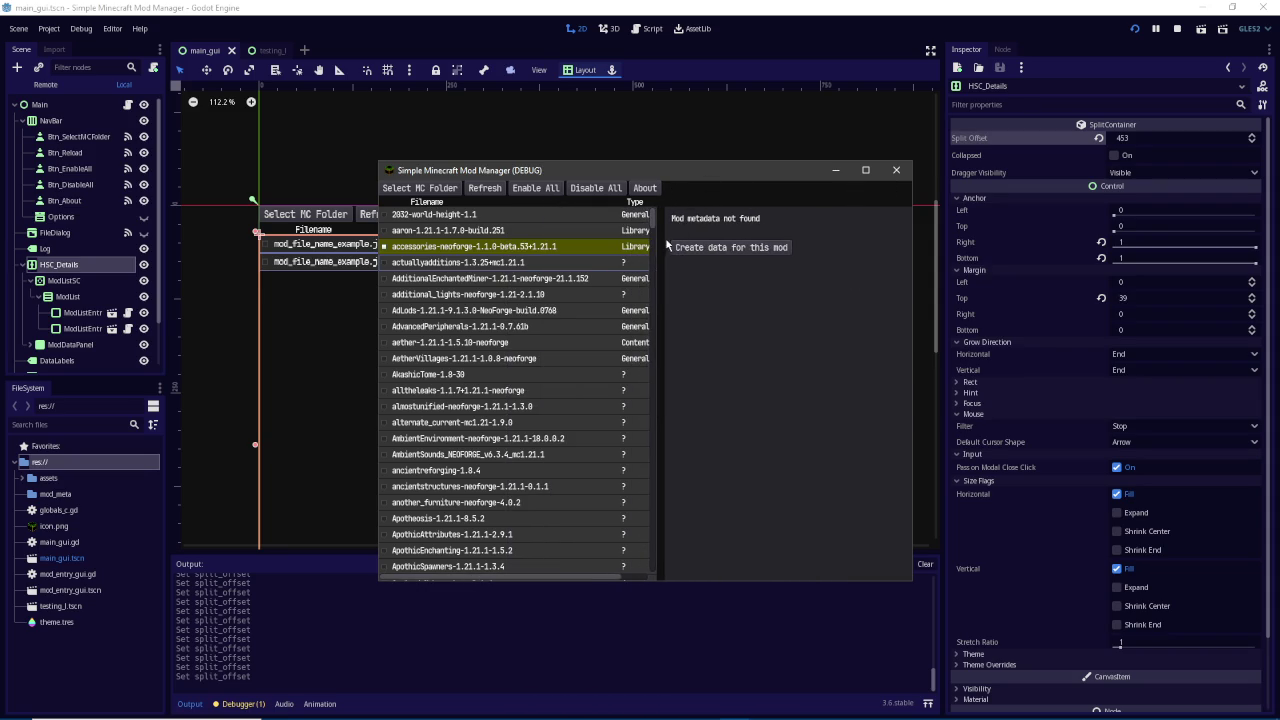
mouse_move(660, 254)
left_mouse_down()
mouse_move(632, 254)
mouse_move(647, 254)
left_mouse_up()
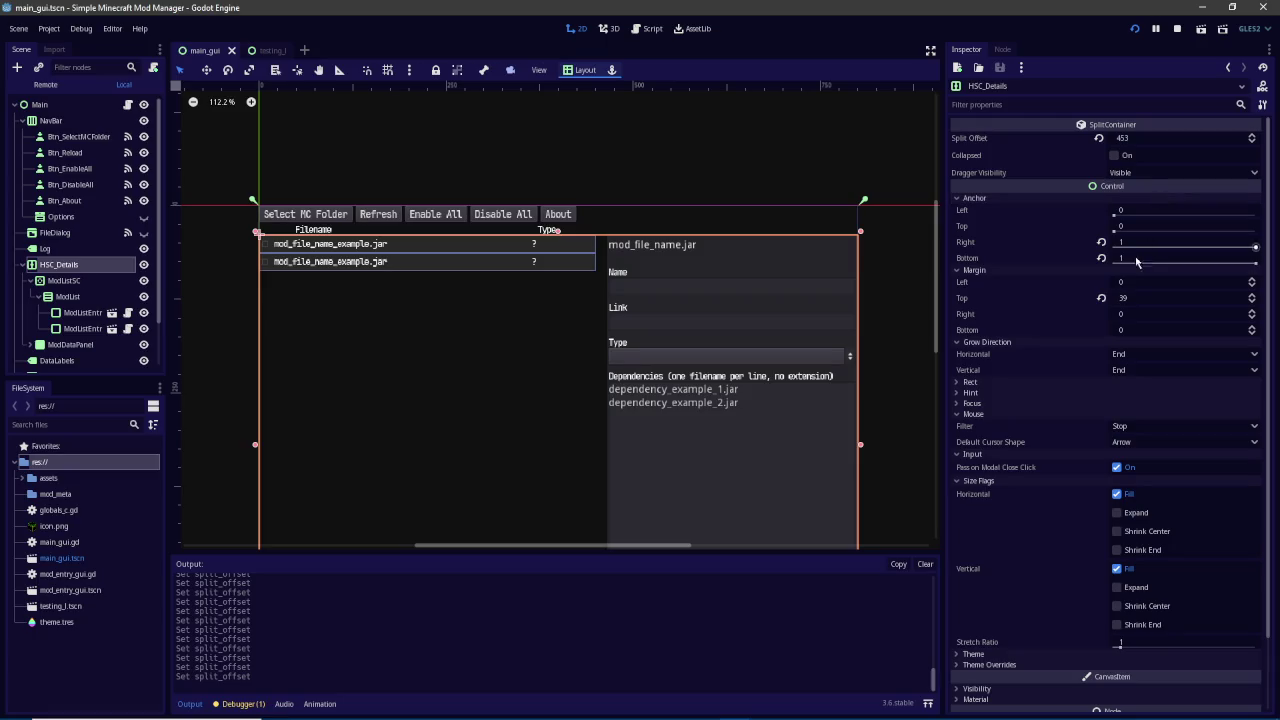
Revert HSC_Details's Margin Top to 0
left_click(1102, 298)
left_click(75, 280)
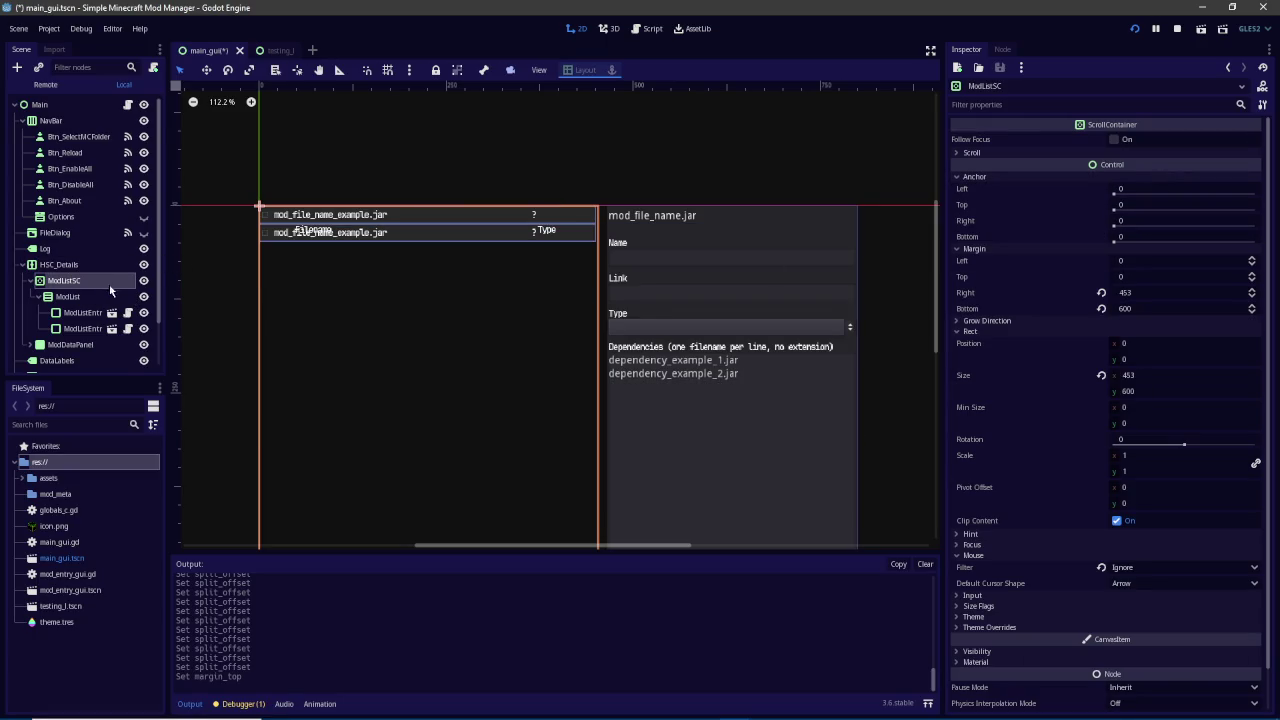
scroll(110, 290, "down", 1)
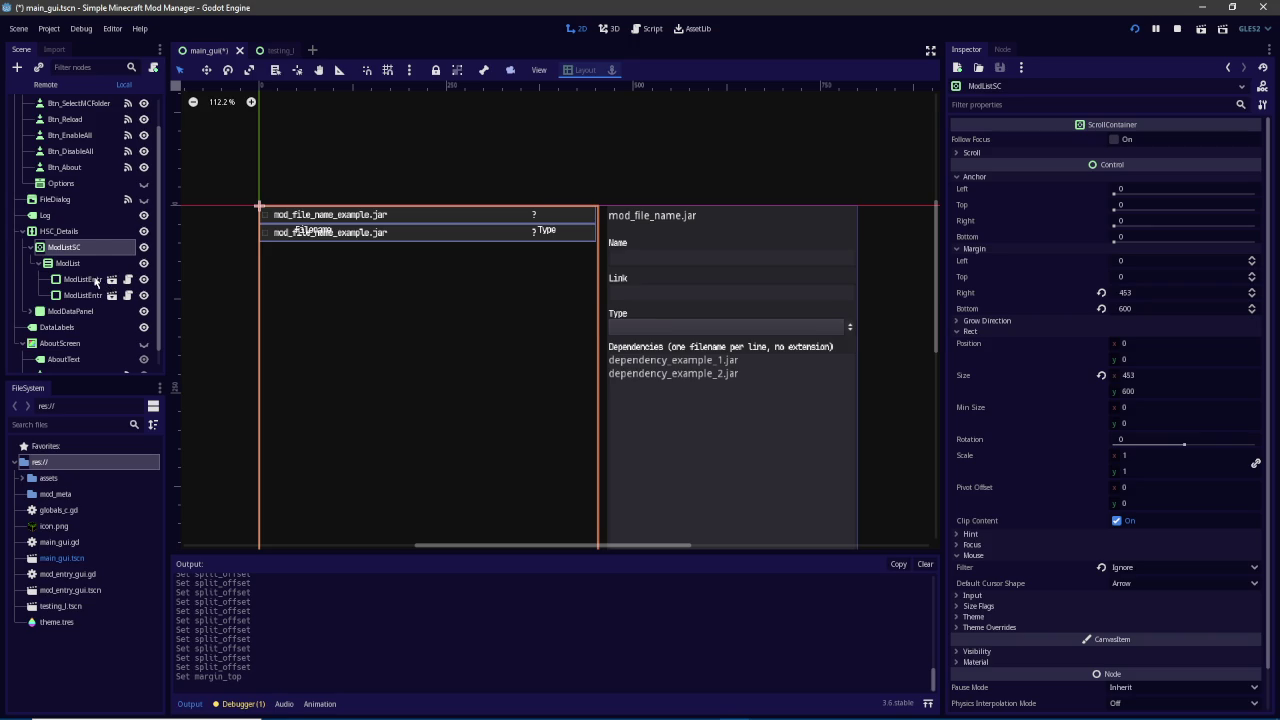
Add a Control node as ModList's first child and rename it Margin
left_click(17, 67)
type("control")
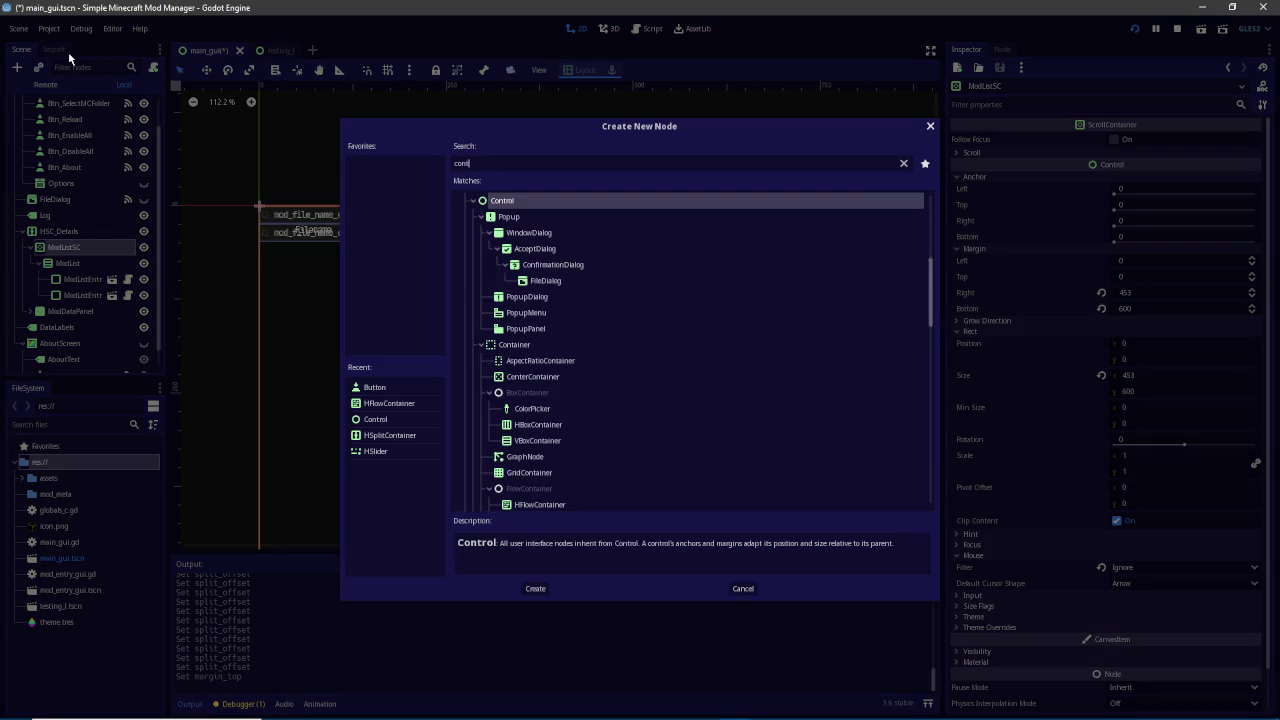
key("Return")
mouse_move(67, 311)
left_mouse_down()
mouse_move(72, 262)
mouse_move(77, 277)
left_mouse_up()
left_click(77, 279)
type("Margin")
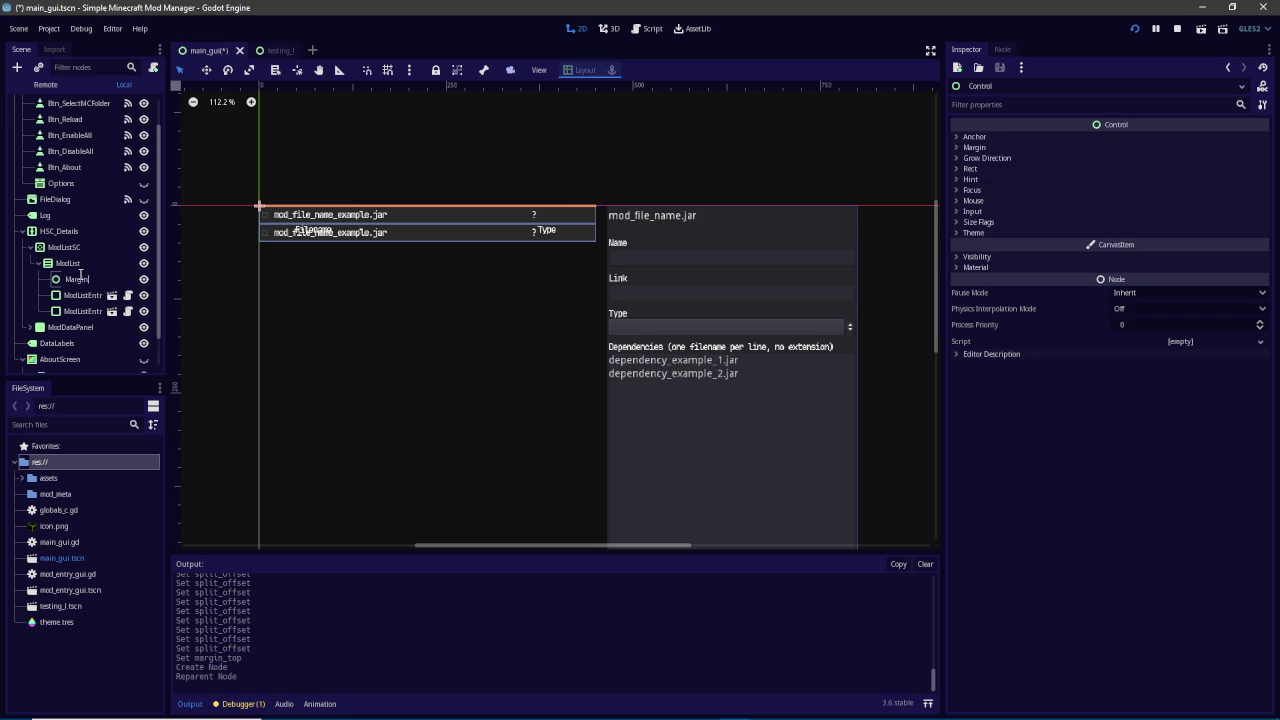
key("Return")
Delete the Margin node again
right_click(84, 280)
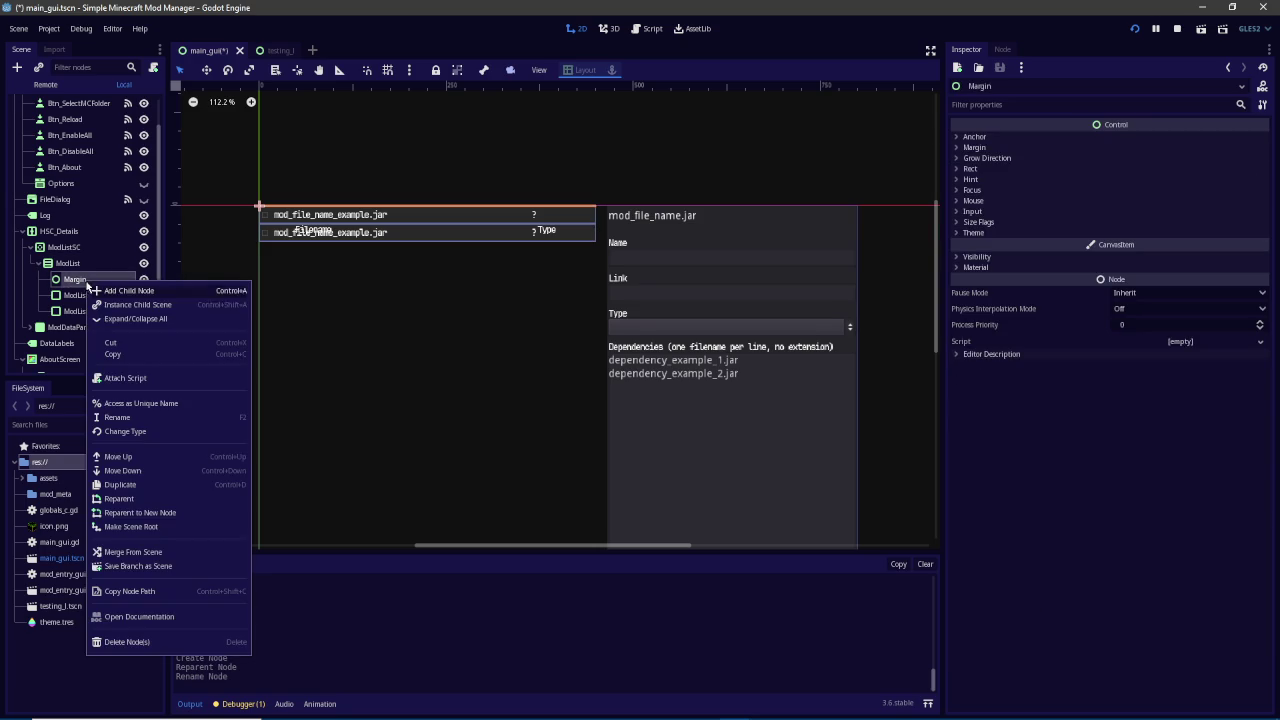
left_click(166, 642)
left_click(616, 375)
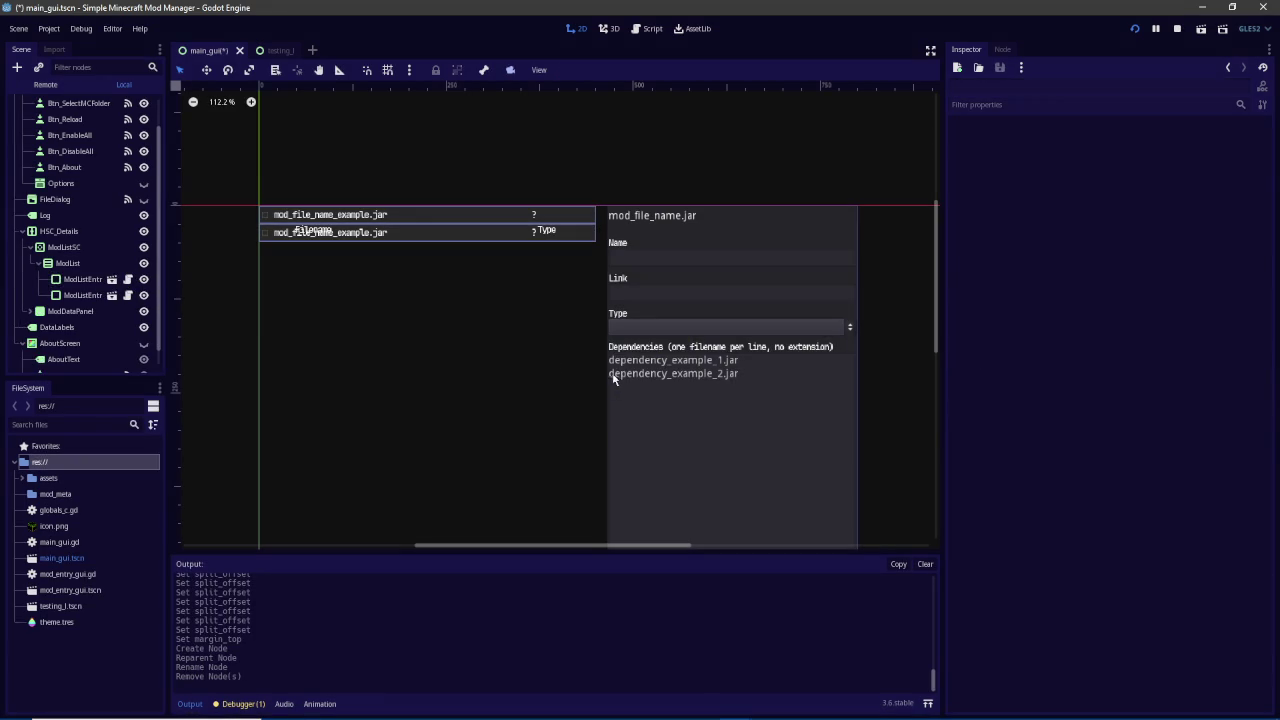
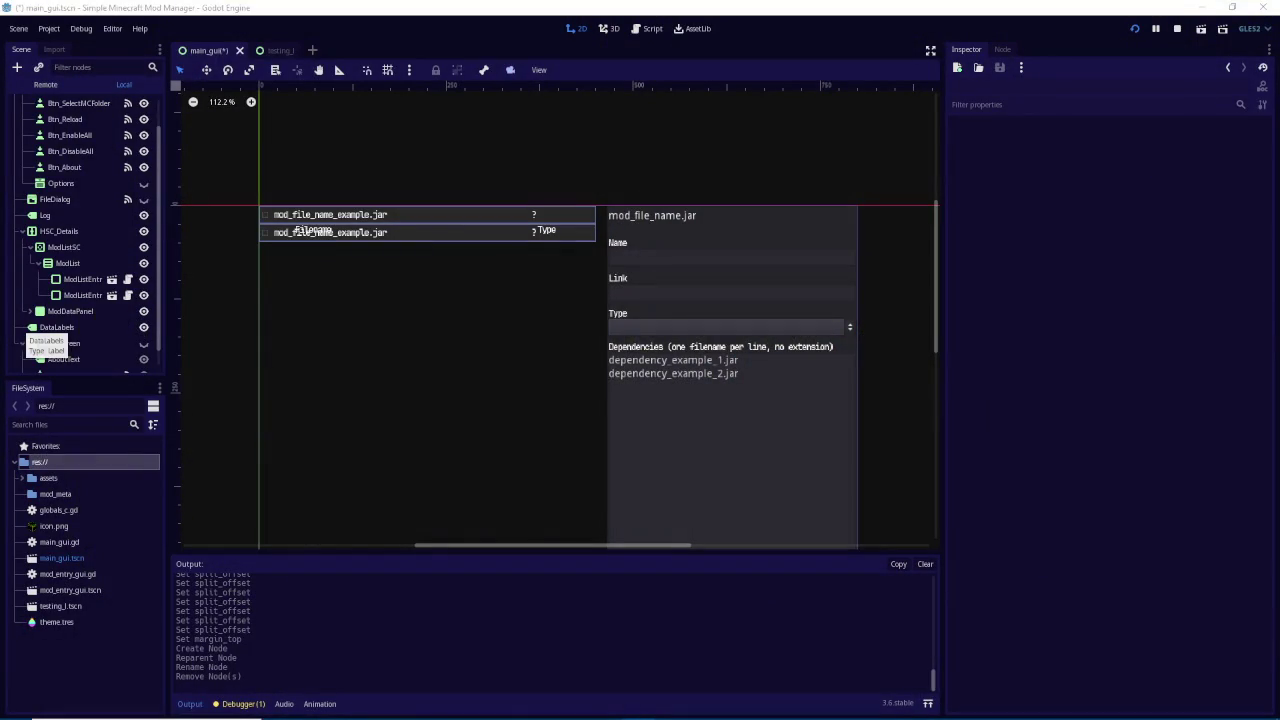
With HSC_Details selected, add a new VBoxContainer node from the Create Node search
left_click(325, 6)
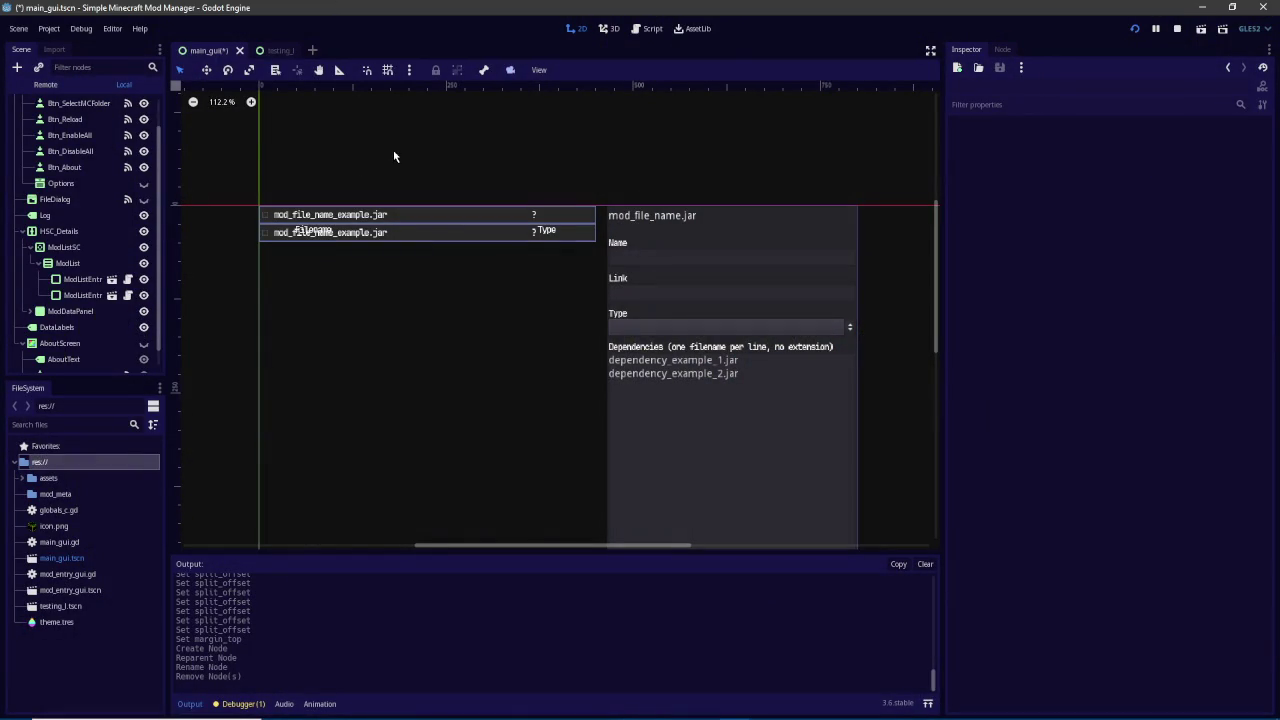
left_click(84, 247)
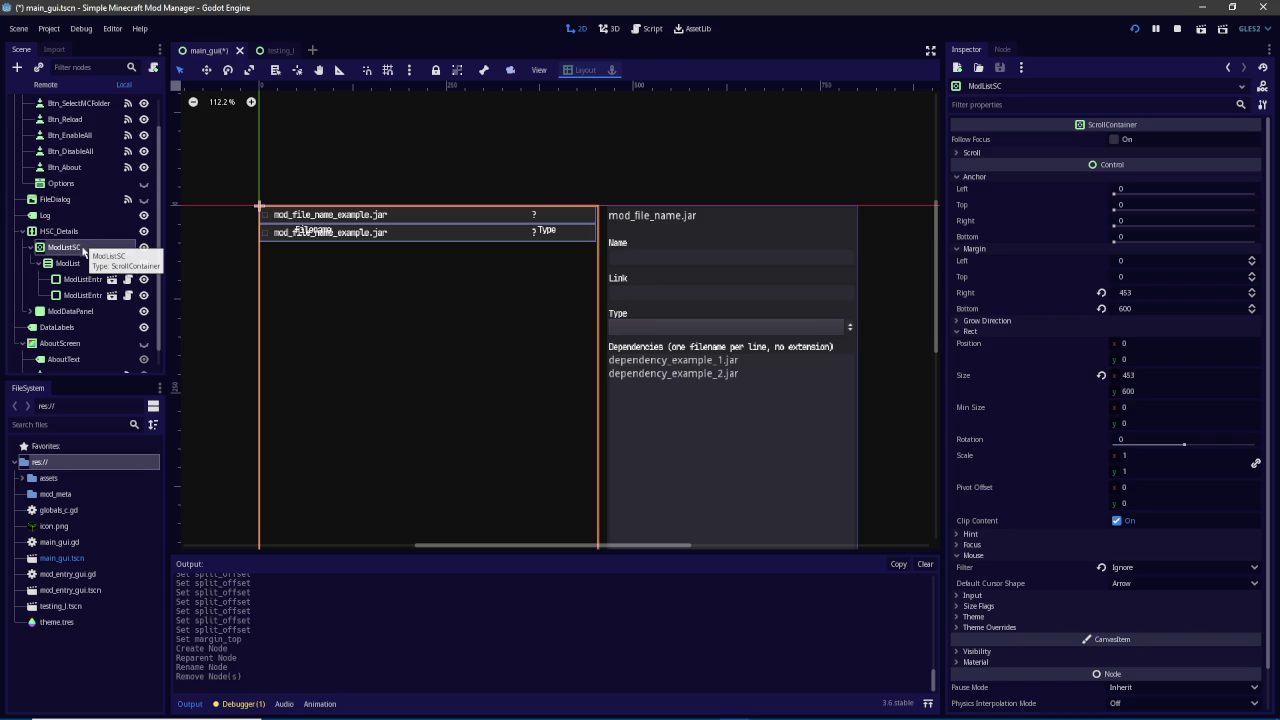
left_click(60, 231)
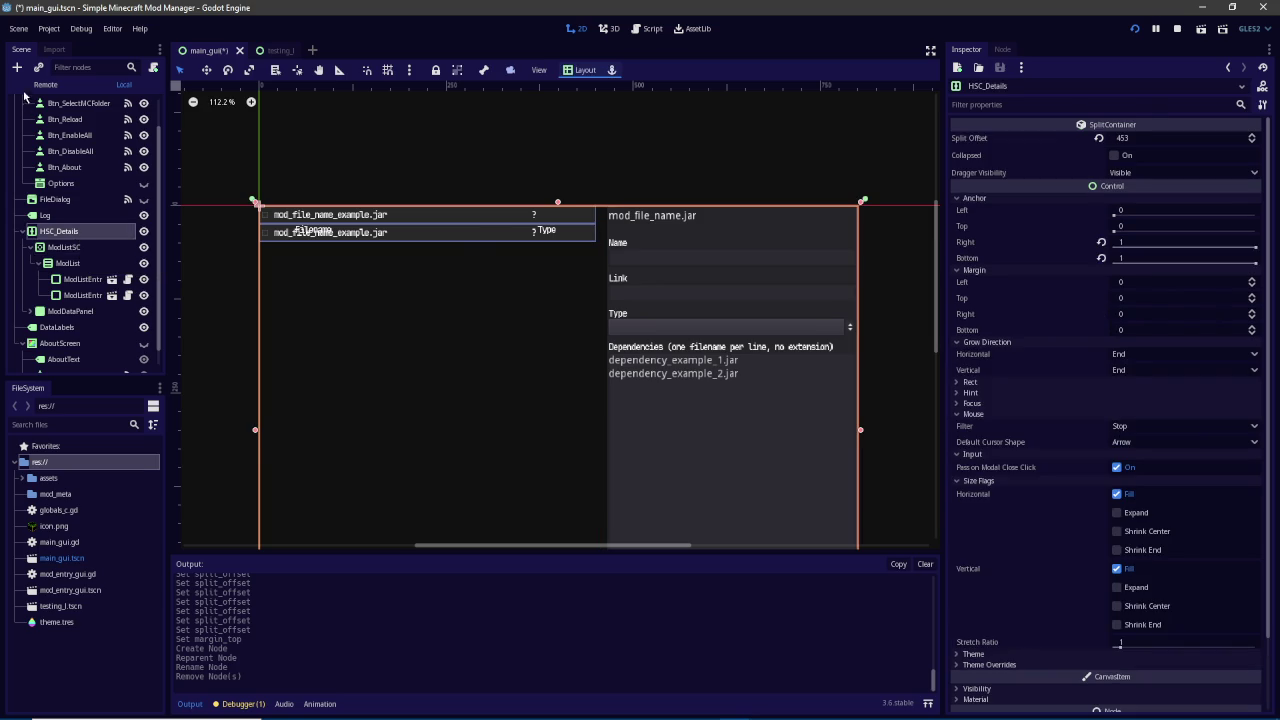
left_click(17, 67)
type("vboc")
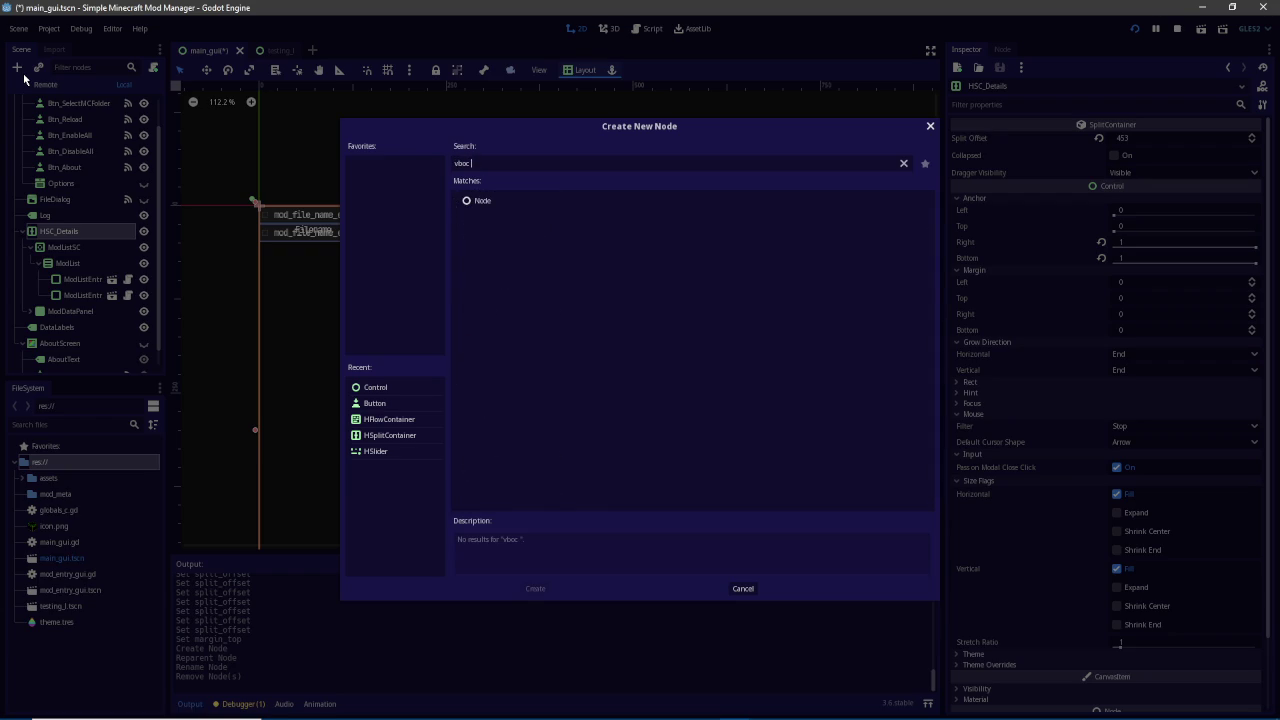
key("BackSpace")
key("BackSpace")
type("x")
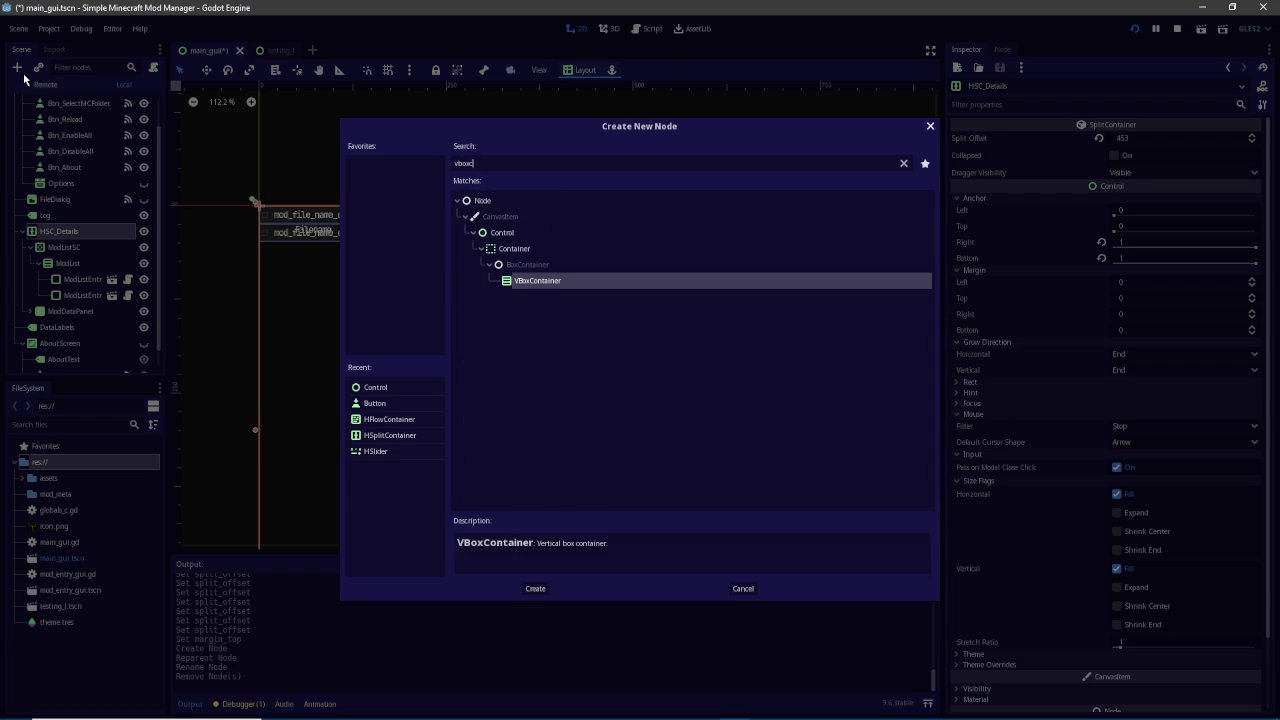
double_click(580, 289)
Move the VBoxContainer directly under HSC_Details and rename it VBC_ModList
left_click_drag(57, 327, 62, 242)
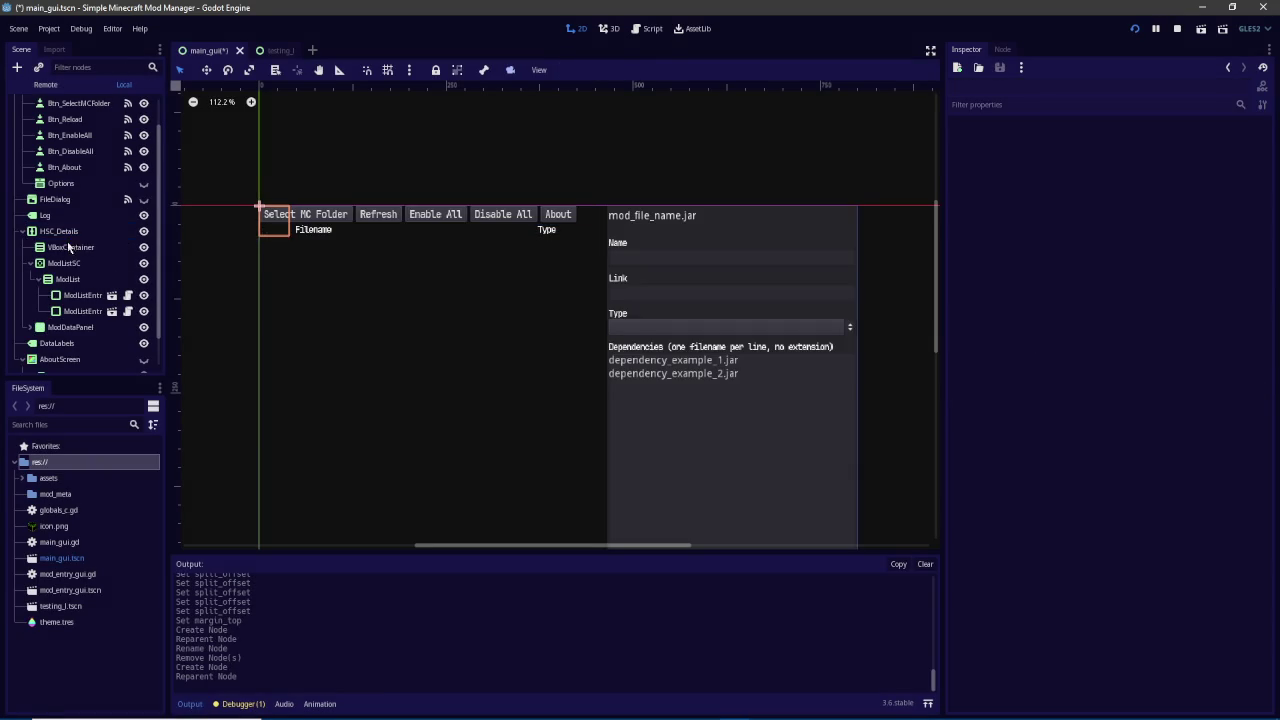
type("VBoxModList")
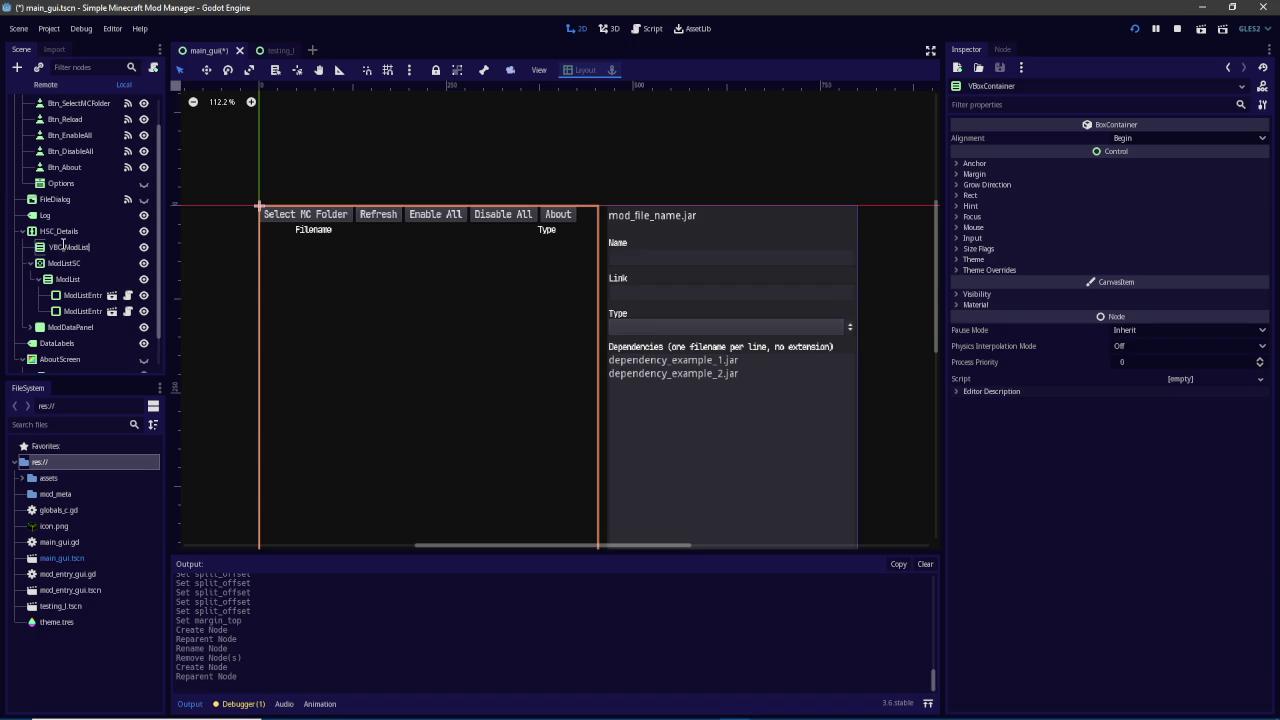
key("Return")
Move ModListSC into VBC_ModList and add a new Control node above it
left_click_drag(62, 265, 64, 250)
left_click(16, 68)
type("Control")
key("Return")
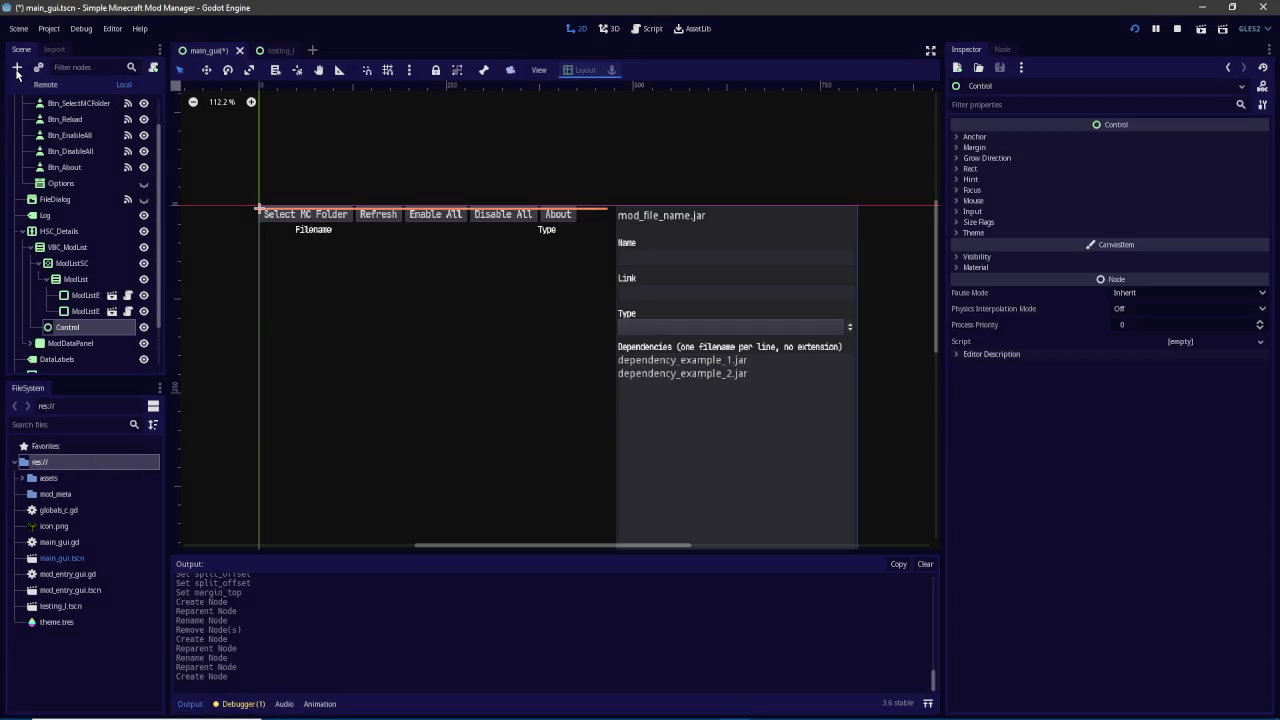
left_click_drag(64, 328, 70, 258)
Set the Control's minimum height to 30
left_click(1010, 169)
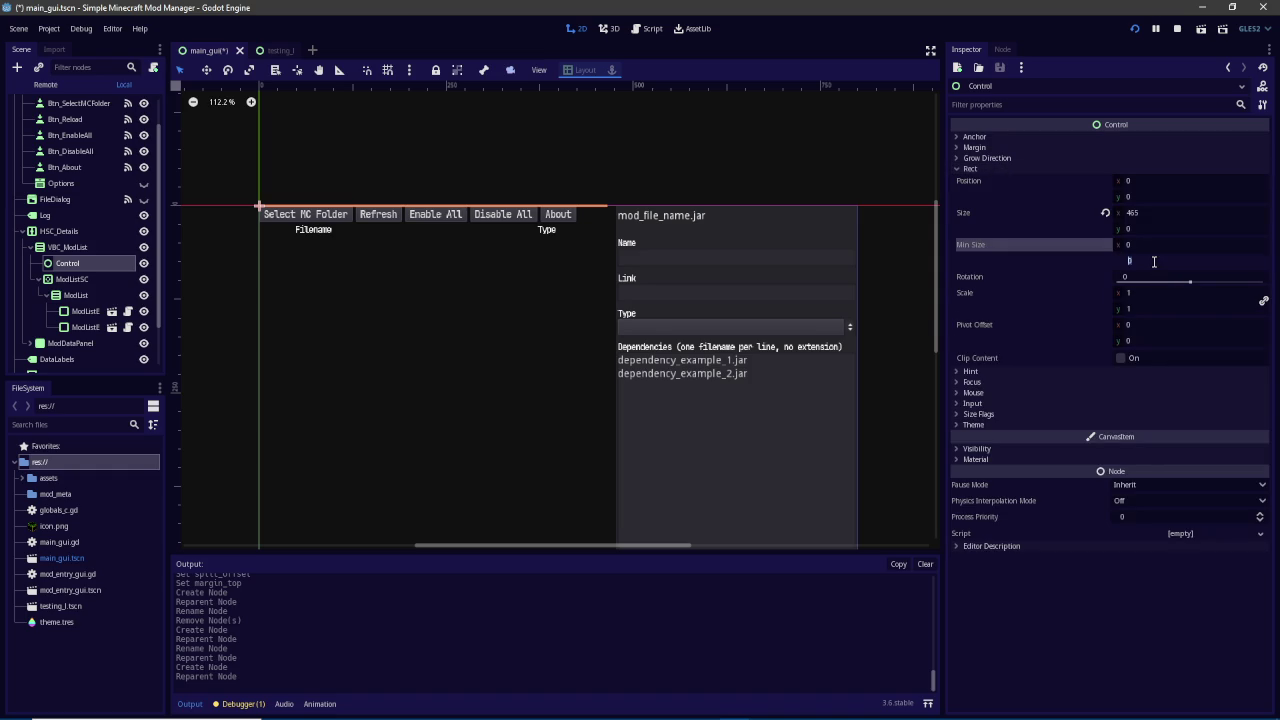
type("30")
key("Return")
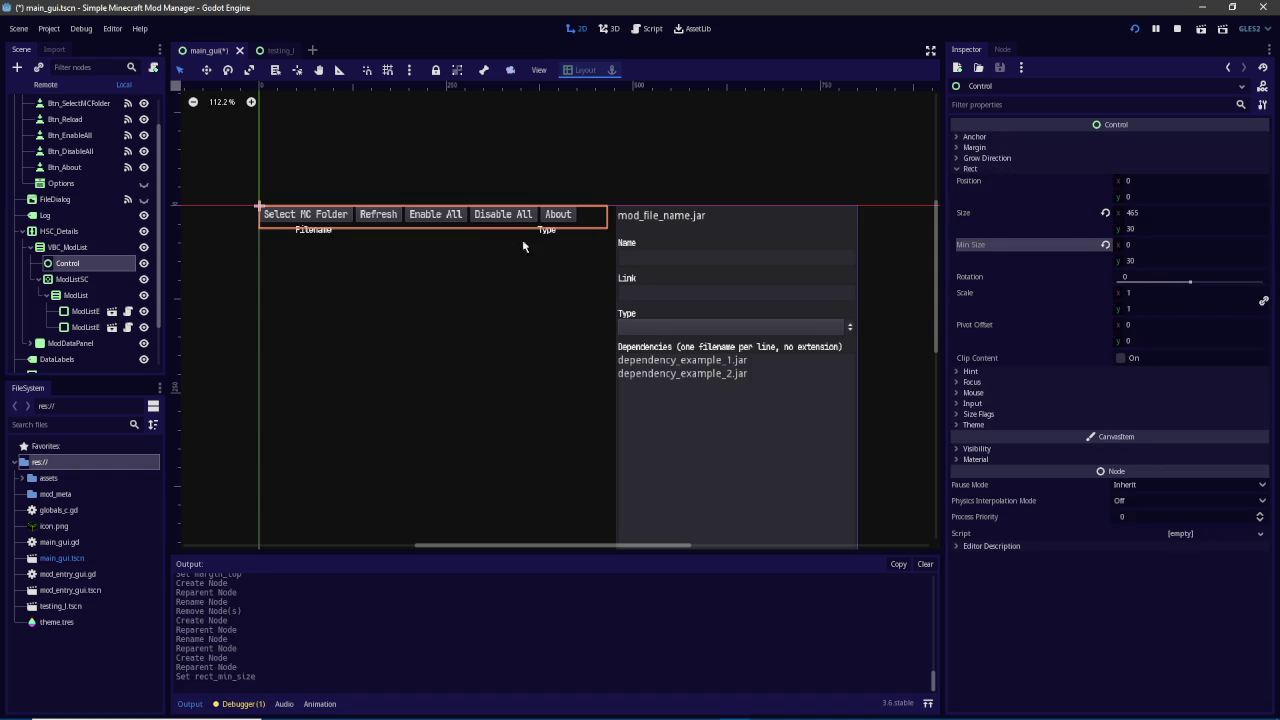
Enable the Vertical Expand size flag on ModListSC
left_click(96, 280)
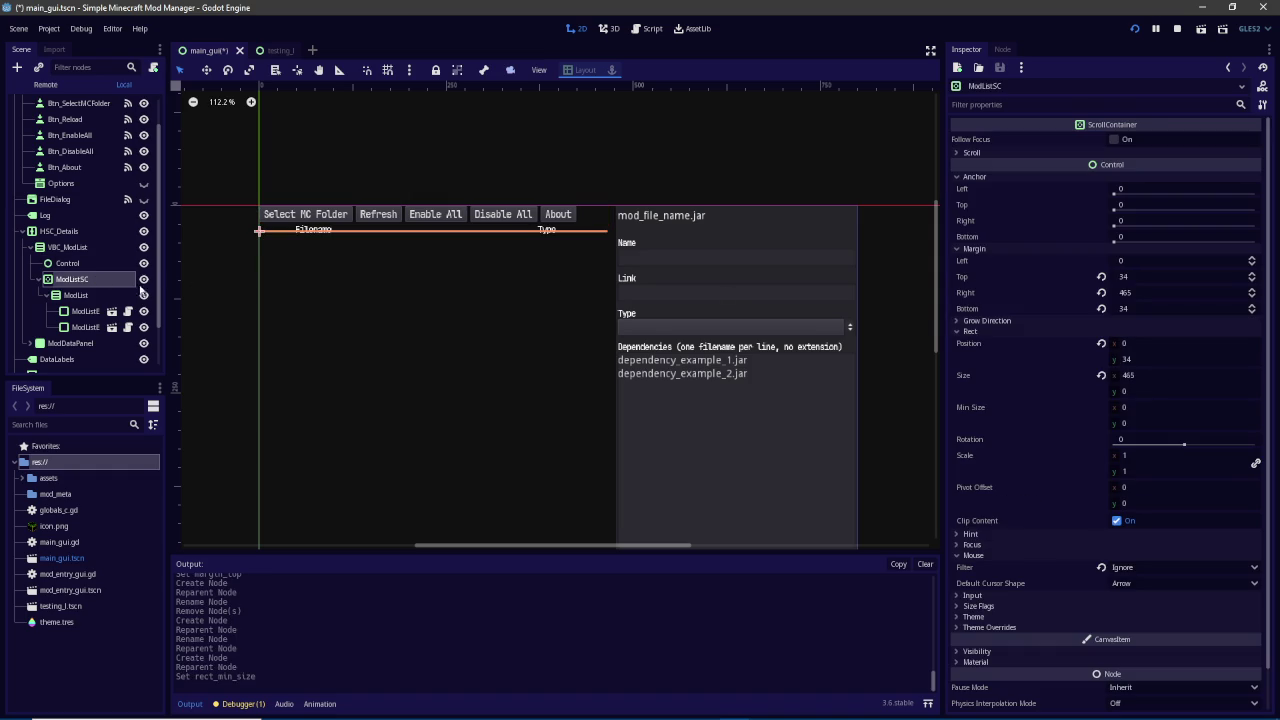
scroll(502, 297, "down", 2)
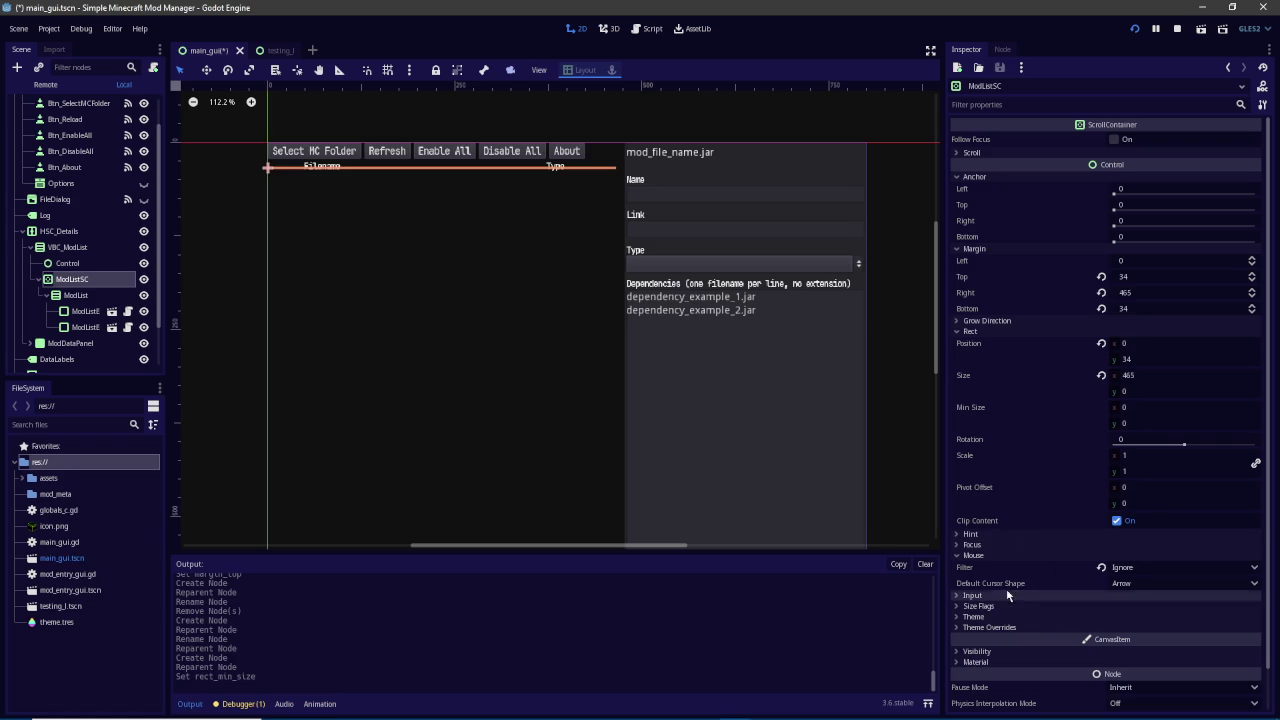
left_click(1046, 605)
scroll(1100, 580, "down", 3)
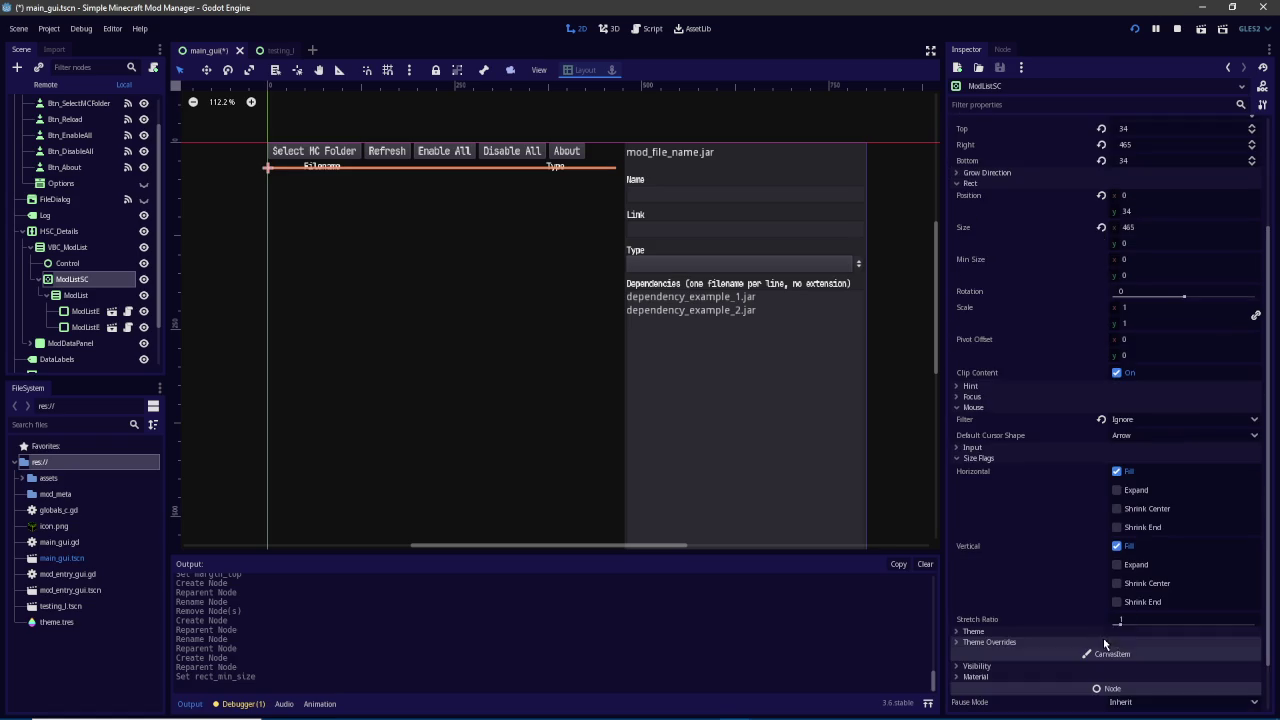
left_click(1117, 564)
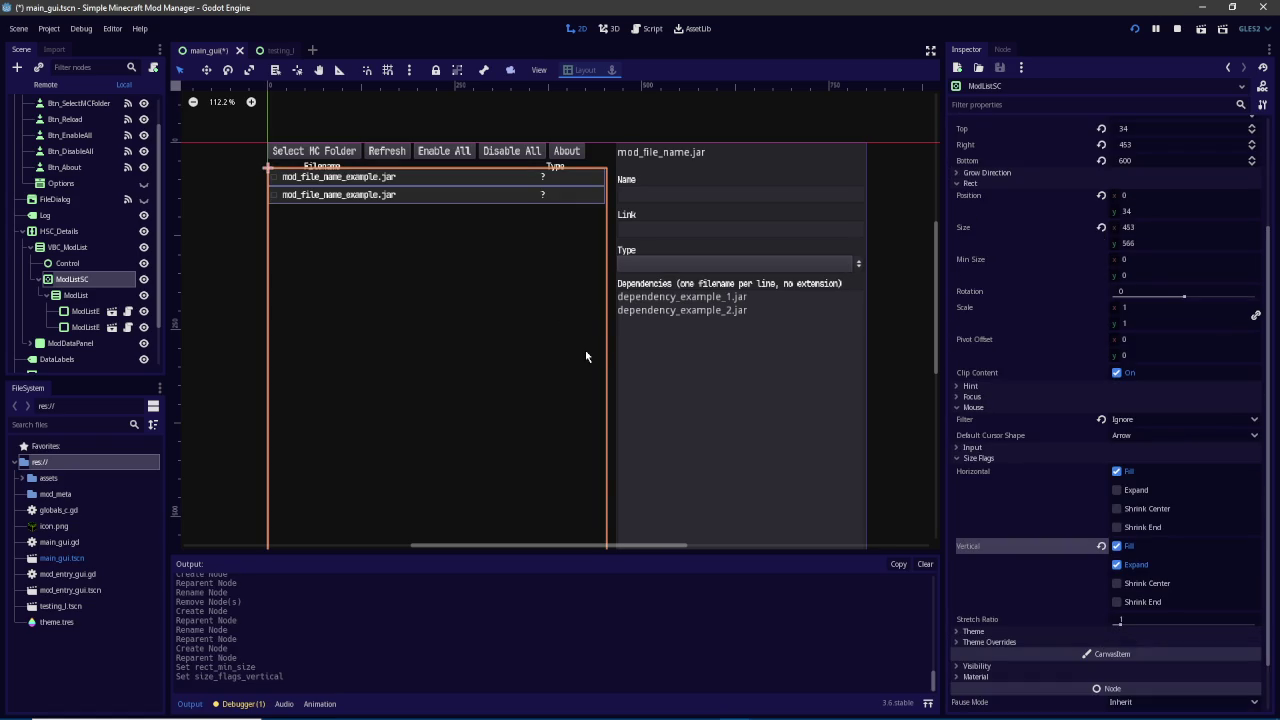
Change the Control's minimum height to 40 and run the project, hitting a null-instance error
left_click(68, 263)
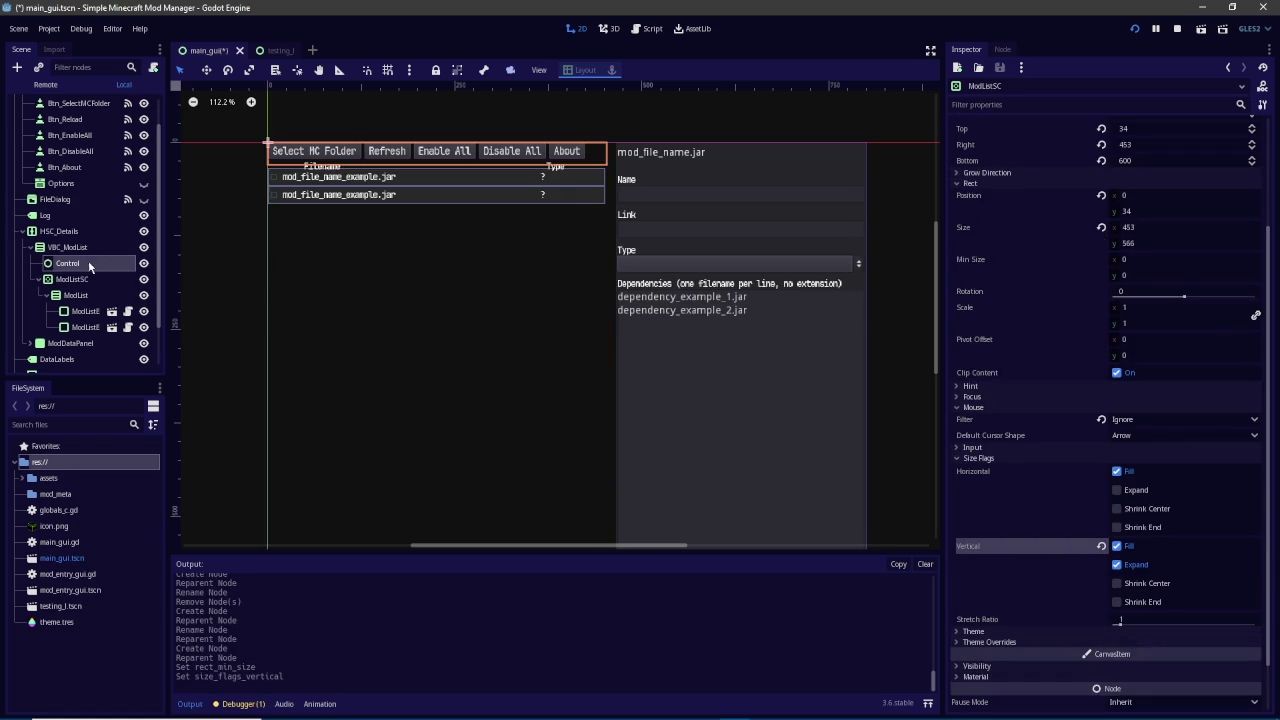
left_click(1141, 258)
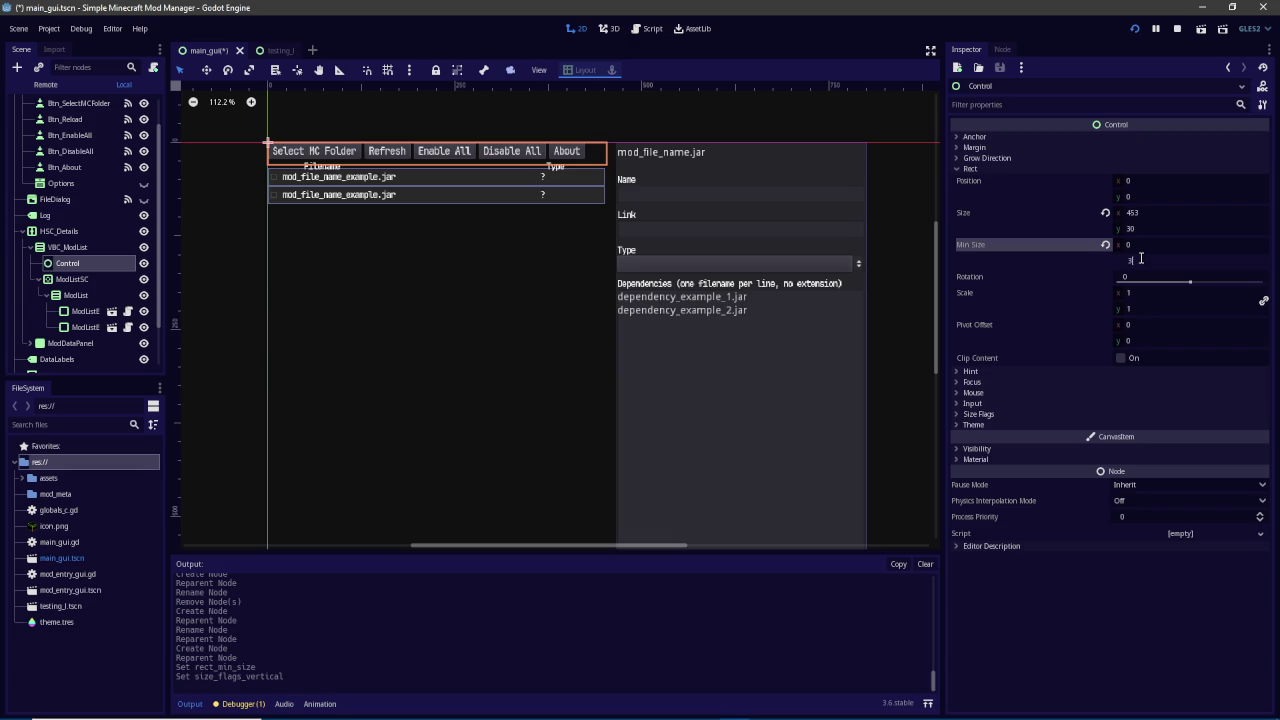
type("0")
key("Return")
left_click(1151, 260)
type("36")
key("Return")
type("40")
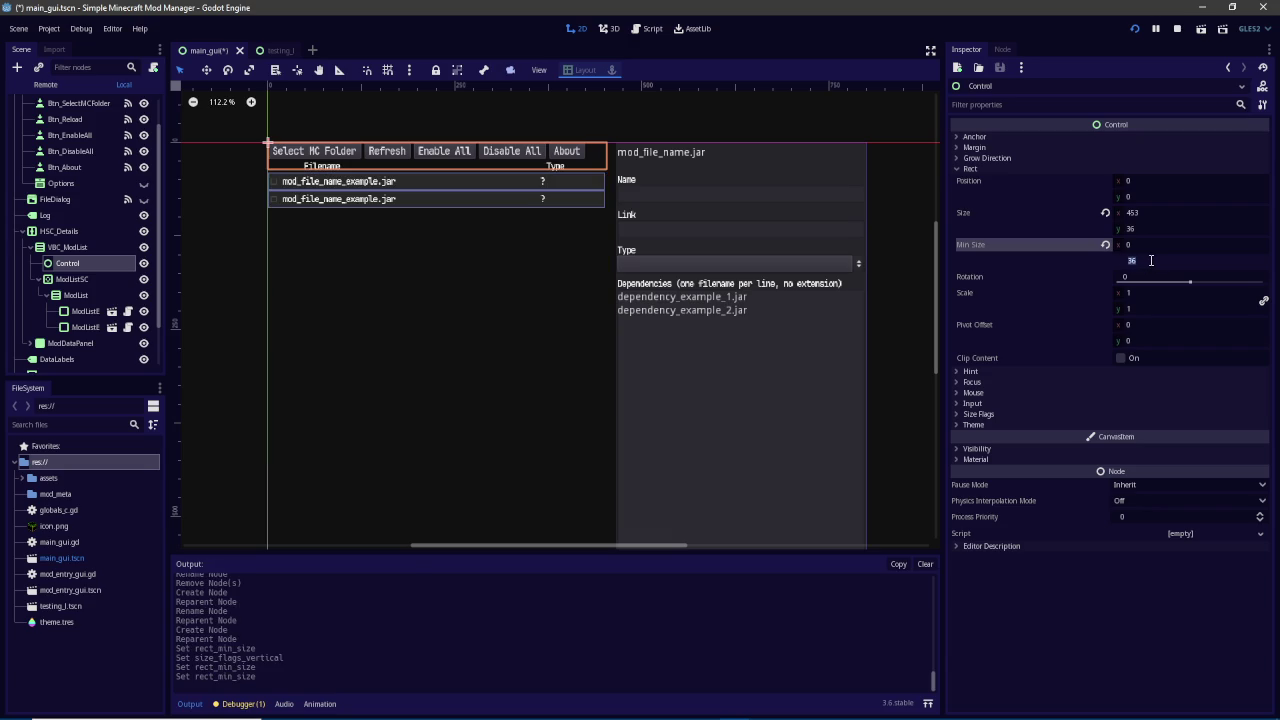
key("Return")
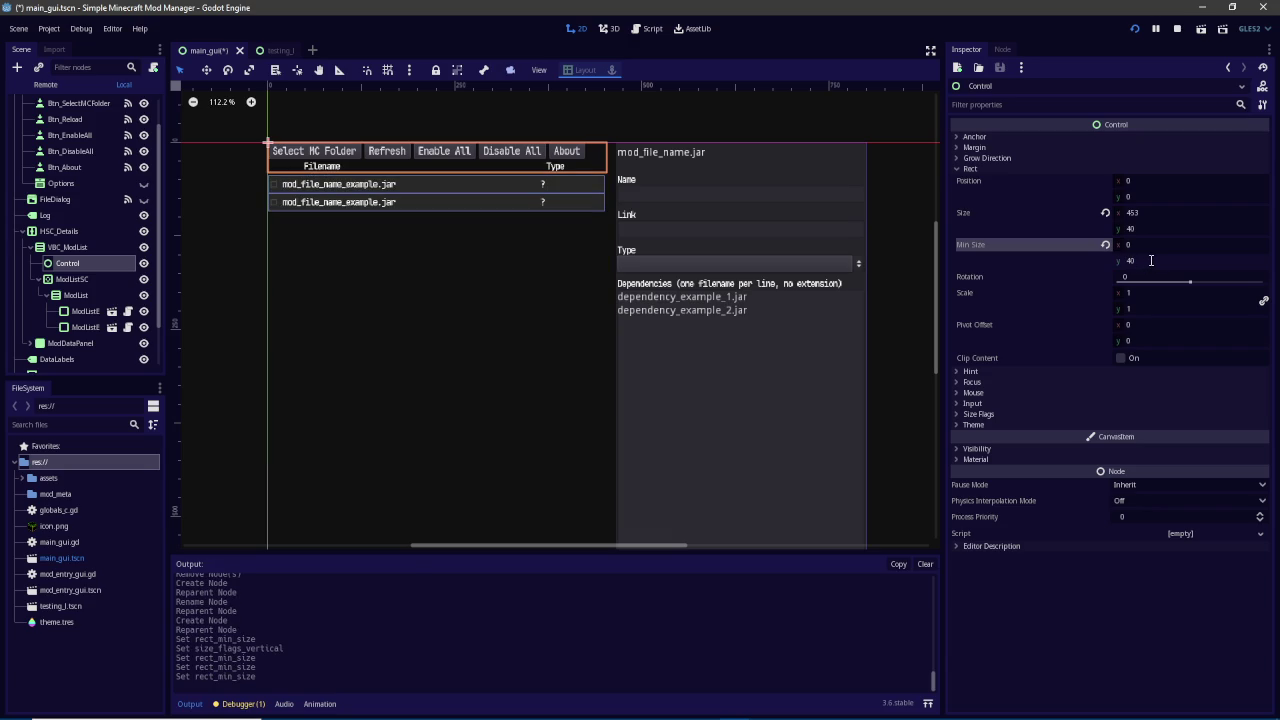
left_click(1136, 26)
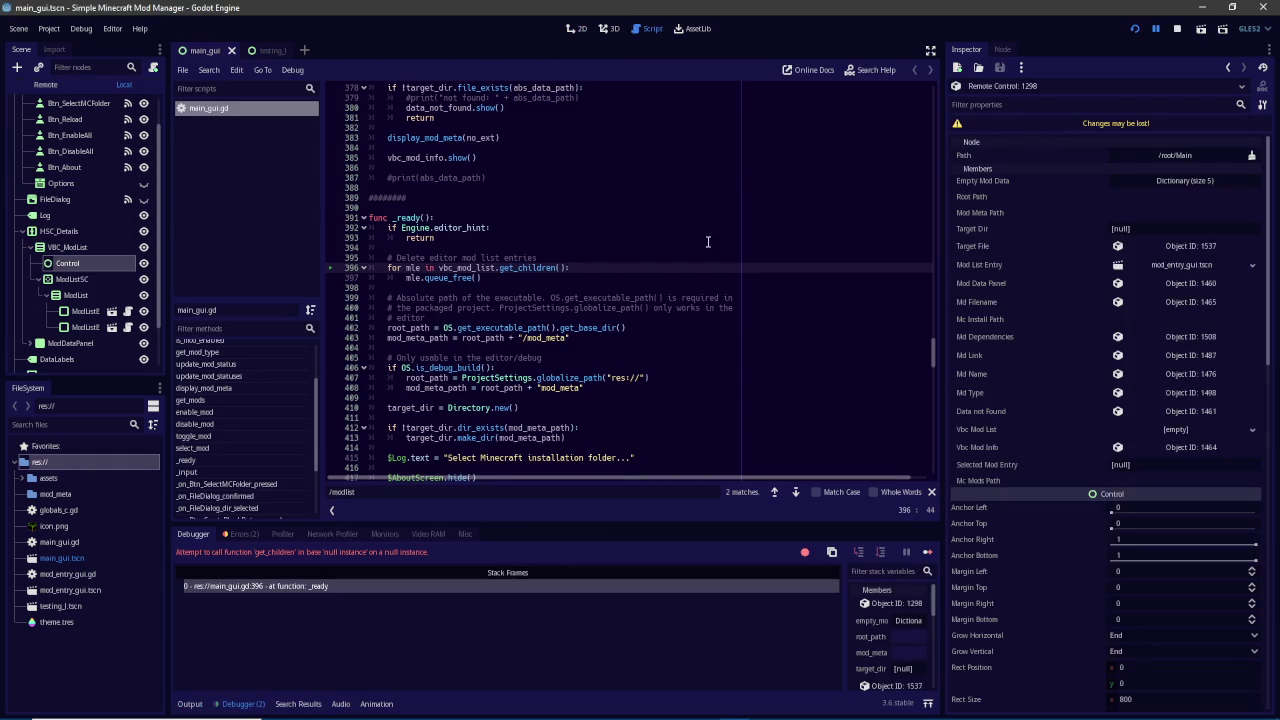
Point the line-32 vbc_mod_list reference to $HSC_Details/VBC_ModList/ModListSC/ModList
left_click_drag(913, 339, 919, 101)
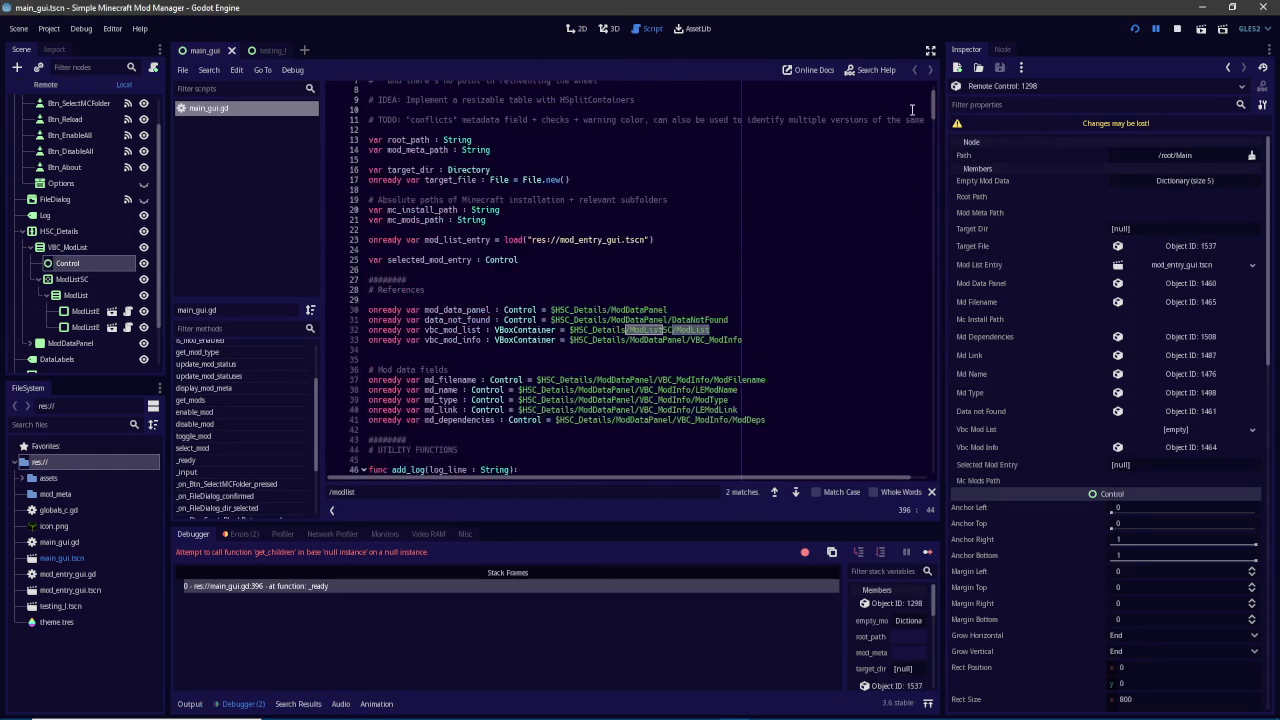
left_click(76, 280)
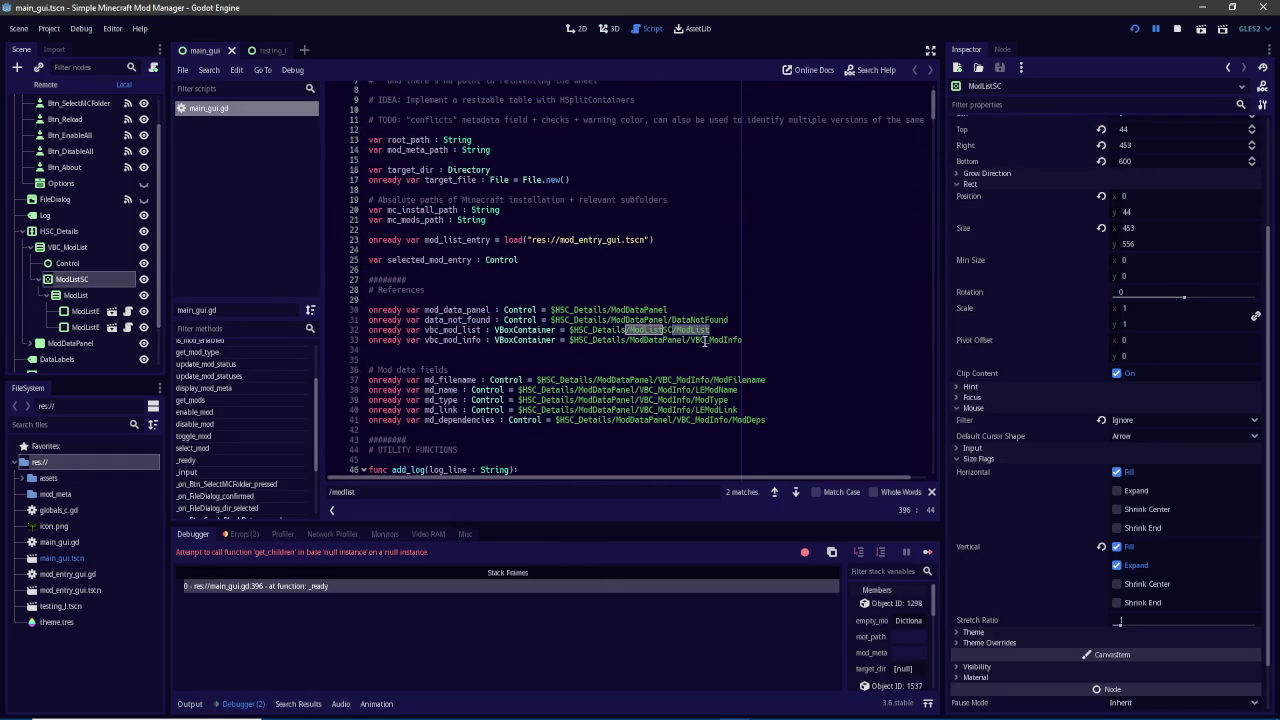
left_click(676, 330)
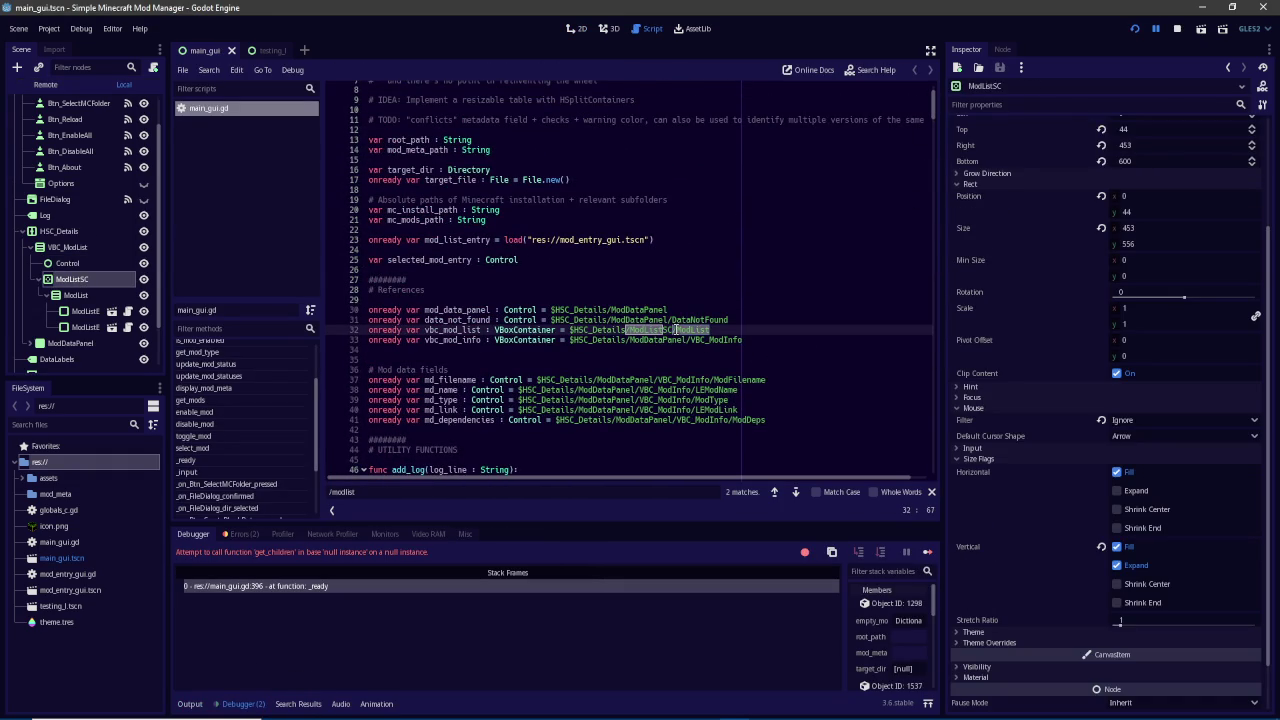
left_click_drag(710, 330, 569, 330)
type("$ModList")
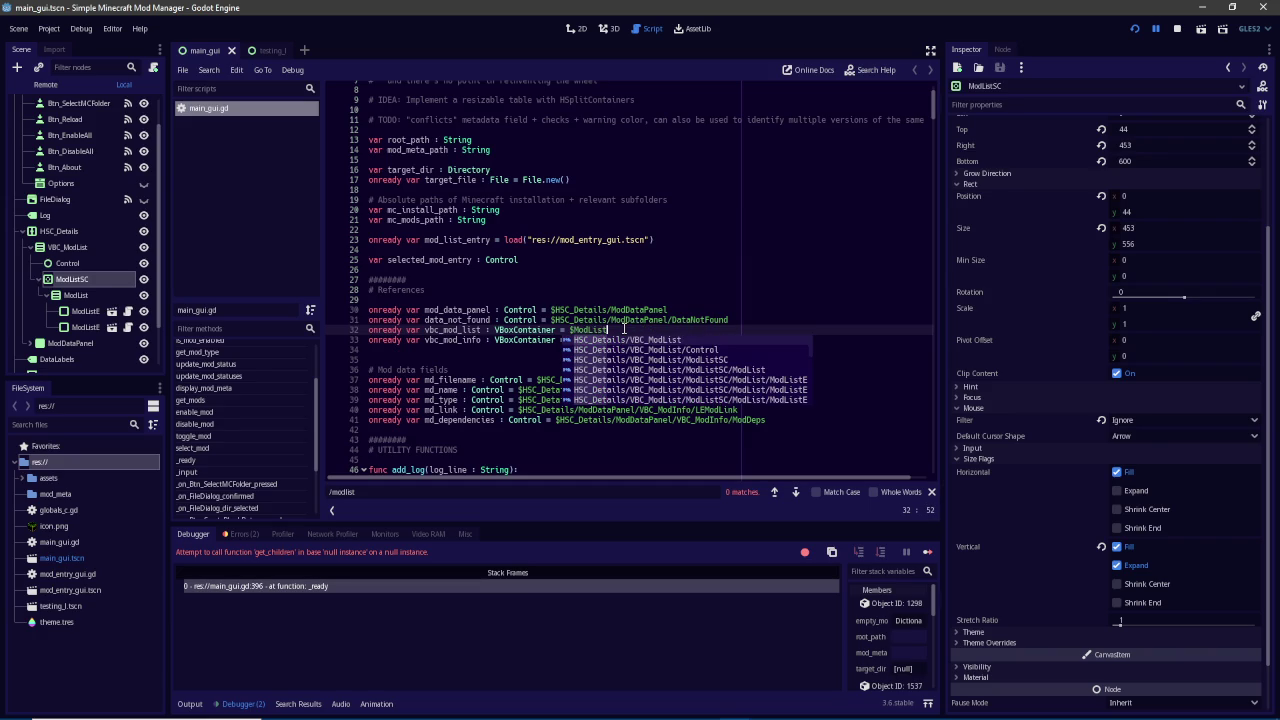
key("Return")
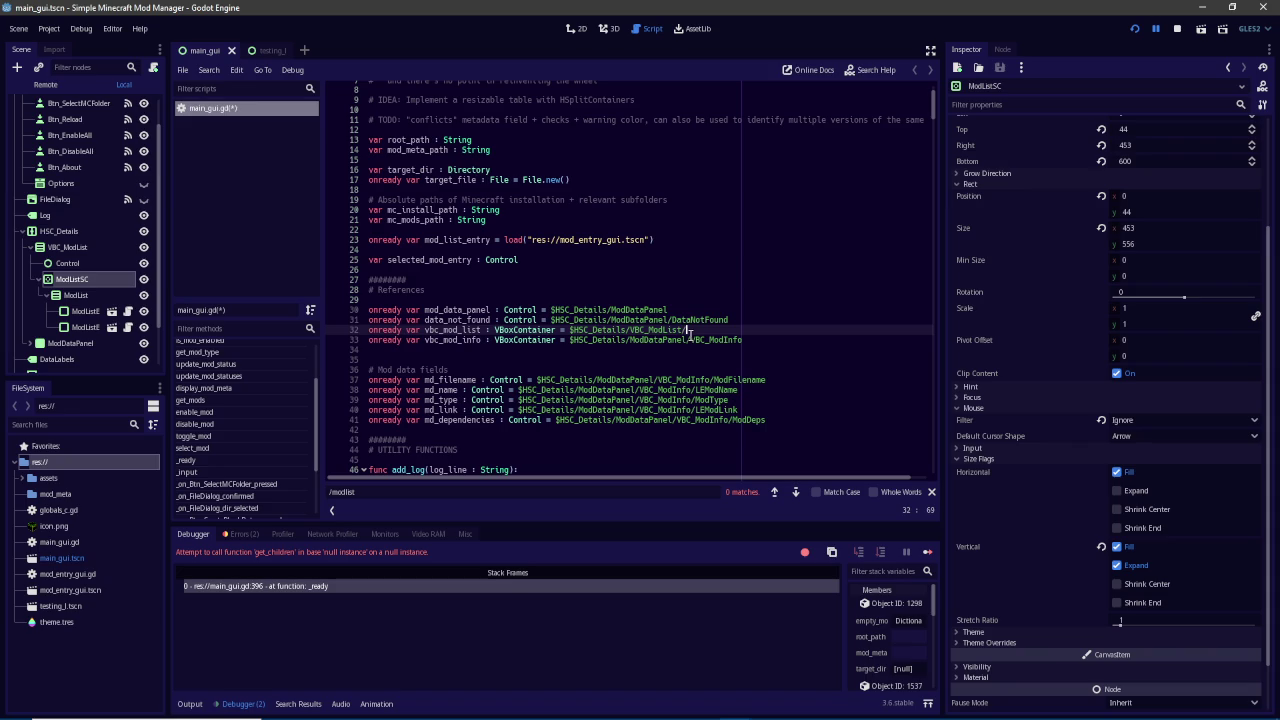
type("M")
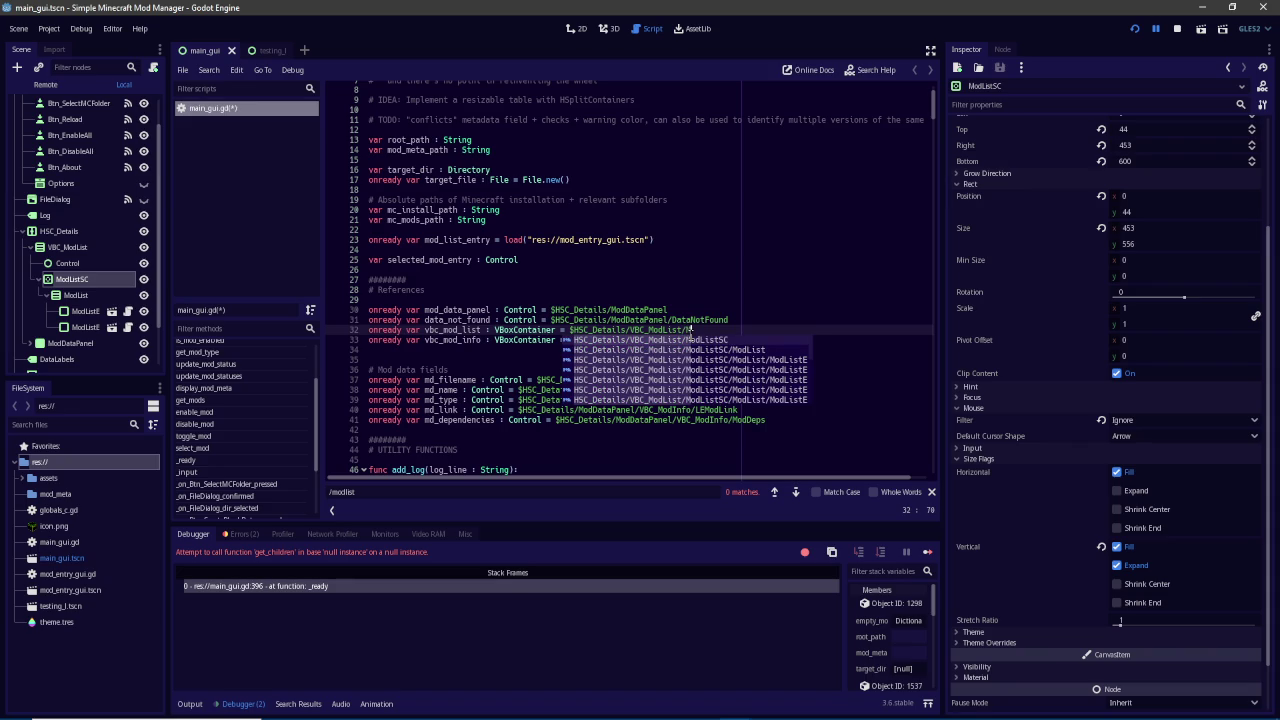
key("Down")
key("Return")
left_click(705, 330)
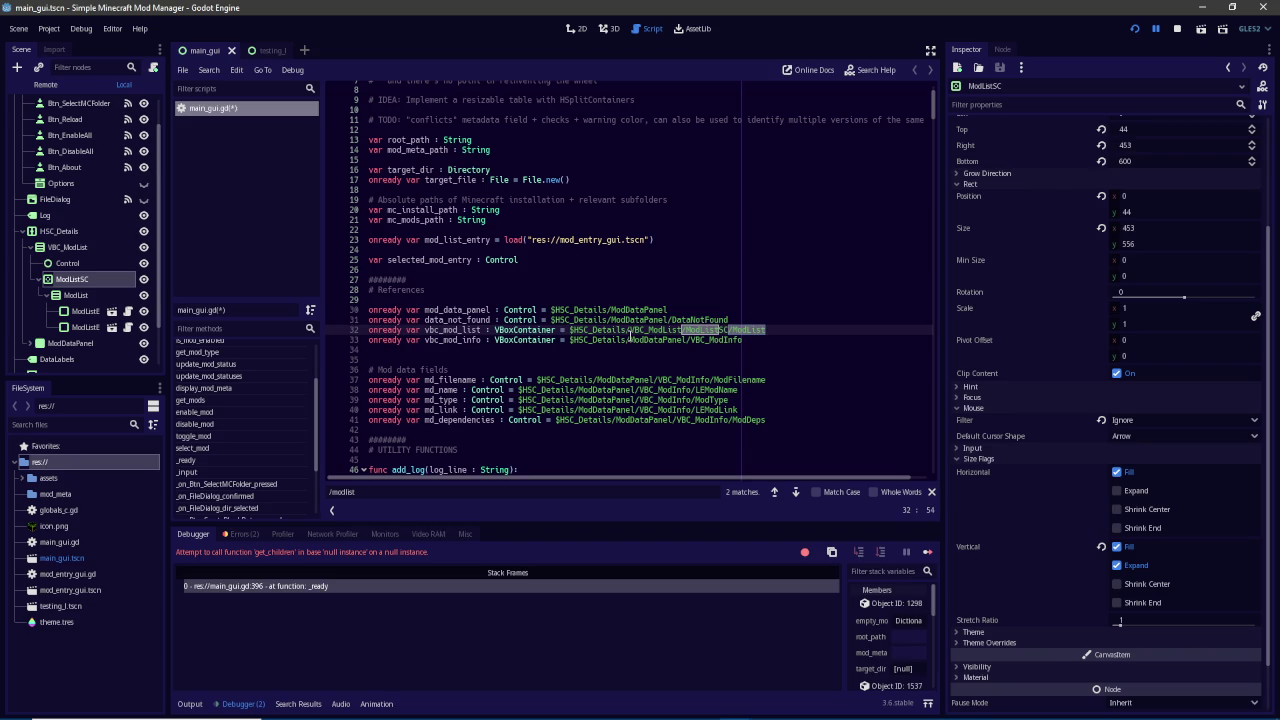
Replace the line-33 path with $HSC_Details/ModDataPanel/VBC_ModInfo using autocomplete
scroll(60, 290, "down", 2)
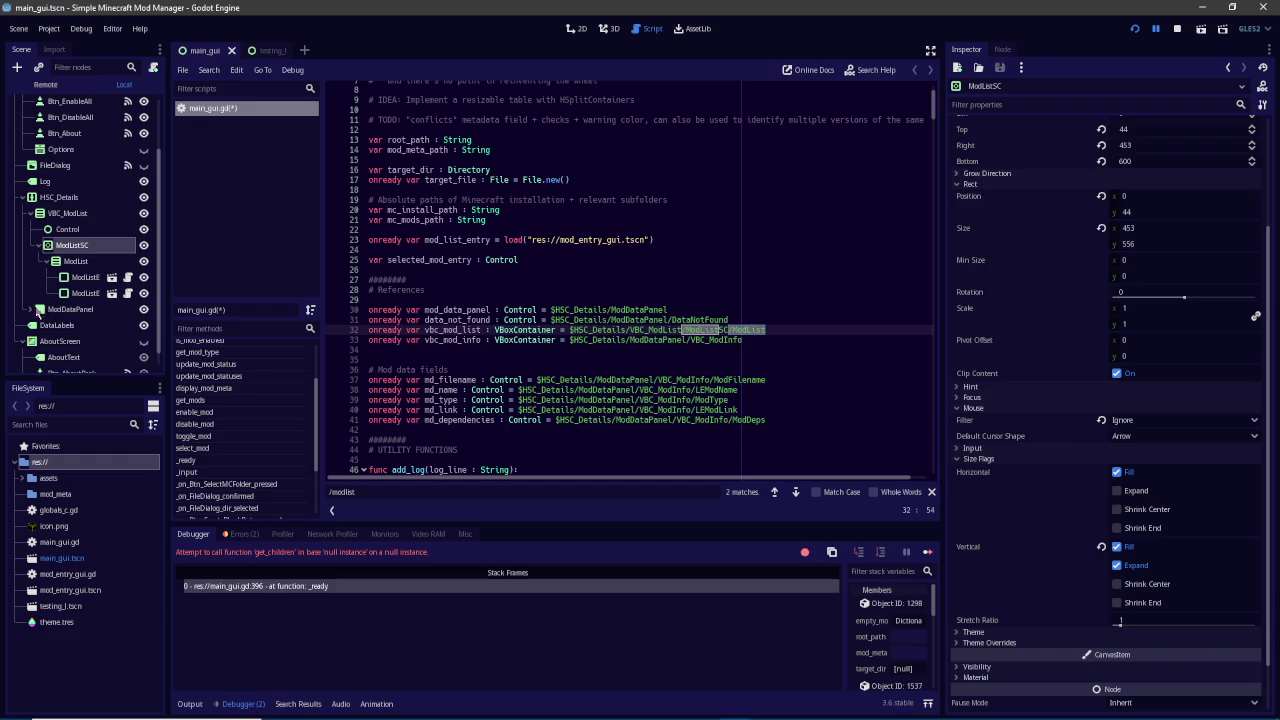
left_click(35, 311)
scroll(55, 312, "down", 4)
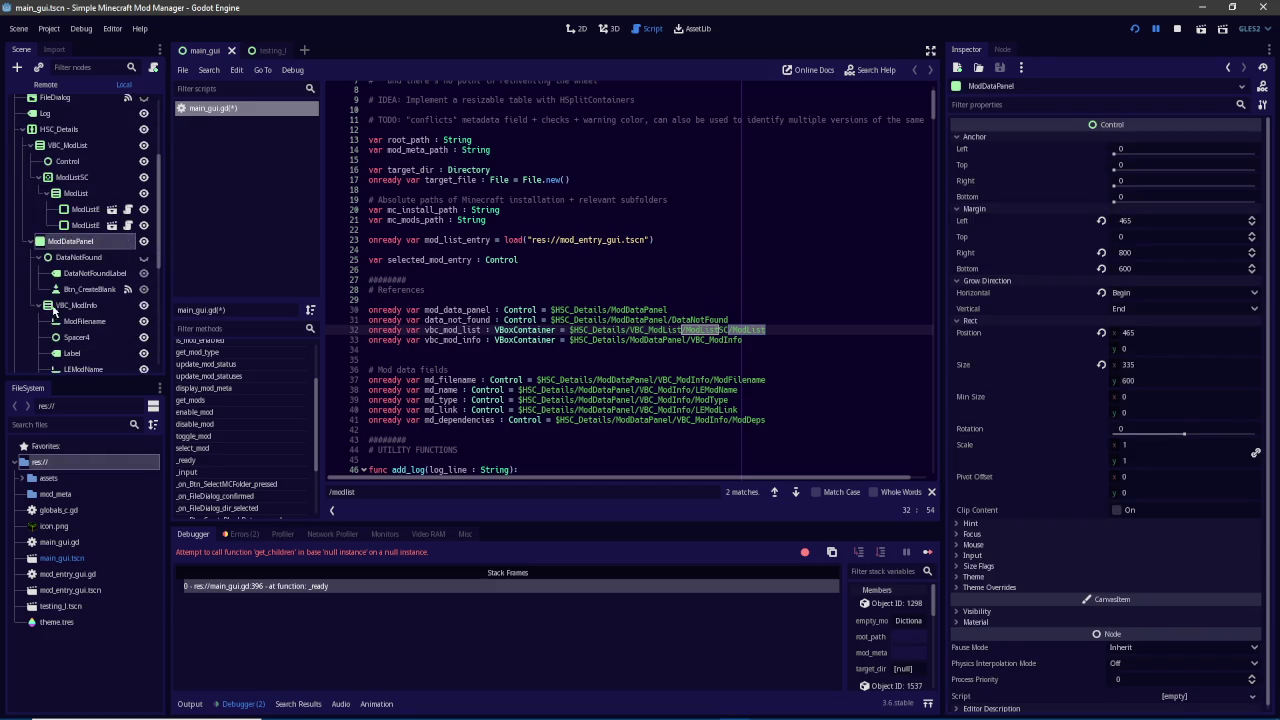
left_click(88, 306)
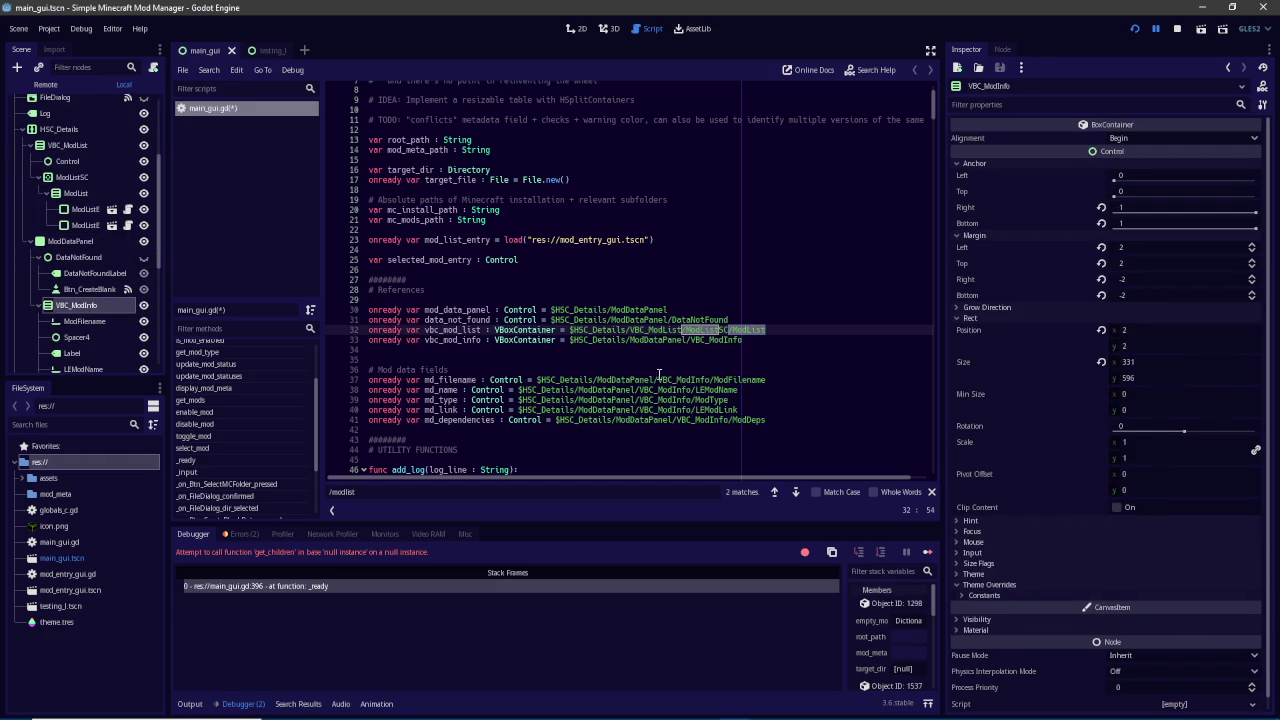
double_click(792, 341)
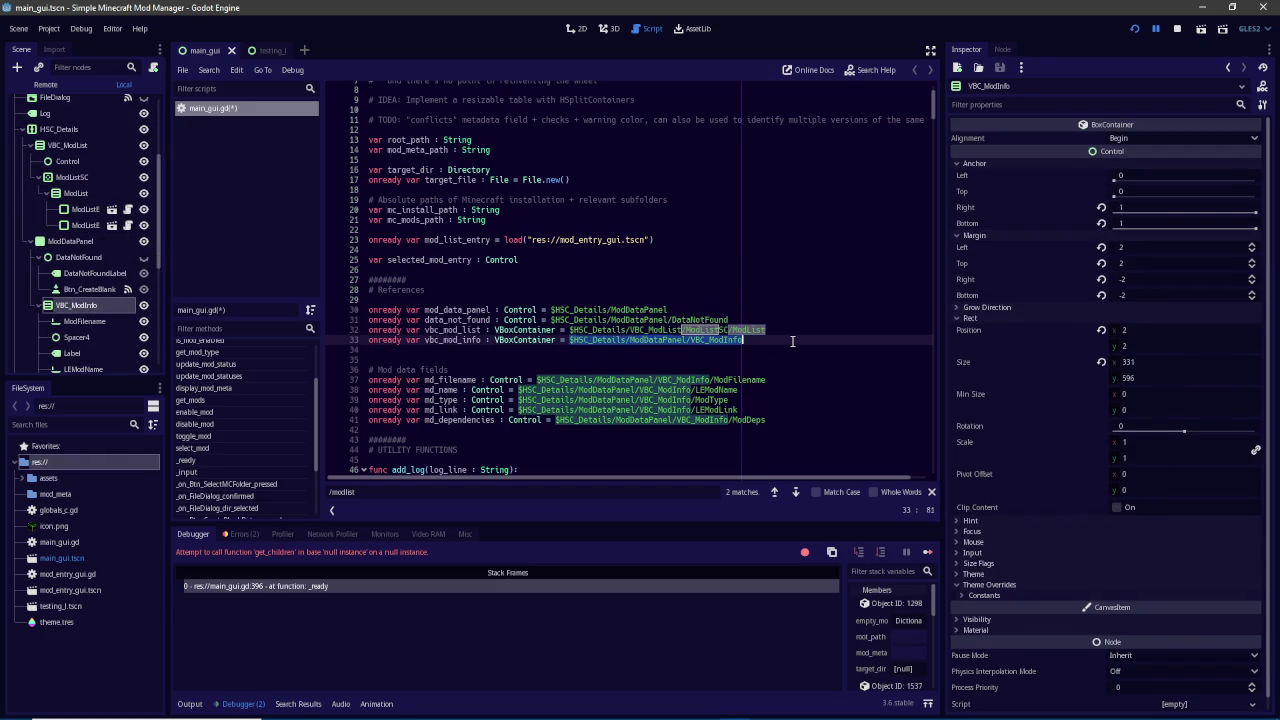
type("$VBC_Mod")
key("Return")
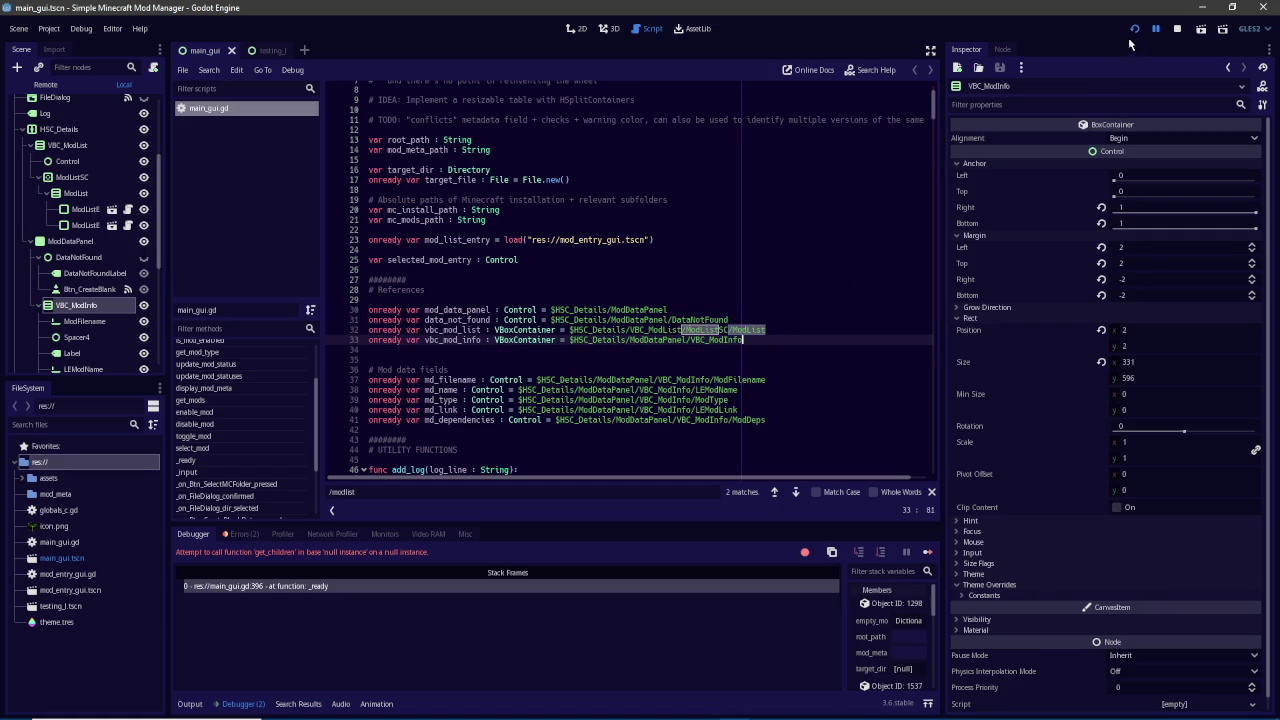
Run the mod manager, view the aaron mod's metadata, nudge the splitter, then stop the run
left_click(1132, 32)
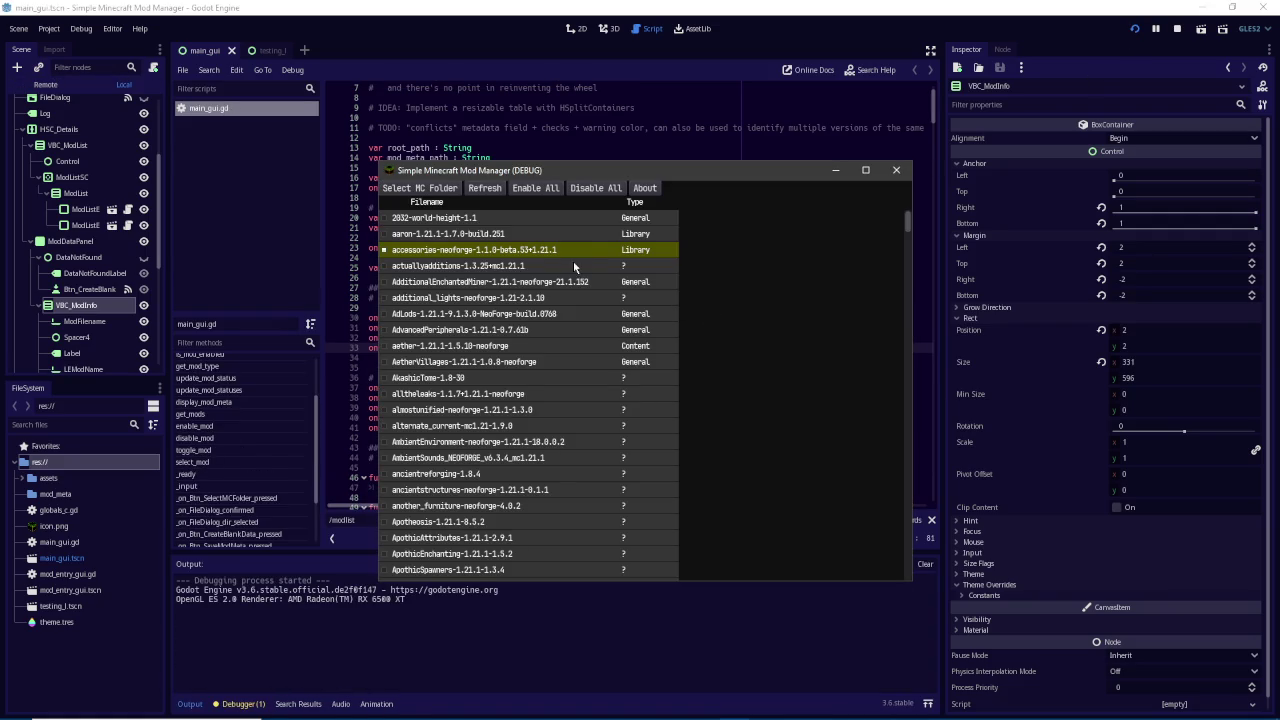
left_click(575, 248)
mouse_move(689, 366)
left_mouse_down()
mouse_move(632, 367)
mouse_move(720, 363)
mouse_move(614, 363)
mouse_move(770, 362)
mouse_move(722, 365)
mouse_move(755, 346)
mouse_move(398, 352)
mouse_move(845, 362)
mouse_move(631, 360)
mouse_move(709, 362)
mouse_move(690, 364)
left_mouse_up()
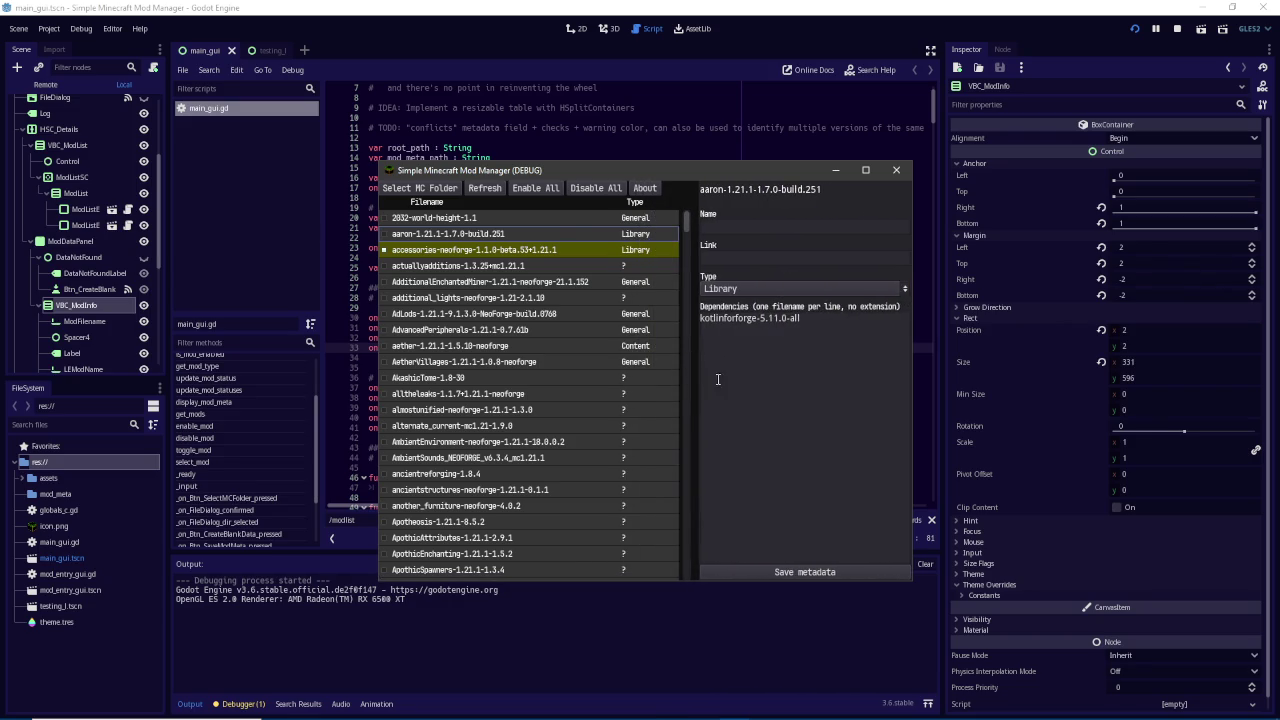
left_click(1130, 28)
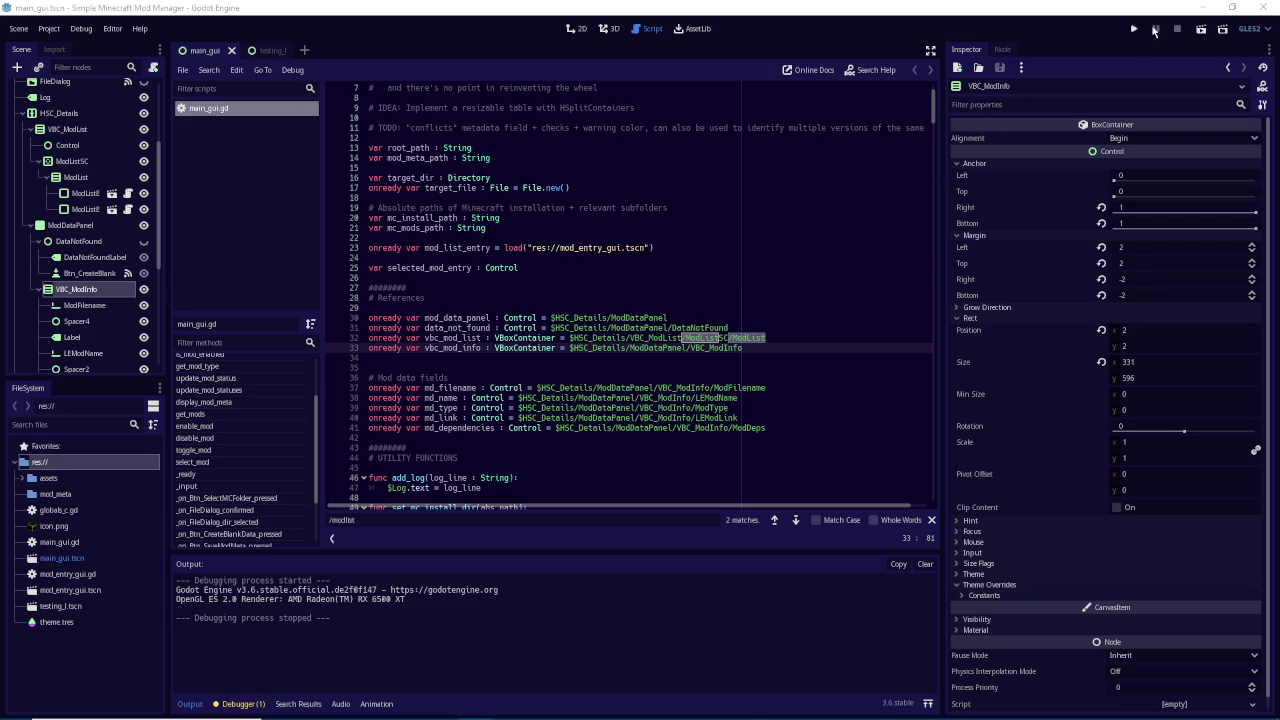
Run the mod manager again, select AdditionalEnchantedMiner, and drag the list/metadata divider both ways
left_click(1136, 29)
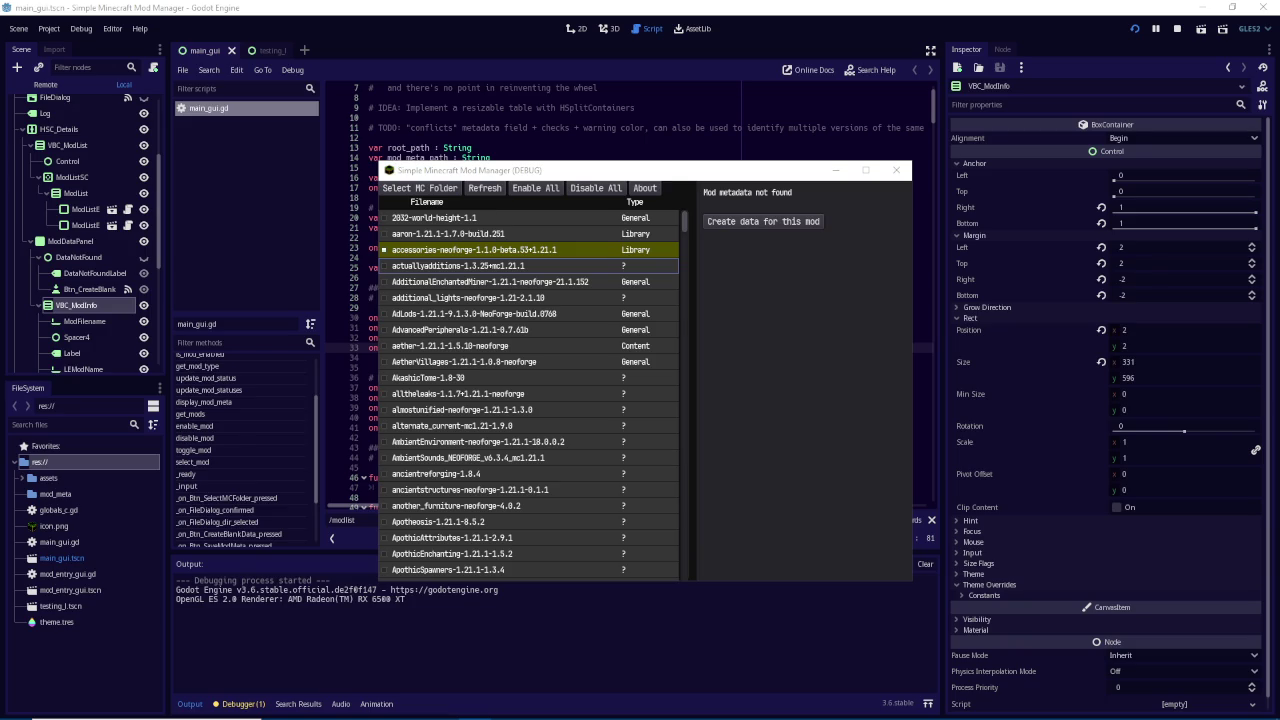
left_click(860, 350)
mouse_move(691, 326)
left_mouse_down()
mouse_move(723, 326)
mouse_move(709, 326)
left_mouse_up()
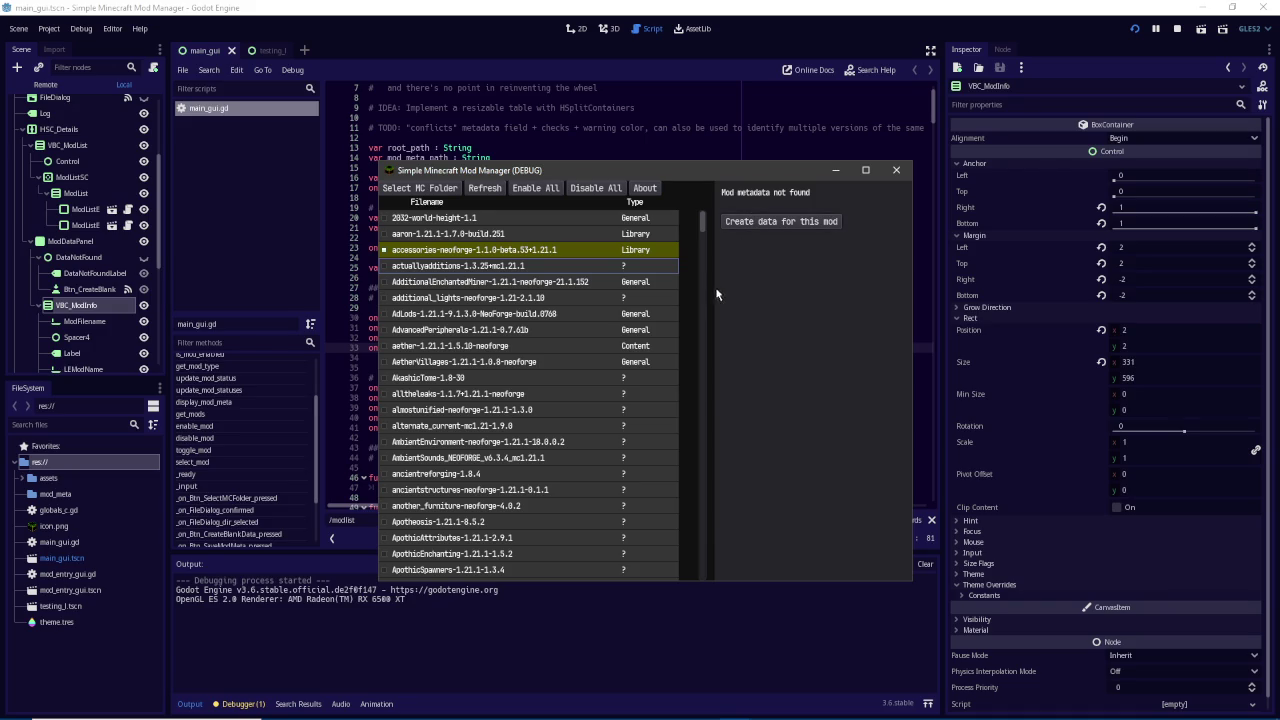
left_click_drag(709, 307, 625, 330)
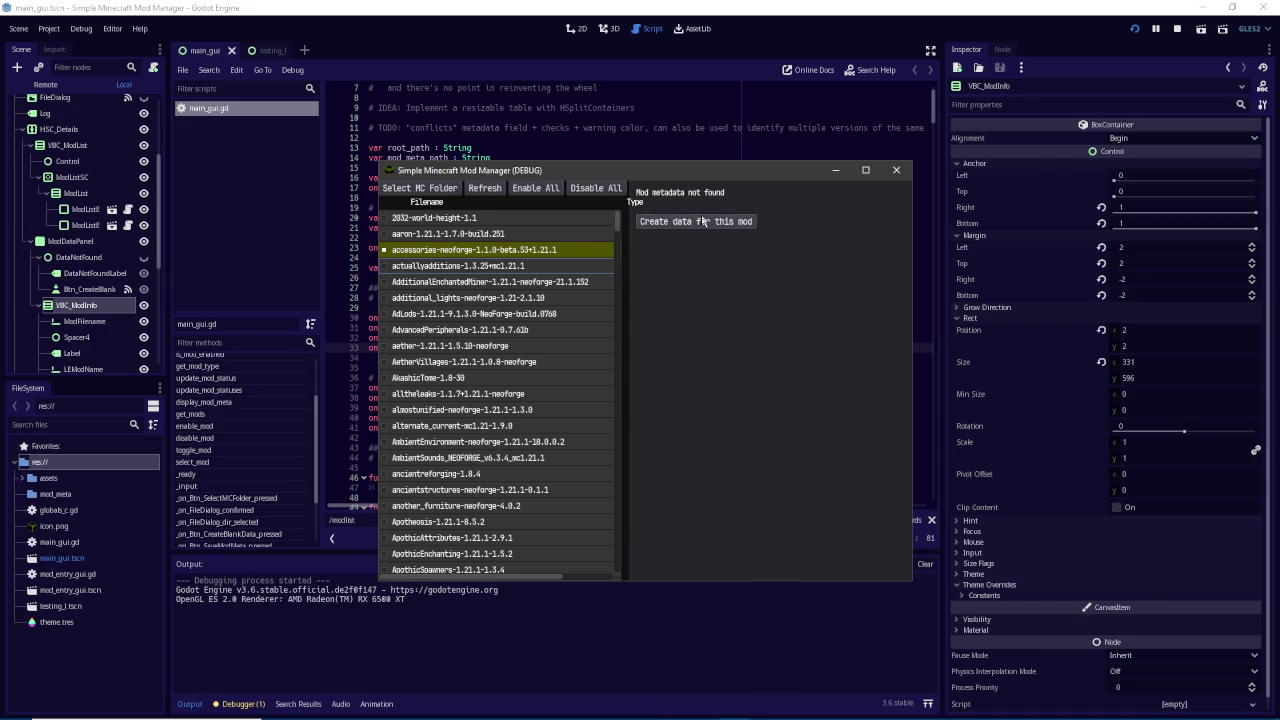
left_click(575, 282)
mouse_move(624, 314)
left_mouse_down()
mouse_move(703, 315)
mouse_move(688, 315)
left_mouse_up()
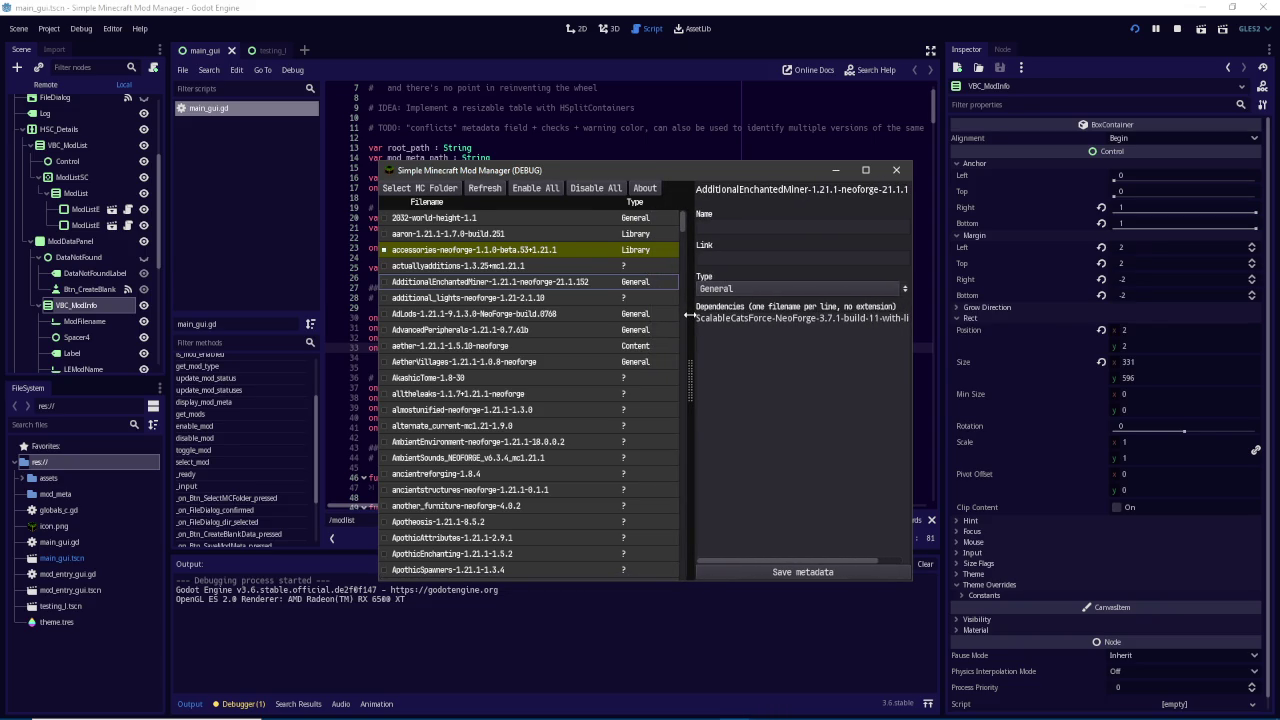
left_click_drag(688, 315, 688, 318)
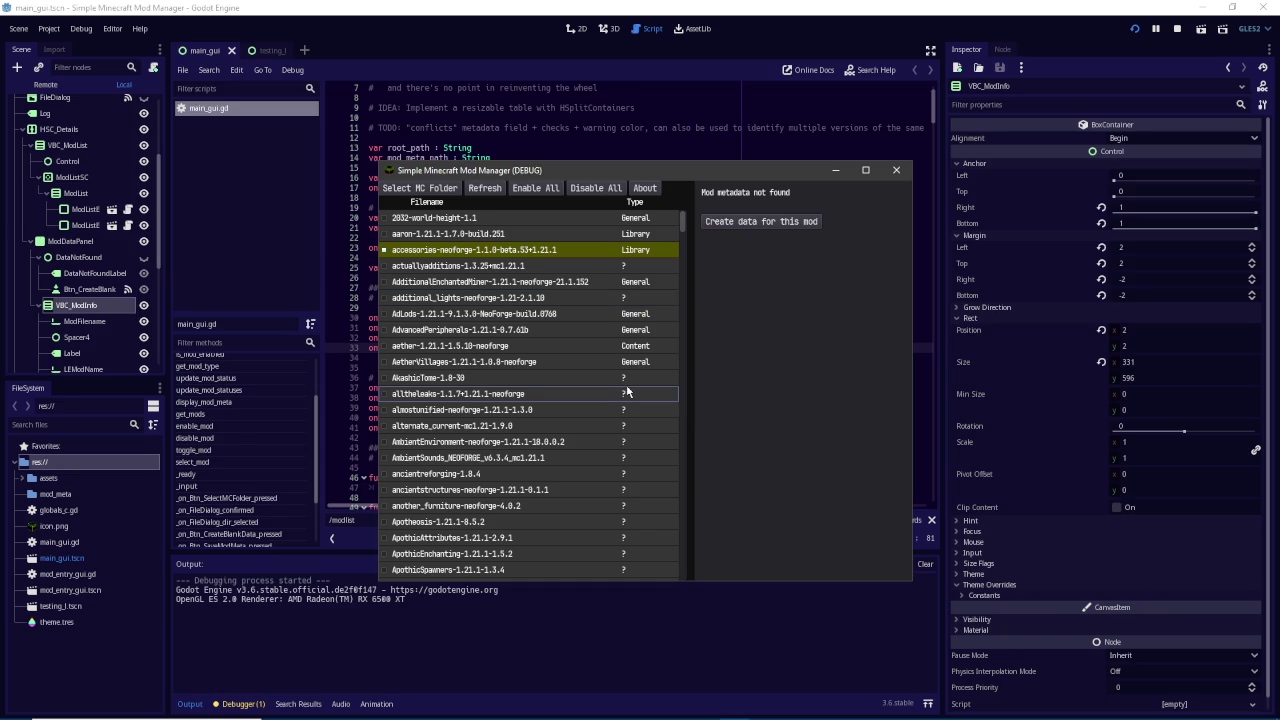
scroll(605, 410, "down", 1)
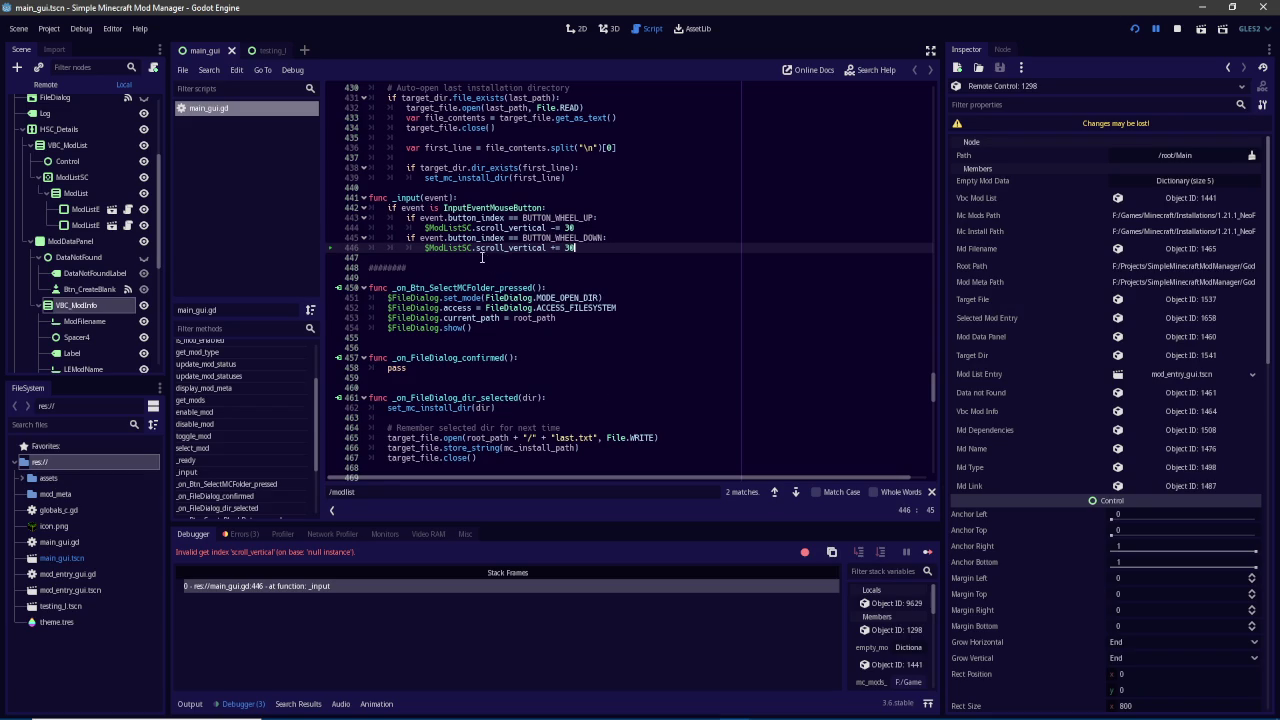
Inspect the failing scroll lines 445–446, then insert a new line after line 33
left_click(422, 237, "shift")
left_click_drag(928, 379, 923, 108)
left_click(812, 268)
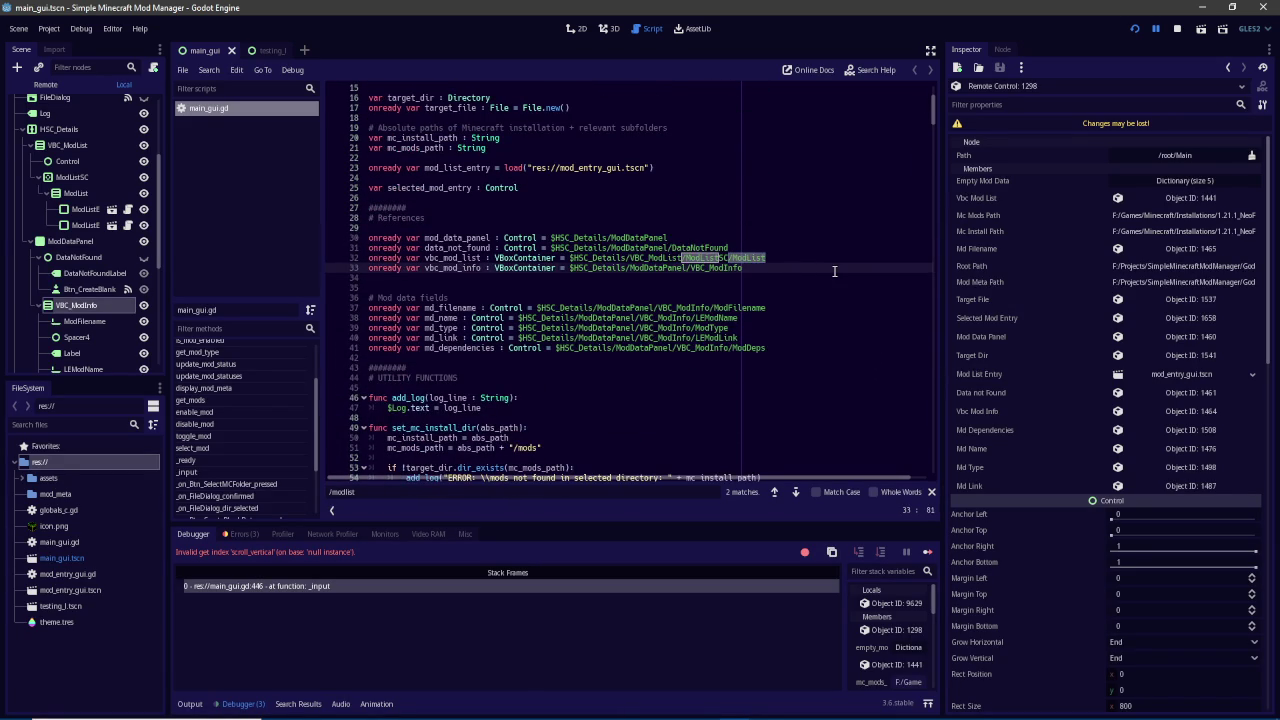
key("Return")
Declare onready var sc_mod_list : ScrollContainer = $HSC_Details/VBC_ModList/ModListSC
type("onready var sc_mod_")
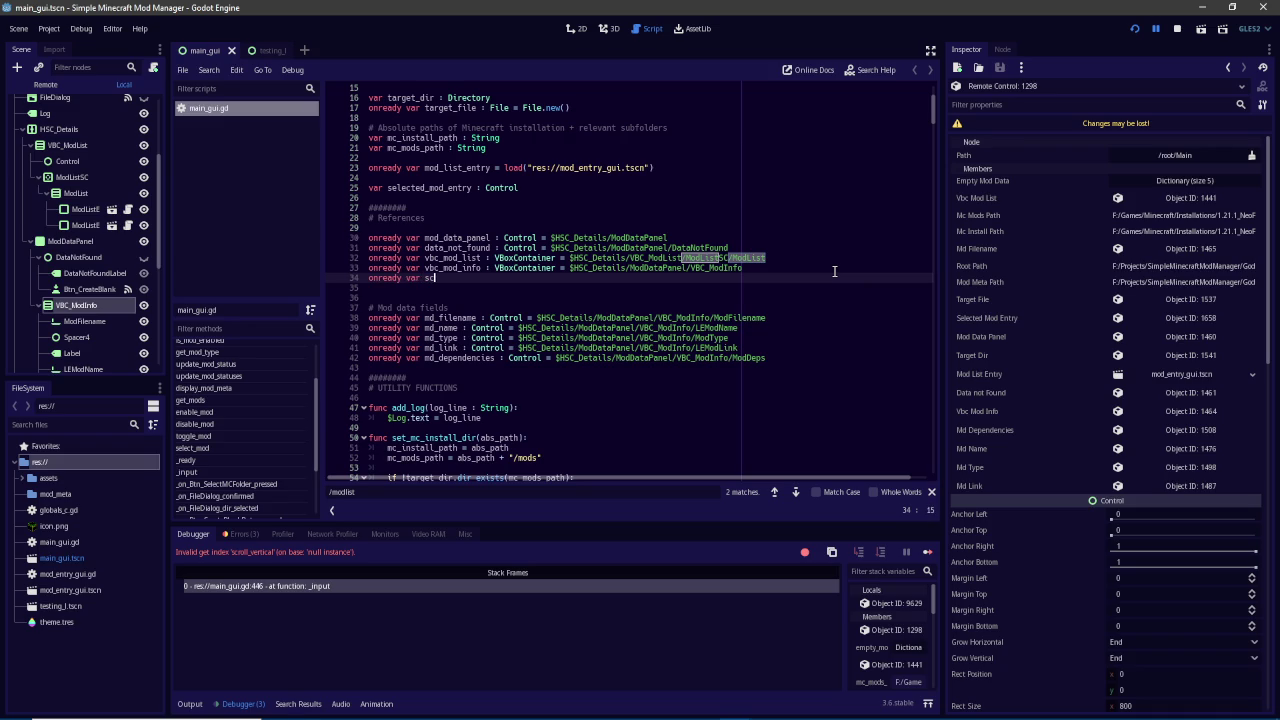
type("list : ")
type("ScrollC")
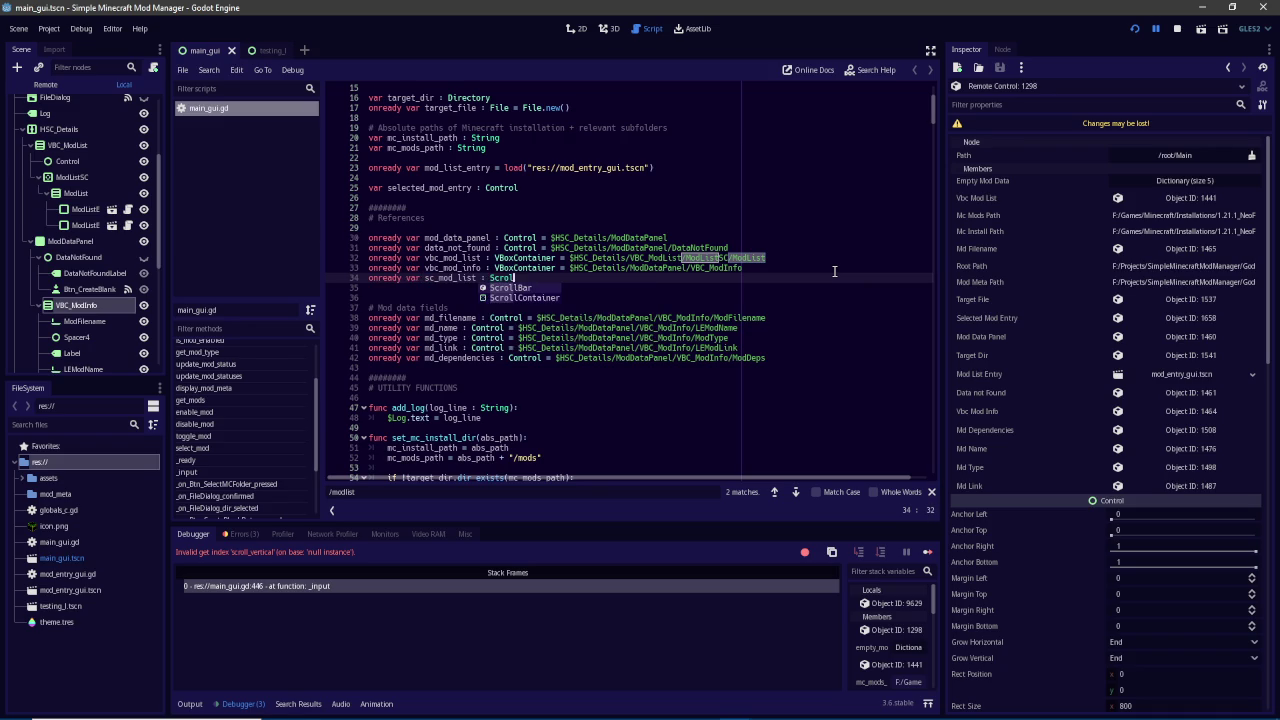
key("Return")
type("= $ModListSC")
key("Return")
Replace $ModListSC on lines 445 and 447 with sc_mod_list and save the script
double_click(459, 277)
key("ctrl+c")
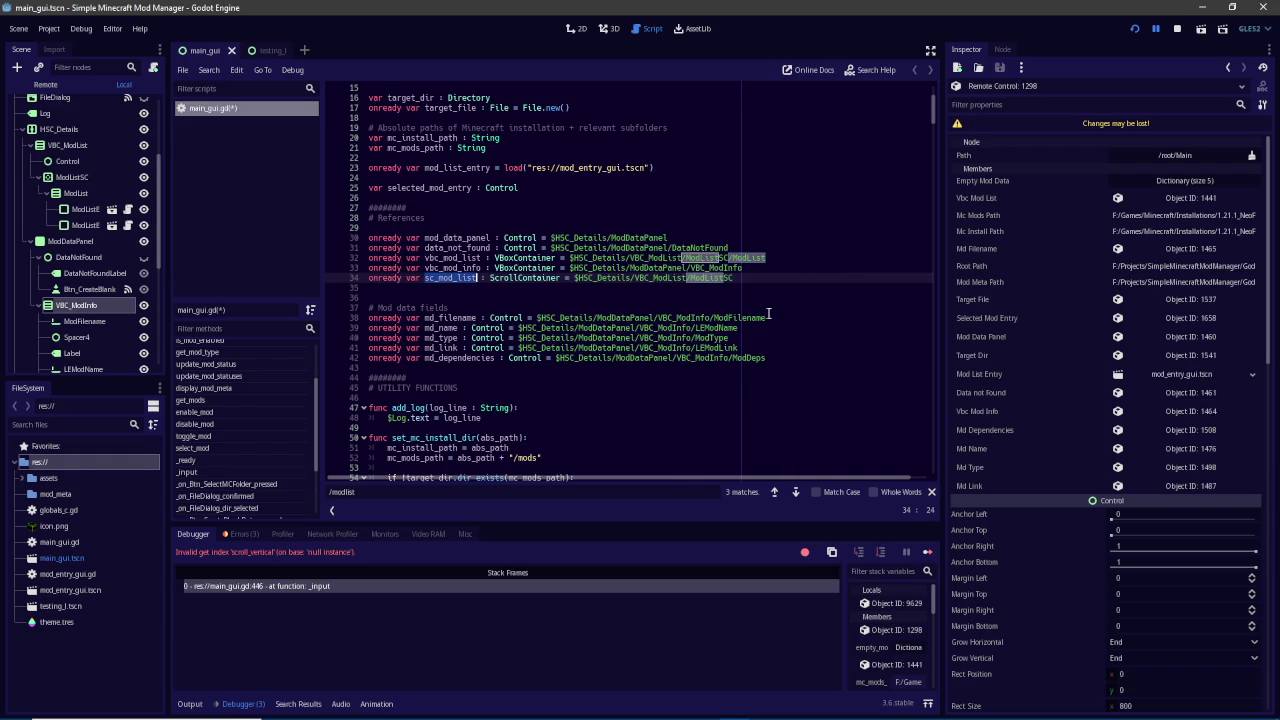
left_click(332, 533)
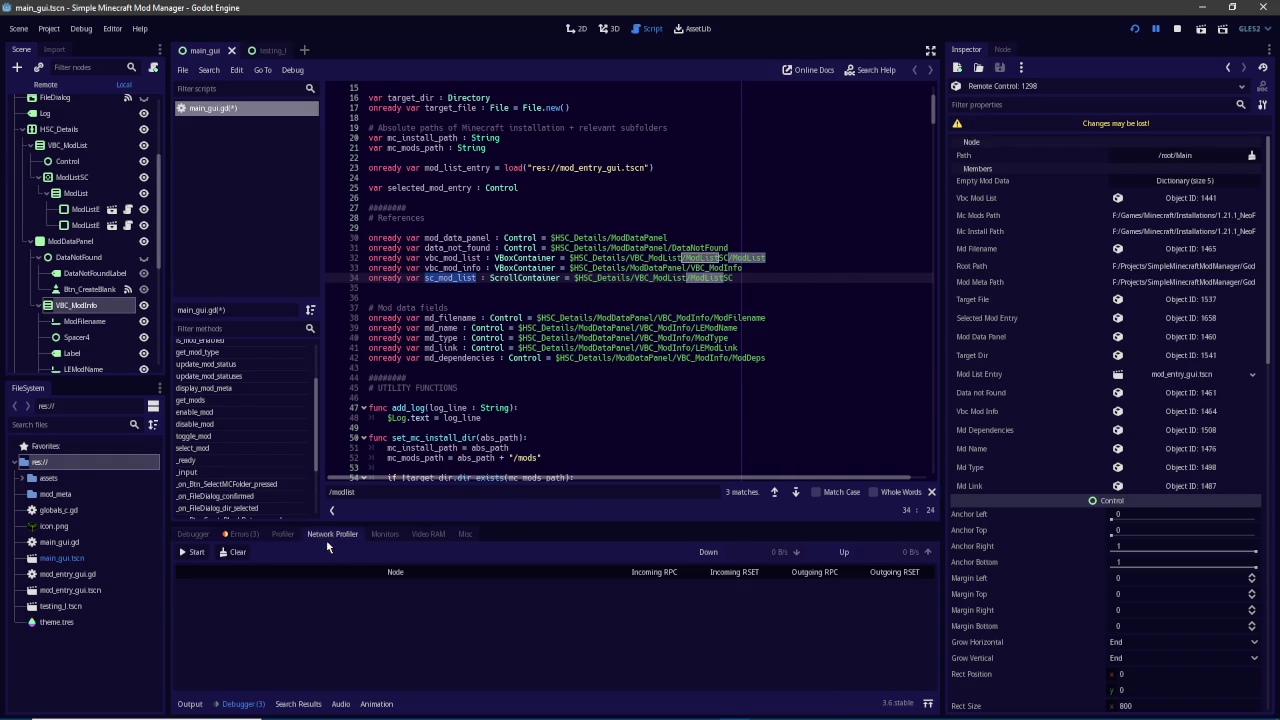
left_click(194, 535)
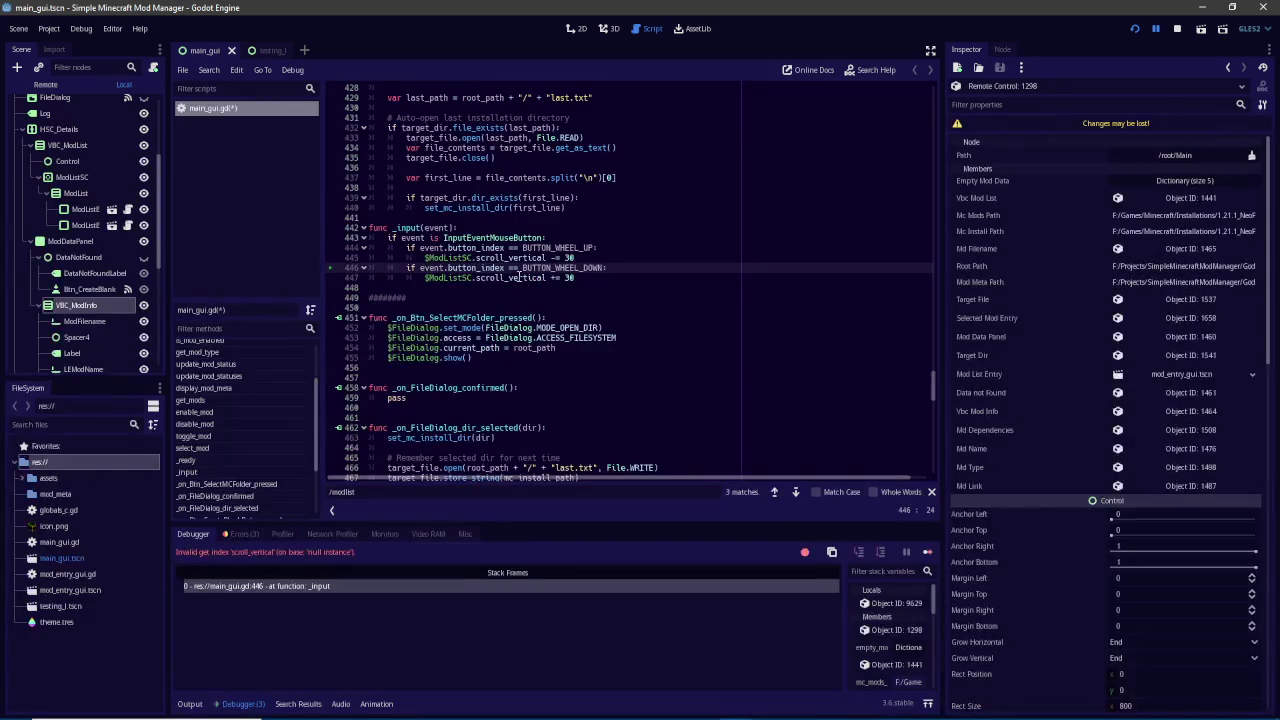
double_click(430, 257)
key("ctrl+v")
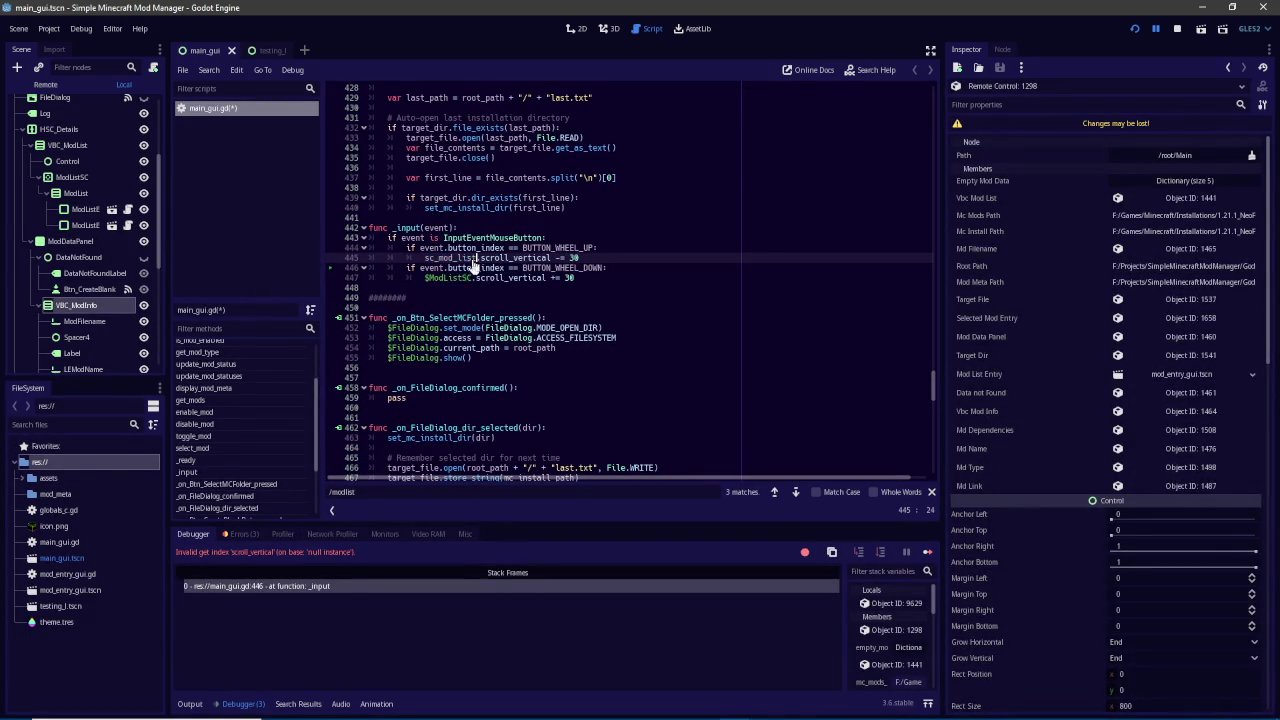
double_click(435, 277)
key("ctrl+v")
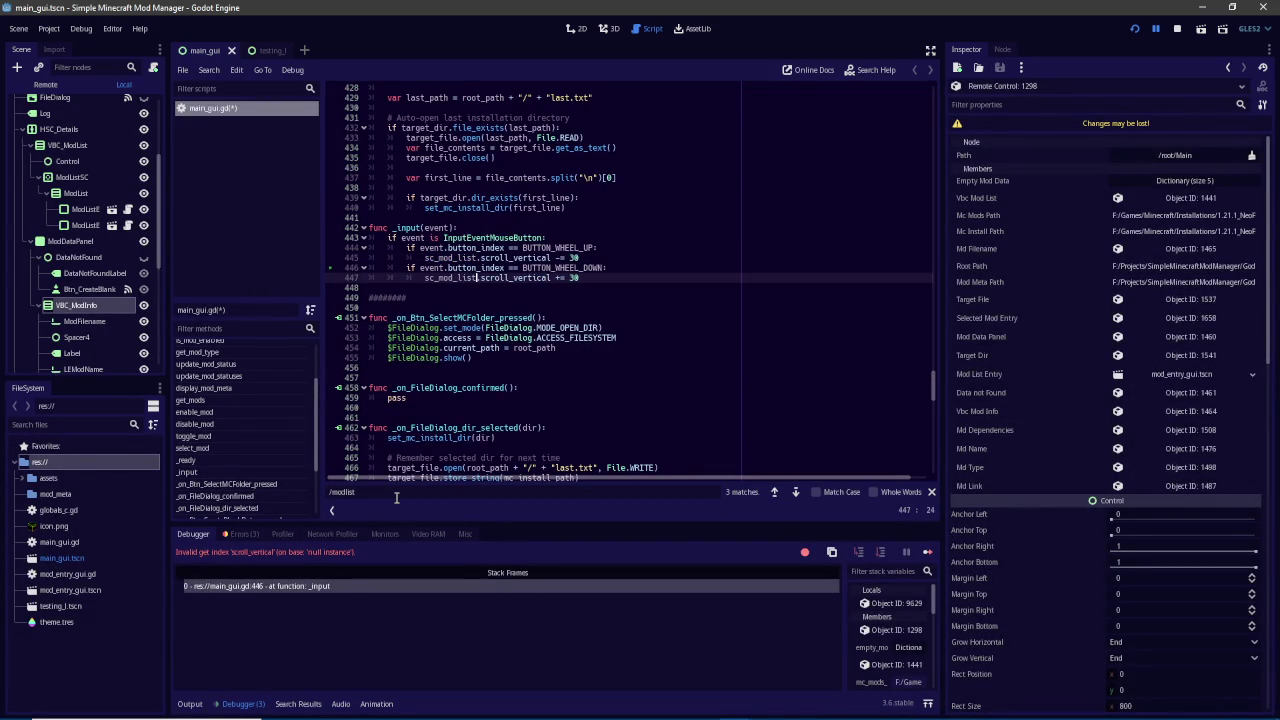
key("Return")
key("Return")
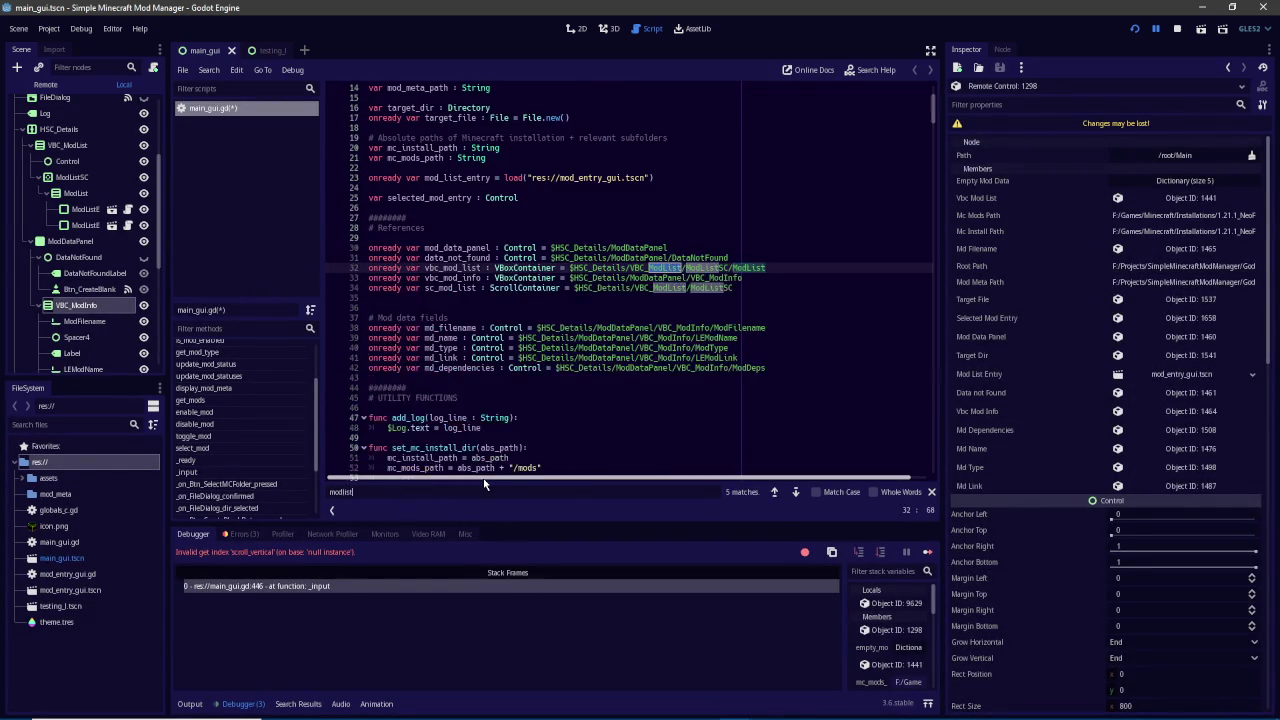
type("sc")
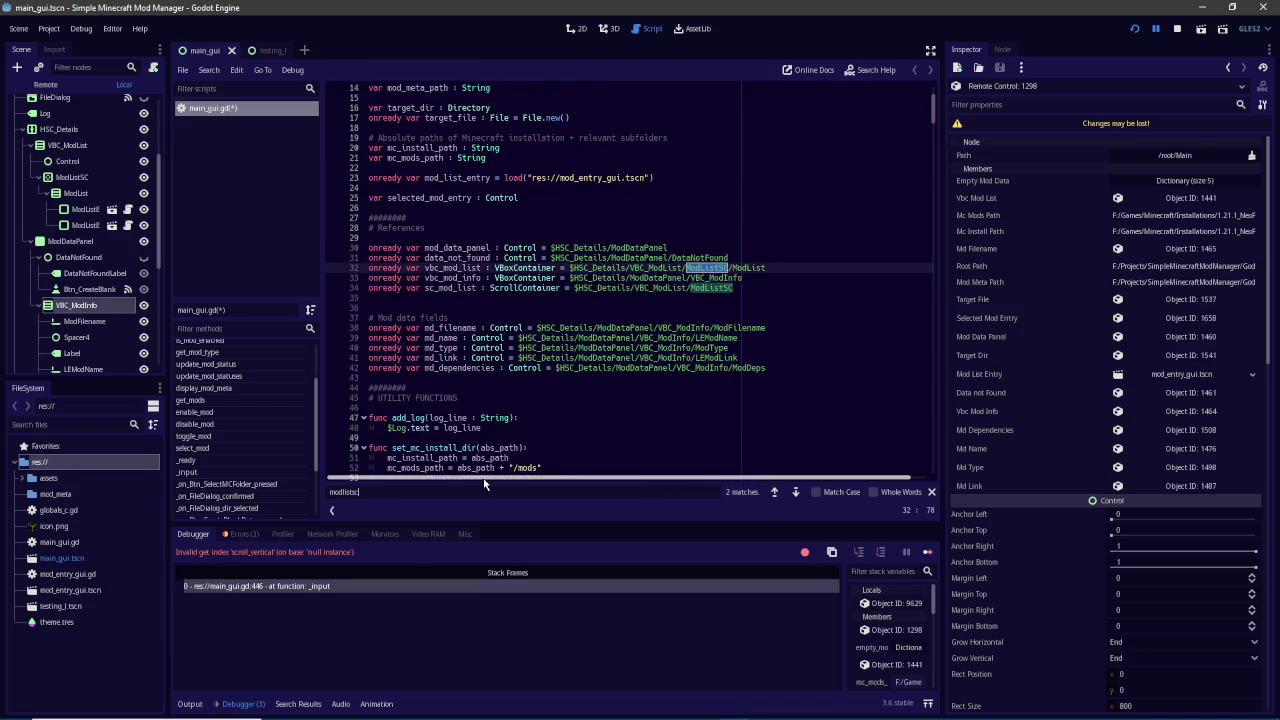
key("Return")
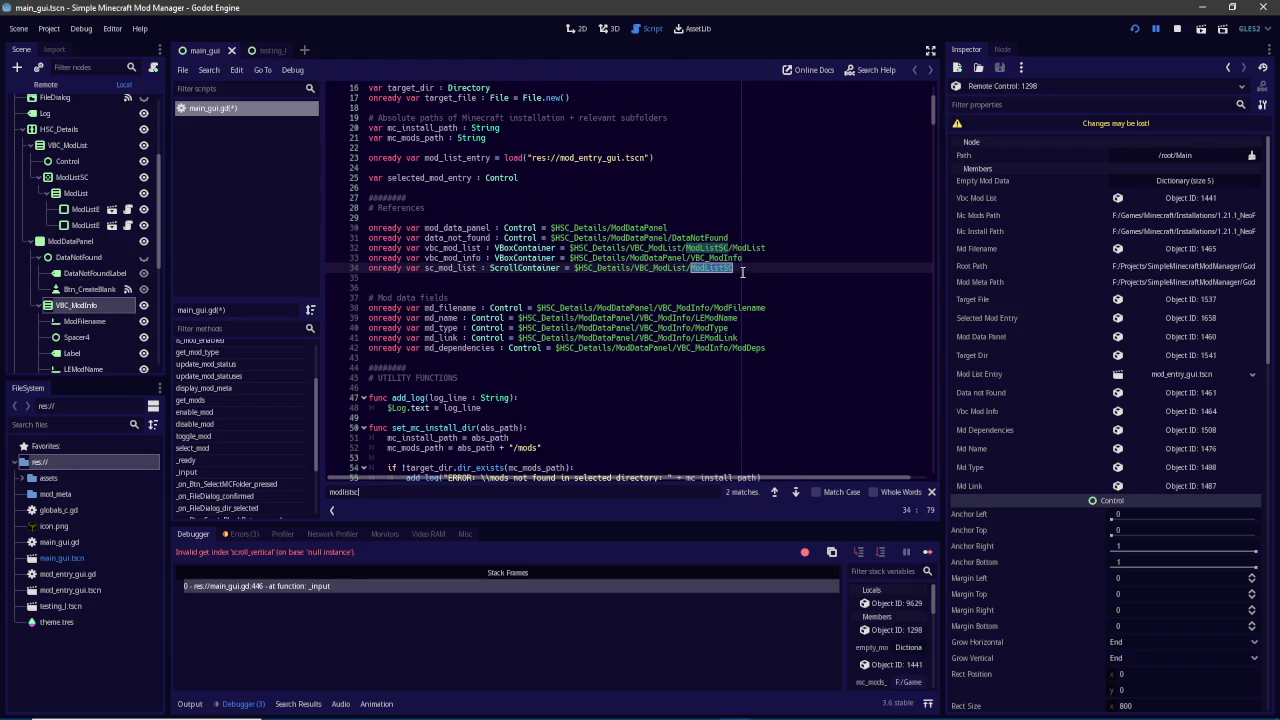
key("ctrl+s")
Run the project, scroll the mod list, and open AkashicTome's metadata while adjusting the split
left_click(1135, 29)
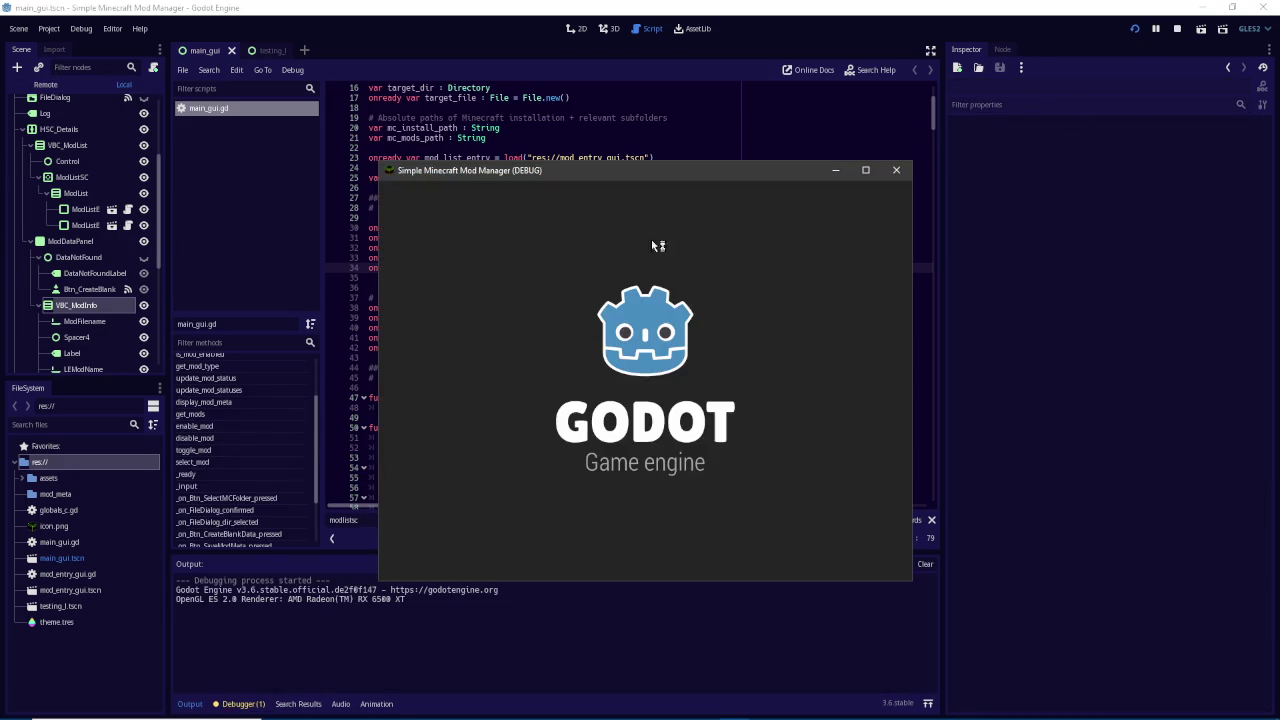
scroll(631, 364, "down", 1)
scroll(631, 364, "down", 2)
scroll(650, 355, "up", 5)
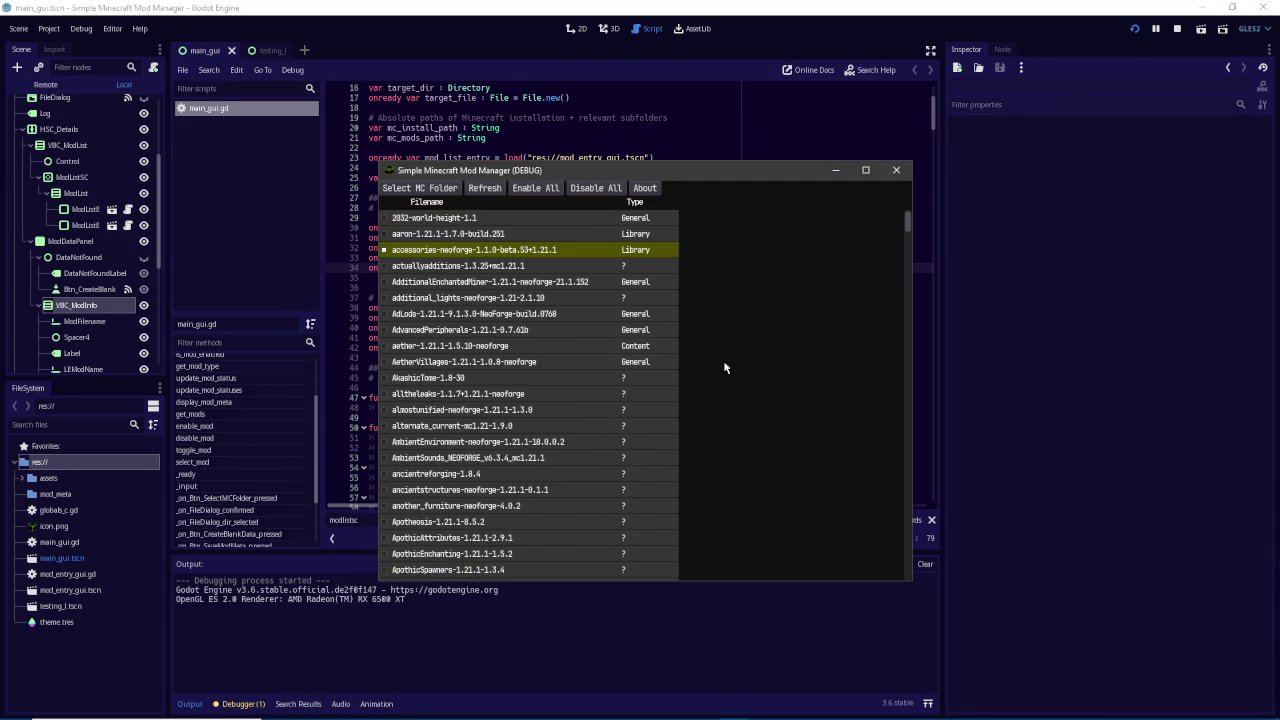
left_click(528, 379)
mouse_move(716, 385)
left_mouse_down()
mouse_move(677, 374)
mouse_move(752, 385)
mouse_move(689, 391)
left_mouse_up()
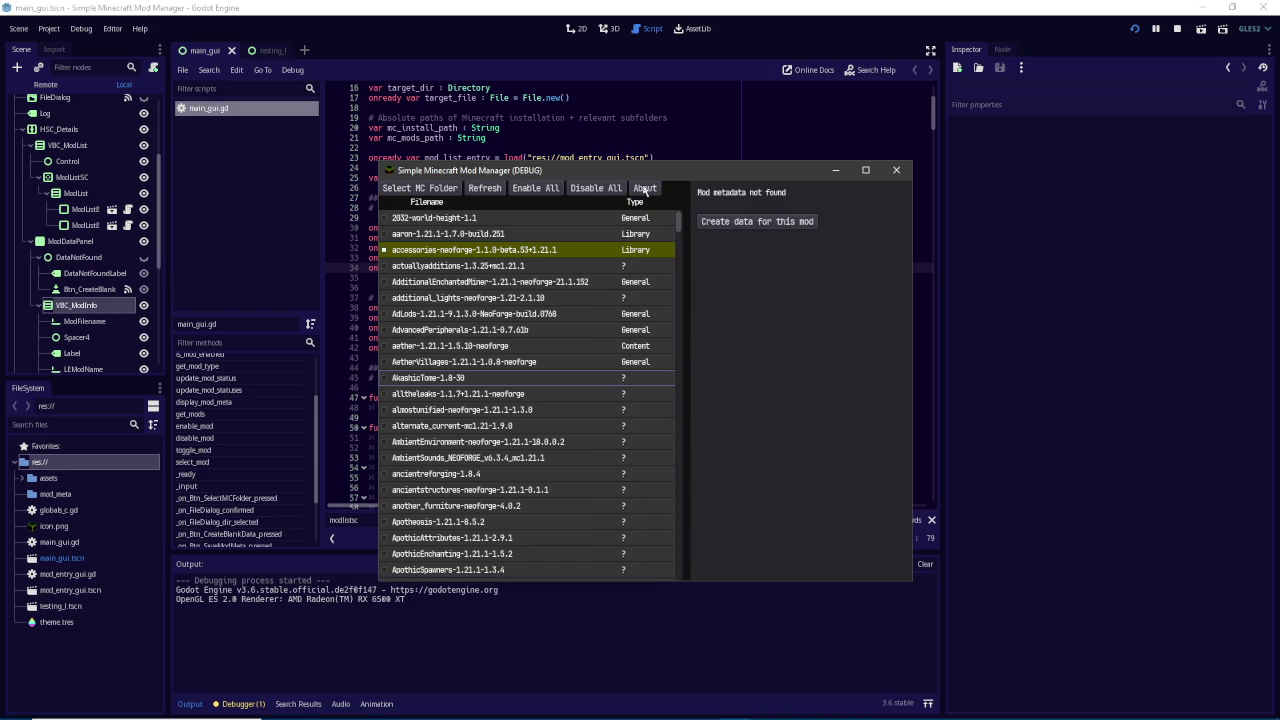
mouse_move(690, 376)
left_mouse_down()
mouse_move(775, 378)
mouse_move(701, 380)
left_mouse_up()
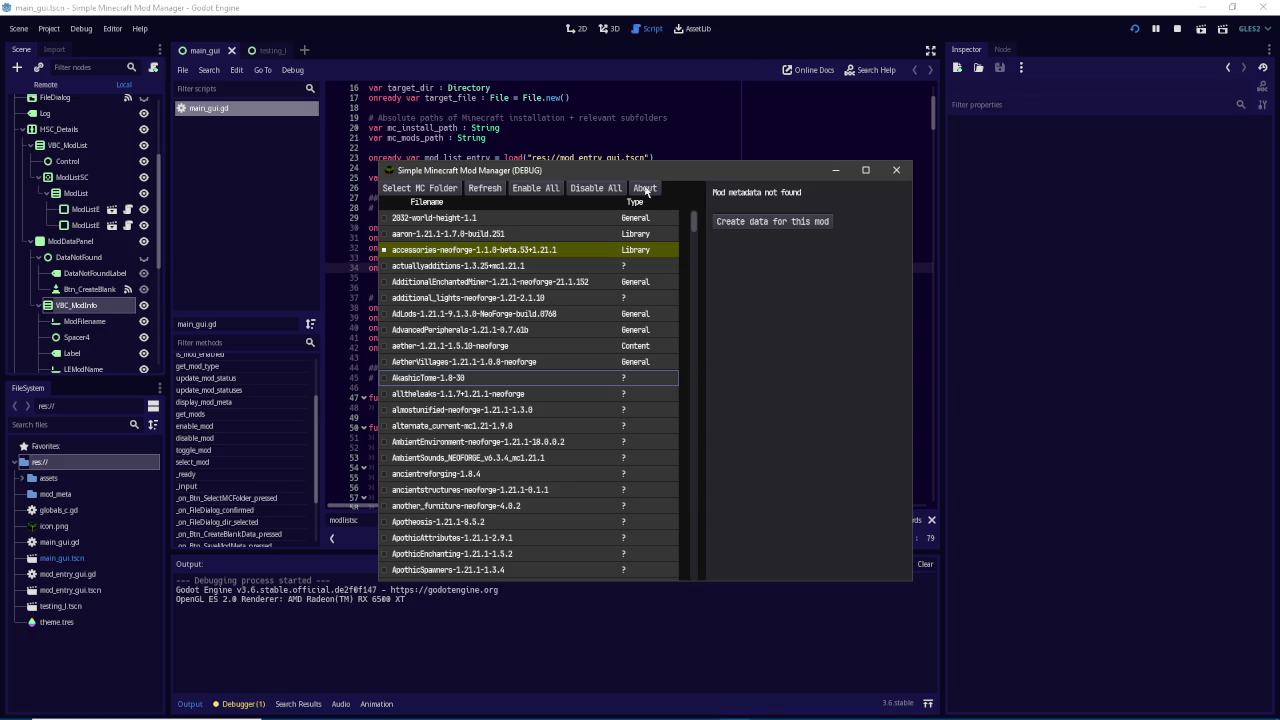
Resize and reposition the mod manager window to show more rows
mouse_move(648, 165)
left_mouse_down()
mouse_move(650, 146)
mouse_move(668, 140)
left_mouse_up()
mouse_move(918, 550)
left_mouse_down()
mouse_move(970, 601)
mouse_move(938, 510)
left_mouse_up()
mouse_move(1093, 623)
left_mouse_down()
mouse_move(1050, 590)
mouse_move(1074, 560)
mouse_move(1068, 408)
mouse_move(1080, 523)
mouse_move(1091, 366)
mouse_move(1095, 621)
mouse_move(977, 500)
mouse_move(1104, 626)
left_mouse_up()
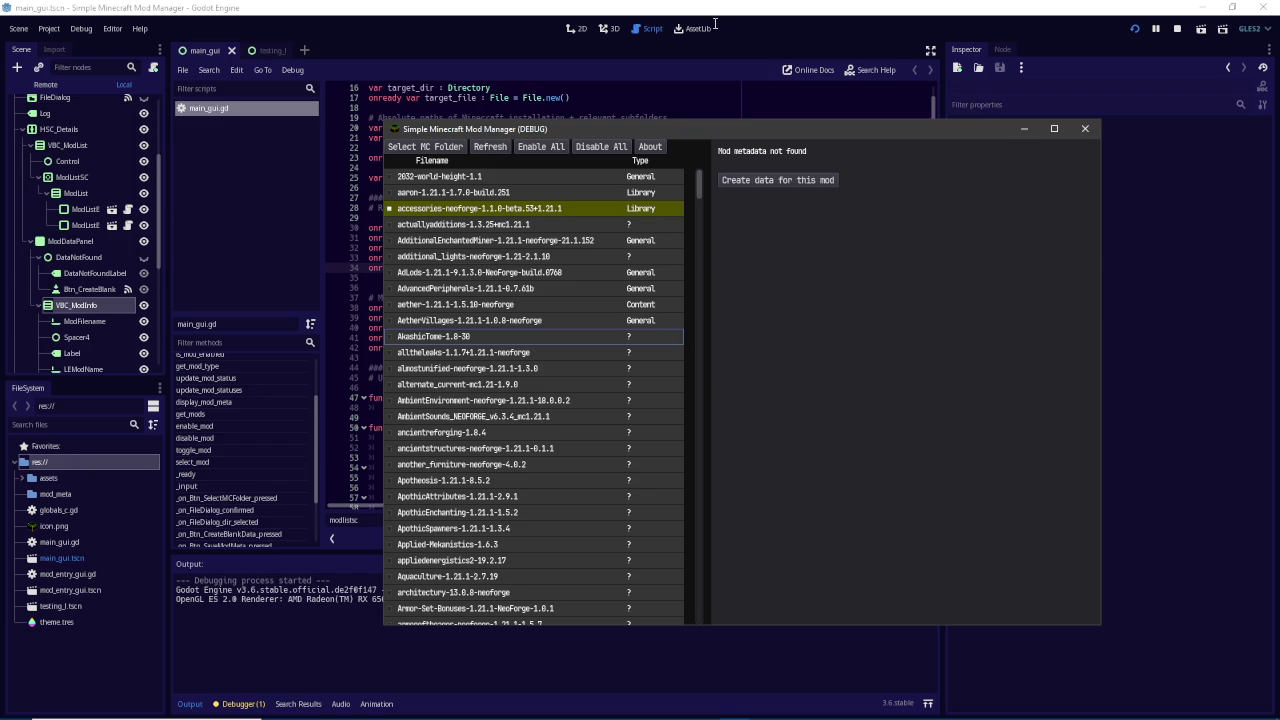
mouse_move(384, 121)
left_mouse_down()
mouse_move(943, 194)
mouse_move(426, 149)
mouse_move(505, 186)
mouse_move(486, 181)
mouse_move(489, 196)
mouse_move(383, 150)
left_mouse_up()
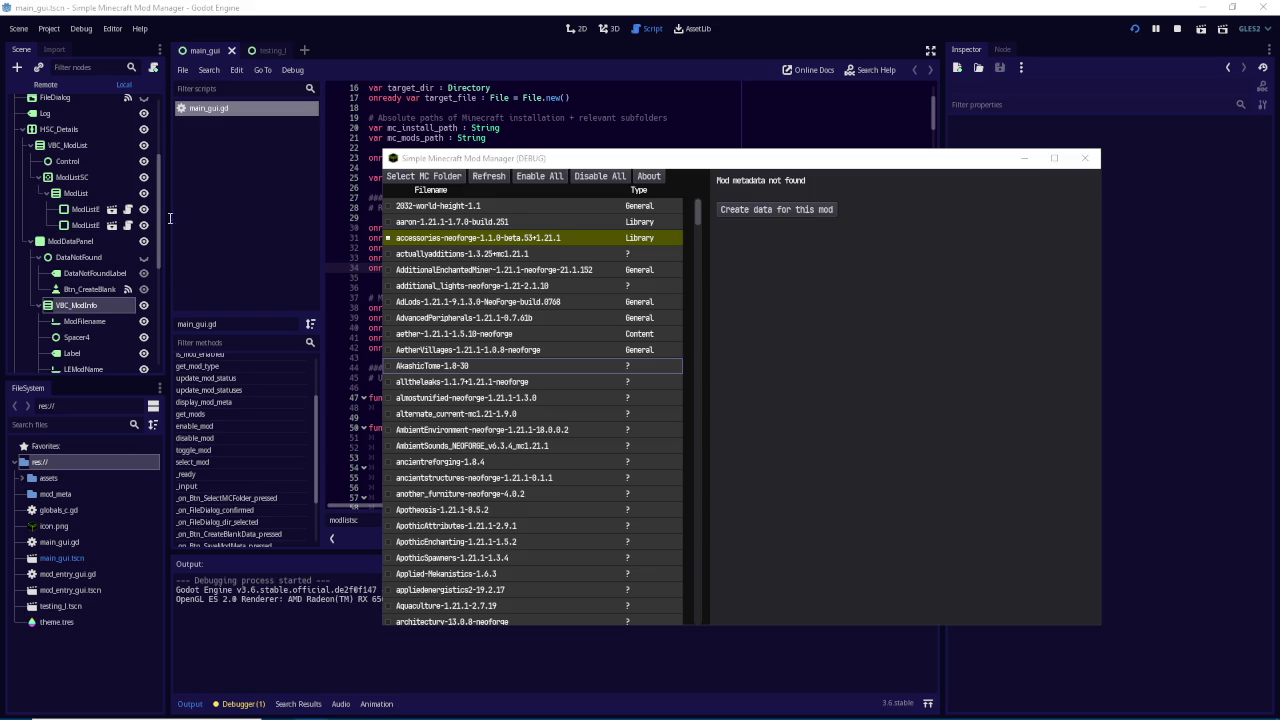
mouse_move(383, 150)
left_mouse_down()
mouse_move(563, 246)
mouse_move(510, 240)
mouse_move(543, 232)
mouse_move(508, 163)
mouse_move(563, 157)
mouse_move(455, 58)
mouse_move(400, 227)
mouse_move(594, 236)
mouse_move(472, 248)
mouse_move(509, 255)
mouse_move(665, 240)
mouse_move(500, 268)
mouse_move(590, 322)
mouse_move(661, 241)
mouse_move(690, 265)
mouse_move(535, 150)
mouse_move(640, 185)
mouse_move(580, 308)
mouse_move(749, 217)
mouse_move(509, 320)
mouse_move(466, 294)
mouse_move(408, 222)
mouse_move(649, 270)
mouse_move(486, 148)
mouse_move(495, 203)
mouse_move(447, 213)
mouse_move(434, 130)
mouse_move(629, 229)
mouse_move(410, 130)
left_mouse_up()
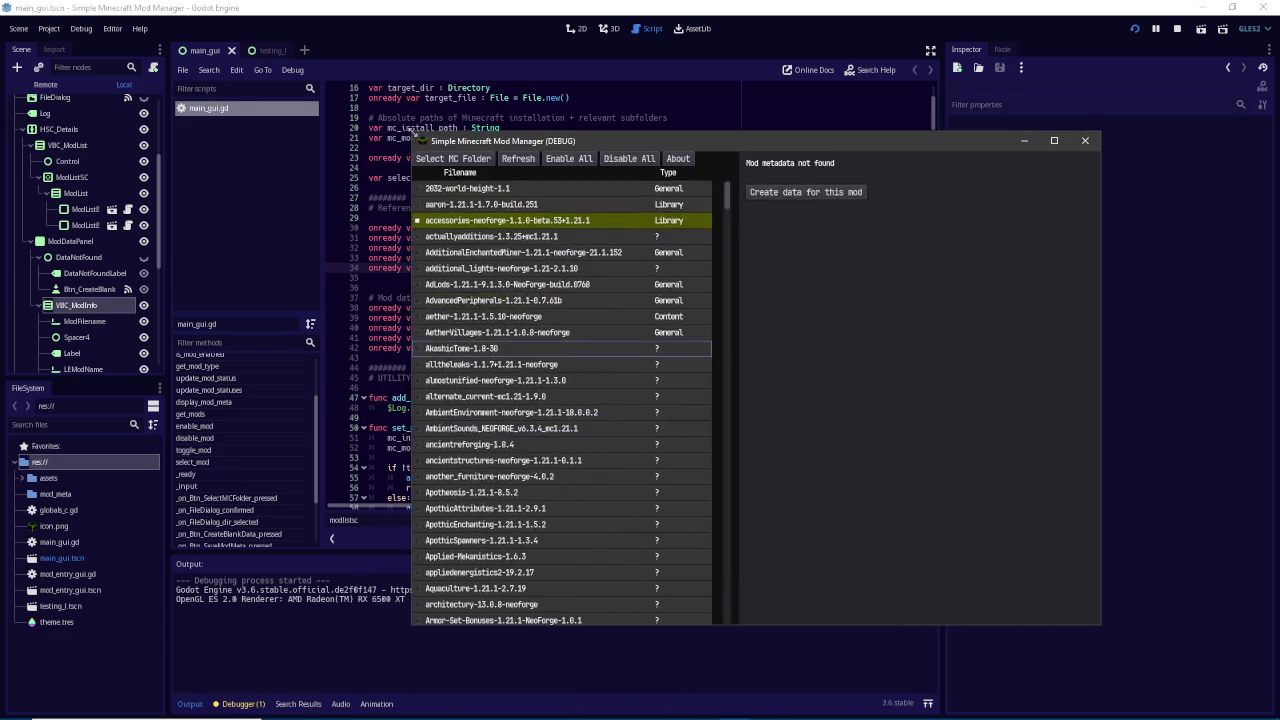
left_click(710, 67)
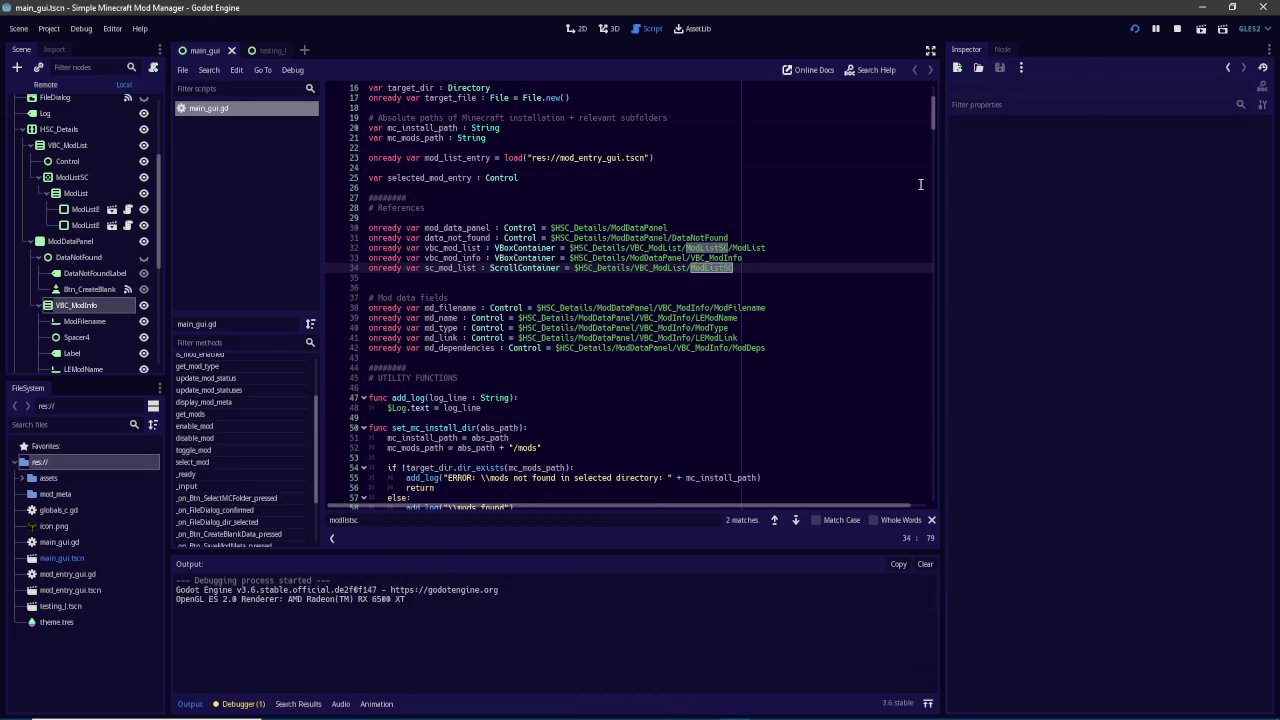
Start the Debugger's Profiler on the running game, move its window, then close the game
left_click(240, 704)
left_click(281, 534)
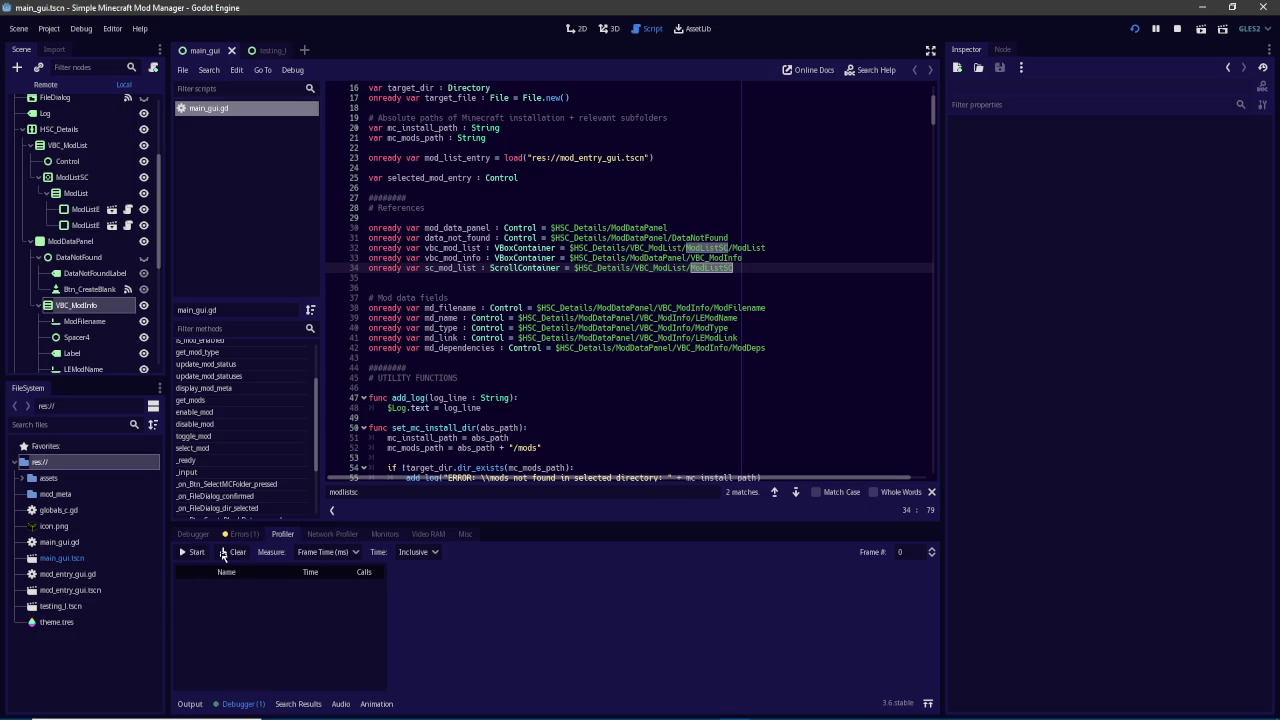
left_click(195, 552)
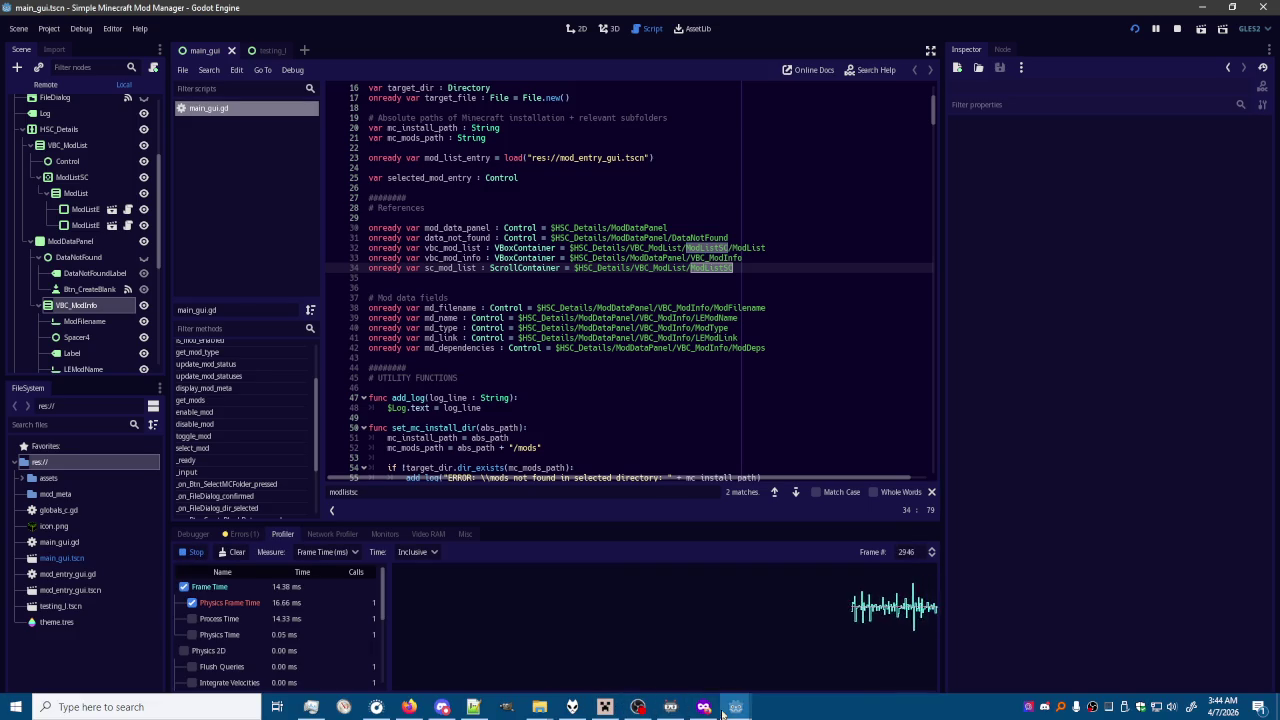
mouse_move(735, 707)
left_click(828, 616)
mouse_move(457, 144)
left_mouse_down()
mouse_move(569, 34)
mouse_move(567, 52)
left_mouse_up()
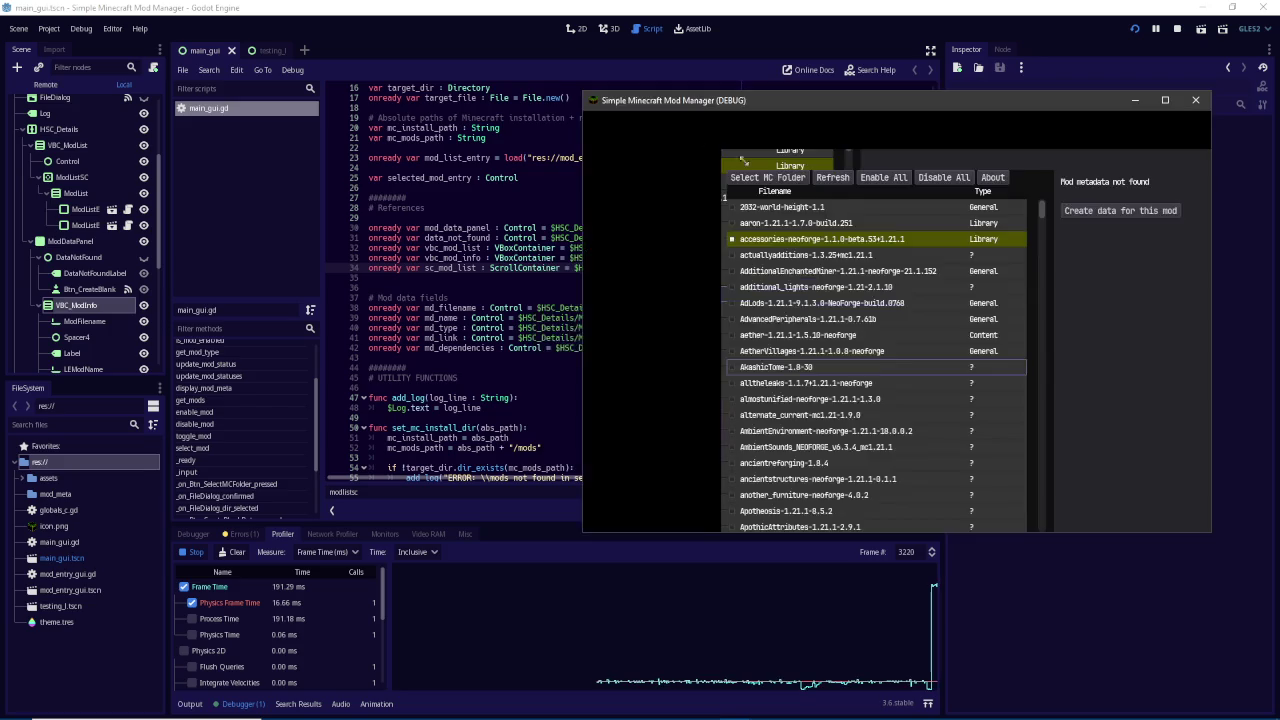
mouse_move(577, 170)
left_mouse_down()
mouse_move(900, 170)
mouse_move(830, 225)
mouse_move(687, 222)
mouse_move(940, 233)
mouse_move(827, 199)
mouse_move(632, 210)
mouse_move(760, 200)
mouse_move(723, 177)
mouse_move(766, 210)
mouse_move(858, 189)
mouse_move(873, 169)
mouse_move(859, 181)
left_mouse_up()
left_click(1177, 28)
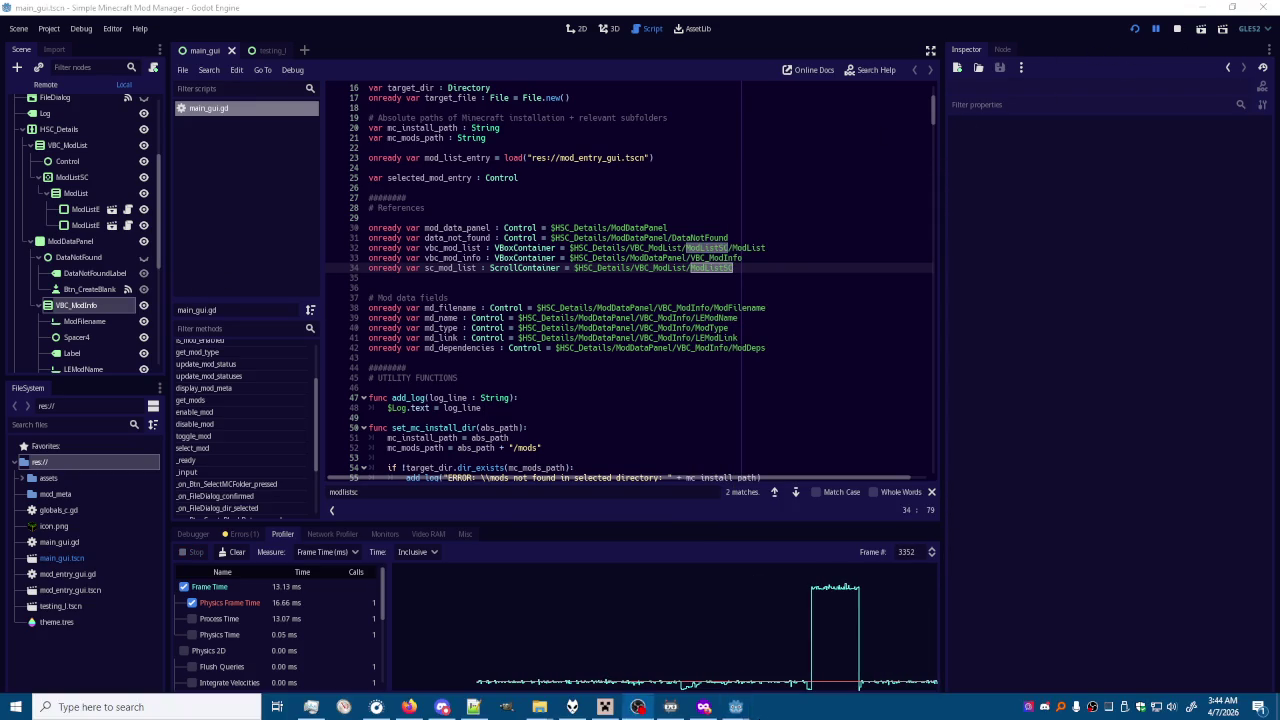
Inspect captured frames in the profiler graph with Process Time added
left_click(833, 665)
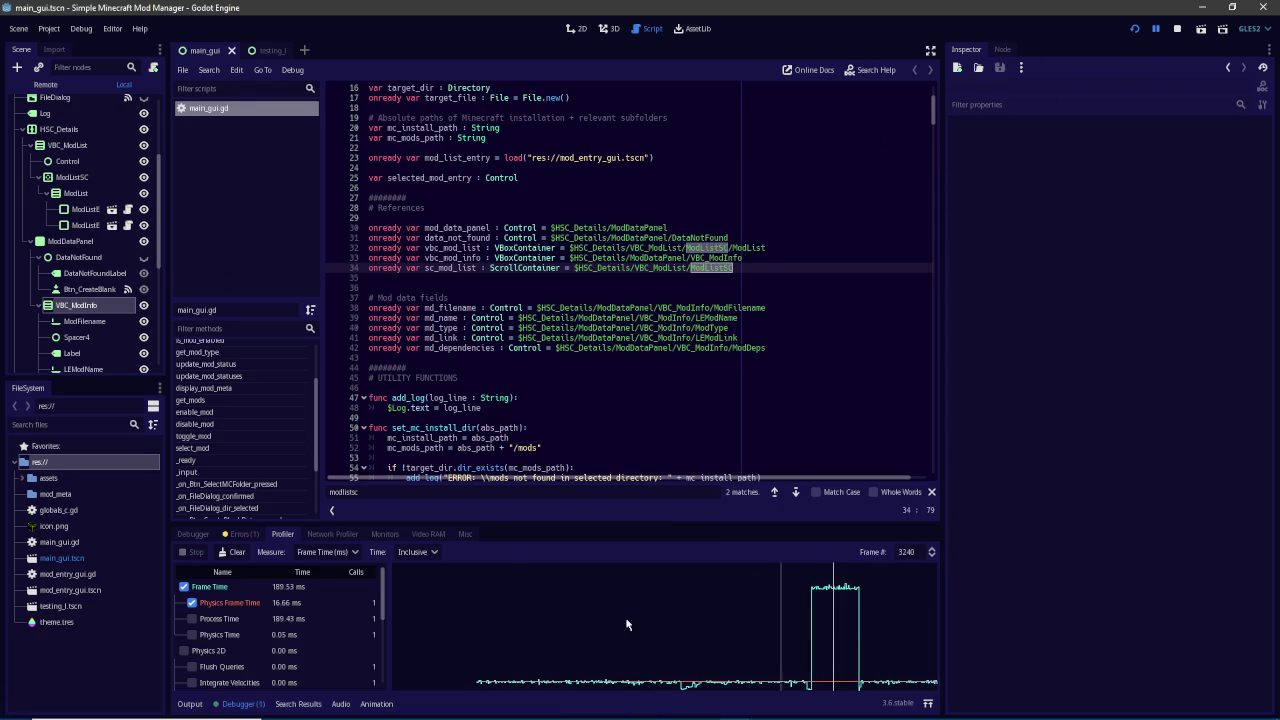
left_click(198, 622)
scroll(228, 650, "down", 1)
scroll(228, 650, "down", 5)
scroll(228, 650, "up", 6)
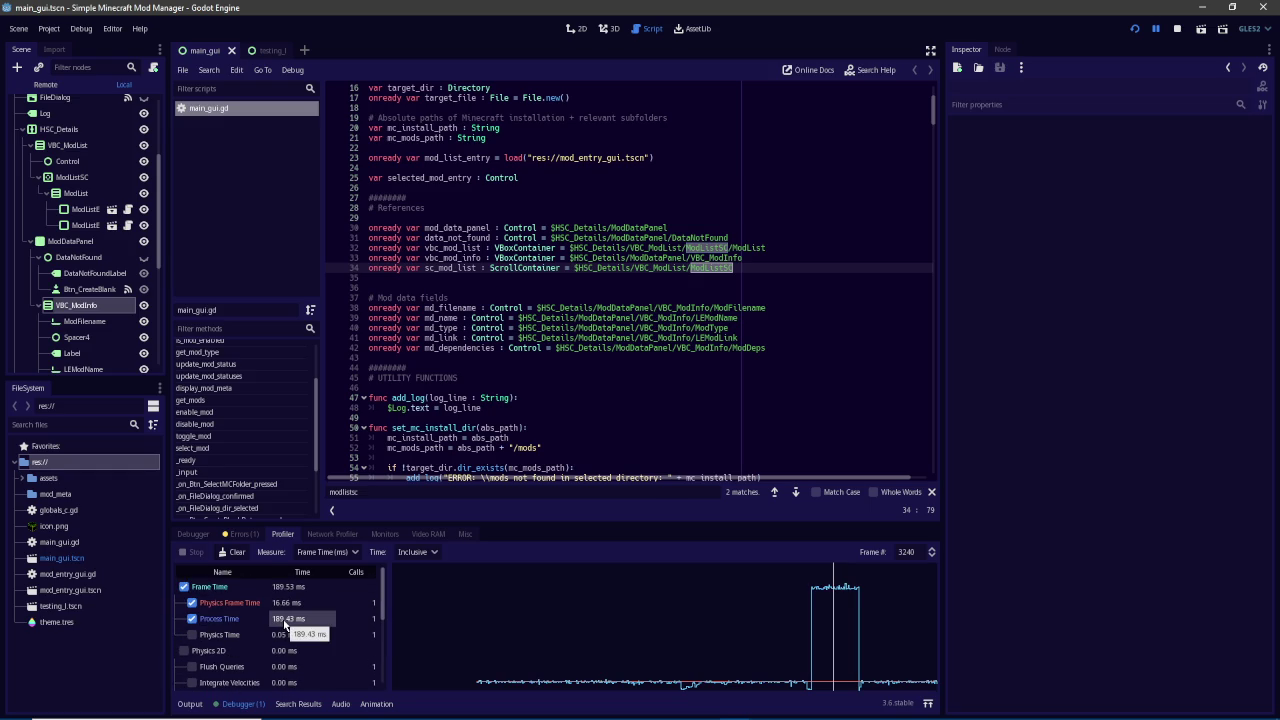
left_click(841, 629)
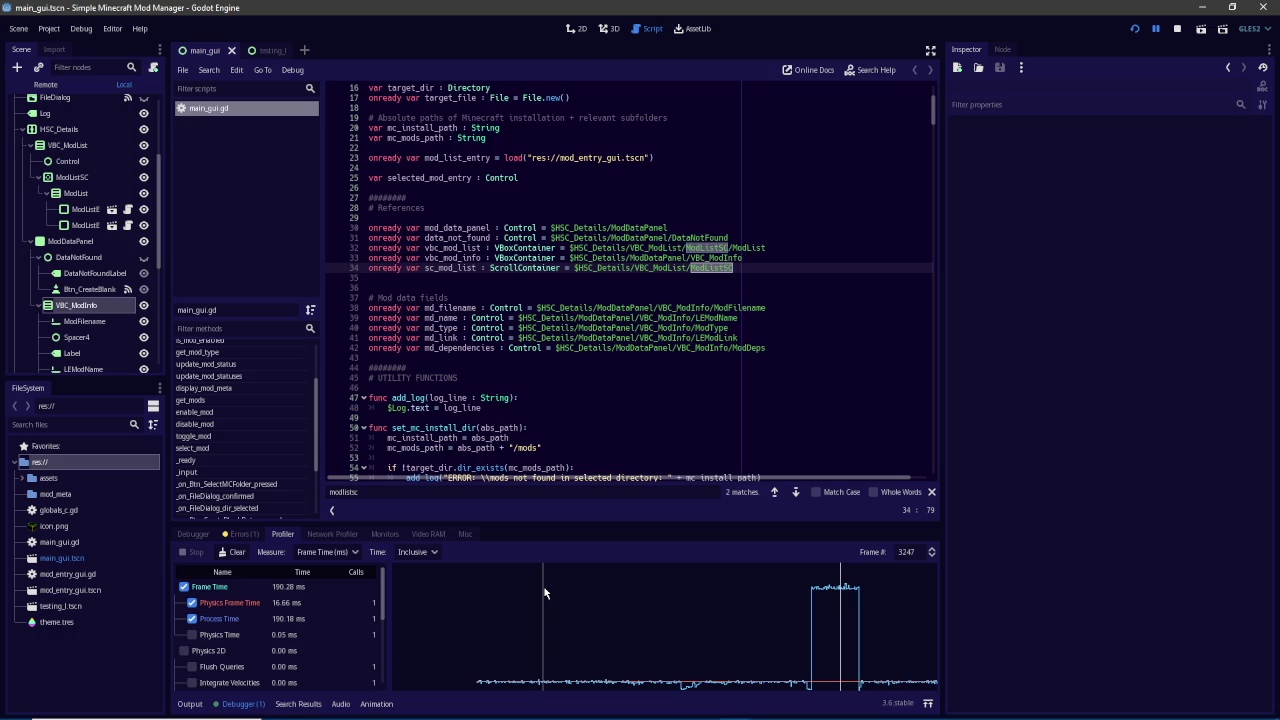
scroll(111, 241, "up", 5)
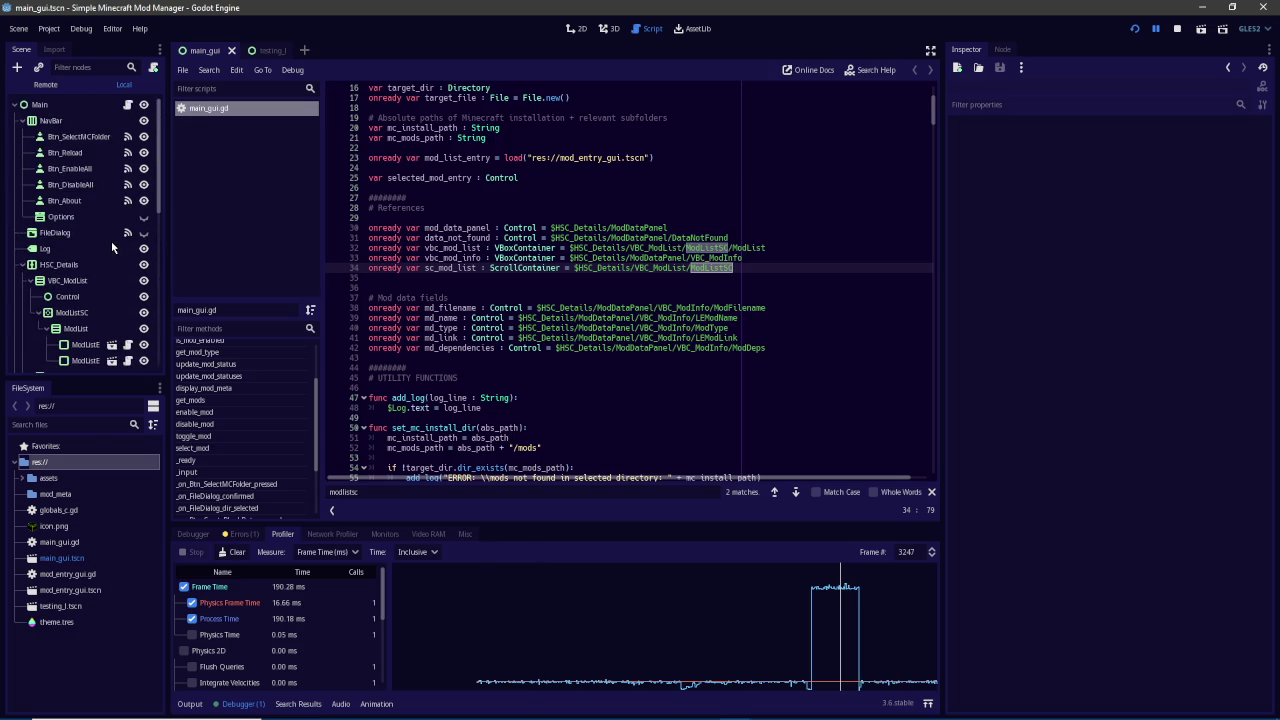
Delete the extra blank lines at line 561 before _on_Btn_EnableAll_pressed
left_click_drag(933, 100, 918, 397)
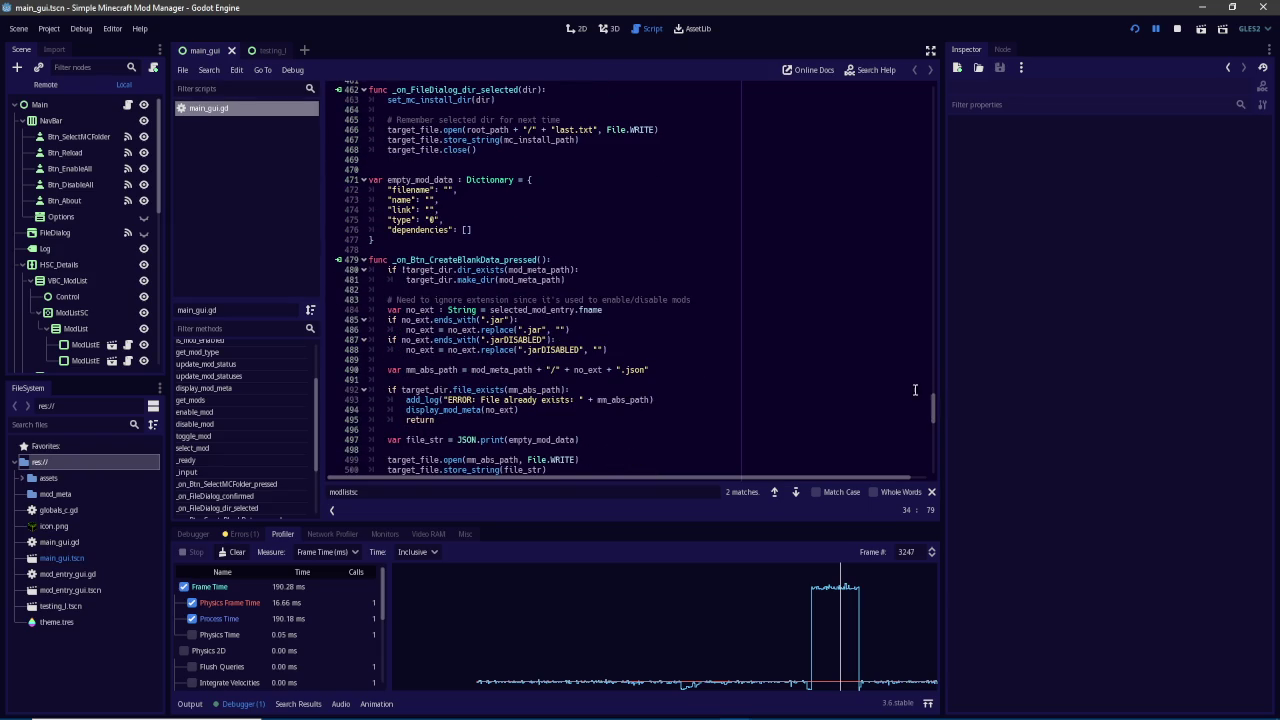
left_click_drag(933, 422, 940, 481)
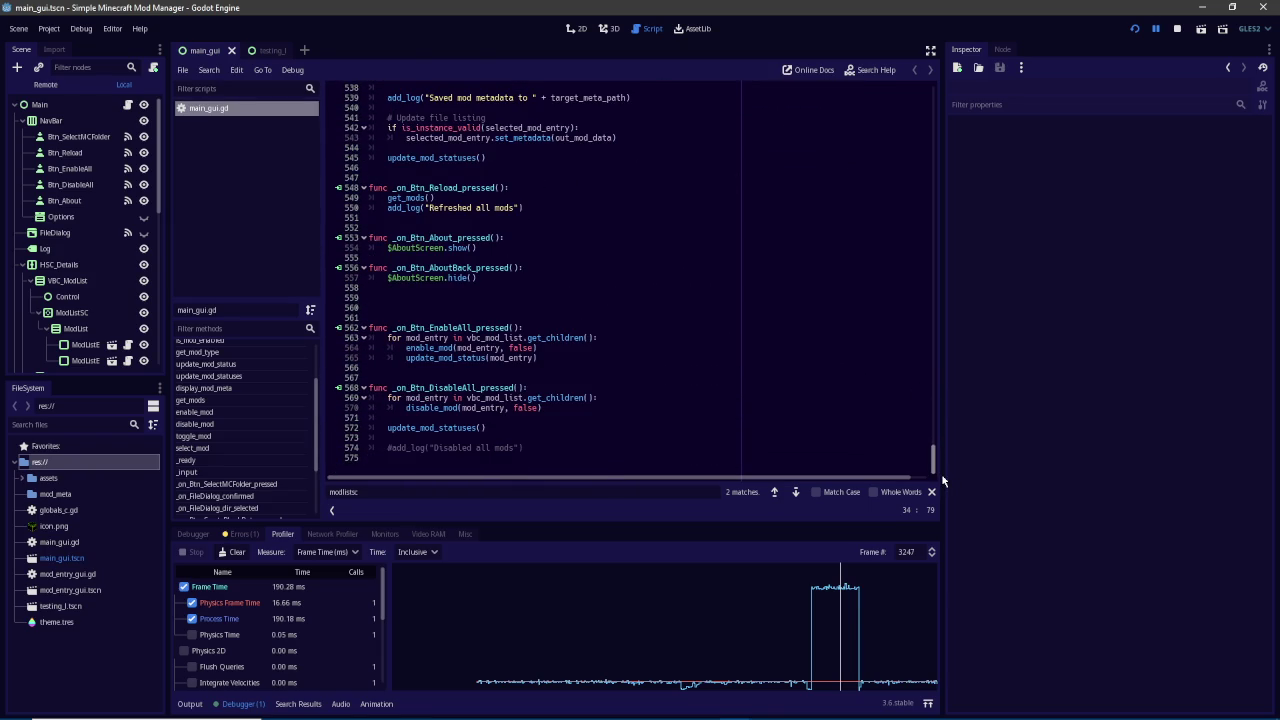
left_click(556, 318)
key("BackSpace")
key("BackSpace")
key("BackSpace")
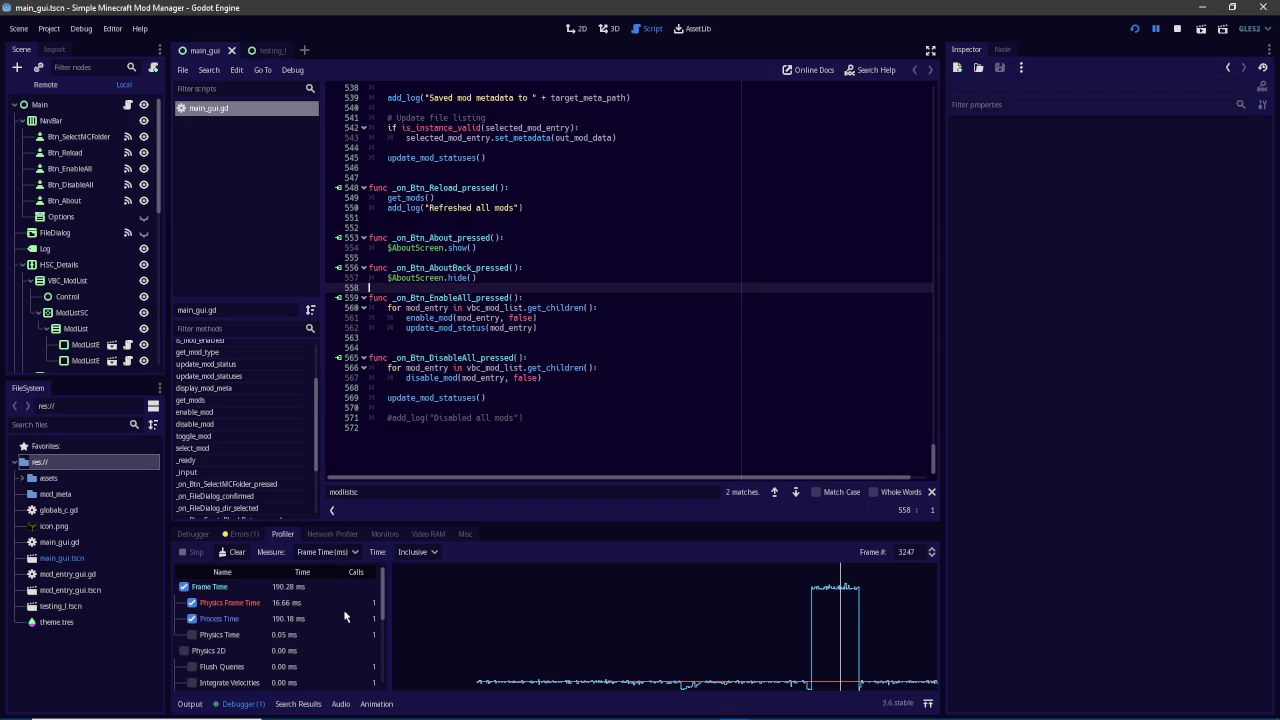
Check the profiler's Process Time value and toggle Audio Thread on and off in the graph
left_click(302, 619)
scroll(340, 633, "down", 3)
scroll(344, 638, "up", 2)
scroll(344, 638, "down", 3)
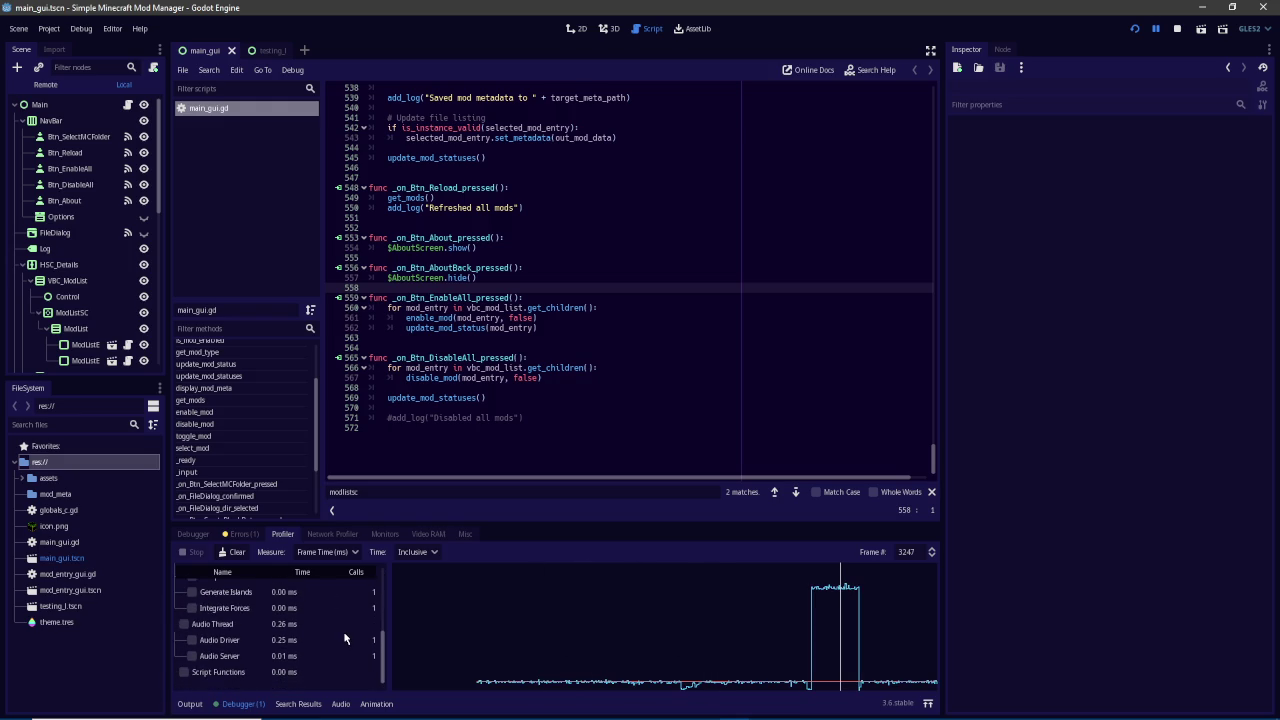
left_click(211, 626)
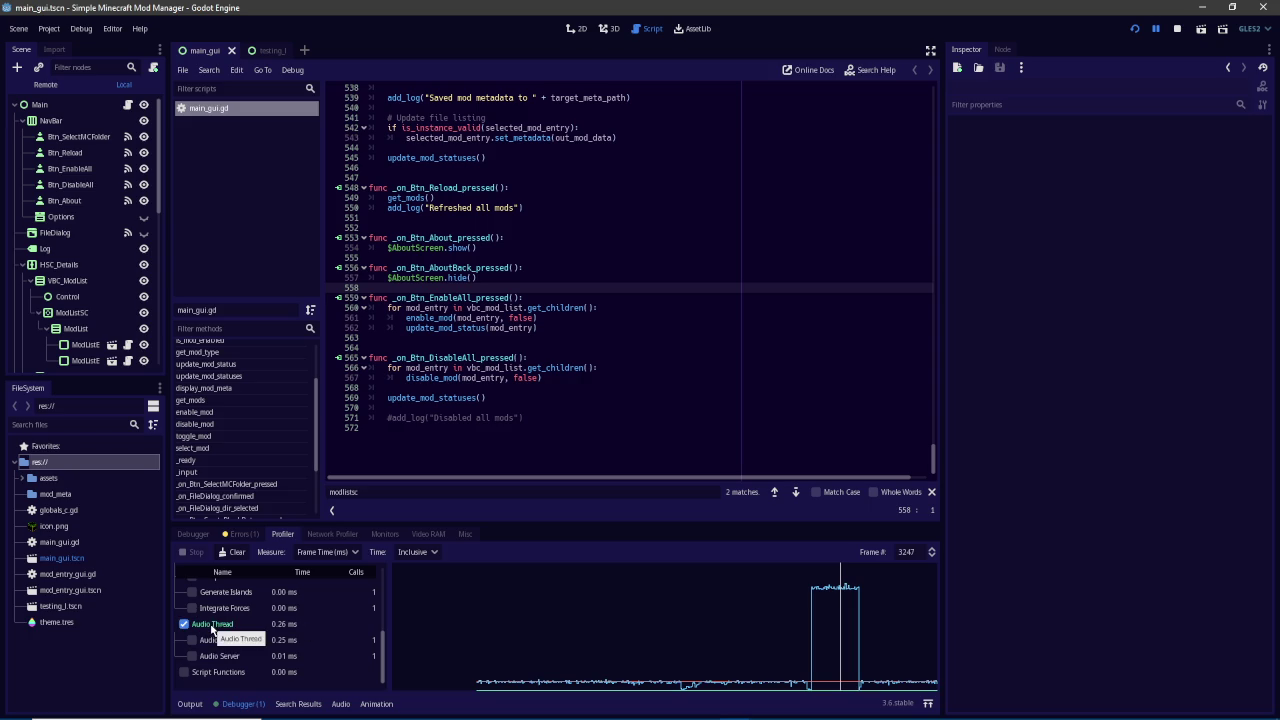
left_click(212, 627)
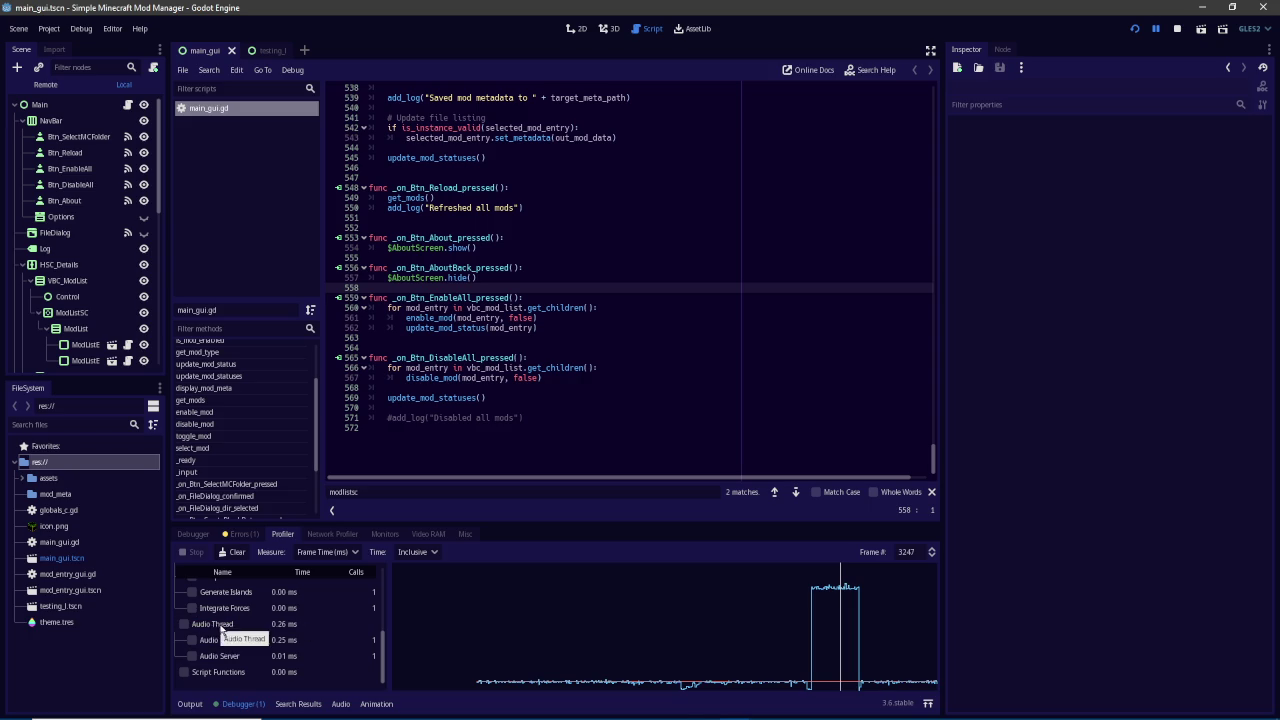
scroll(230, 628, "up", 5)
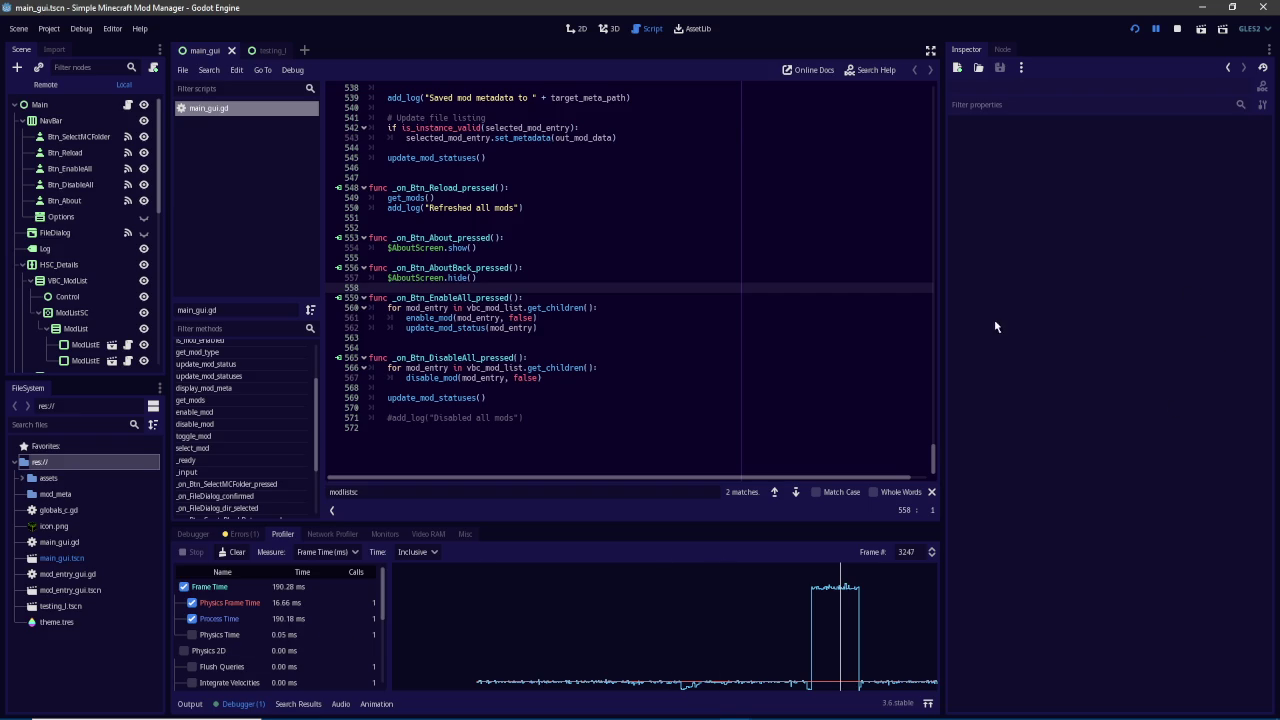
mouse_move(736, 707)
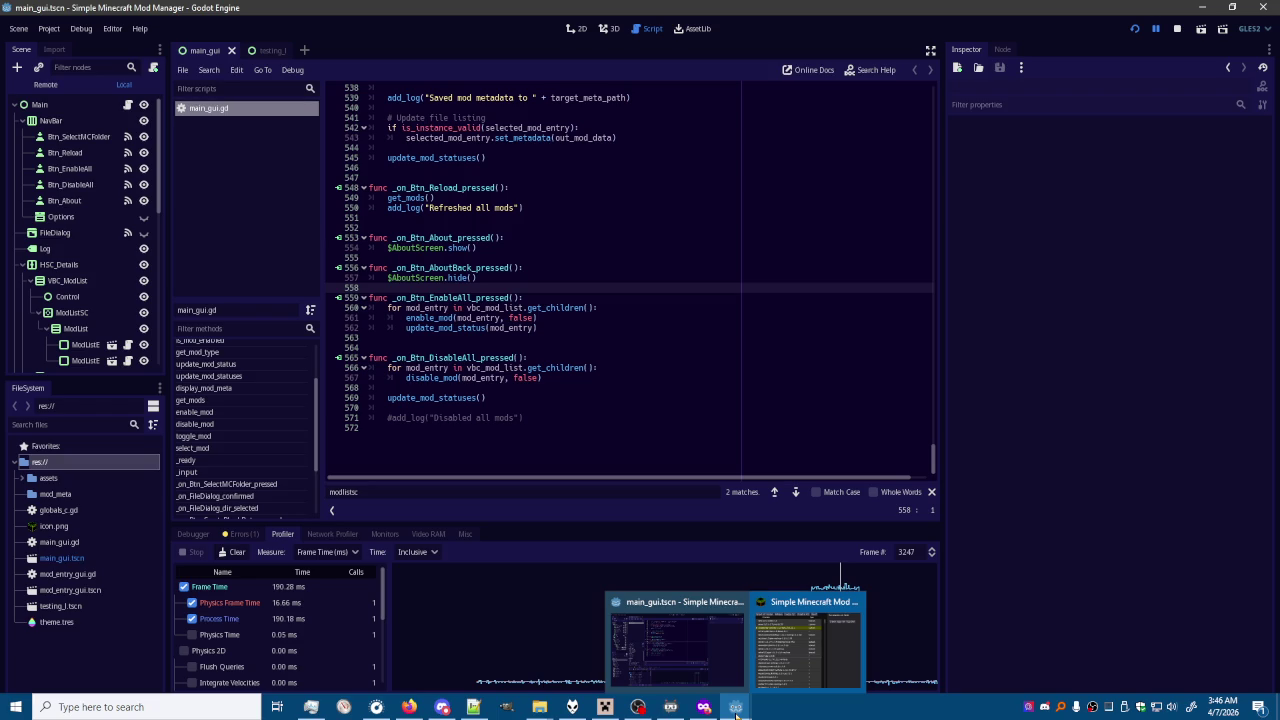
Move and resize the running mod manager and its mod list split, then stop profiling and select Main
left_click(808, 645)
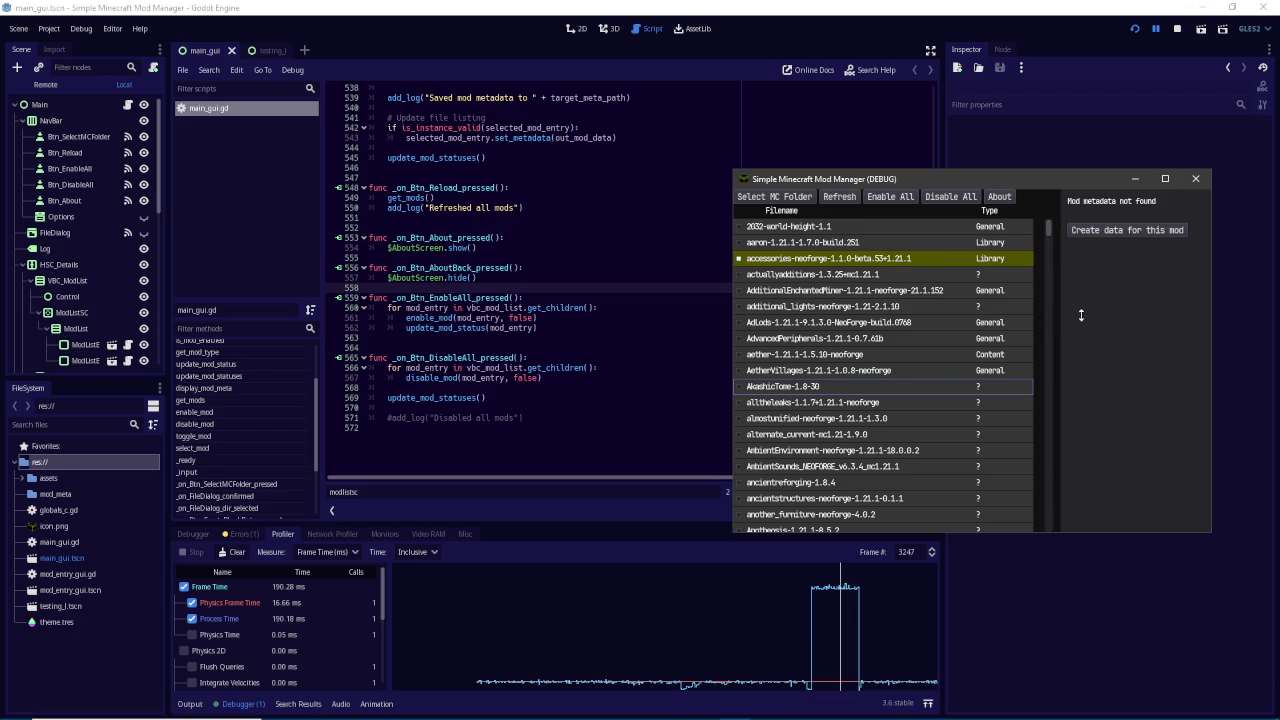
left_click_drag(986, 186, 920, 184)
mouse_move(988, 343)
left_mouse_down()
mouse_move(926, 344)
mouse_move(982, 357)
mouse_move(763, 400)
mouse_move(988, 383)
left_mouse_up()
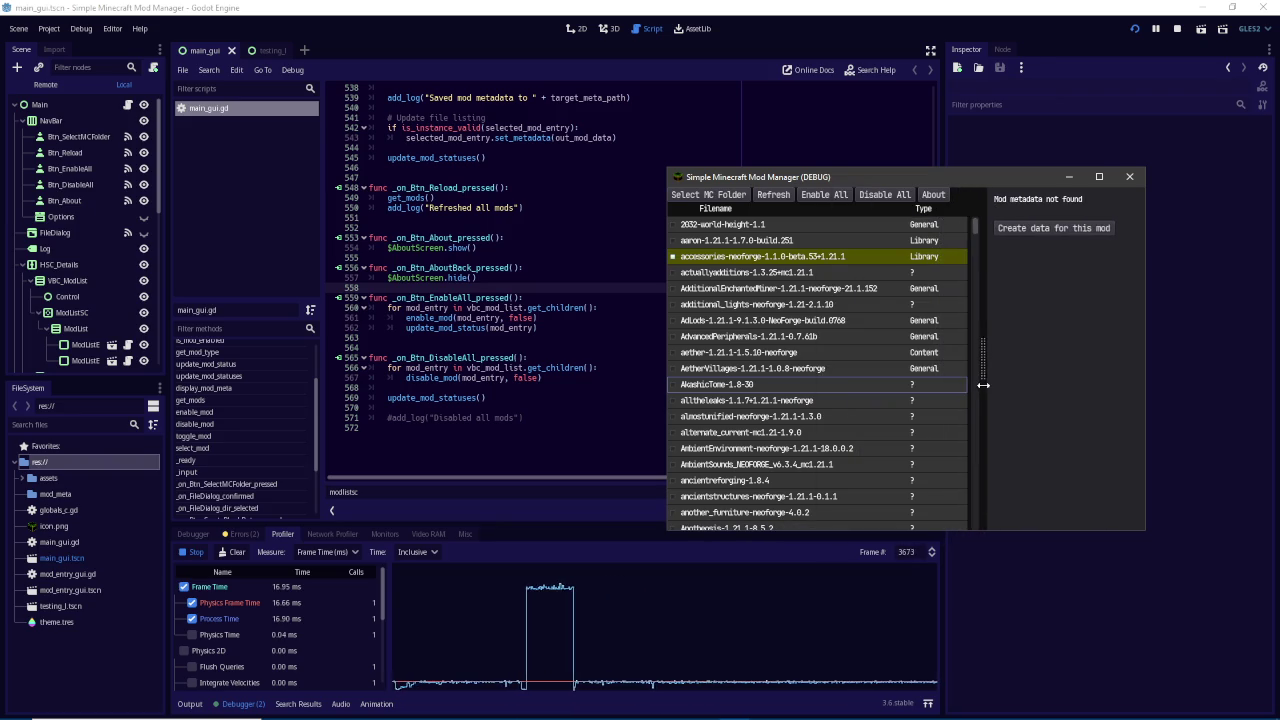
mouse_move(665, 171)
left_mouse_down()
mouse_move(623, 120)
mouse_move(714, 171)
mouse_move(663, 129)
mouse_move(531, 127)
mouse_move(826, 150)
mouse_move(534, 163)
mouse_move(800, 176)
mouse_move(800, 165)
mouse_move(612, 199)
left_mouse_up()
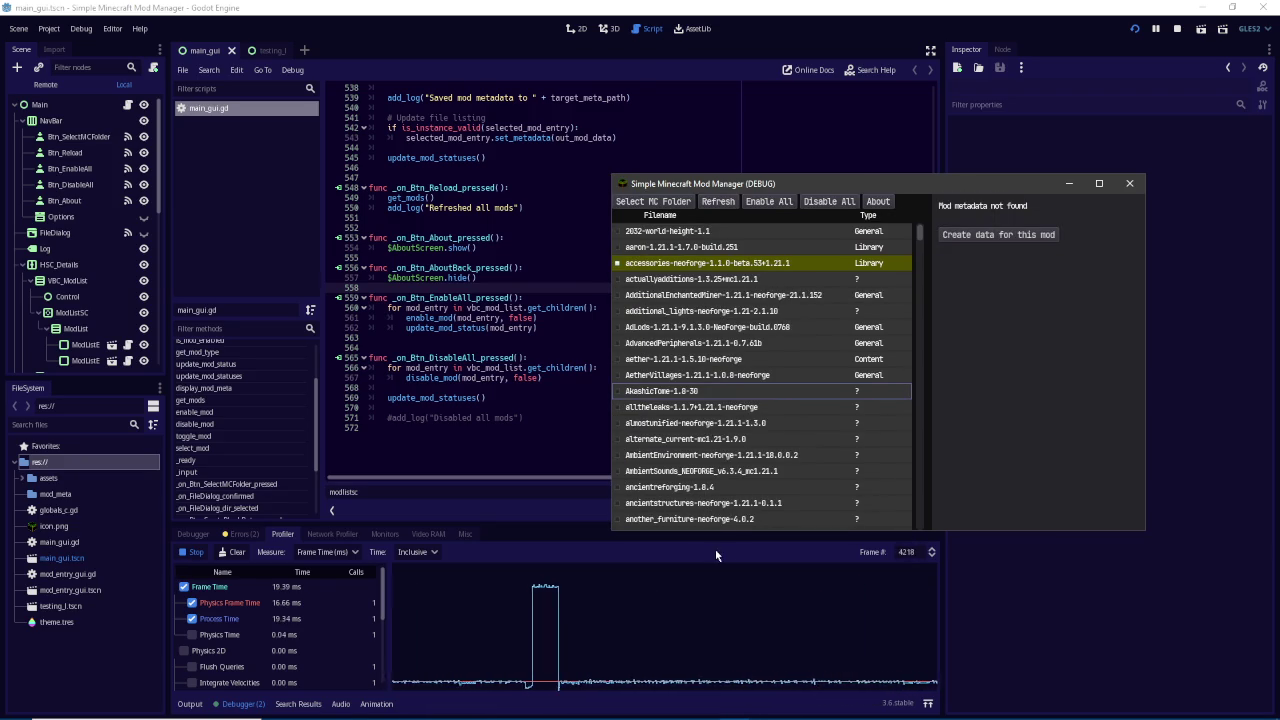
left_click(193, 554)
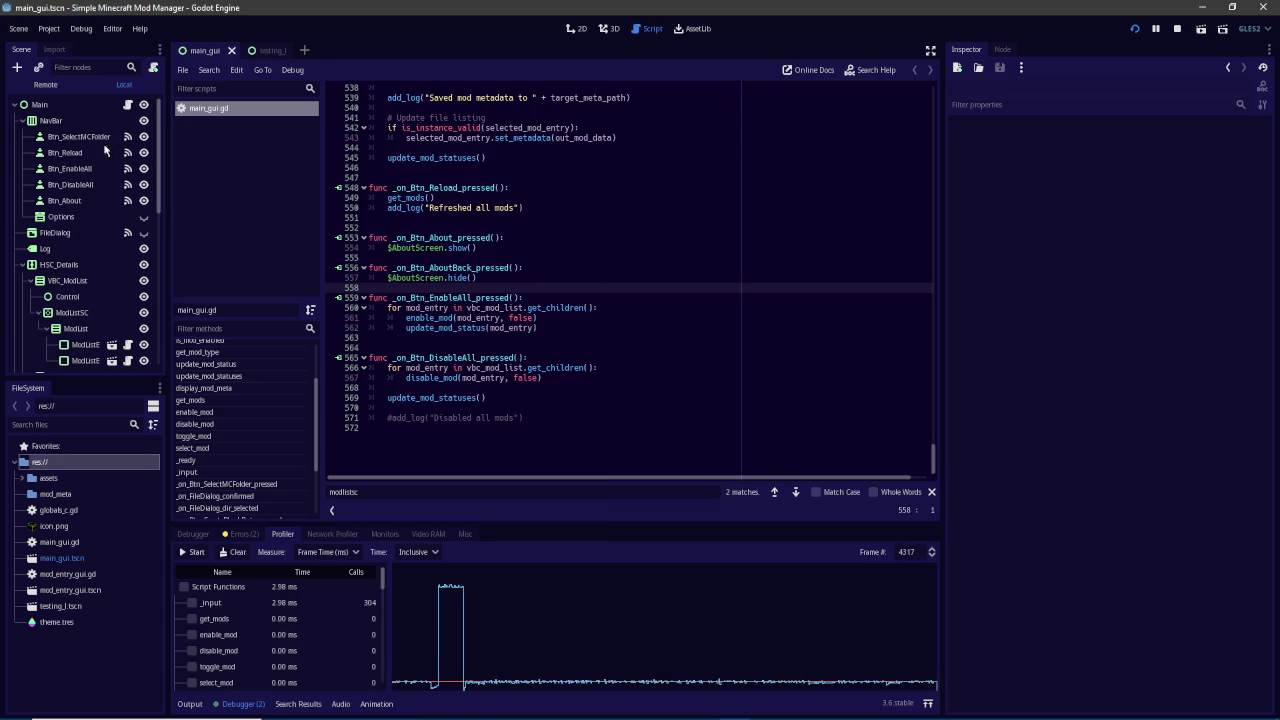
left_click(85, 104)
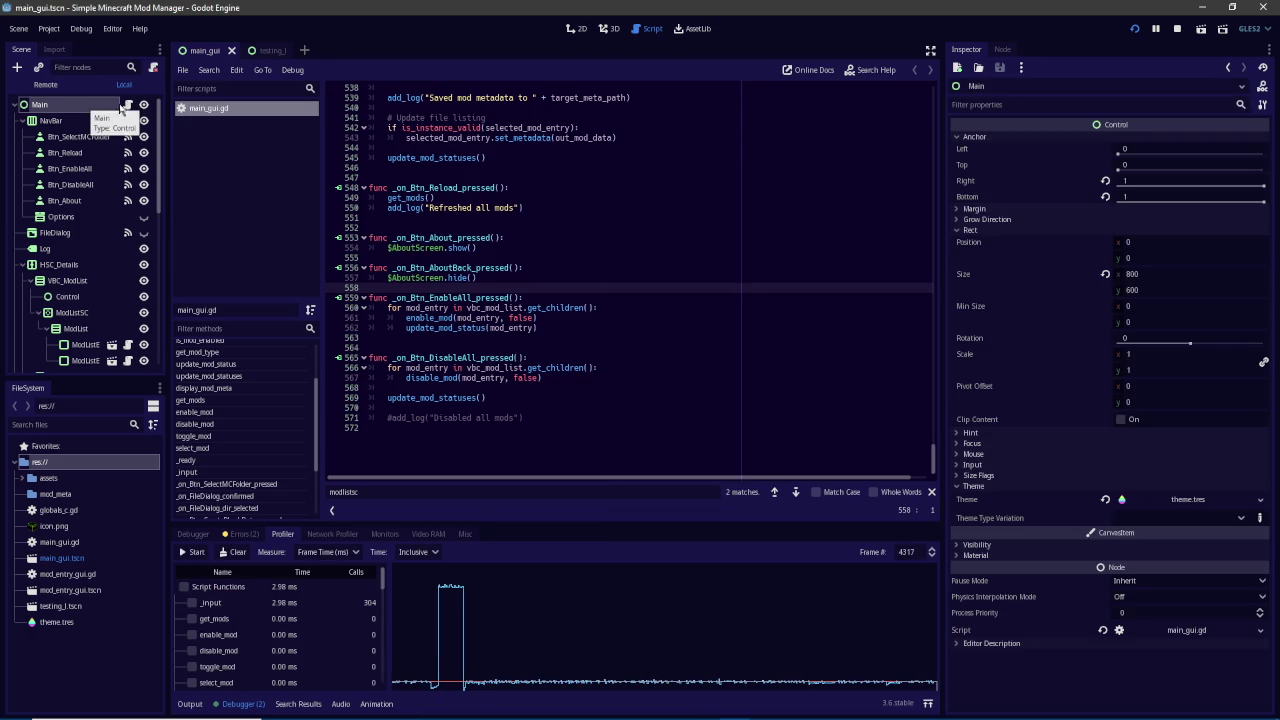
Hide the Main node, save and relaunch the mod manager, and shrink the new game window
left_click(144, 105)
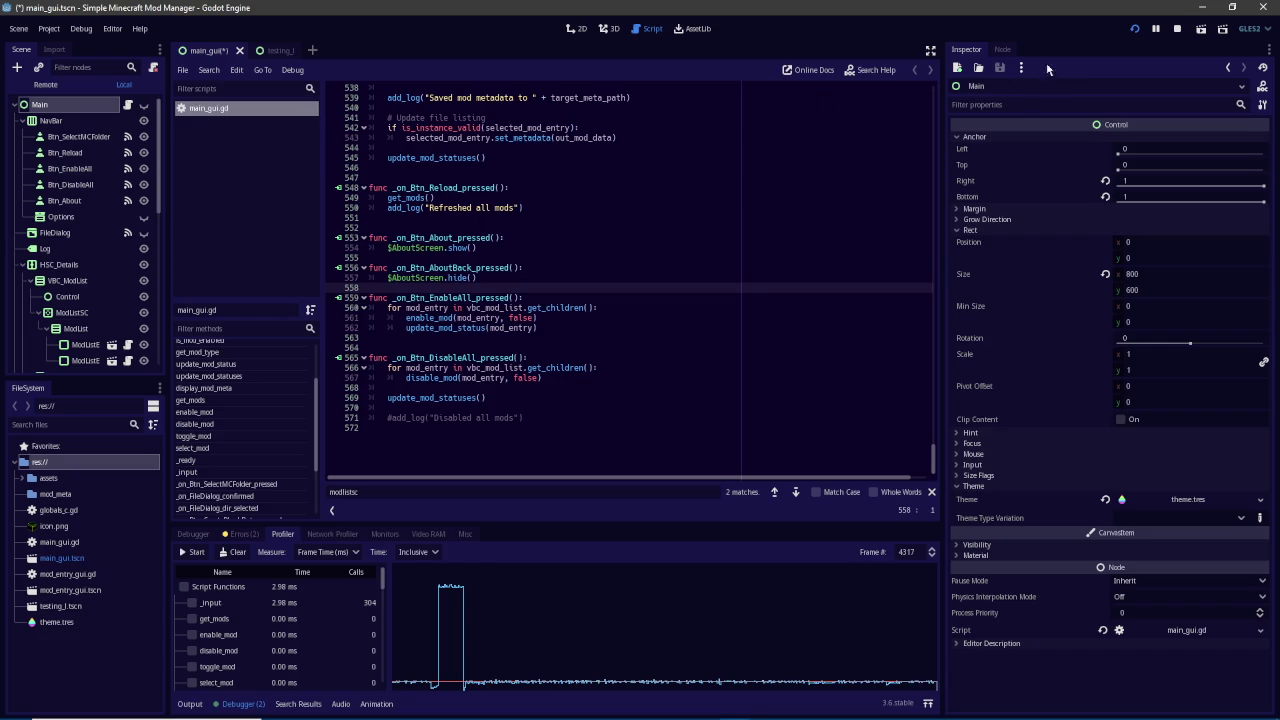
left_click(1133, 30)
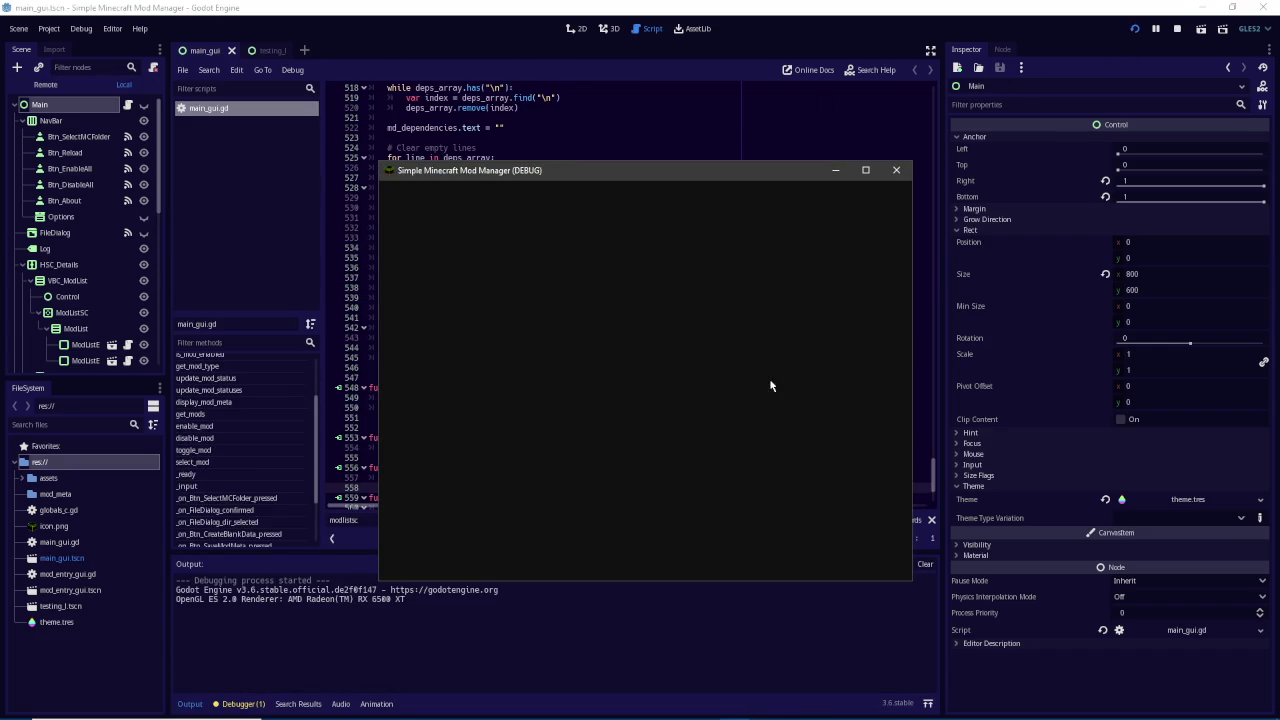
mouse_move(373, 160)
left_mouse_down()
mouse_move(660, 255)
mouse_move(651, 206)
mouse_move(443, 177)
mouse_move(551, 182)
mouse_move(525, 226)
left_mouse_up()
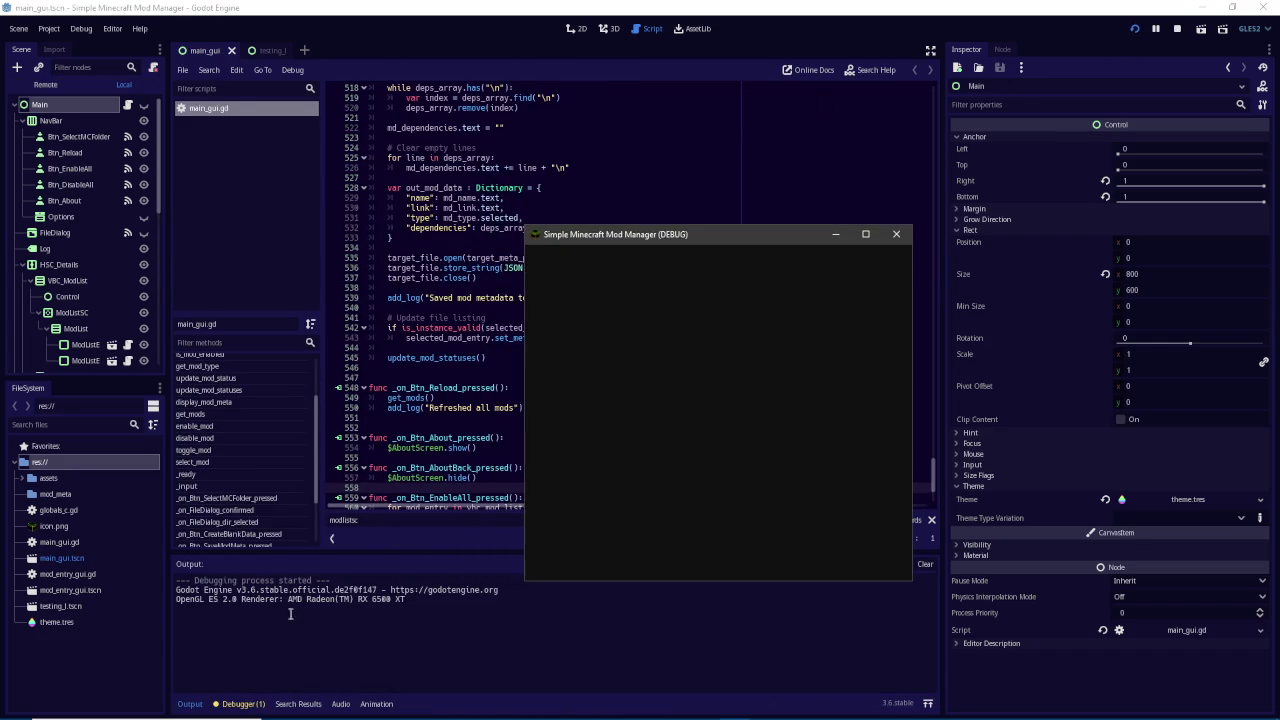
left_click(196, 703)
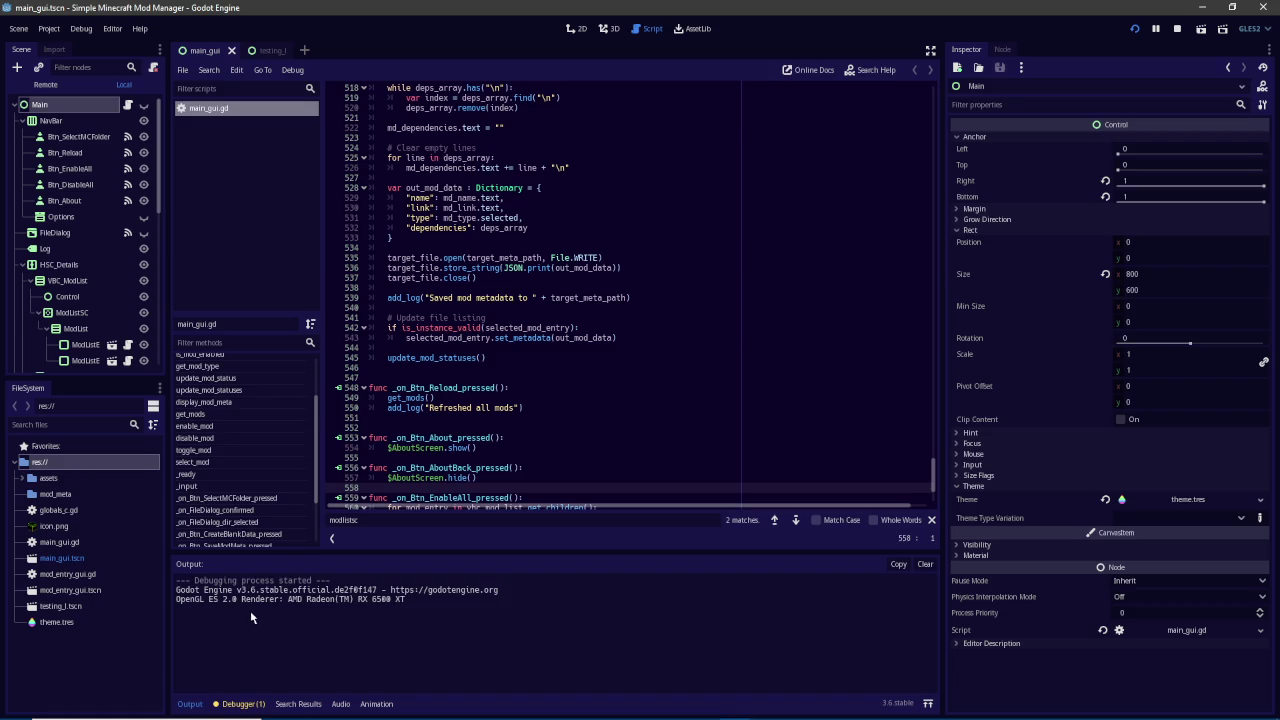
Open the Debugger panel and look through its Errors and Profiler views
left_click(243, 703)
left_click(256, 538)
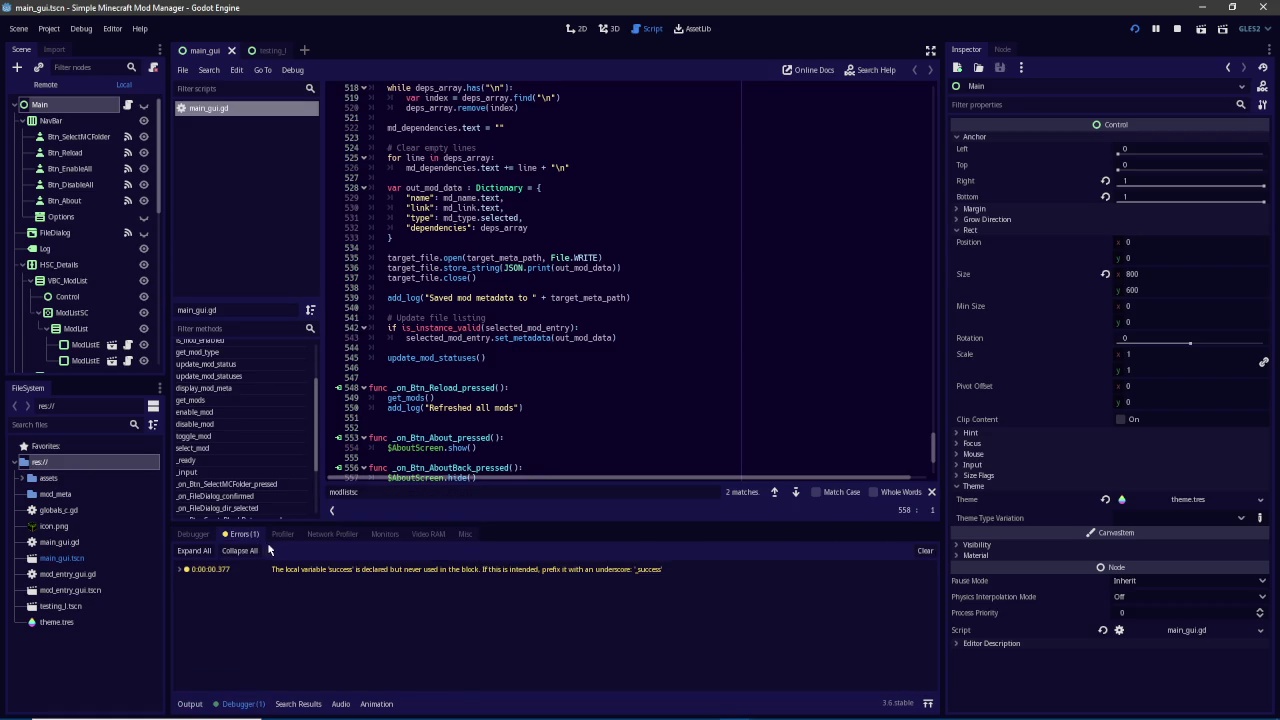
left_click(281, 538)
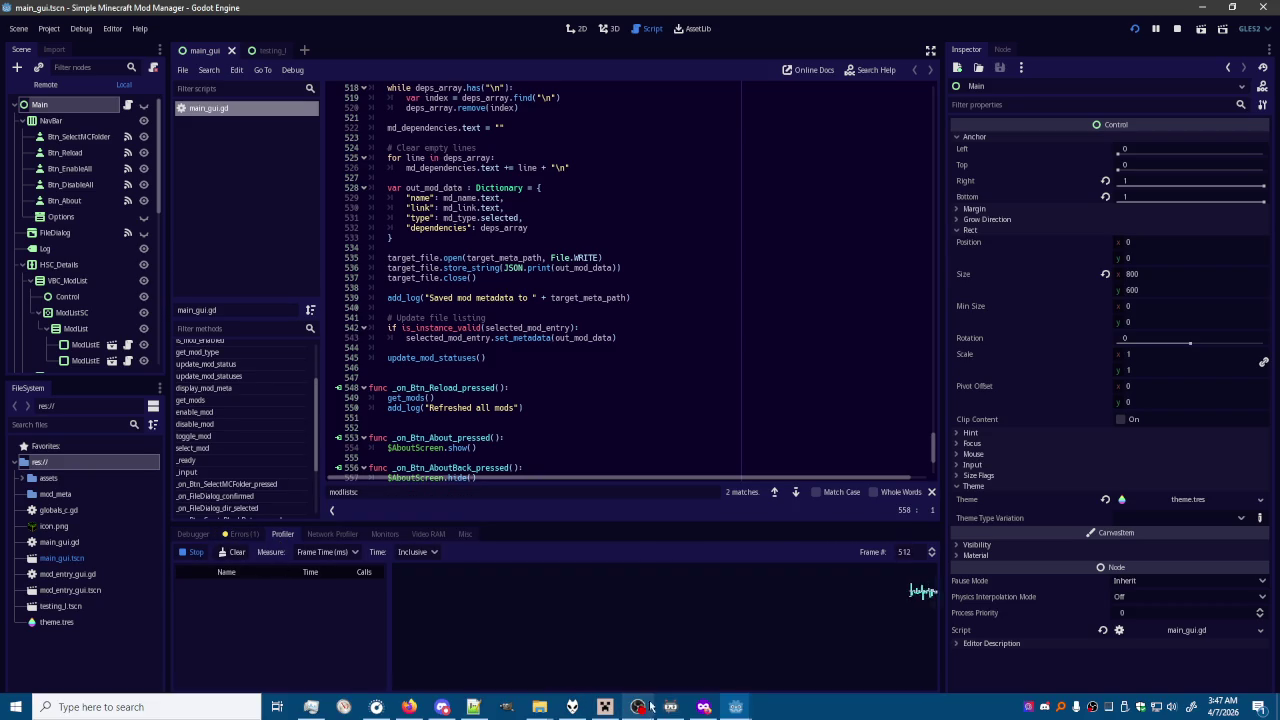
Enlarge the running mod manager window and switch the debugger to Monitors
left_click(736, 706)
mouse_move(525, 226)
left_mouse_down()
mouse_move(517, 151)
mouse_move(385, 164)
mouse_move(393, 178)
mouse_move(343, 212)
mouse_move(374, 203)
mouse_move(349, 186)
mouse_move(357, 178)
mouse_move(440, 226)
mouse_move(395, 286)
mouse_move(440, 134)
mouse_move(300, 222)
mouse_move(380, 171)
mouse_move(423, 183)
mouse_move(412, 256)
mouse_move(437, 157)
mouse_move(451, 251)
mouse_move(410, 180)
mouse_move(404, 215)
left_mouse_up()
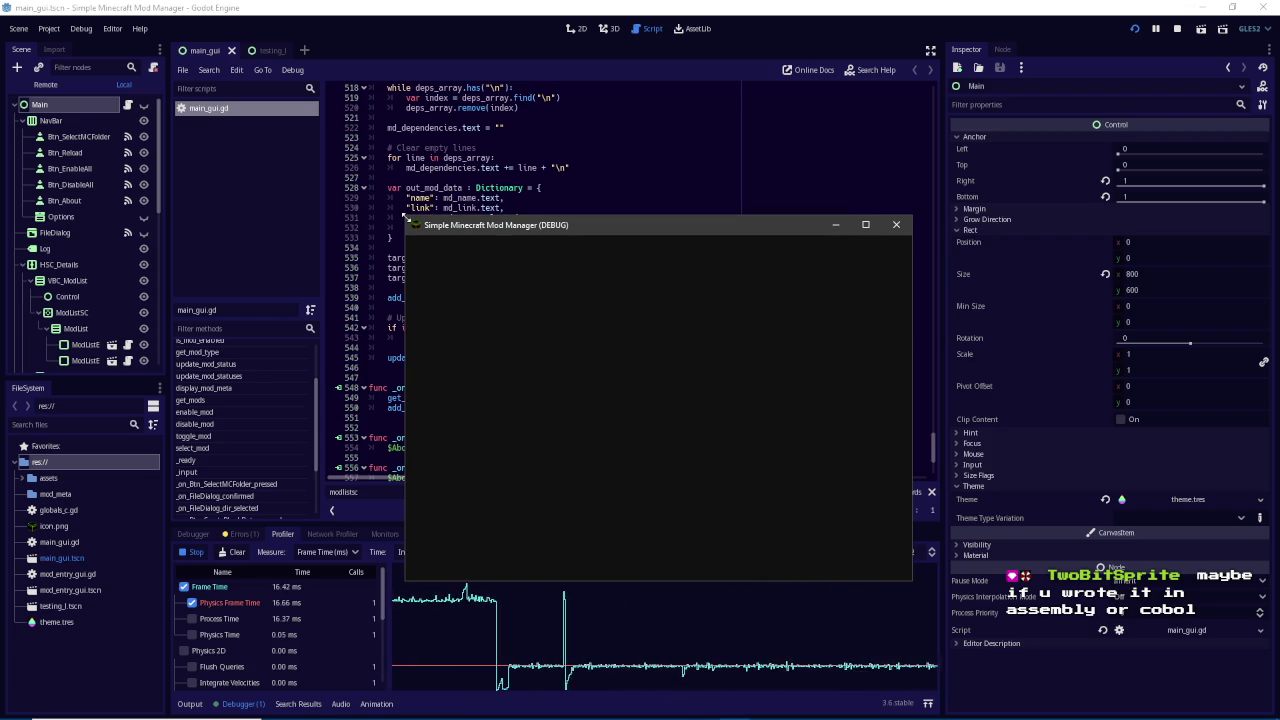
mouse_move(404, 216)
left_mouse_down()
mouse_move(477, 197)
mouse_move(480, 142)
mouse_move(414, 134)
mouse_move(410, 167)
mouse_move(437, 171)
mouse_move(471, 209)
mouse_move(453, 120)
mouse_move(461, 151)
left_mouse_up()
left_click(383, 534)
scroll(248, 616, "down", 7)
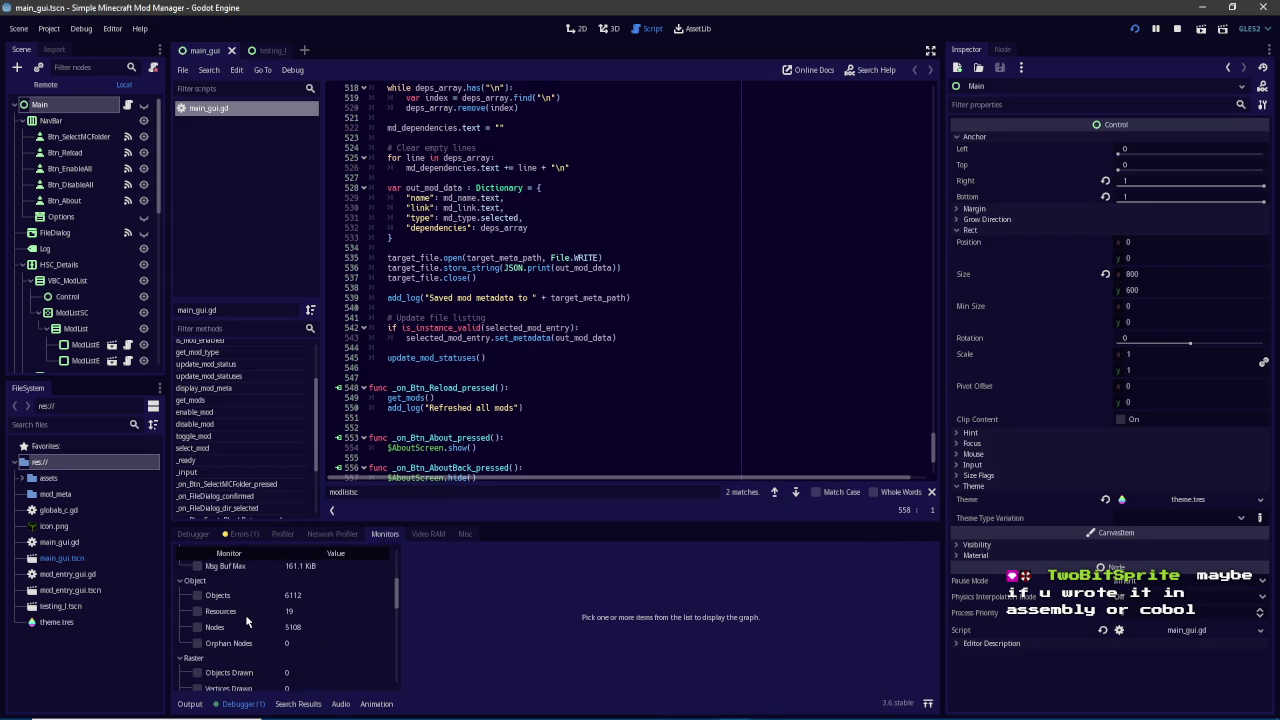
Graph the 2d Draw Calls monitor, rerun the project, and enlarge the mod manager window
scroll(248, 622, "down", 2)
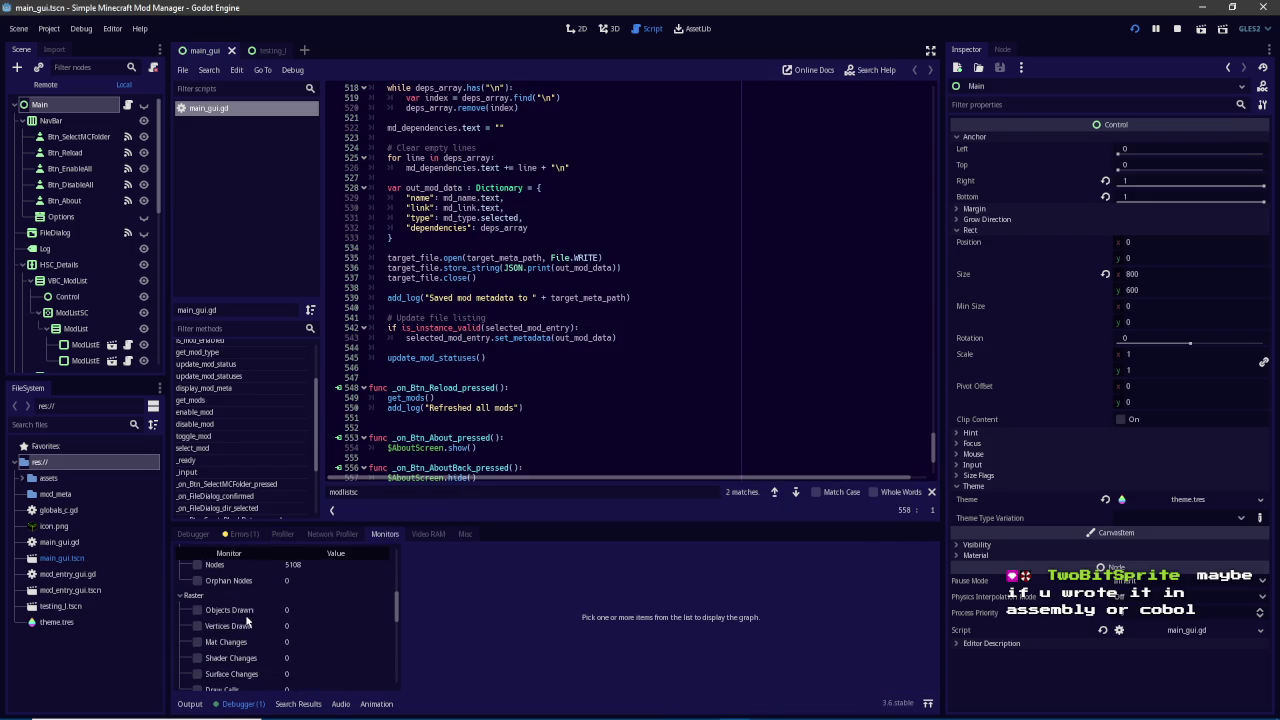
scroll(235, 621, "down", 3)
left_click(197, 641)
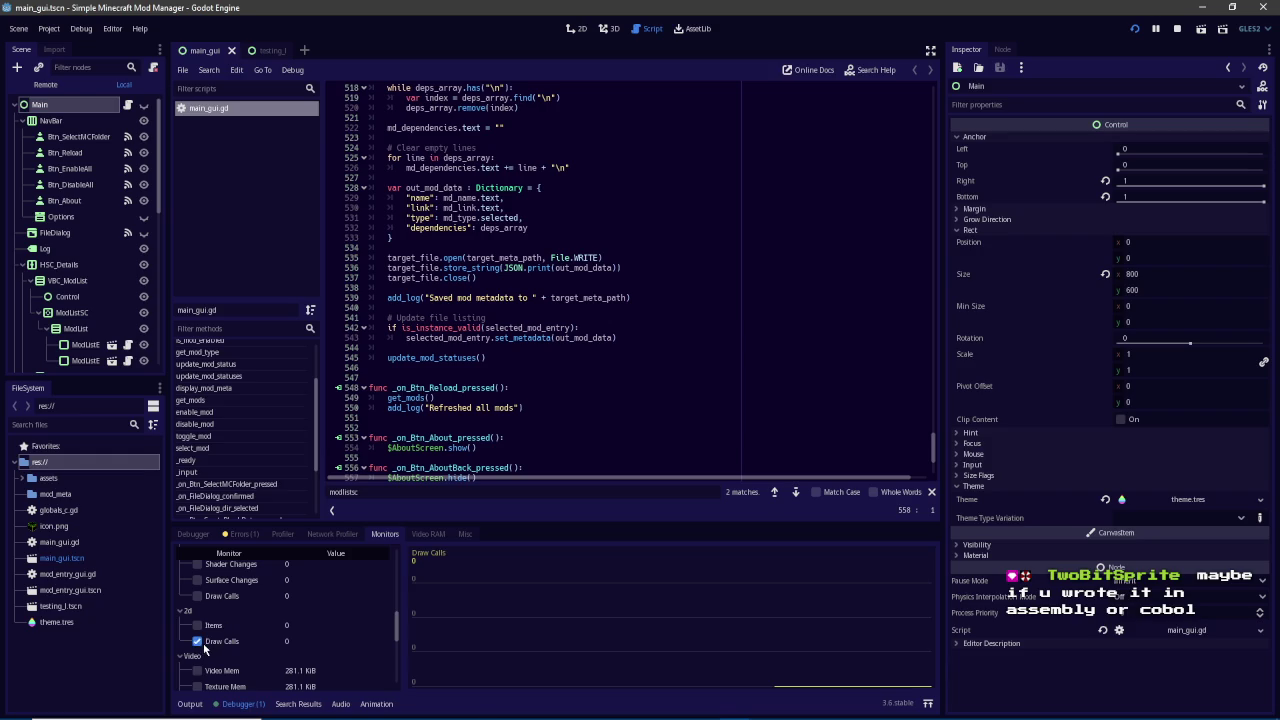
key("F5")
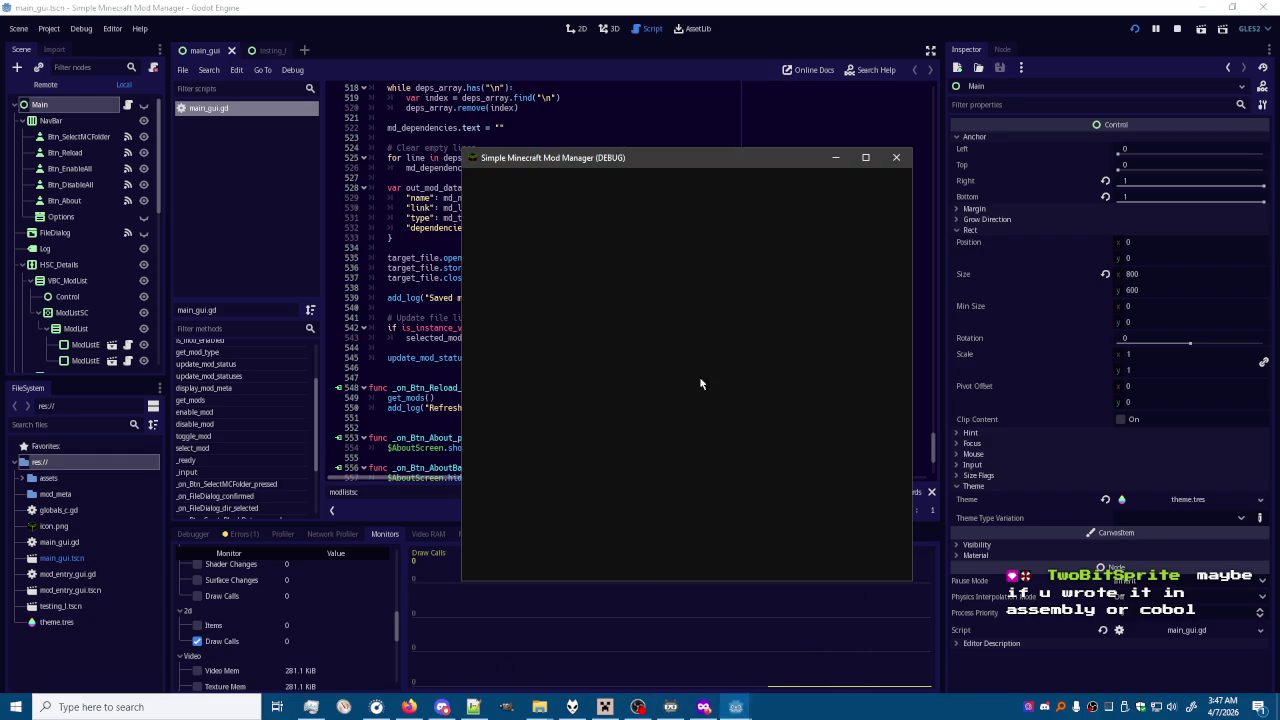
mouse_move(463, 149)
left_mouse_down()
mouse_move(380, 149)
mouse_move(523, 131)
mouse_move(600, 180)
mouse_move(513, 100)
mouse_move(493, 198)
left_mouse_up()
Graph the Objects and Process time monitors, trying Physics Process and Msg Buf Max briefly
scroll(224, 653, "down", 6)
scroll(224, 653, "up", 8)
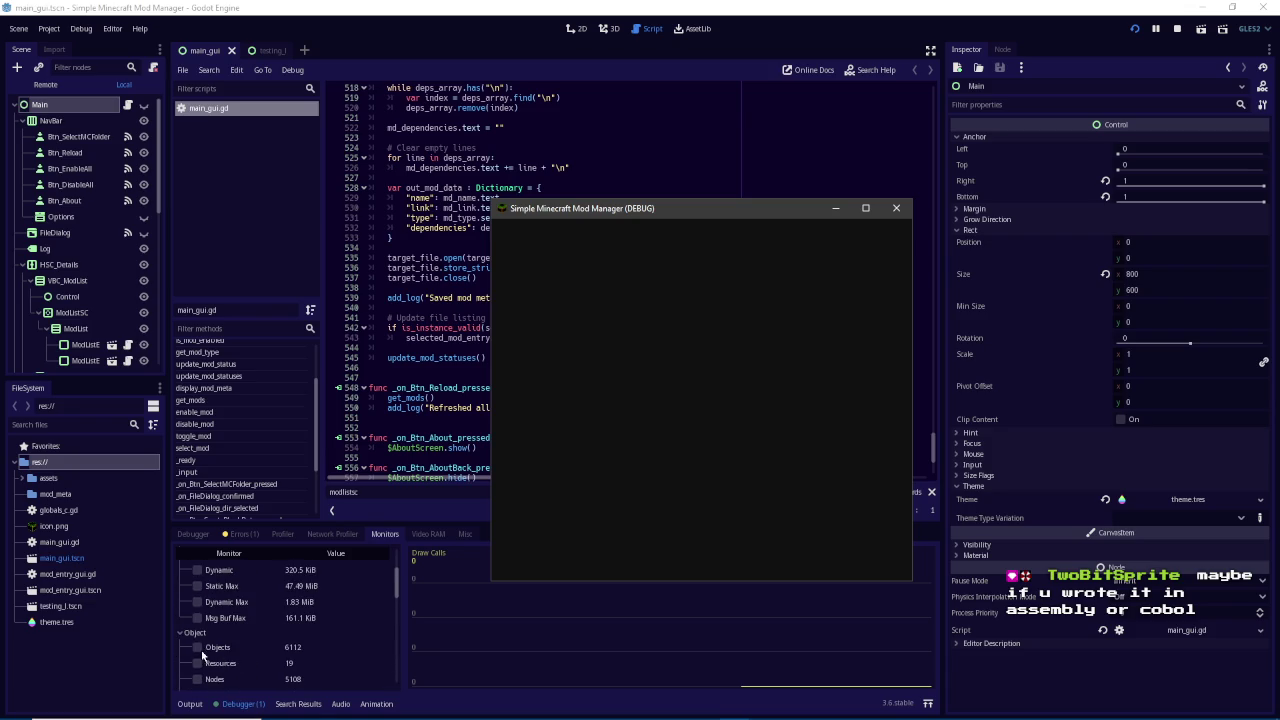
left_click(197, 648)
scroll(198, 654, "up", 2)
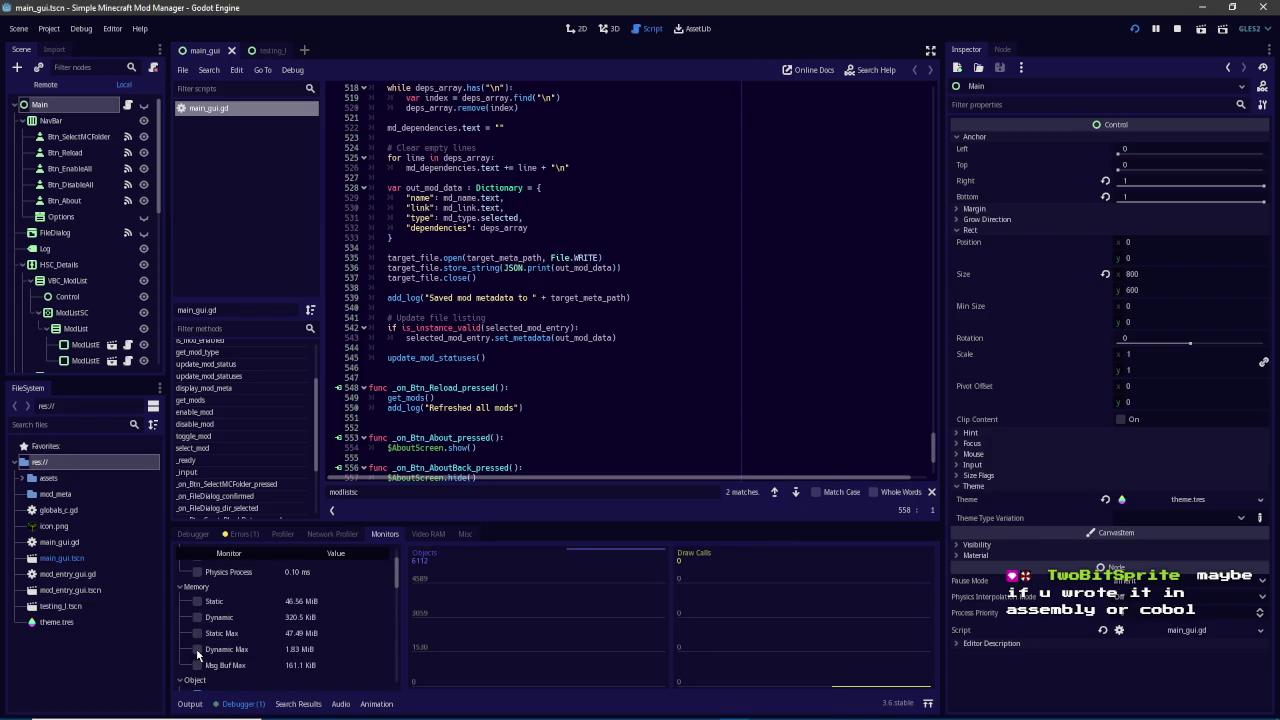
scroll(201, 657, "up", 2)
left_click(198, 597)
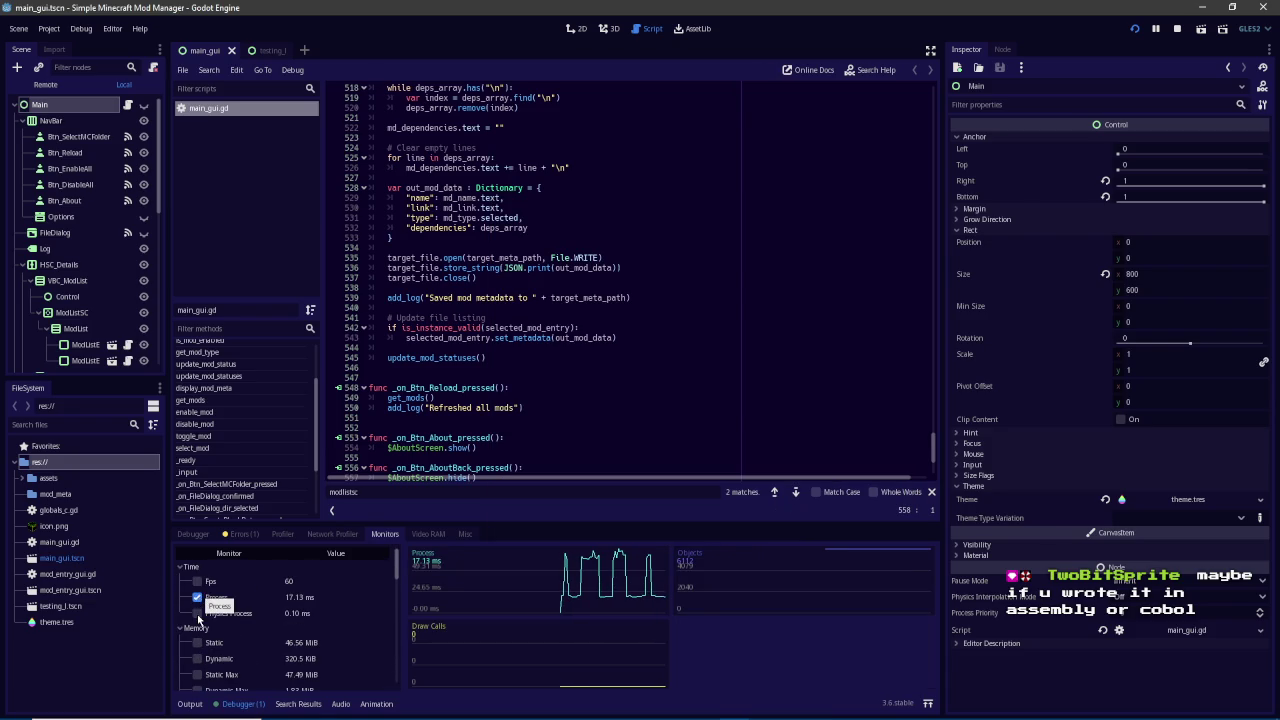
left_click(198, 613)
left_click(198, 613)
left_click(198, 613)
left_click(198, 613)
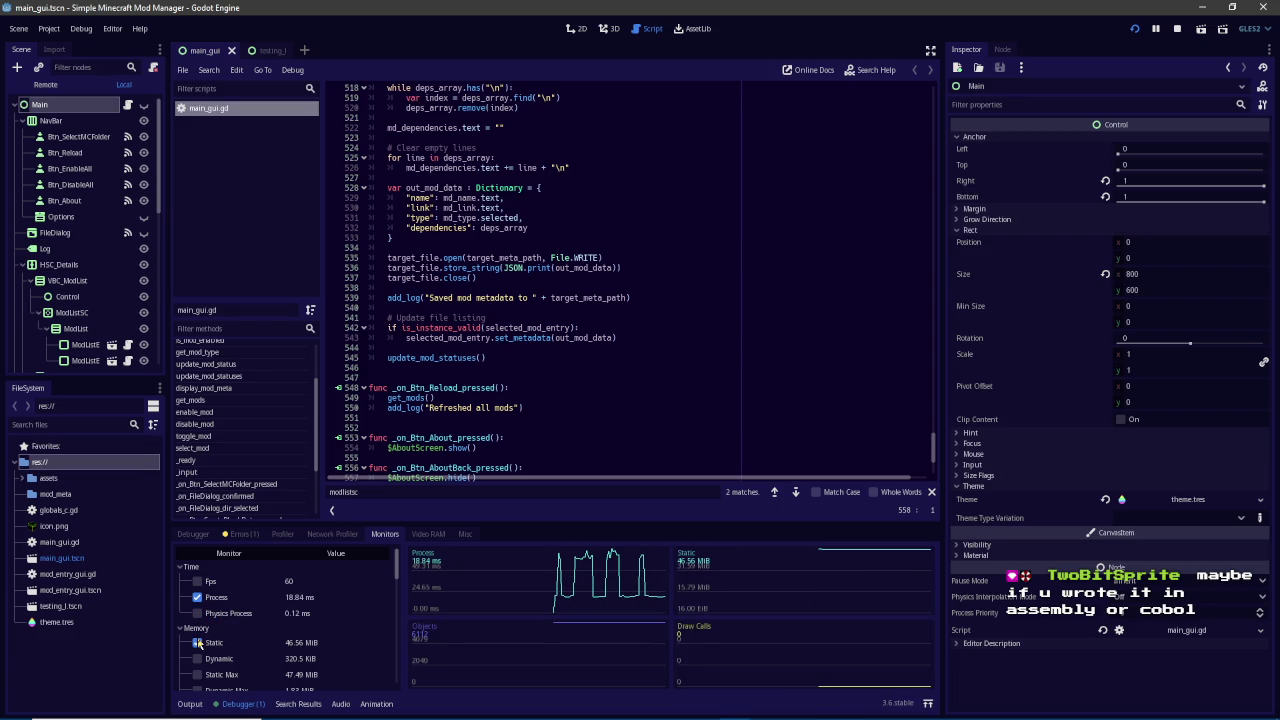
scroll(197, 637, "down", 2)
scroll(210, 650, "down", 2)
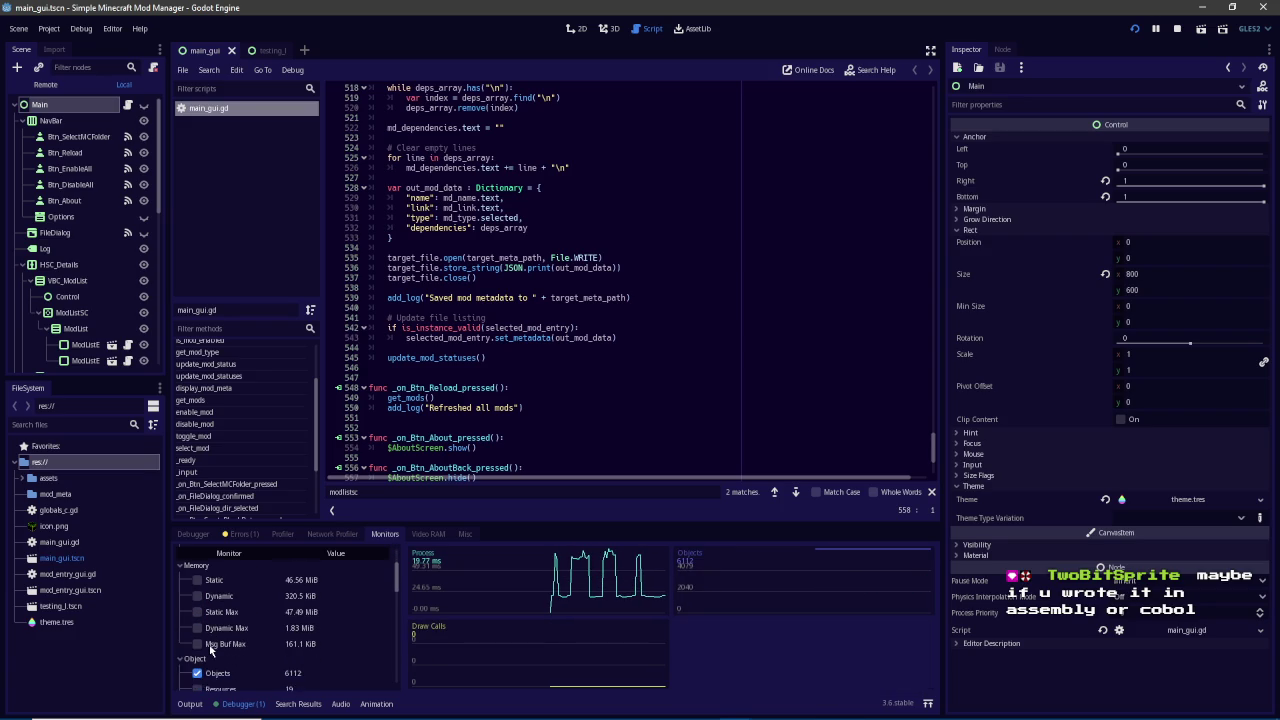
left_click(198, 597)
left_click(198, 597)
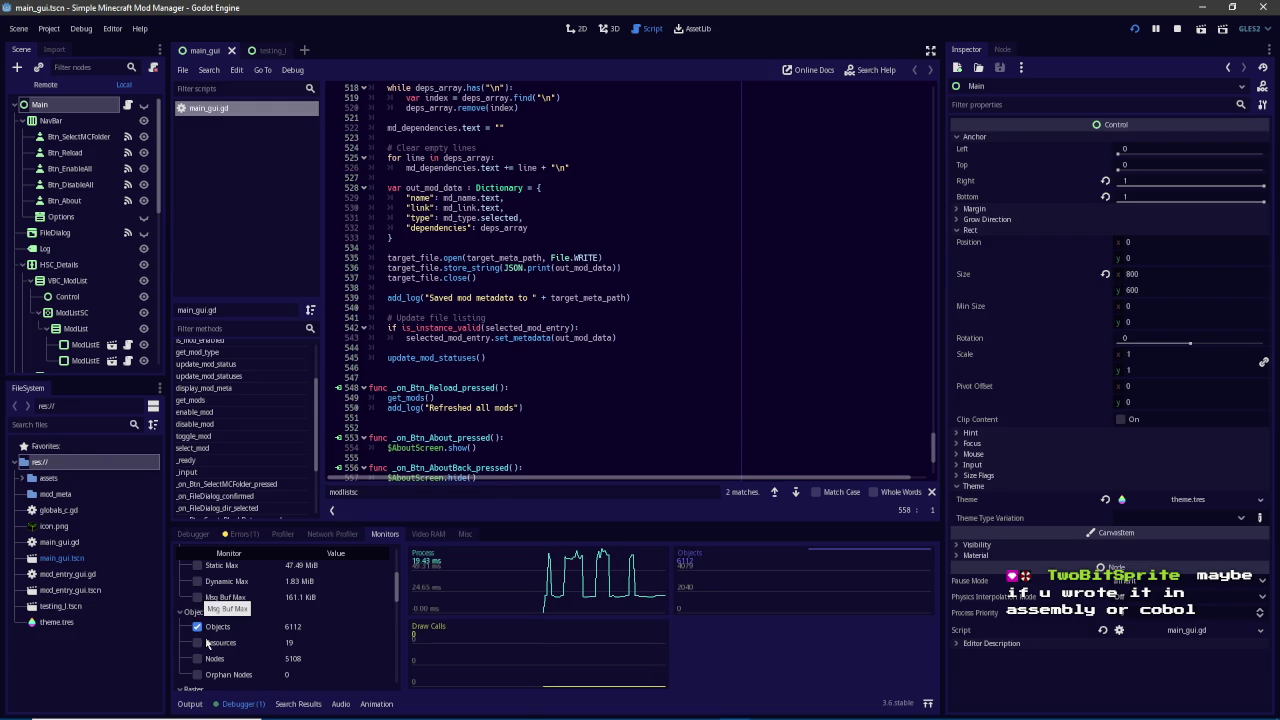
Add and then remove several Raster rendering monitor graphs, leaving Process and Objects charted
scroll(205, 640, "down", 1)
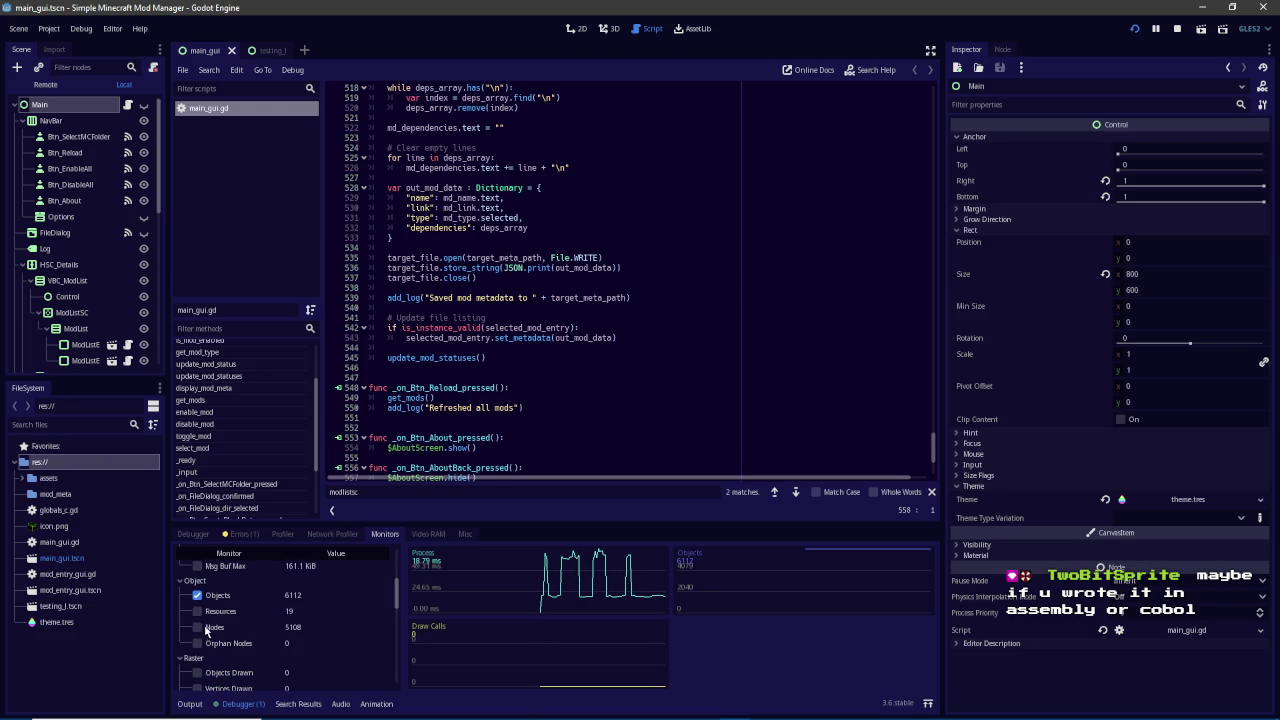
scroll(210, 630, "down", 3)
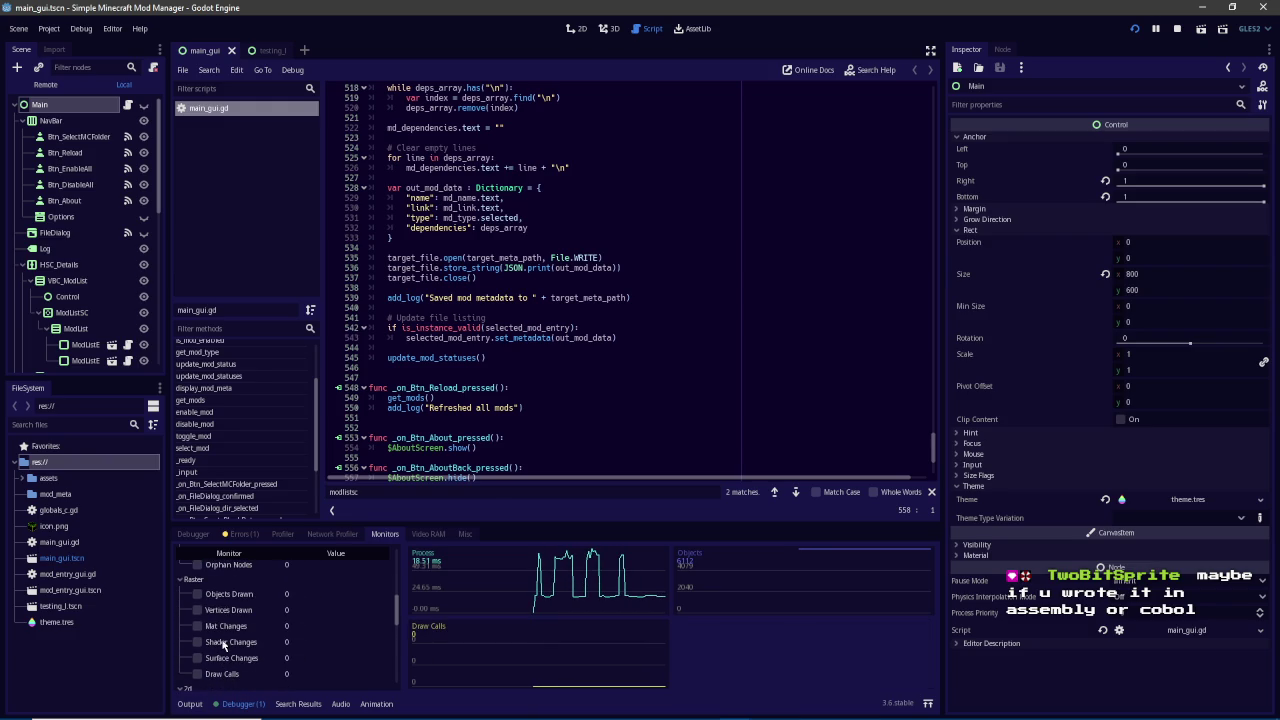
left_click(197, 626)
left_click(197, 594)
left_click(197, 610)
left_click(197, 642)
left_click(197, 658)
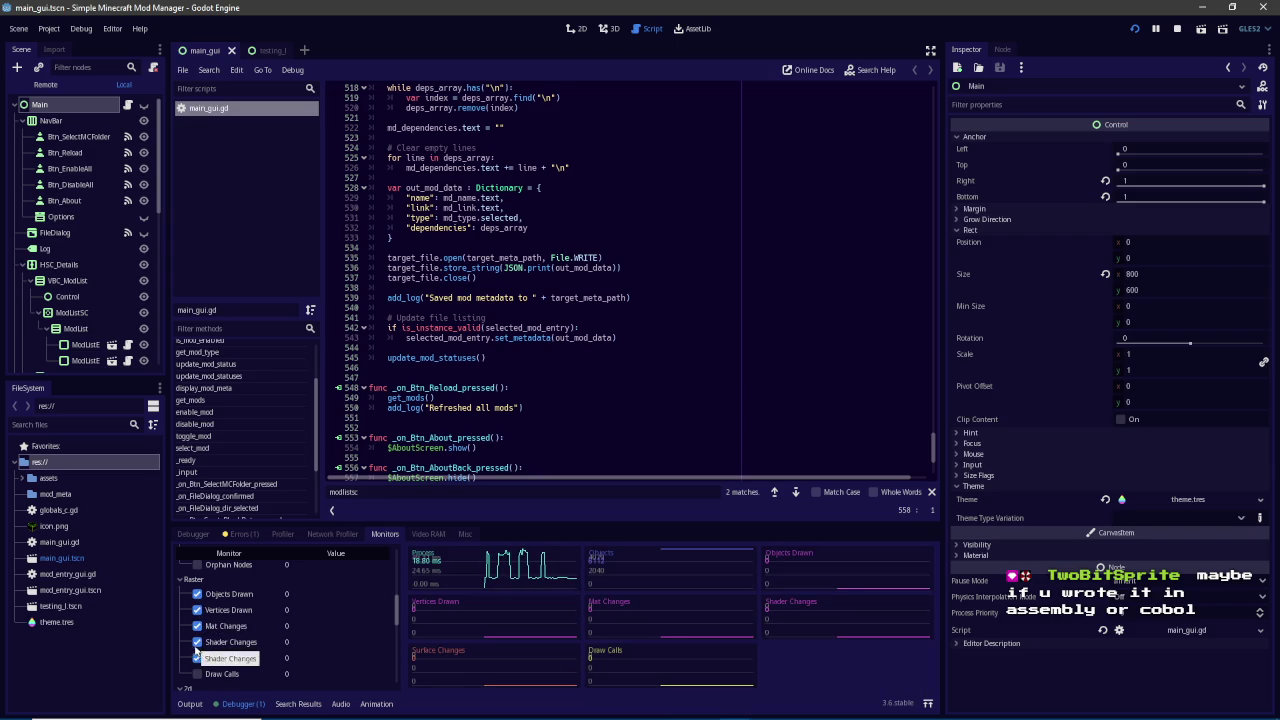
left_click(197, 658)
left_click(197, 642)
left_click(197, 626)
left_click(197, 610)
left_click(197, 594)
scroll(199, 625, "down", 3)
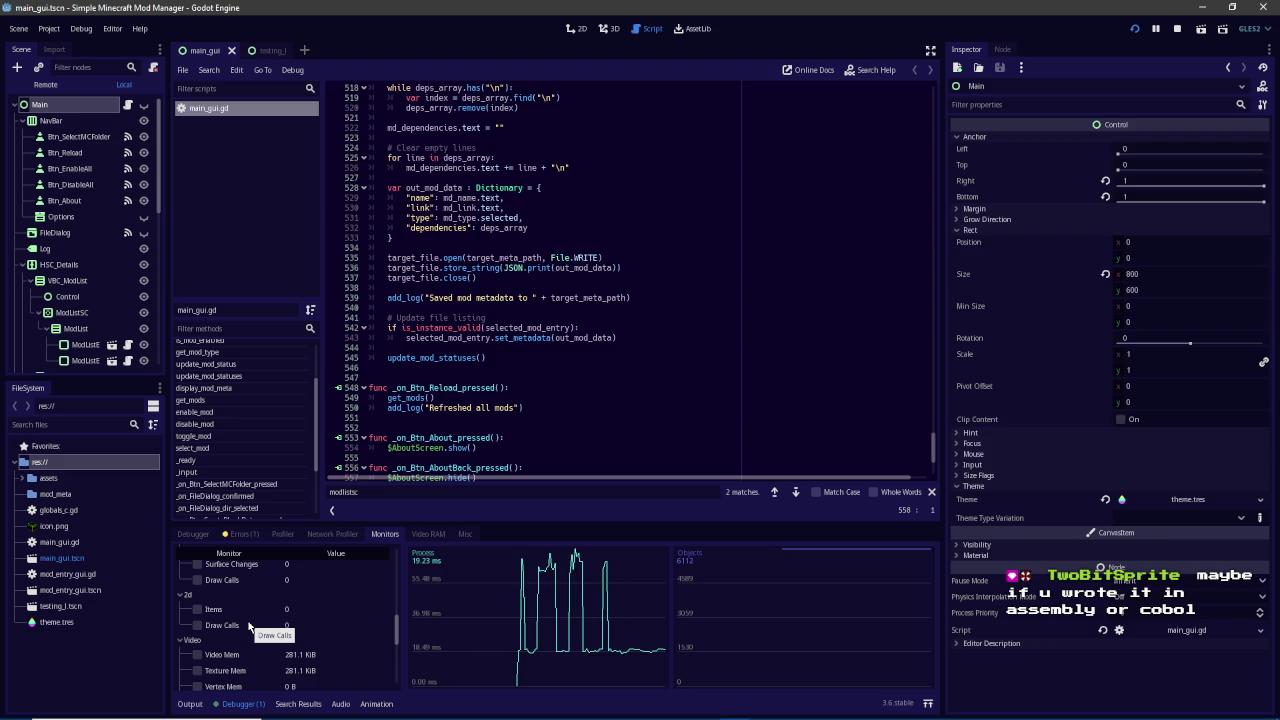
scroll(249, 625, "down", 2)
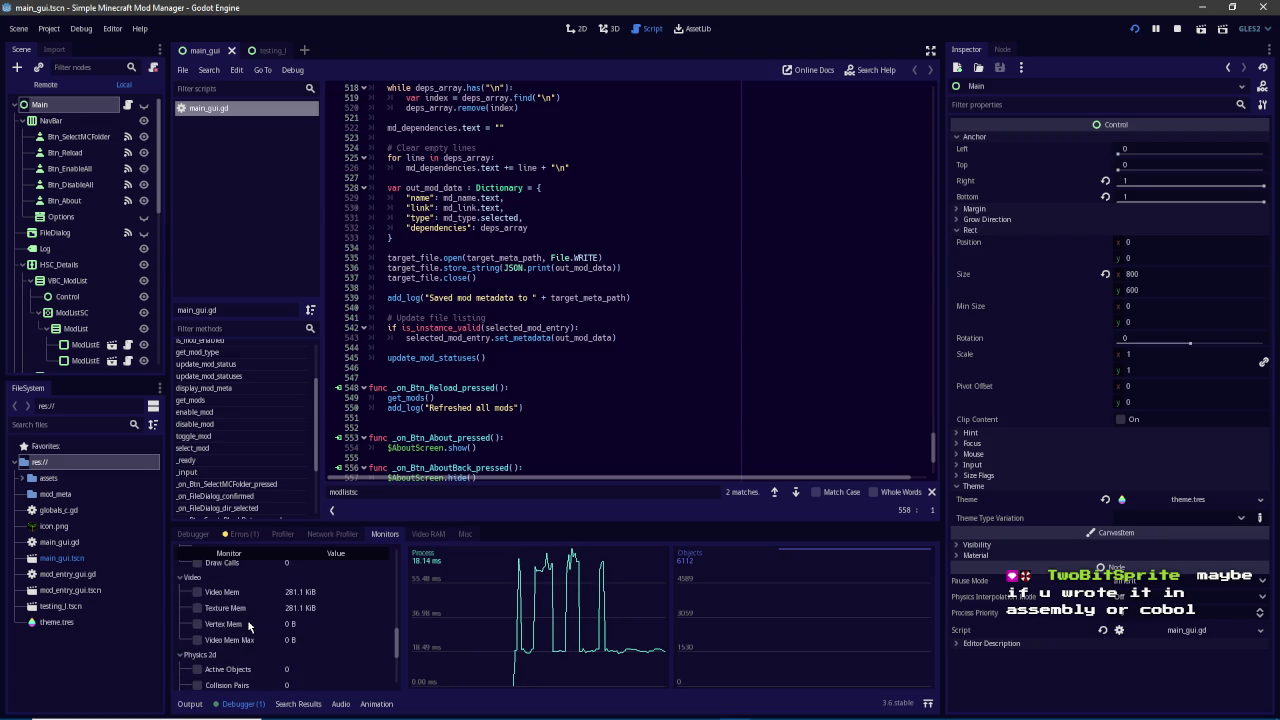
scroll(250, 625, "down", 4)
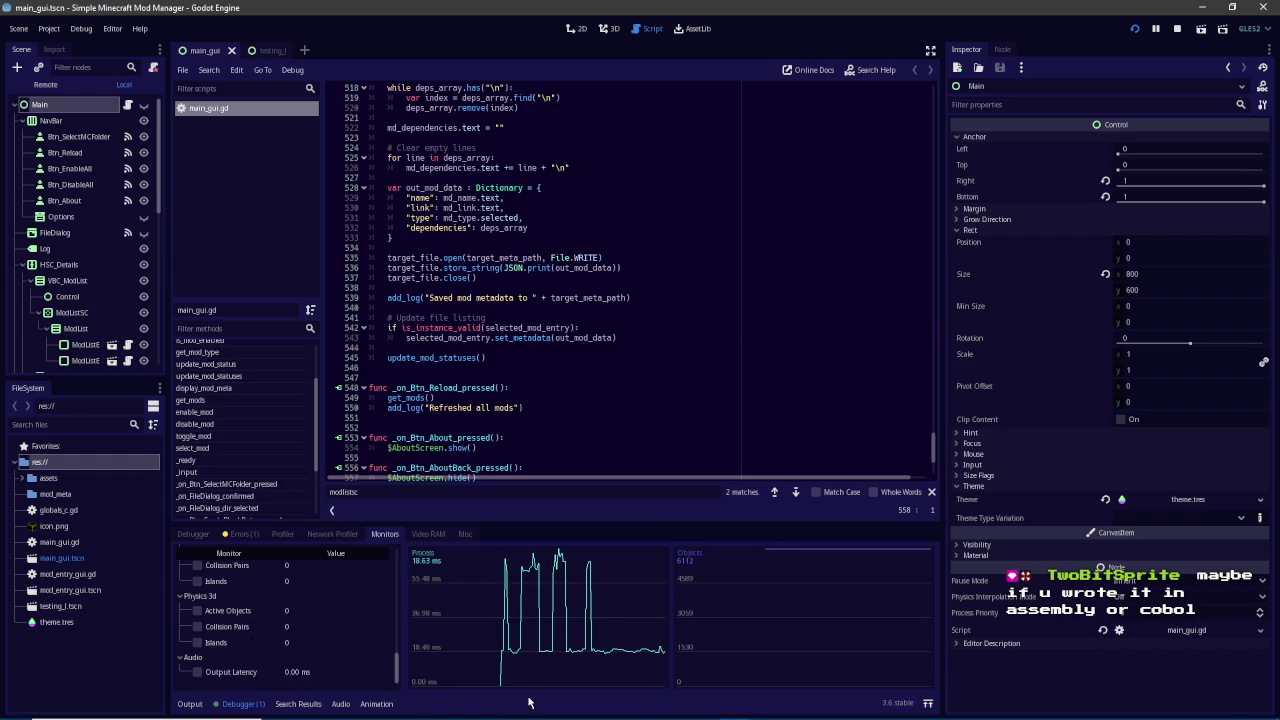
left_click(735, 707)
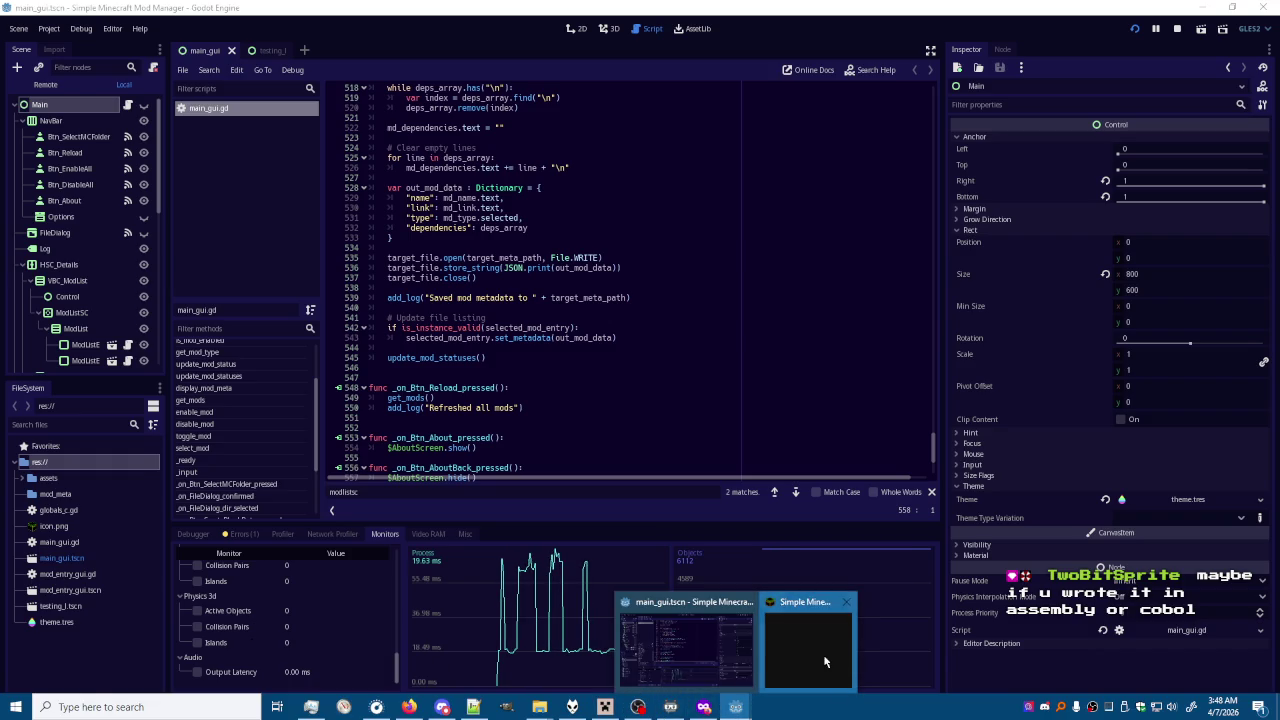
Enlarge the running mod manager window from its top-left corner to show more mods
left_click(839, 683)
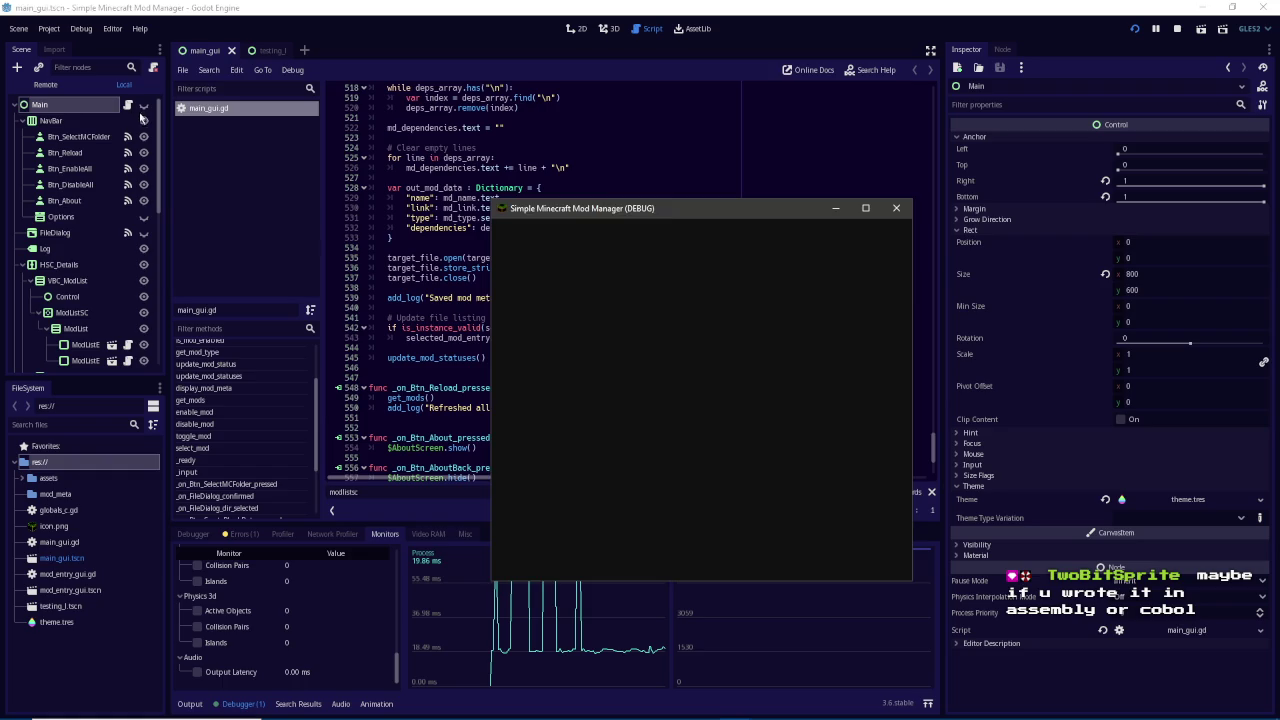
left_click(172, 143)
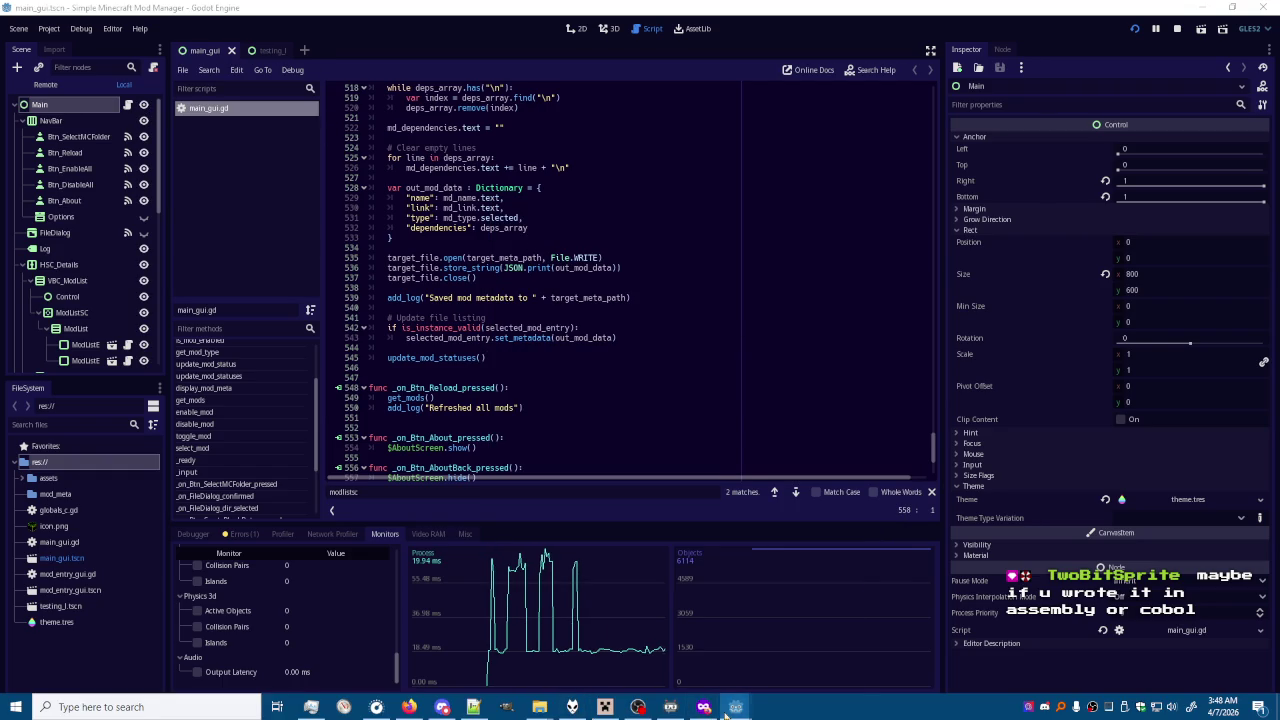
left_click(733, 705)
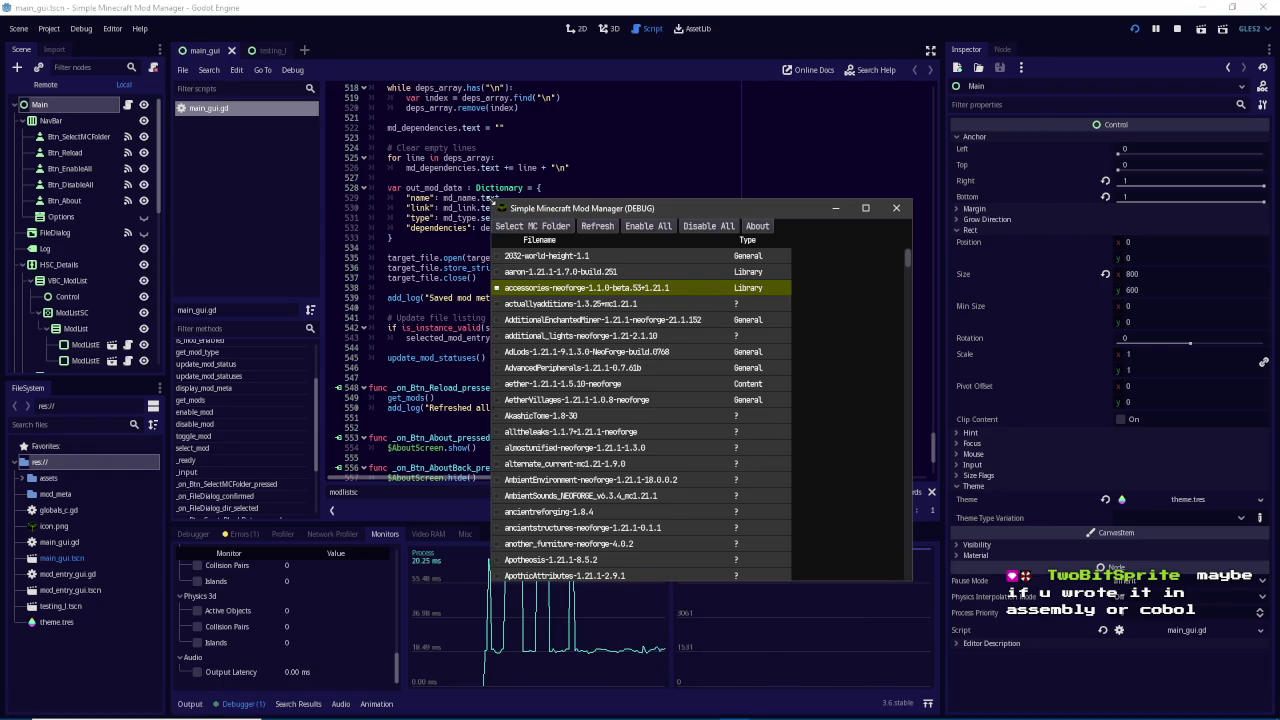
left_click_drag(494, 206, 313, 101)
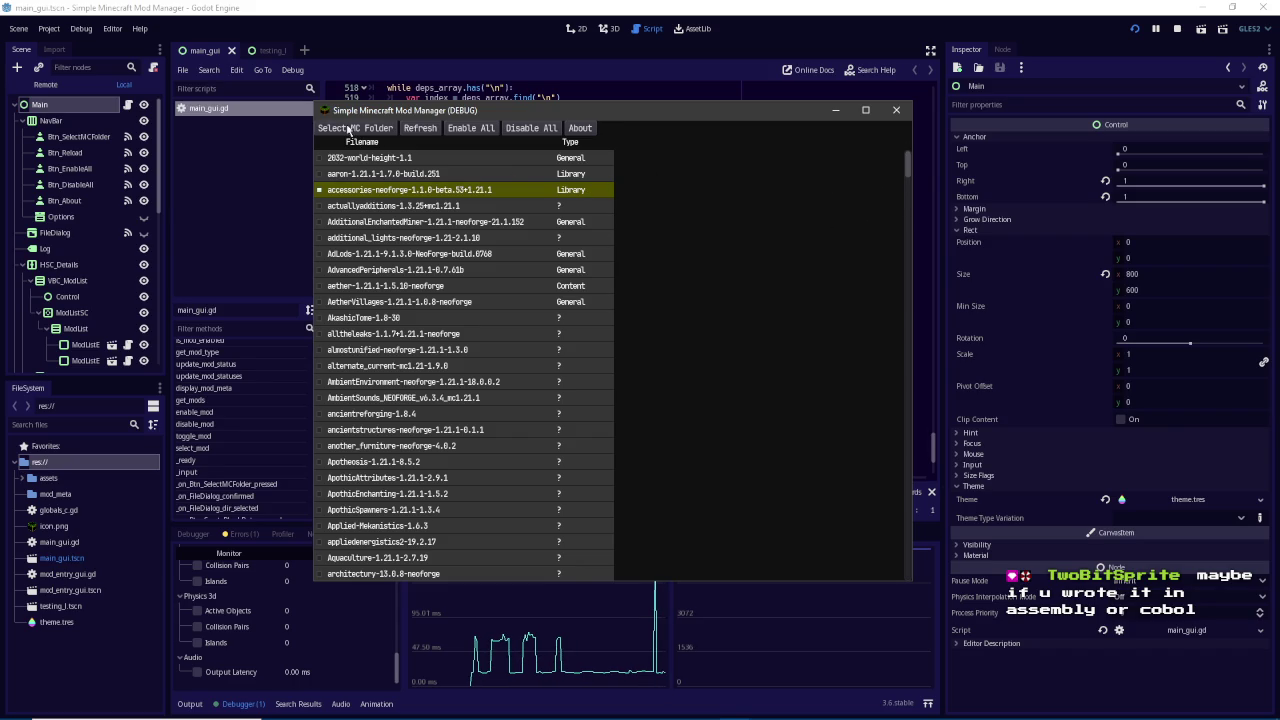
Open the AdLods mod's metadata, then select VBC_ModList back in the editor
left_click(397, 254)
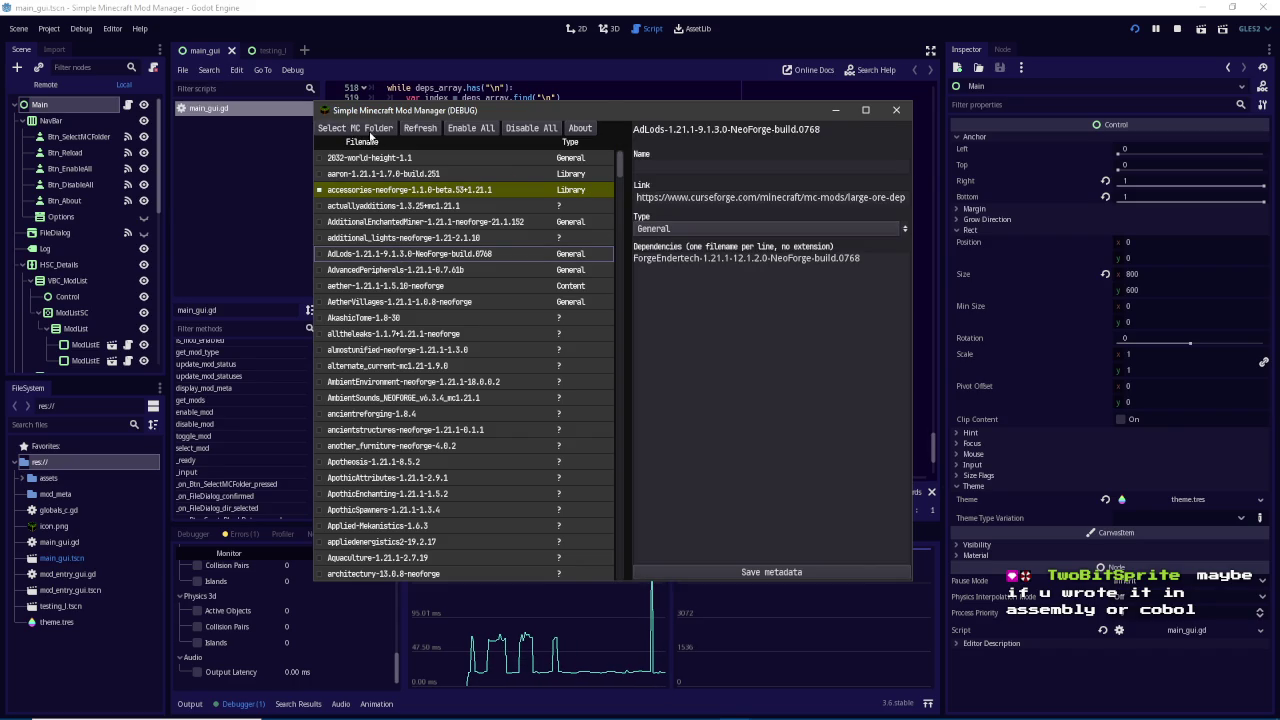
left_click(290, 6)
left_click(77, 282)
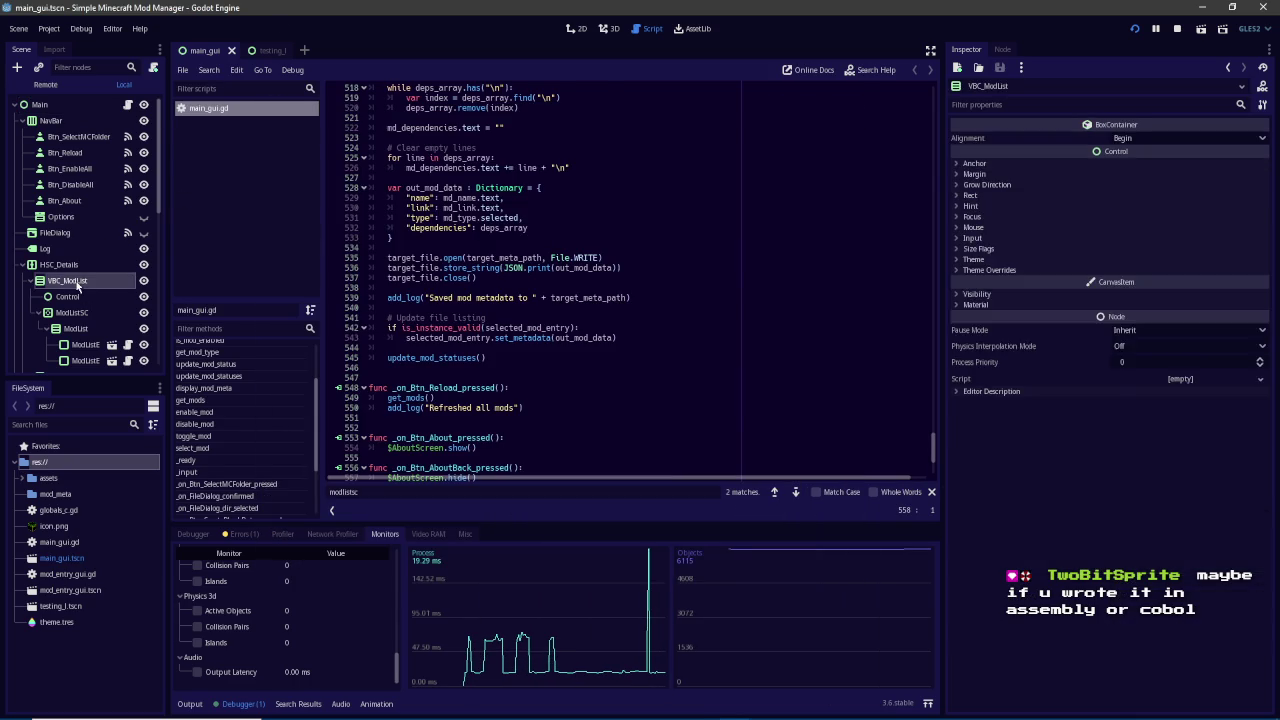
Set the Control node's mouse filter to Ignore and save the scene
left_click(68, 296)
left_click(1090, 392)
left_click(1171, 394)
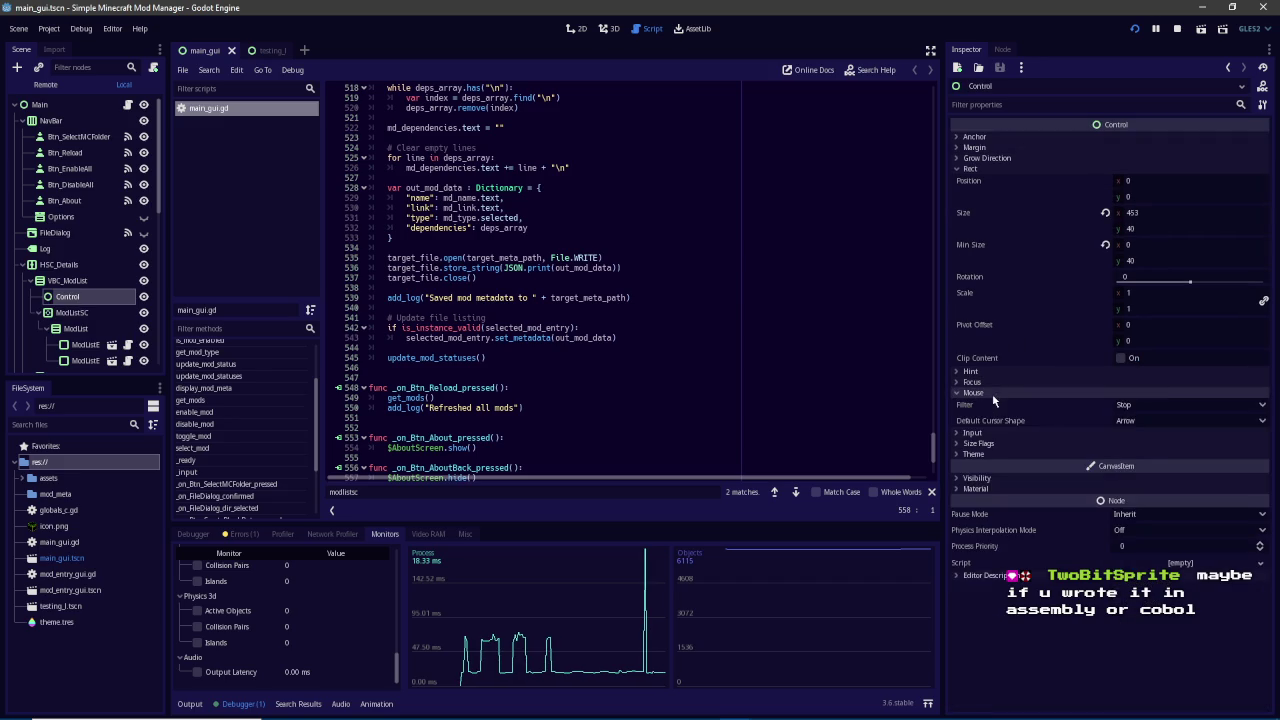
left_click(1175, 403)
left_click(1185, 392)
left_click(1190, 408)
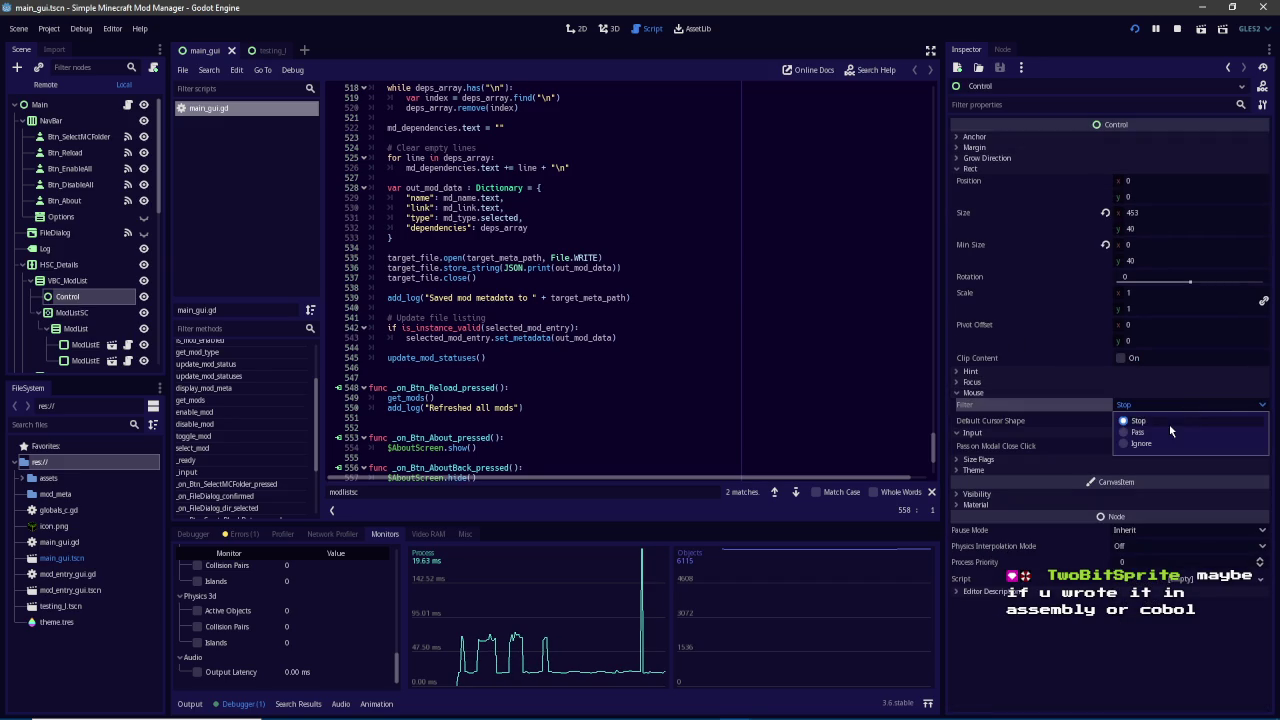
left_click(1164, 445)
key("ctrl+s")
Check the running mod manager, then select VBC_ModList and switch to the 2D view
mouse_move(812, 710)
mouse_move(736, 707)
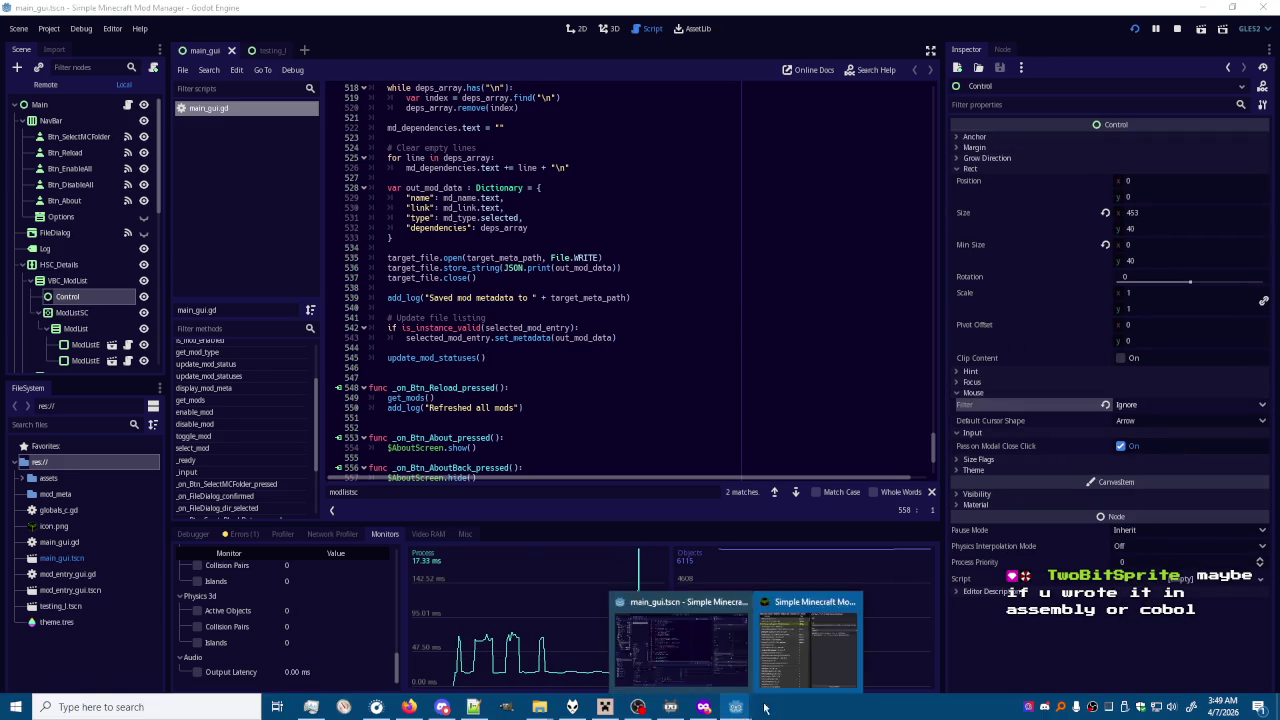
left_click(800, 622)
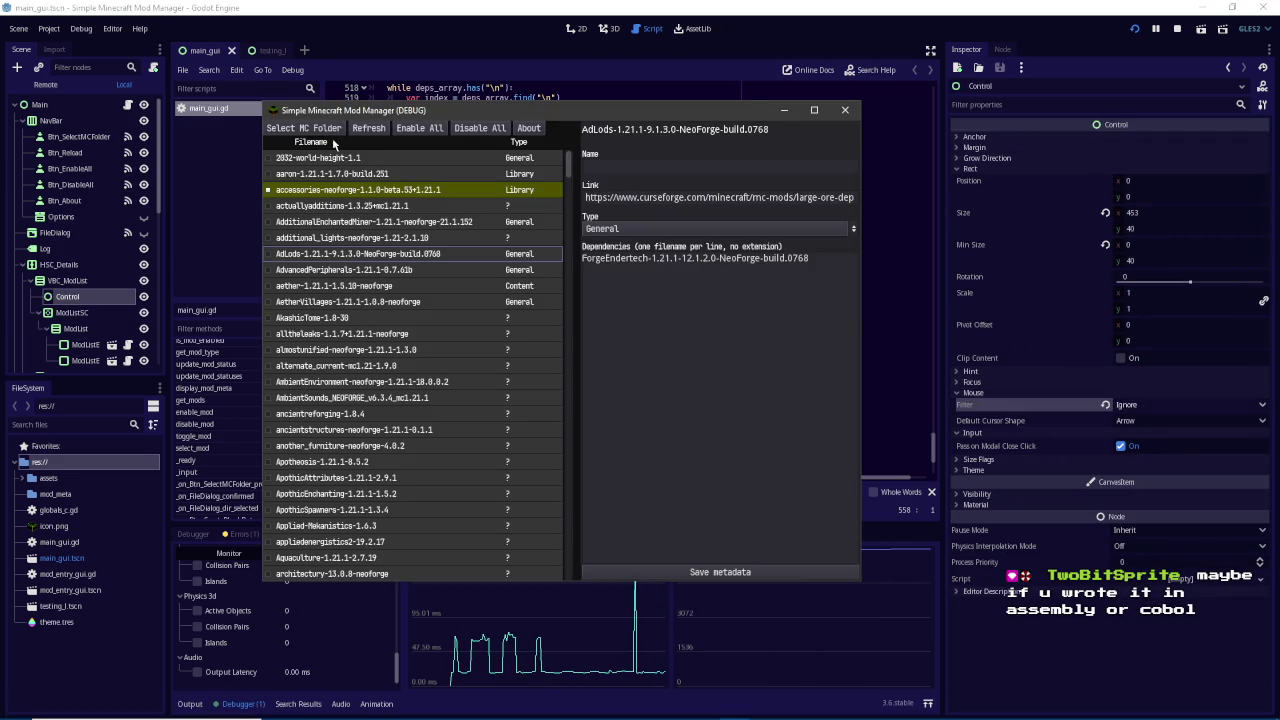
left_click(58, 286)
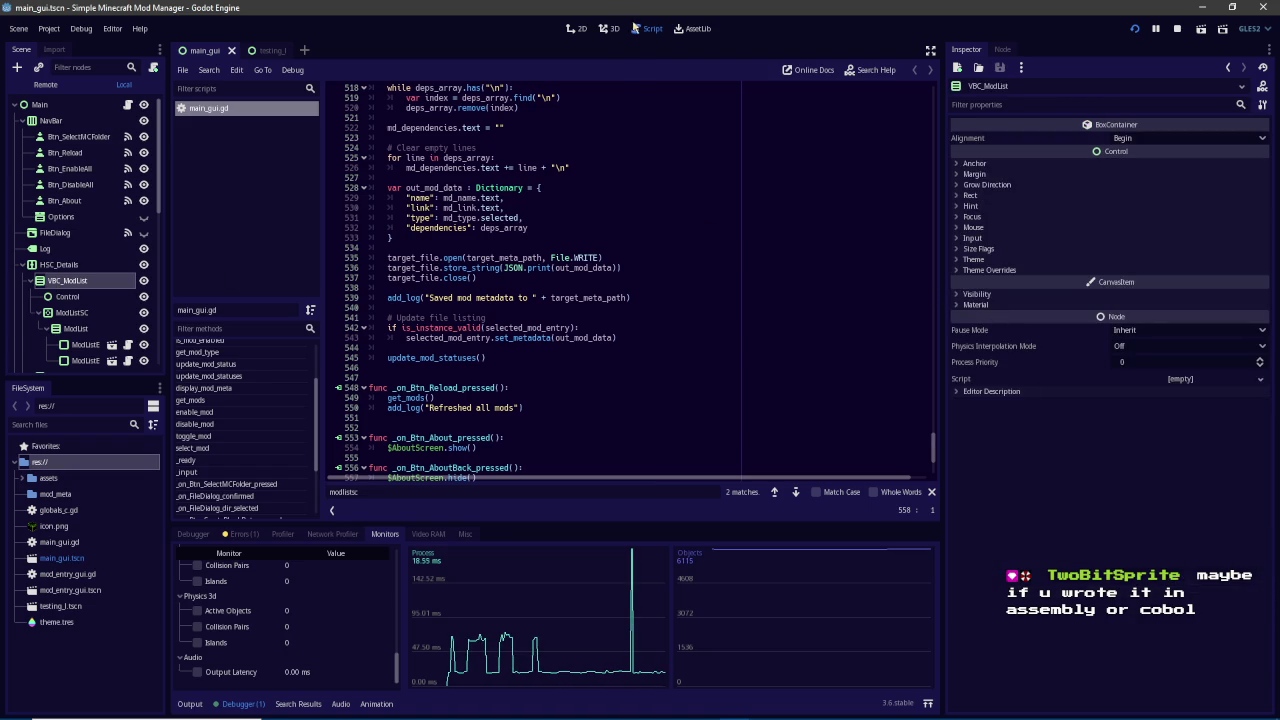
left_click(576, 28)
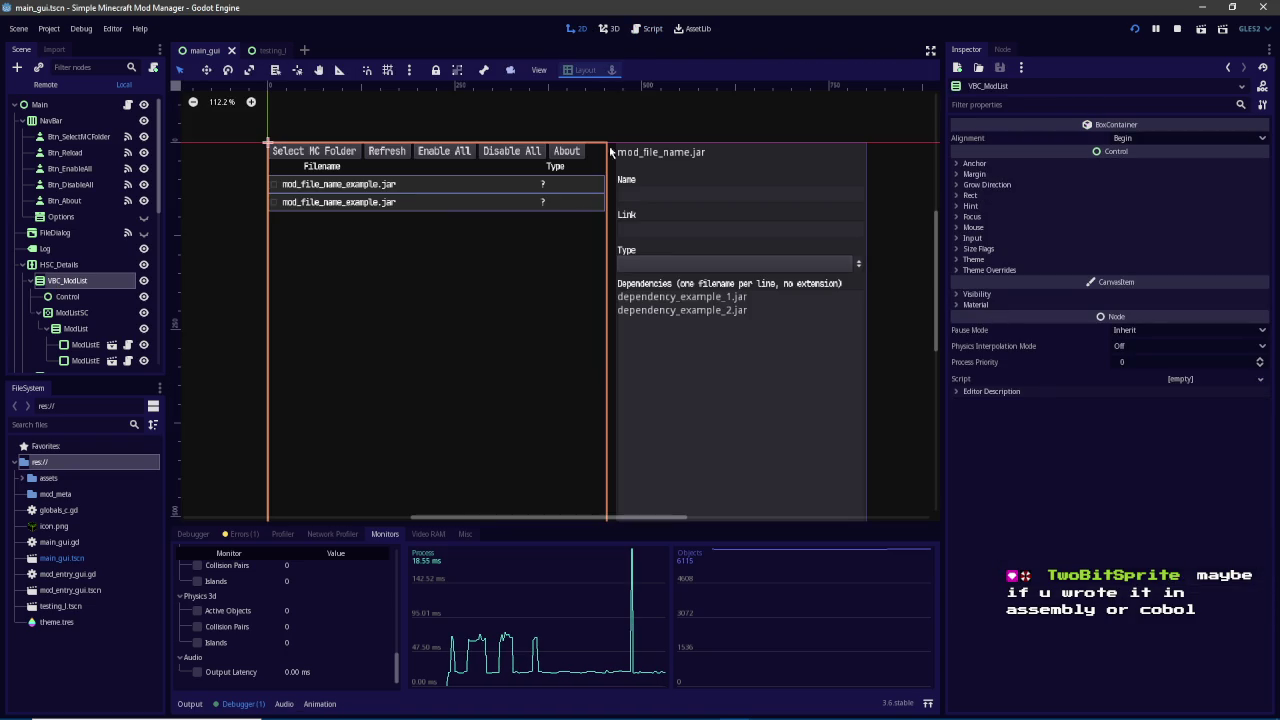
Inspect the mod list containers, then drag HSC_Details above NavBar as Main's first child
left_click(60, 265)
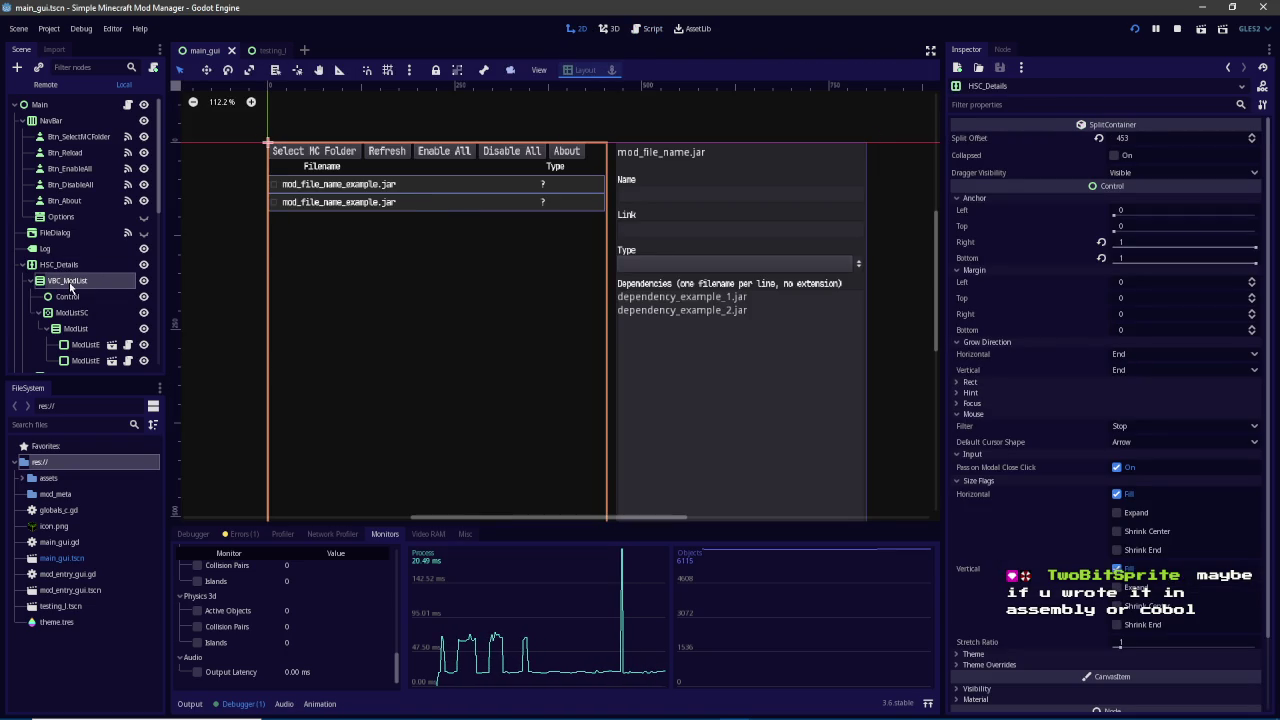
left_click(80, 298)
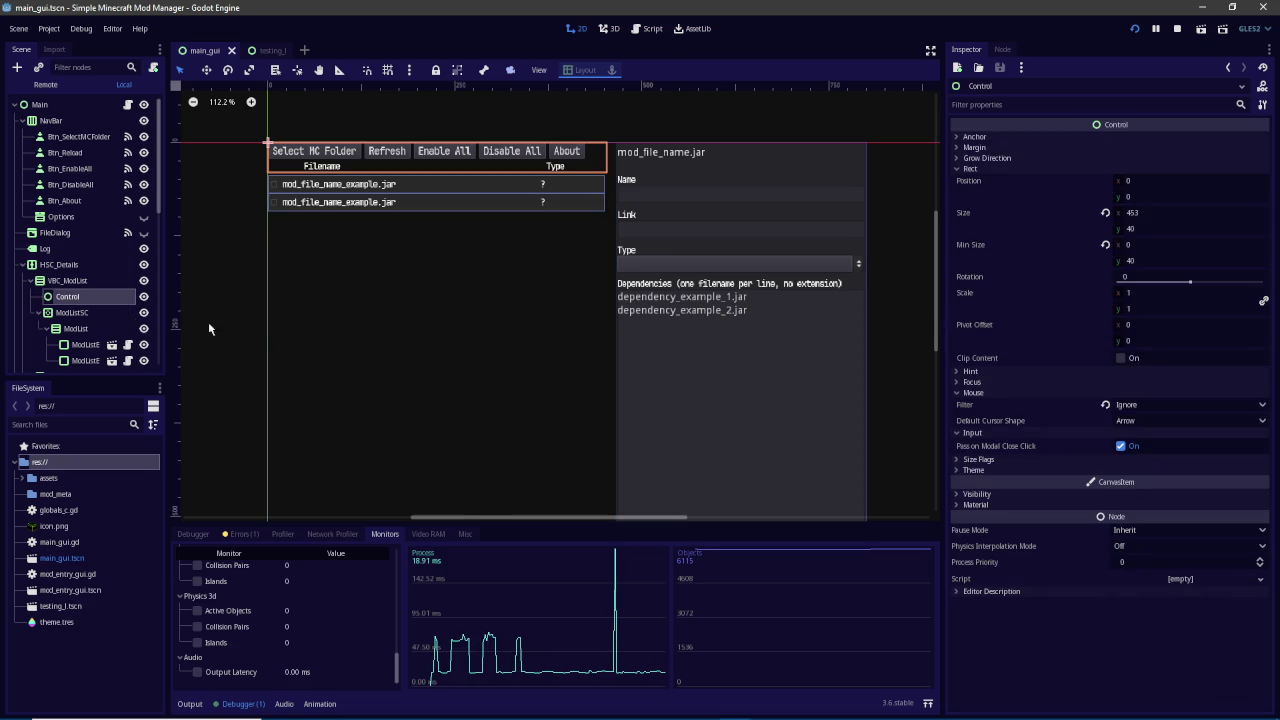
left_click(105, 314)
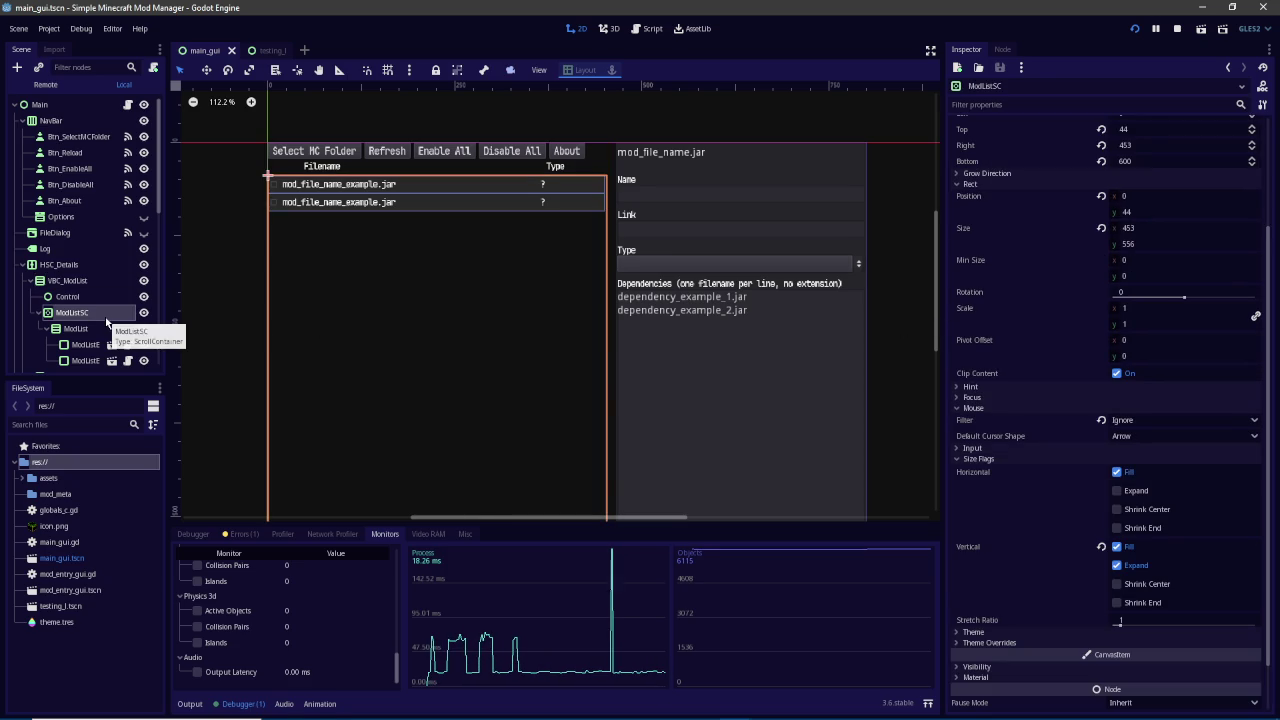
left_click(80, 281)
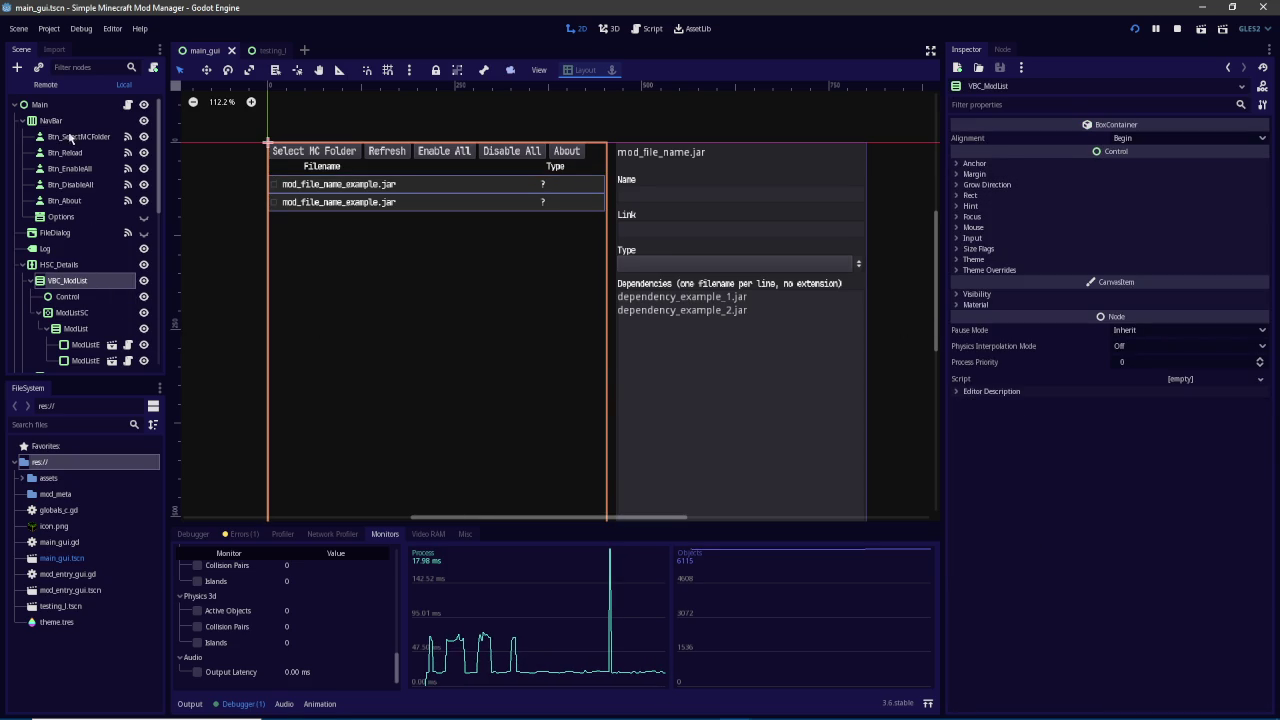
left_click(80, 262)
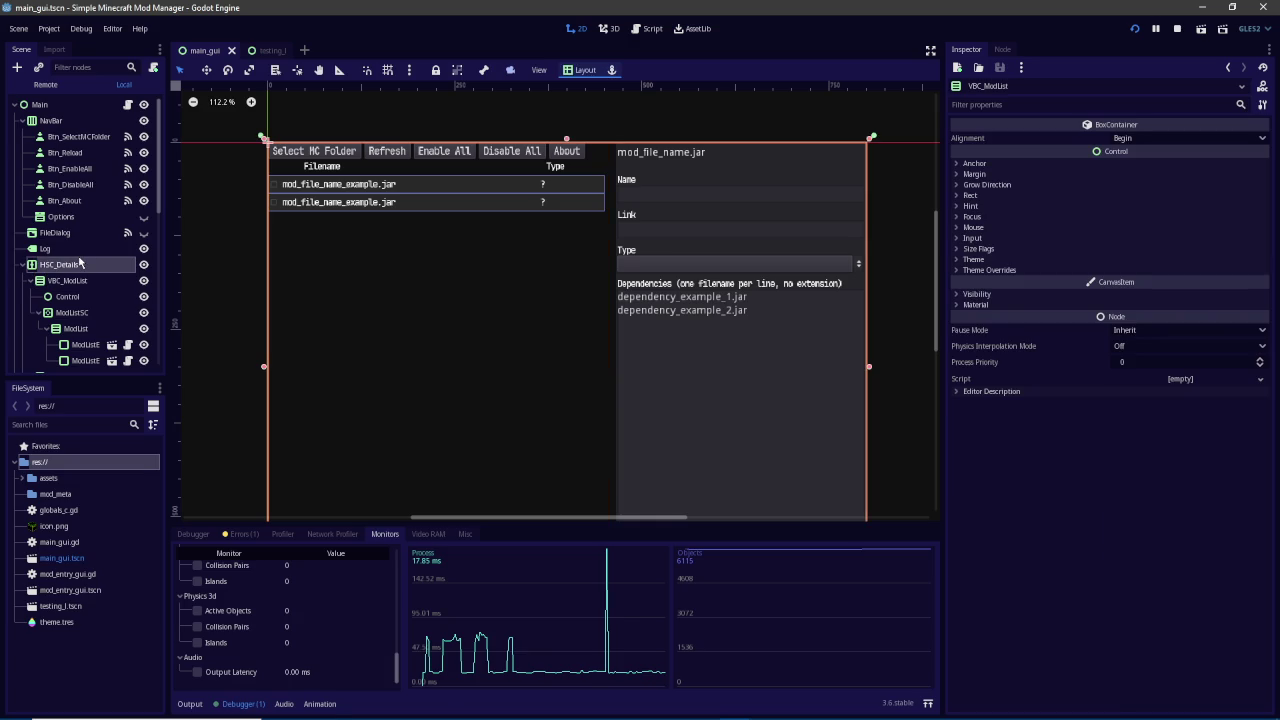
left_click_drag(52, 268, 66, 120)
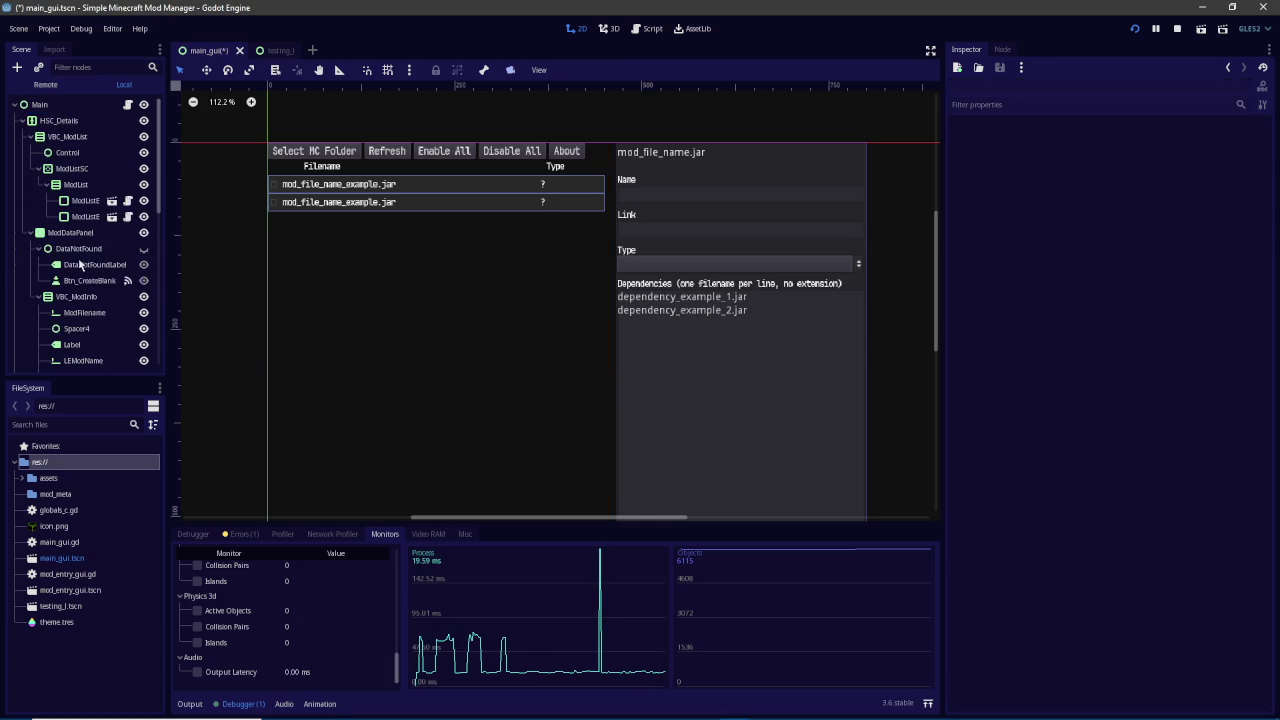
Select the NavBar node and resize the running mod manager window
scroll(80, 263, "down", 5)
left_click(50, 164)
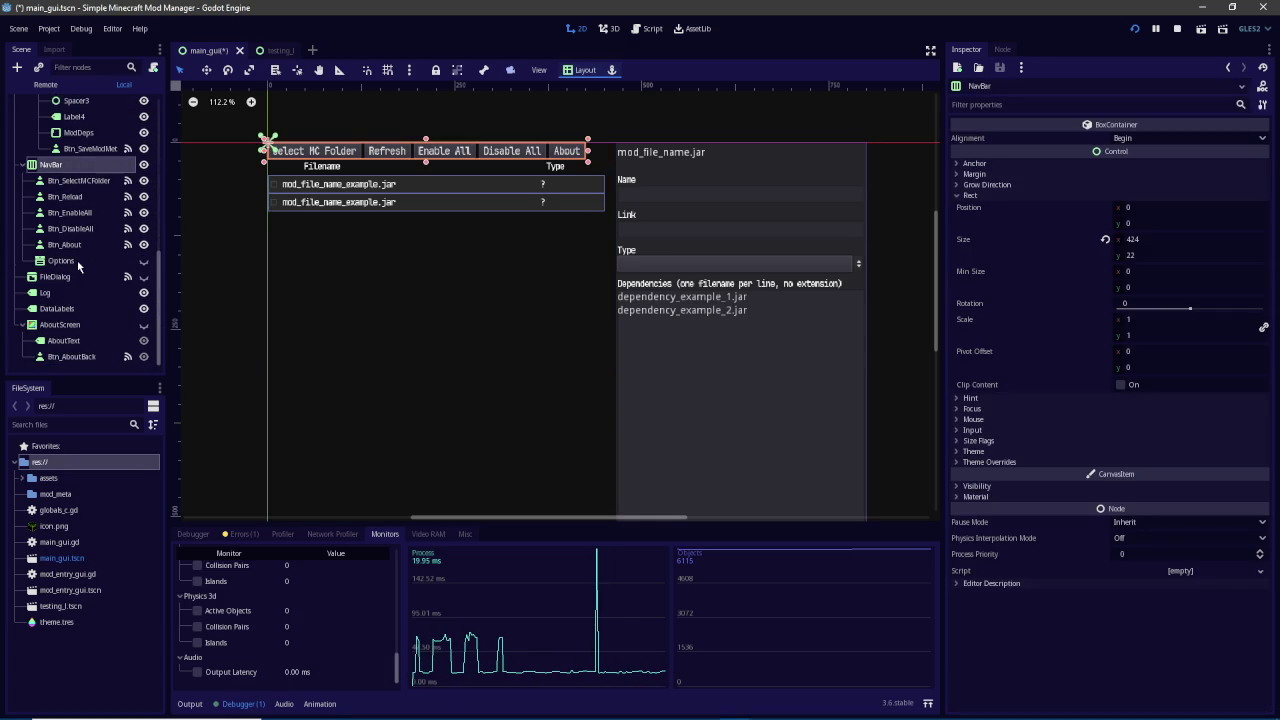
scroll(73, 294, "up", 8)
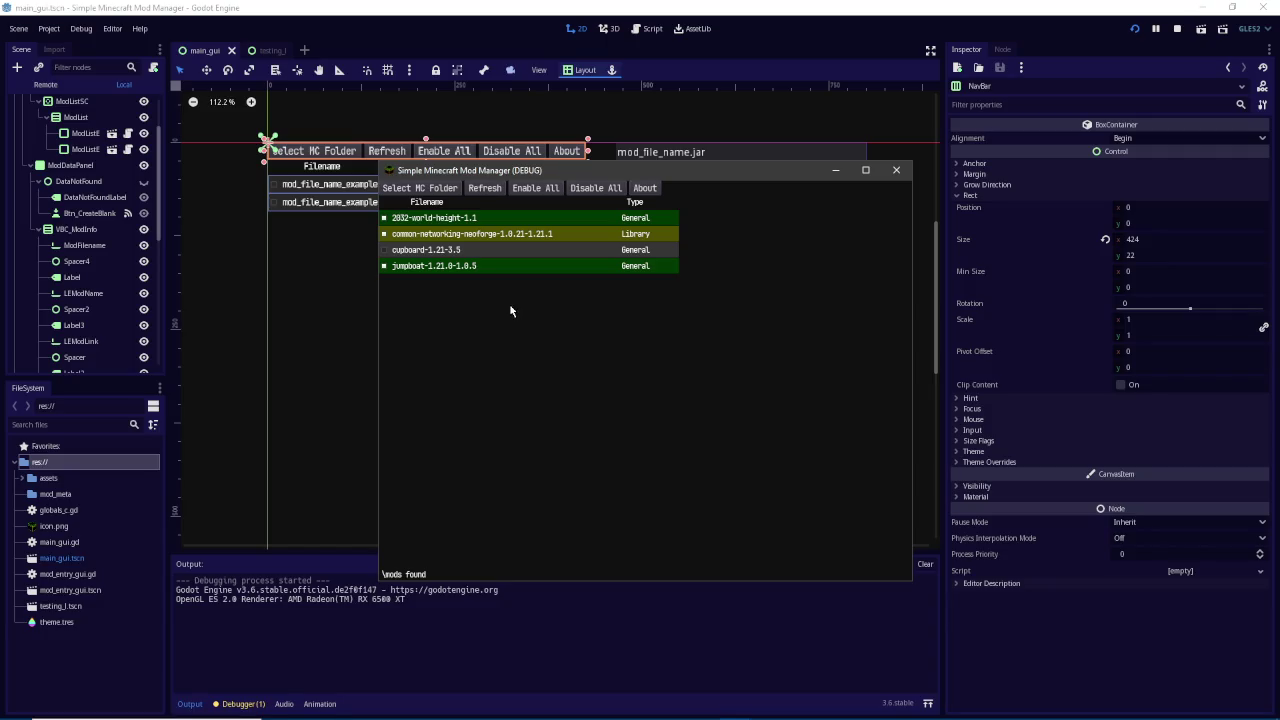
mouse_move(376, 162)
left_mouse_down()
mouse_move(606, 197)
mouse_move(334, 243)
mouse_move(569, 277)
mouse_move(296, 218)
mouse_move(457, 206)
mouse_move(391, 150)
mouse_move(596, 175)
mouse_move(252, 163)
mouse_move(436, 190)
mouse_move(412, 96)
left_mouse_up()
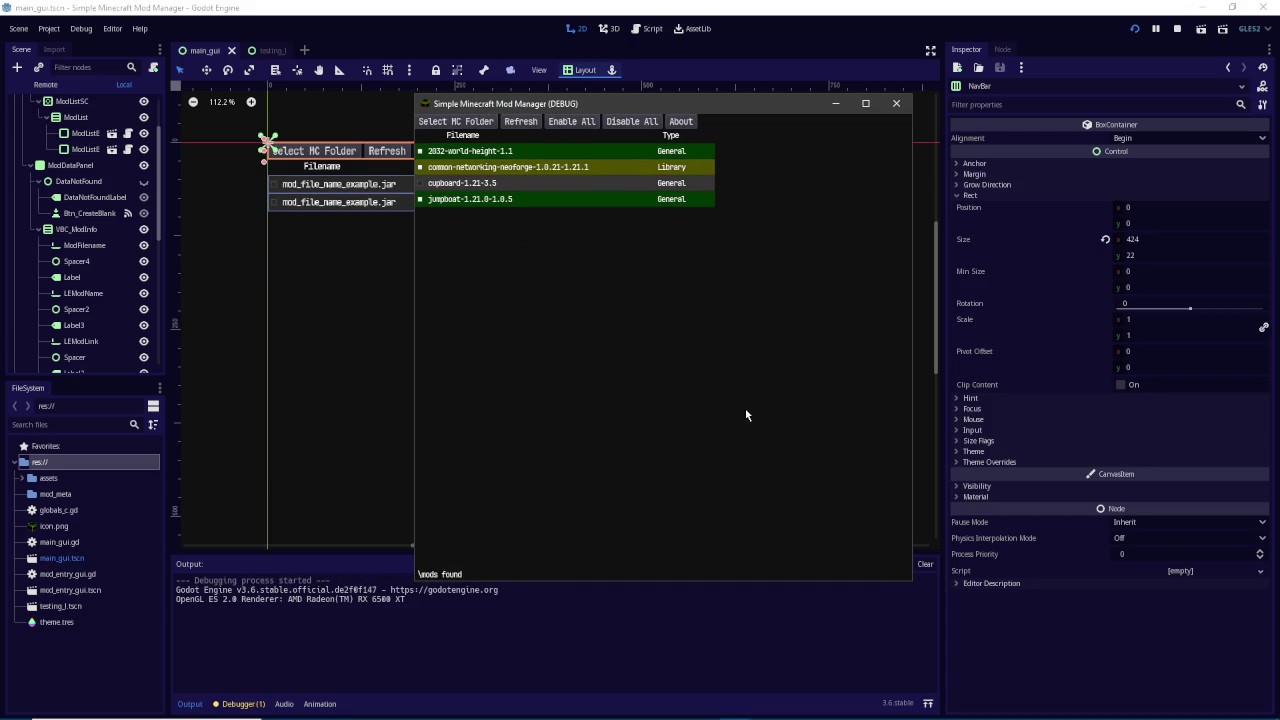
Choose the Installations/1.21.1_NeoForge folder in the mod manager's picker, then restart the game
left_click(471, 122)
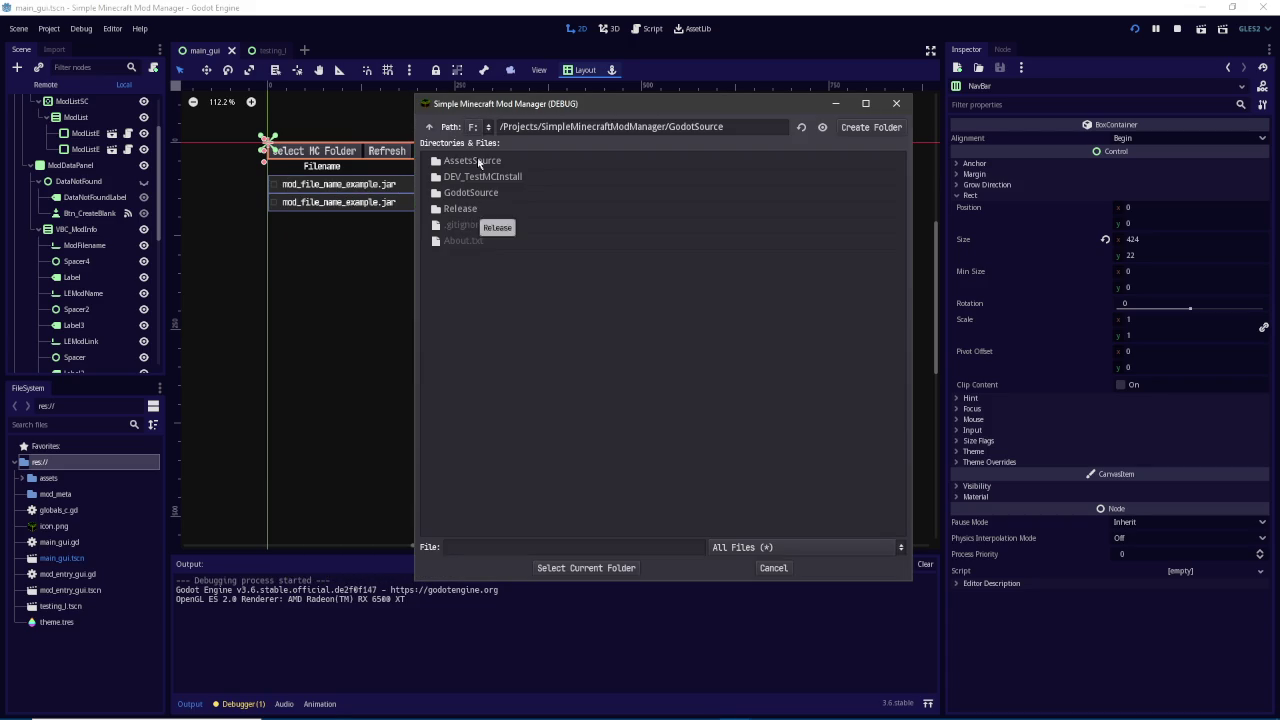
left_click_drag(517, 108, 360, 110)
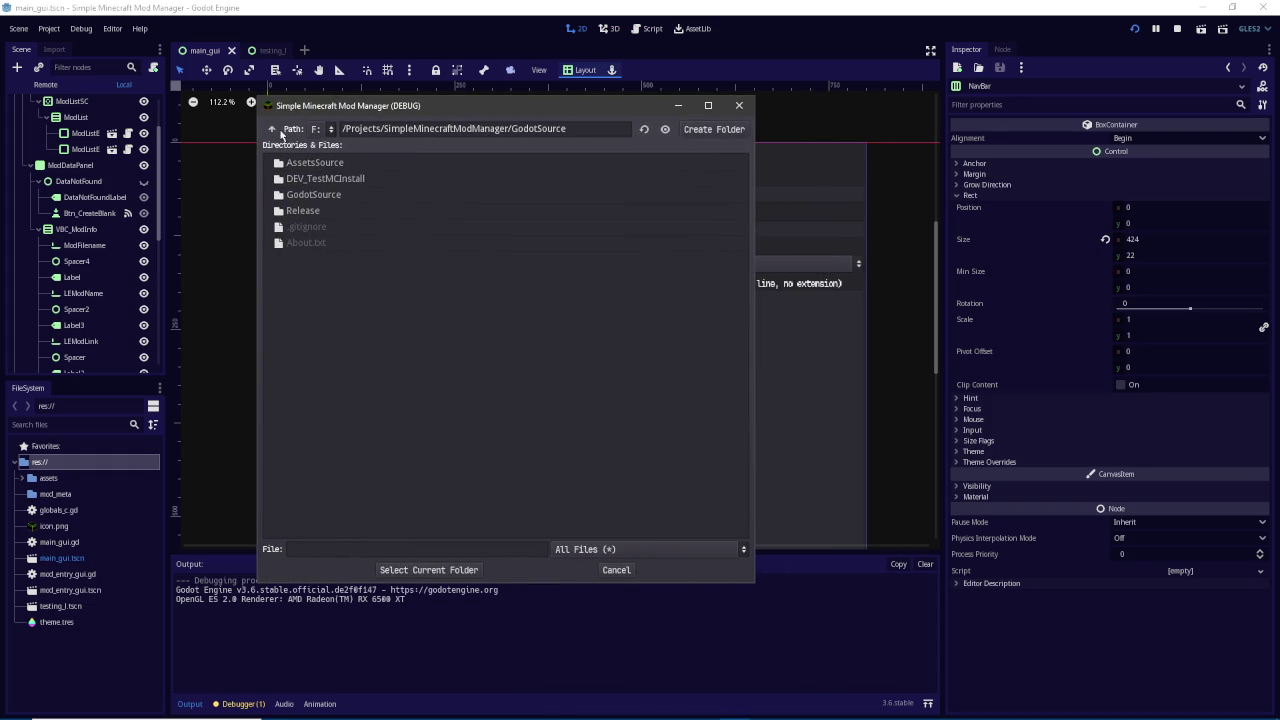
key("F8")
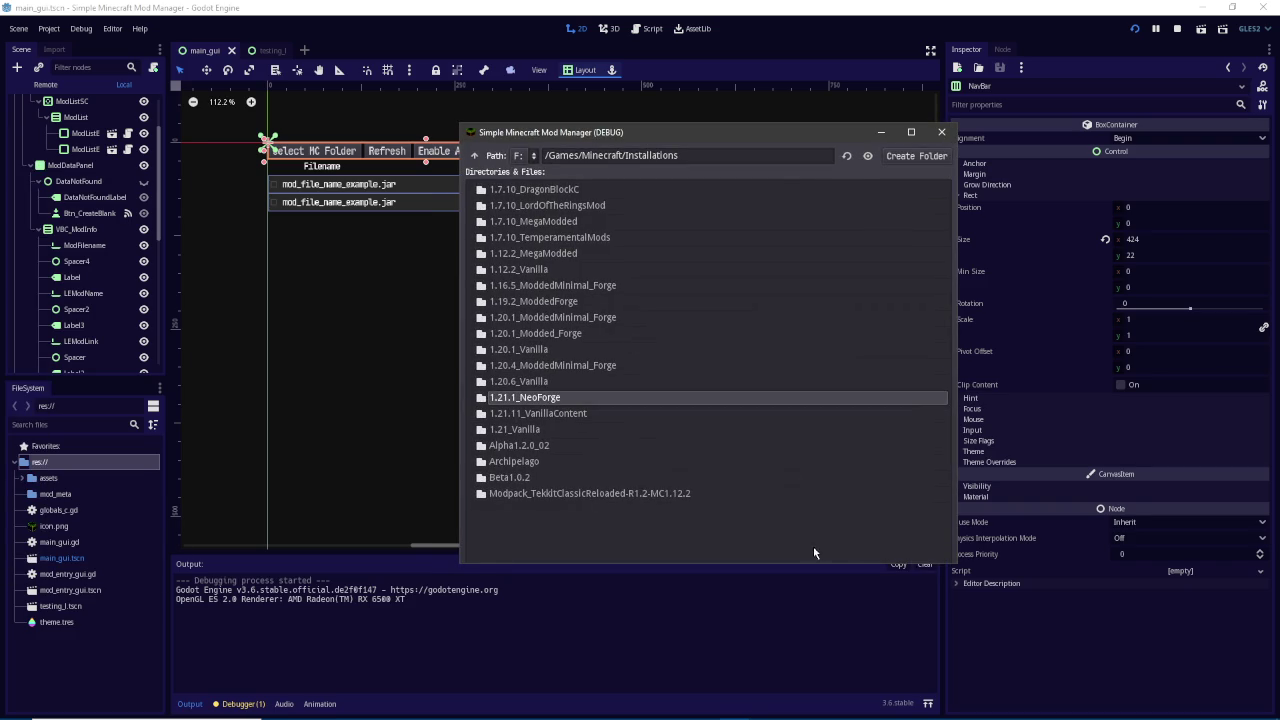
left_click_drag(749, 125, 762, 60)
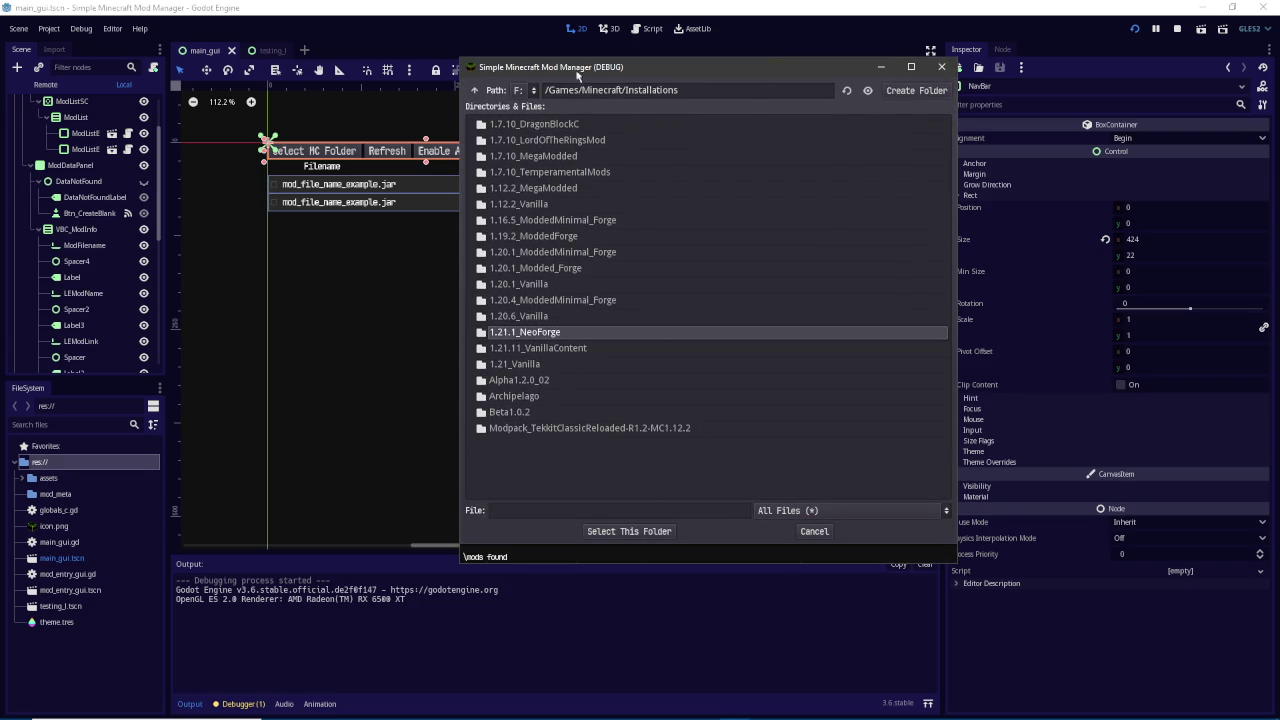
mouse_move(462, 68)
left_mouse_down()
mouse_move(235, 73)
mouse_move(229, 341)
mouse_move(227, 73)
mouse_move(226, 172)
mouse_move(199, 46)
mouse_move(202, 57)
left_mouse_up()
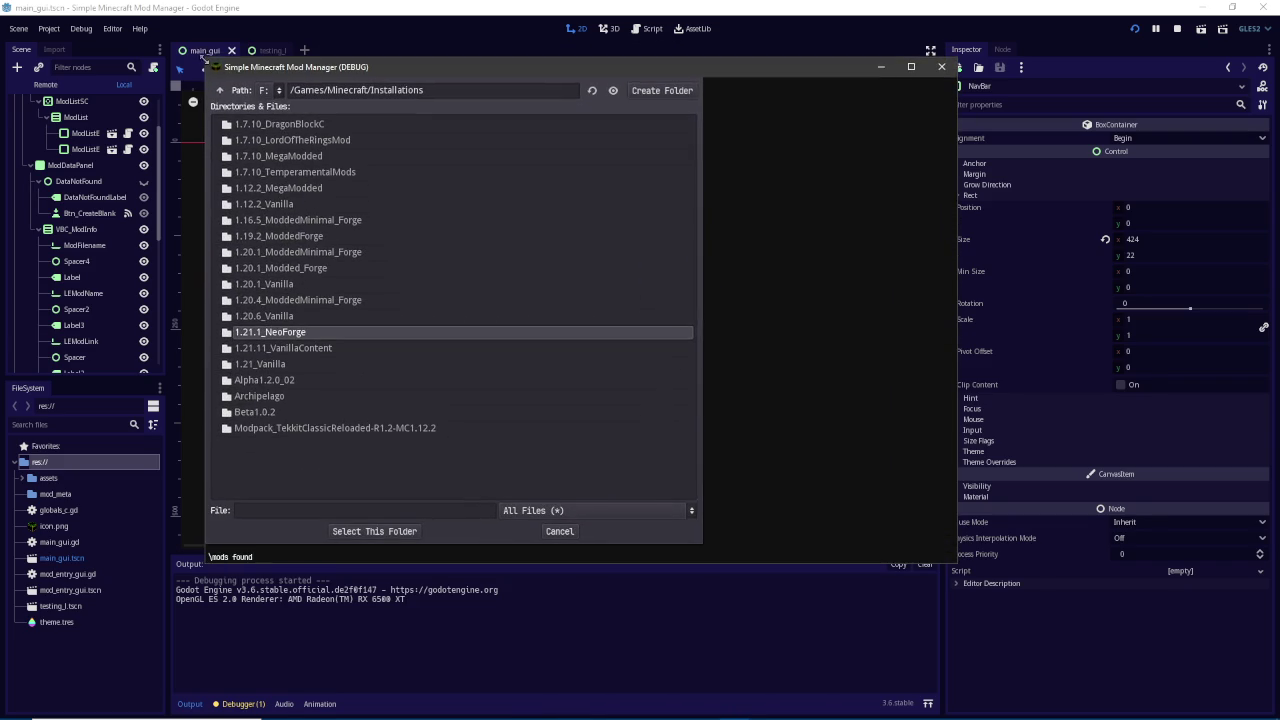
left_click(362, 533)
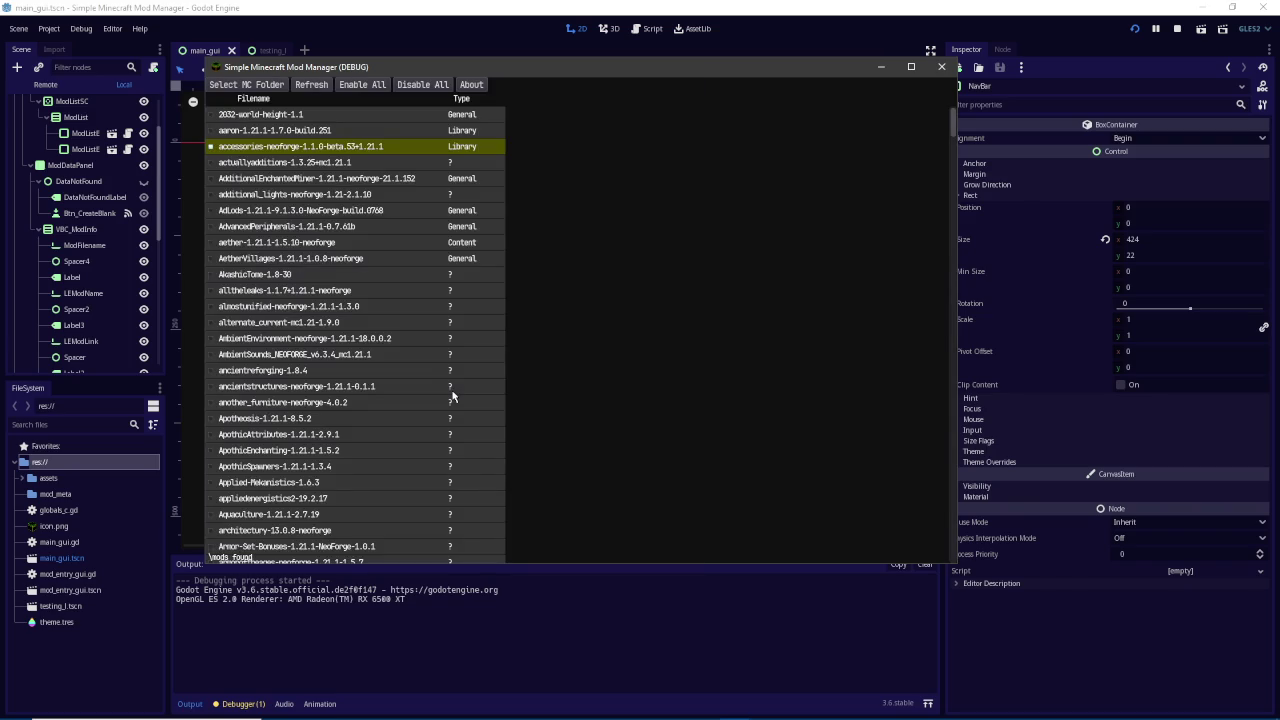
left_click(1141, 30)
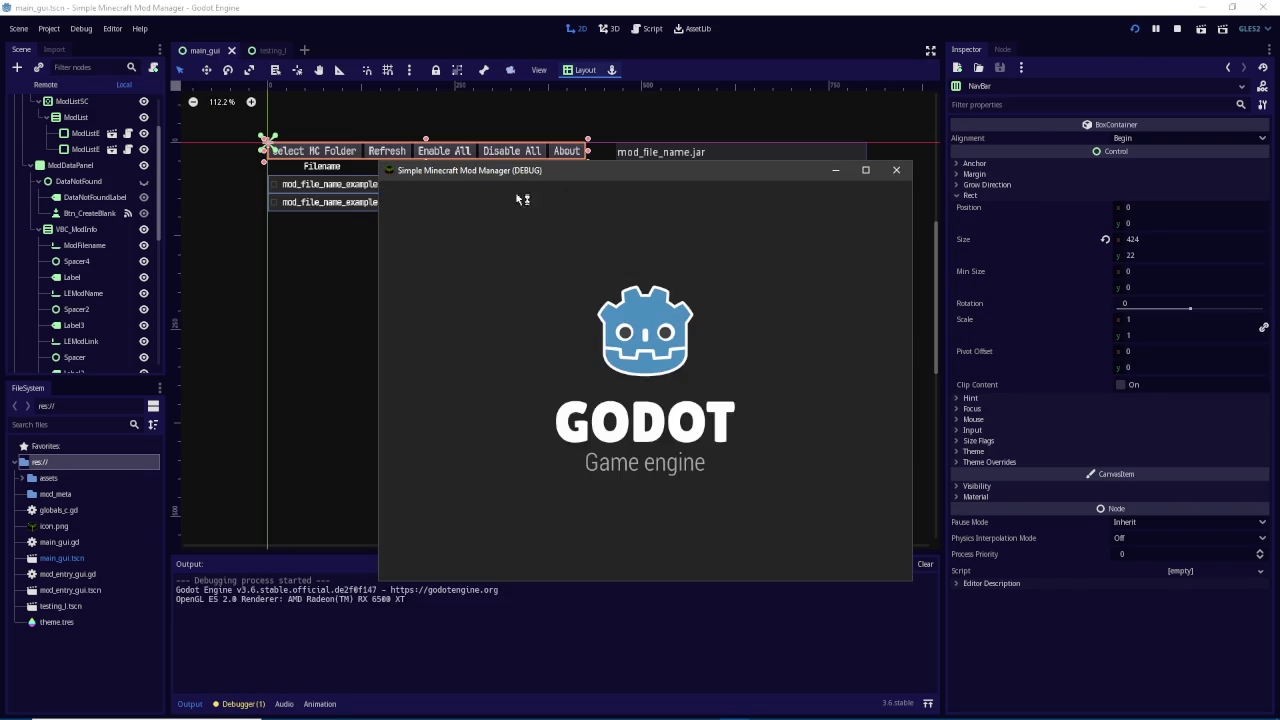
Open Select MC Folder, try dragging the picker's corner larger, then stop the game
left_click(418, 191)
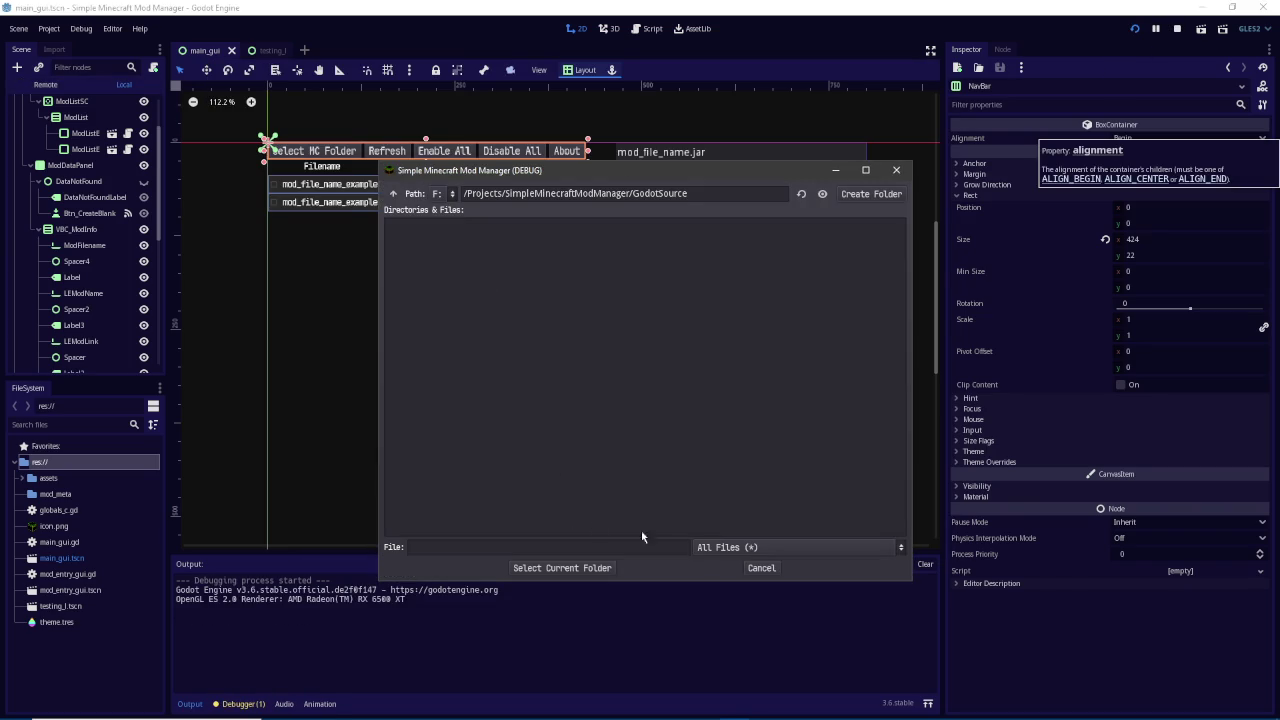
mouse_move(916, 582)
left_mouse_down()
mouse_move(747, 636)
mouse_move(745, 667)
mouse_move(763, 625)
mouse_move(904, 573)
mouse_move(904, 628)
mouse_move(975, 630)
mouse_move(924, 585)
left_mouse_up()
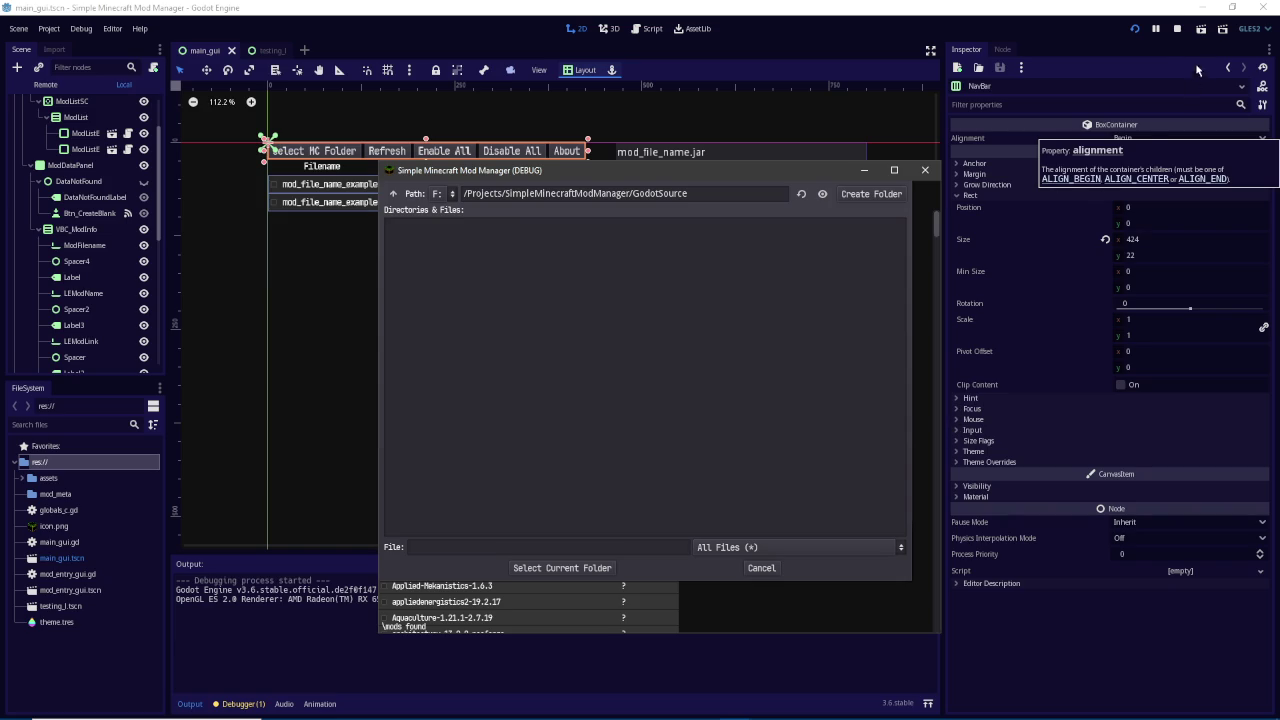
left_click(1177, 29)
scroll(88, 290, "down", 5)
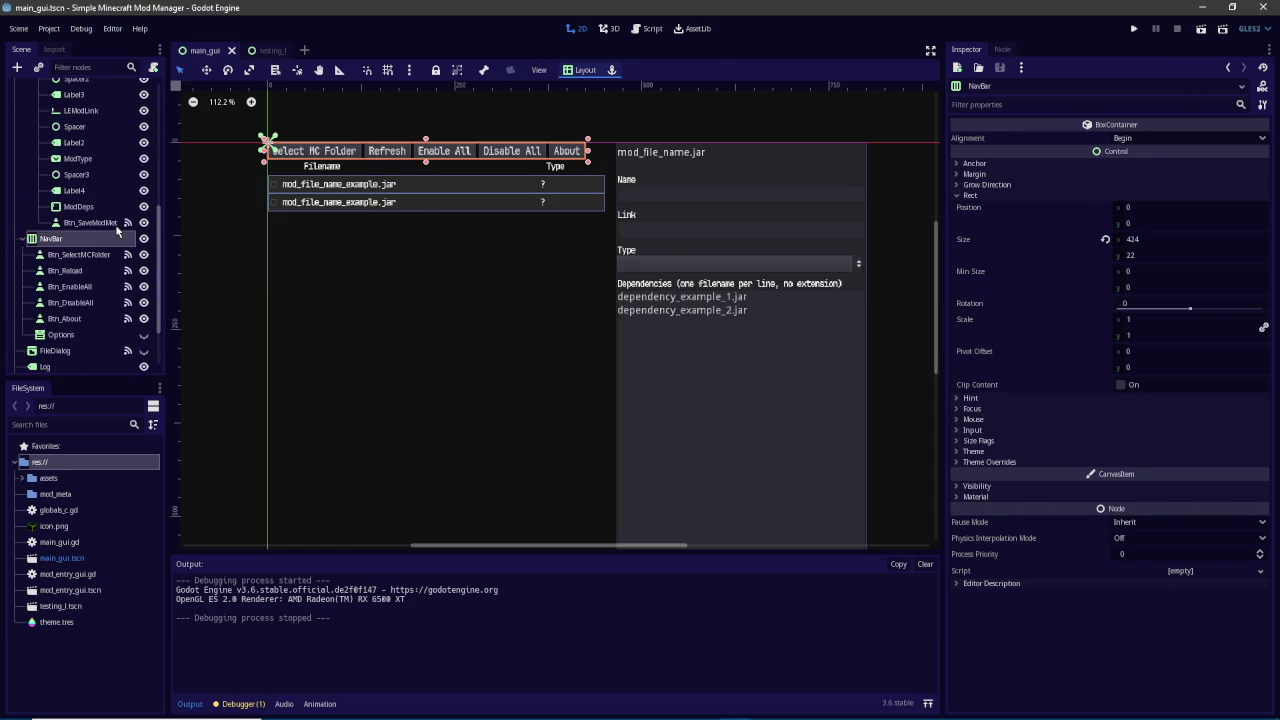
Tick Resizable on the FileDialog node, save main_gui.tscn, and run the project
left_click(84, 279)
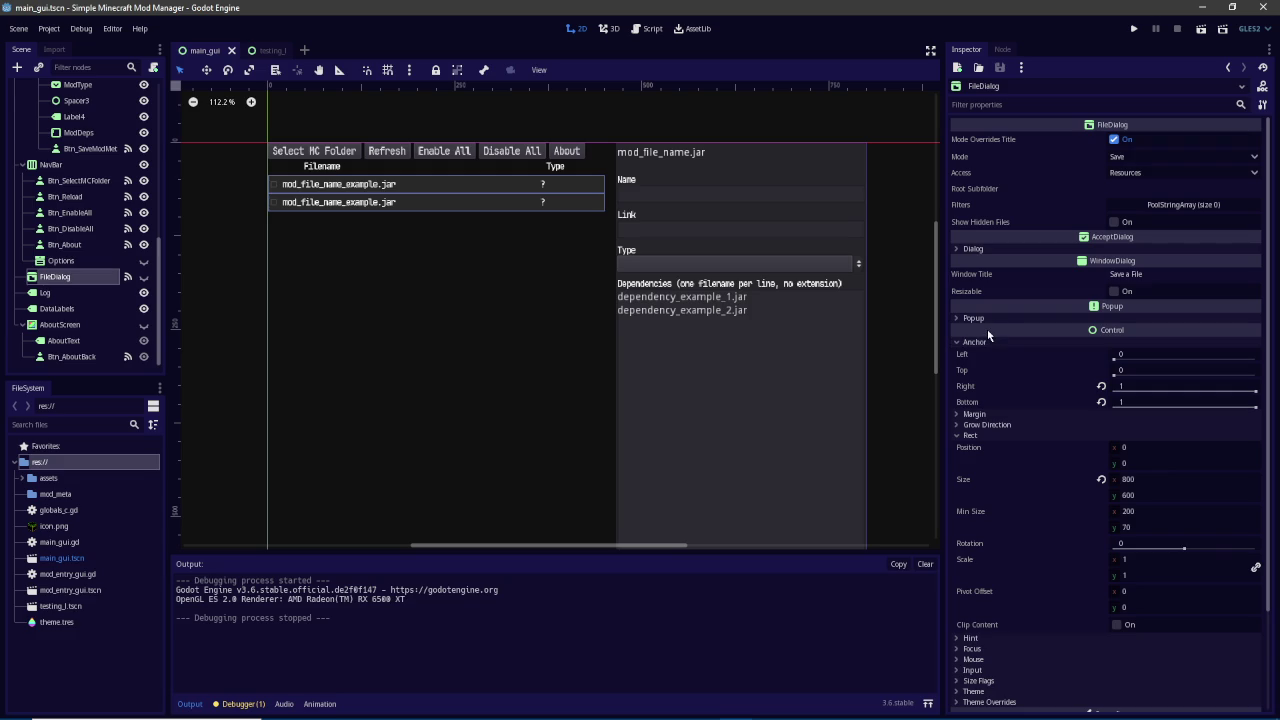
left_click(1114, 291)
key("ctrl+s")
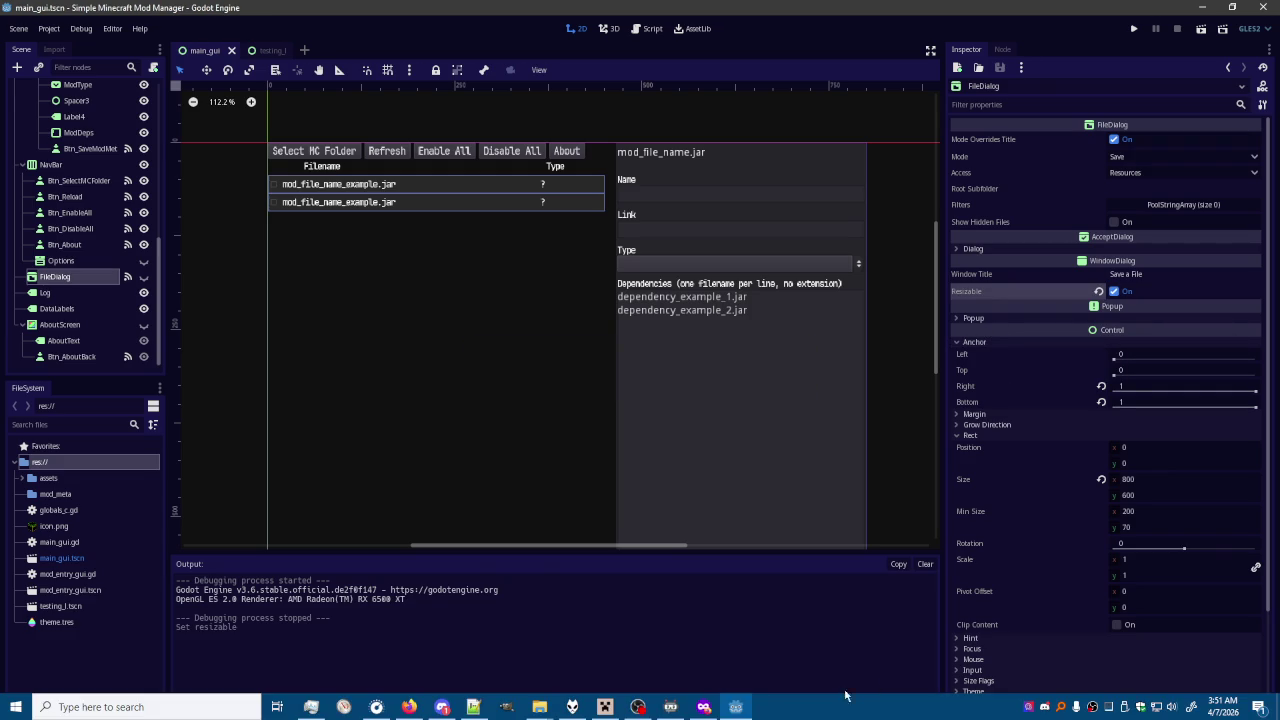
left_click(1133, 28)
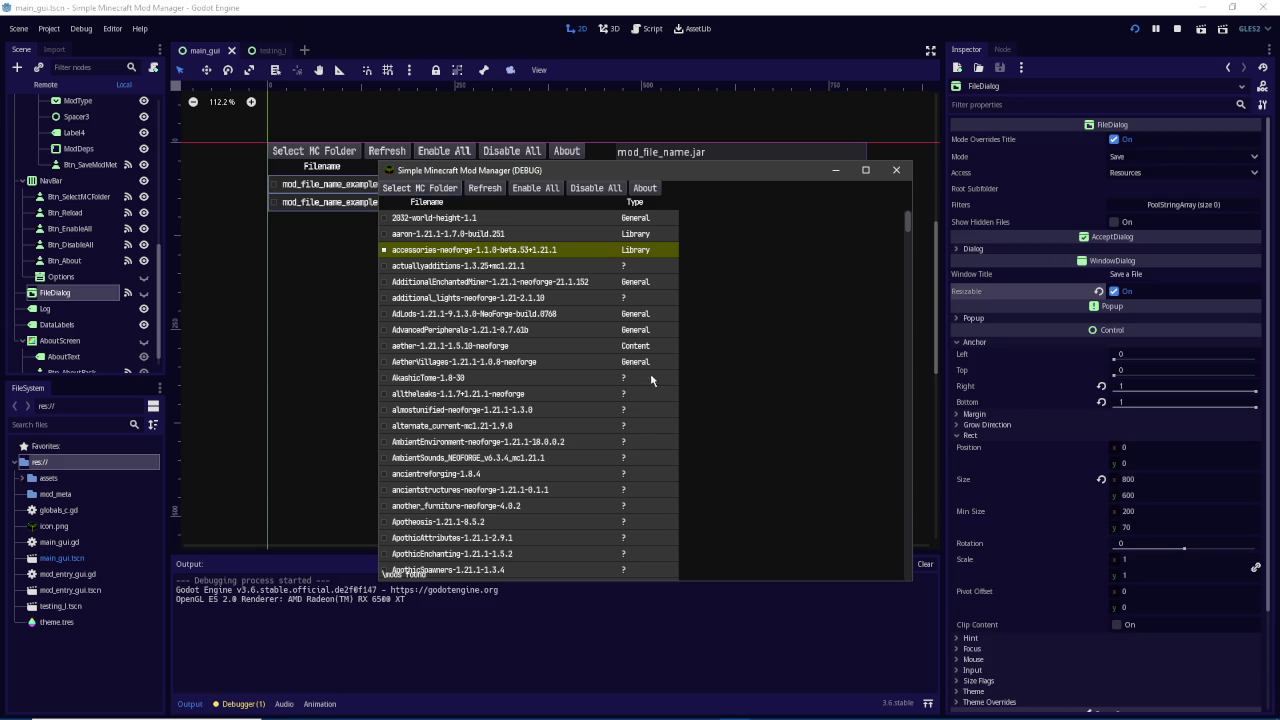
Open the folder picker, enlarge the window and picker together, then close the game
left_click(408, 188)
left_click_drag(910, 579, 1066, 683)
mouse_move(910, 578)
left_mouse_down()
mouse_move(994, 640)
mouse_move(914, 611)
mouse_move(962, 594)
mouse_move(966, 622)
left_mouse_up()
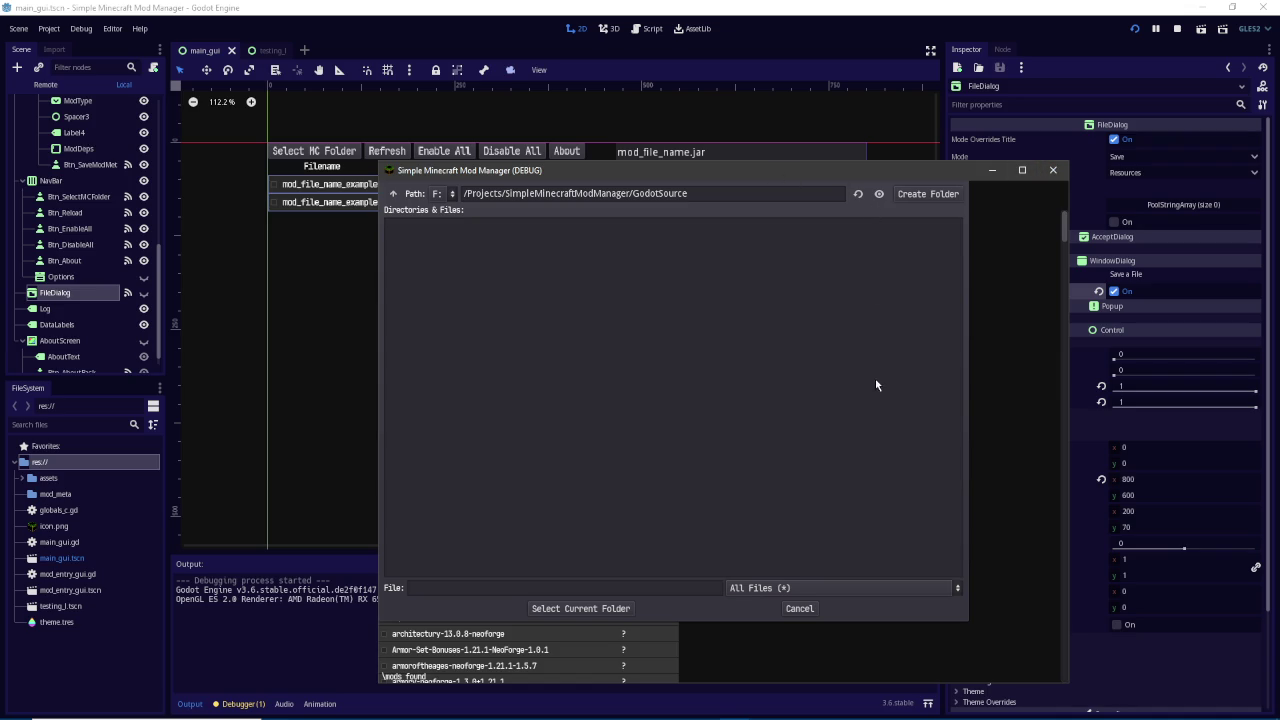
left_click(1053, 172)
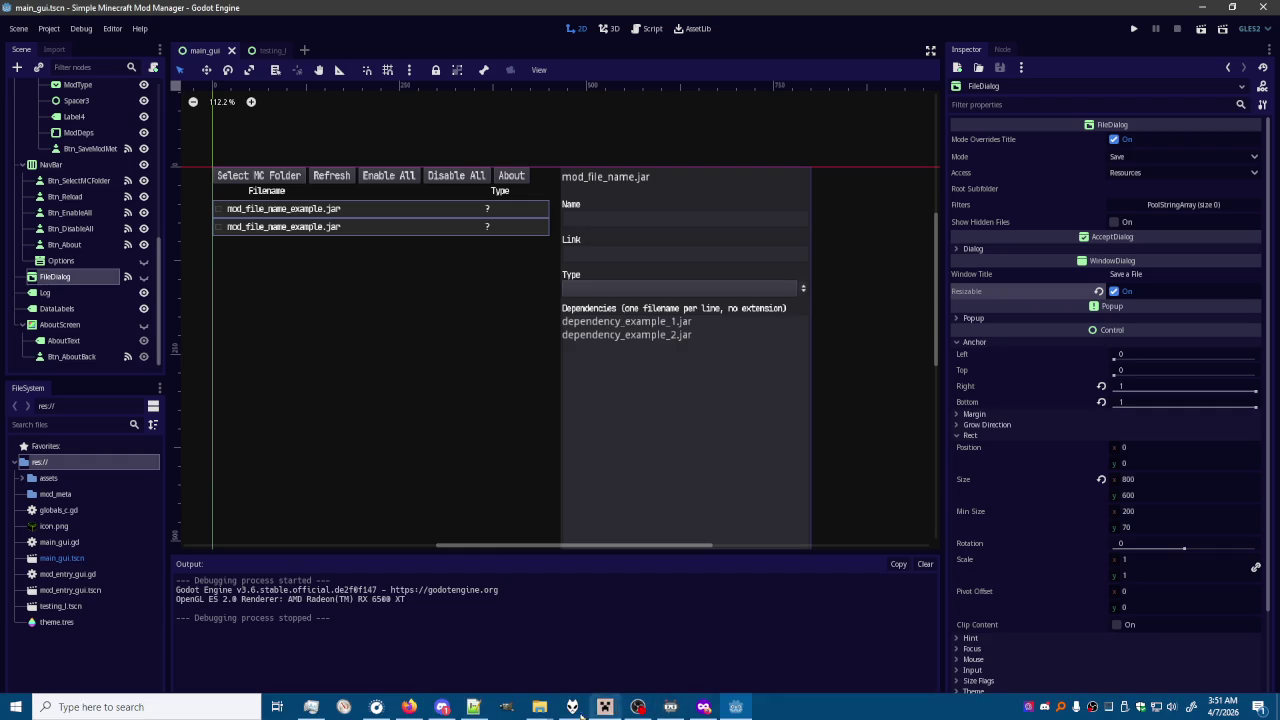
left_click(446, 708)
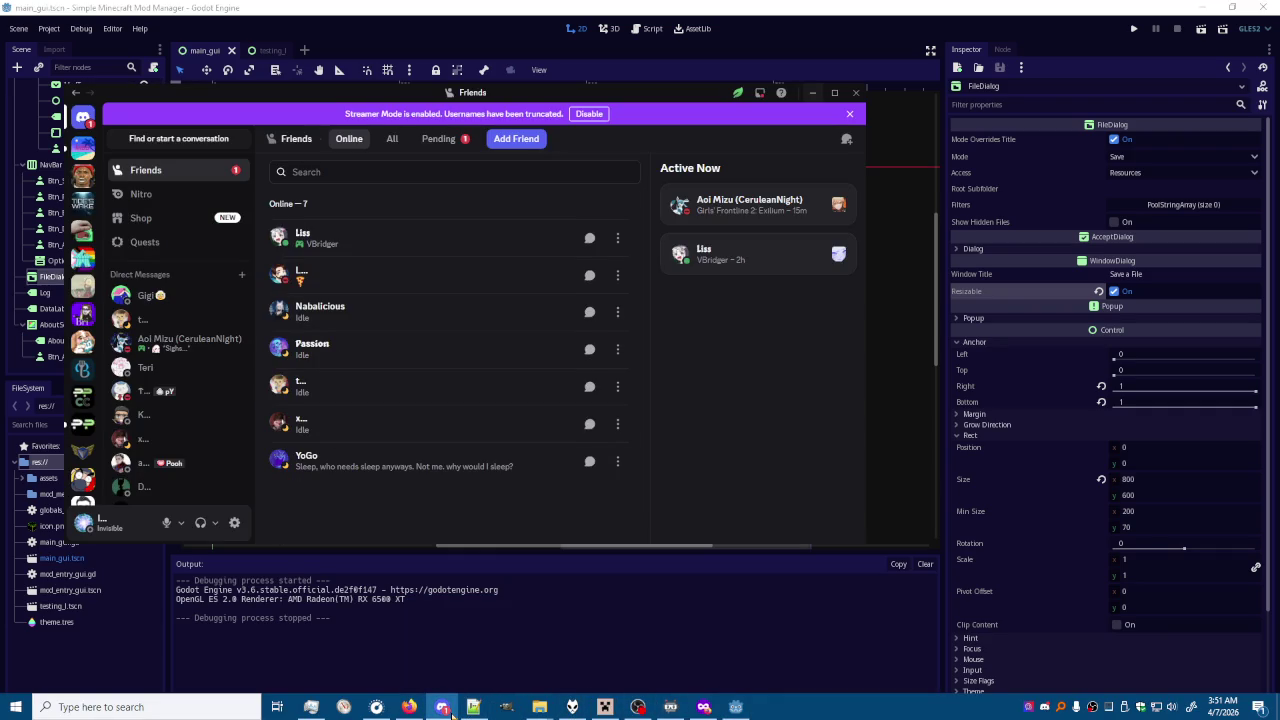
left_click(439, 139)
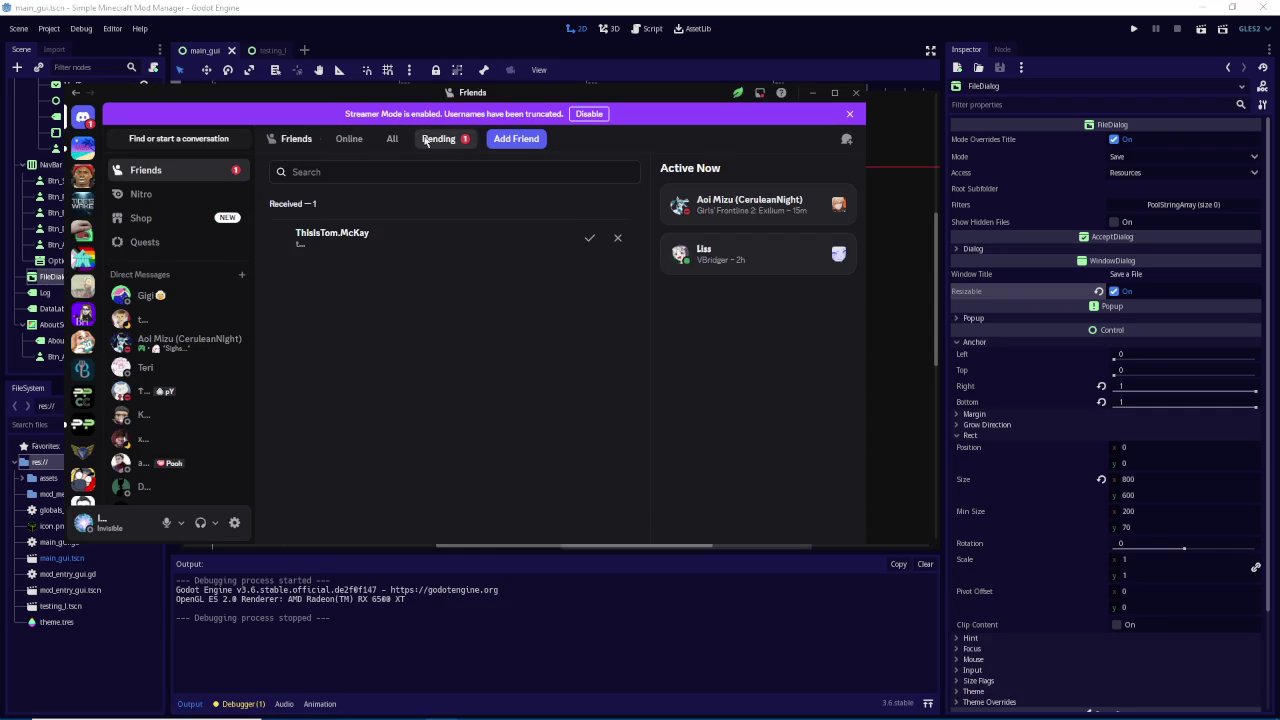
left_click(352, 139)
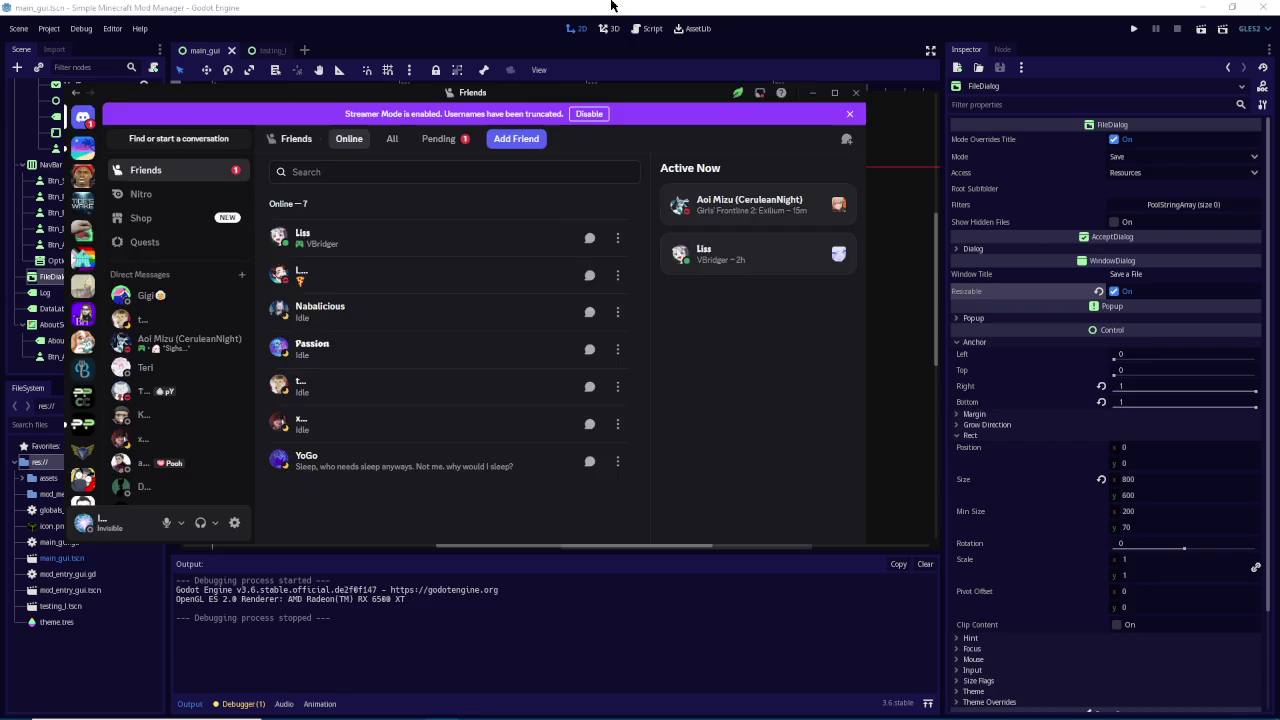
left_click(613, 7)
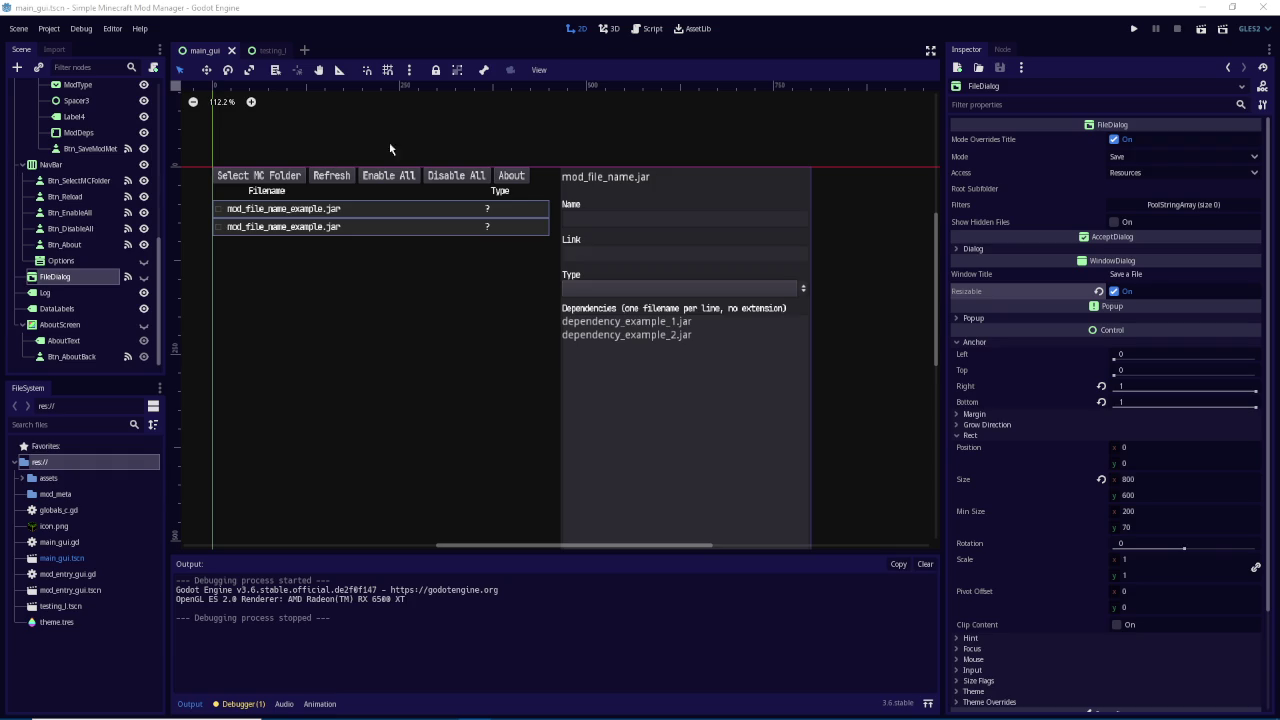
Save the scene and run the mod manager so it lists the installed mod files
left_click_drag(567, 441, 566, 360)
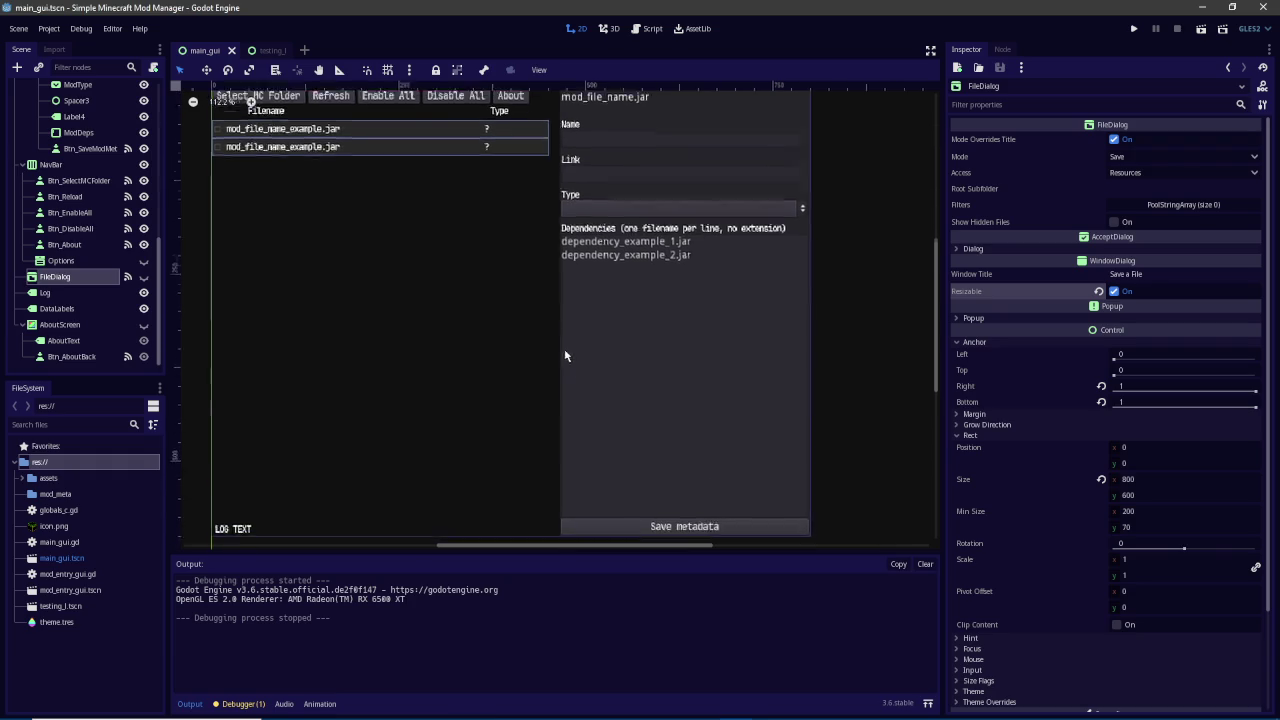
scroll(563, 330, "down", 1)
scroll(551, 240, "up", 2)
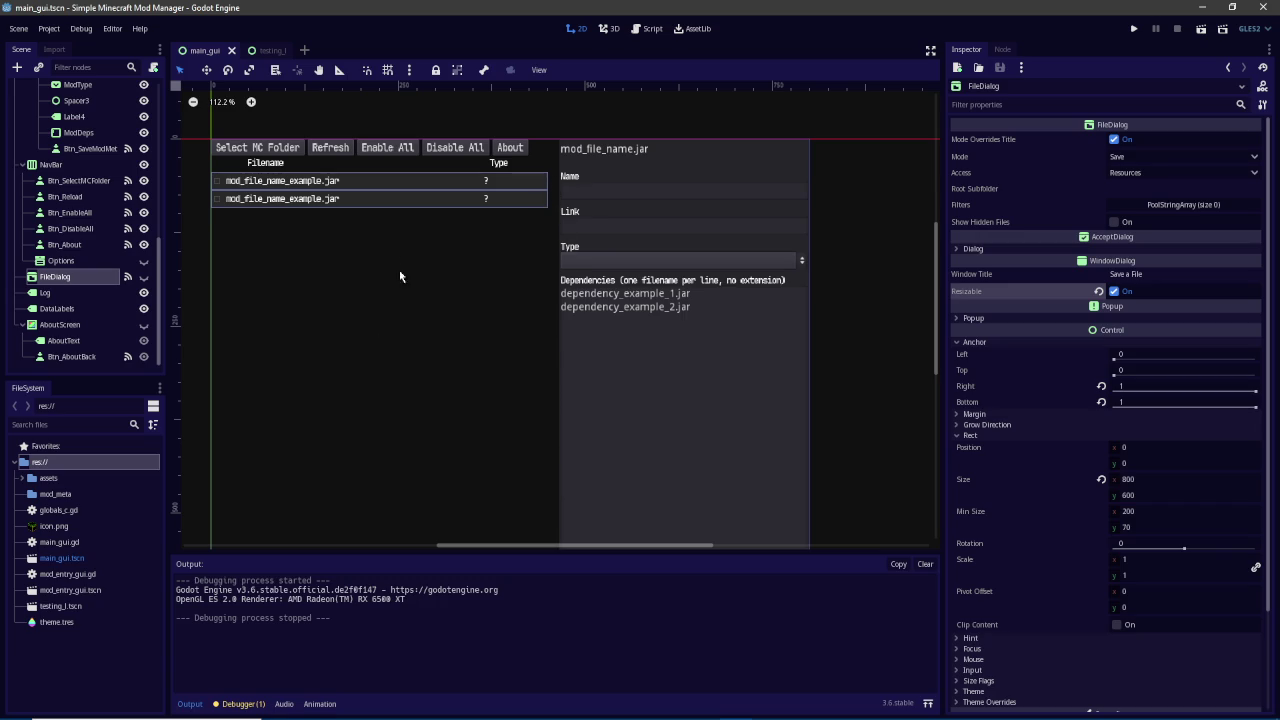
left_click(735, 707)
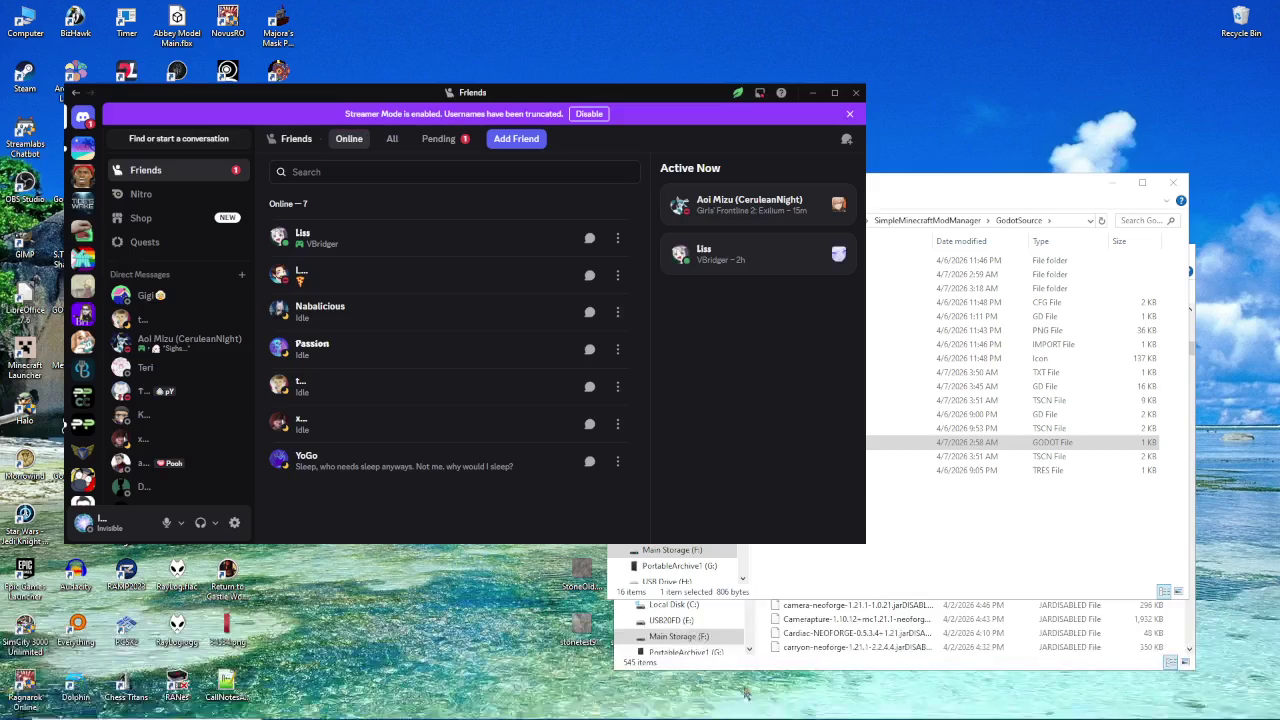
left_click(735, 707)
left_click(1133, 28)
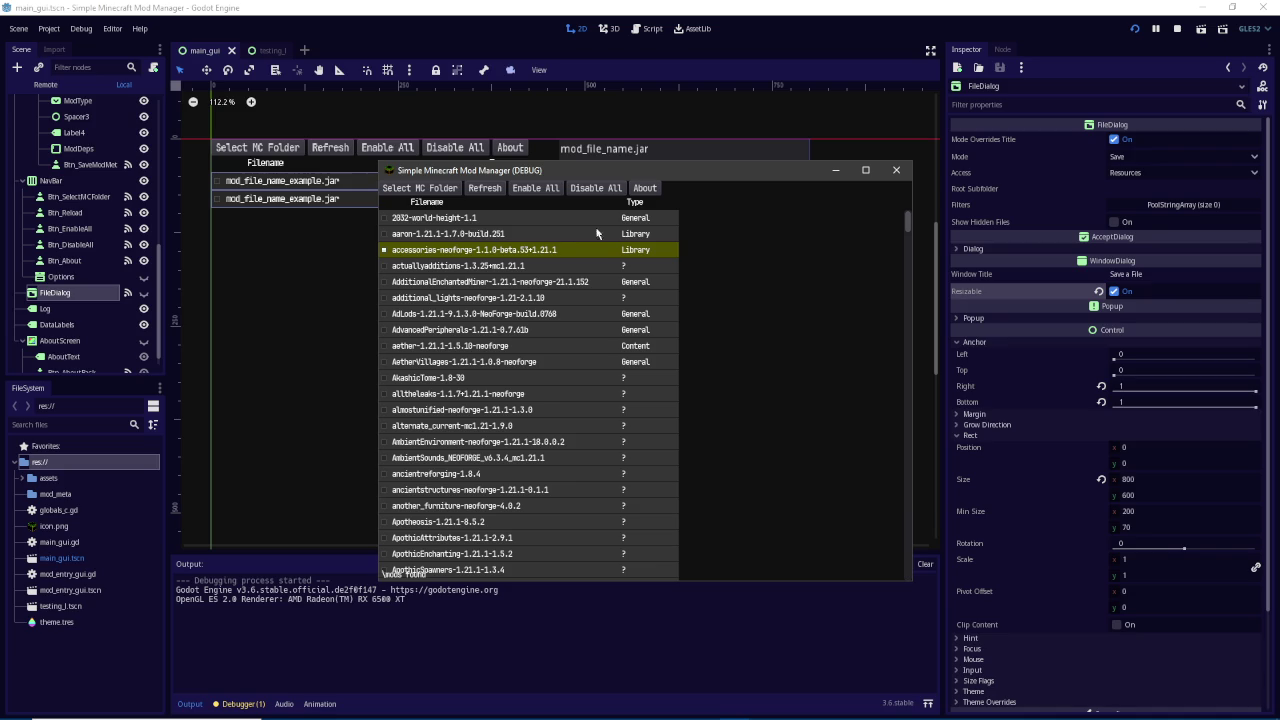
View the 2032-world-height-1.1 mod's details in the running manager, then stop the run
mouse_move(907, 222)
left_mouse_down()
mouse_move(909, 283)
mouse_move(910, 212)
left_mouse_up()
mouse_move(908, 220)
left_mouse_down()
mouse_move(908, 254)
mouse_move(908, 218)
left_mouse_up()
left_click(542, 219)
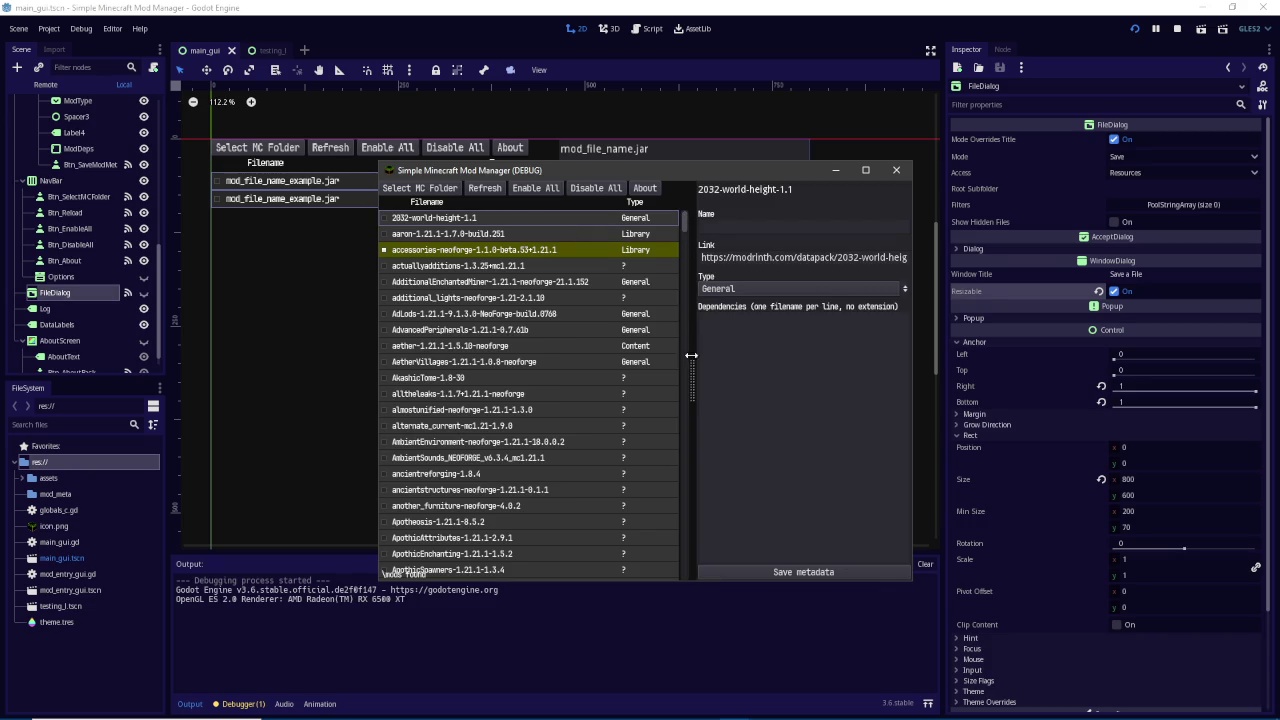
mouse_move(687, 228)
left_mouse_down()
mouse_move(689, 495)
mouse_move(687, 280)
left_mouse_up()
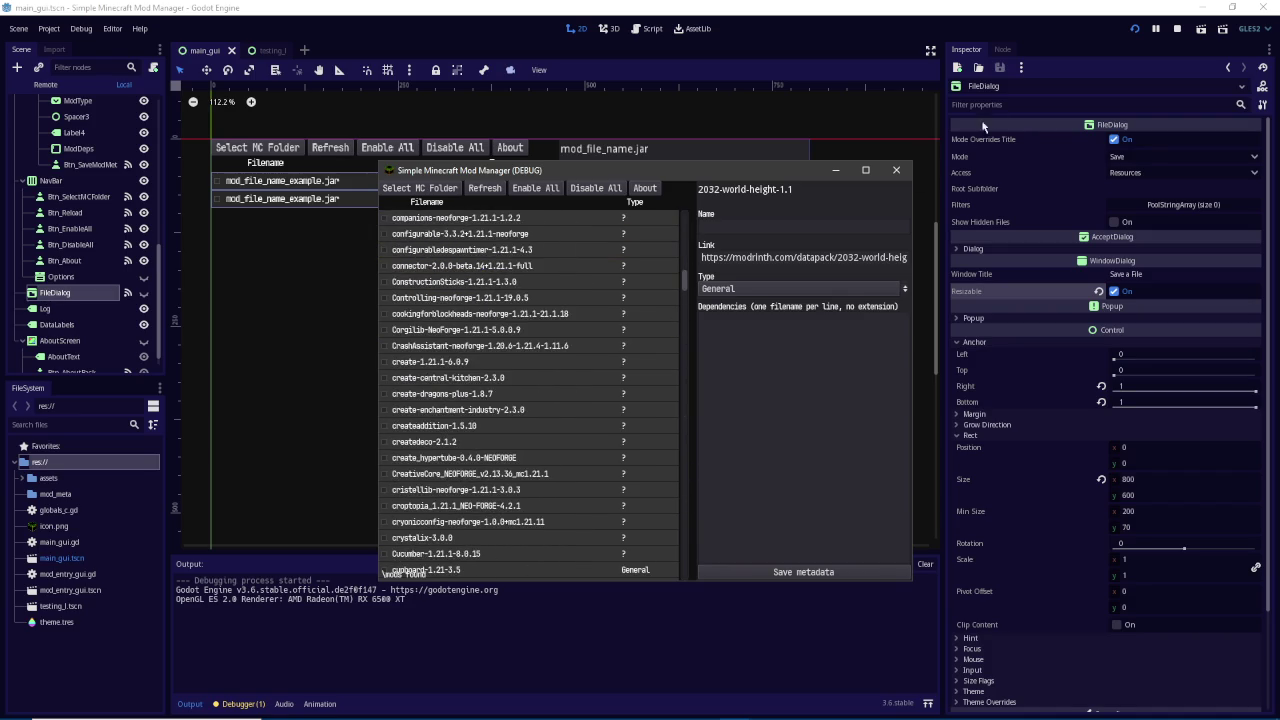
left_click(1178, 31)
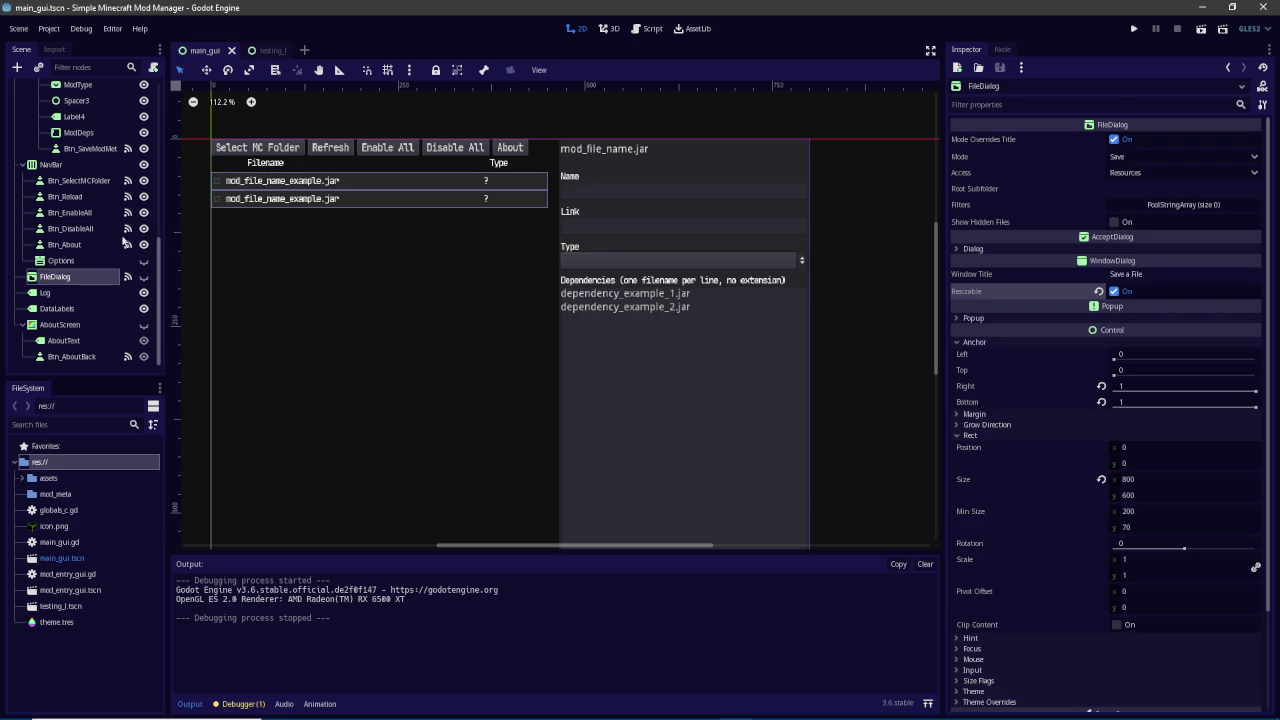
Inspect the properties of the ModDataPanel and ModList nodes
scroll(123, 240, "up", 5)
scroll(123, 240, "up", 2)
left_click(91, 218)
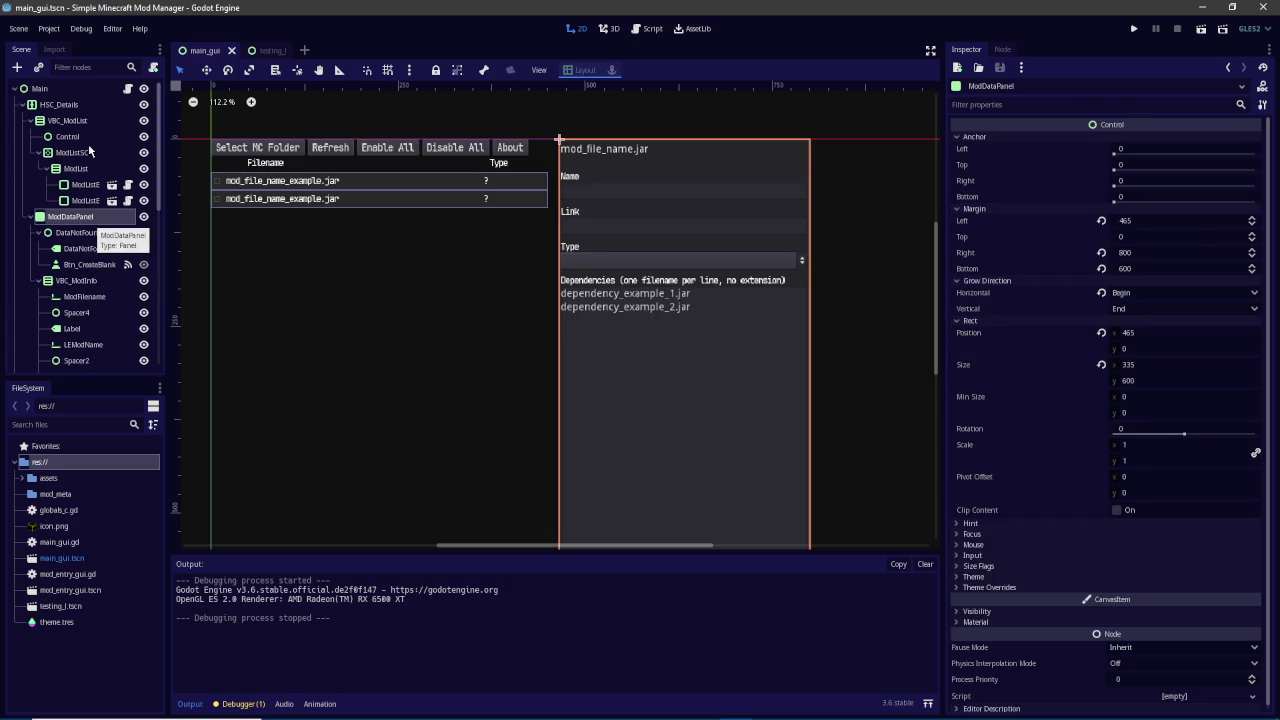
left_click(87, 169)
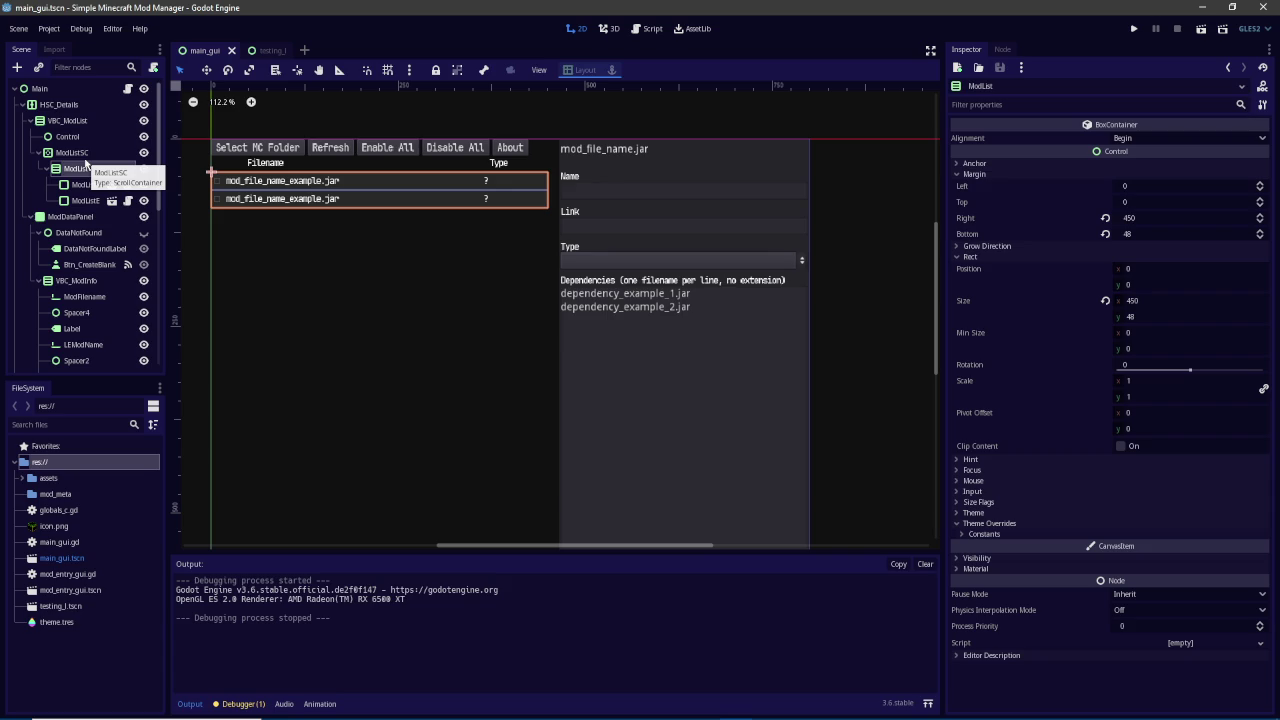
Run the project again, then bring up Create New Node for ModListSC
left_click(1131, 28)
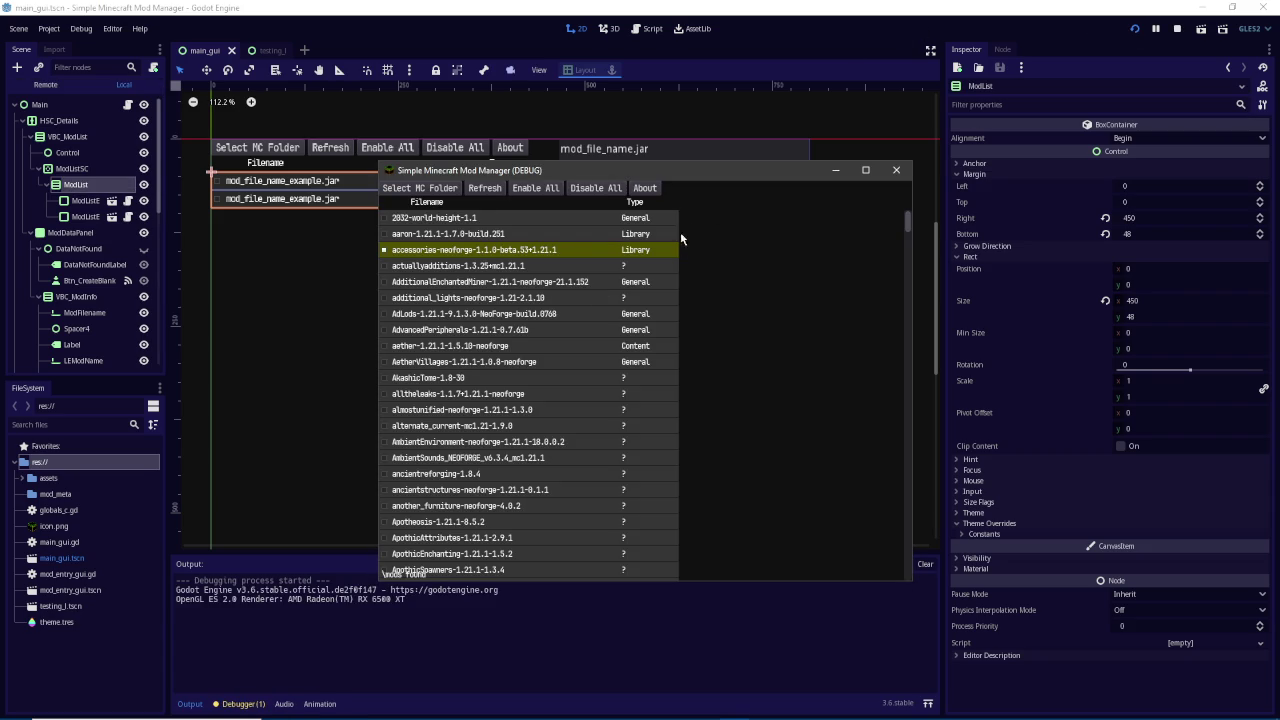
left_click(78, 176)
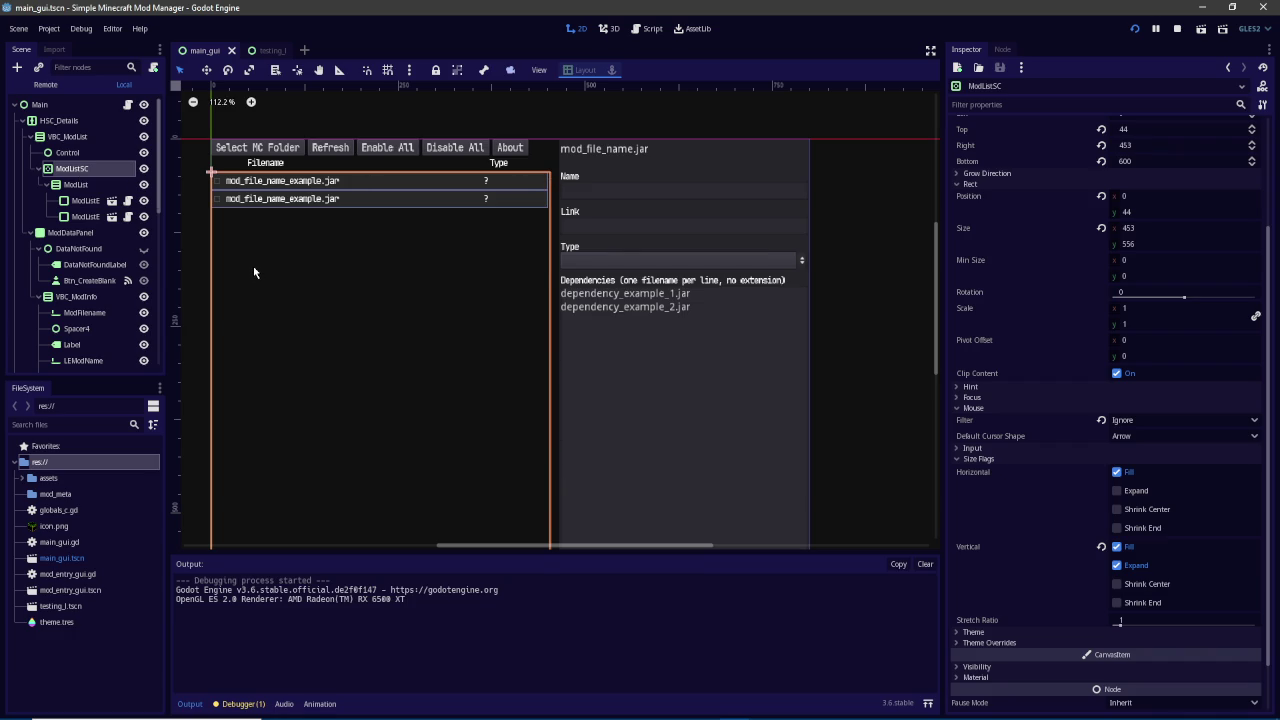
left_click(17, 68)
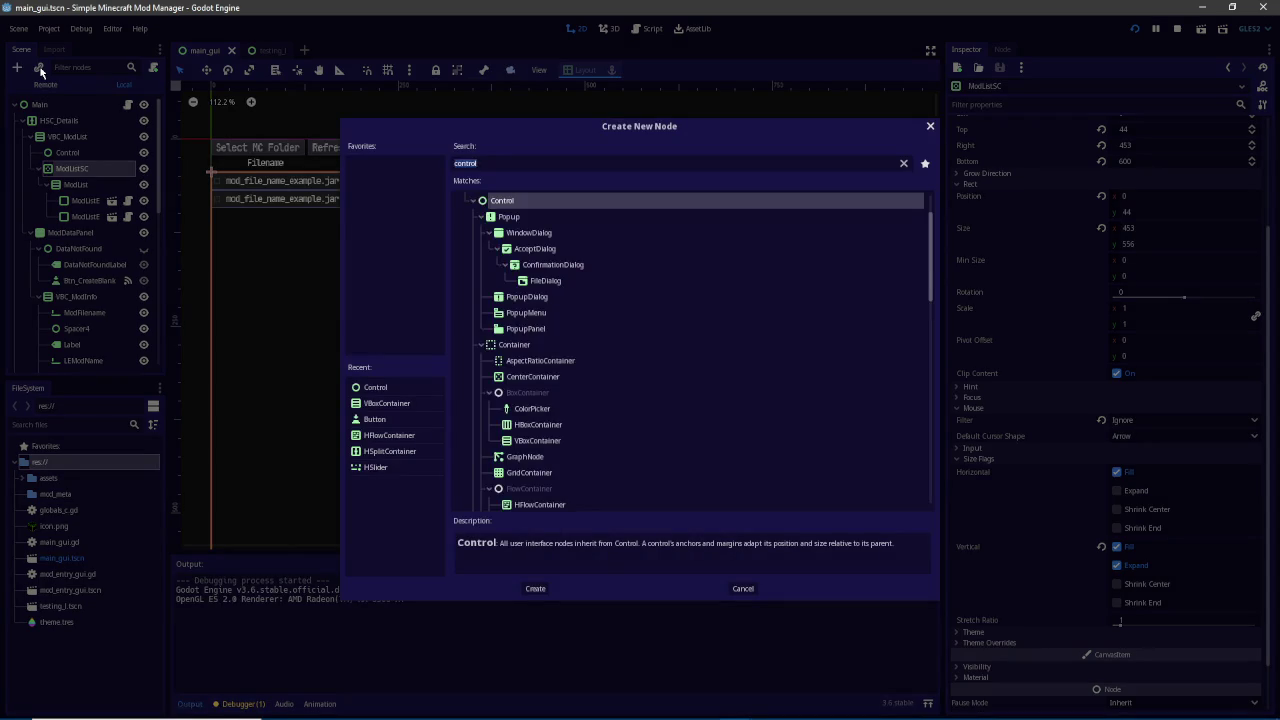
Add a Control child and move it above ModList inside ModListSC
key("Return")
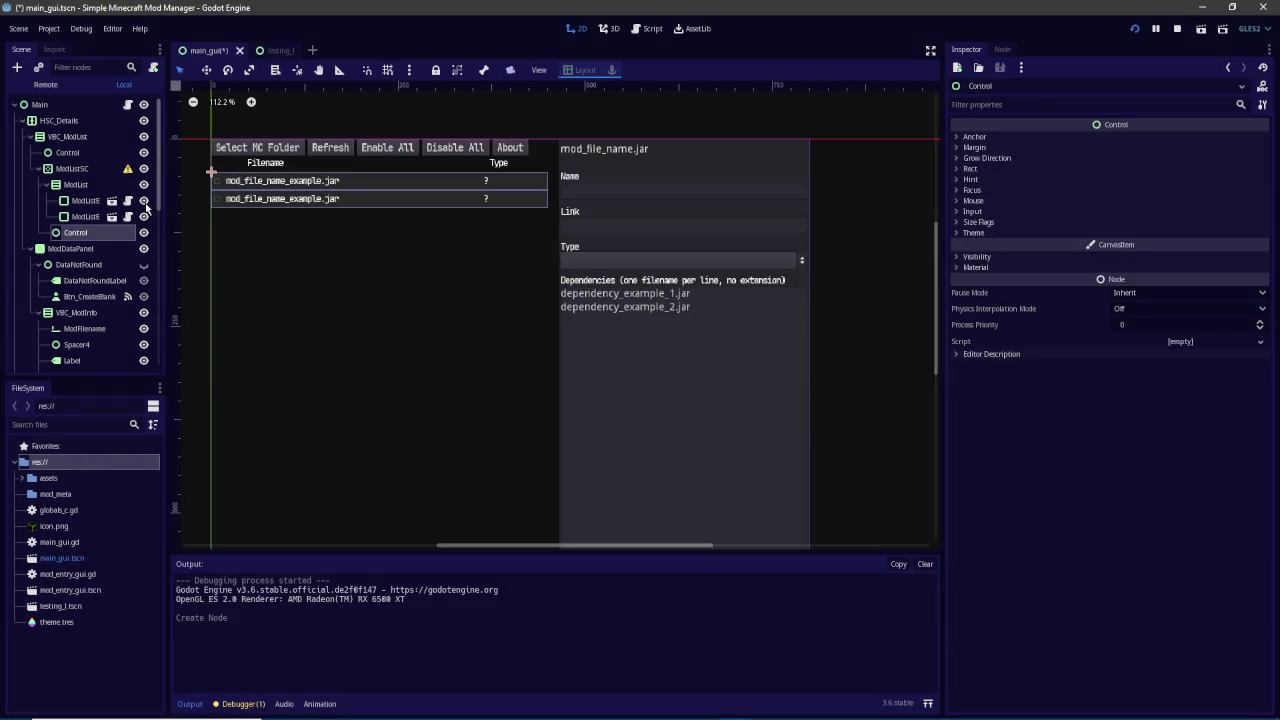
mouse_move(130, 174)
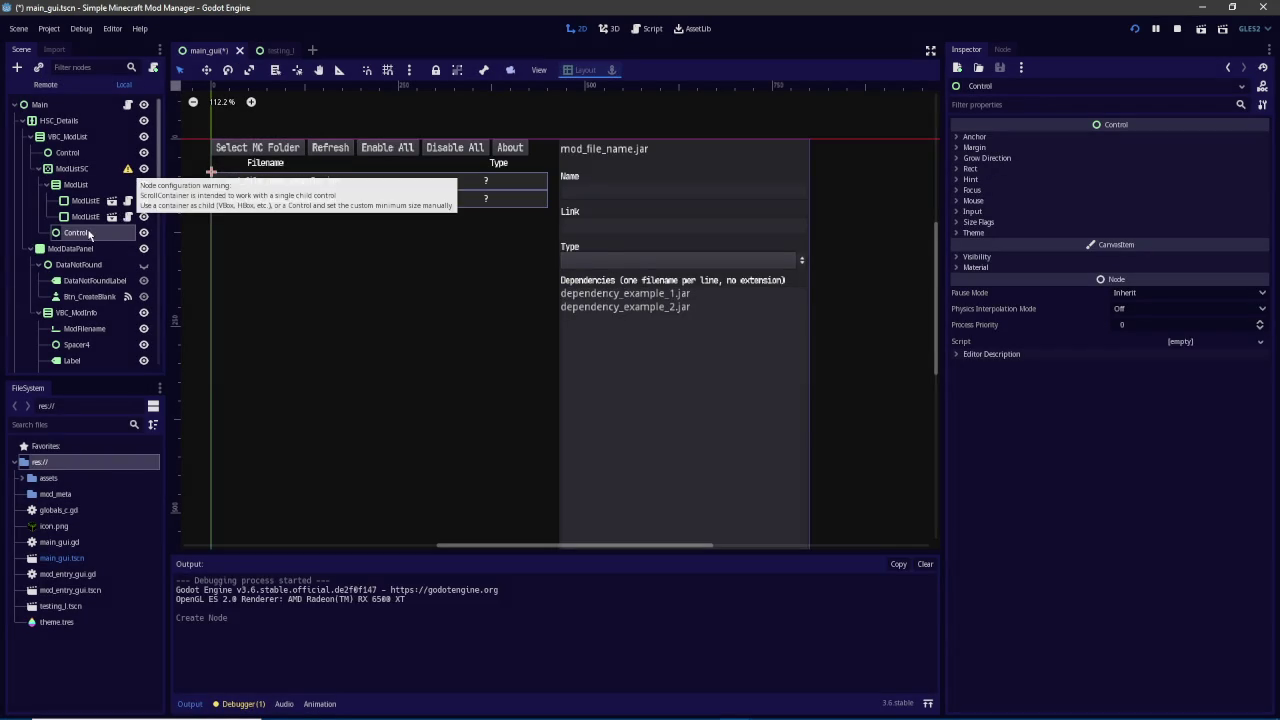
left_click_drag(80, 233, 83, 172)
left_click(83, 171)
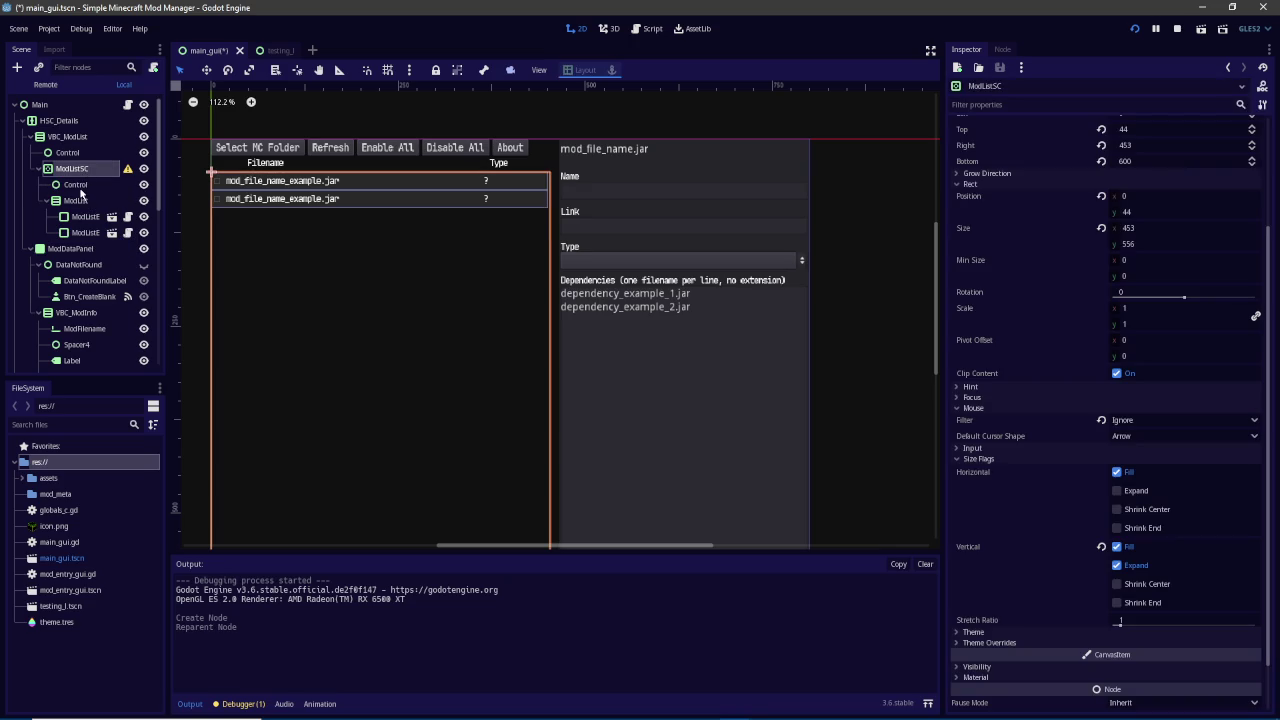
Add an HBoxContainer under ModListSC and rename it HBC
left_click(15, 68)
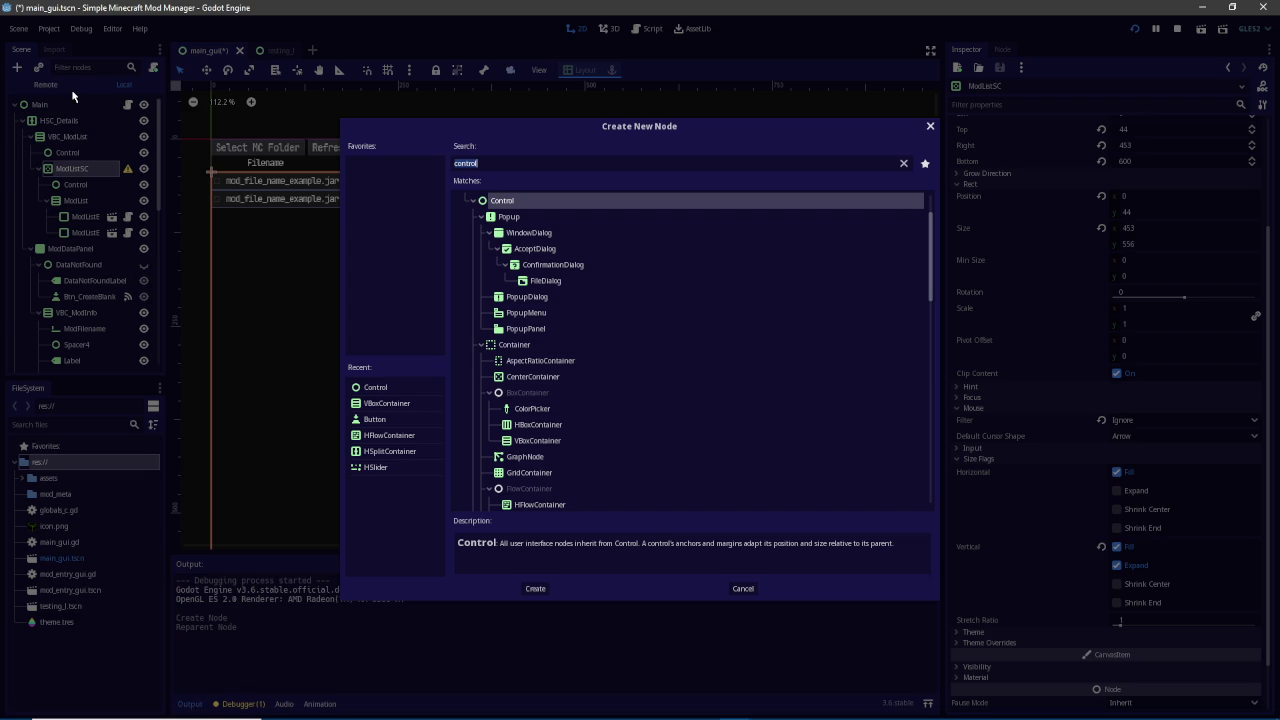
type("hbox")
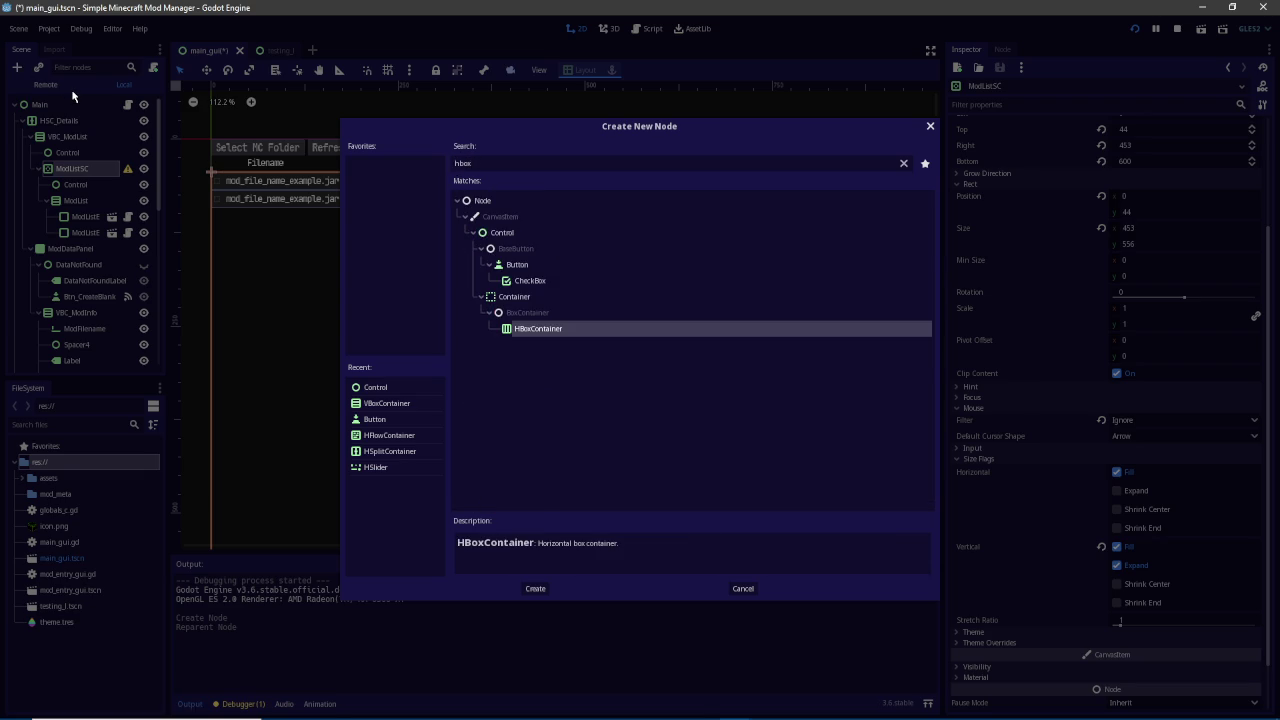
key("Return")
left_click(86, 187)
type("HBC")
key("Return")
mouse_move(175, 228)
left_mouse_down()
mouse_move(222, 228)
mouse_move(209, 228)
left_mouse_up()
left_click(78, 200)
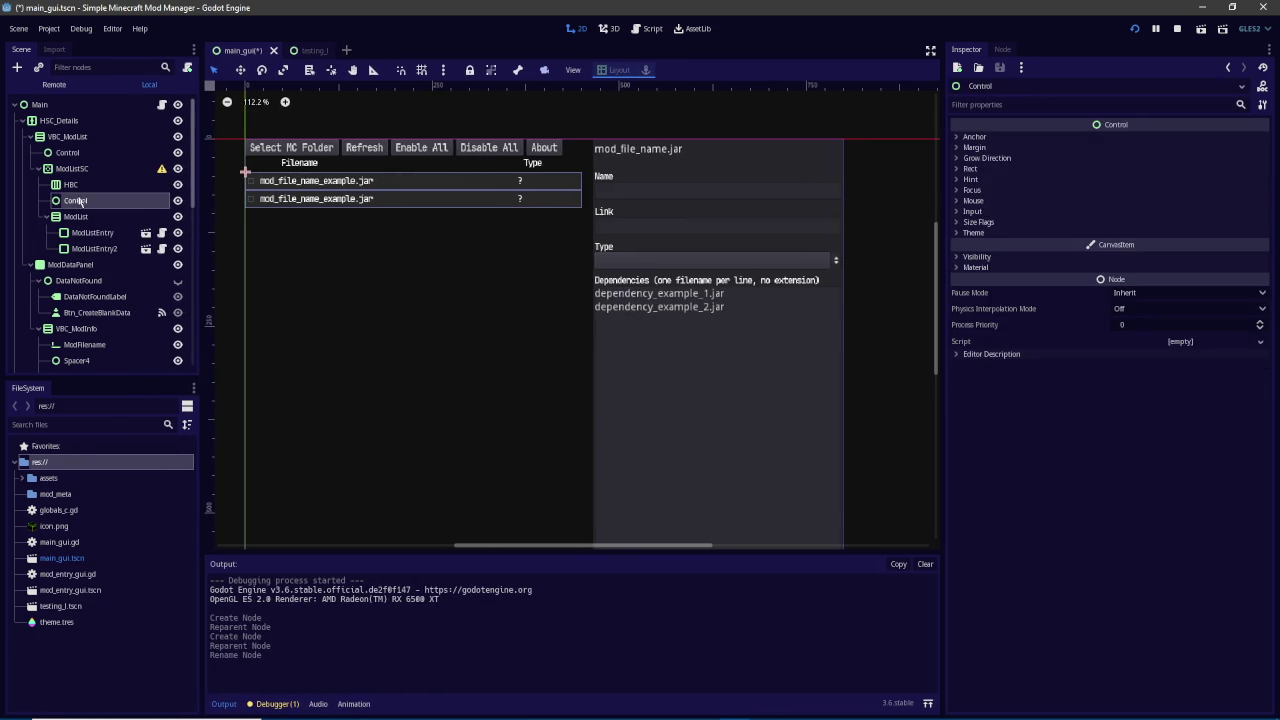
Move ModList and the Control into HBC and rename the Control ListMap
mouse_move(78, 217)
left_mouse_down()
mouse_move(84, 191)
mouse_move(86, 248)
left_mouse_up()
left_click(86, 248)
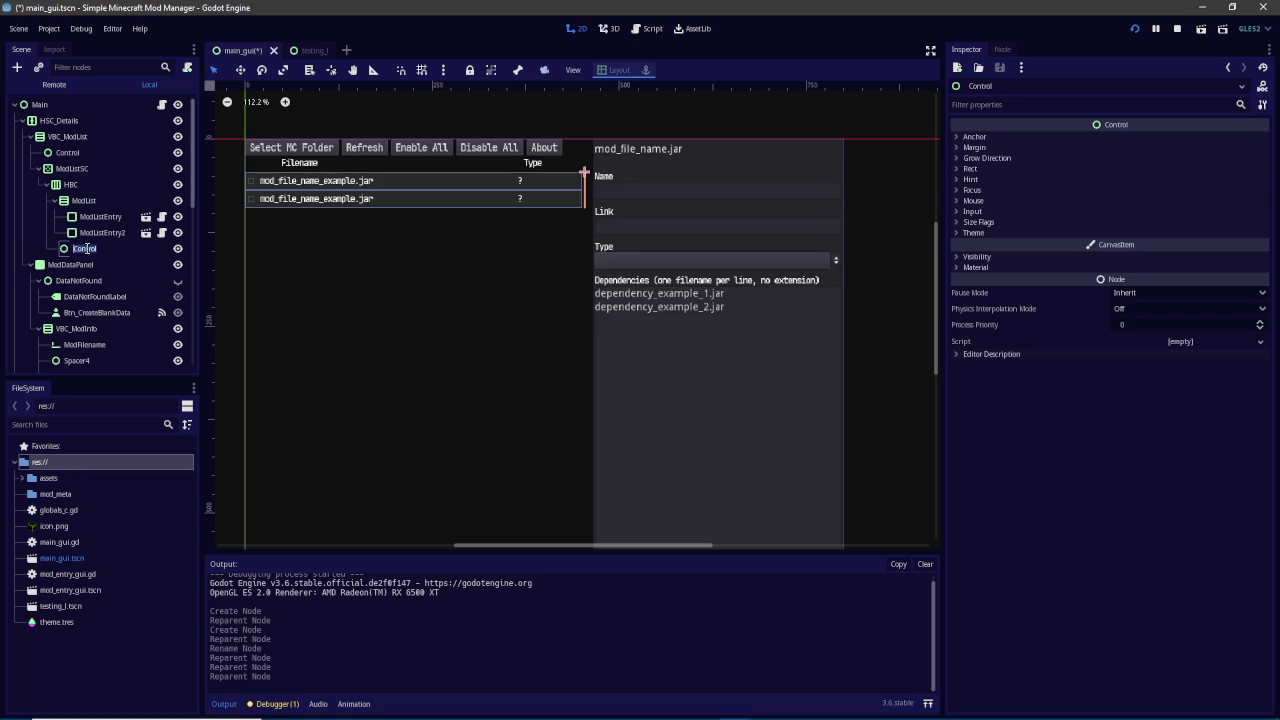
type("ListGap")
key("Return")
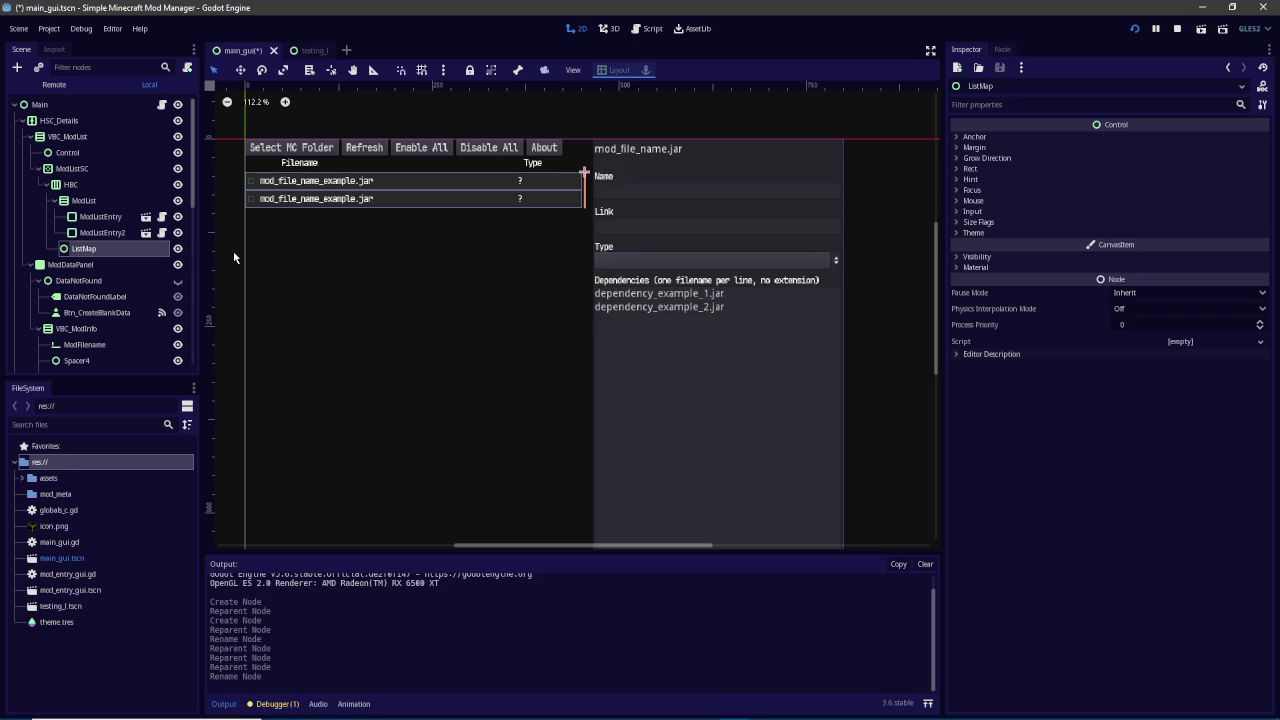
Set ListMap's Rect Min Size x to 8
left_click(975, 169)
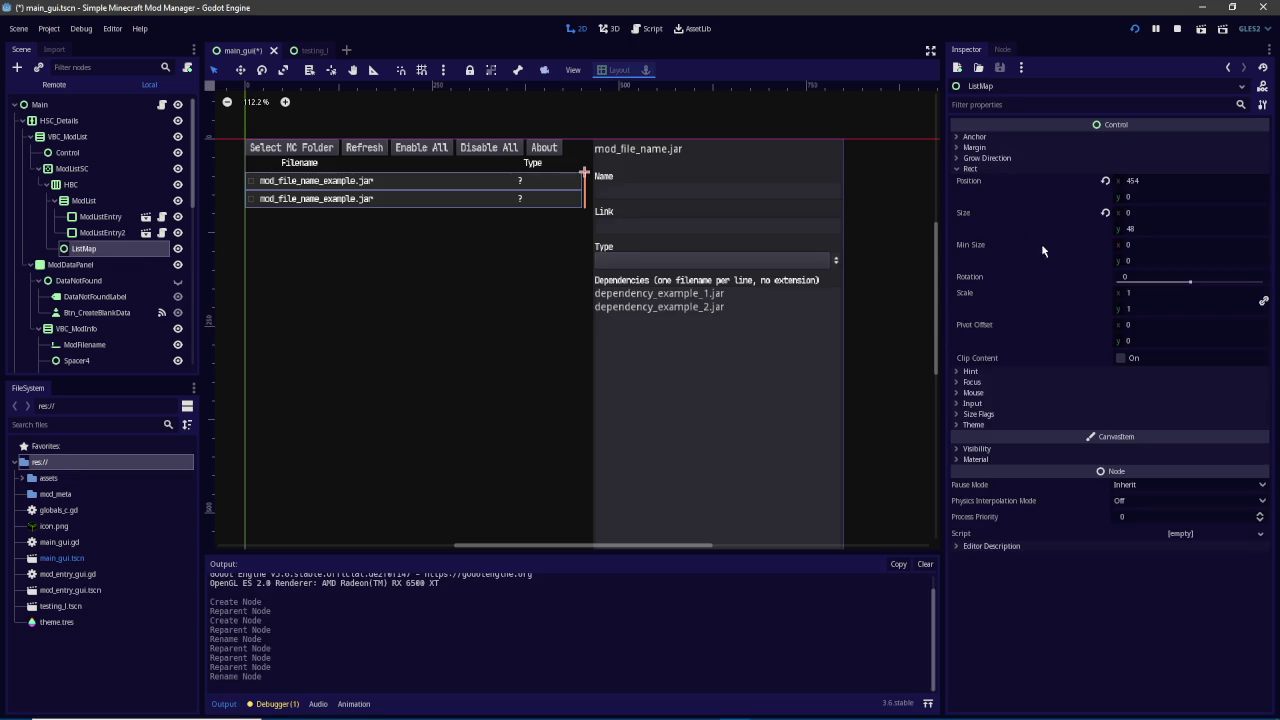
left_click(1148, 246)
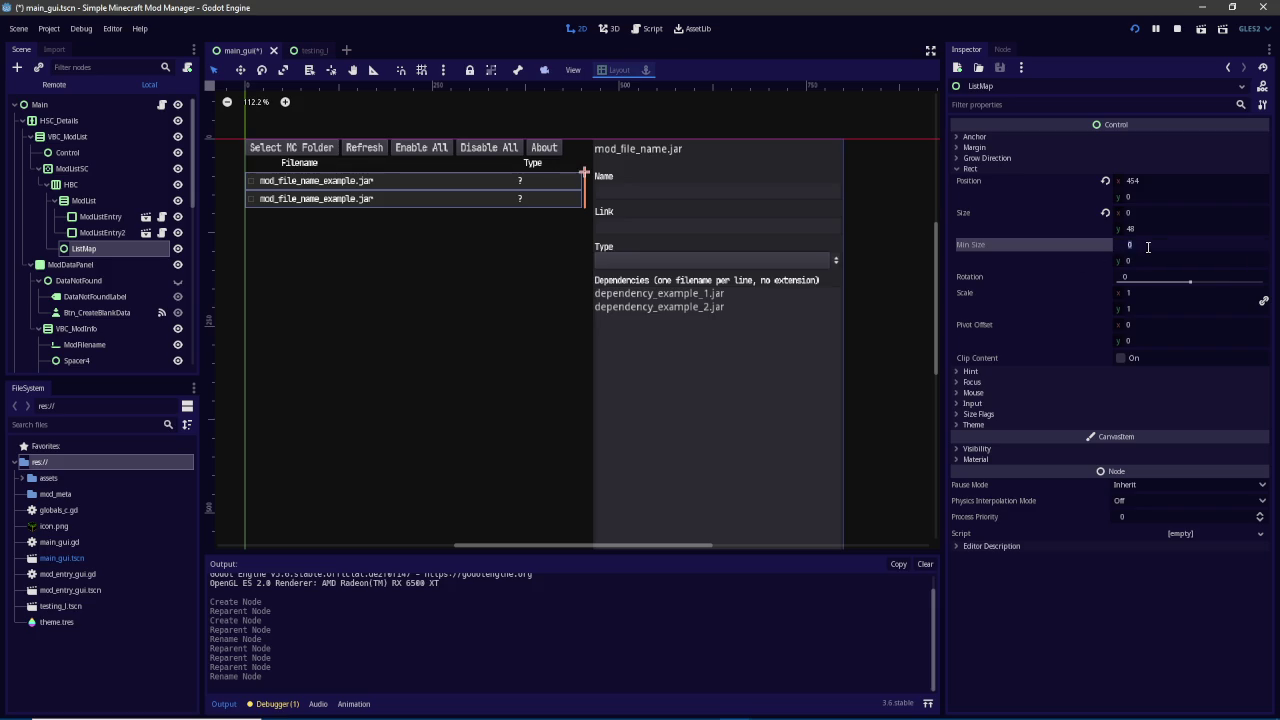
type("8")
key("Return")
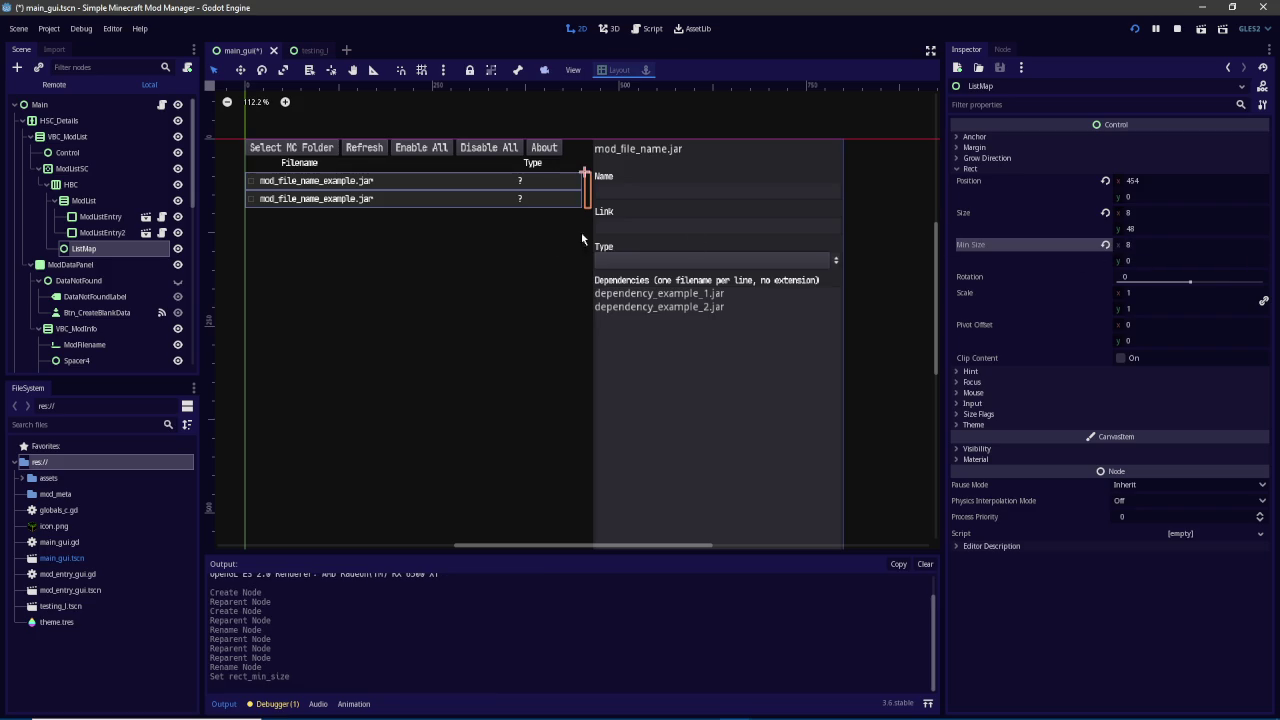
scroll(554, 192, "up", 3)
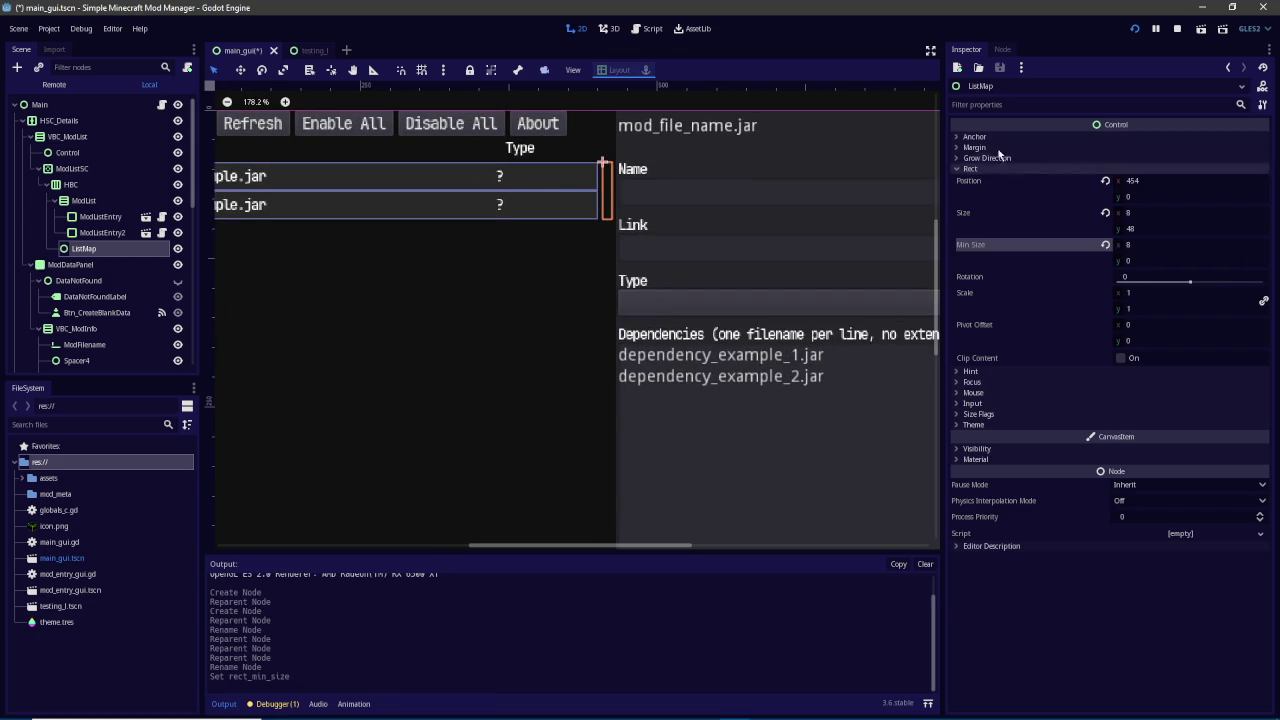
left_click(987, 136)
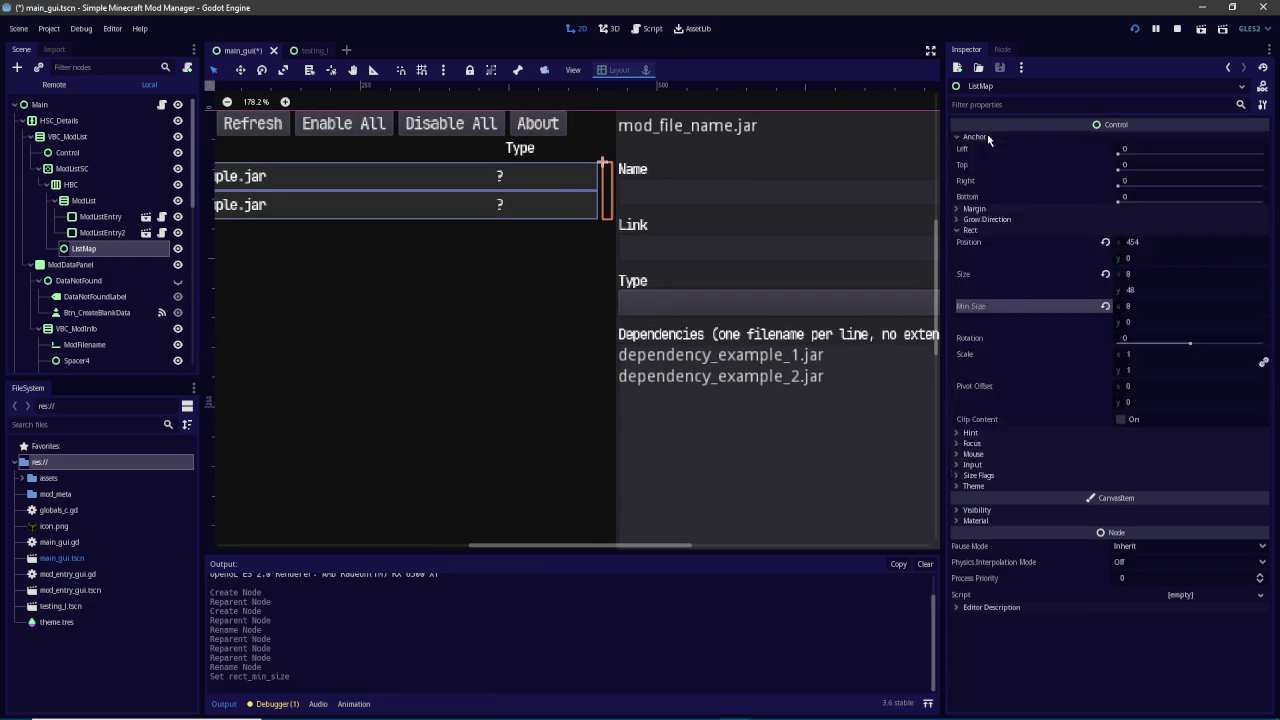
left_click(1142, 192)
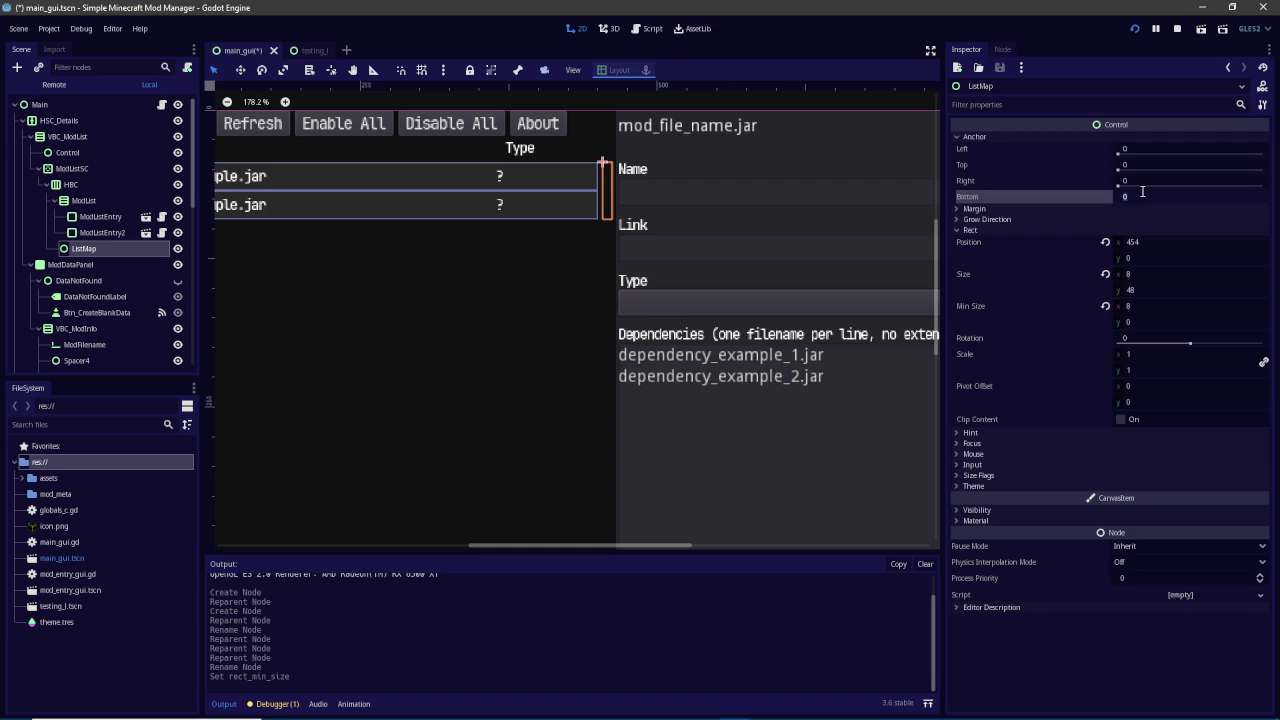
type("1")
key("Return")
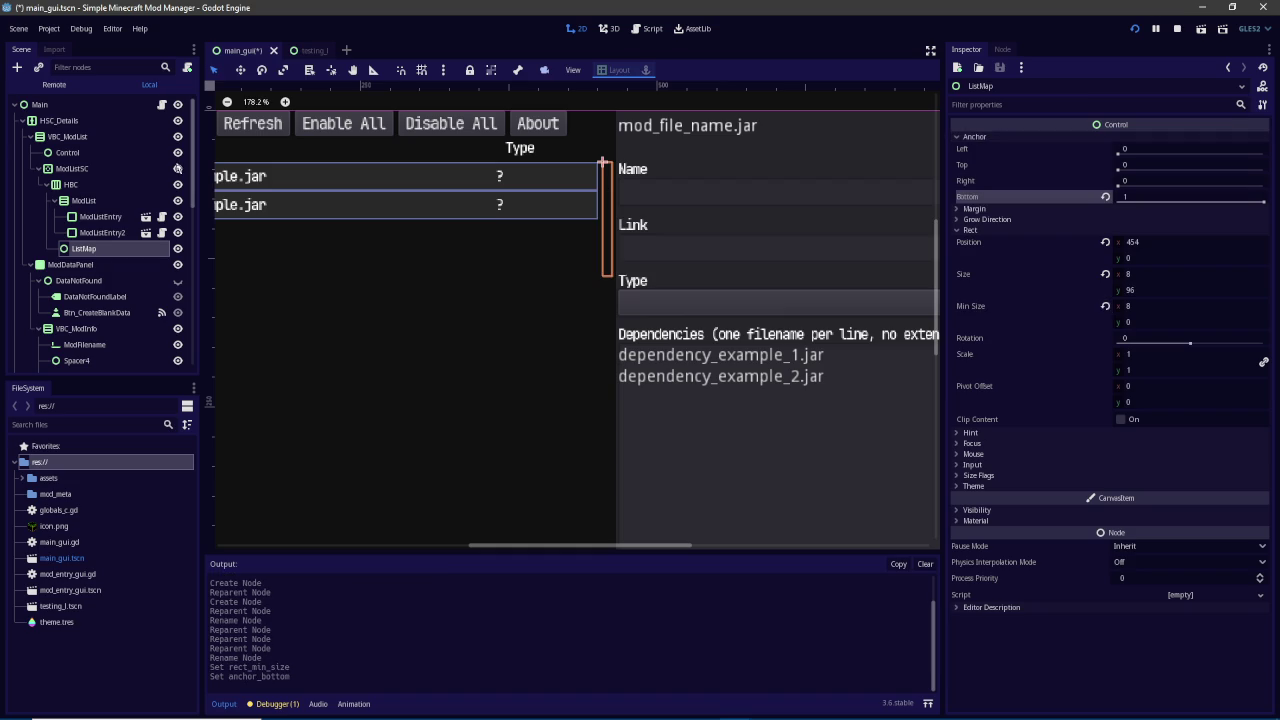
left_click(80, 186)
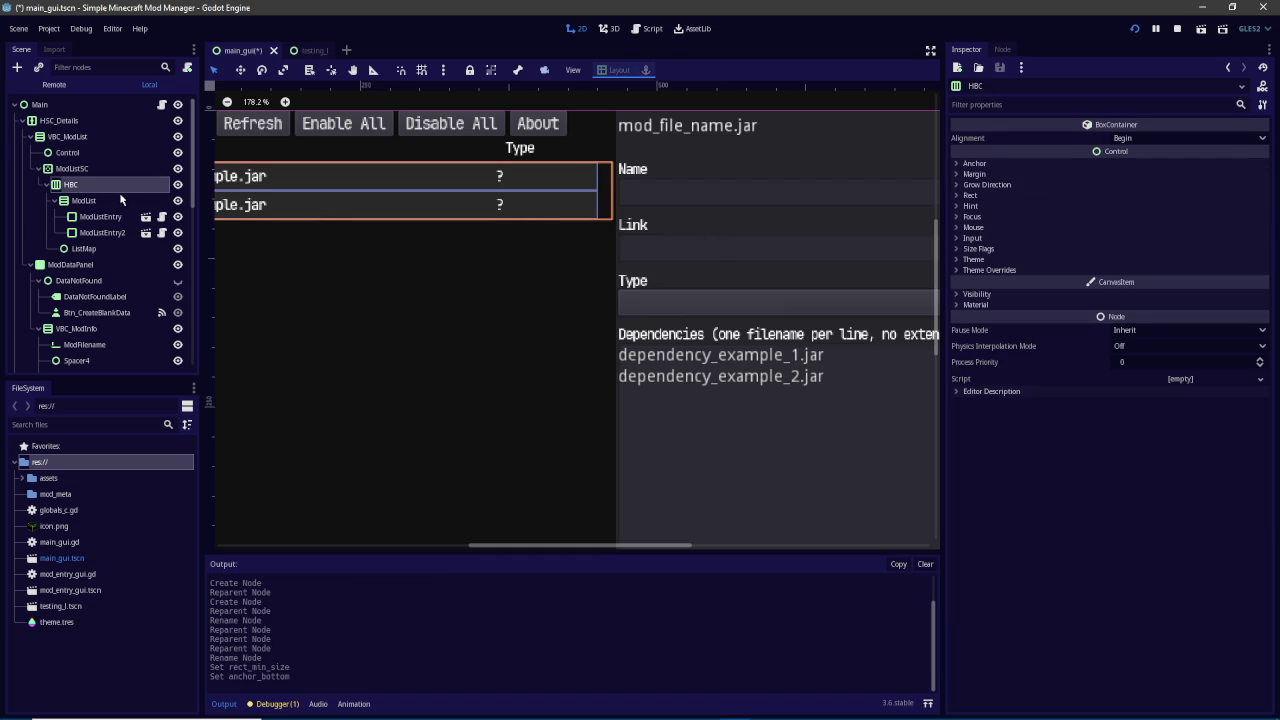
scroll(277, 214, "down", 5)
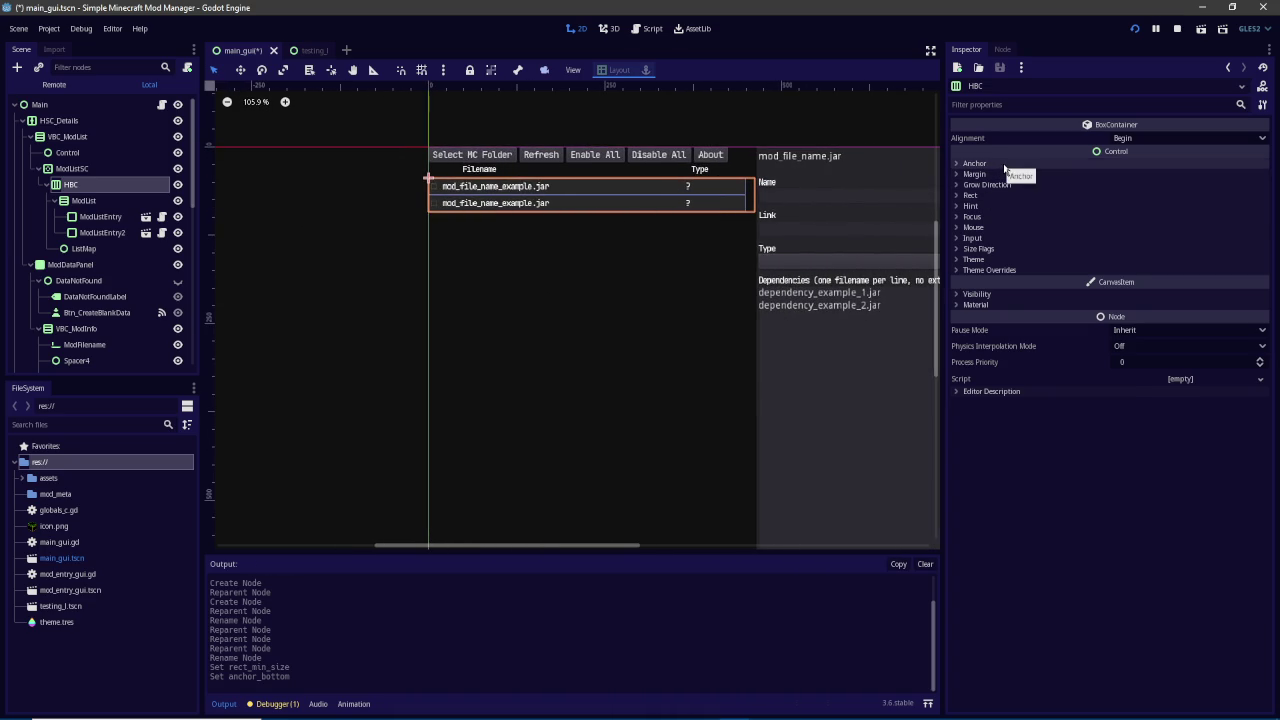
left_click(1002, 165)
left_click_drag(1120, 222, 1110, 220)
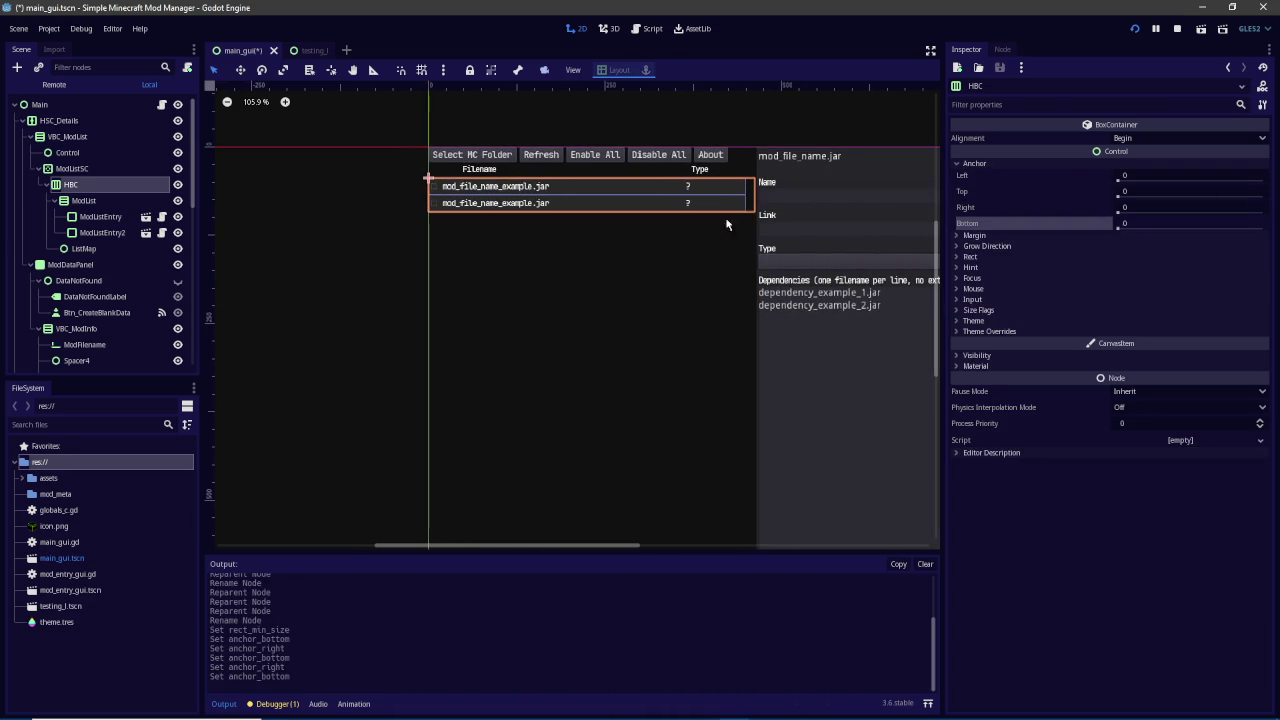
left_click(74, 168)
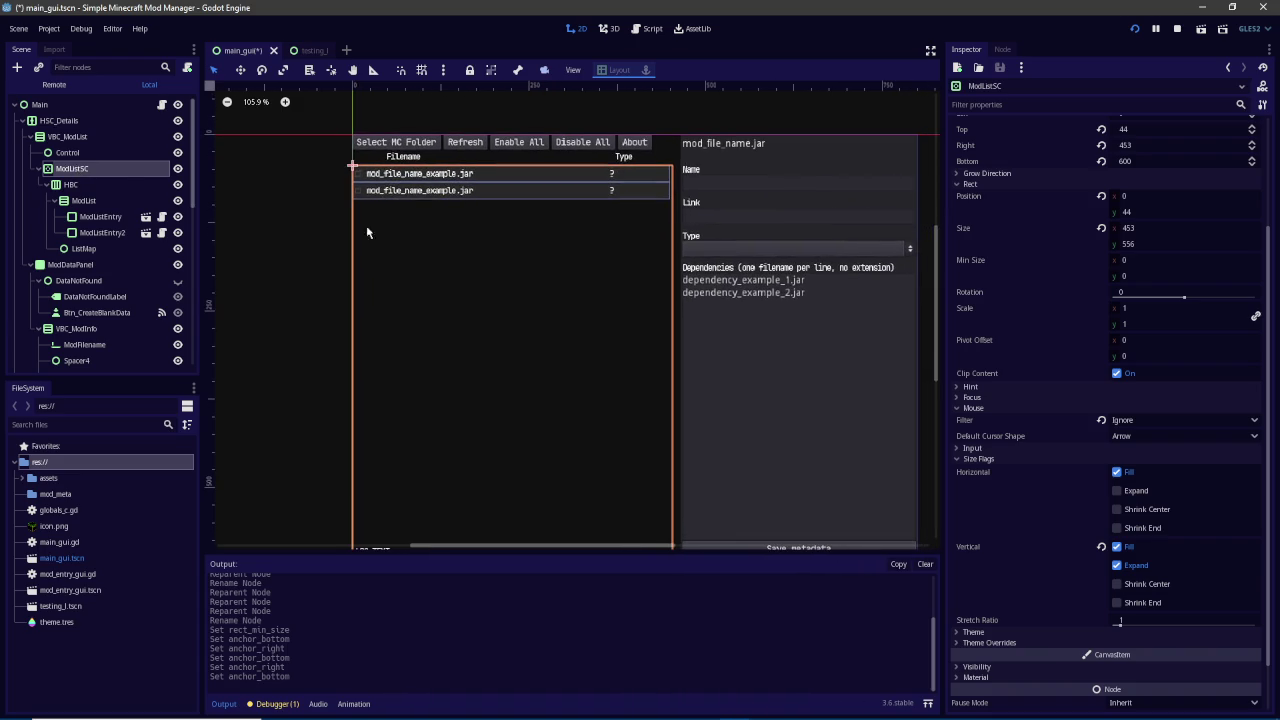
left_click(92, 187)
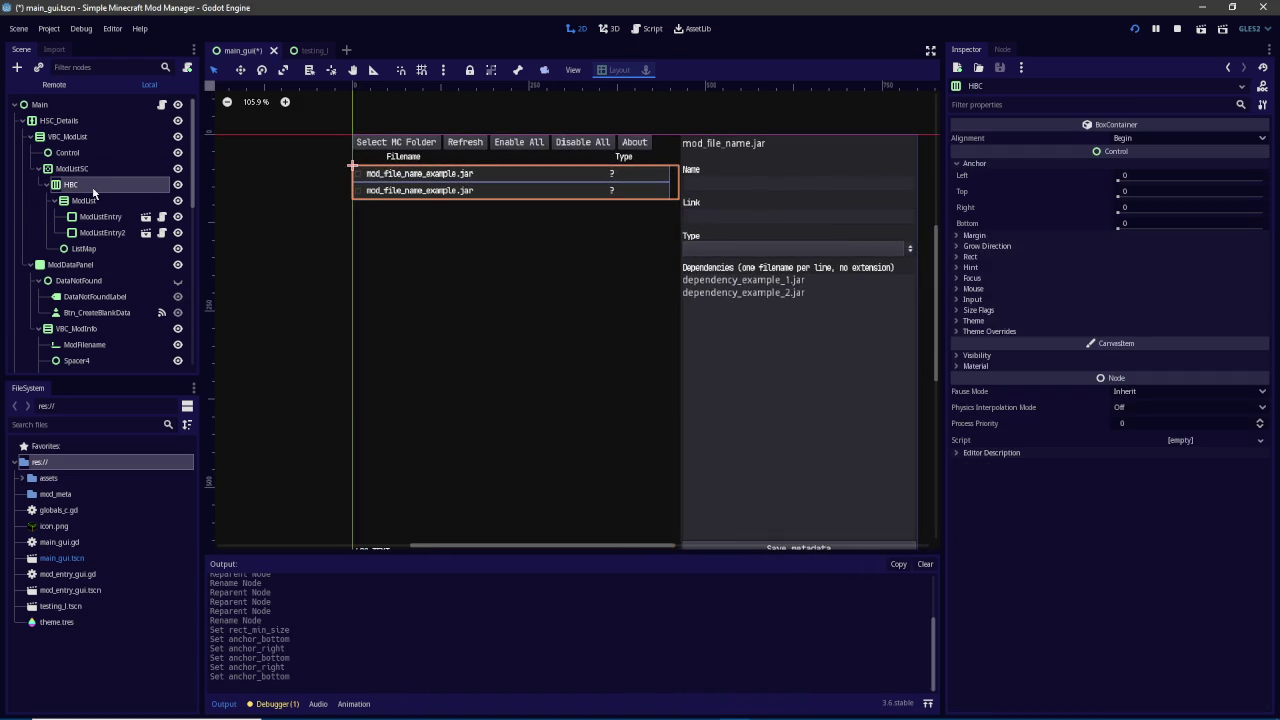
left_click(48, 185)
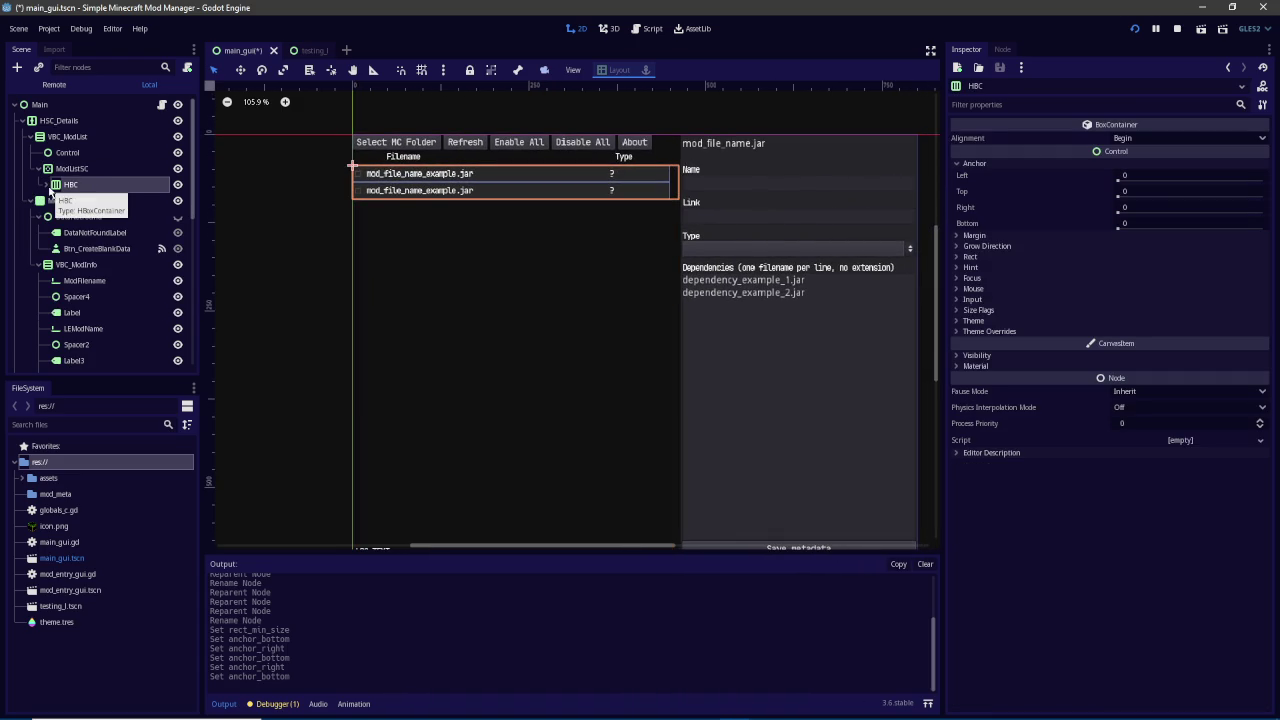
left_click(48, 186)
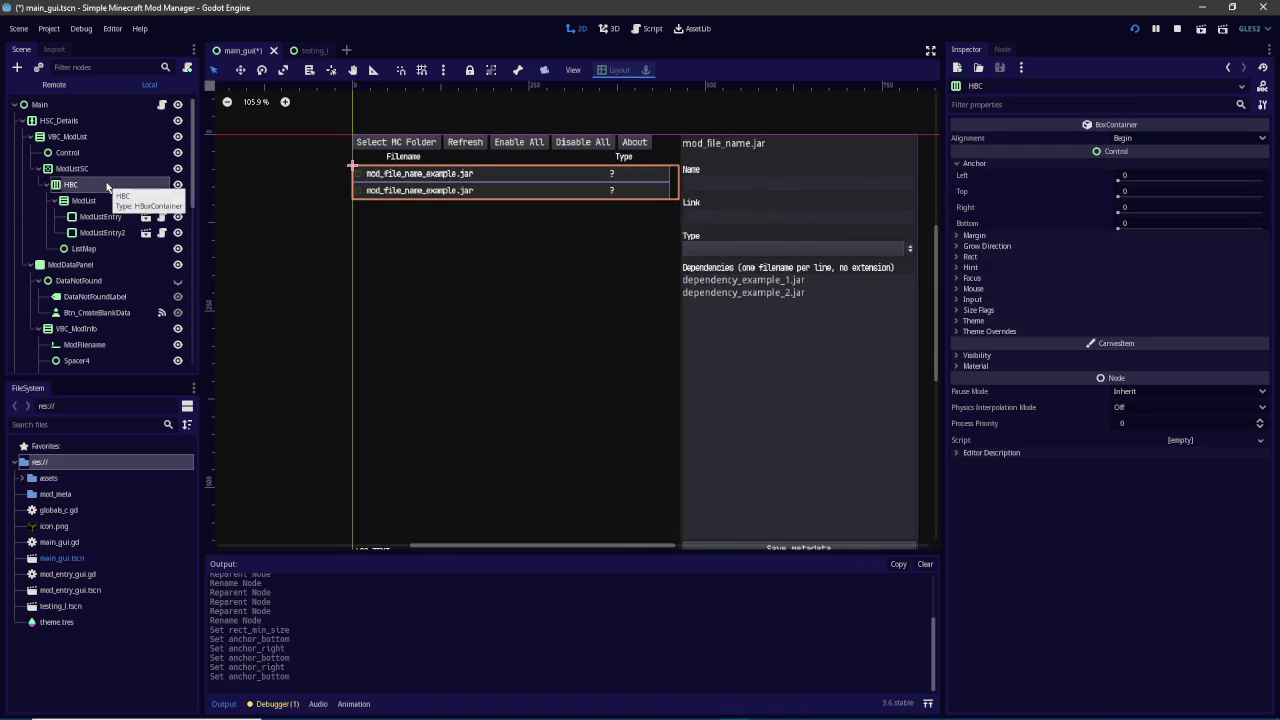
left_click(91, 248)
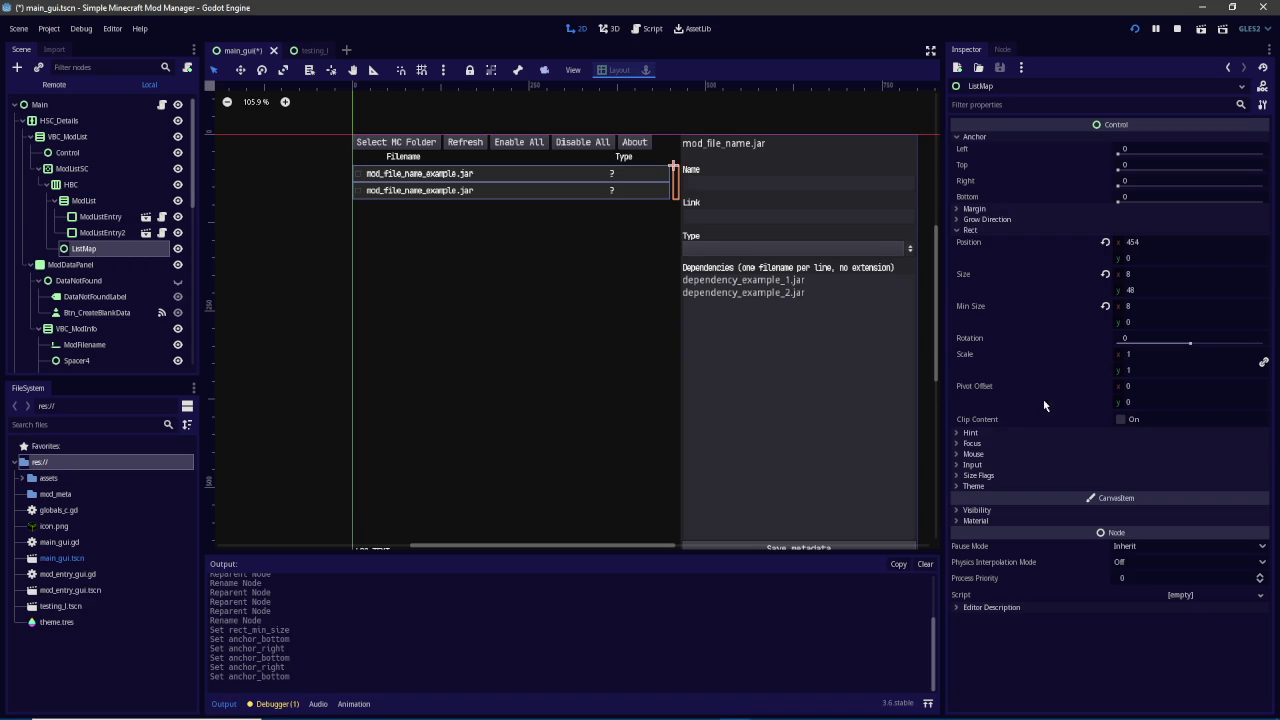
Tick Vertical Expand in ListMap's Size Flags
left_click(980, 475)
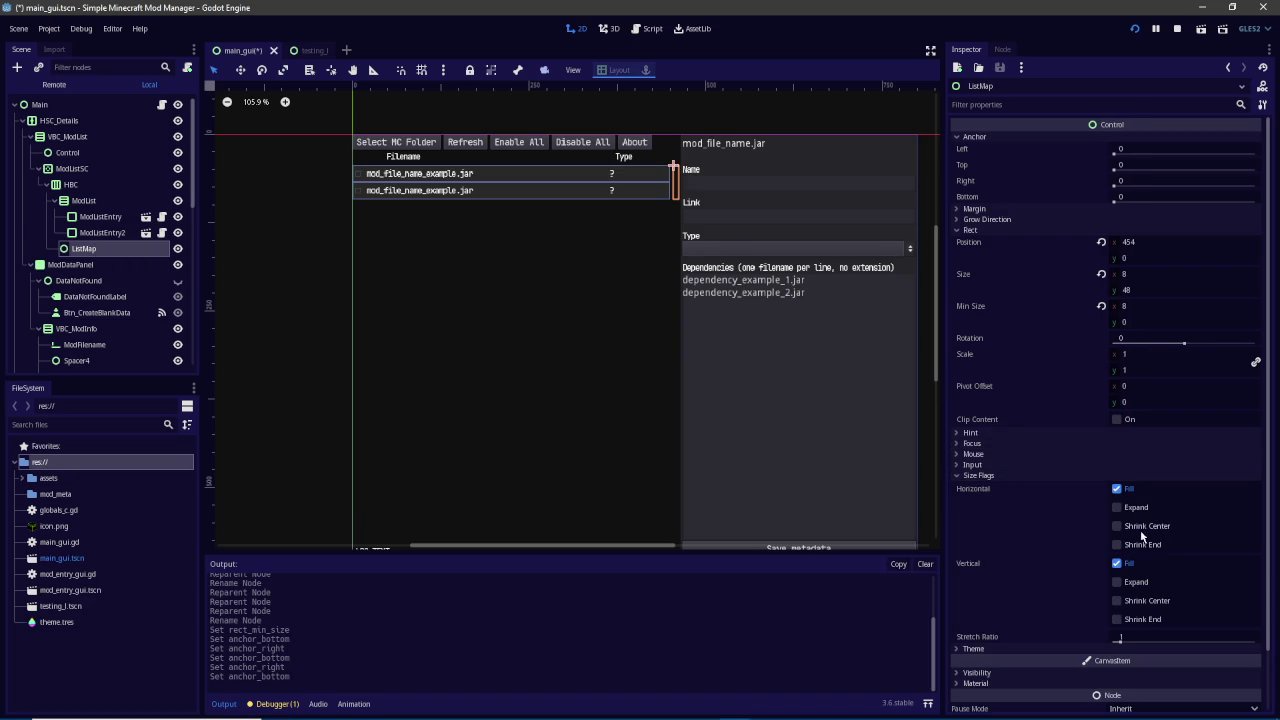
left_click(1143, 588)
left_click(1143, 590)
left_click(1143, 590)
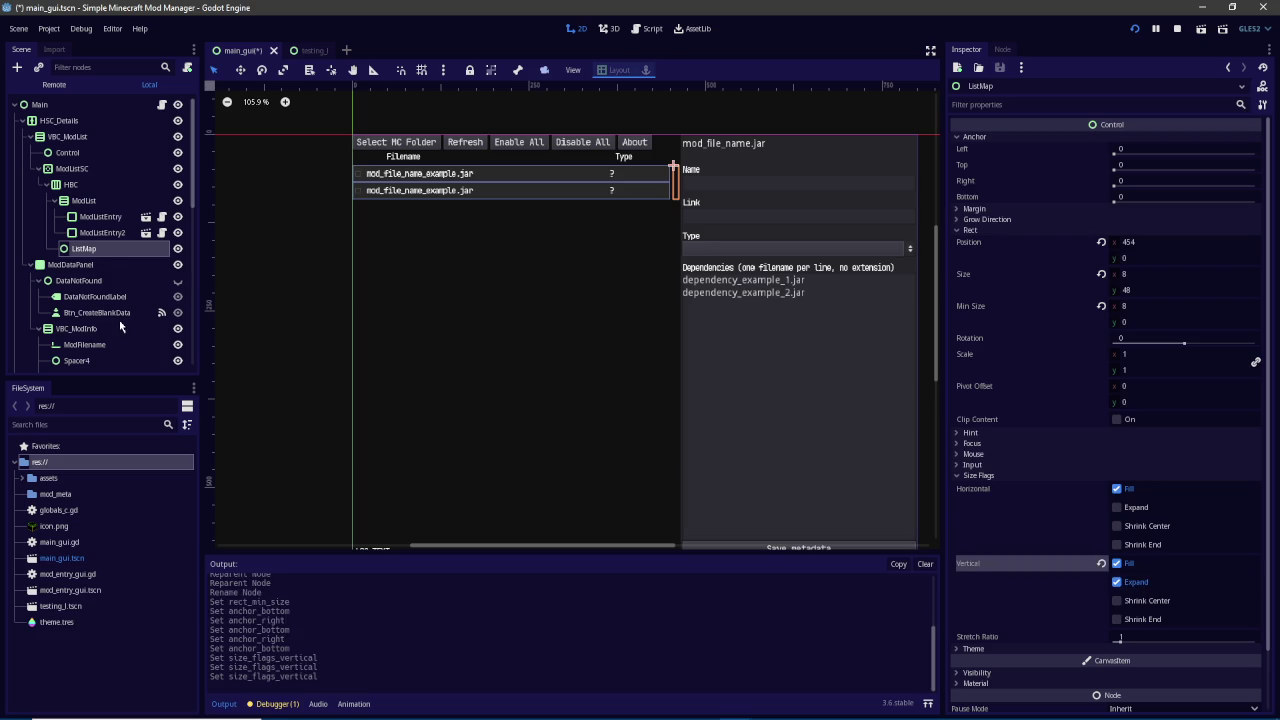
Try Vertical Expand on ModList, then leave it unticked
left_click(92, 201)
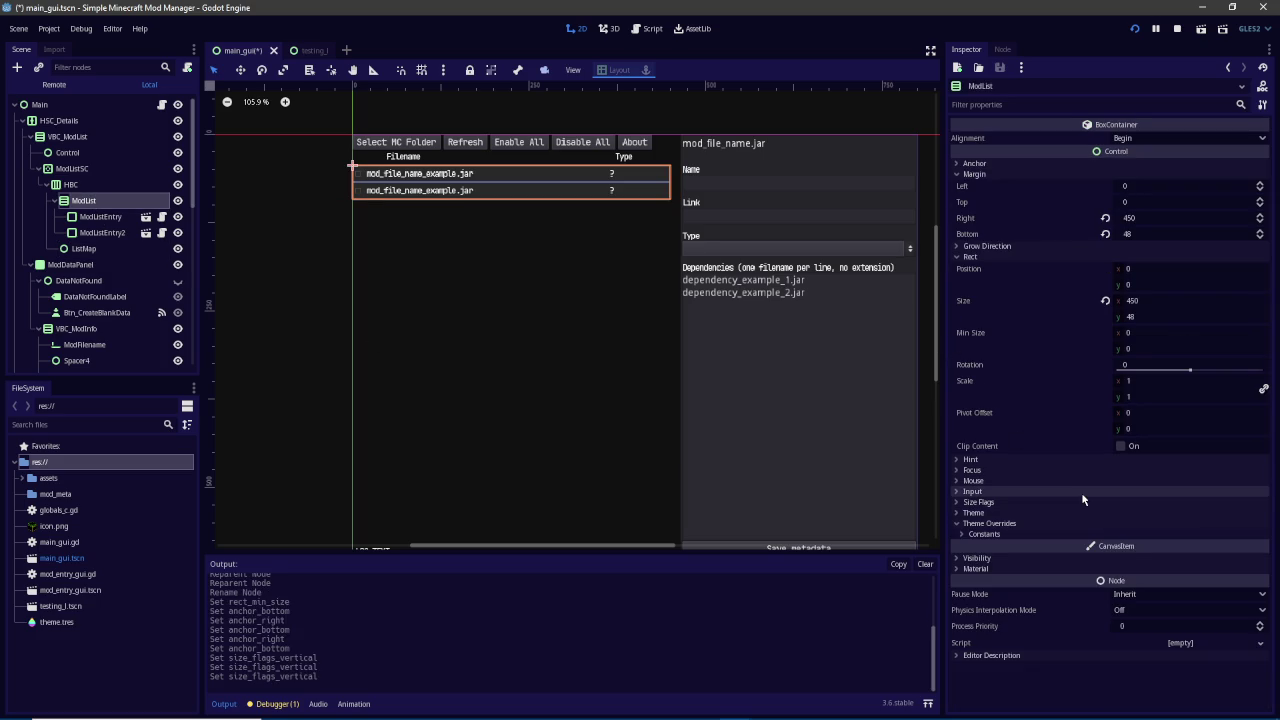
left_click(1008, 502)
left_click(1119, 609)
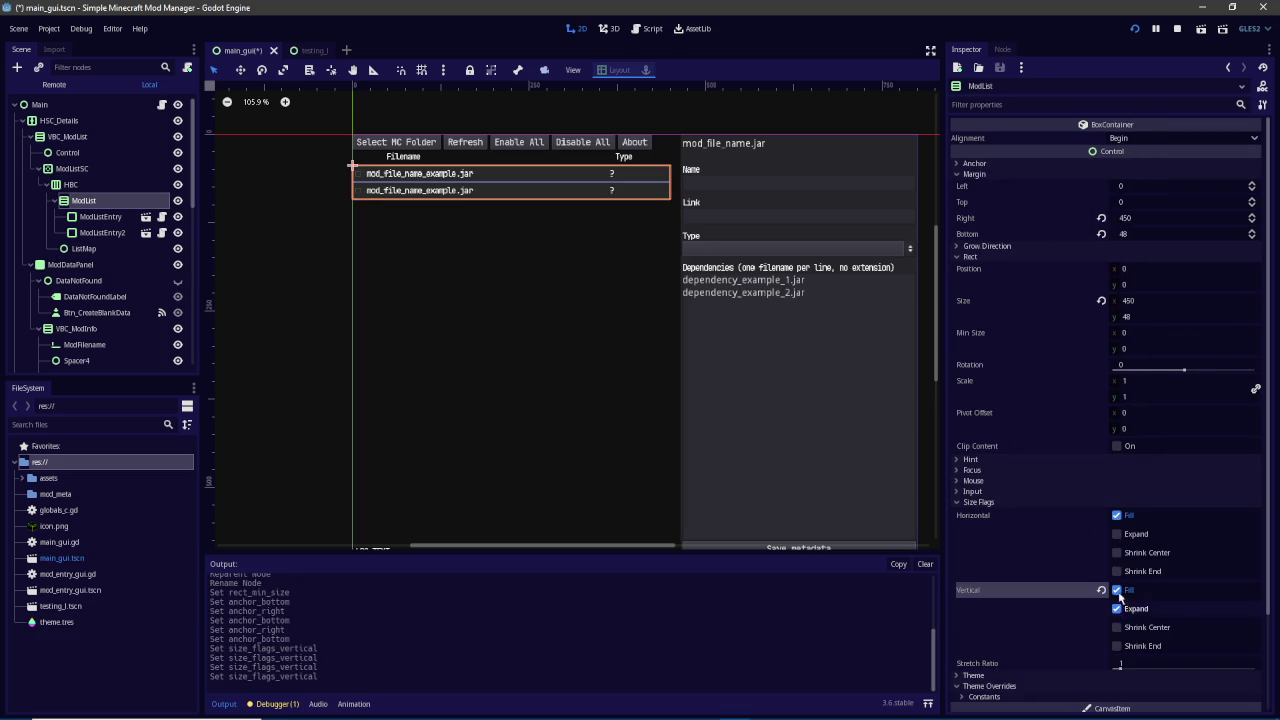
left_click(88, 253)
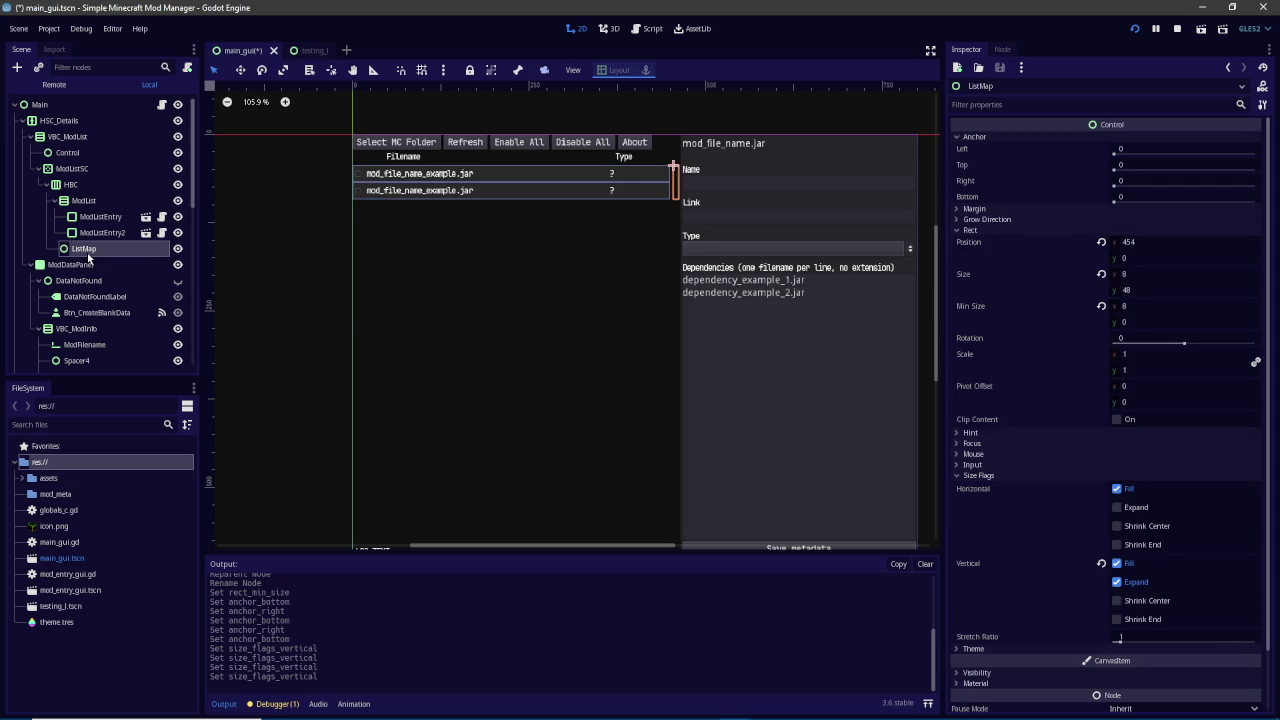
left_click(89, 205)
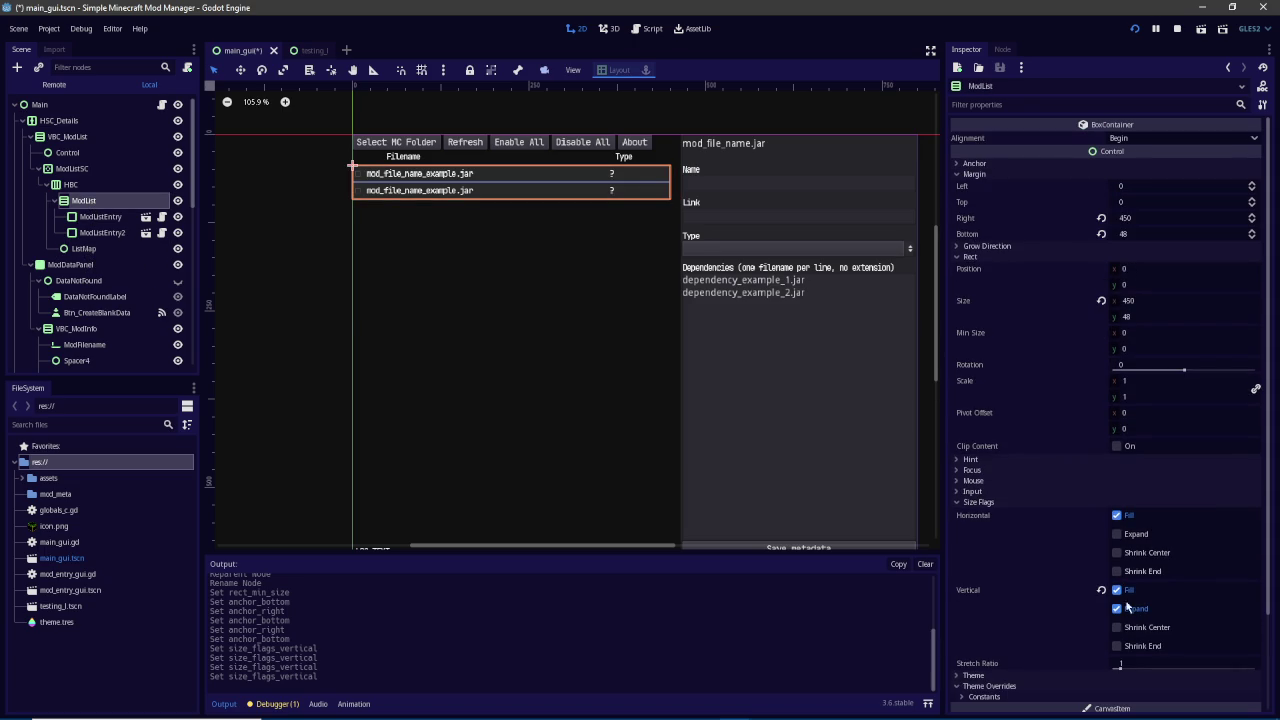
left_click(1122, 608)
Tick Vertical Expand on HBC so the row fills the full list height
left_click(80, 188)
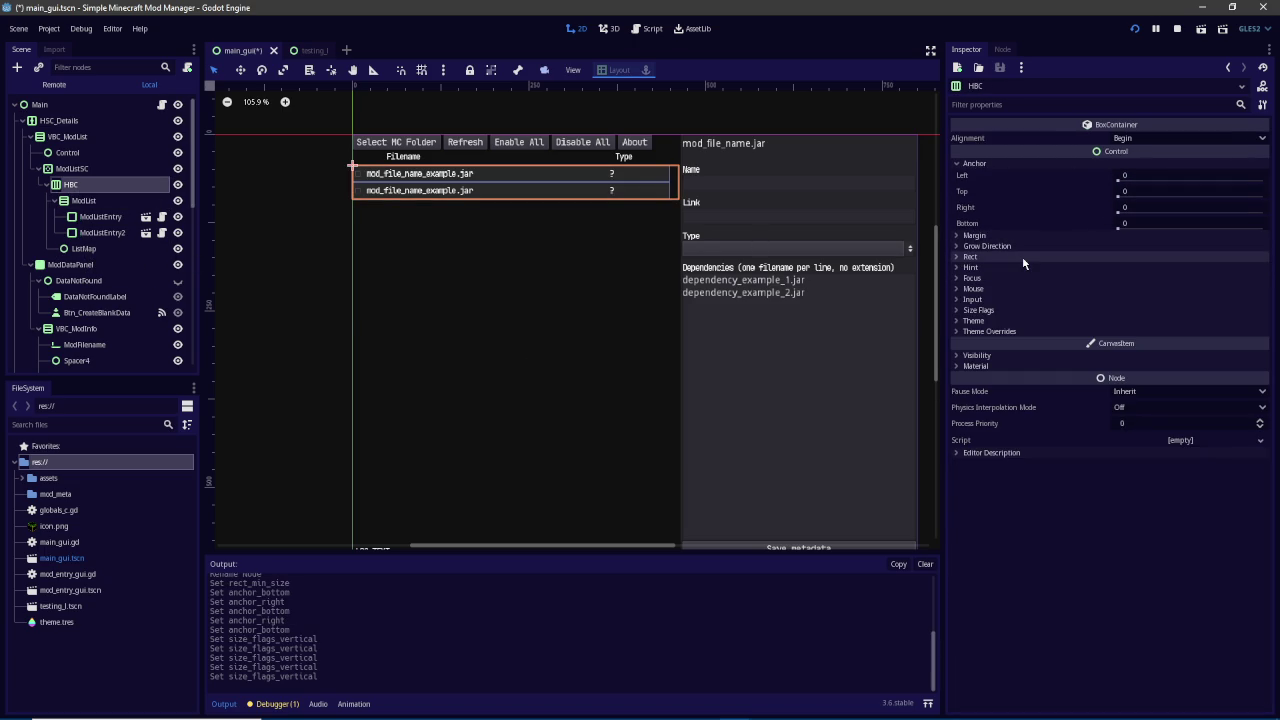
left_click(1013, 300)
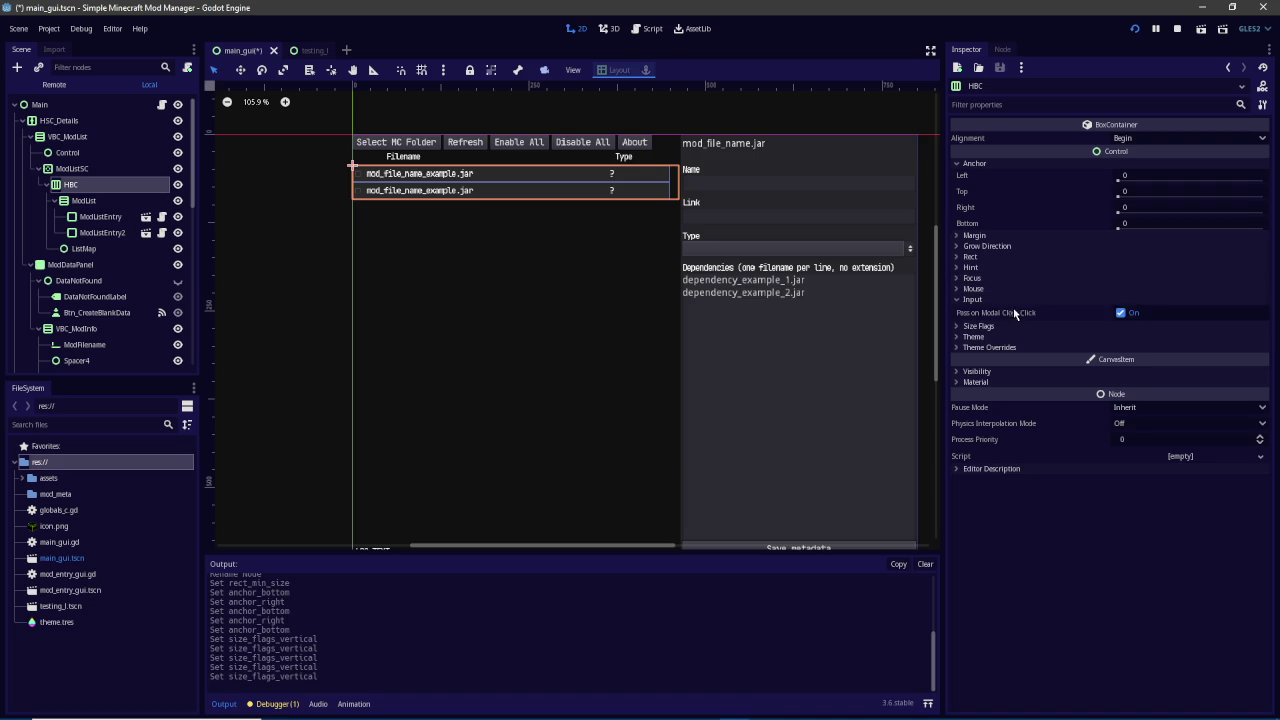
left_click(1013, 326)
left_click(1122, 433)
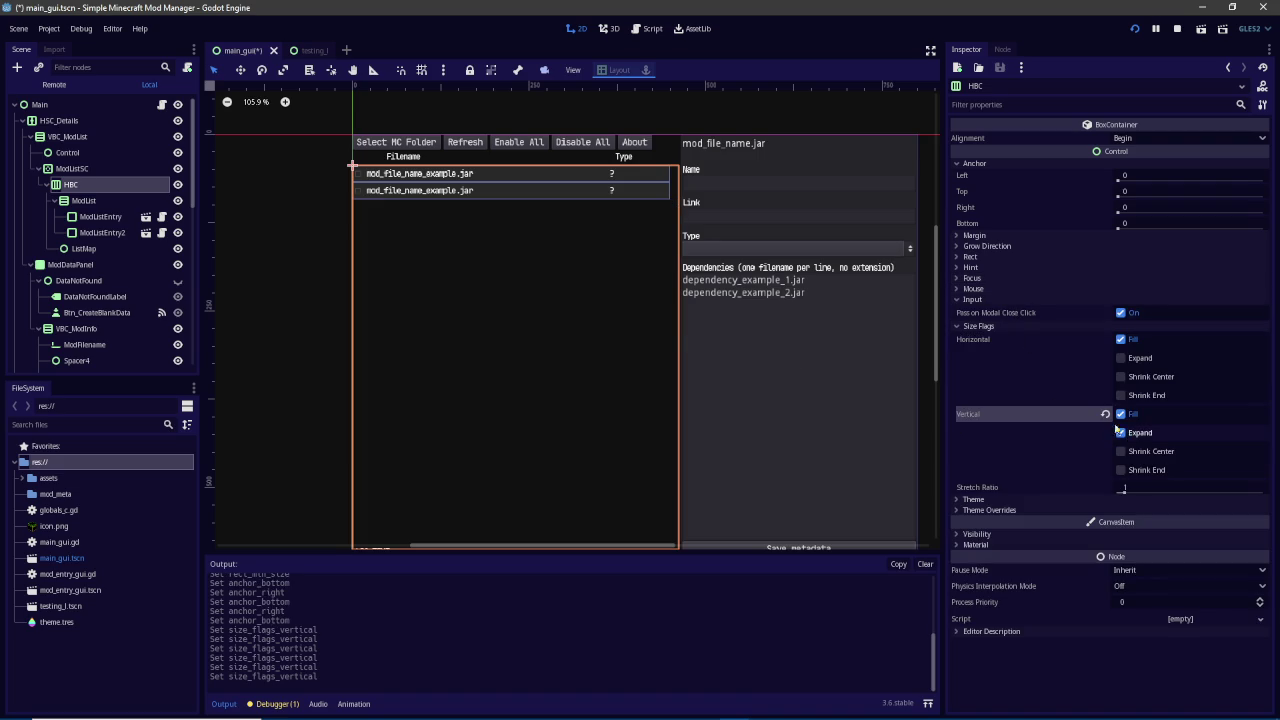
left_click(92, 248)
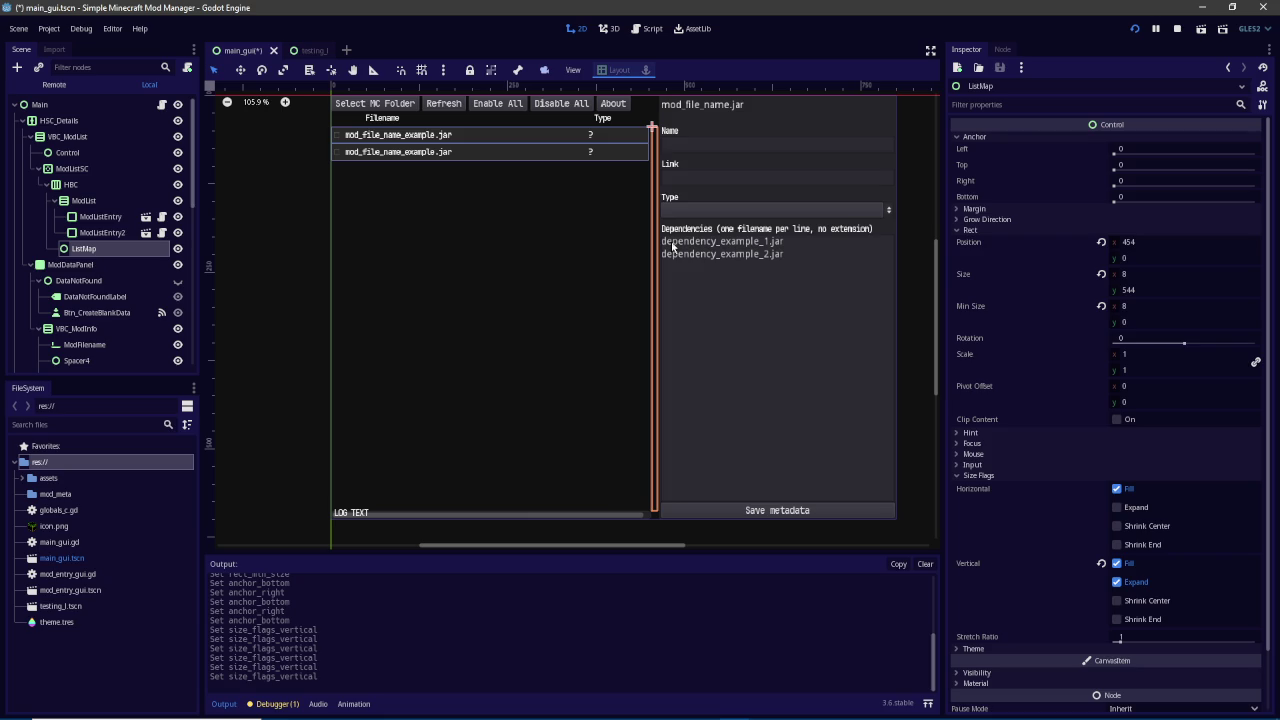
Change ListMap's node type to VBoxContainer and save main_gui.tscn
key("ctrl+s")
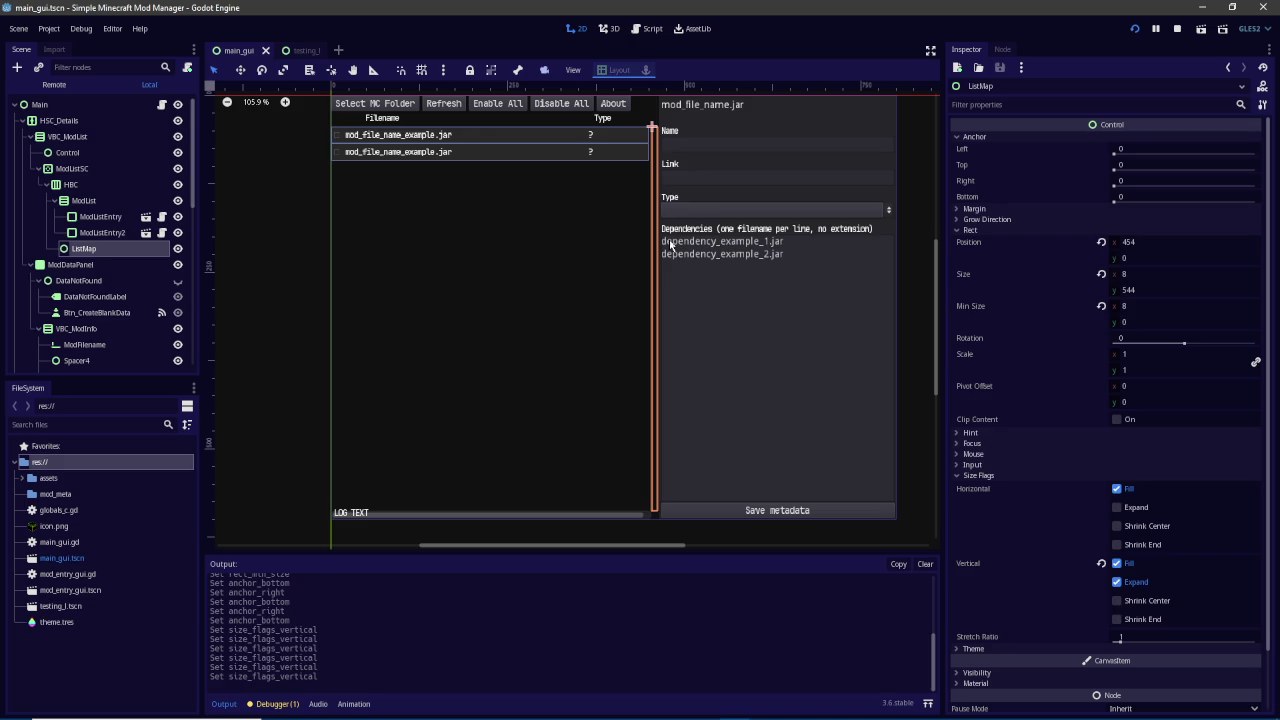
right_click(96, 252)
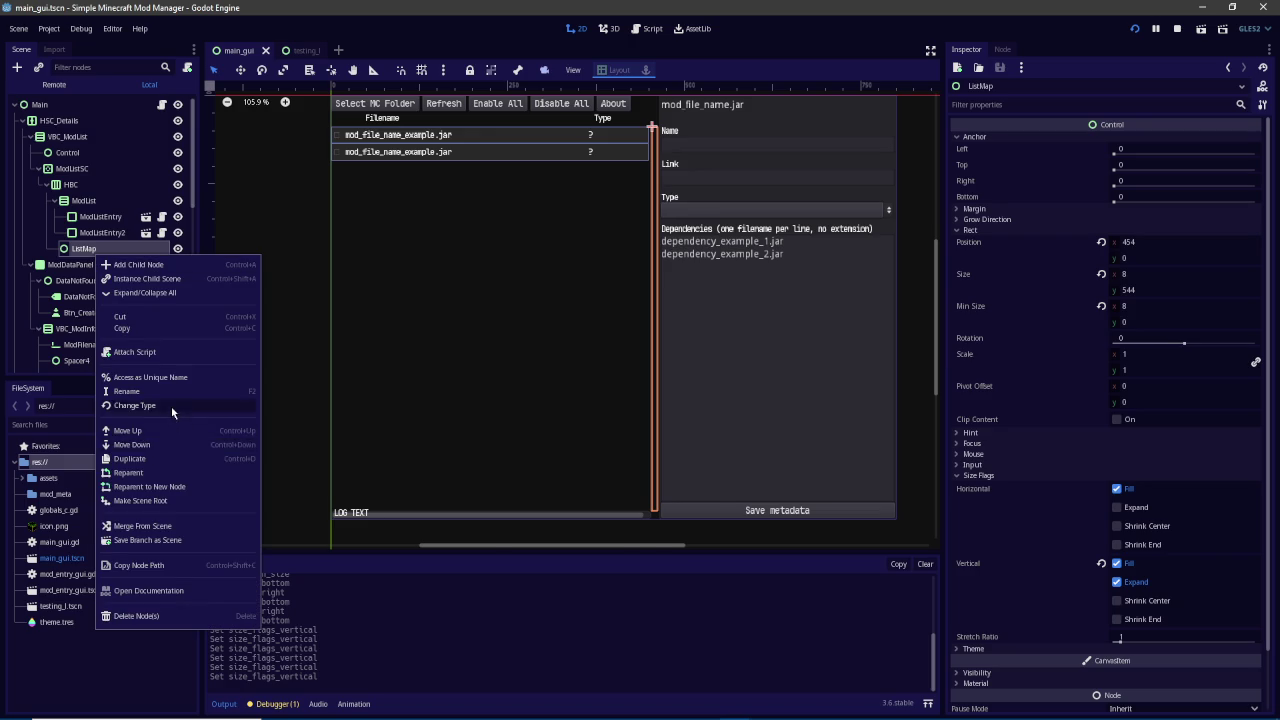
left_click(171, 407)
type("vbox")
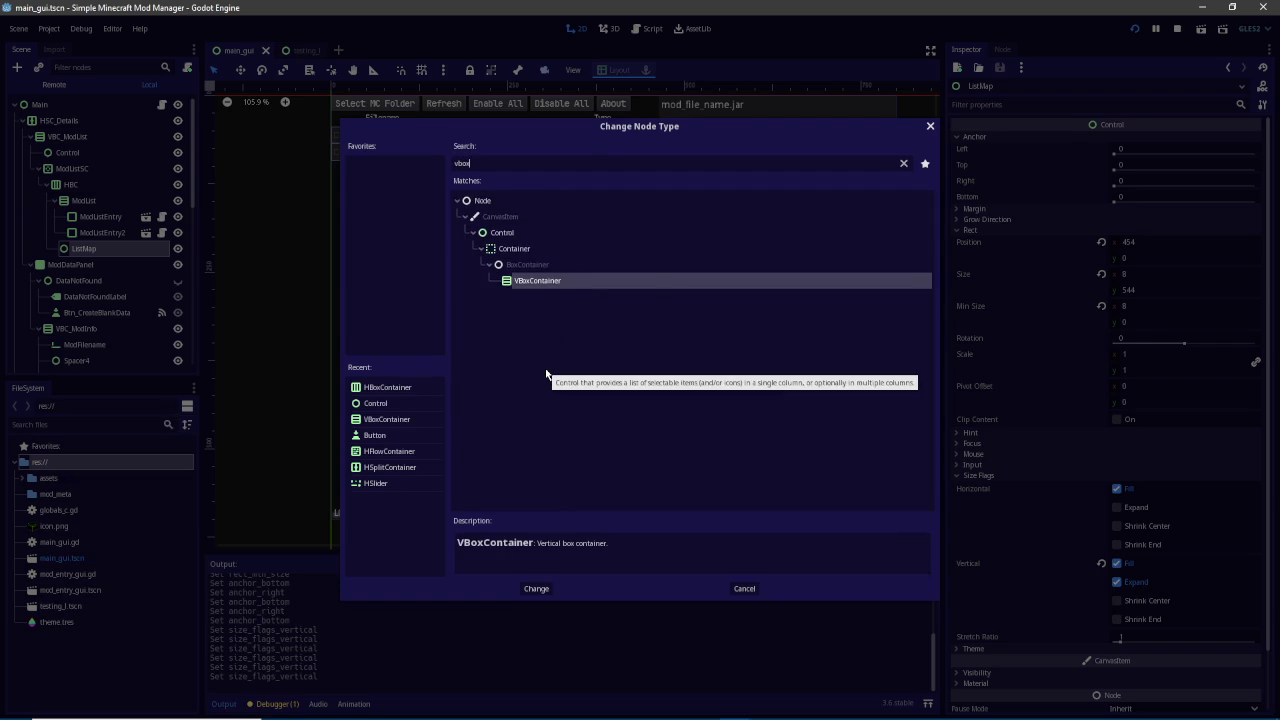
key("Return")
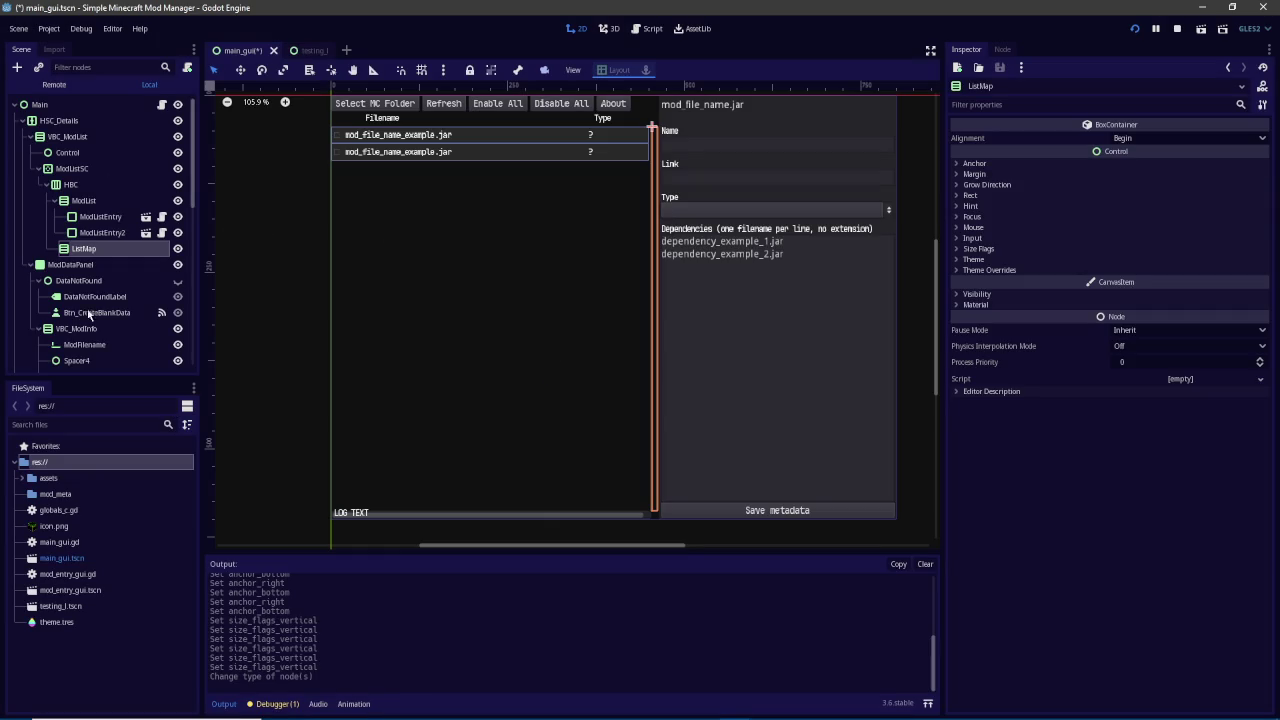
scroll(503, 246, "right", 2)
key("ctrl+s")
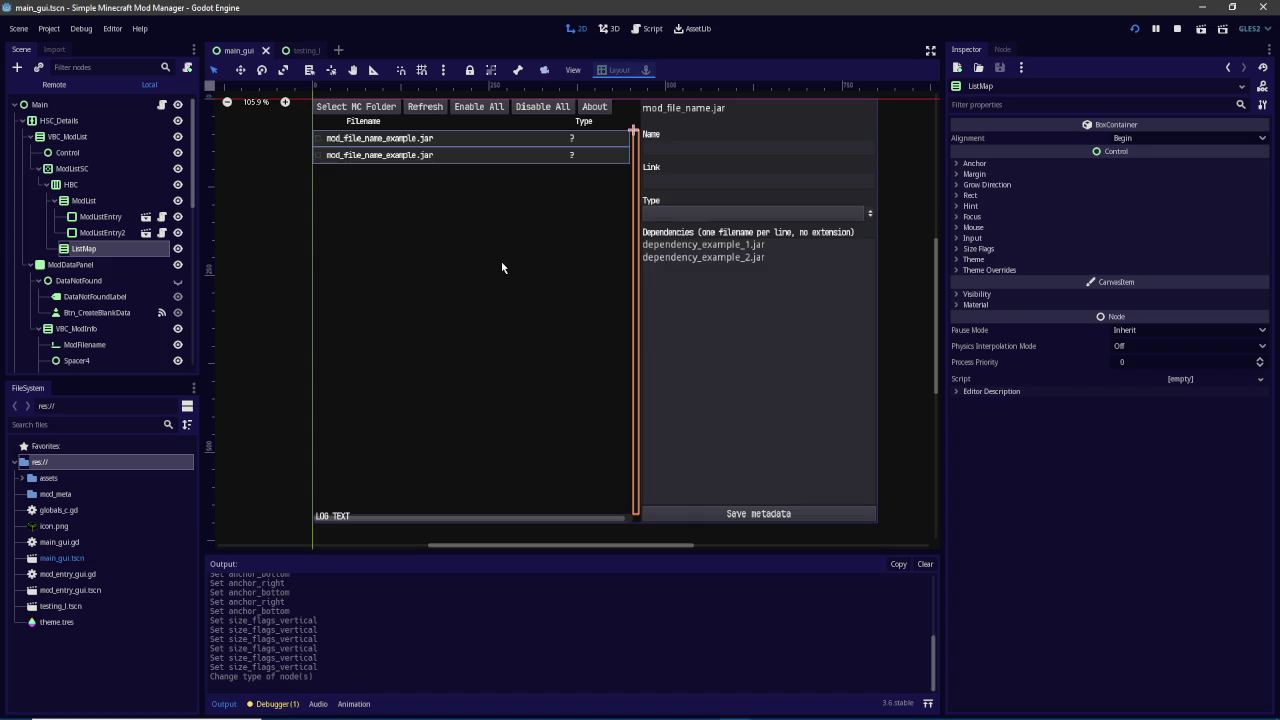
Add a ColorRect under ListMap and name it TestMapItem1
left_click(17, 68)
type("colorrect")
key("Return")
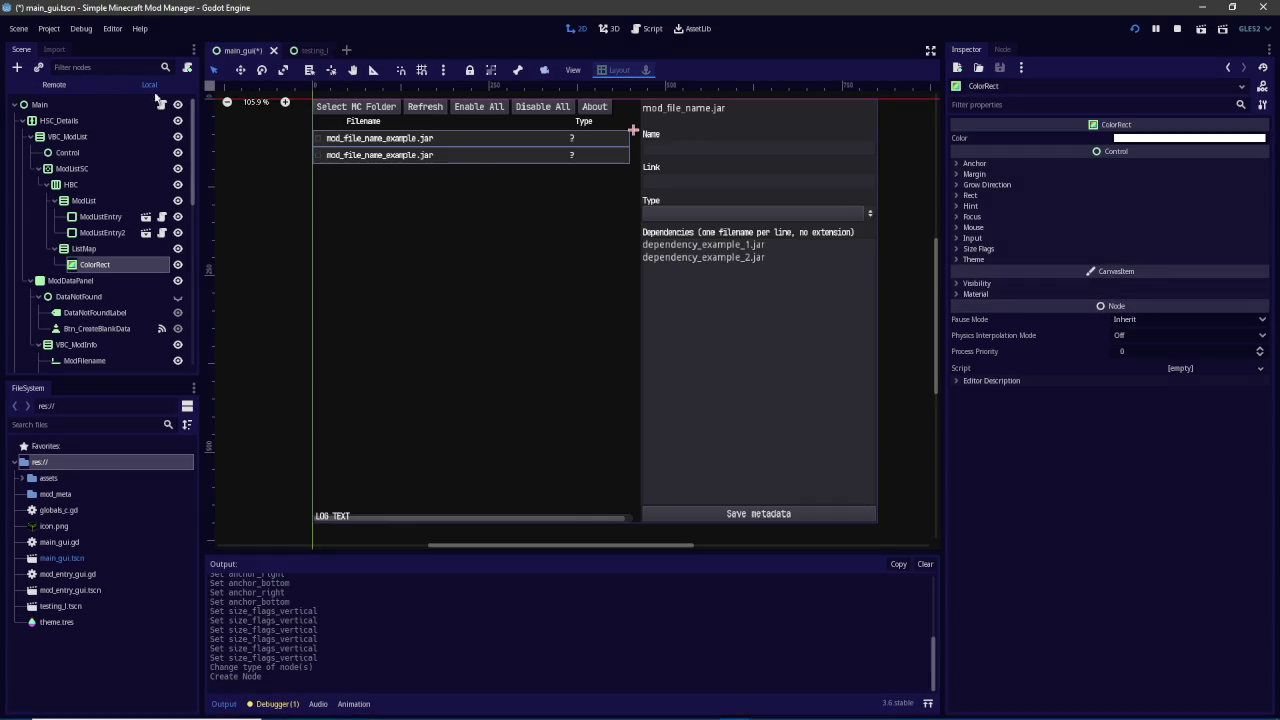
scroll(633, 127, "up", 10)
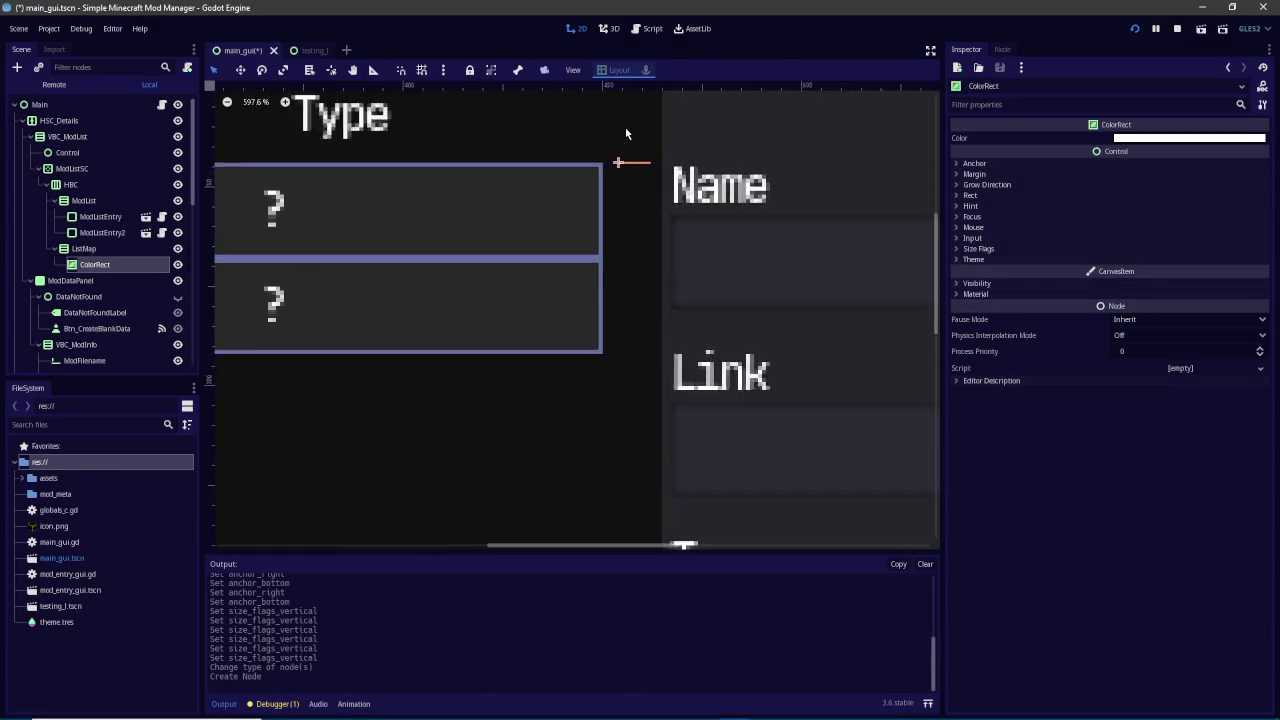
left_click(1069, 197)
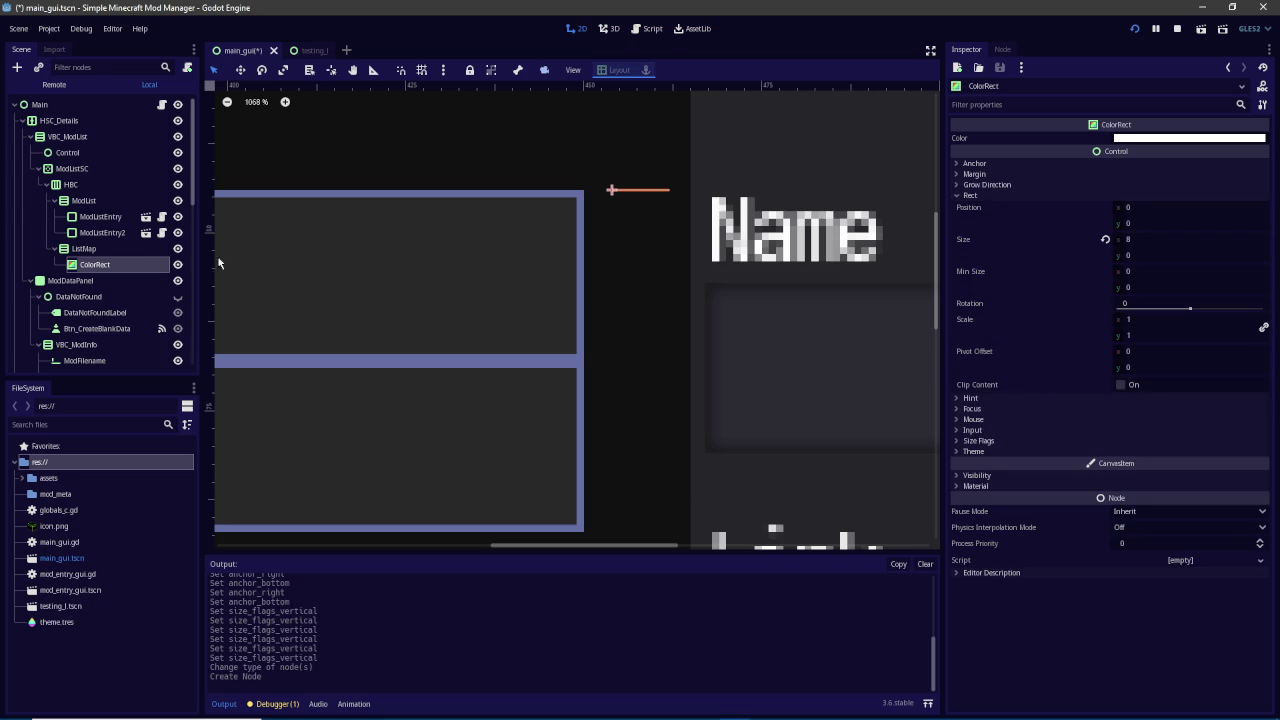
double_click(97, 265)
type("TestMapItem")
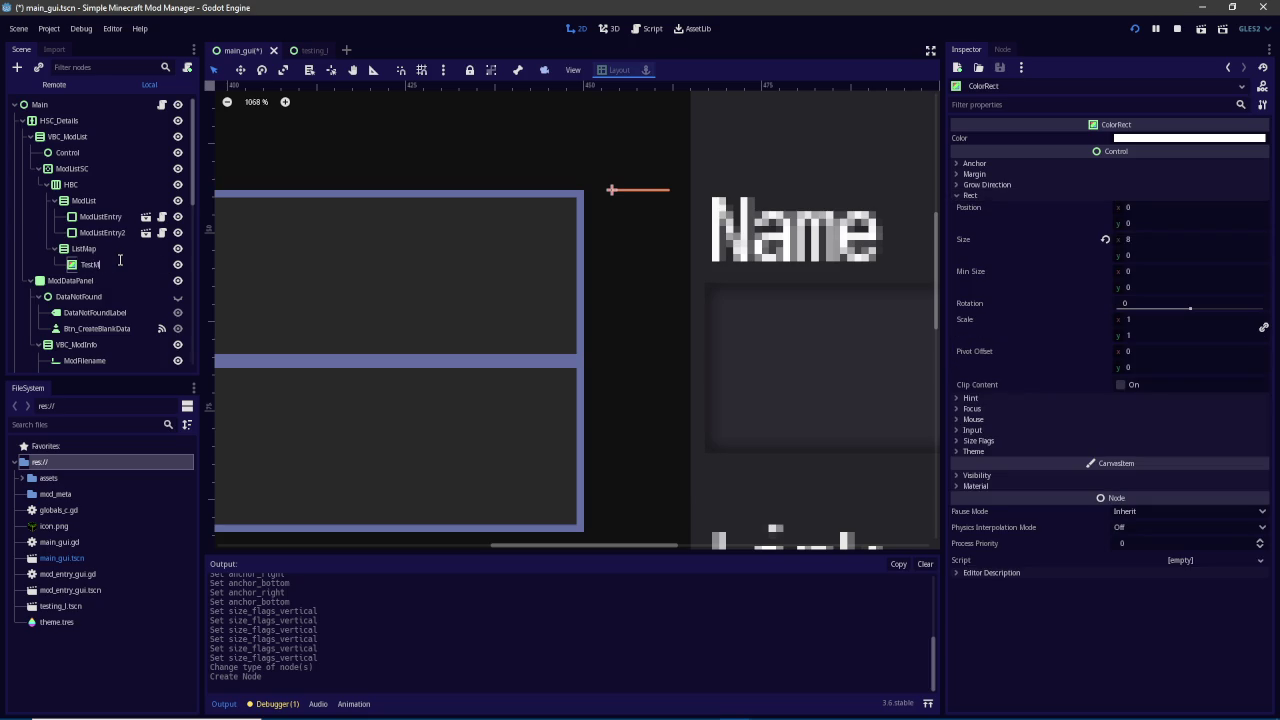
type("1")
key("Return")
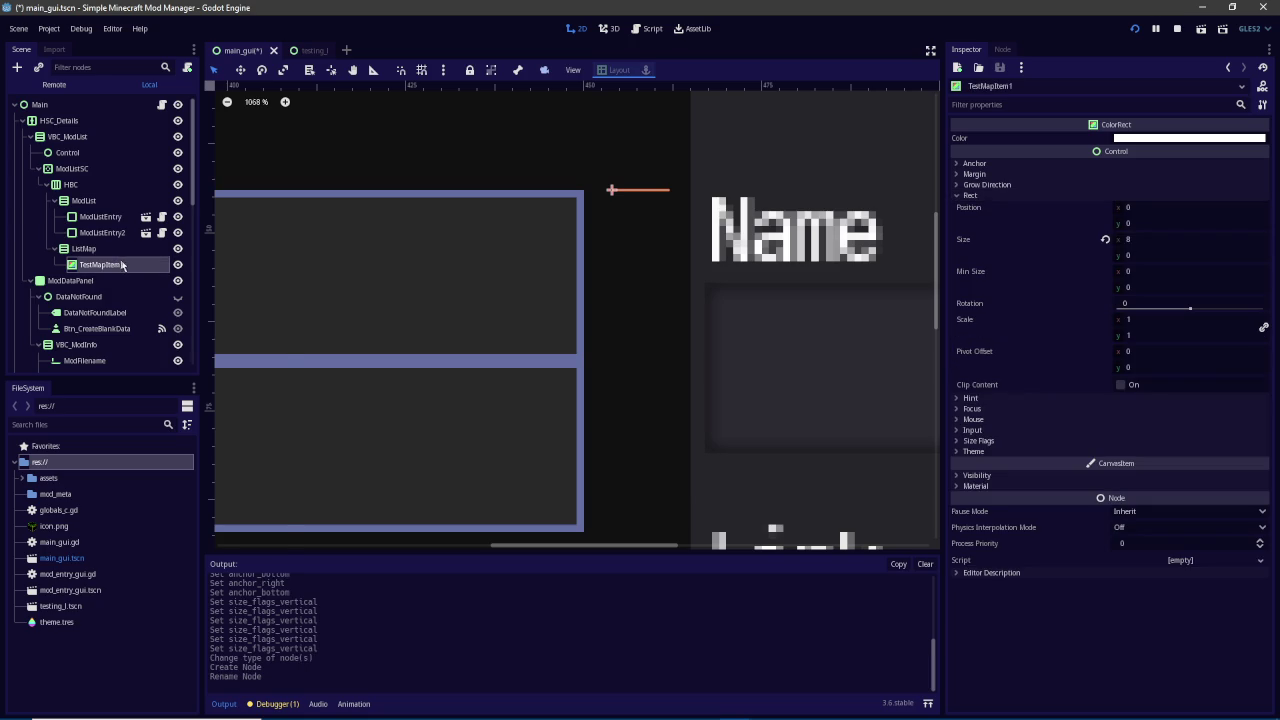
Duplicate the marker twice to create TestMapItem2 and TestMapItem3
right_click(122, 264)
left_click(150, 466)
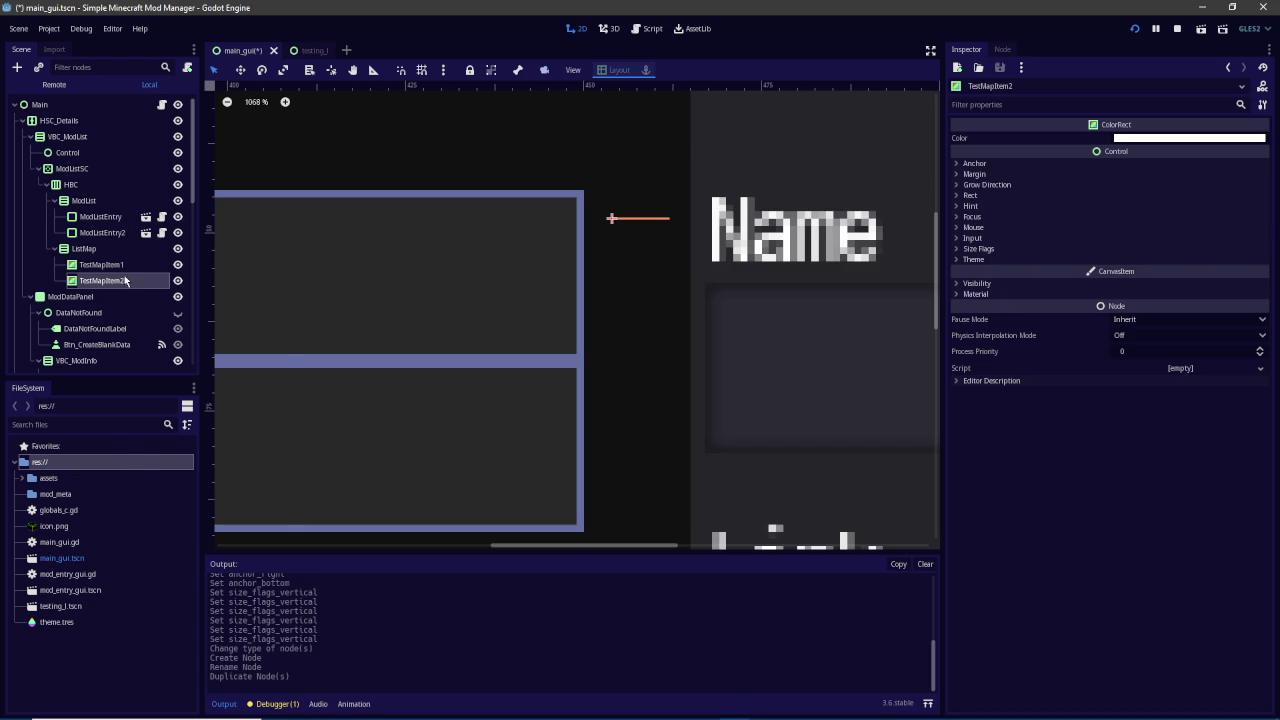
right_click(125, 281)
left_click(150, 470)
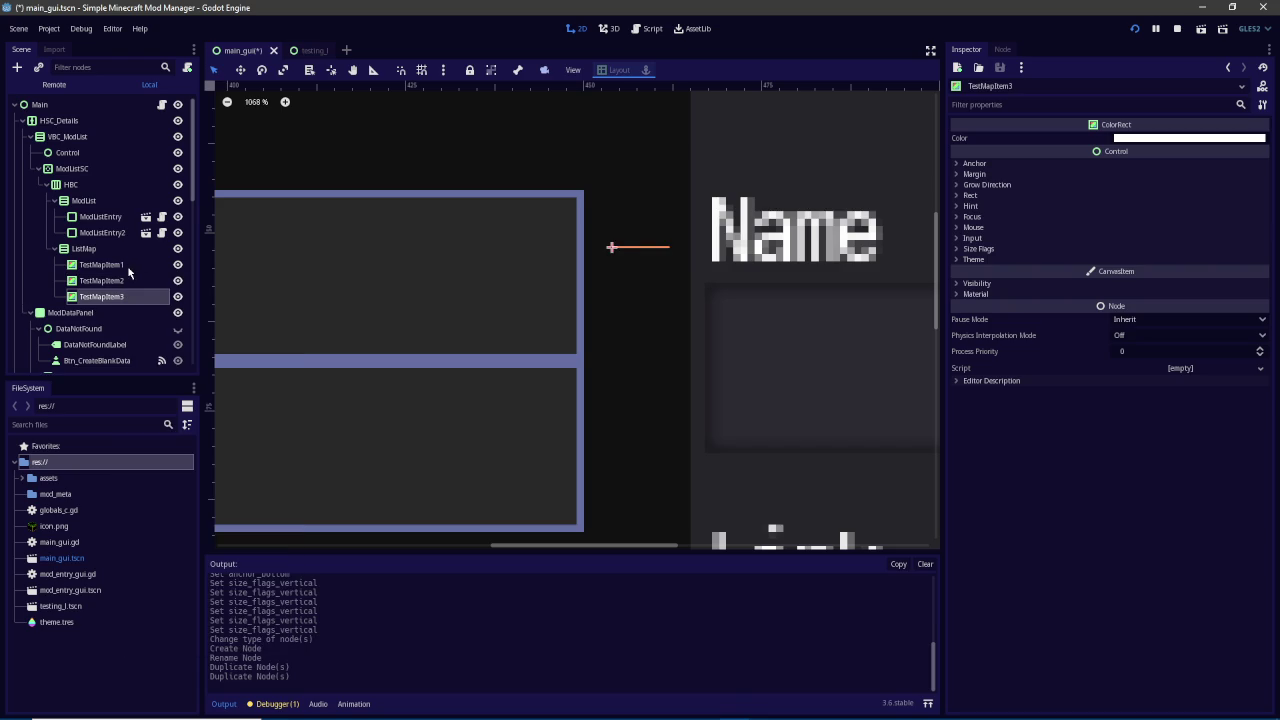
Set TestMapItem1's colour to red
left_click(101, 264, "shift")
left_click(101, 264)
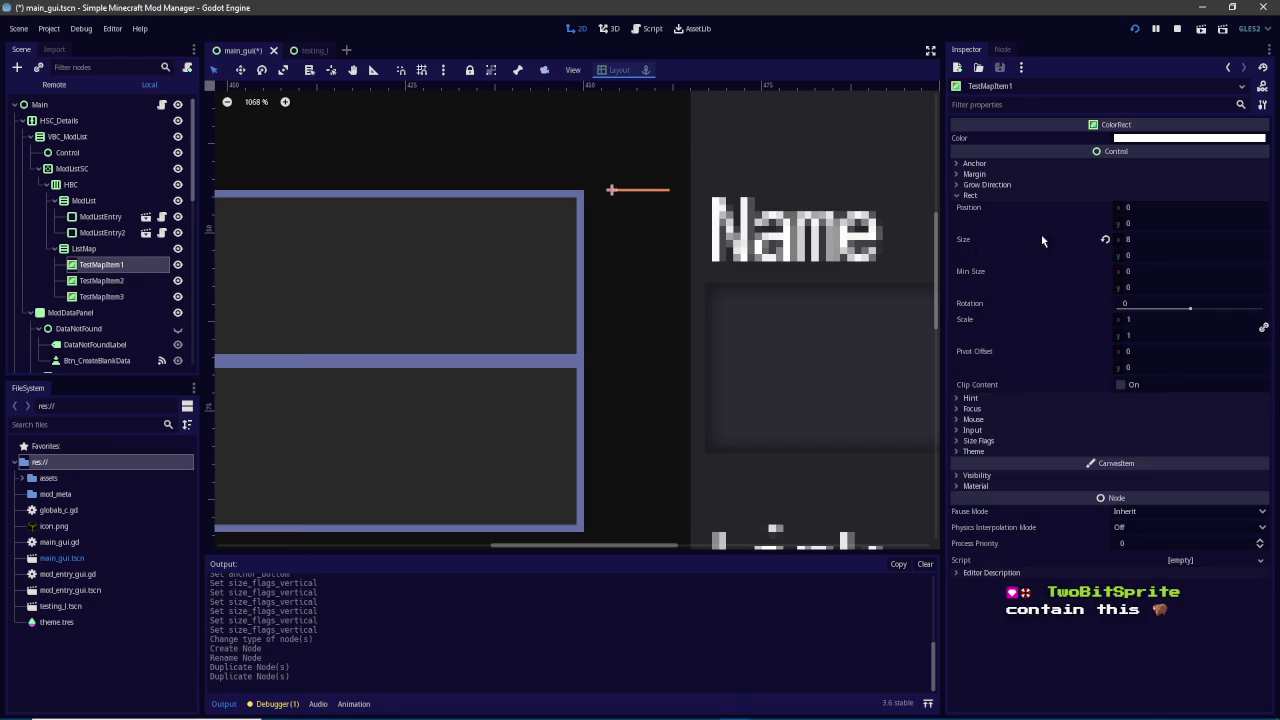
left_click(1208, 138)
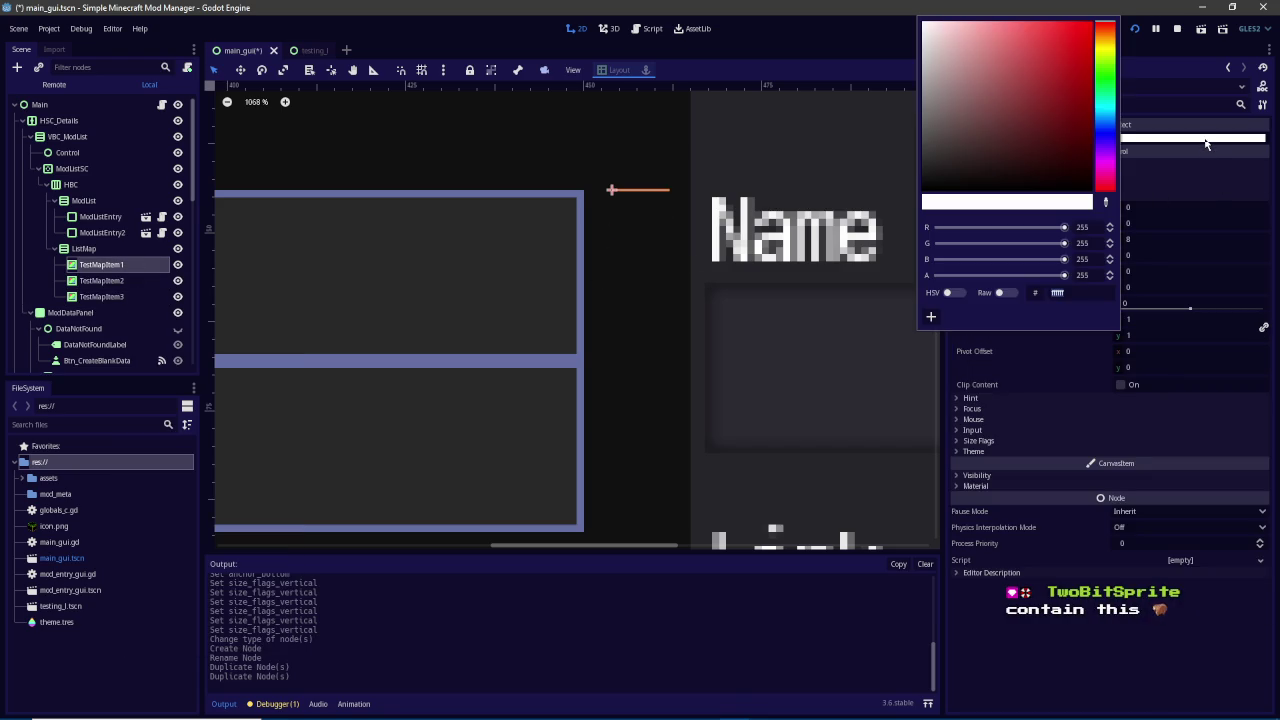
left_click_drag(1051, 137, 1092, 22)
left_click(1150, 136)
left_click(1150, 138)
left_click(148, 290)
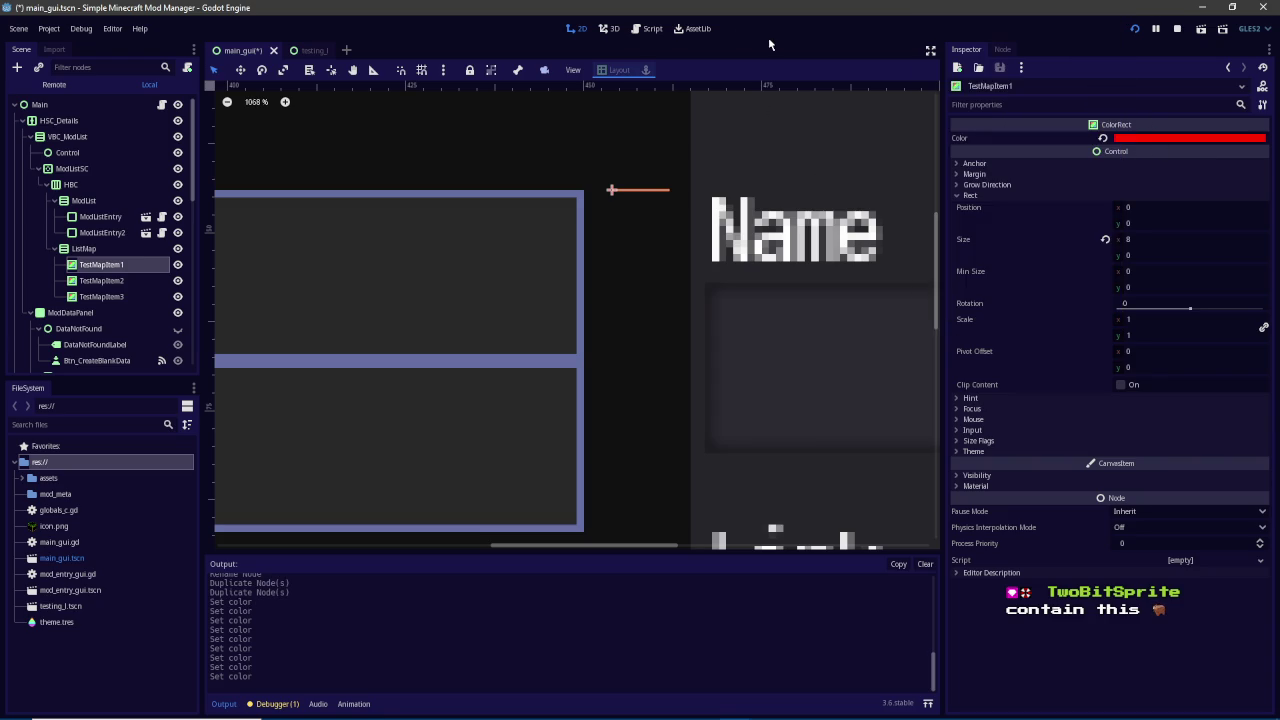
Colour TestMapItem2 green (52a026) and TestMapItem3 dark blue (142251), then select all three markers
left_click(101, 280)
left_click(1130, 139)
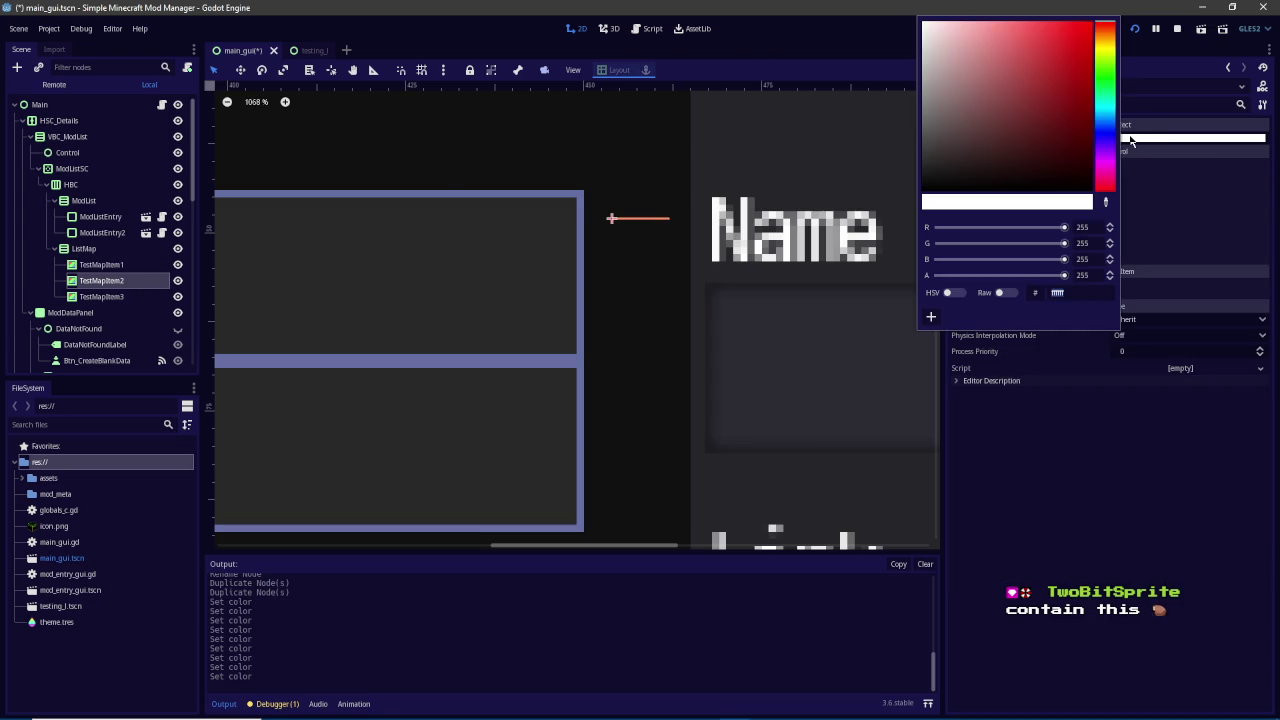
left_click(1105, 67)
left_click(1051, 84)
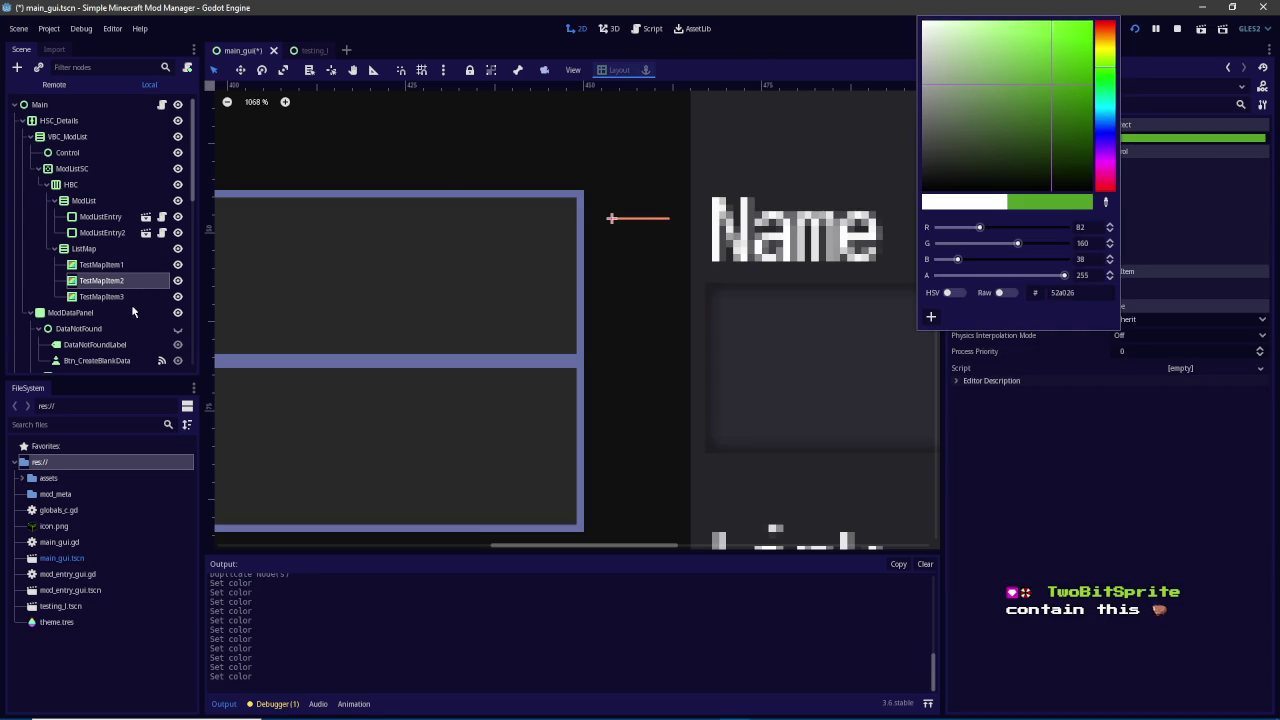
left_click(133, 313)
left_click(101, 296)
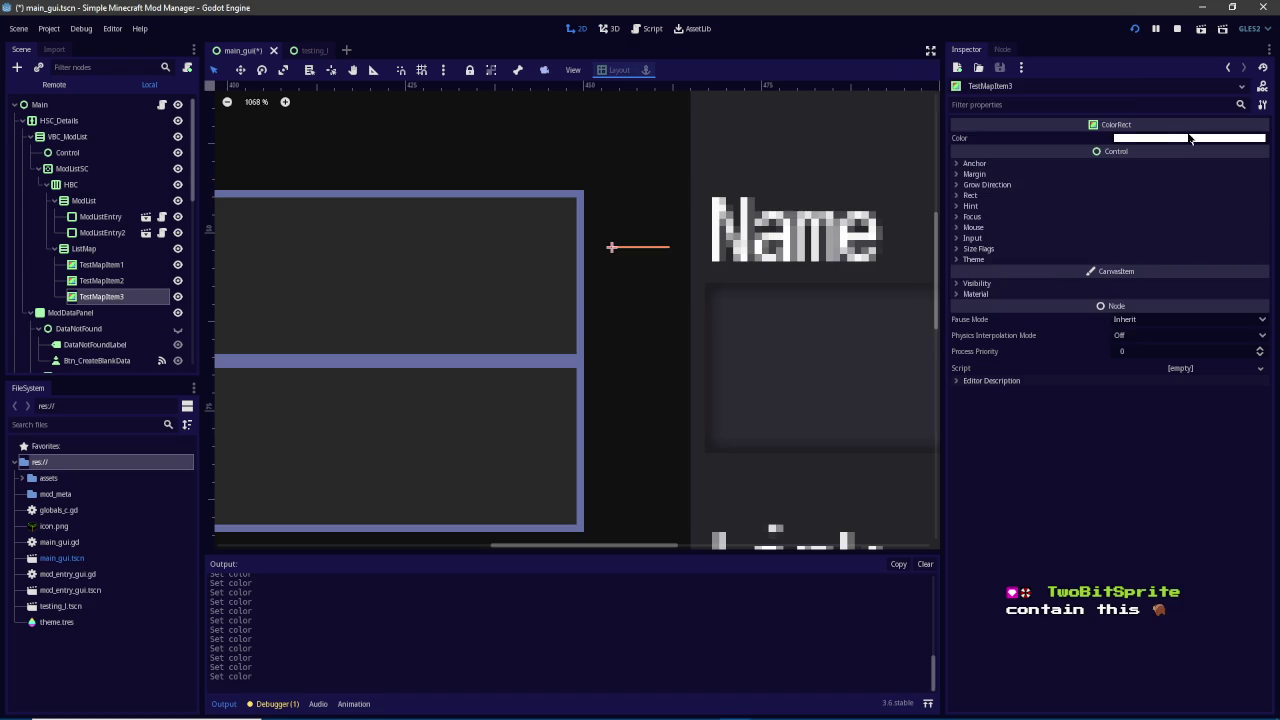
left_click(1190, 138)
left_click(1105, 128)
left_click(1050, 138)
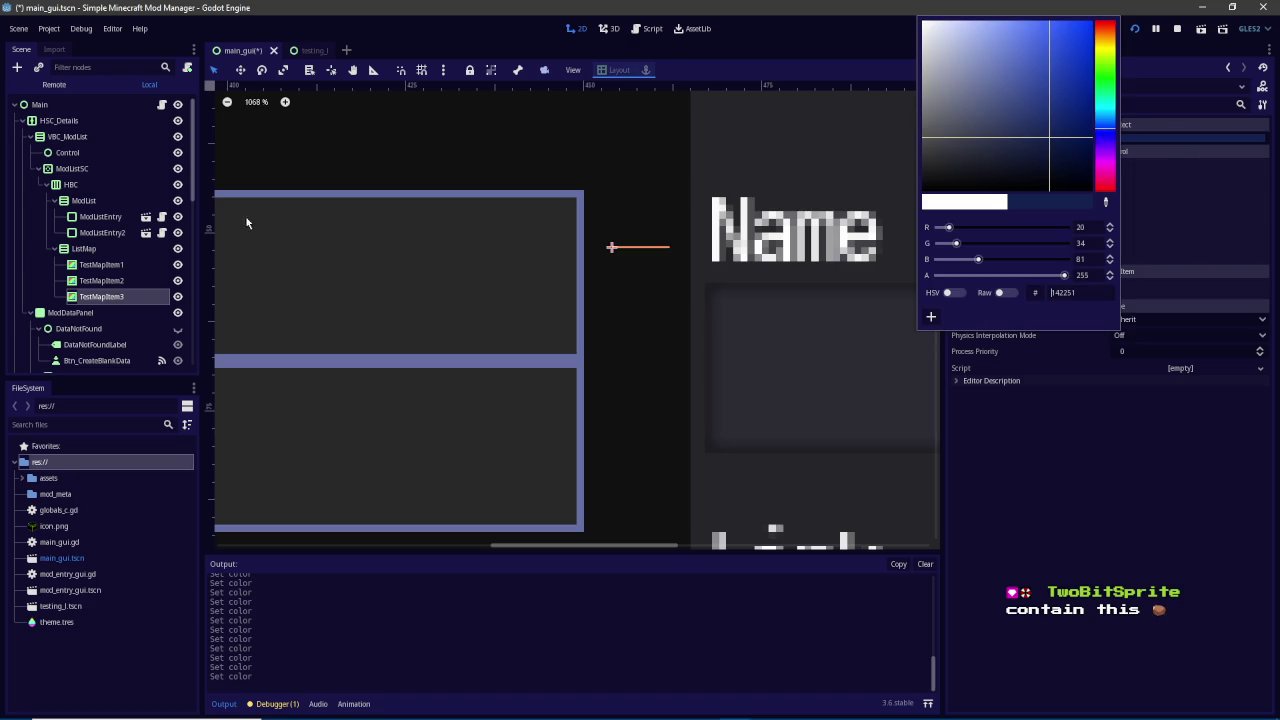
left_click(92, 249)
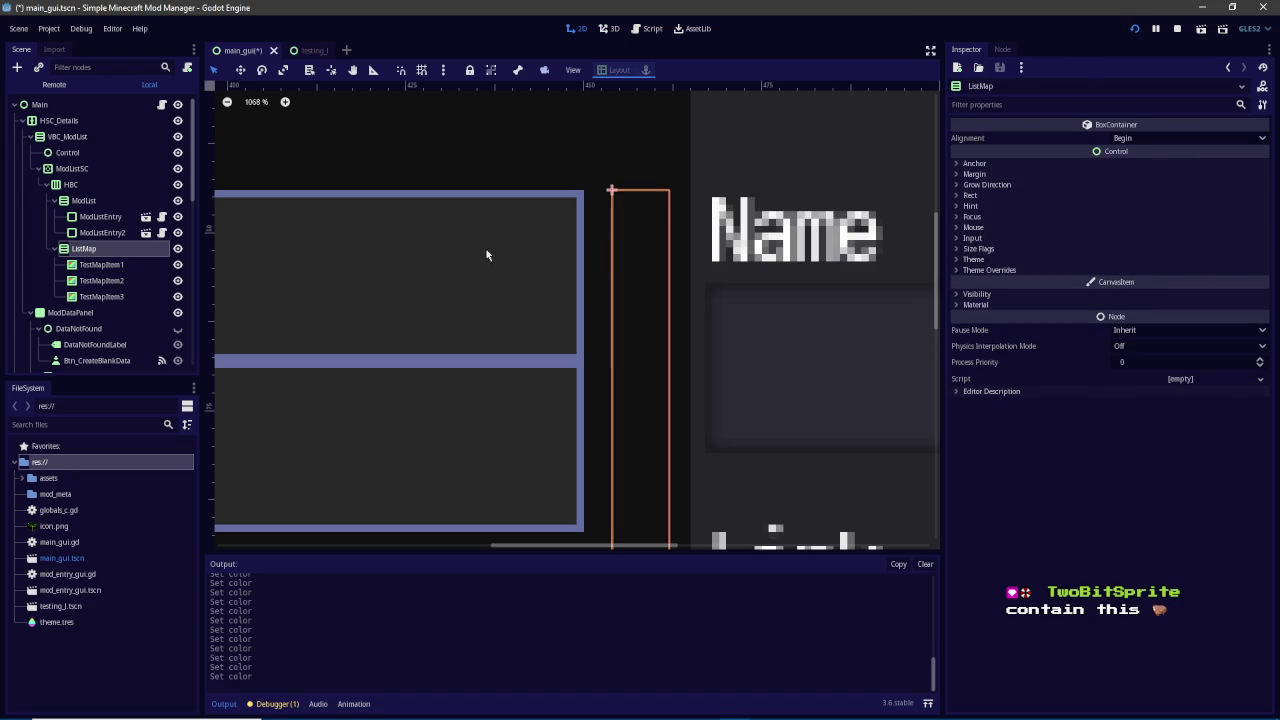
left_click(110, 265)
left_click(130, 297, "shift")
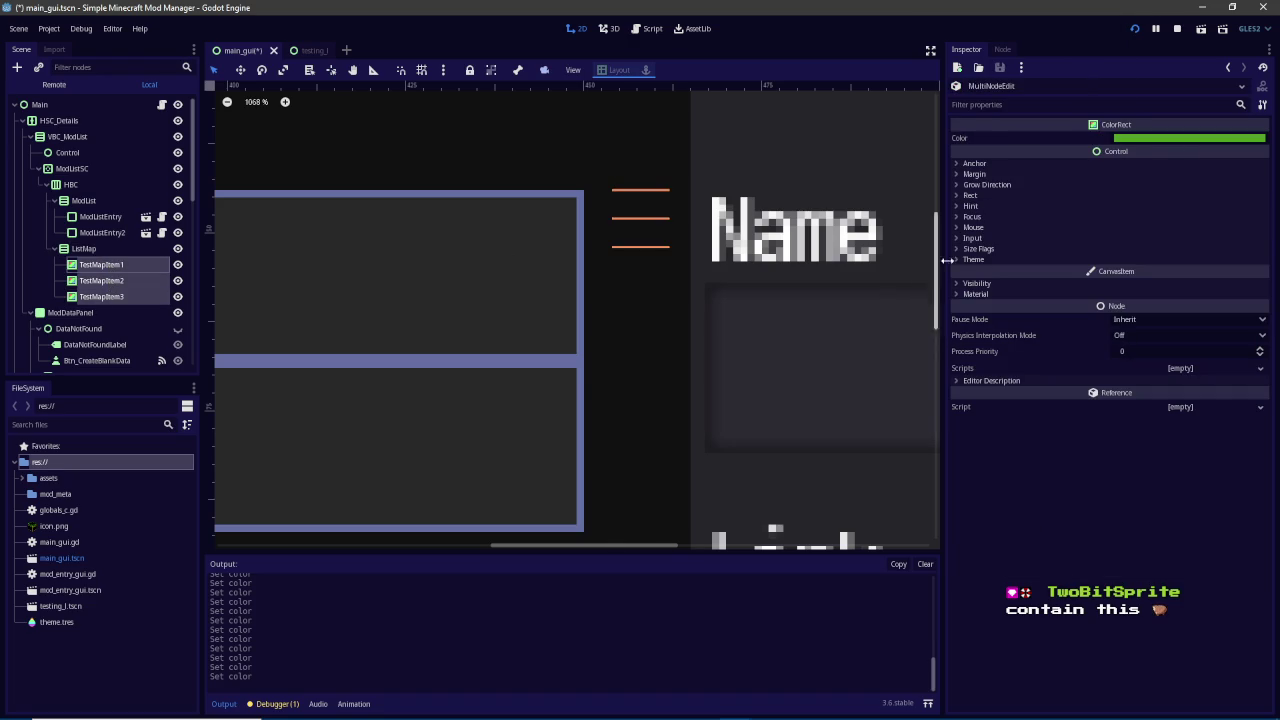
Set Rect Min Size to 8 by 8 on the three selected markers
left_click(988, 196)
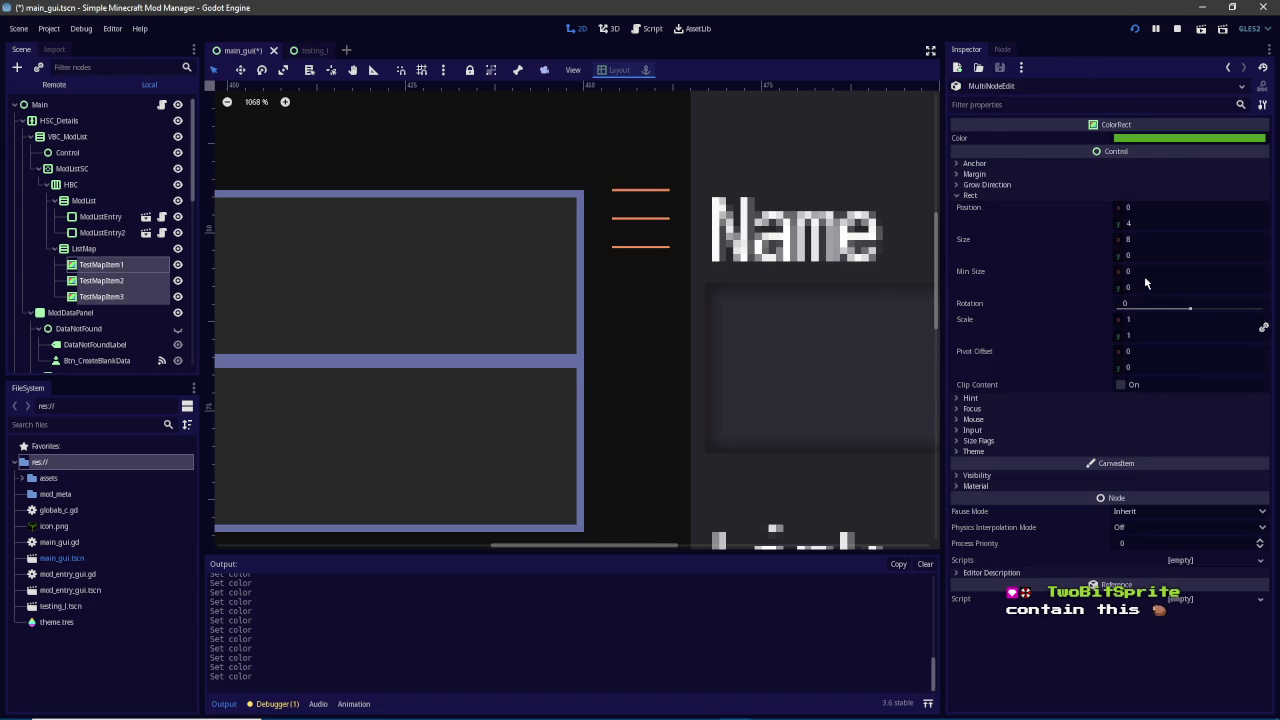
key("Tab")
type("8")
key("Return")
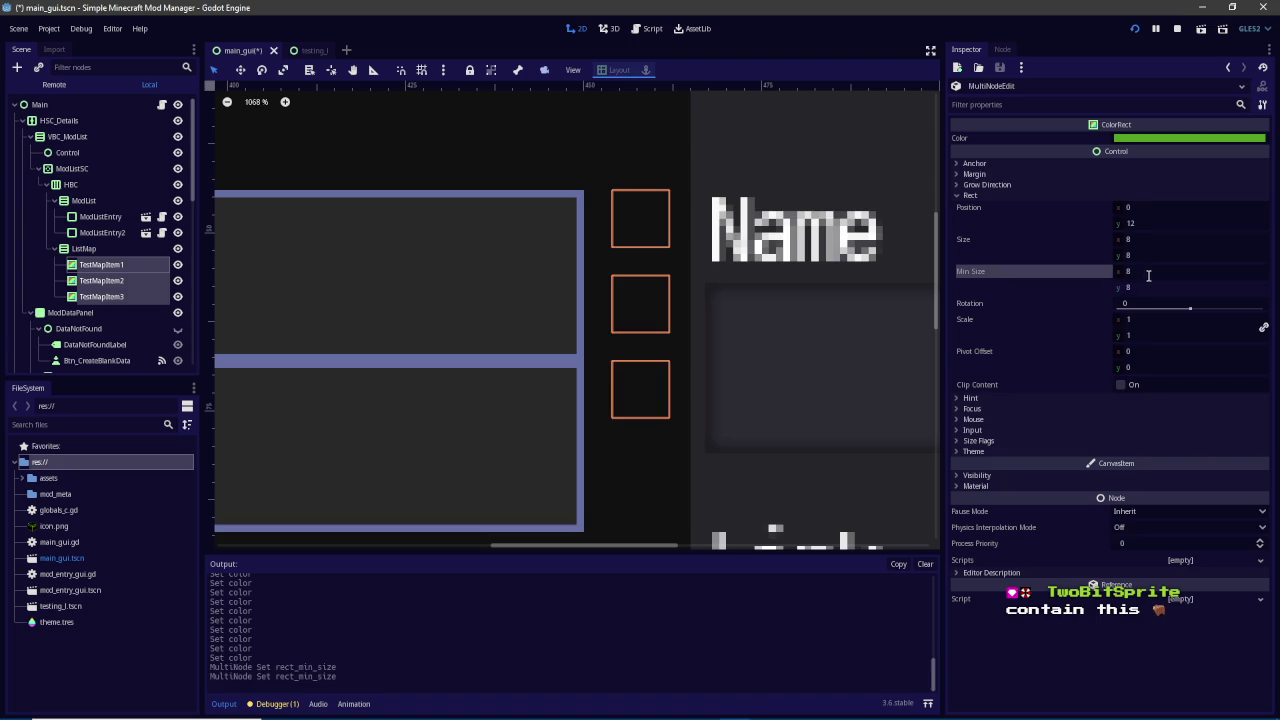
Check TestMapItem1's colour without changing it, then reselect all three markers
left_click(95, 265)
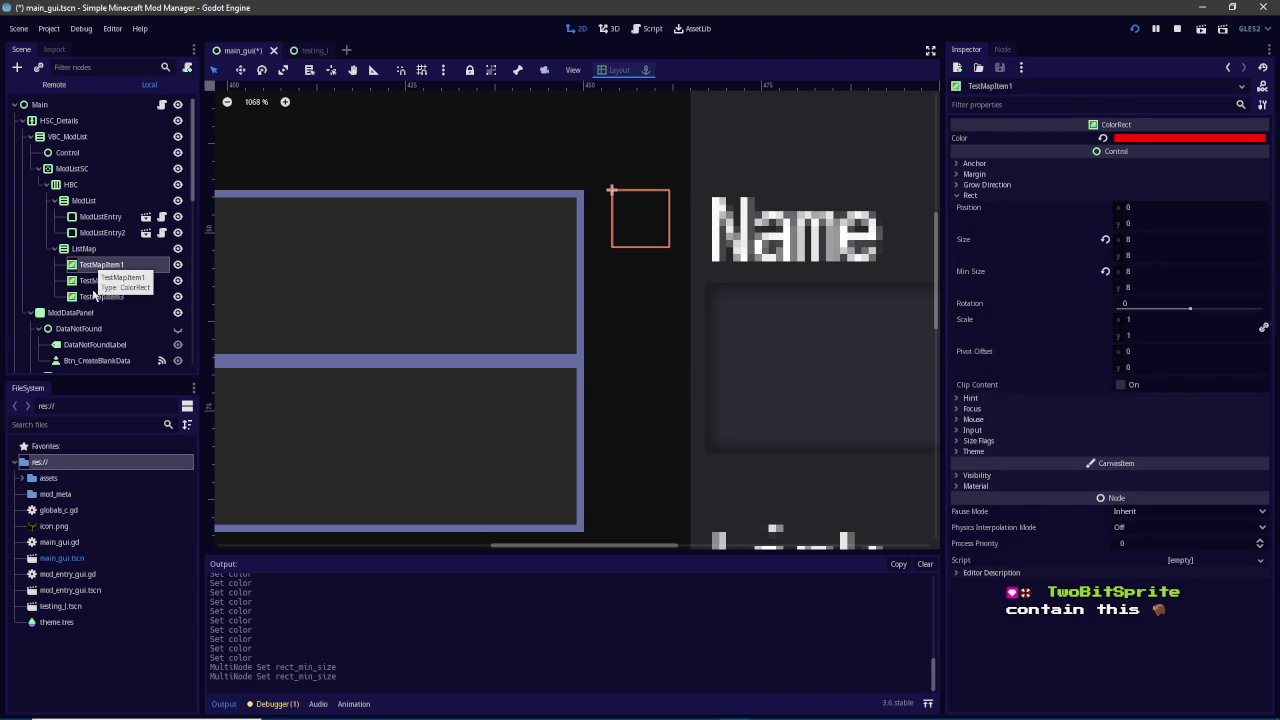
left_click(1137, 141)
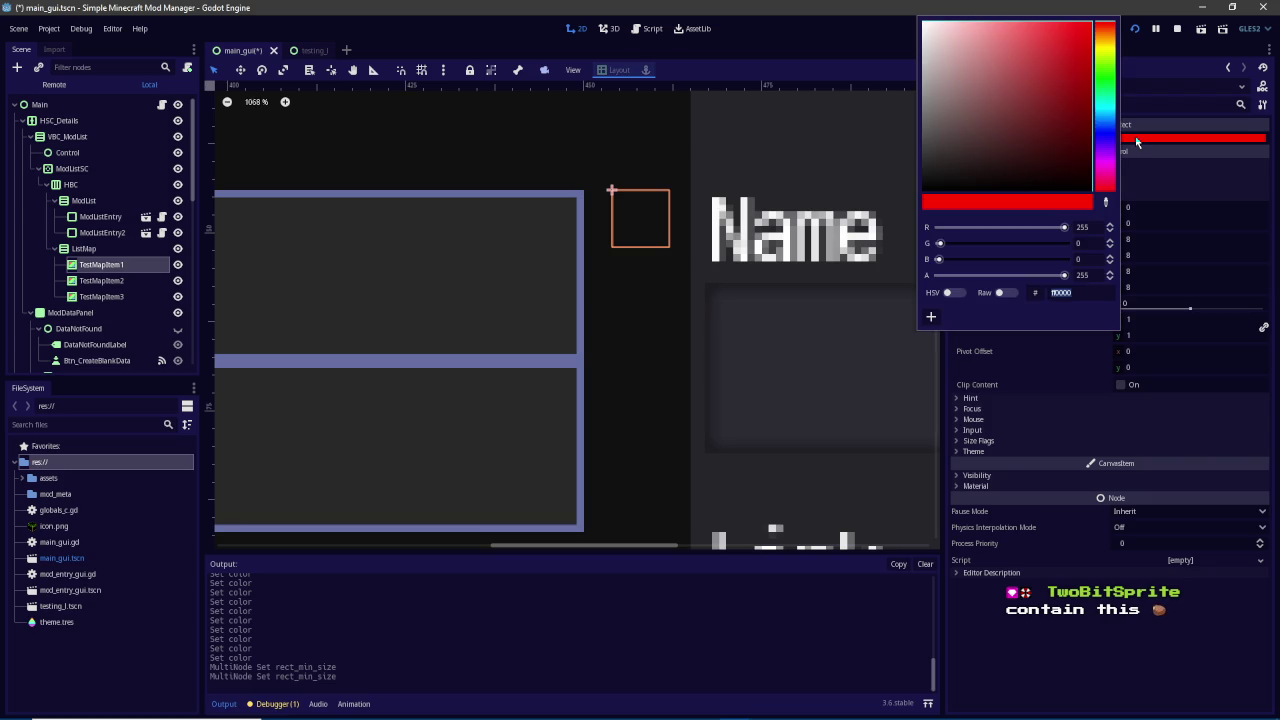
left_click(72, 248)
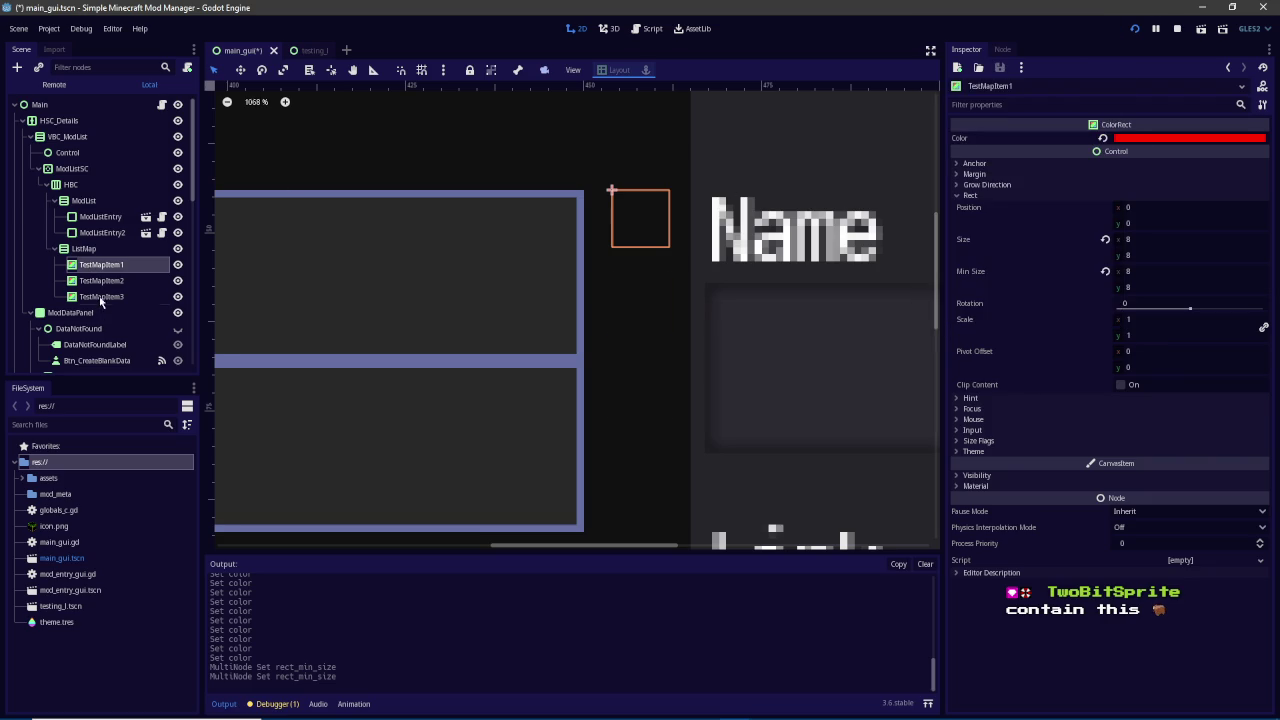
left_click(100, 298, "shift")
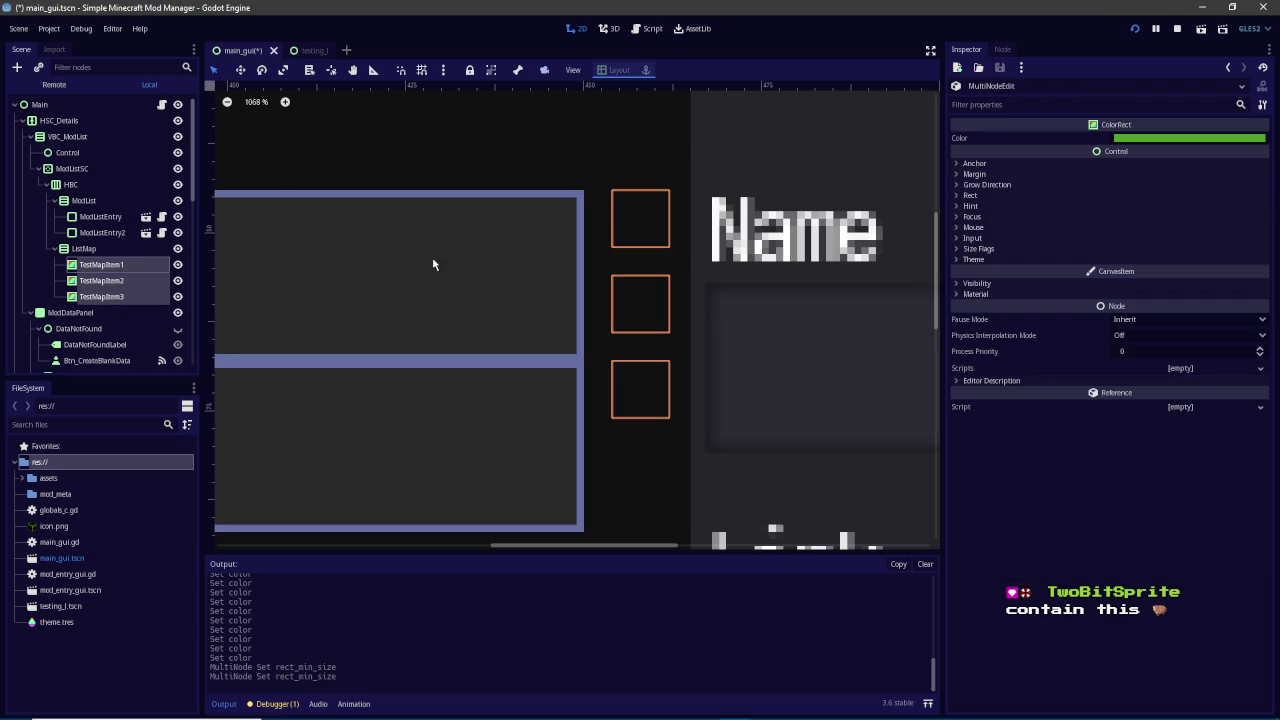
scroll(489, 270, "down", 10)
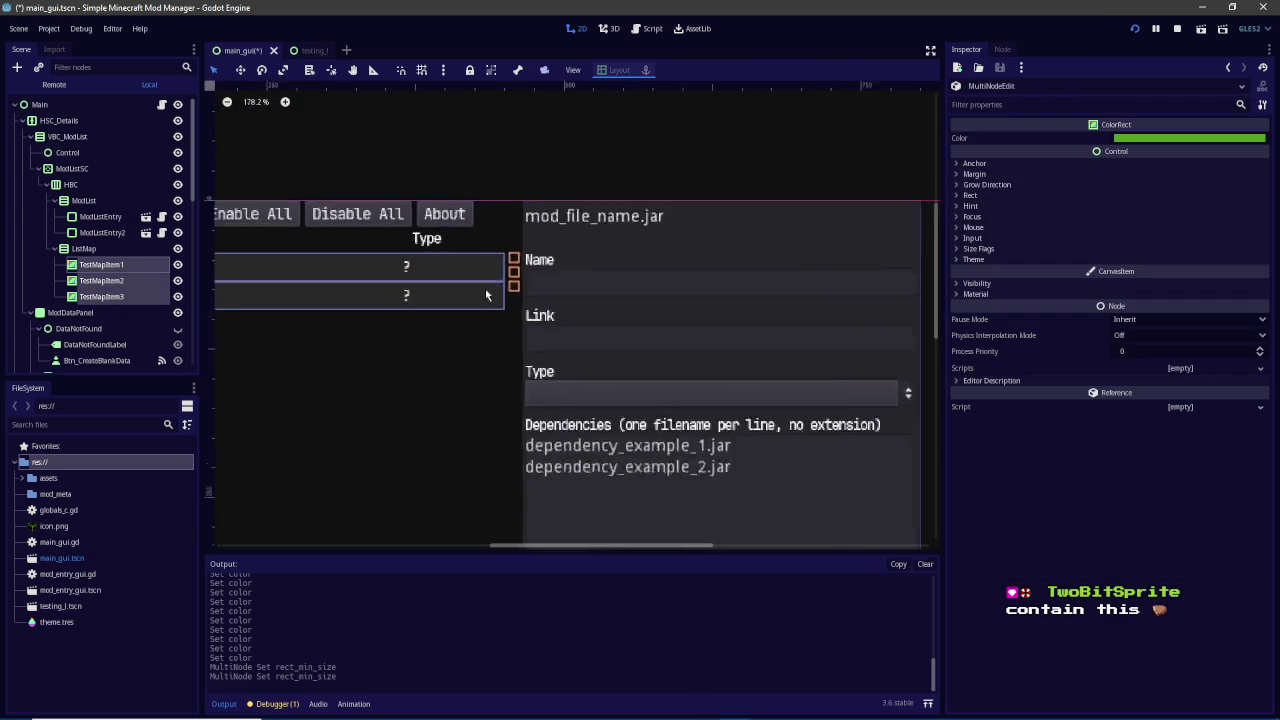
mouse_move(489, 305)
left_mouse_down()
mouse_move(631, 195)
mouse_move(634, 214)
mouse_move(543, 266)
left_mouse_up()
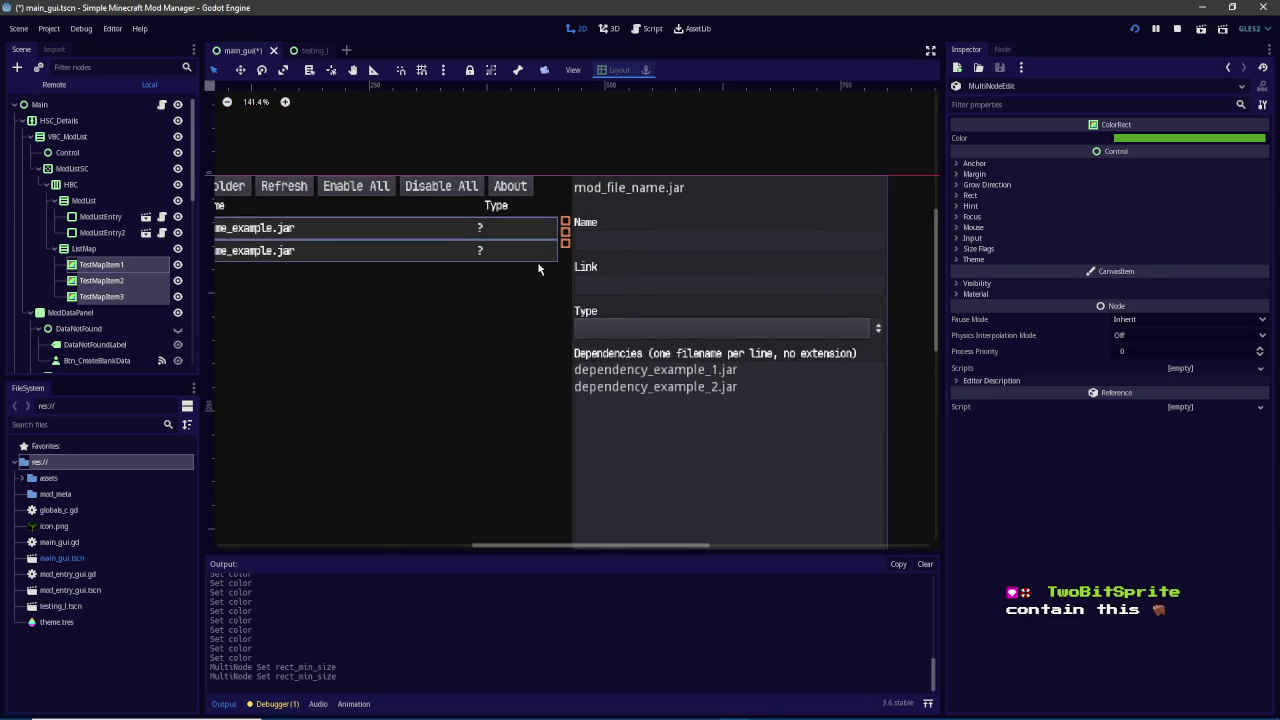
scroll(563, 228, "up", 5)
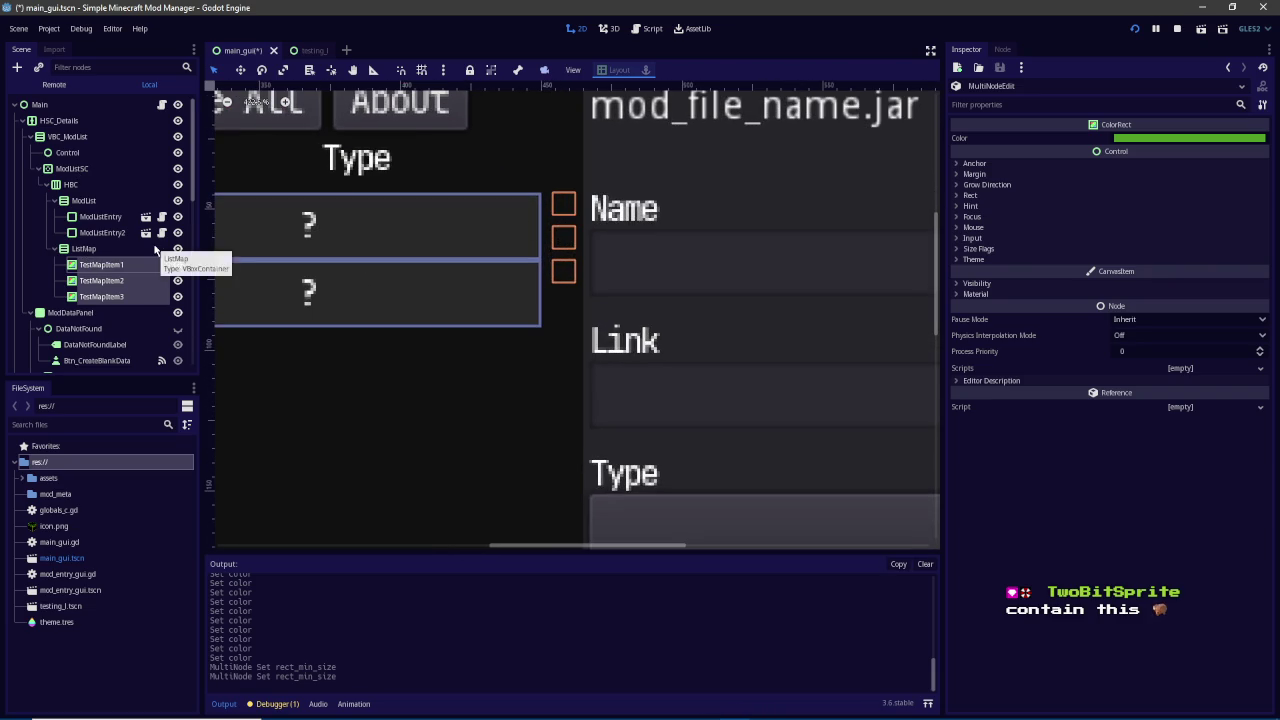
scroll(155, 250, "down", 2)
left_click(177, 246)
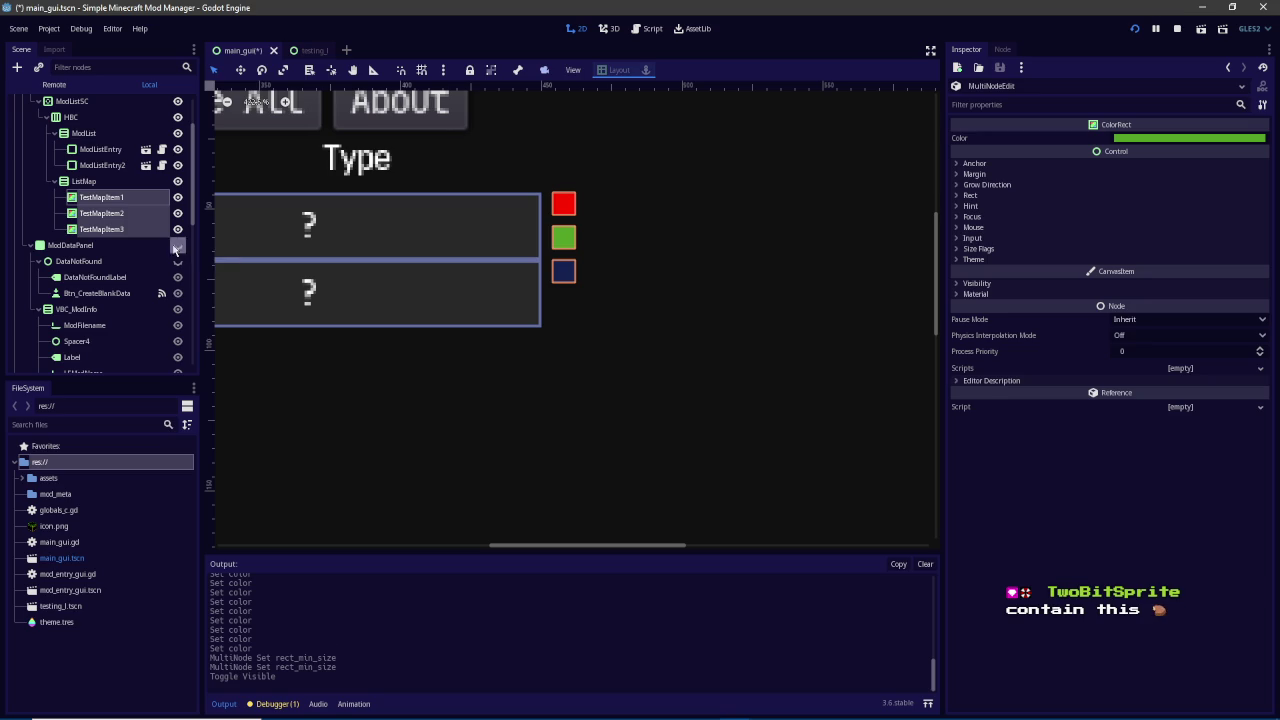
left_click(177, 246)
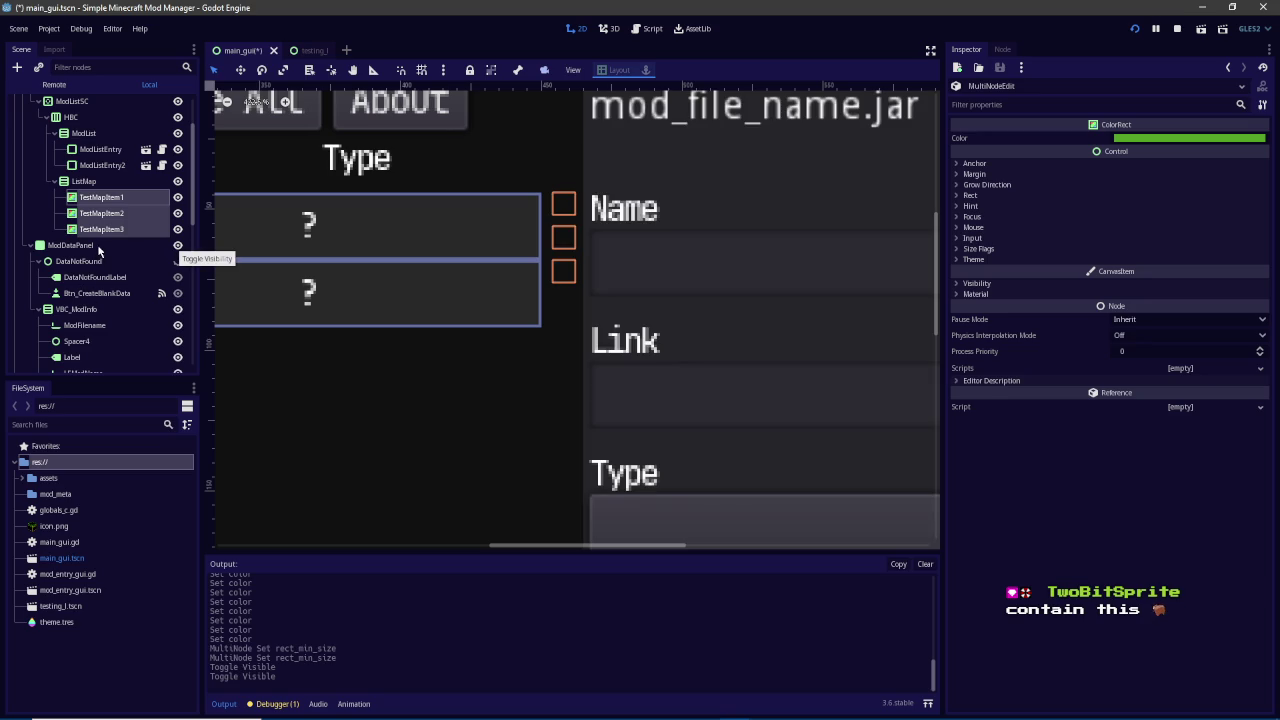
scroll(95, 276, "down", 3)
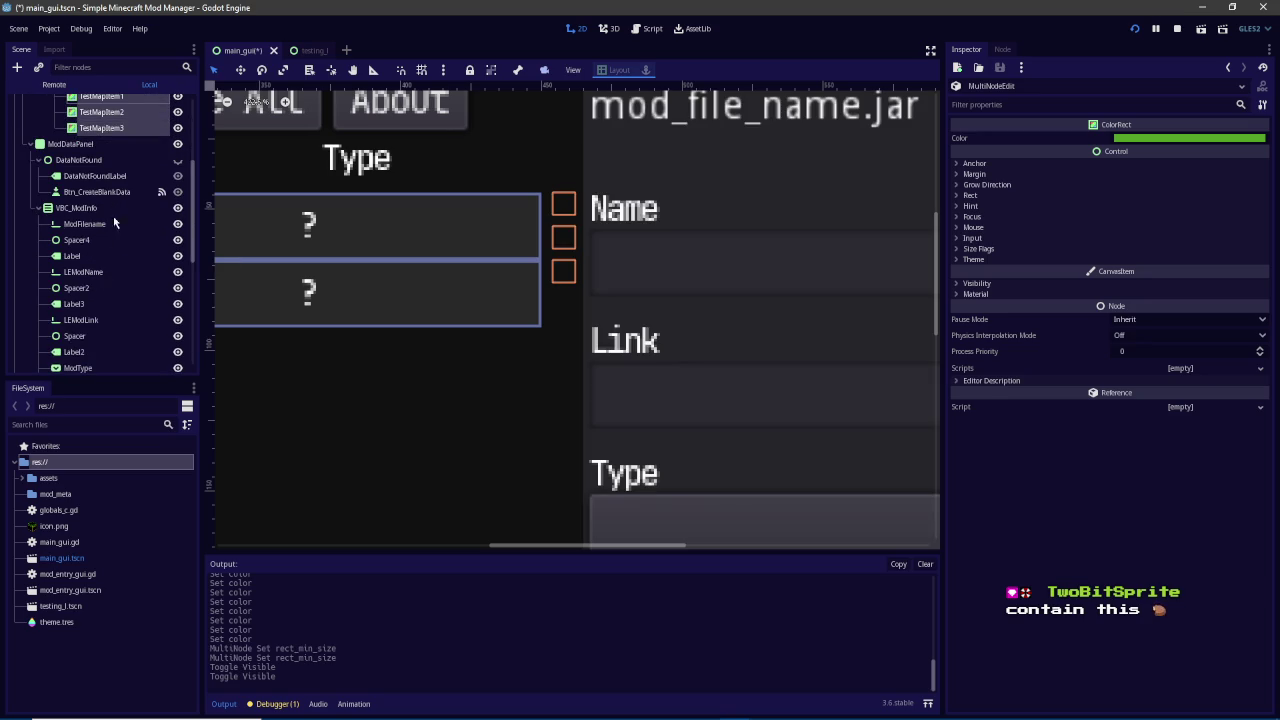
scroll(105, 268, "down", 4)
scroll(100, 285, "up", 4)
left_click(95, 146)
left_click(178, 144)
left_click(178, 144)
left_click(178, 208)
left_click(178, 208)
scroll(176, 225, "down", 5)
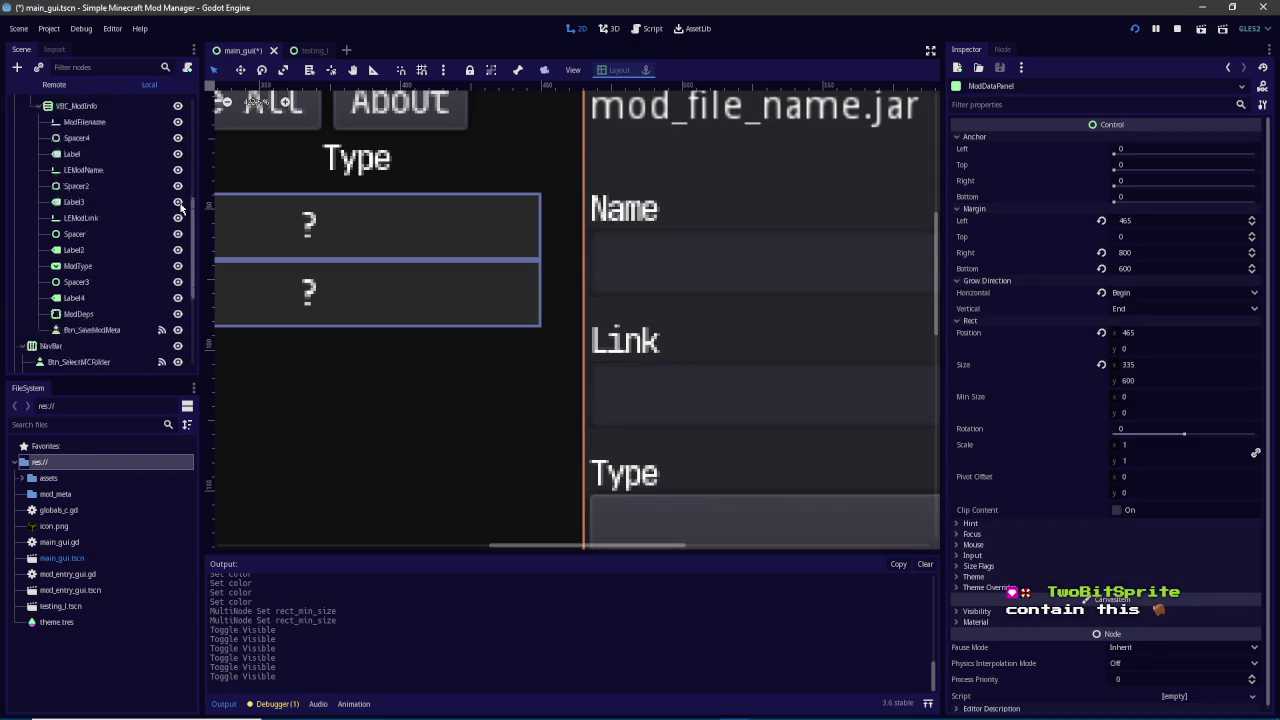
left_click(178, 279)
left_click(178, 279)
scroll(177, 283, "down", 3)
scroll(177, 283, "up", 10)
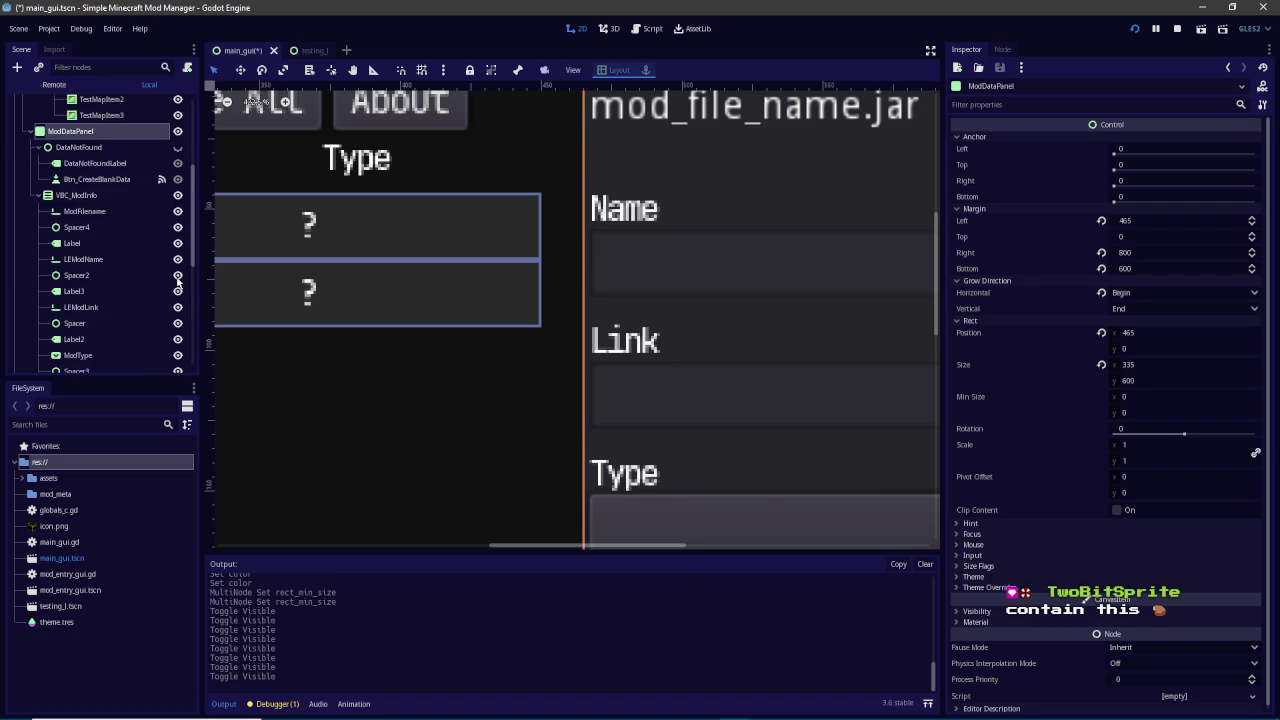
left_click(177, 204)
left_click(177, 204)
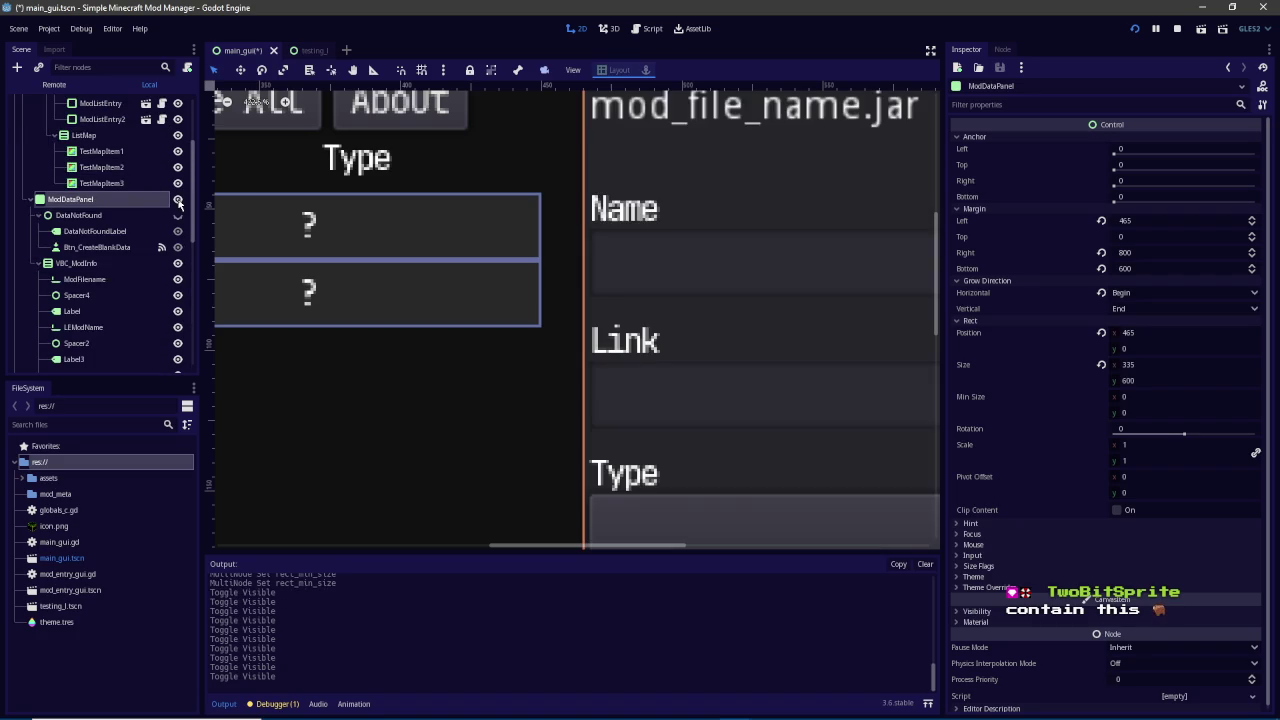
scroll(338, 252, "down", 2)
scroll(338, 252, "down", 2)
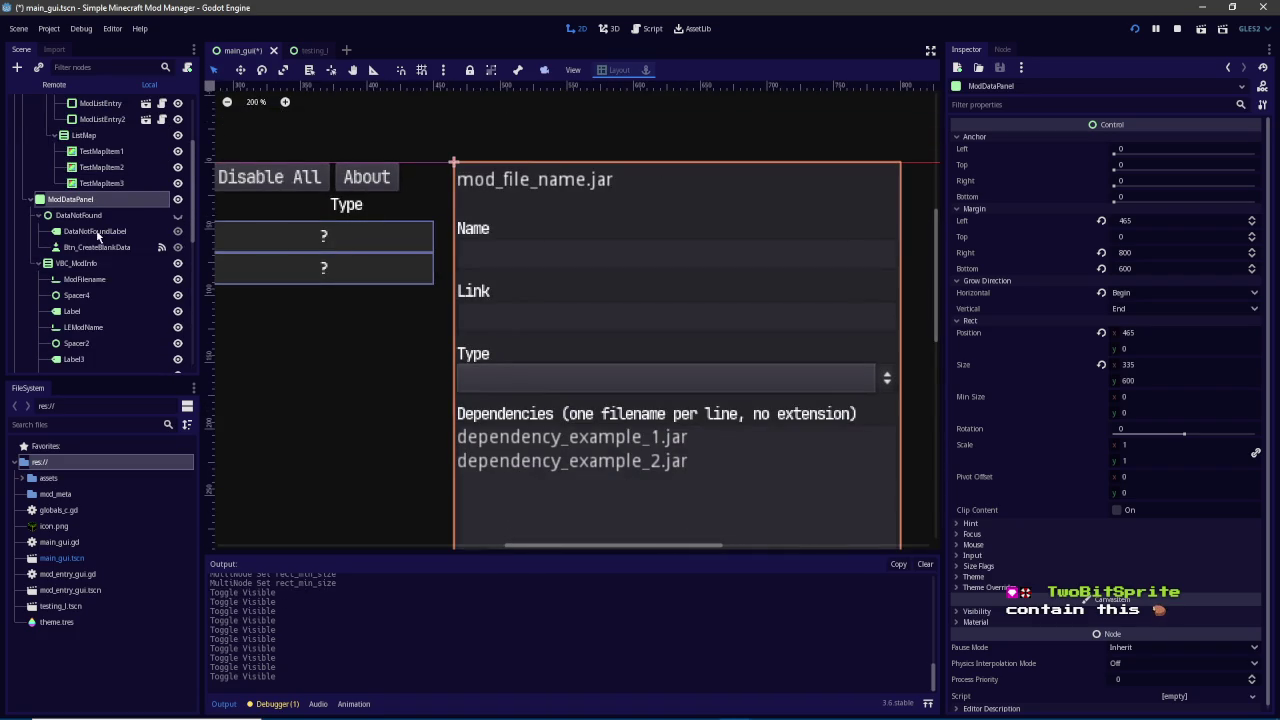
scroll(97, 231, "up", 3)
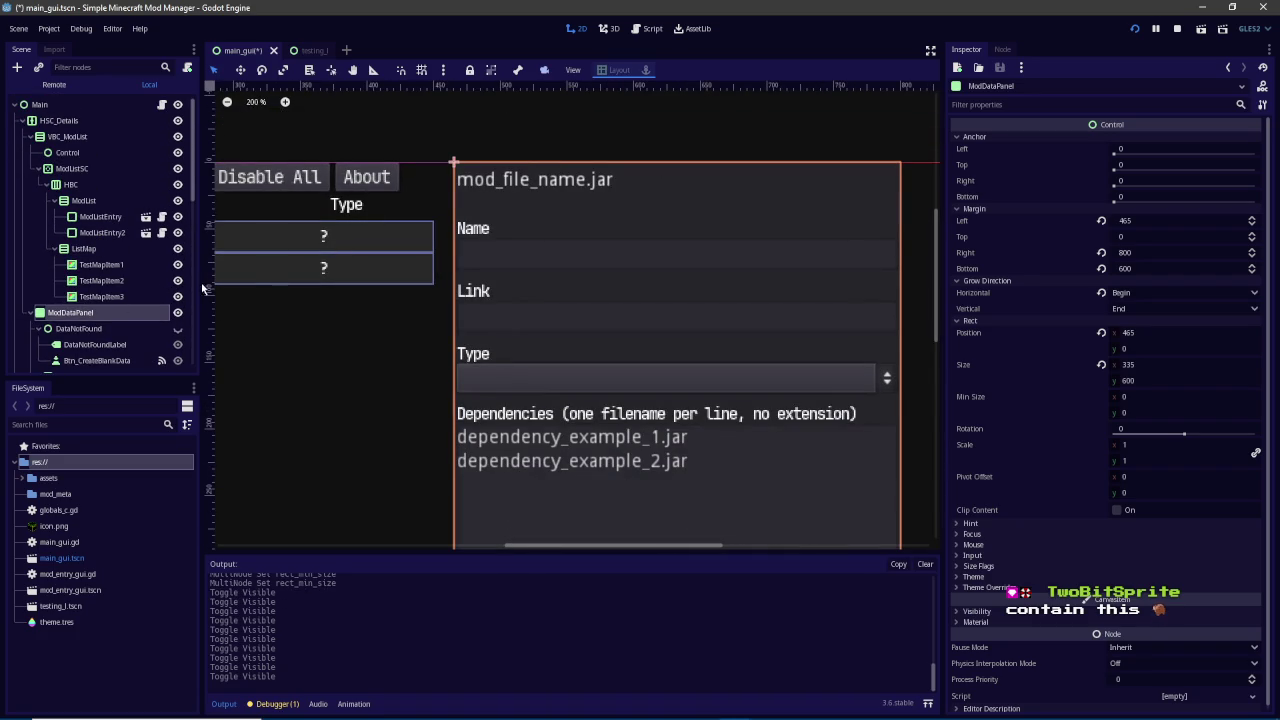
left_click(84, 249)
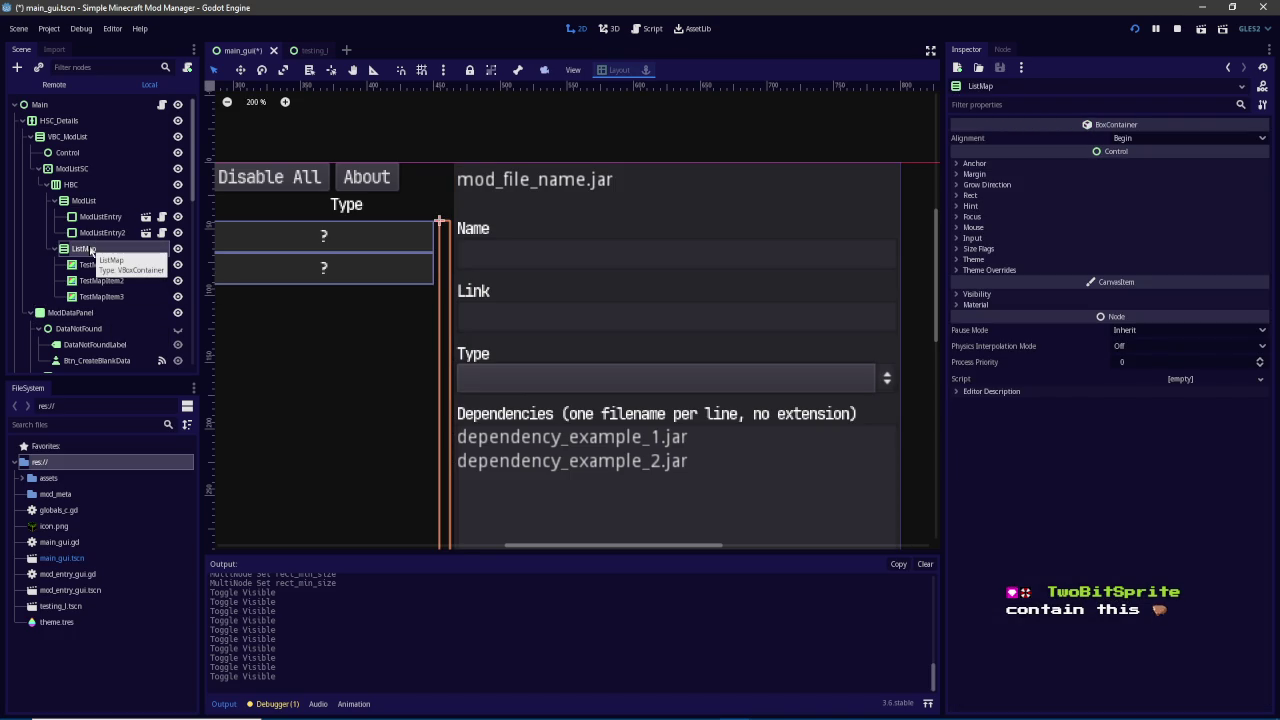
left_click(179, 313)
left_click(179, 313)
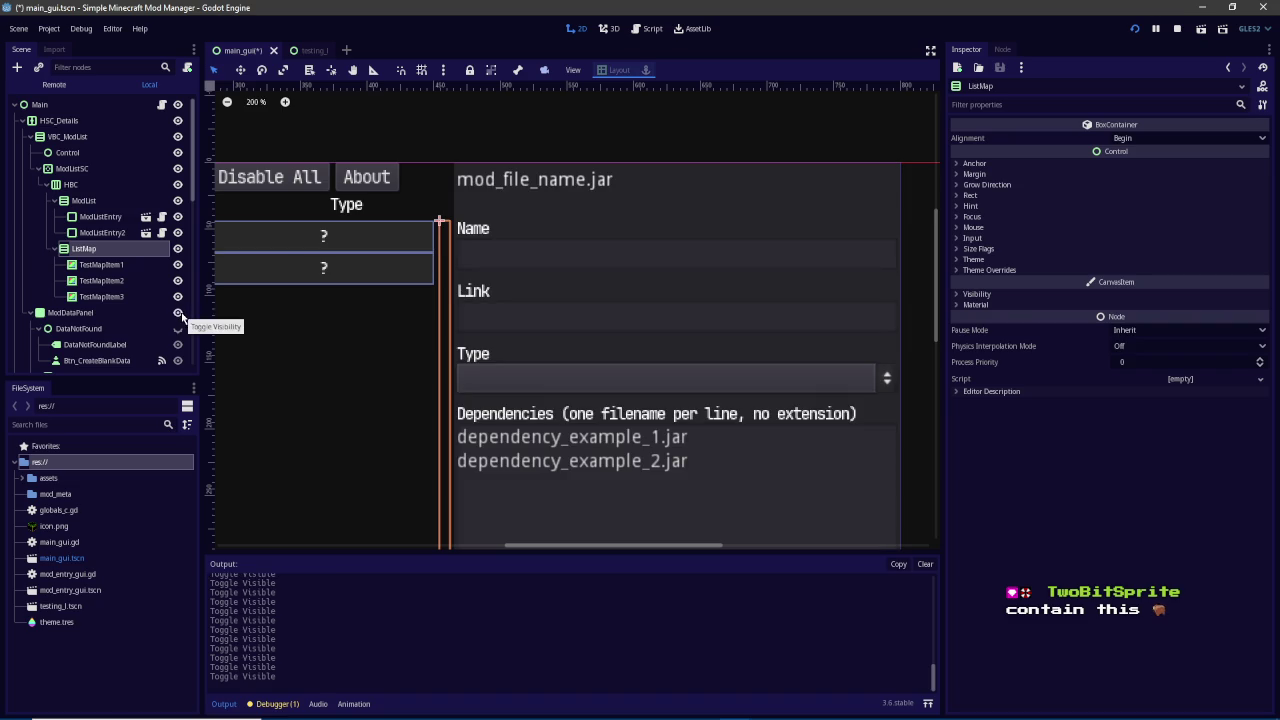
scroll(180, 315, "down", 3)
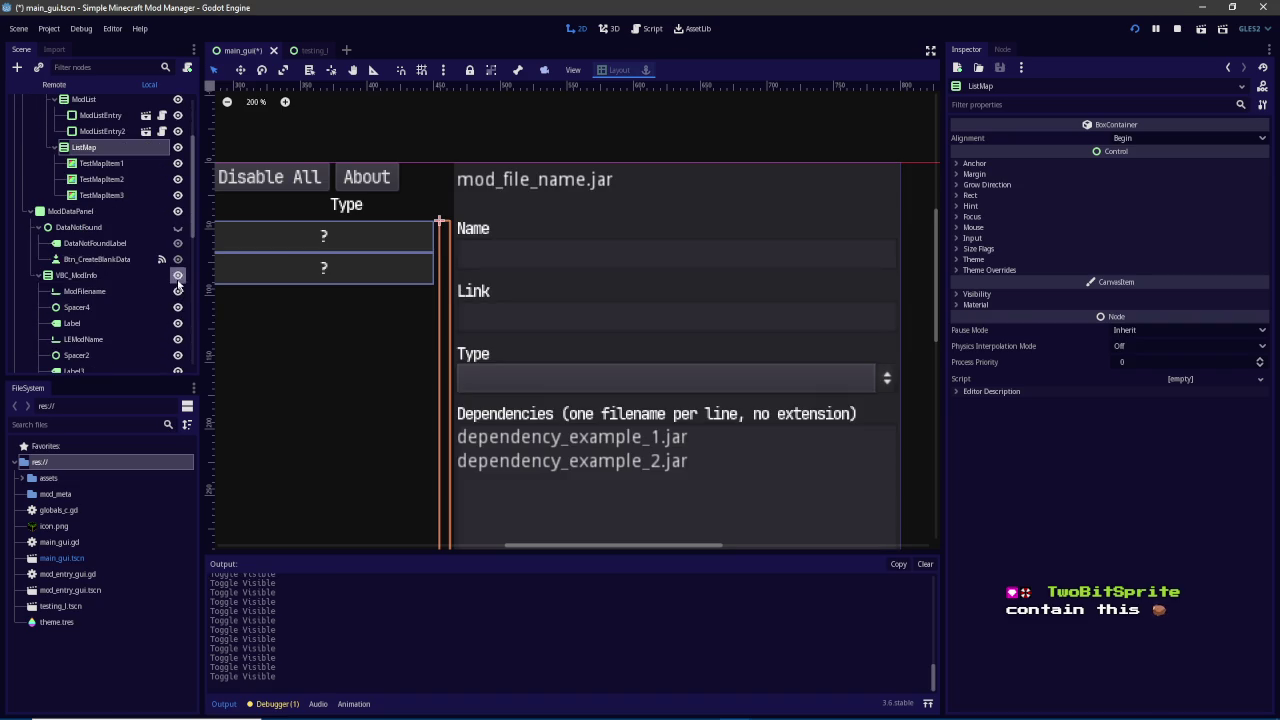
left_click(178, 282)
left_click(178, 281)
left_click(166, 213)
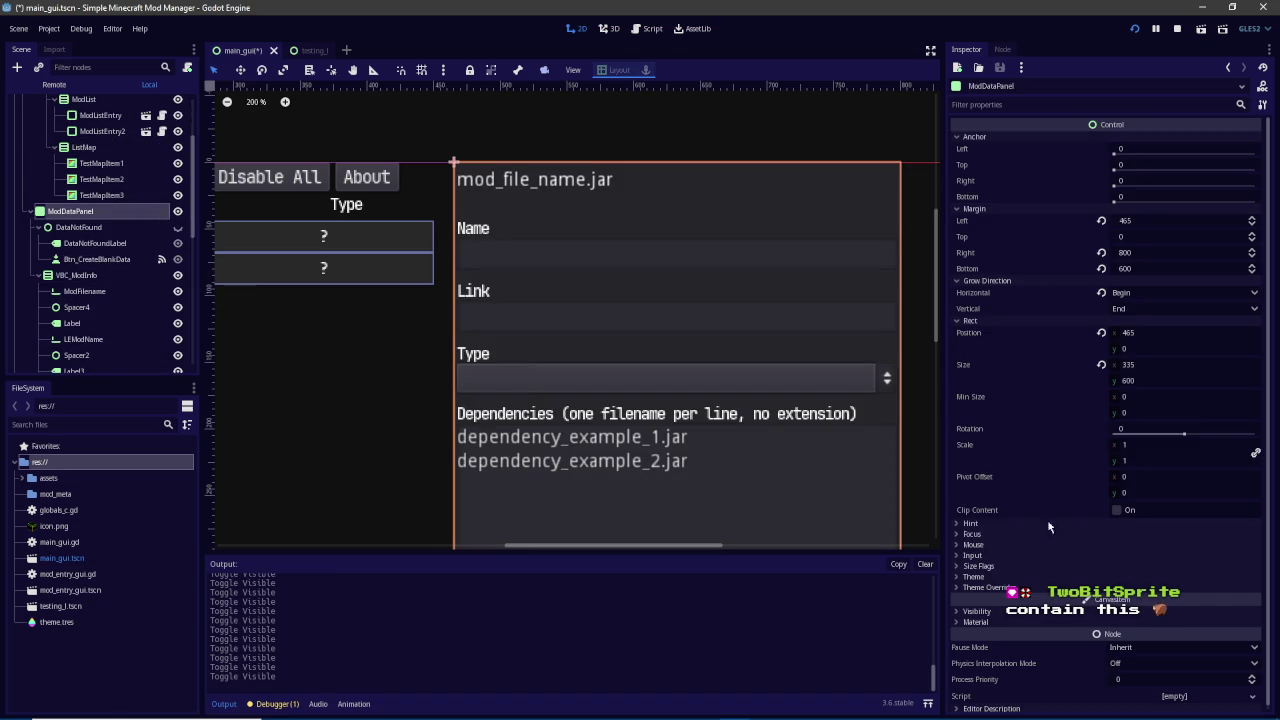
left_click(1125, 577)
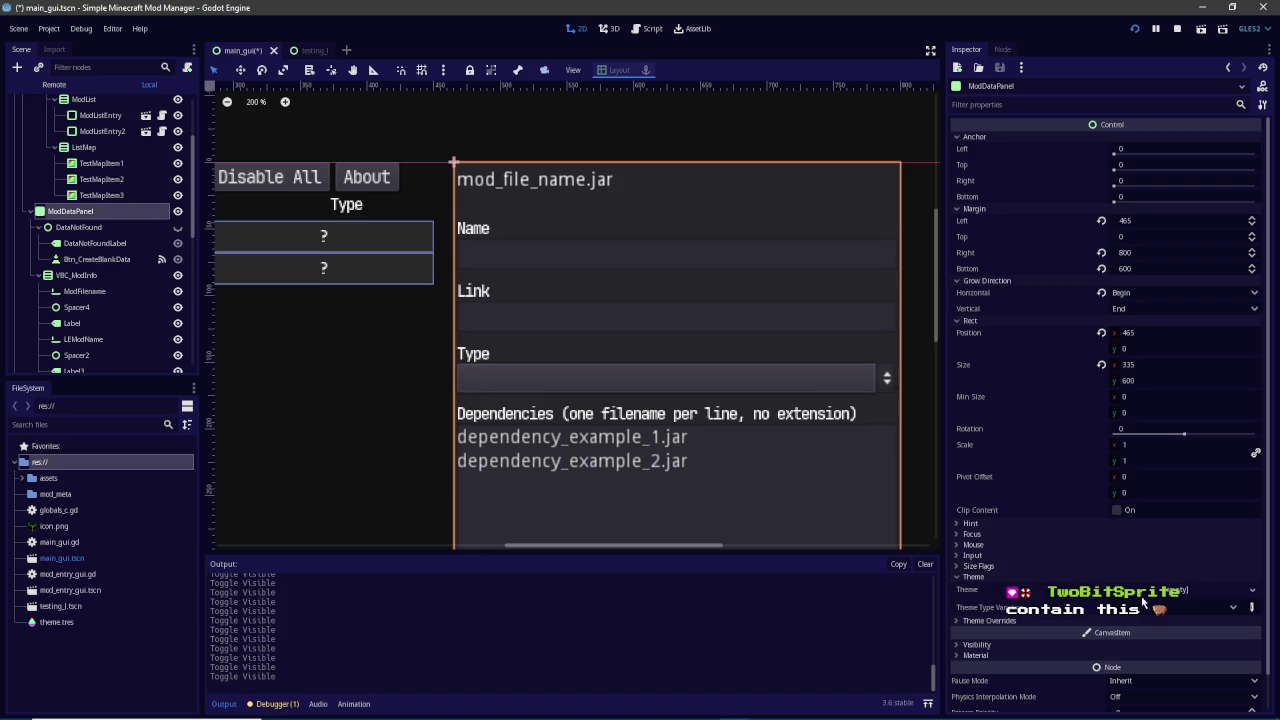
Fade the mod details panel partly transparent through its modulate tint colour
left_click(976, 644)
left_click(1122, 674)
mouse_move(1062, 624)
left_mouse_down()
mouse_move(890, 624)
mouse_move(1198, 603)
left_mouse_up()
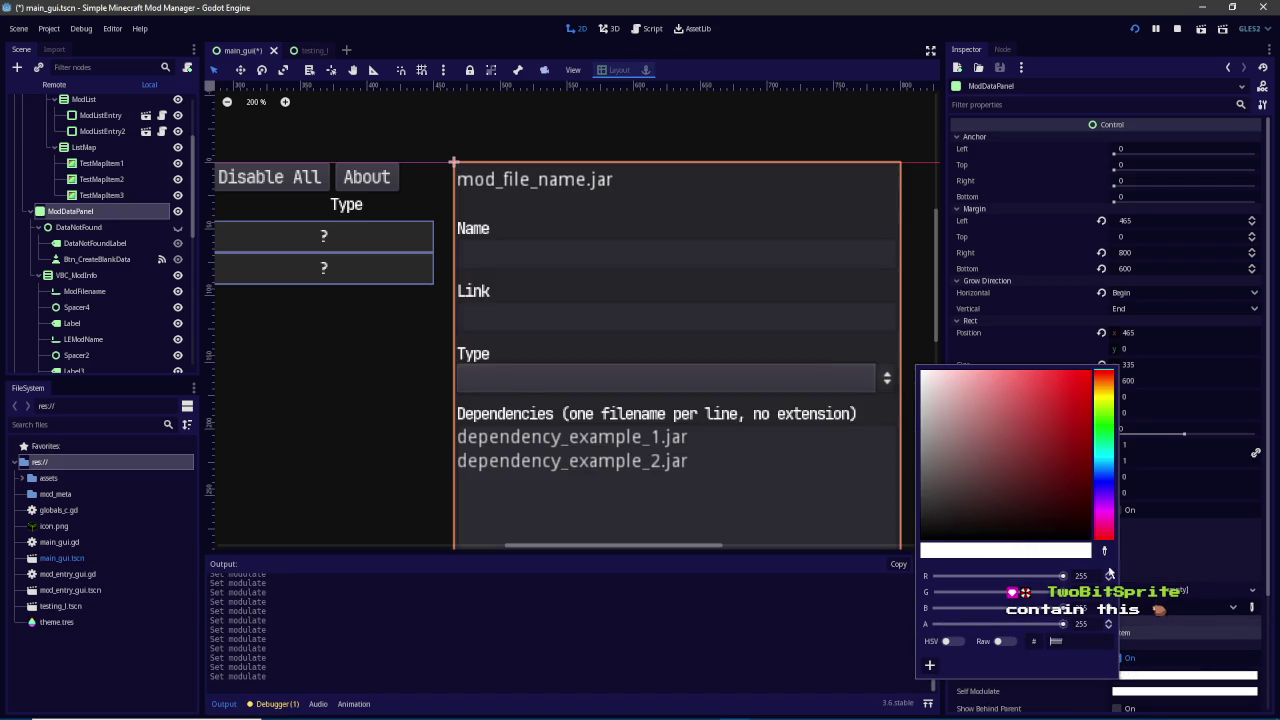
Select DataNotFound, then ListMap, and toggle the mod details panel hidden and shown again
left_click(116, 230)
scroll(112, 237, "down", 5)
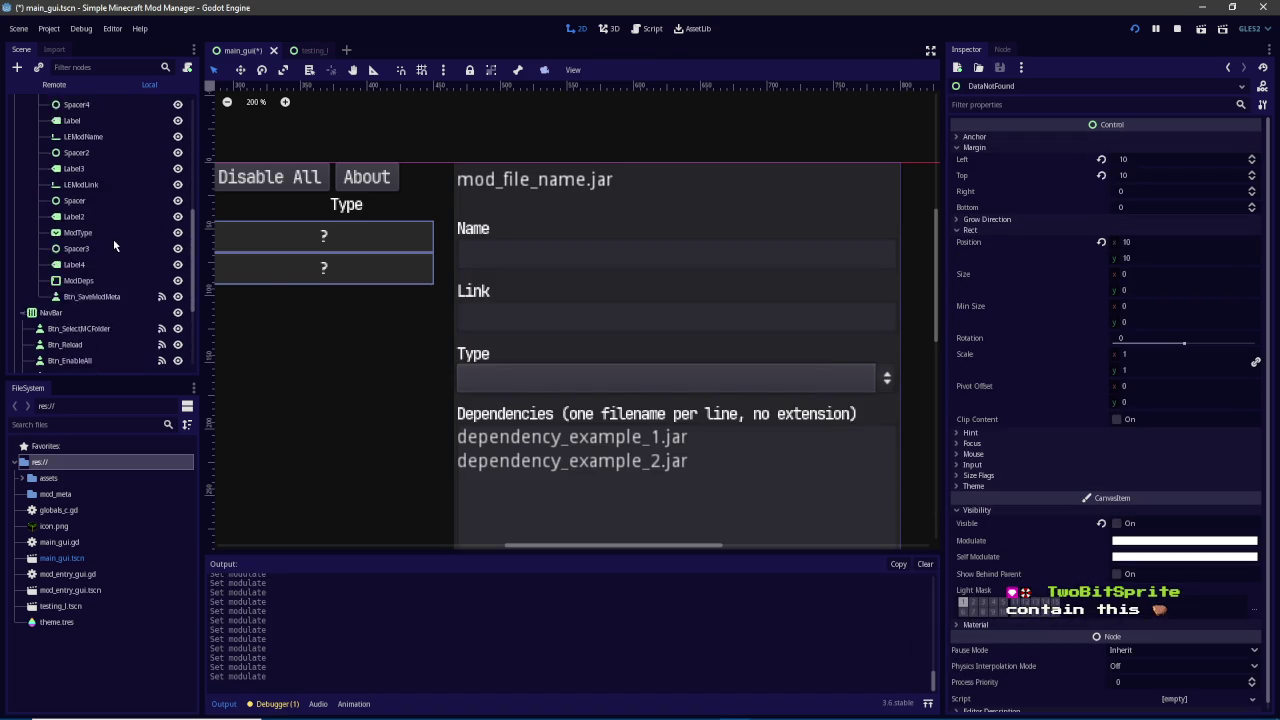
scroll(100, 280, "up", 5)
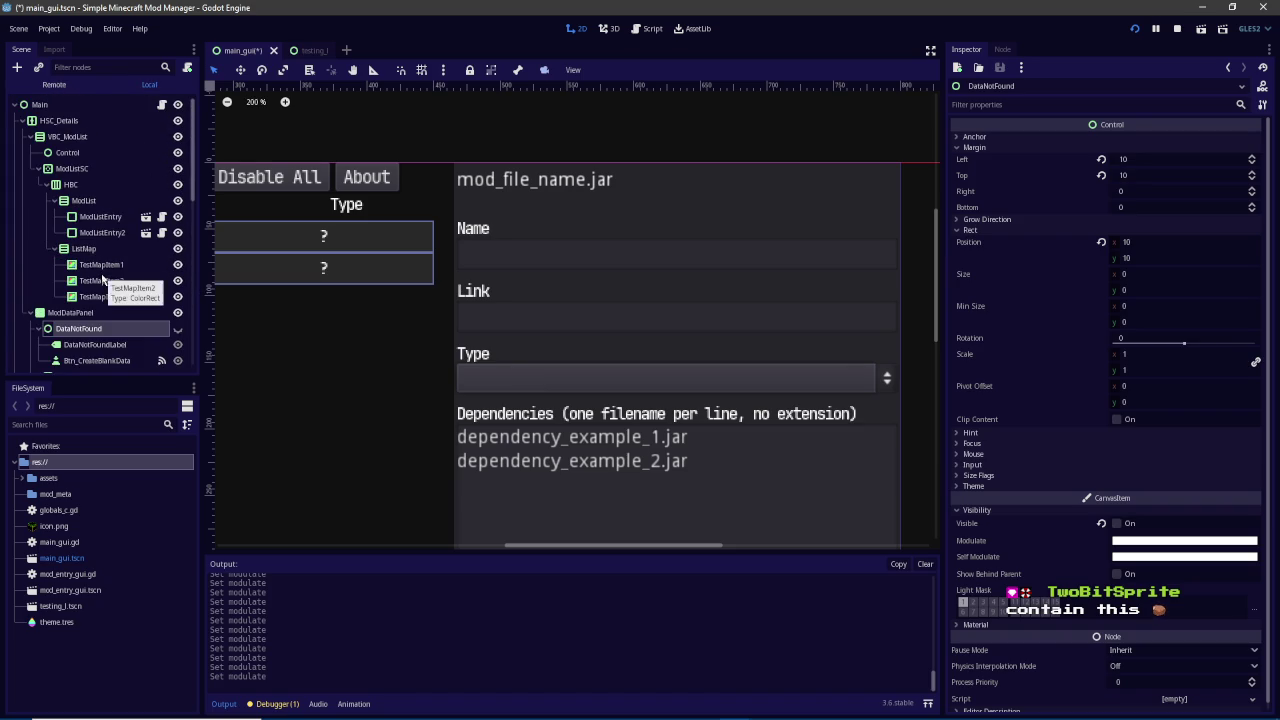
left_click(90, 250)
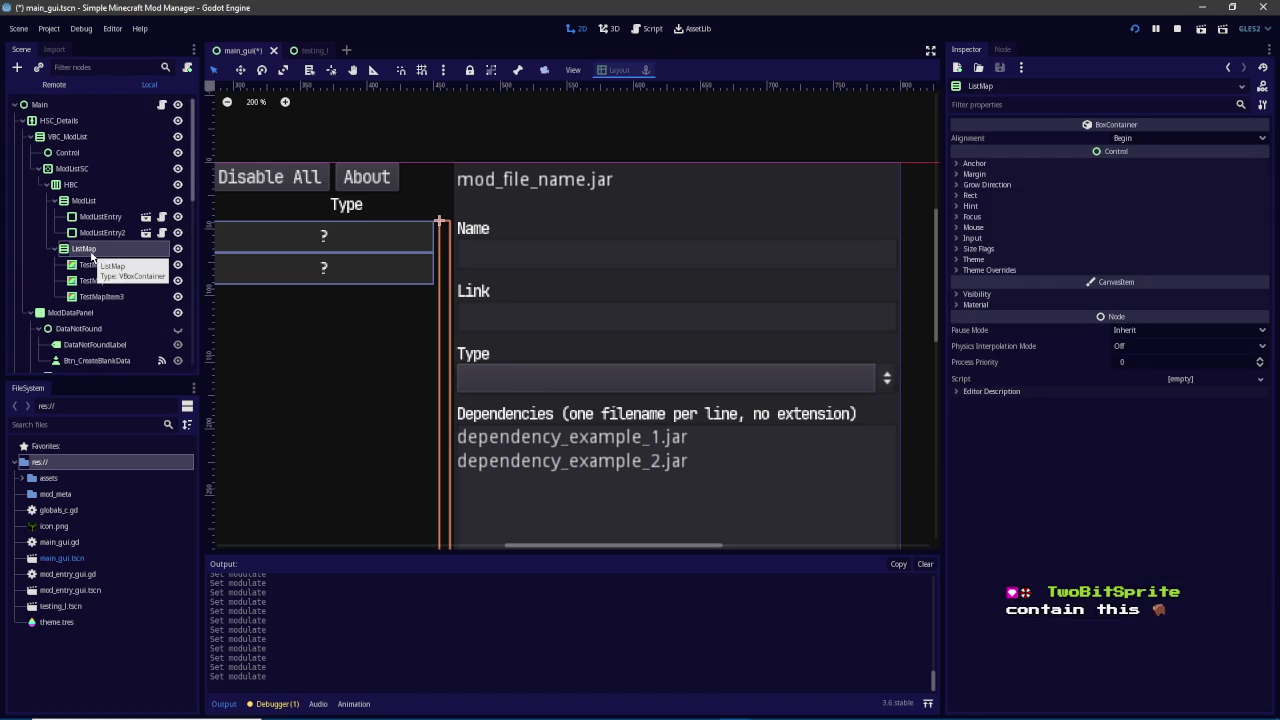
left_click(178, 313)
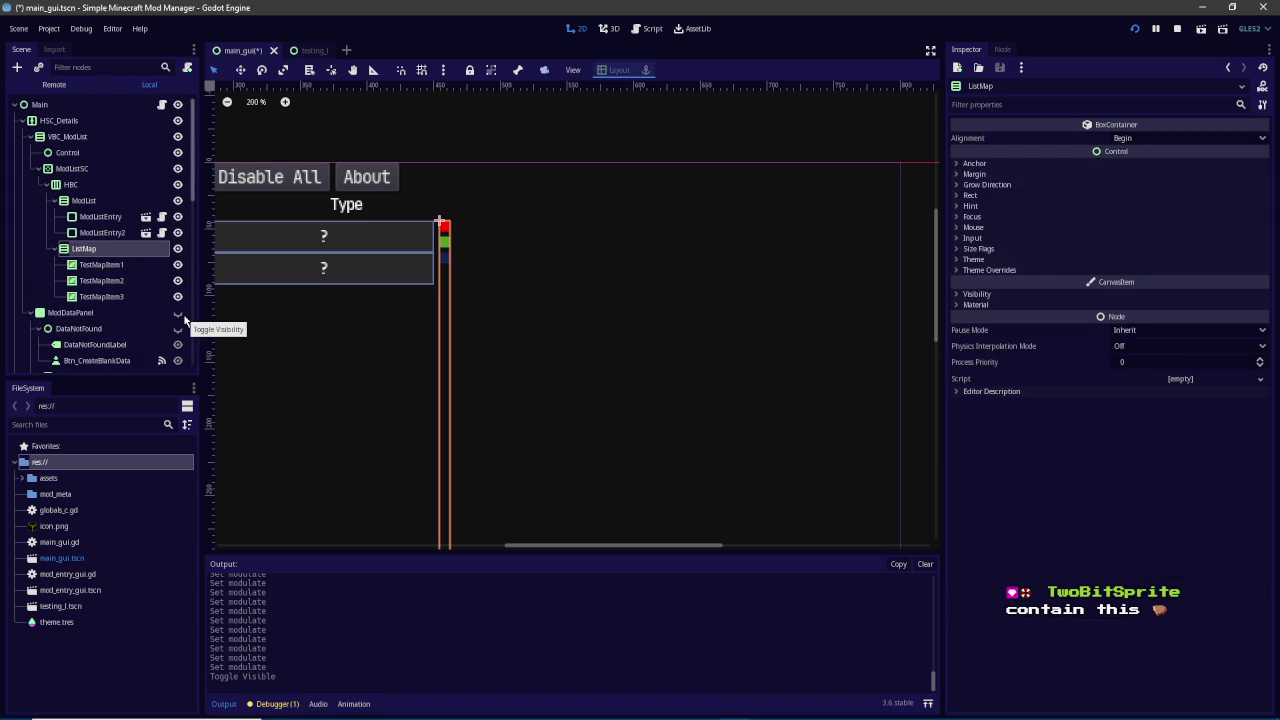
left_click(179, 313)
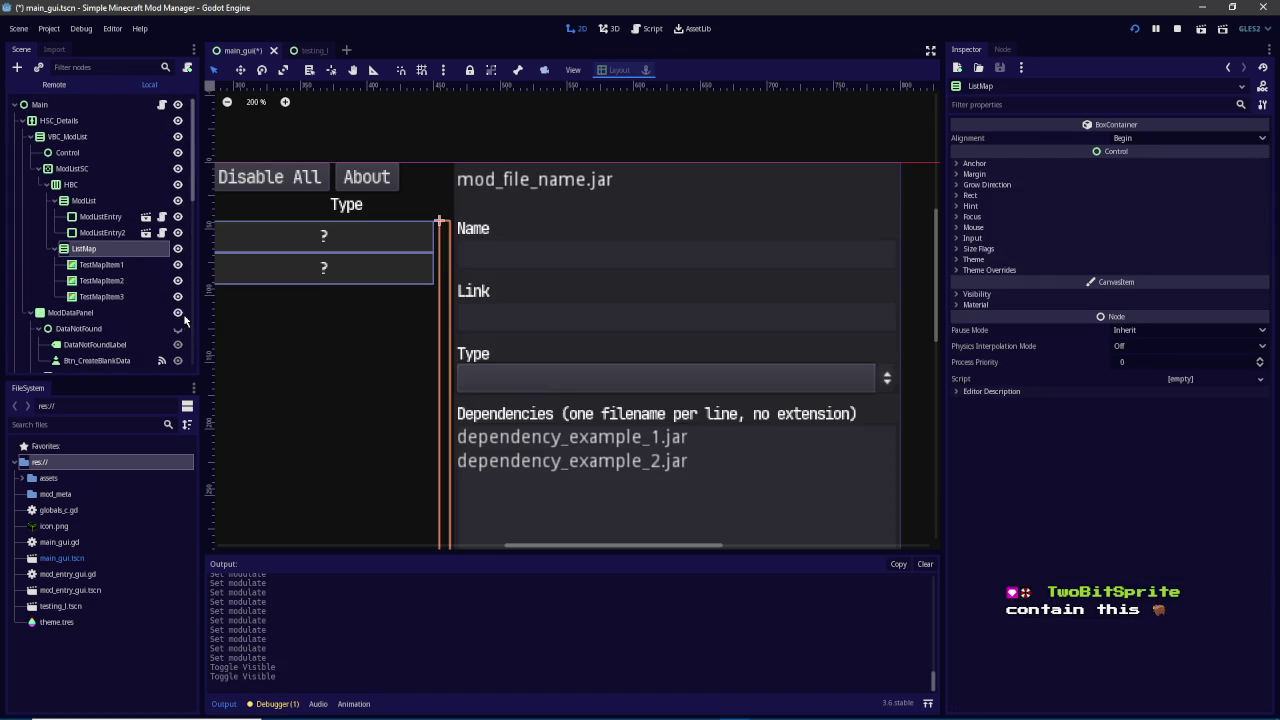
Make the HSC_Details split container's modulate and self-modulate tints fully transparent
left_click(78, 122)
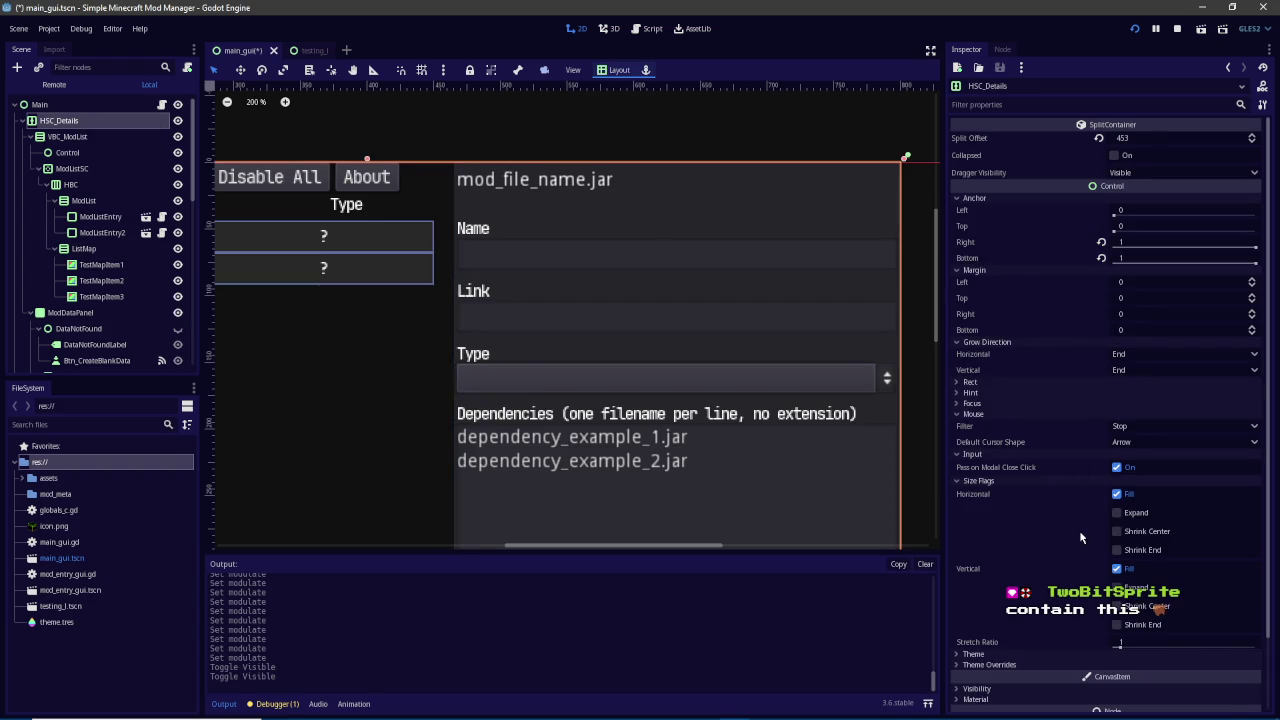
scroll(1080, 538, "down", 3)
left_click(995, 583)
left_click(990, 572)
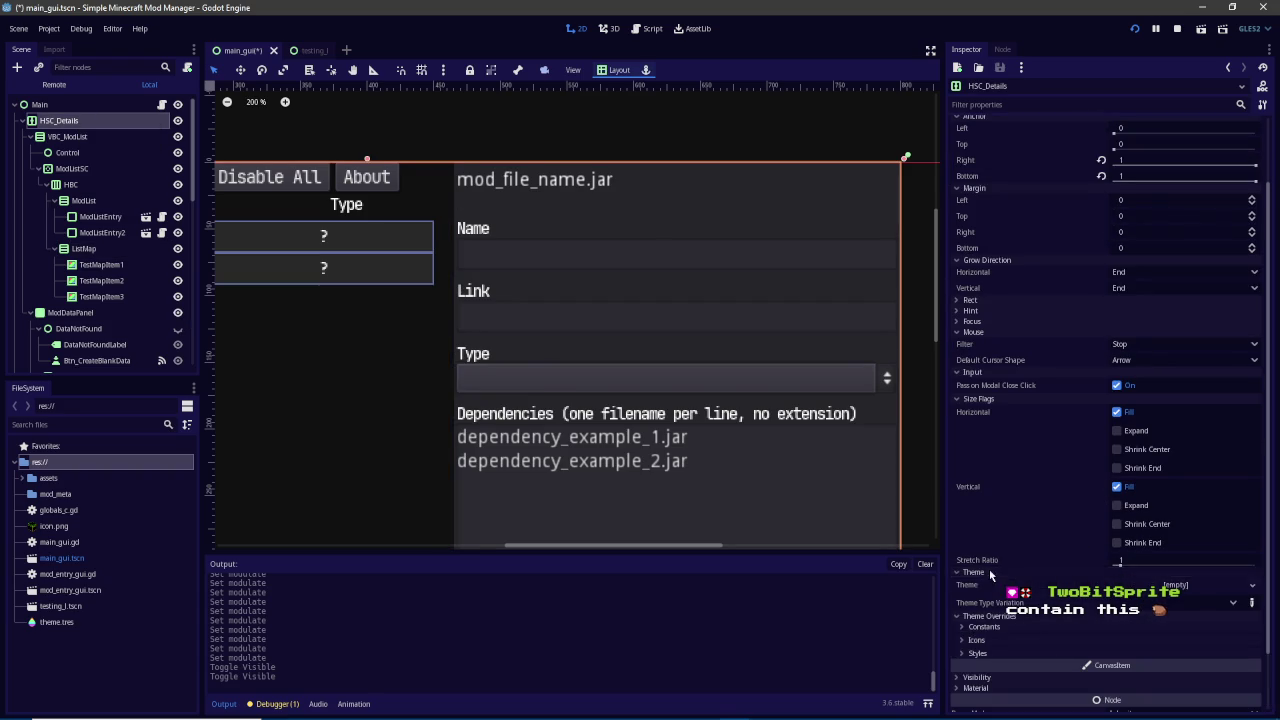
scroll(993, 619, "down", 2)
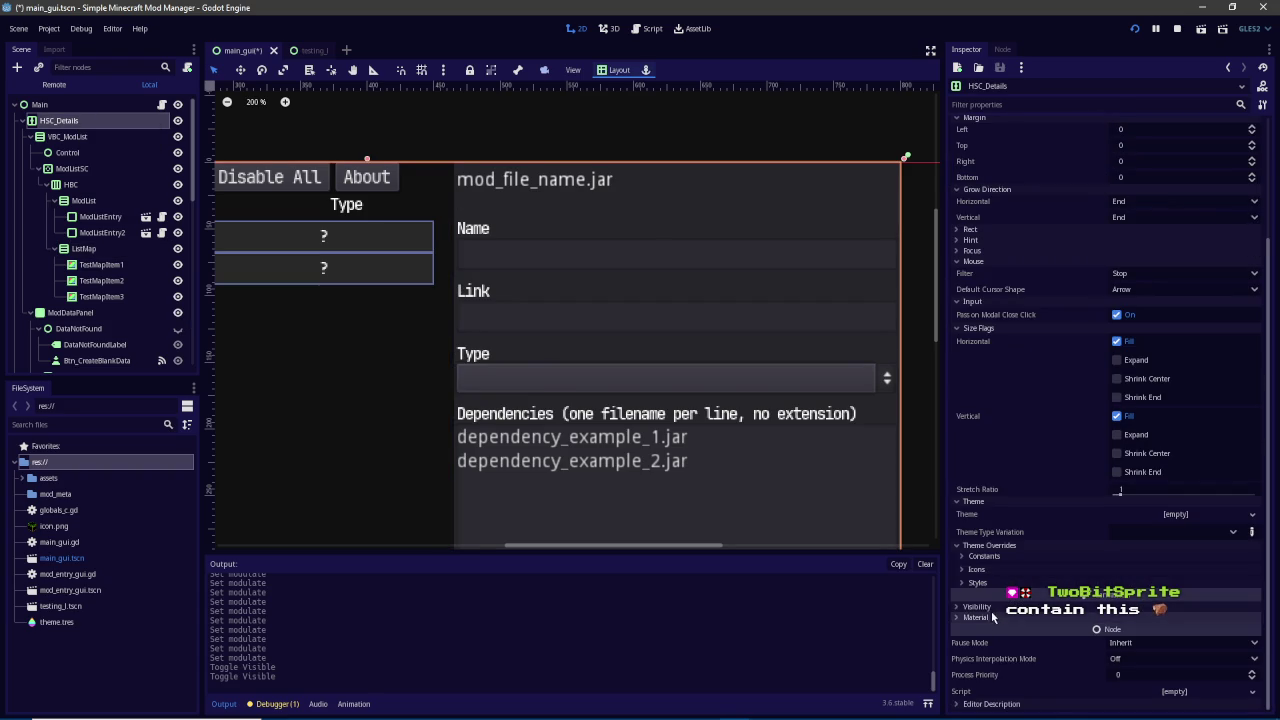
left_click(985, 607)
left_click(1185, 637)
mouse_move(1062, 586)
left_mouse_down()
mouse_move(856, 592)
mouse_move(1220, 592)
left_mouse_up()
left_click(1150, 653)
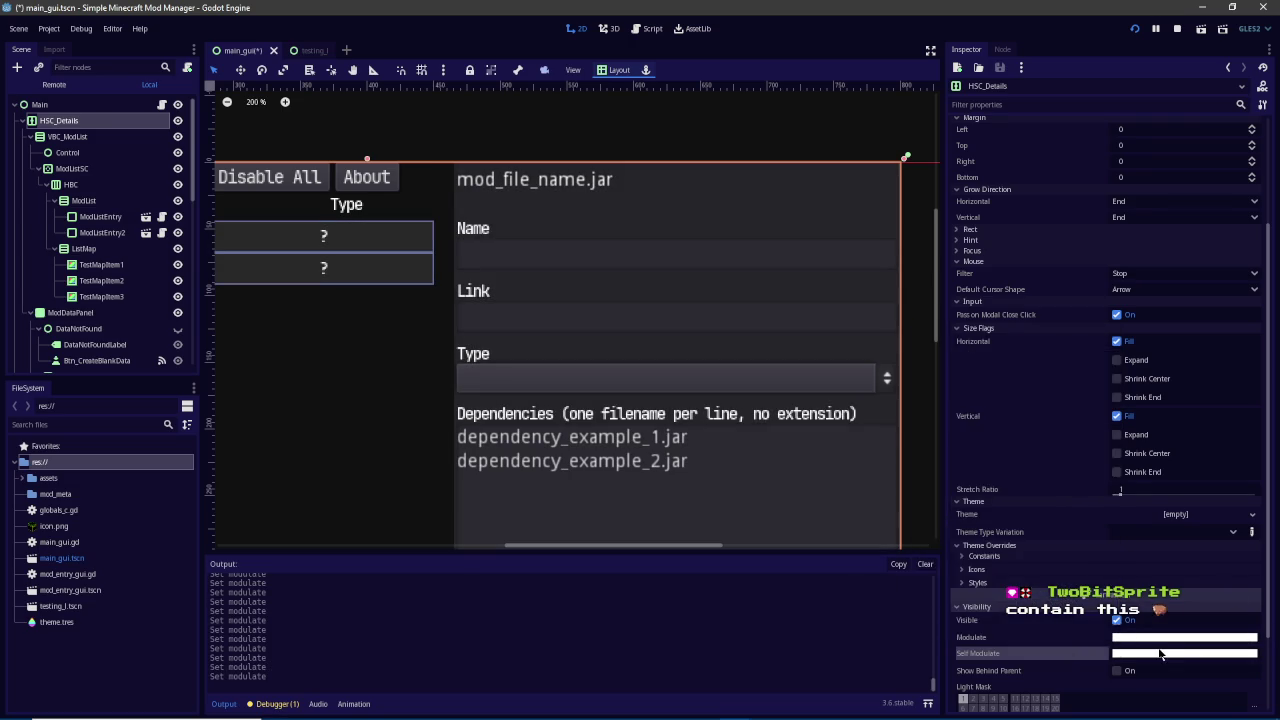
left_click(1150, 653)
mouse_move(1062, 601)
left_mouse_down()
mouse_move(813, 605)
mouse_move(1258, 611)
left_mouse_up()
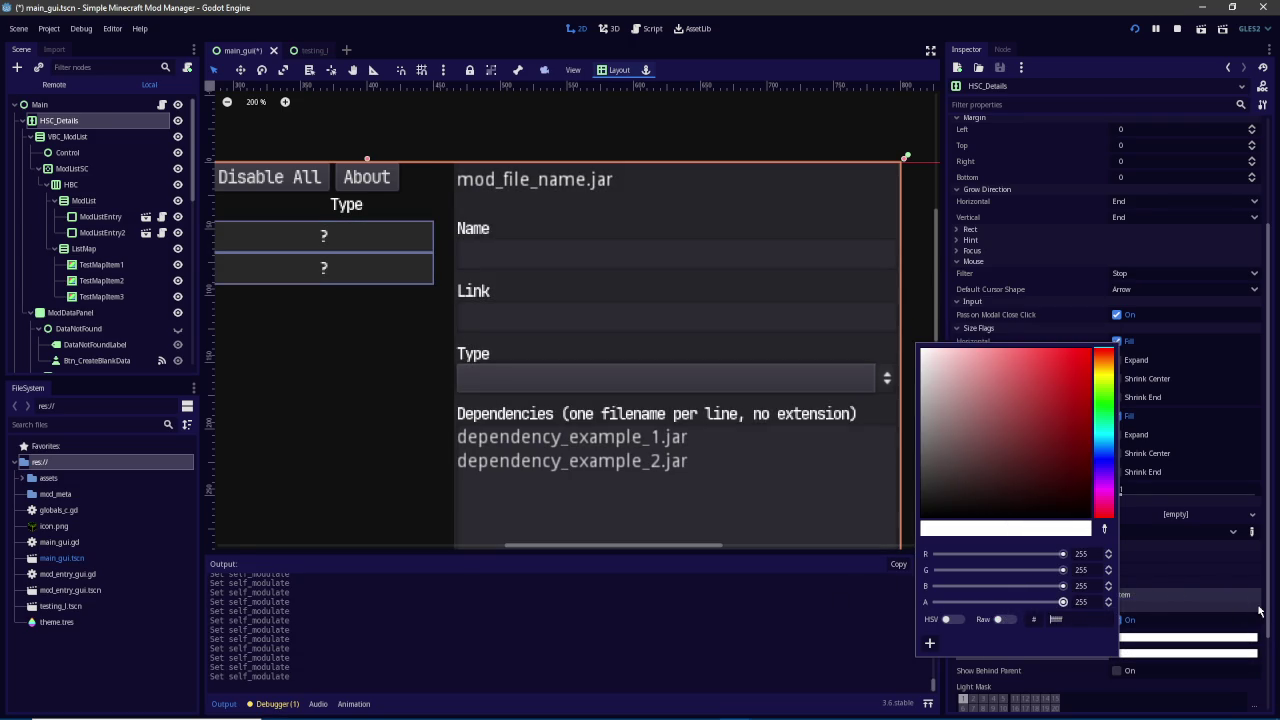
left_click(136, 120)
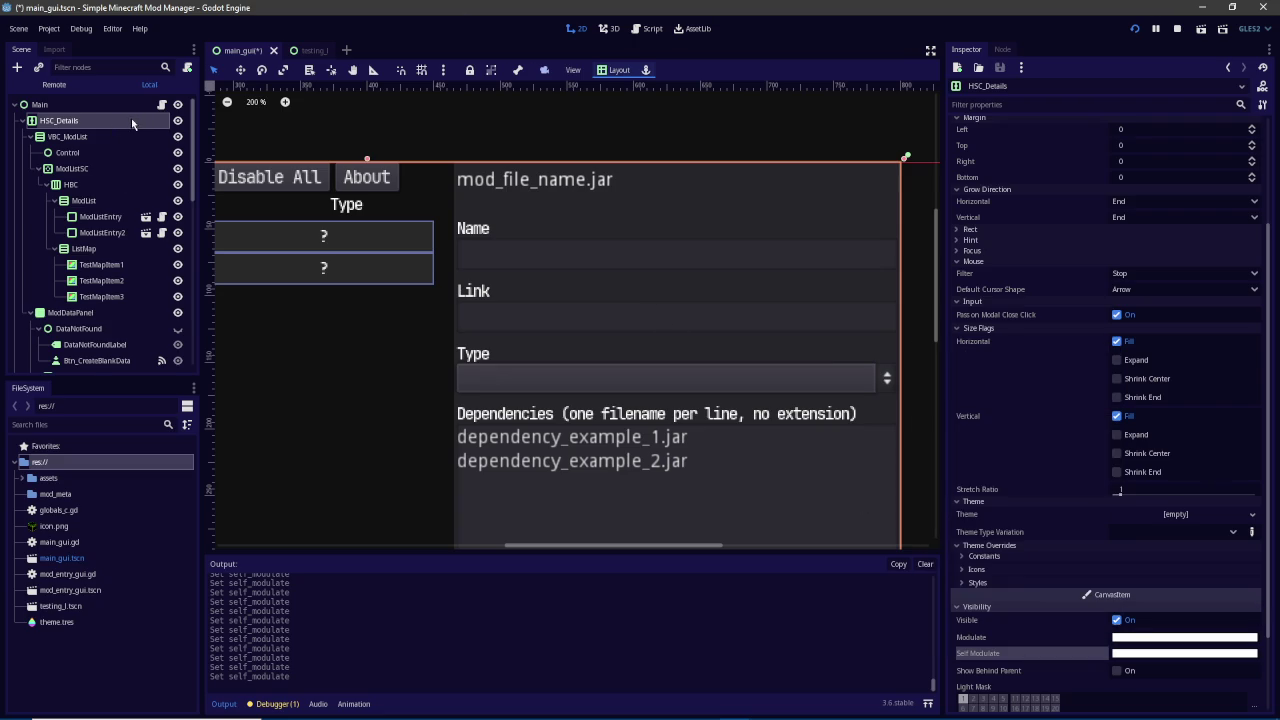
Toggle visibility of NavBar, Log, AboutScreen and DataNotFound, restoring each to its original state
scroll(129, 125, "down", 6)
left_click(178, 210)
left_click(178, 210)
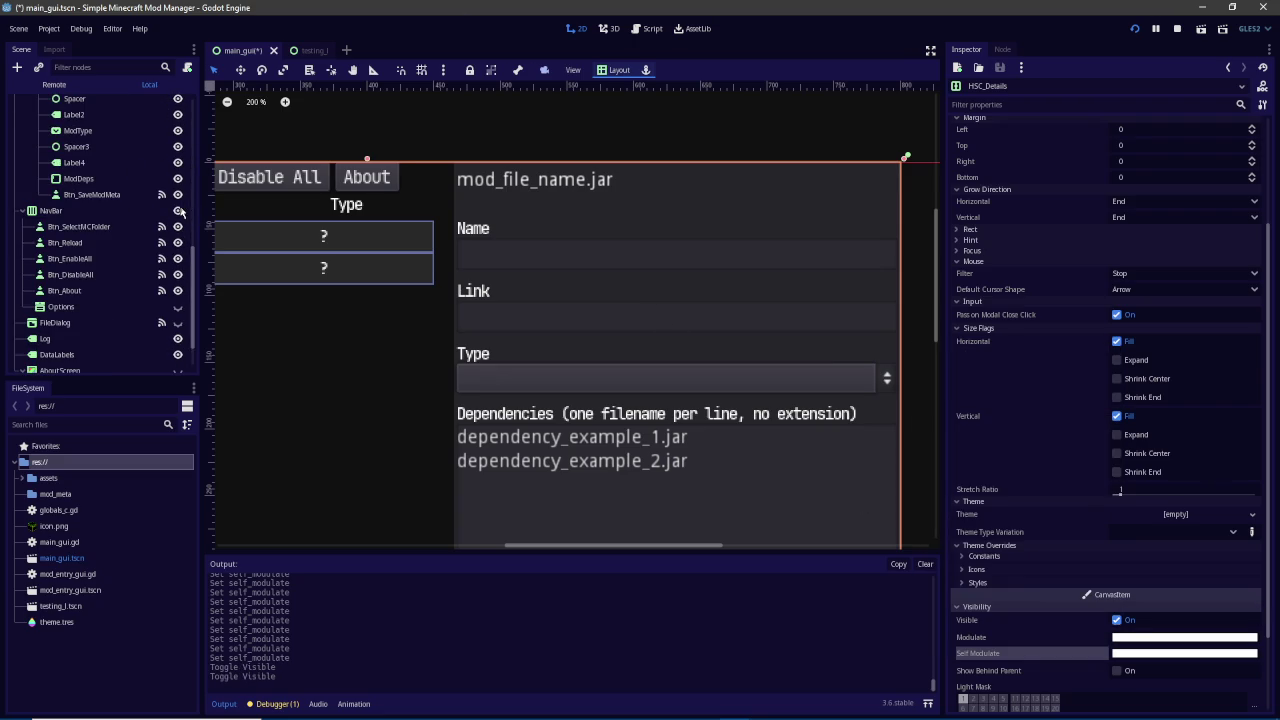
left_click(177, 338)
left_click(177, 338)
scroll(177, 343, "down", 1)
left_click(176, 328)
left_click(176, 328)
scroll(176, 330, "up", 5)
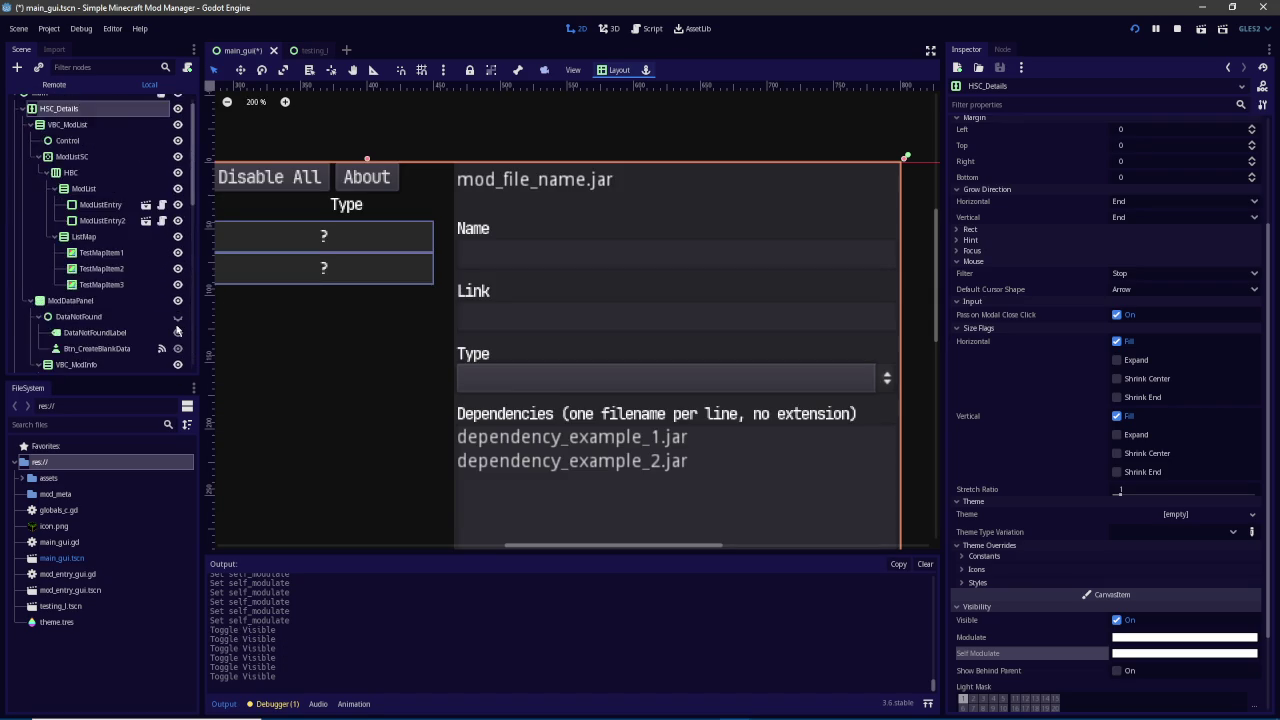
scroll(176, 330, "down", 1)
left_click(178, 284)
left_click(178, 284)
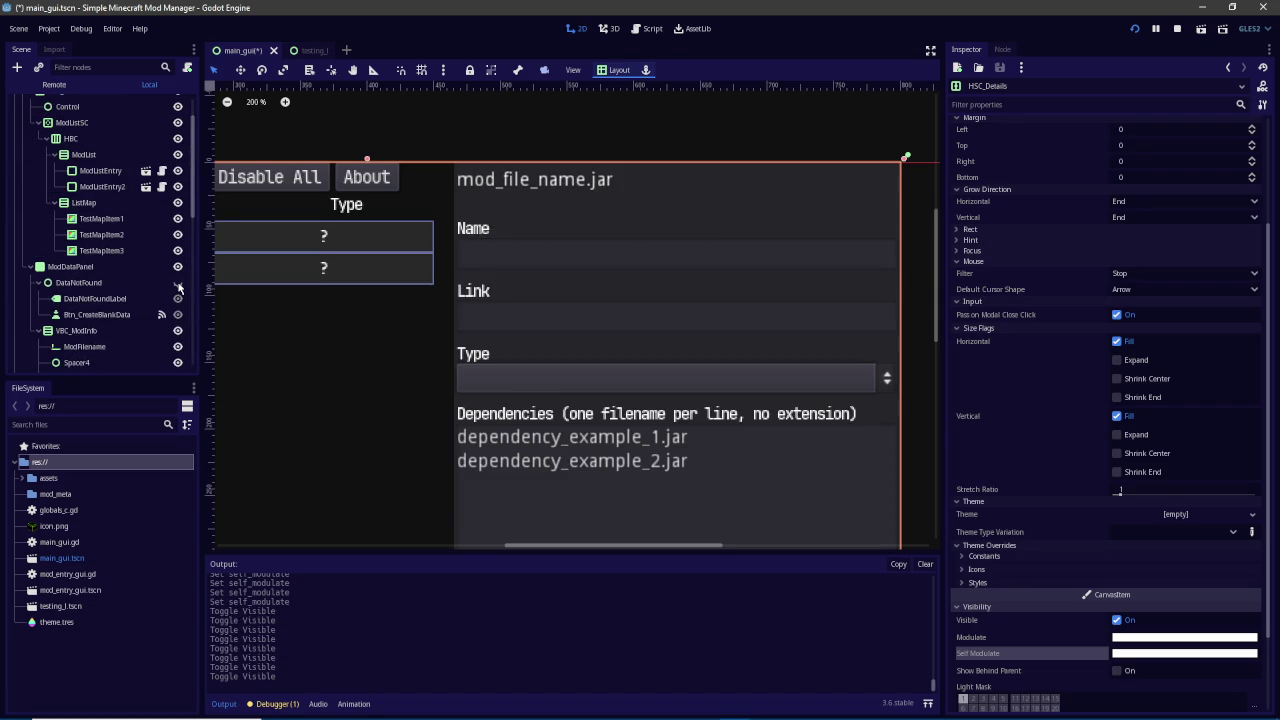
scroll(180, 287, "up", 1)
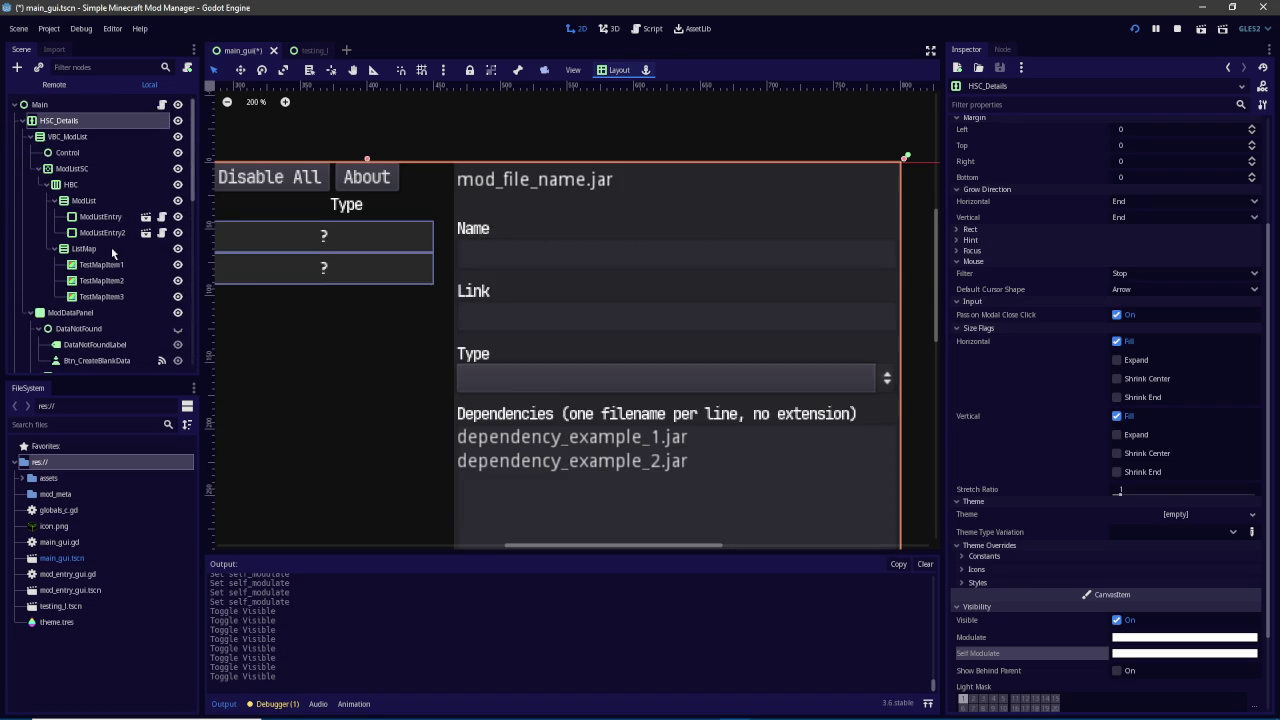
On ListMap, tick Vertical Expand in Size Flags, leaving horizontal at Fill
left_click(110, 252)
left_click(985, 250)
left_click(985, 251)
left_click(987, 260)
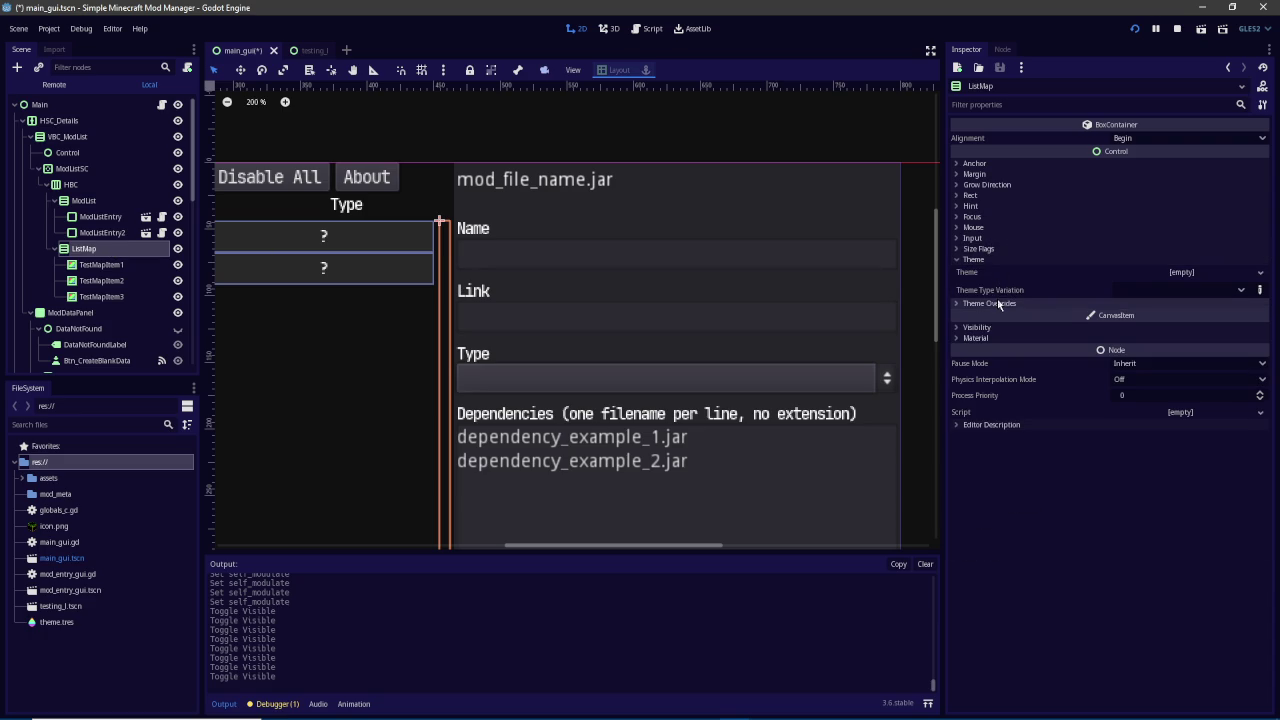
left_click(995, 303)
left_click(984, 314)
left_click(984, 314)
left_click(1007, 343)
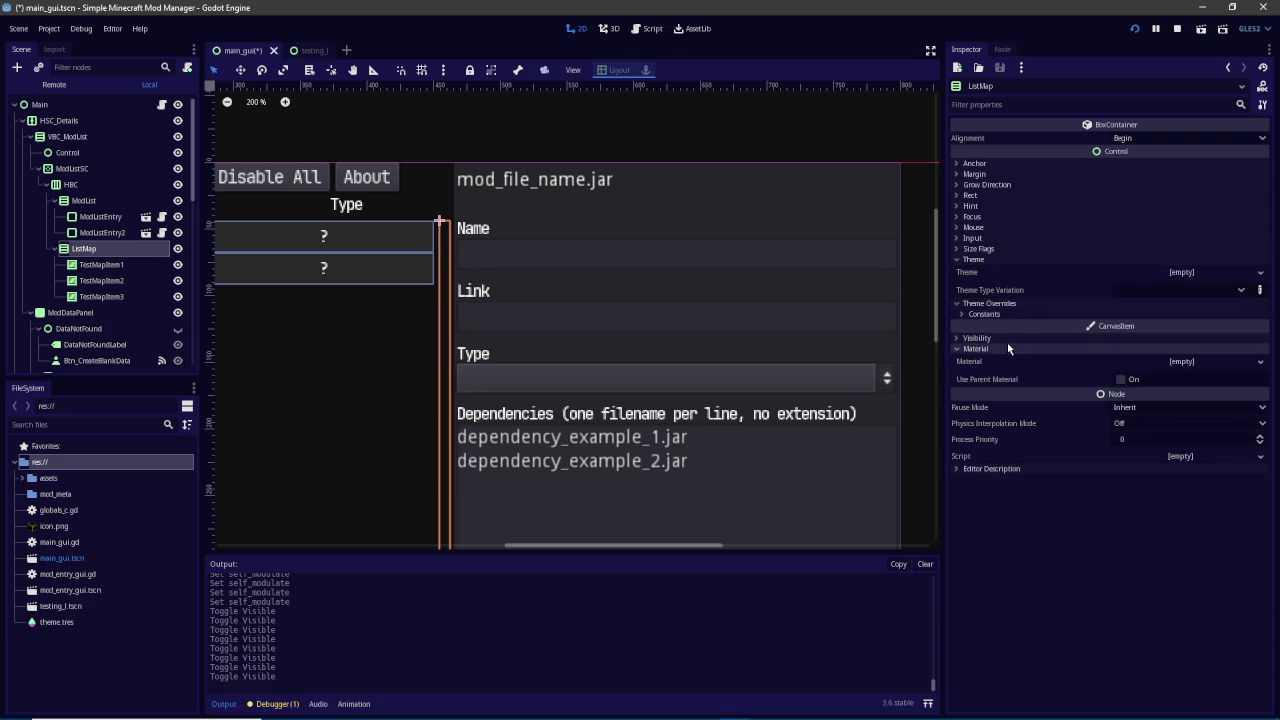
left_click(1007, 339)
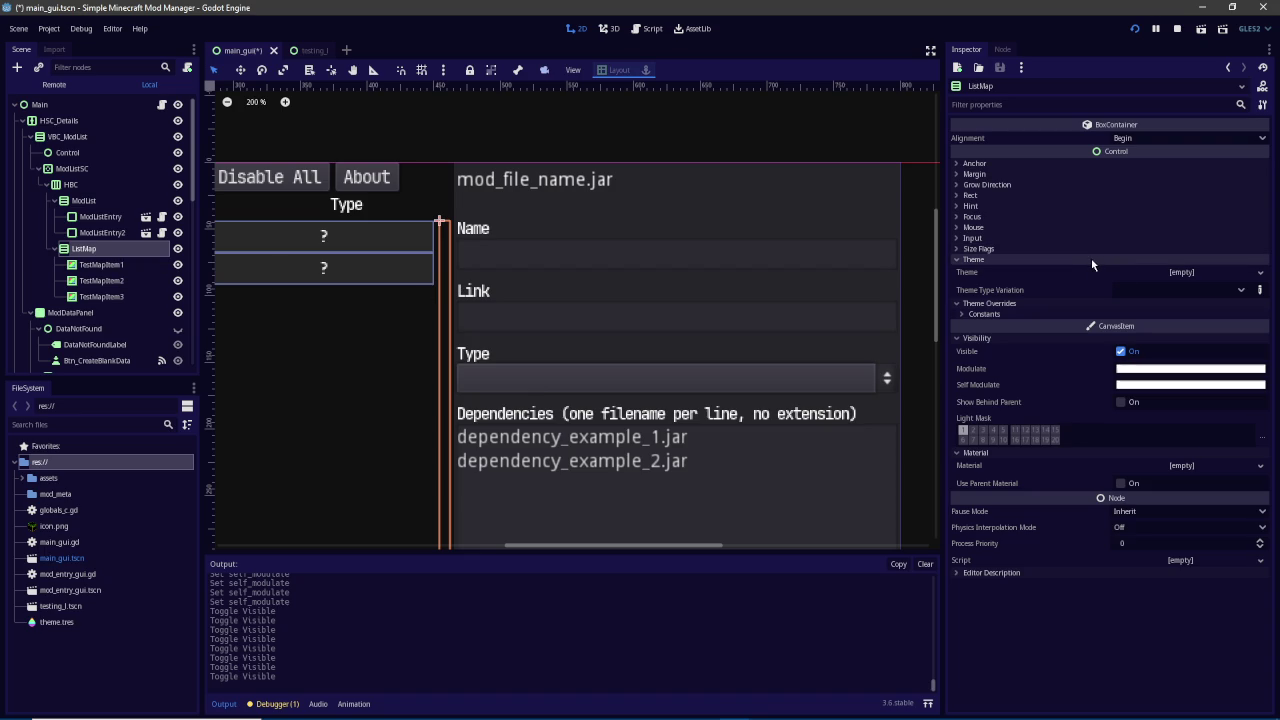
left_click(1003, 248)
left_click(1116, 355)
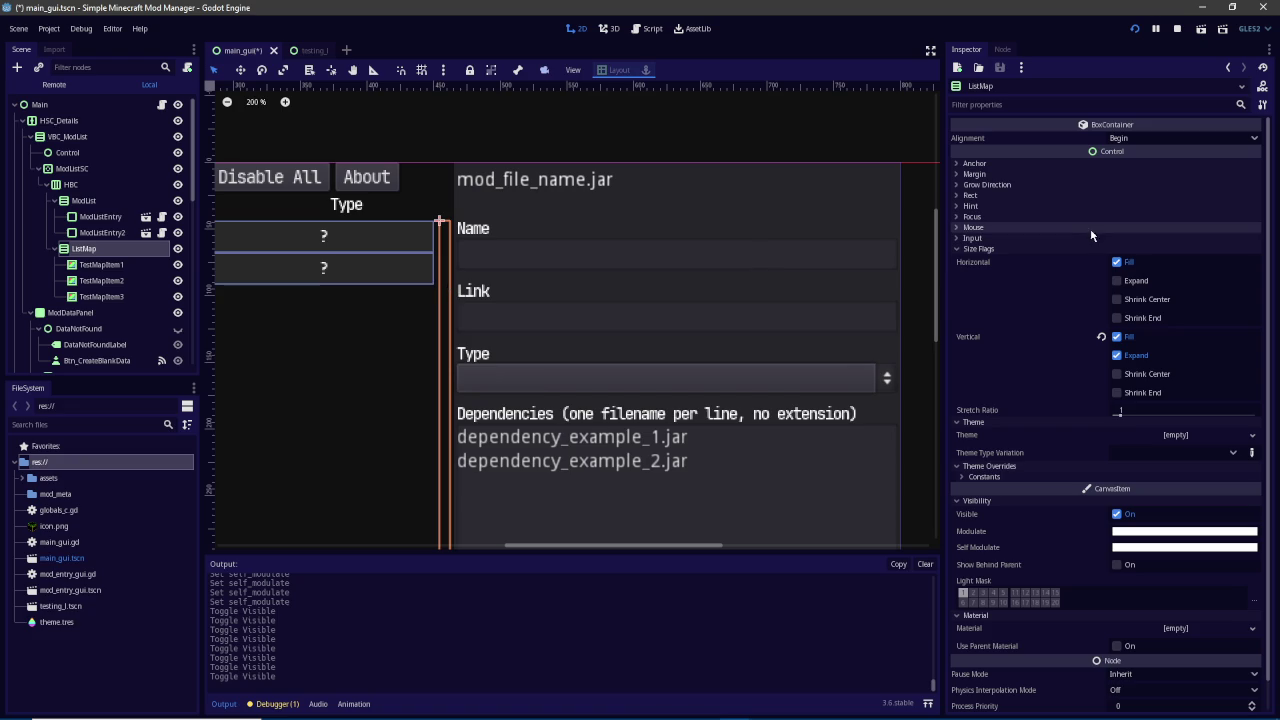
left_click(1133, 282)
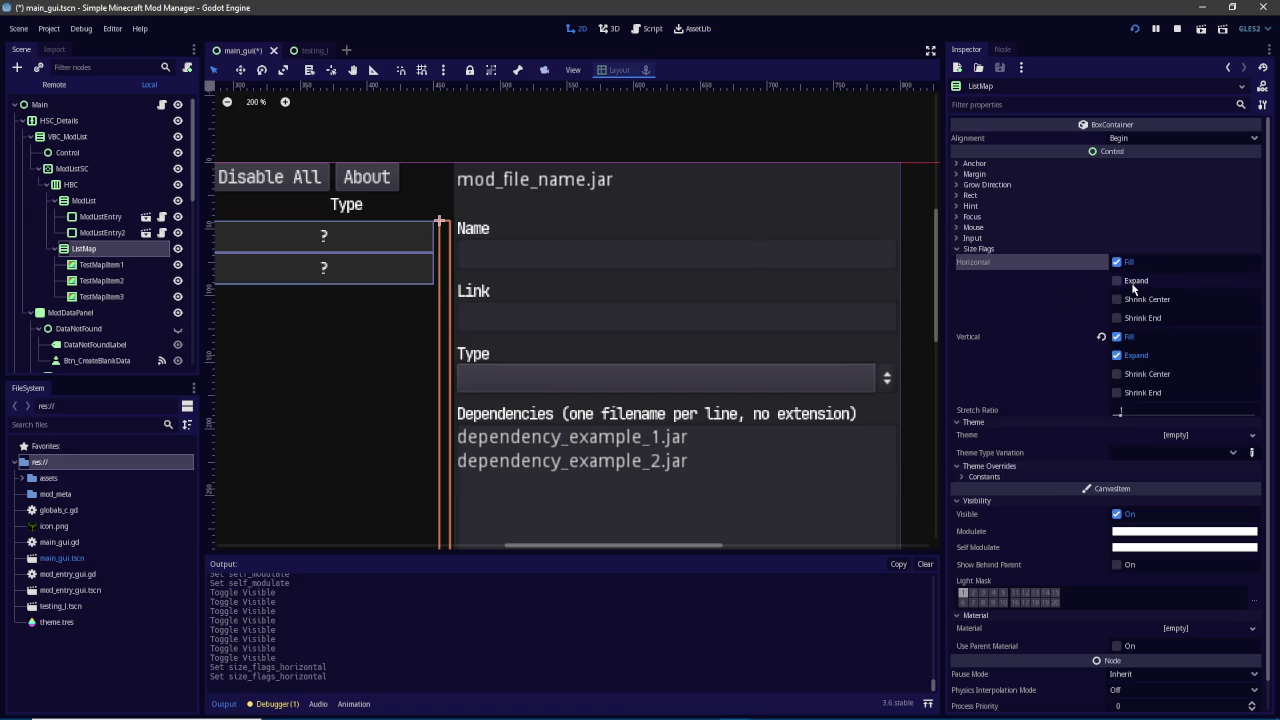
left_click(1133, 285)
scroll(385, 276, "up", 4)
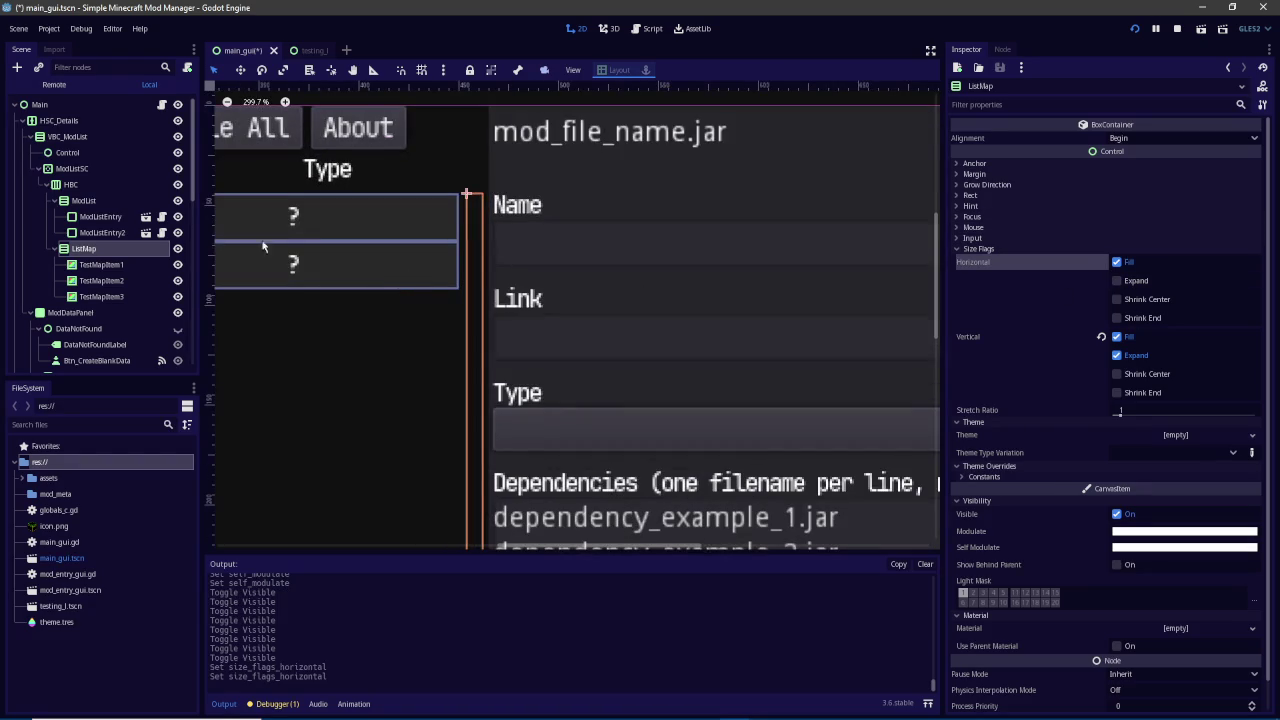
left_click(110, 264)
scroll(600, 165, "up", 3)
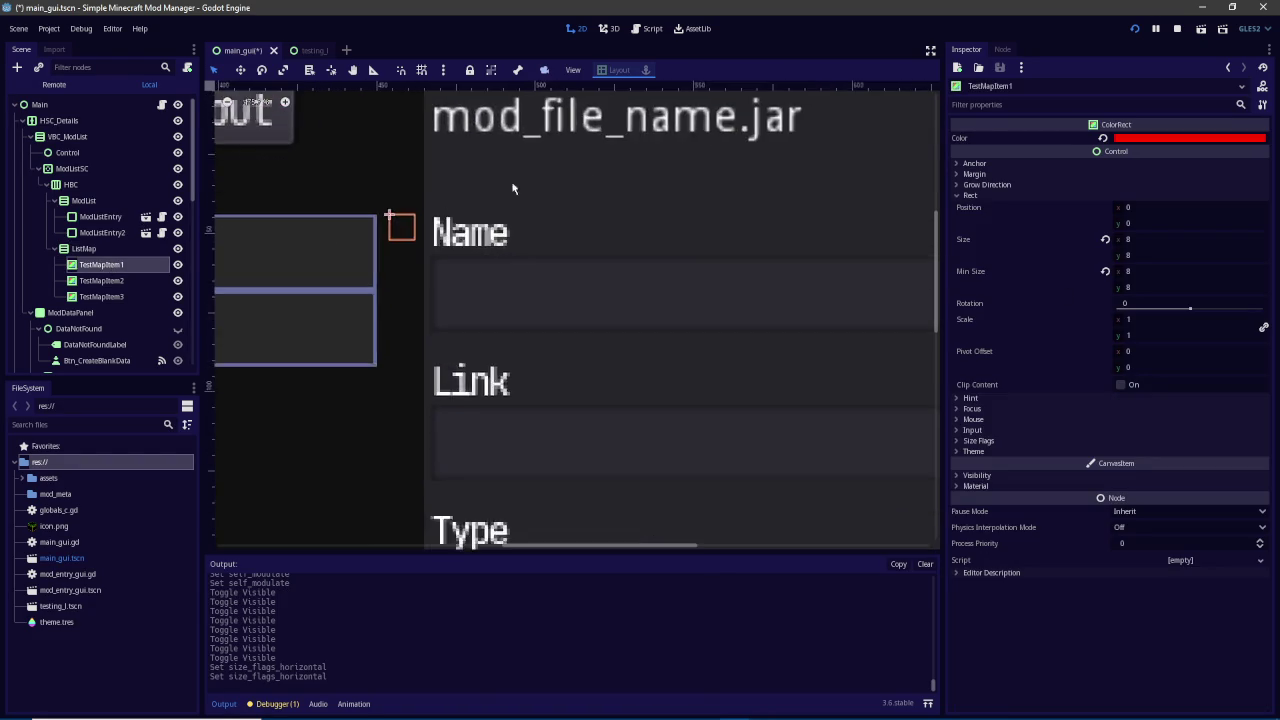
scroll(373, 227, "up", 6)
left_click_drag(396, 235, 442, 240)
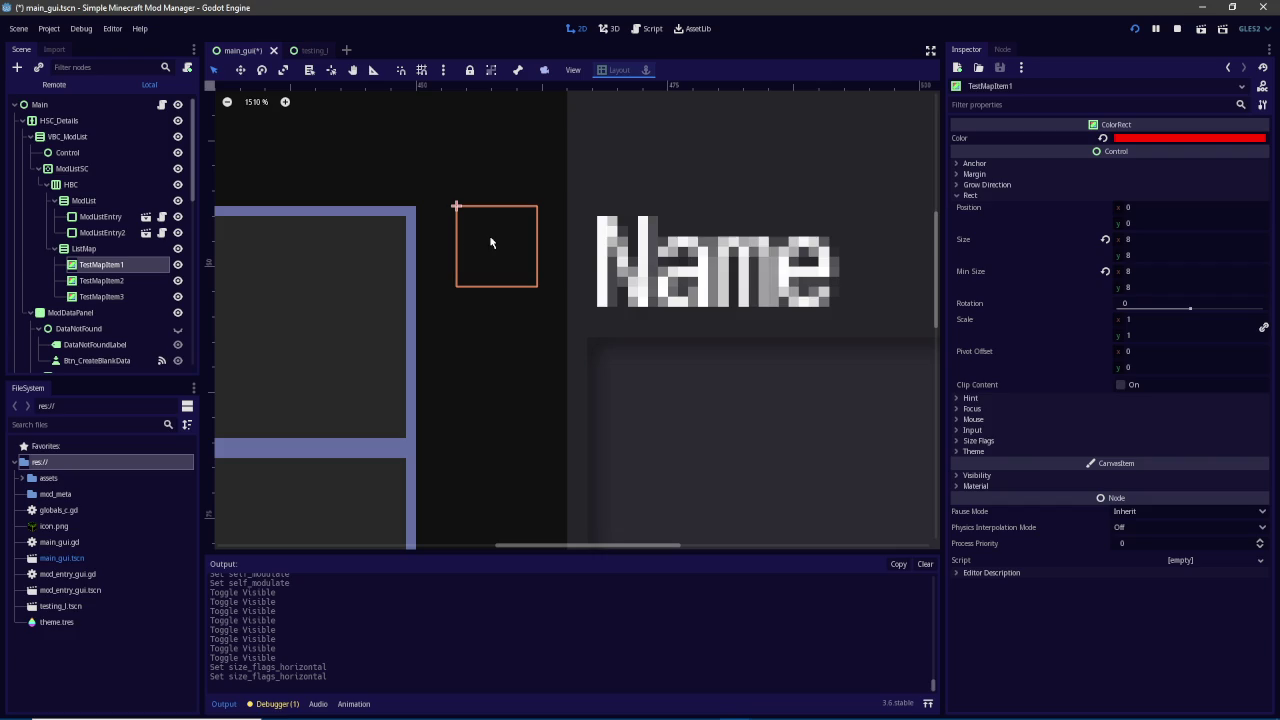
left_click(504, 177)
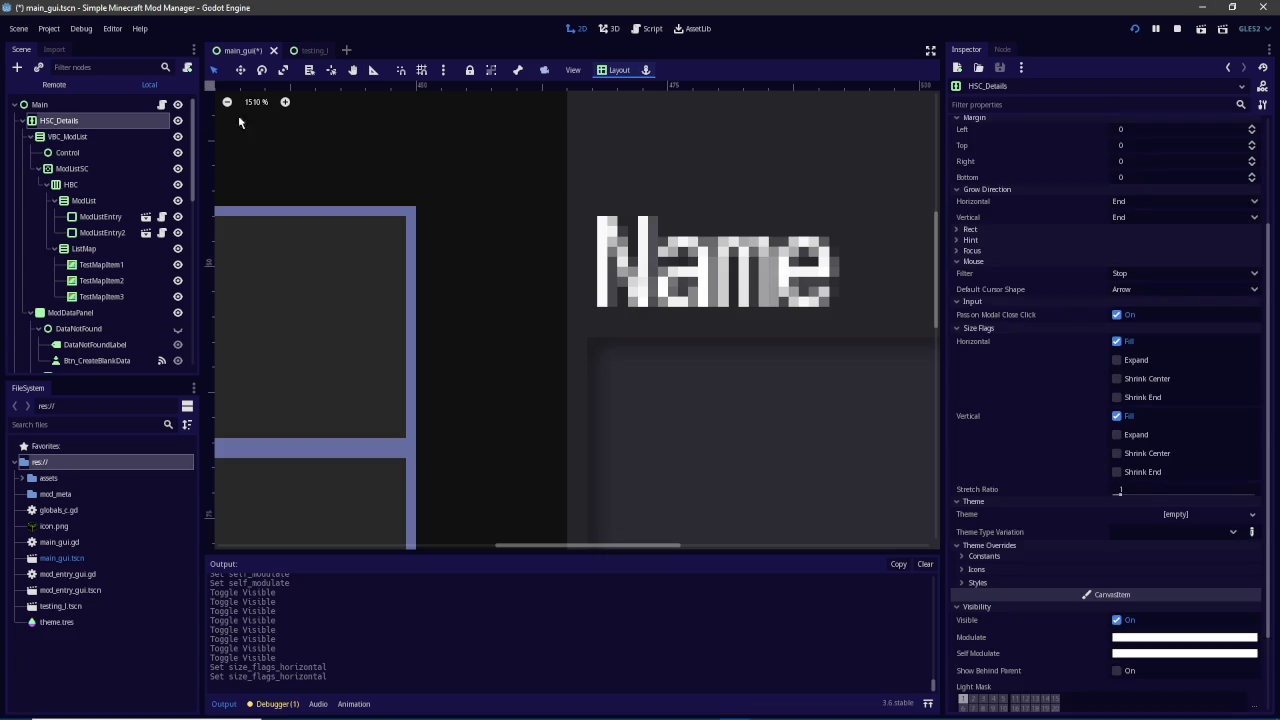
left_click(178, 121)
left_click(178, 121)
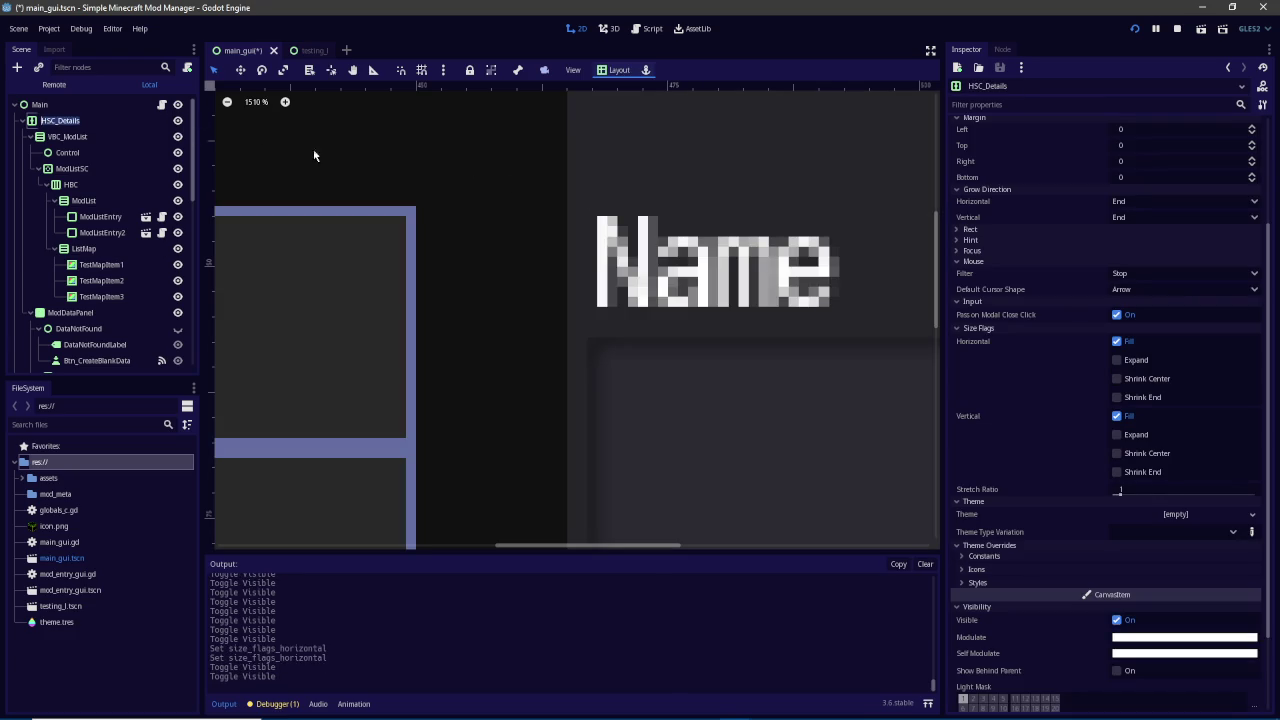
left_click(62, 120)
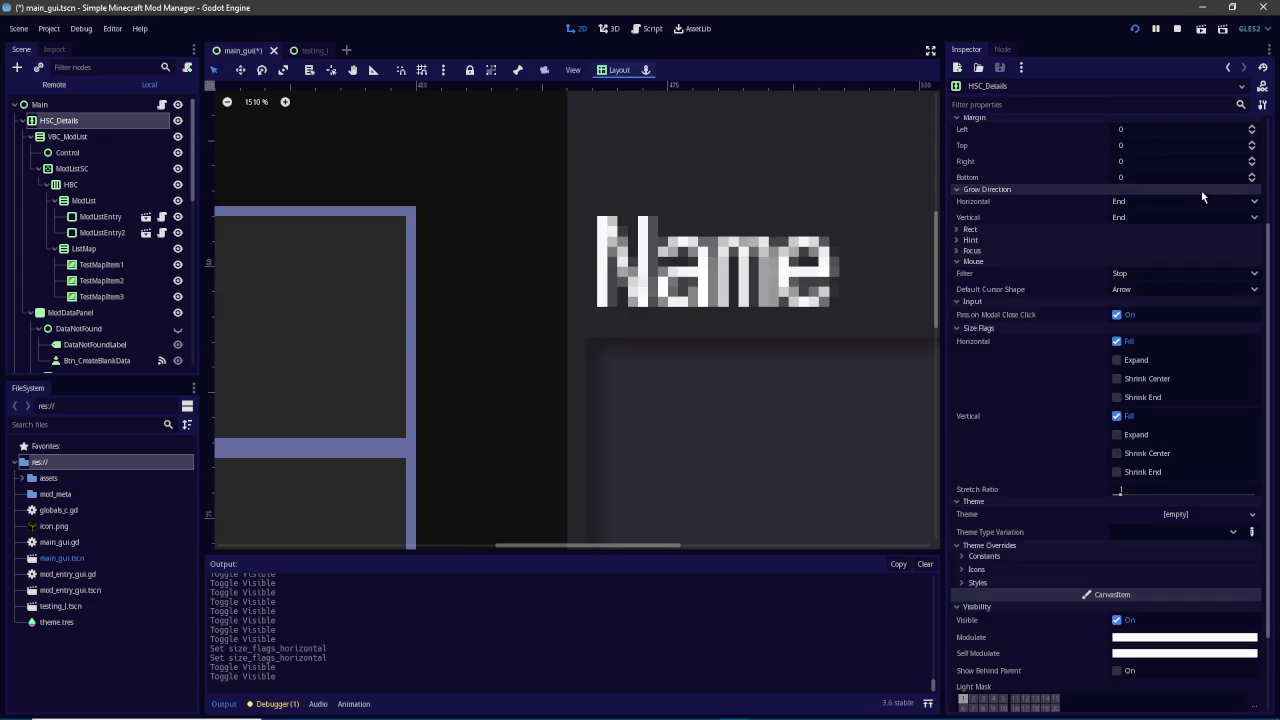
scroll(1204, 189, "up", 5)
left_click(1116, 156)
left_click(1116, 156)
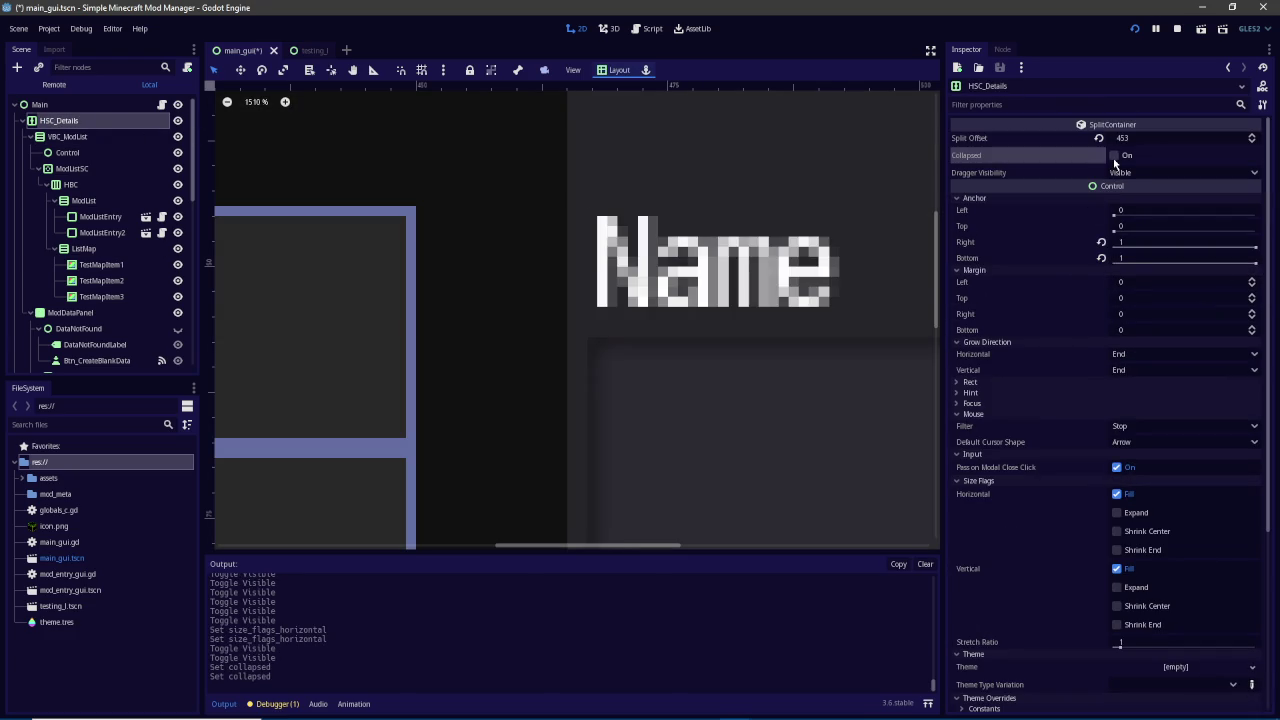
left_click(1120, 172)
left_click(1136, 200)
left_click(1135, 173)
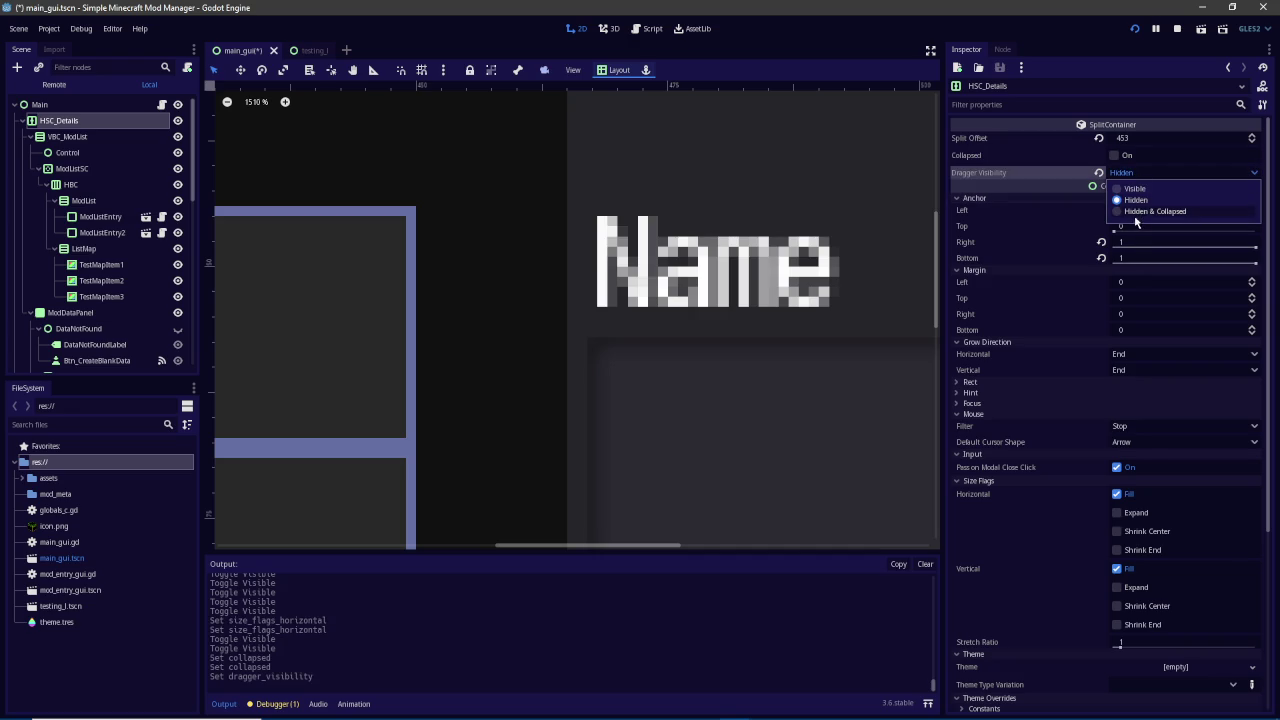
left_click(1140, 211)
left_click(1135, 173)
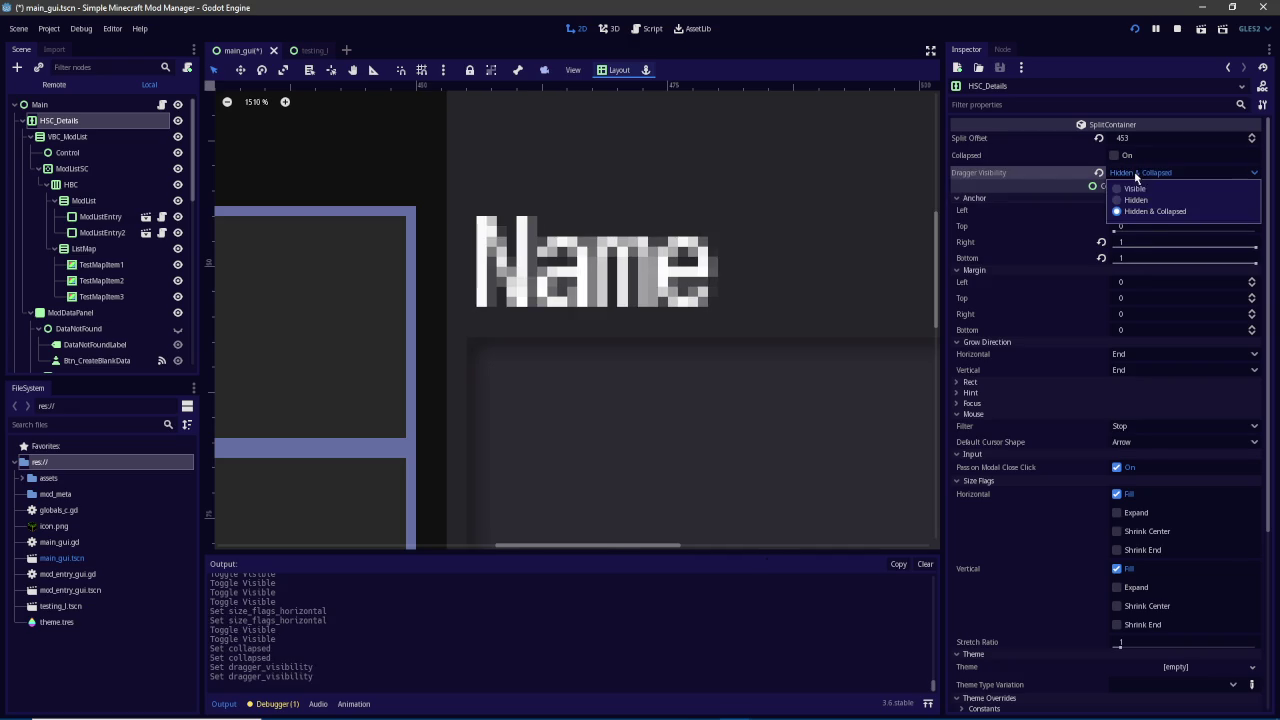
left_click(1134, 188)
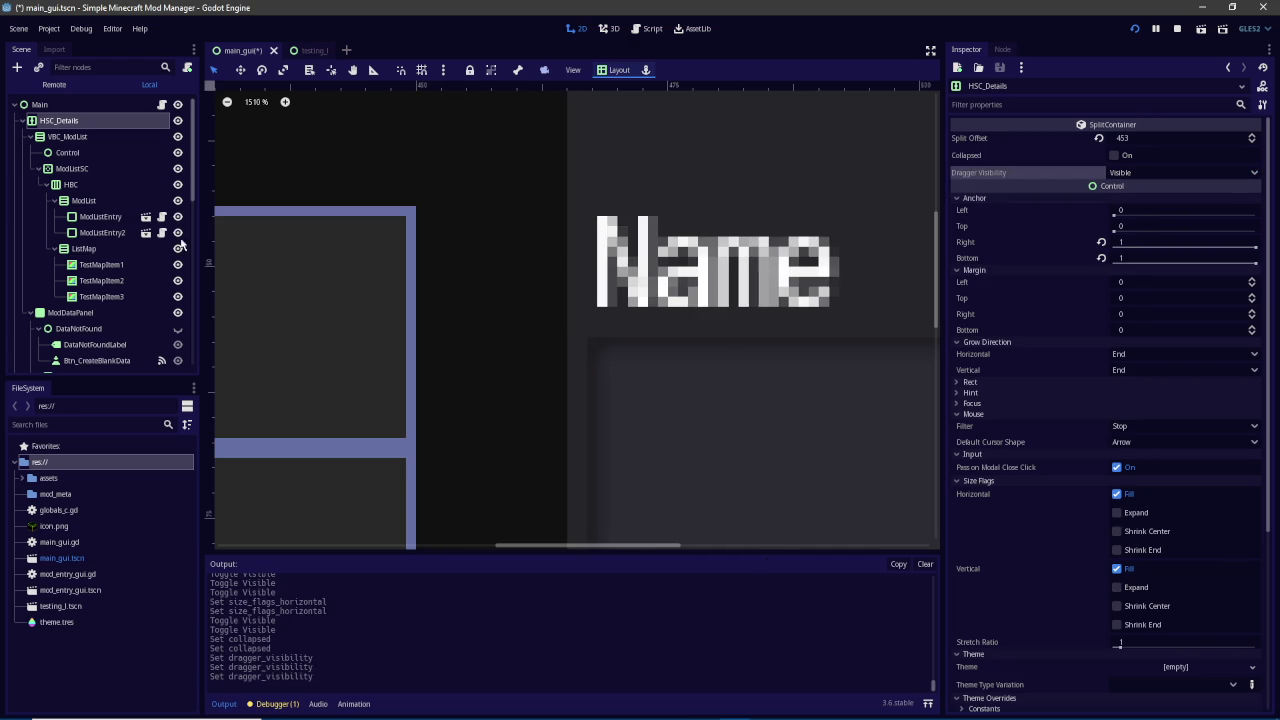
left_click(177, 154)
left_click(177, 154)
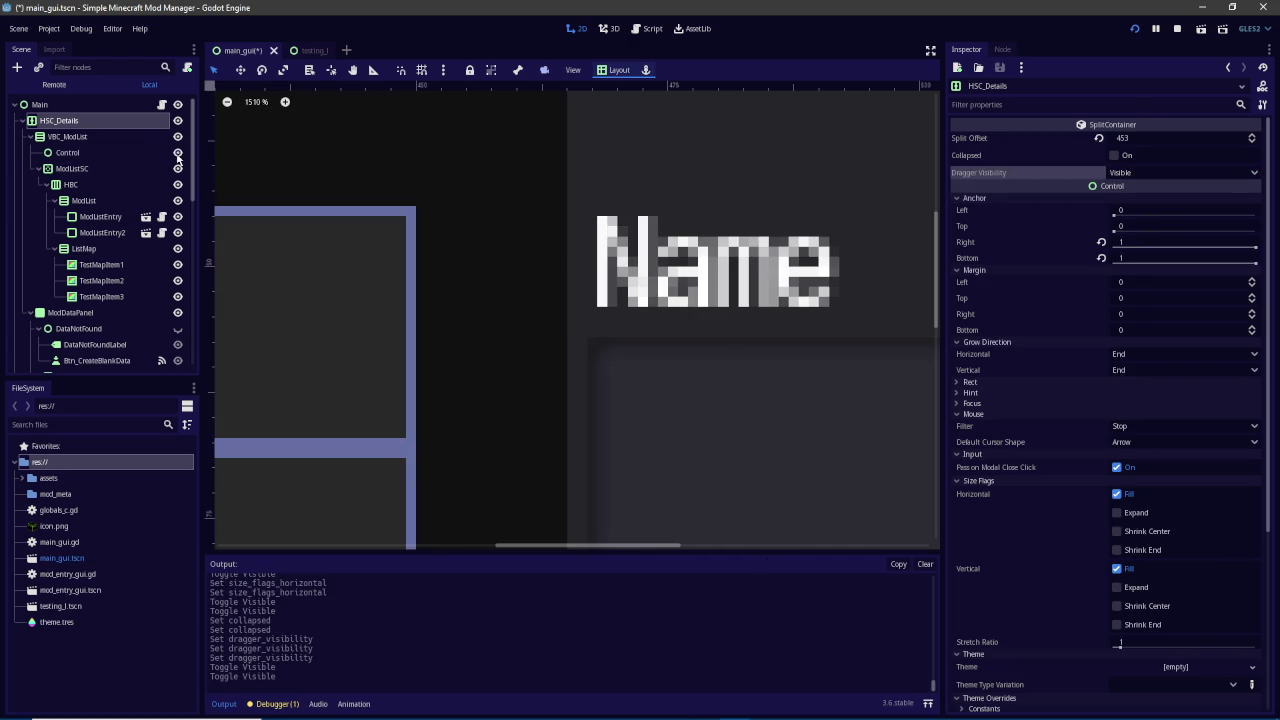
left_click(181, 170)
left_click(181, 170)
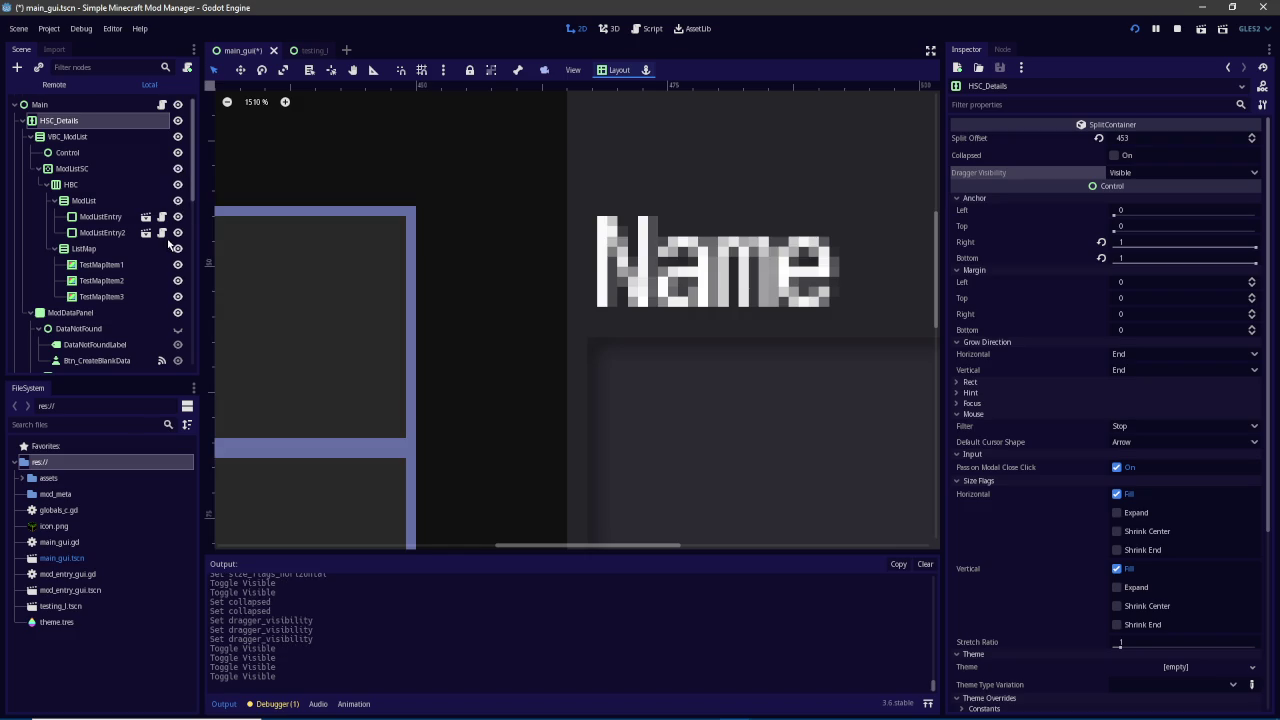
scroll(174, 215, "down", 2)
left_click(177, 246)
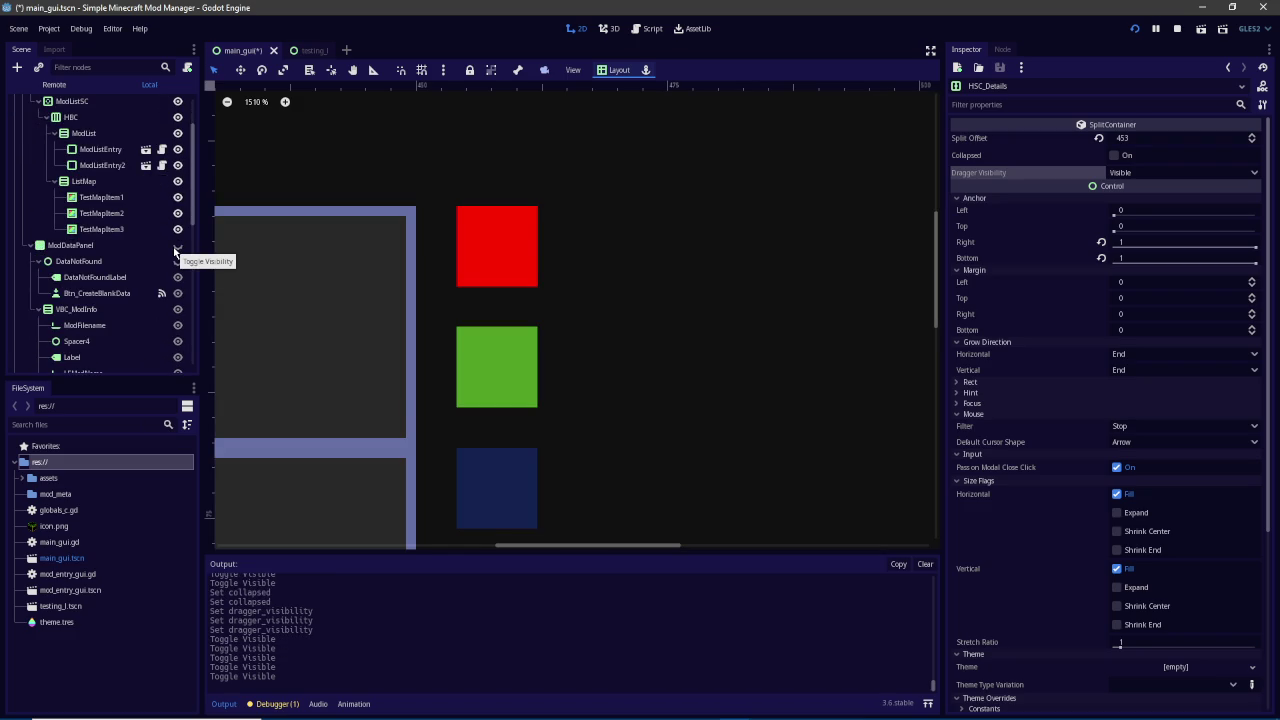
left_click(177, 246)
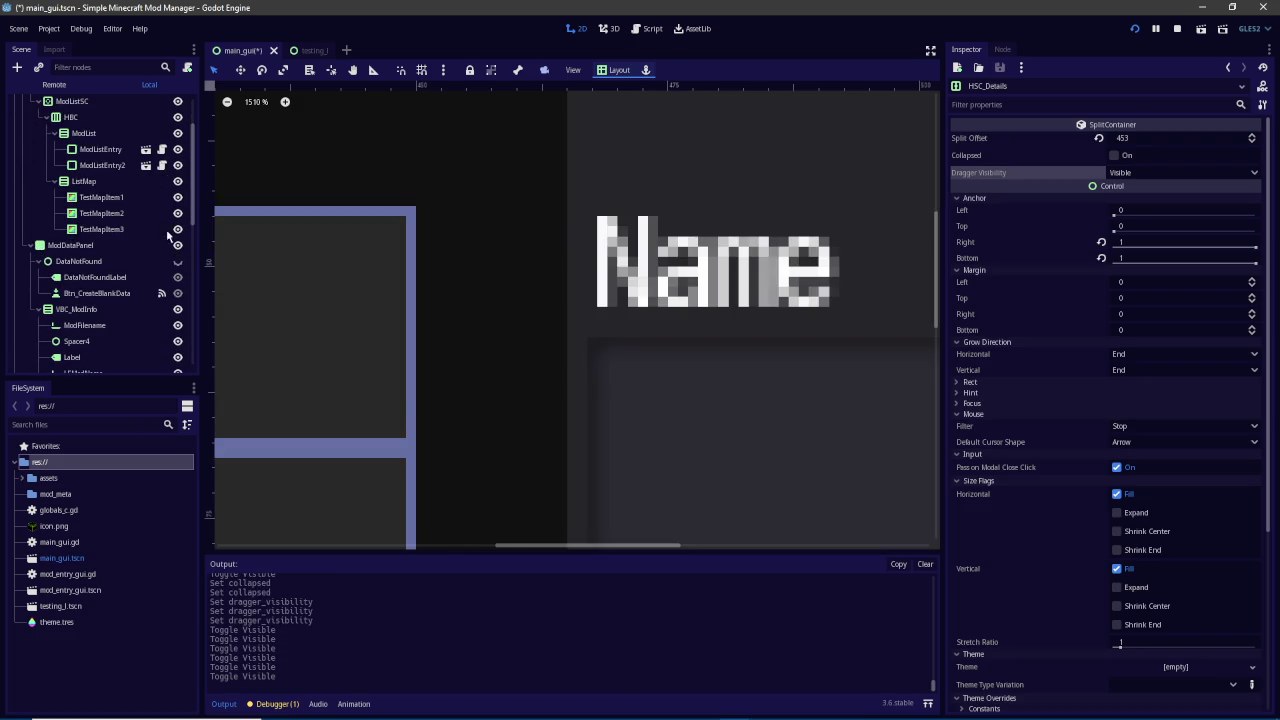
left_click(118, 199)
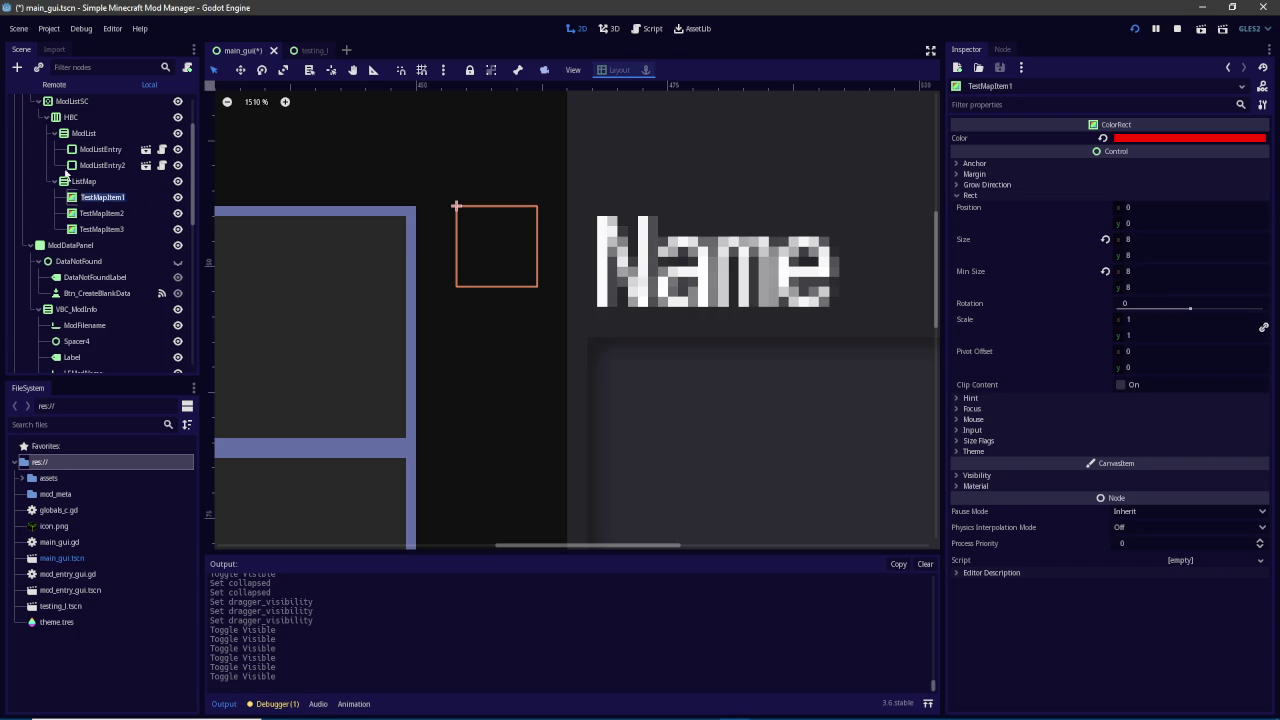
left_click(85, 186)
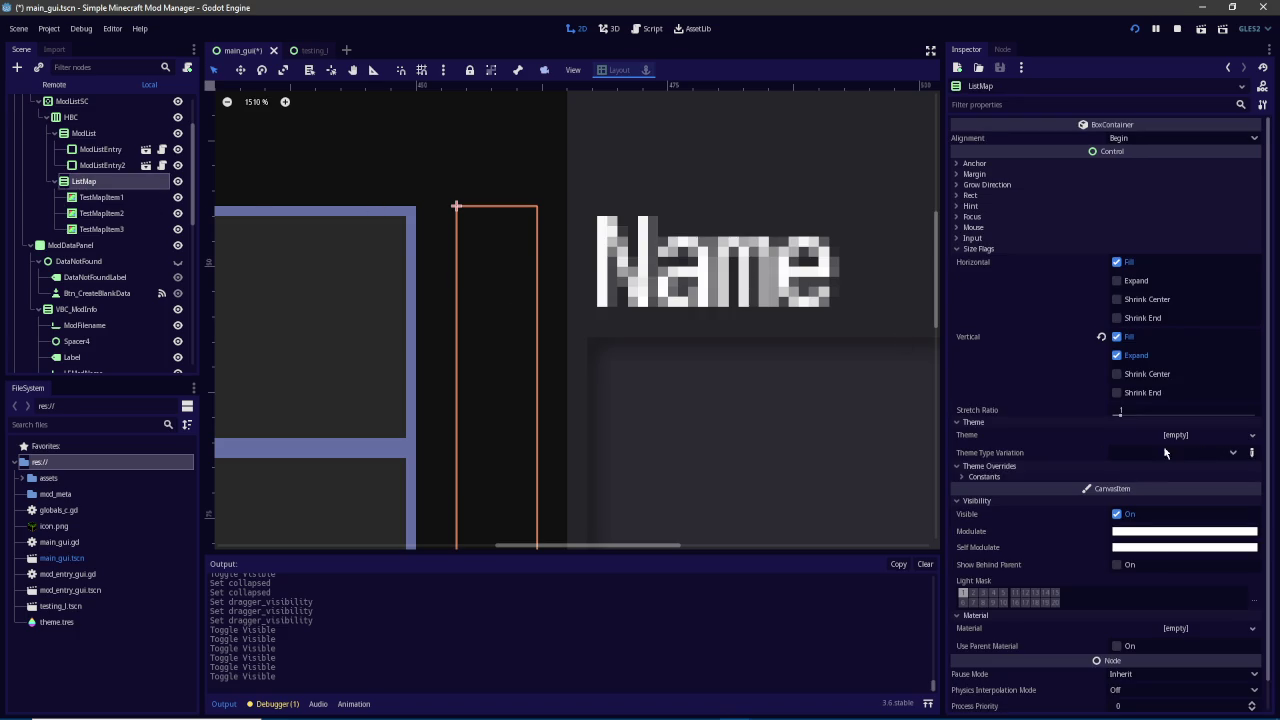
scroll(988, 444, "down", 1)
left_click(992, 446)
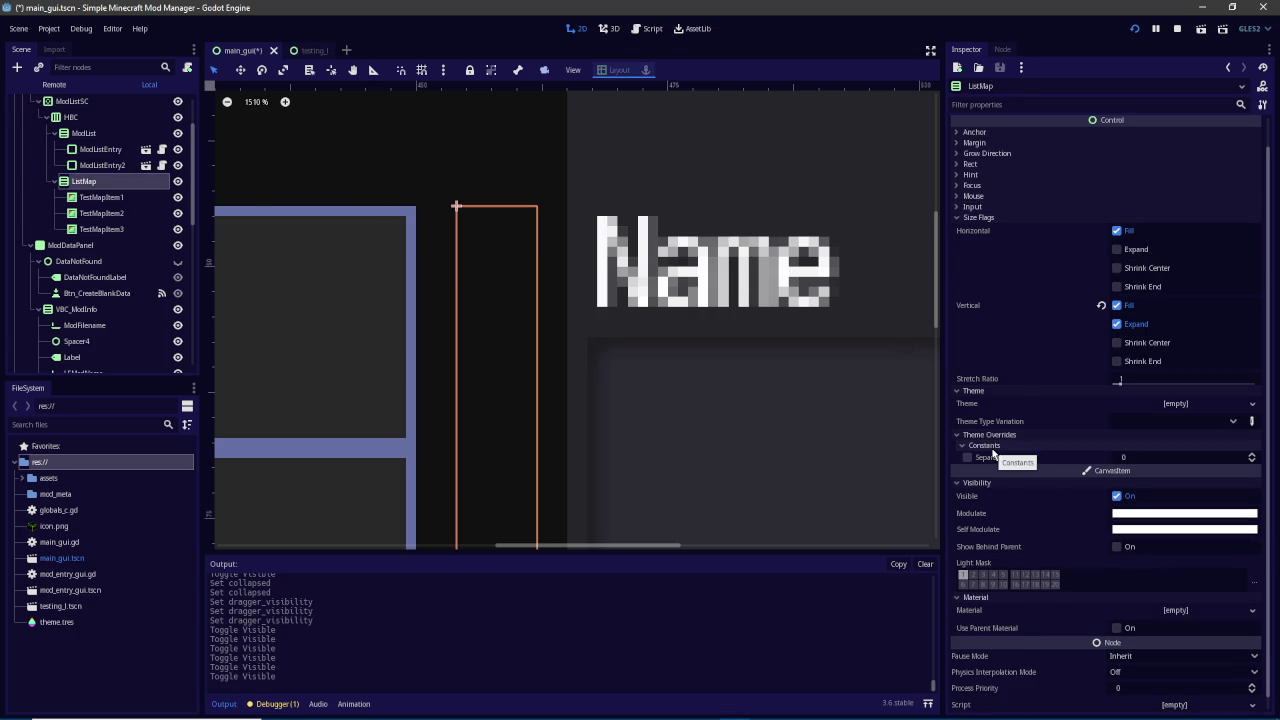
left_click(1128, 546)
left_click(1129, 547)
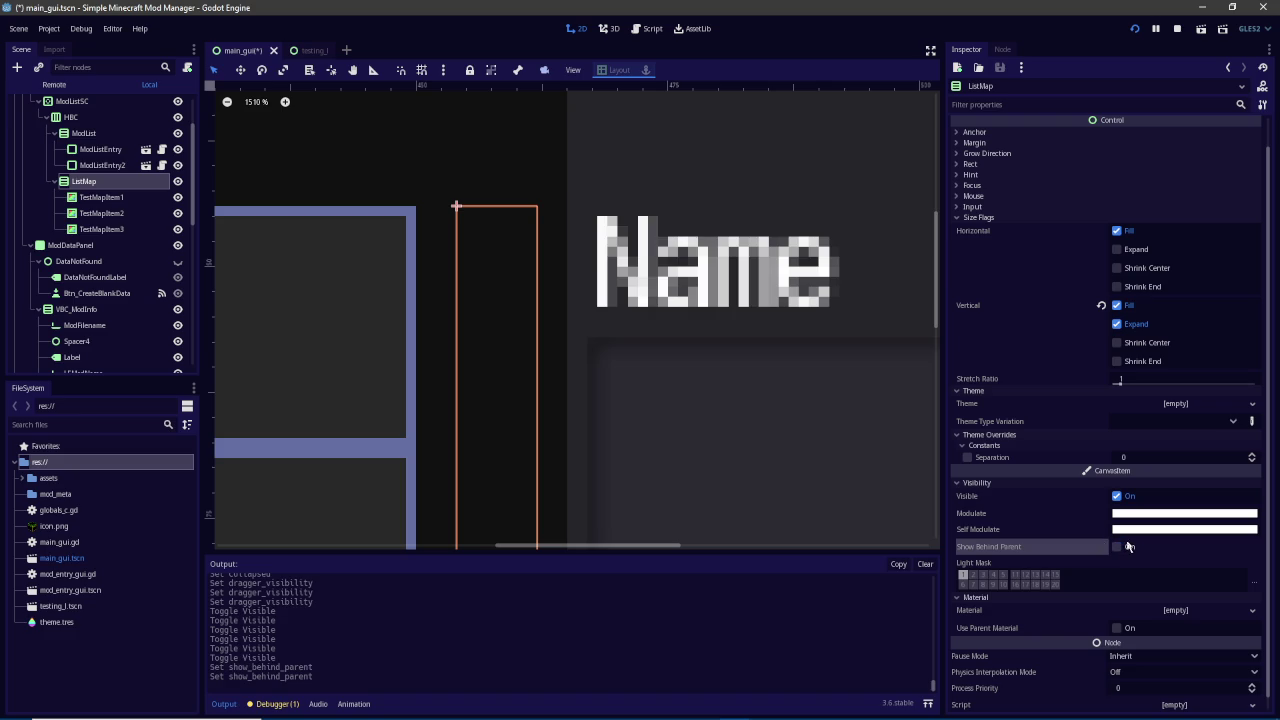
scroll(110, 143, "up", 3)
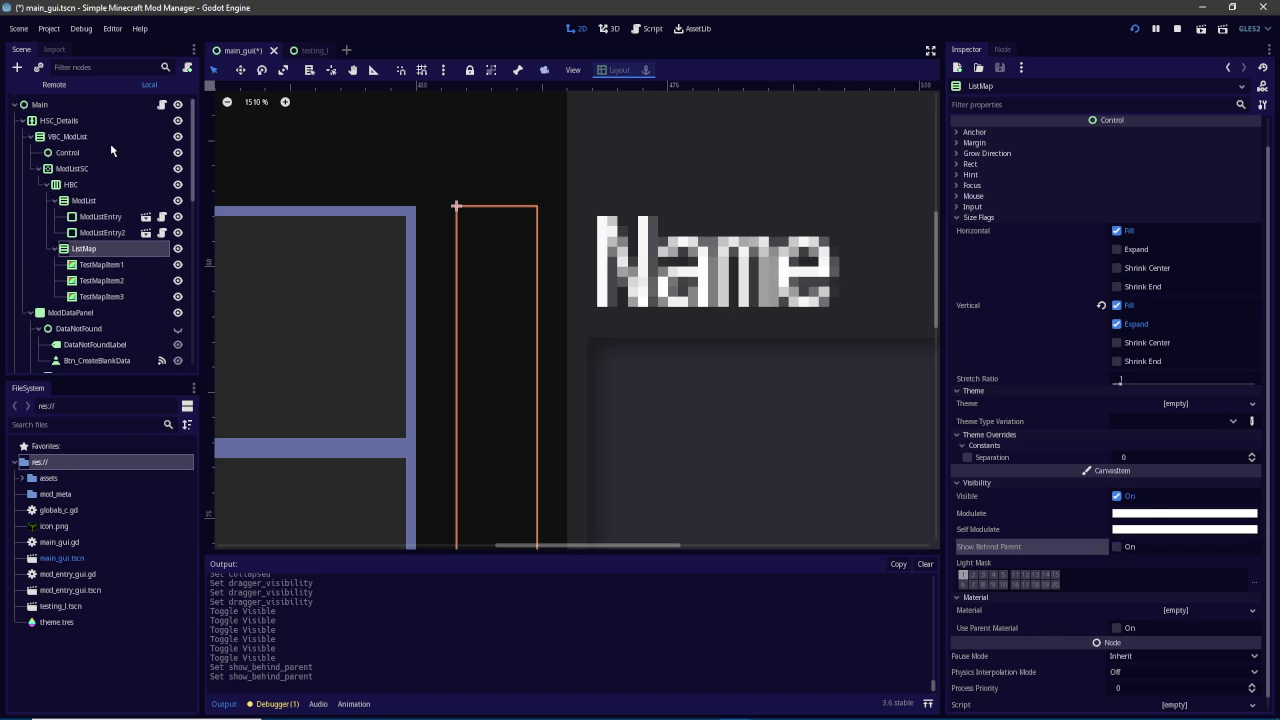
left_click(55, 121)
scroll(1030, 521, "down", 3)
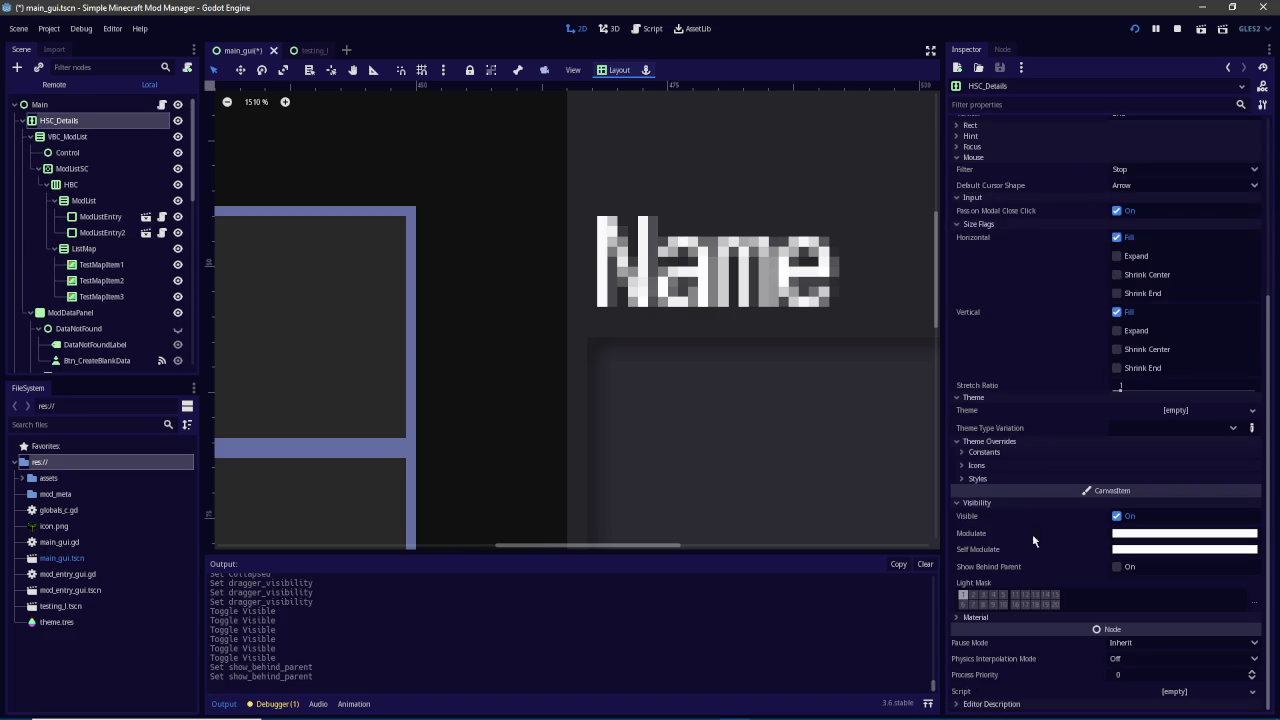
left_click(1120, 567)
left_click(1118, 567)
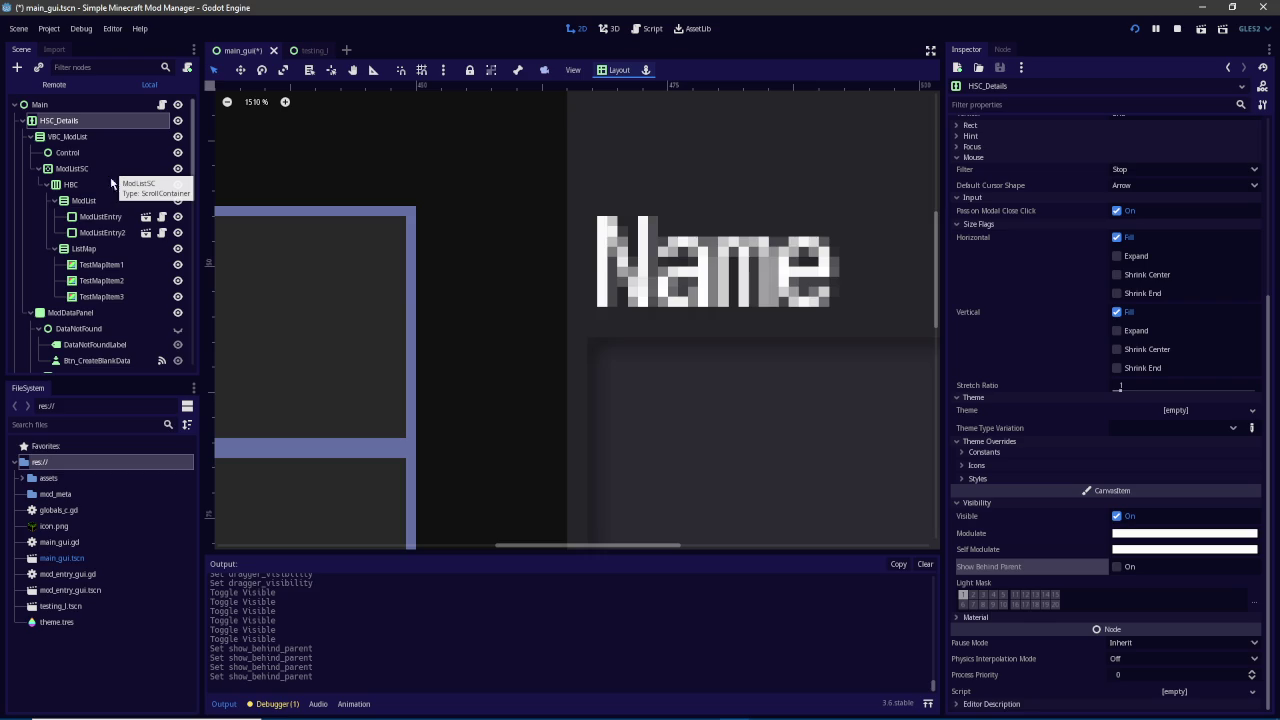
scroll(90, 280, "down", 3)
left_click(88, 234)
left_click(80, 211)
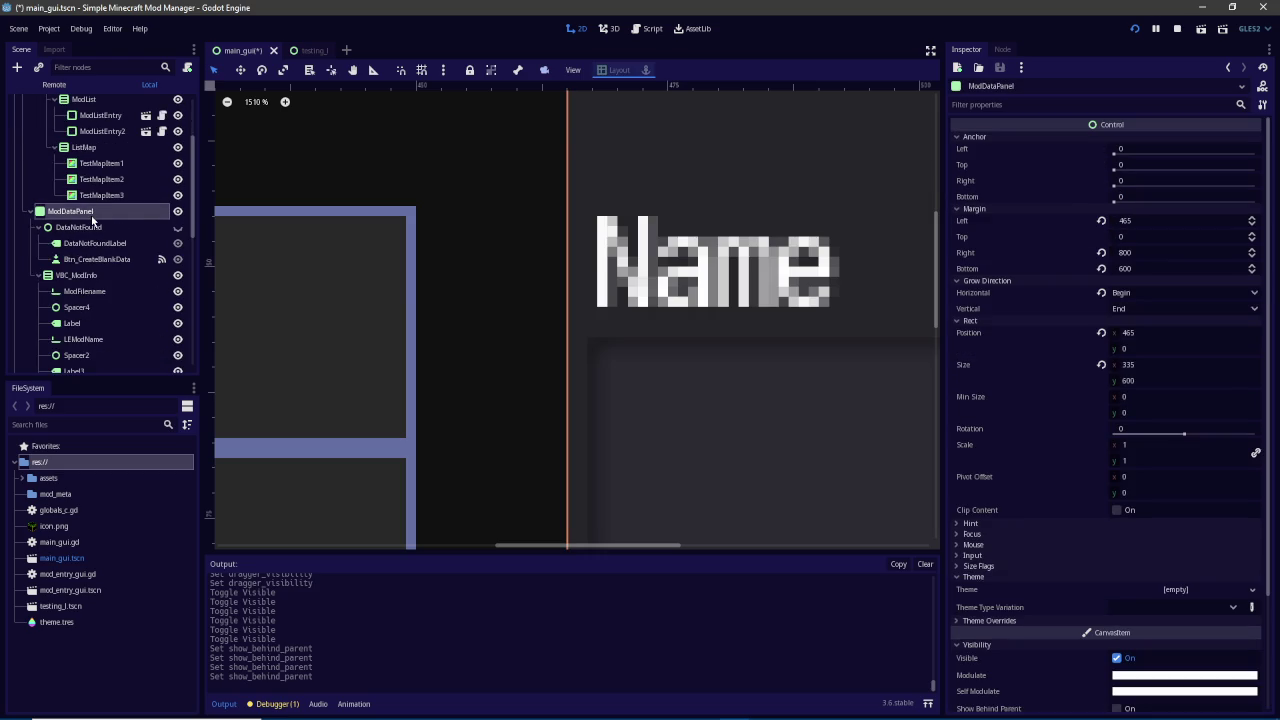
scroll(521, 260, "down", 5)
scroll(521, 260, "down", 4)
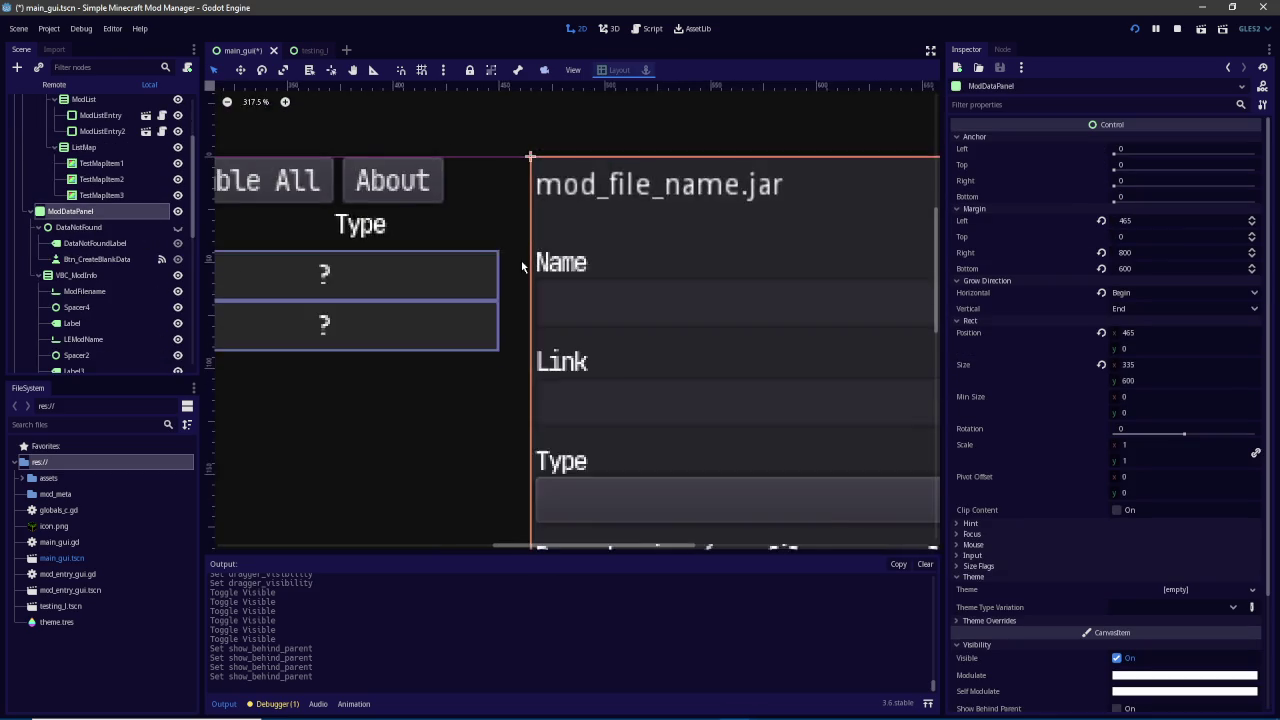
left_click(178, 212)
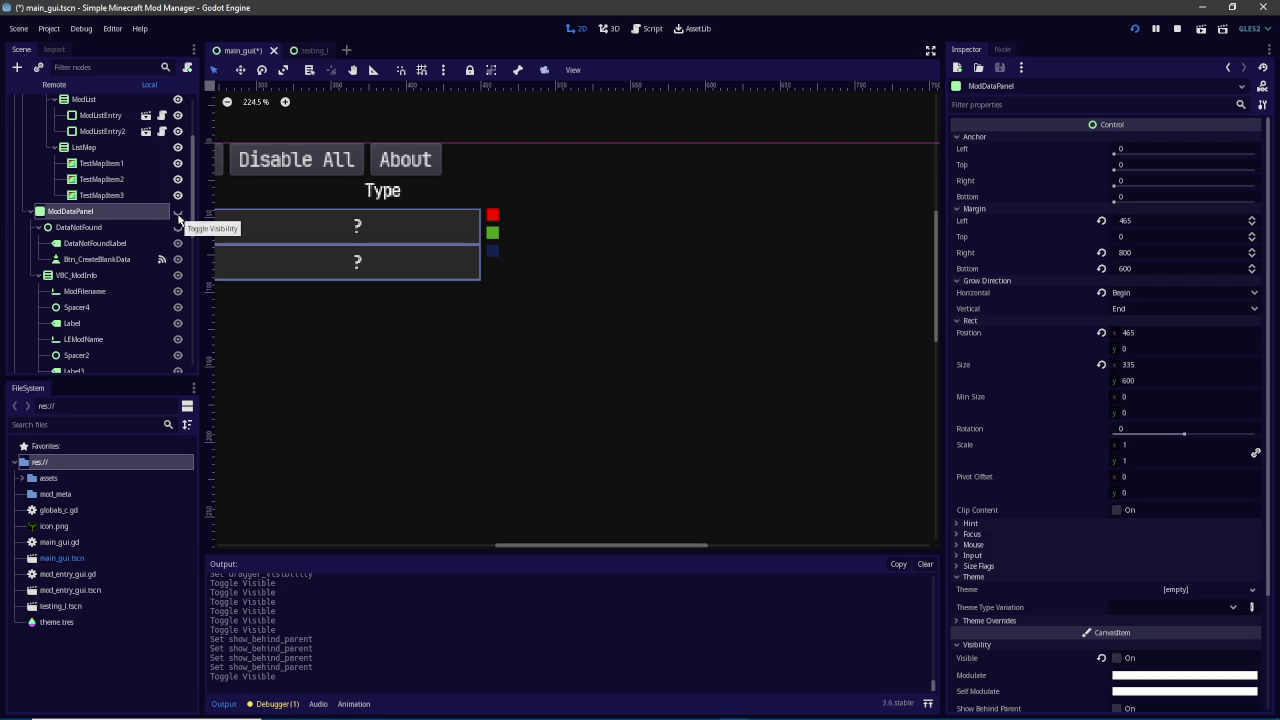
left_click(178, 213)
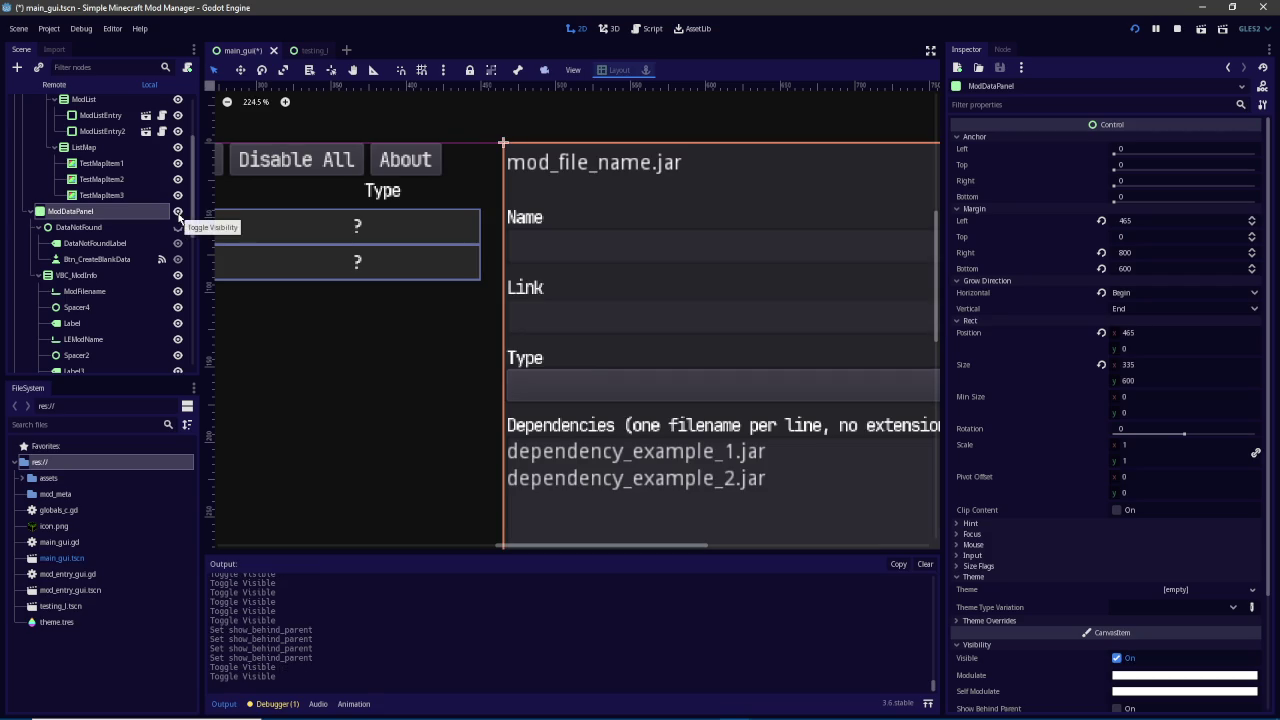
scroll(178, 228, "down", 1)
left_click(179, 242)
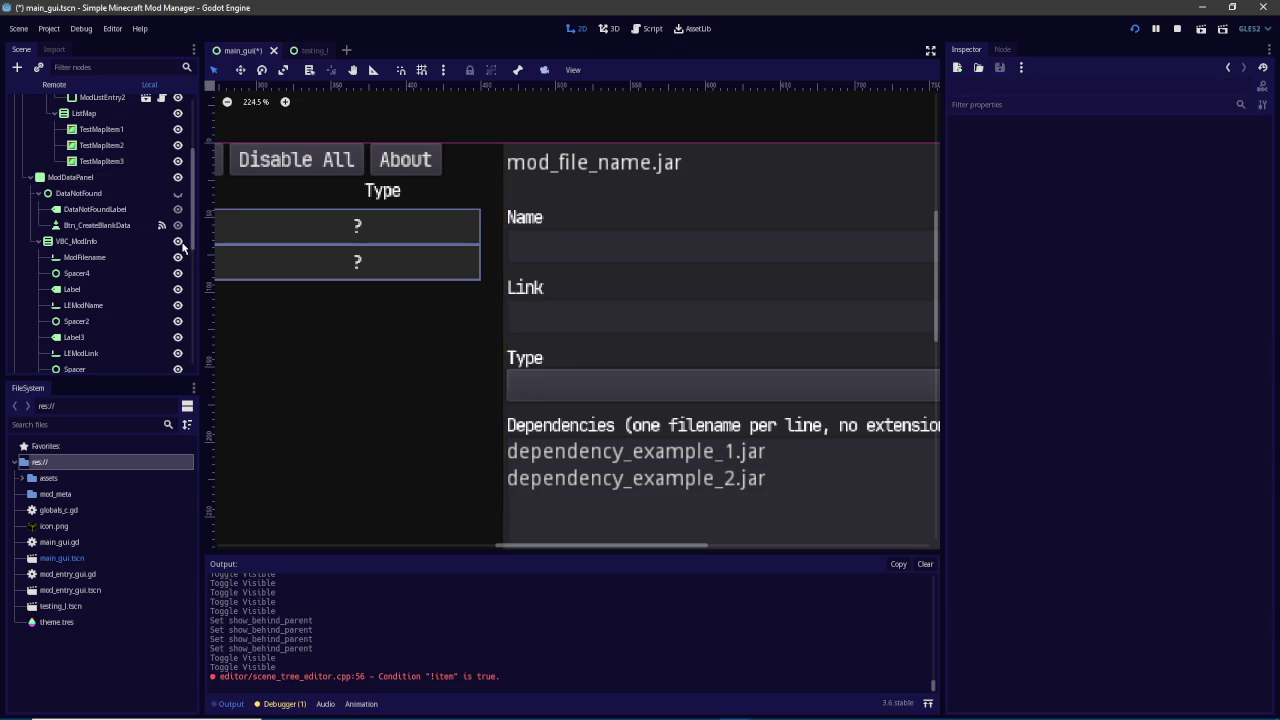
left_click(180, 243)
scroll(183, 255, "down", 3)
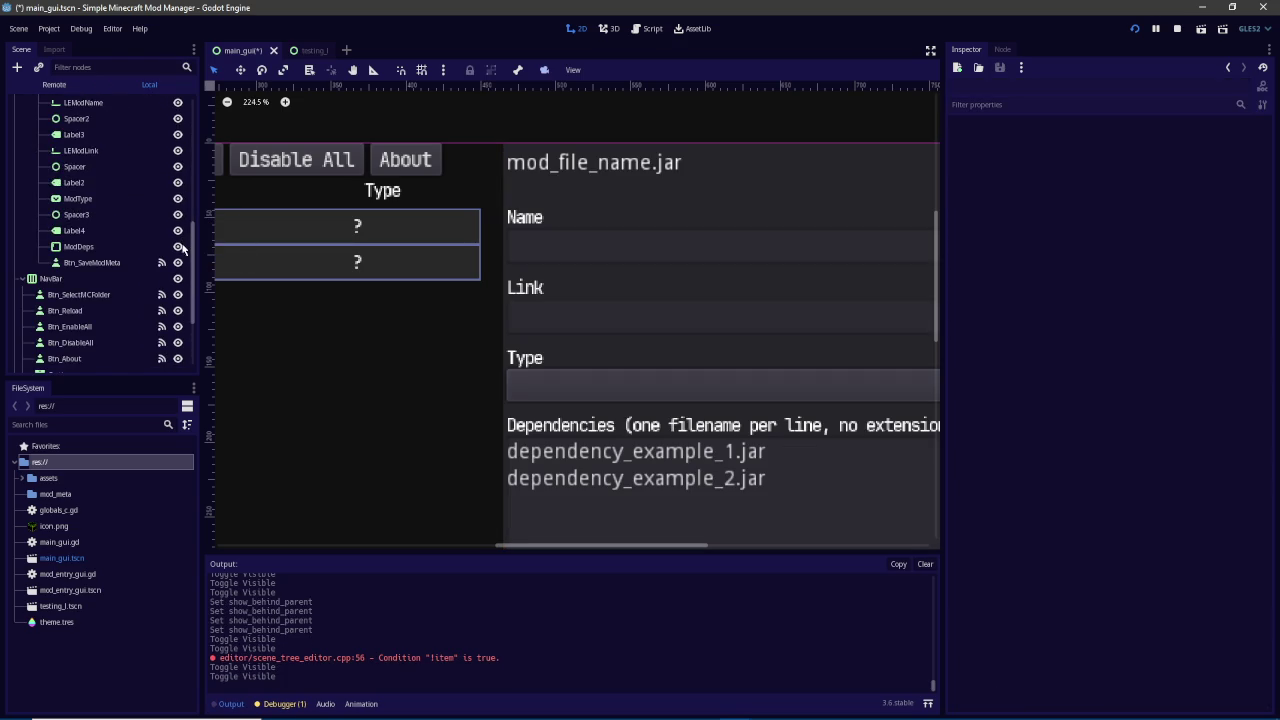
left_click(182, 278)
left_click(182, 280)
scroll(183, 283, "down", 3)
scroll(182, 284, "up", 10)
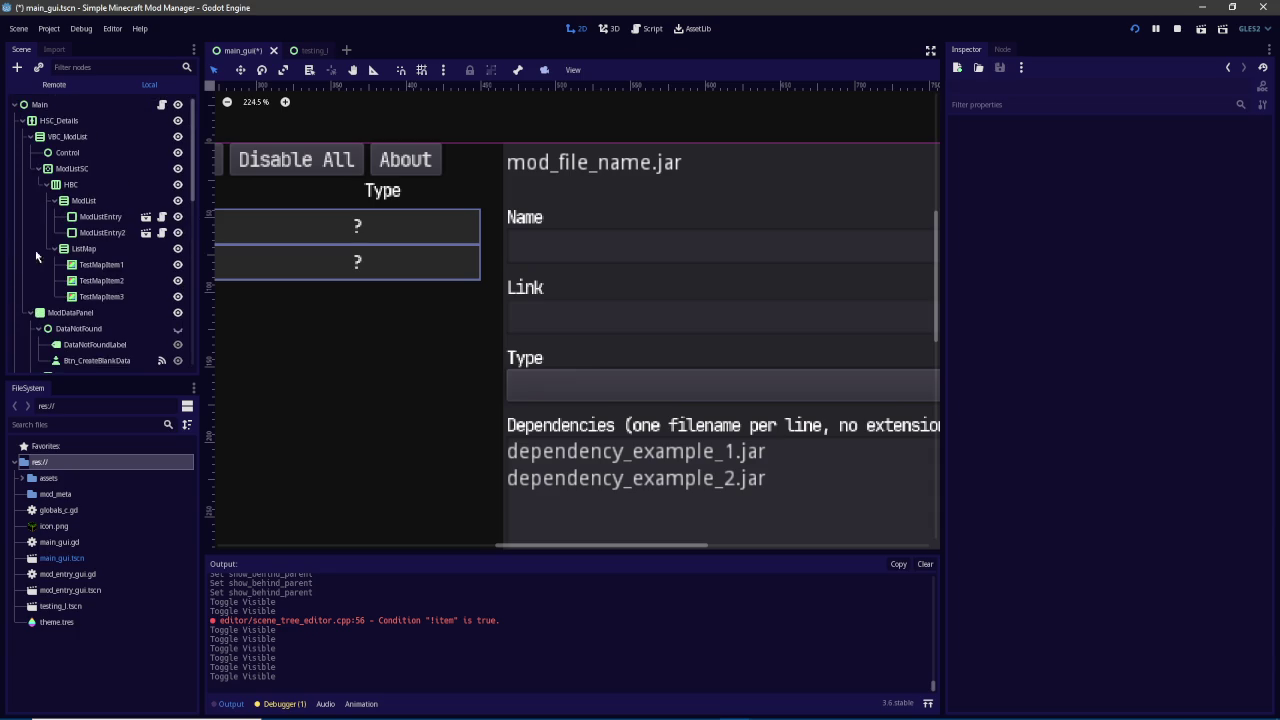
left_click(150, 250)
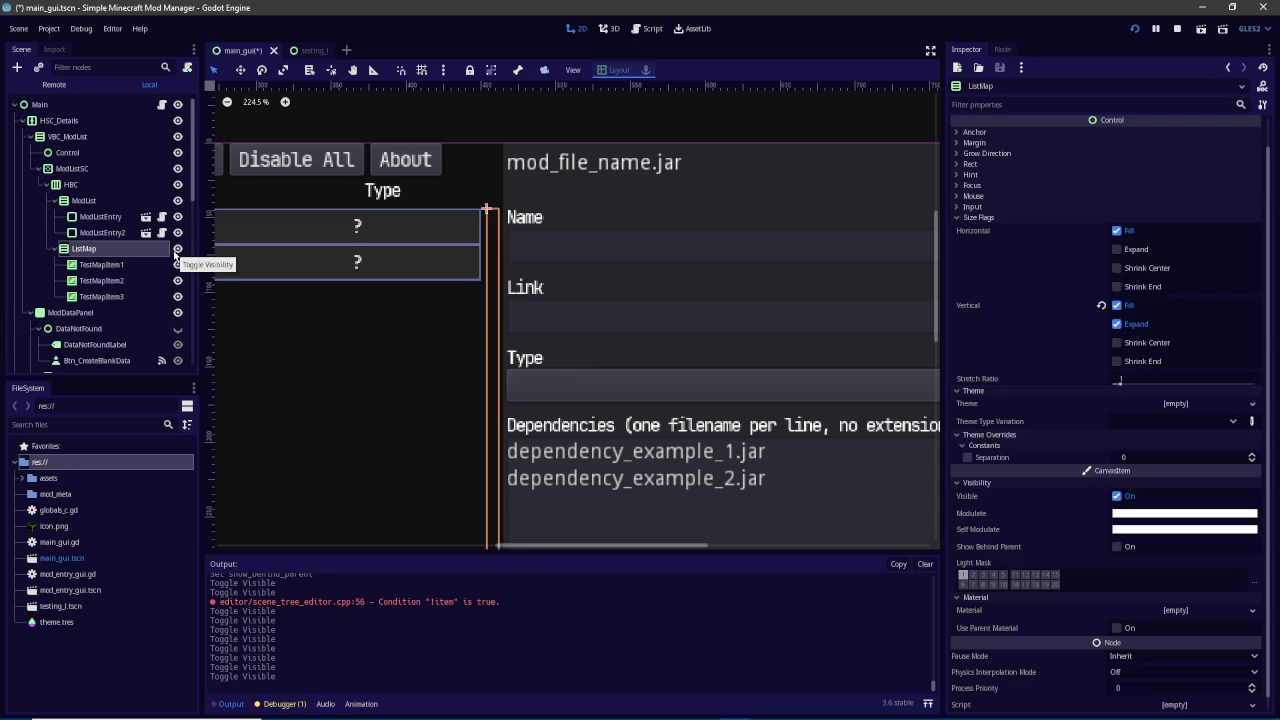
double_click(123, 252)
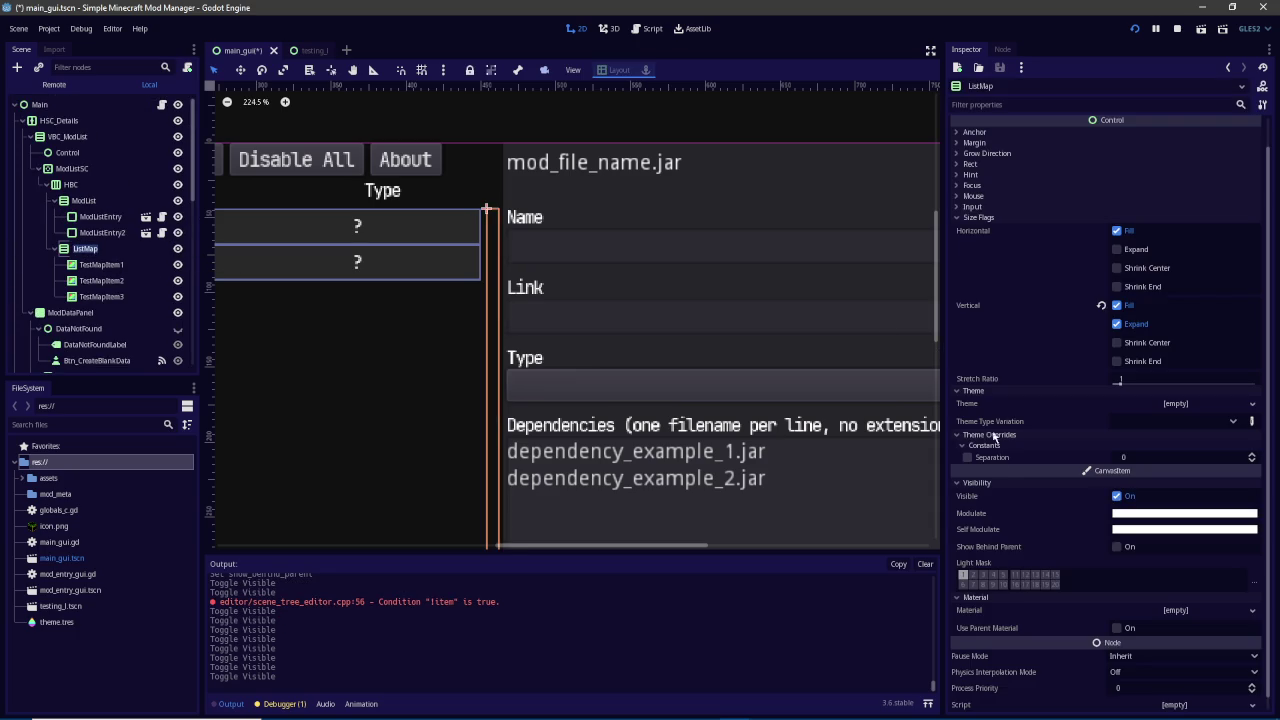
left_click(1025, 497)
left_click(1125, 518)
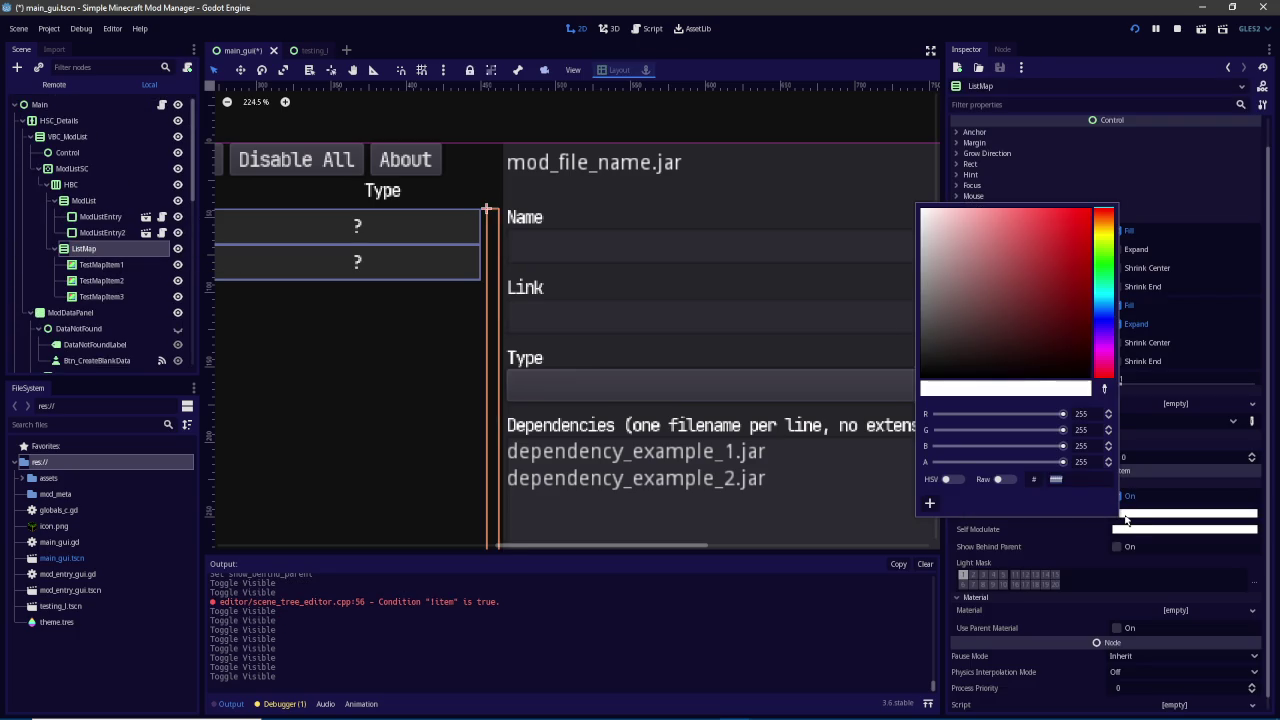
left_click(1131, 530)
left_click(1155, 537)
left_click(1155, 531)
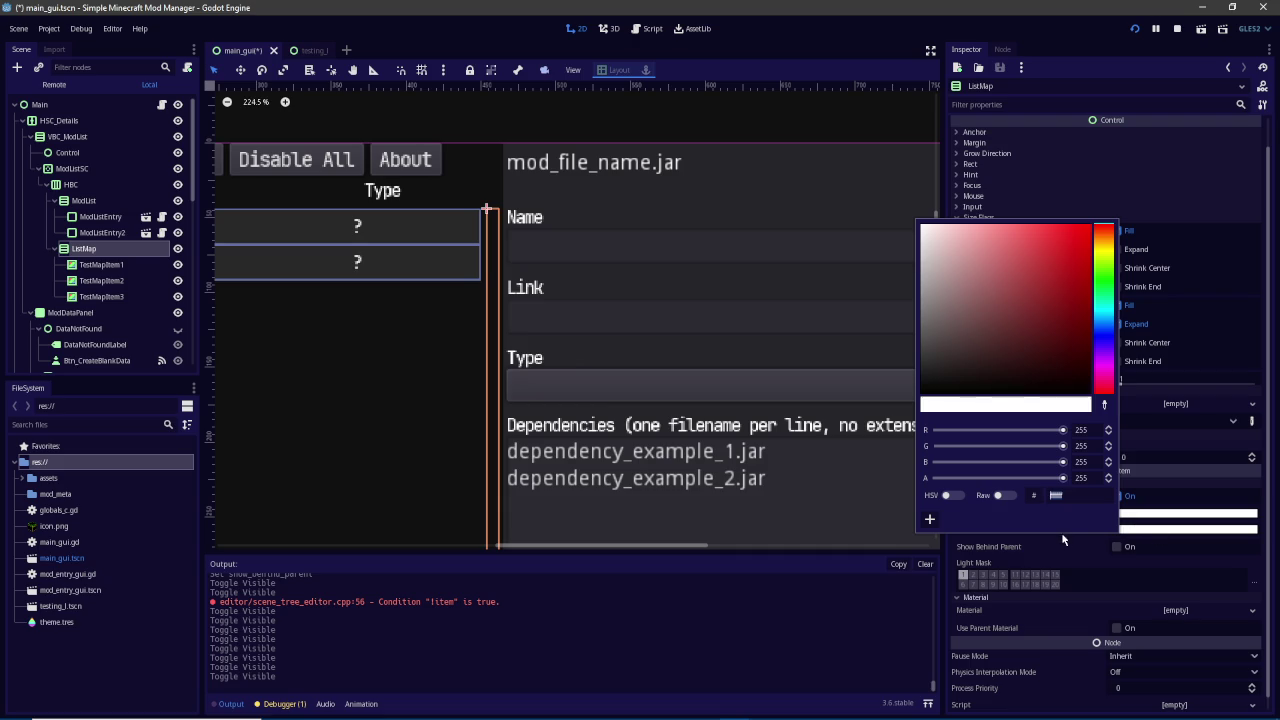
left_click(1063, 548)
left_click(1140, 252)
left_click(1140, 252)
double_click(1138, 270)
double_click(1134, 325)
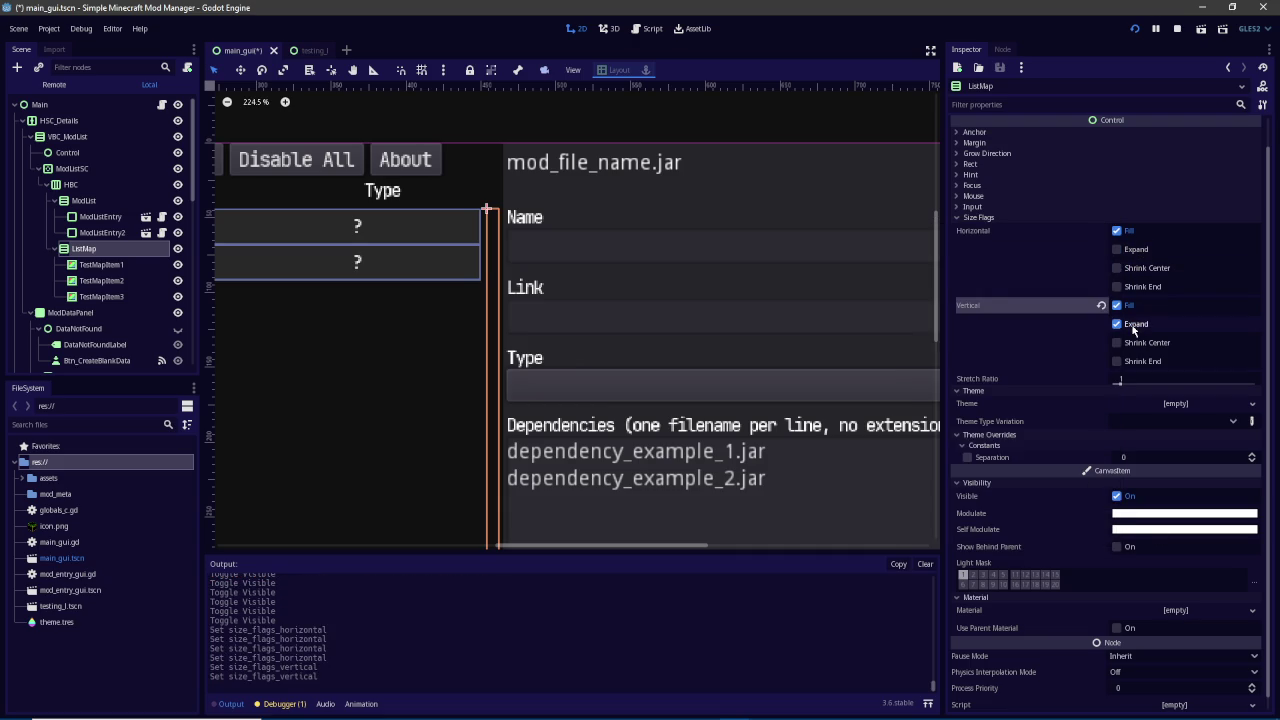
left_click(968, 143)
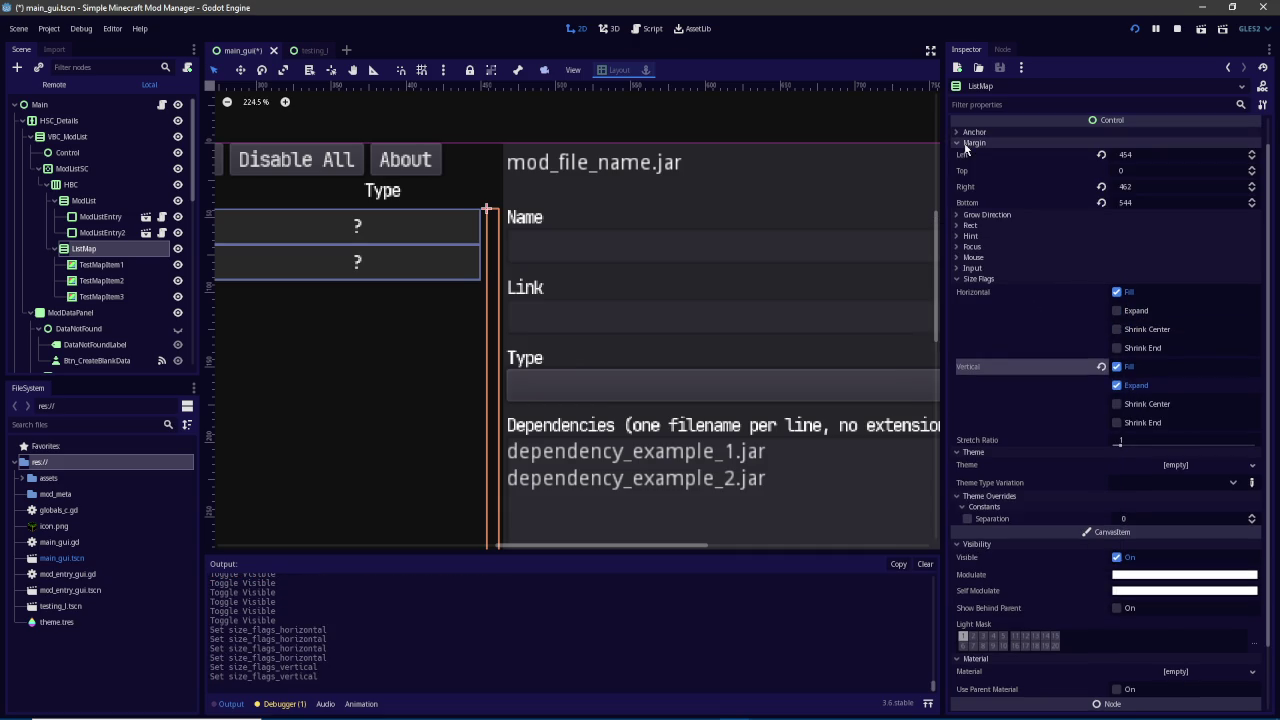
left_click(108, 265)
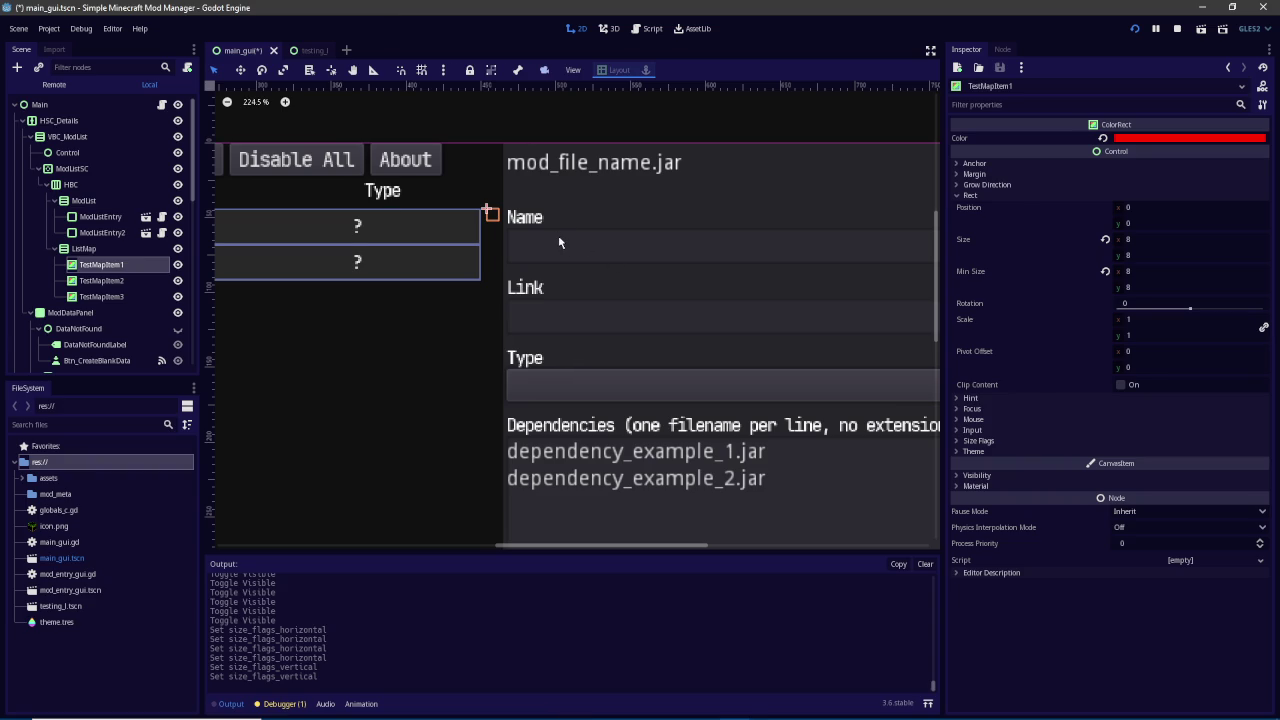
Toggle ListMap's visibility, select TestMapItem1, and browse its grow direction, hint and focus settings
double_click(178, 268)
left_click(97, 250)
left_click(100, 264)
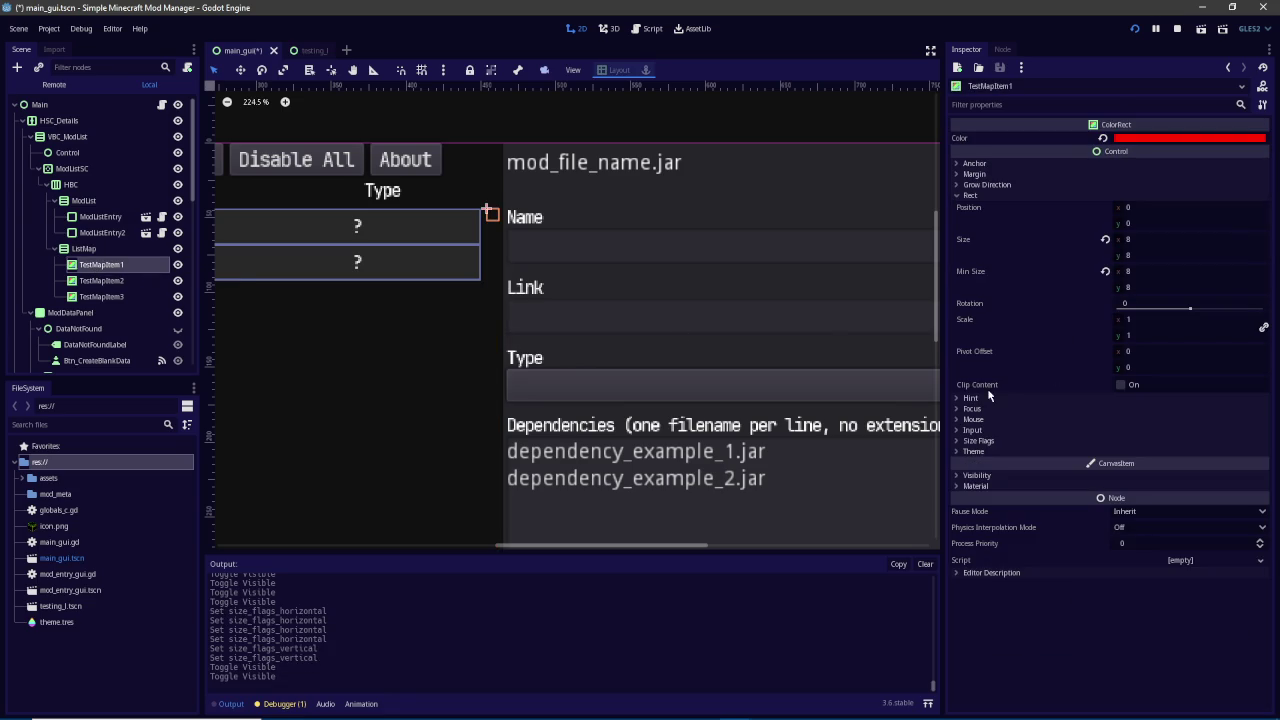
left_click(990, 186)
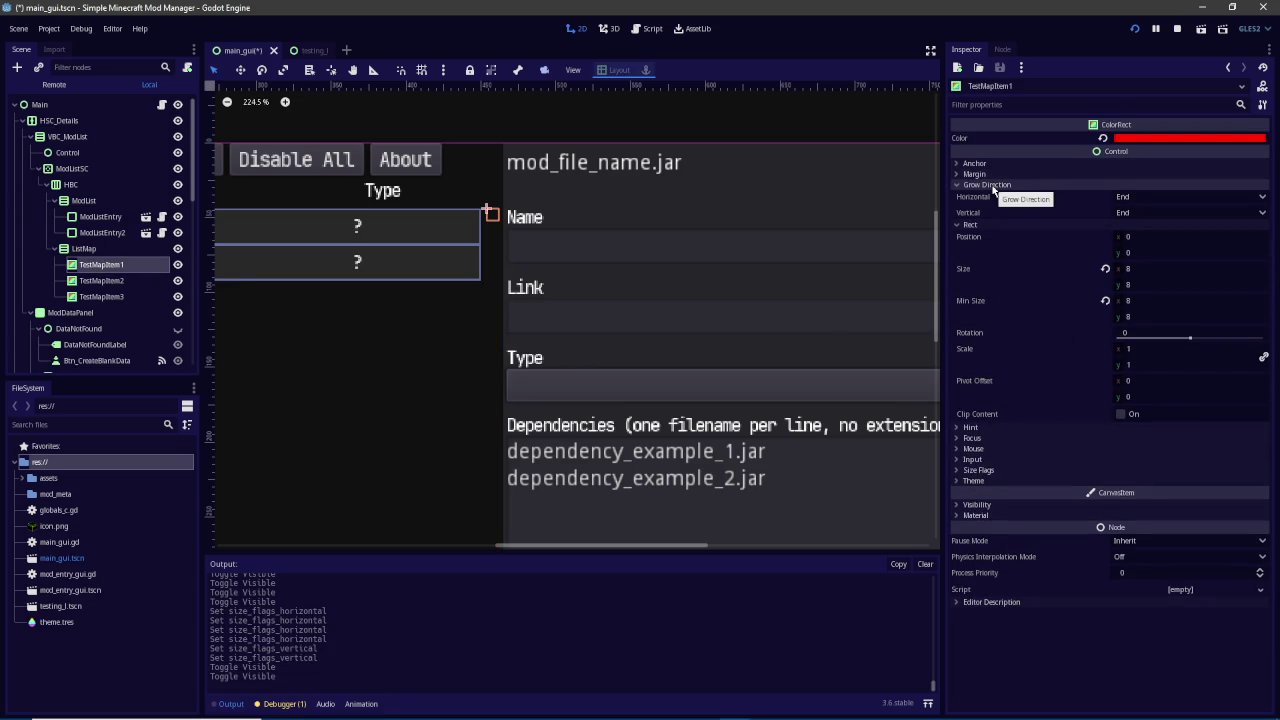
left_click(990, 186)
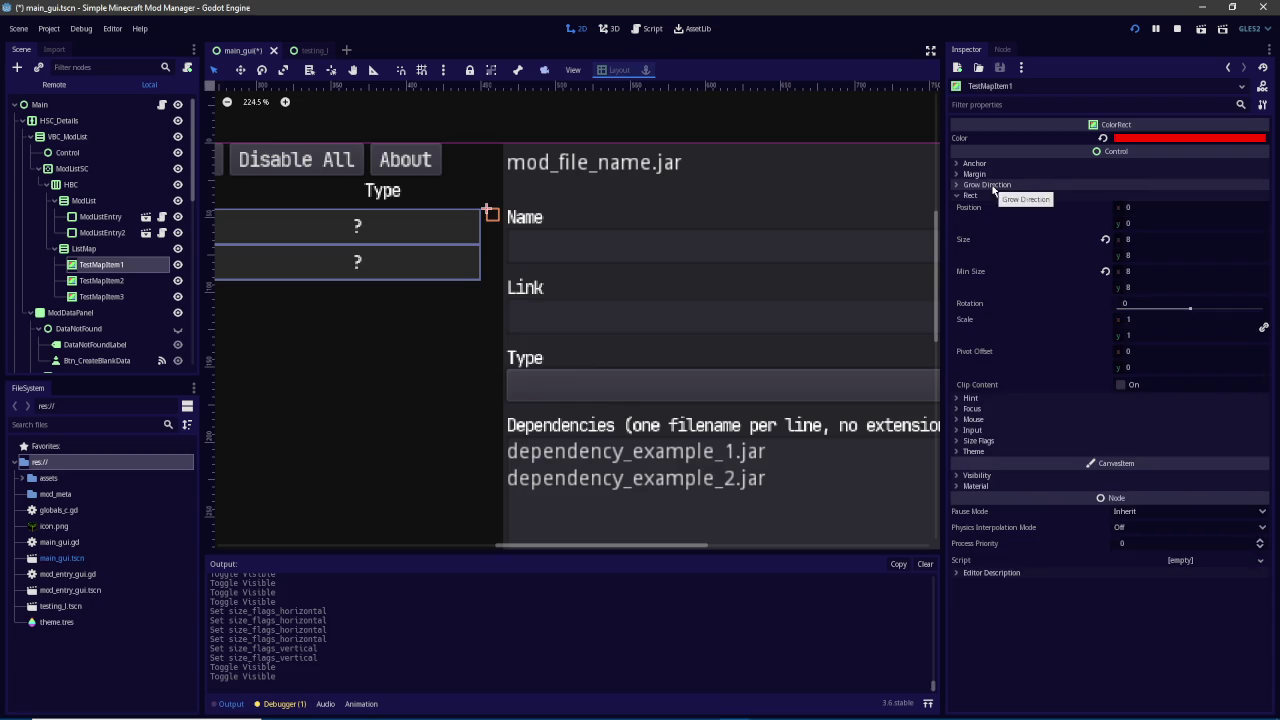
left_click(996, 399)
left_click(996, 399)
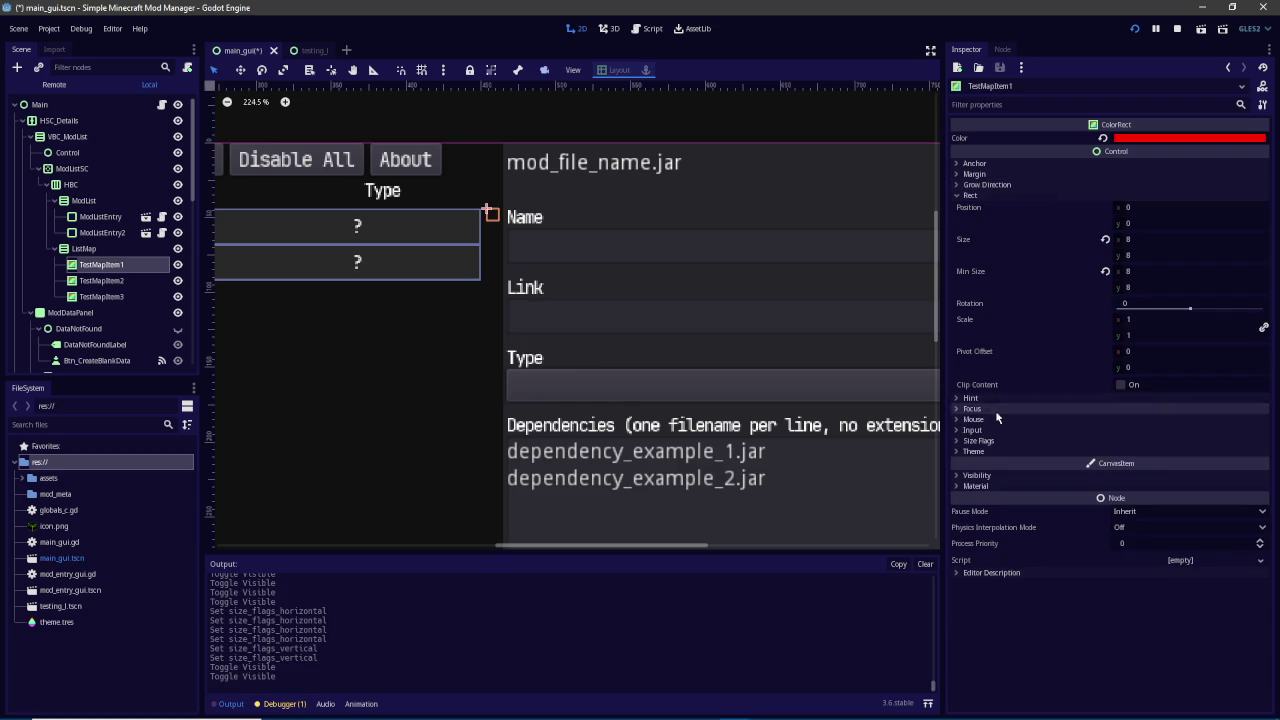
left_click(996, 408)
left_click(995, 416)
Browse TestMapItem1's mouse, input and size flags settings, trying horizontal expand and reverting it
left_click(995, 416)
left_click(995, 416)
left_click(995, 416)
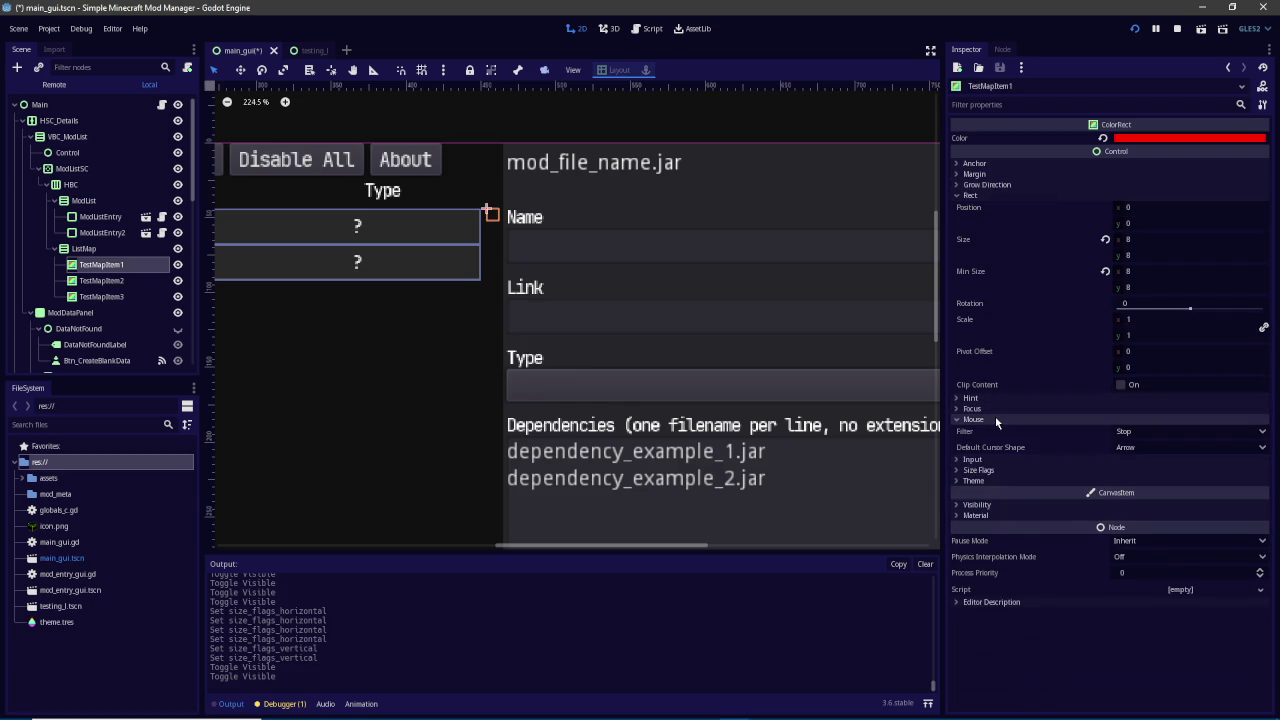
left_click(995, 416)
left_click(996, 431)
left_click(996, 431)
left_click(995, 441)
left_click(995, 441)
left_click(995, 441)
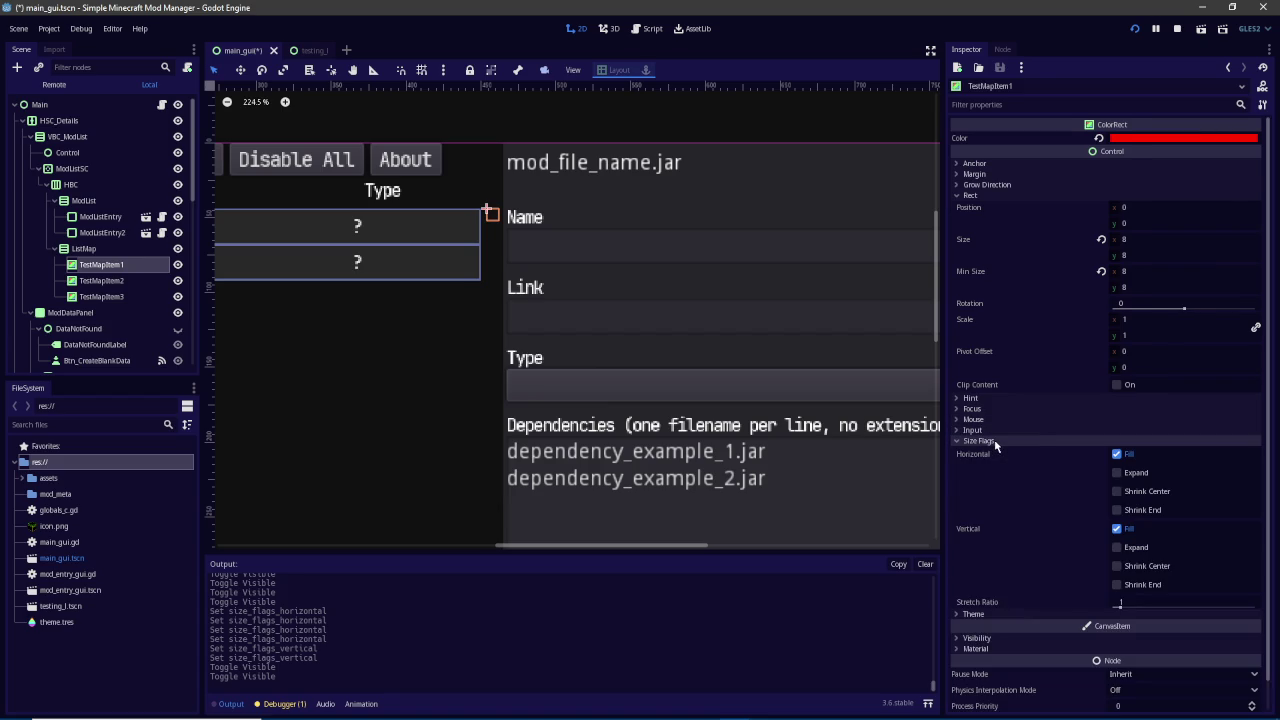
left_click(1137, 474)
left_click(1138, 476)
Expand TestMapItem1's Visibility settings in the Inspector and look through them
scroll(1063, 504, "down", 1)
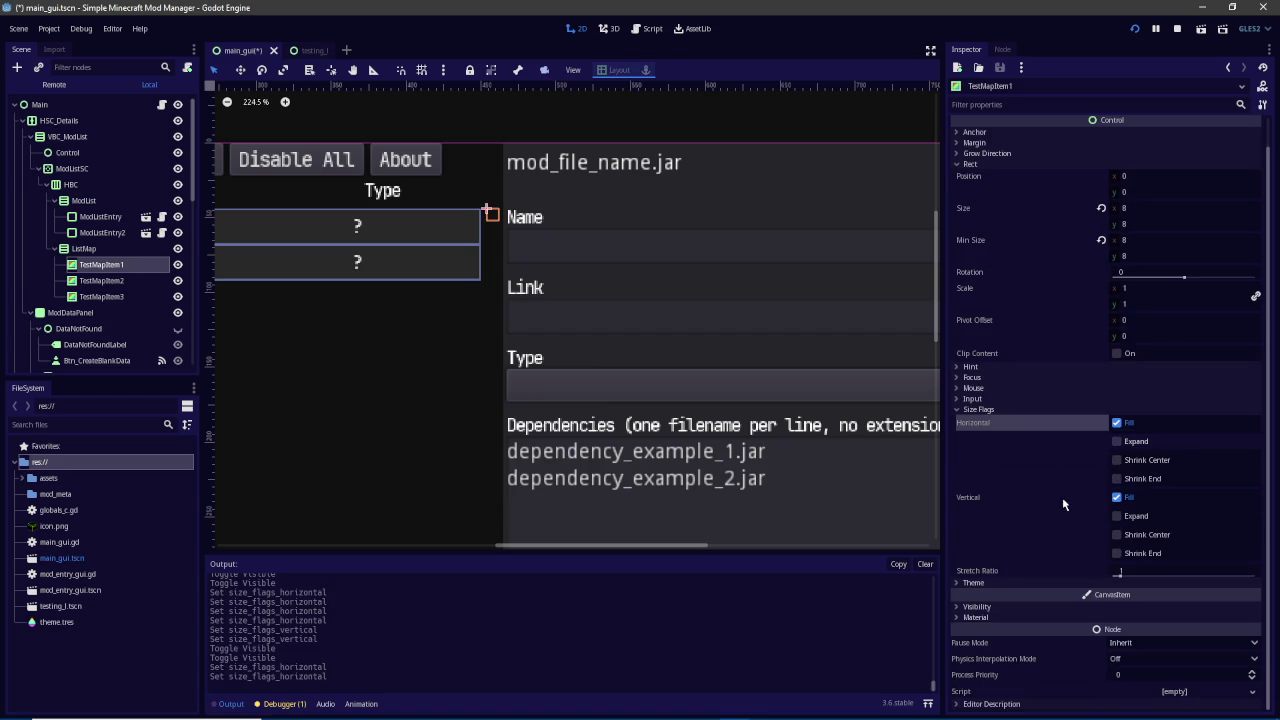
left_click(1013, 605)
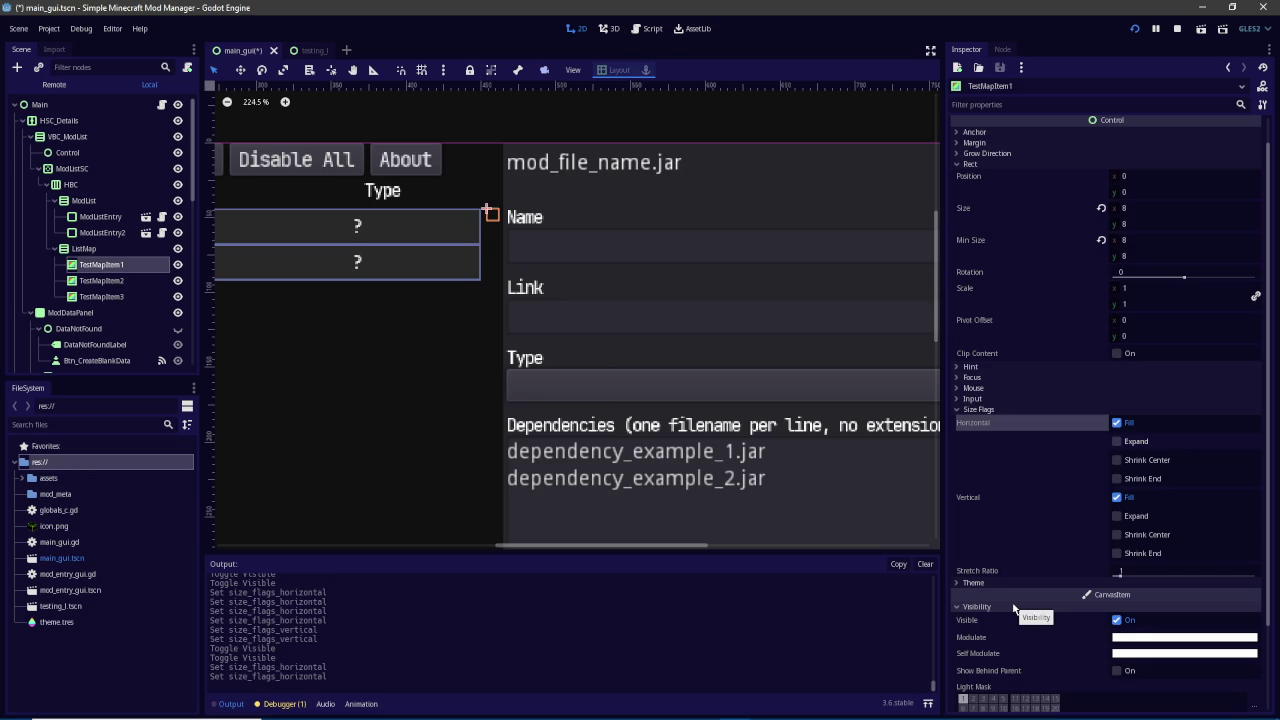
scroll(503, 252, "down", 10)
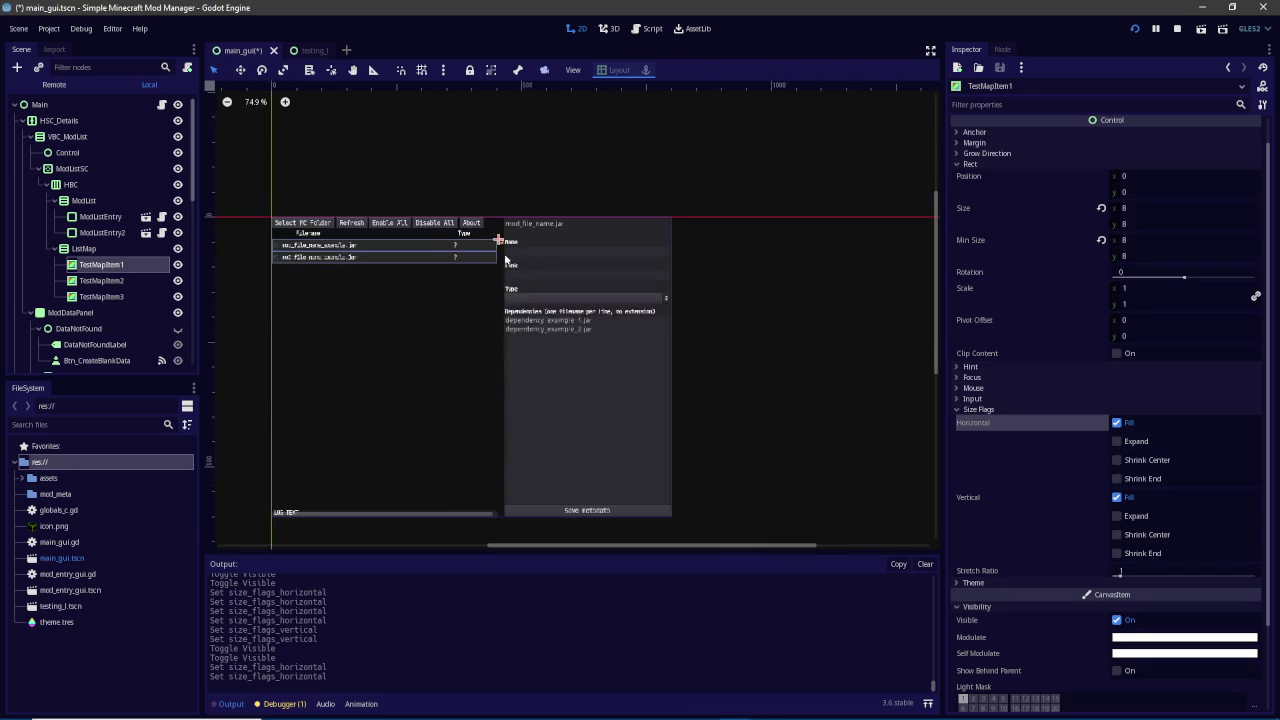
scroll(505, 258, "down", 3)
scroll(505, 258, "up", 2)
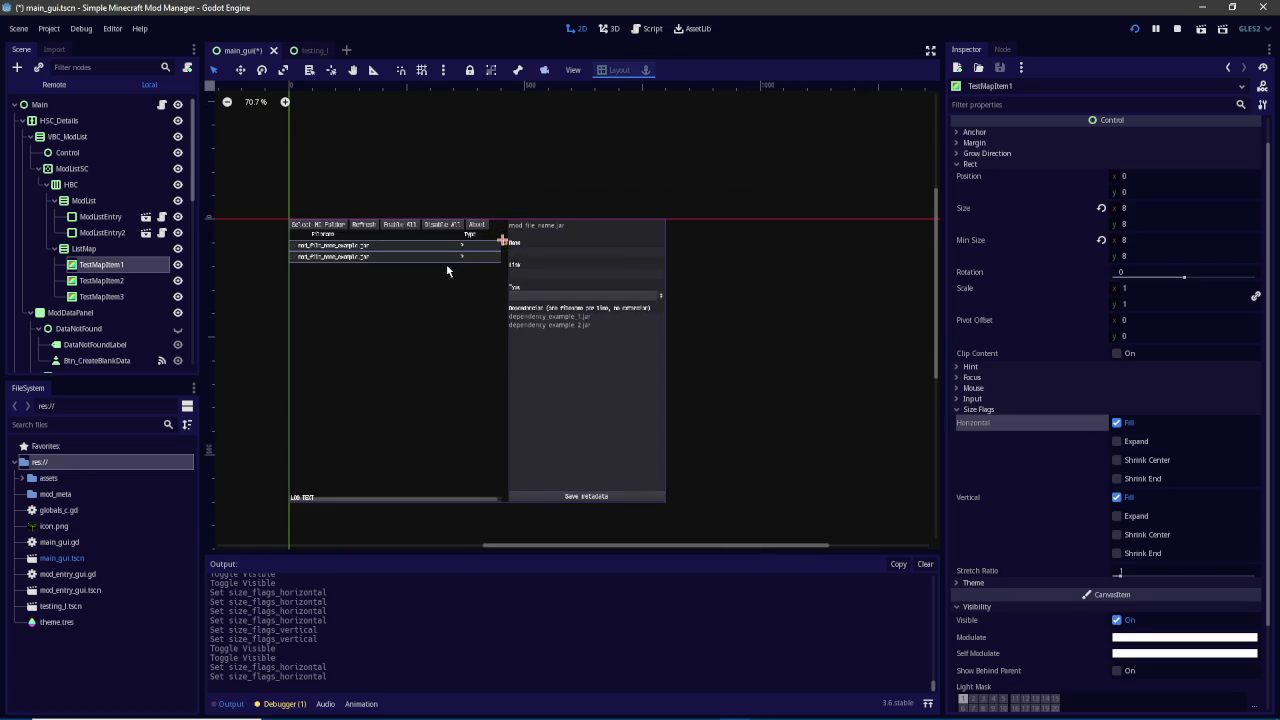
Check HBC's visibility, then inspect ModList, ModListEntry and ListMap in the Scene tree
left_click(127, 187)
left_click(178, 185)
left_click(178, 185)
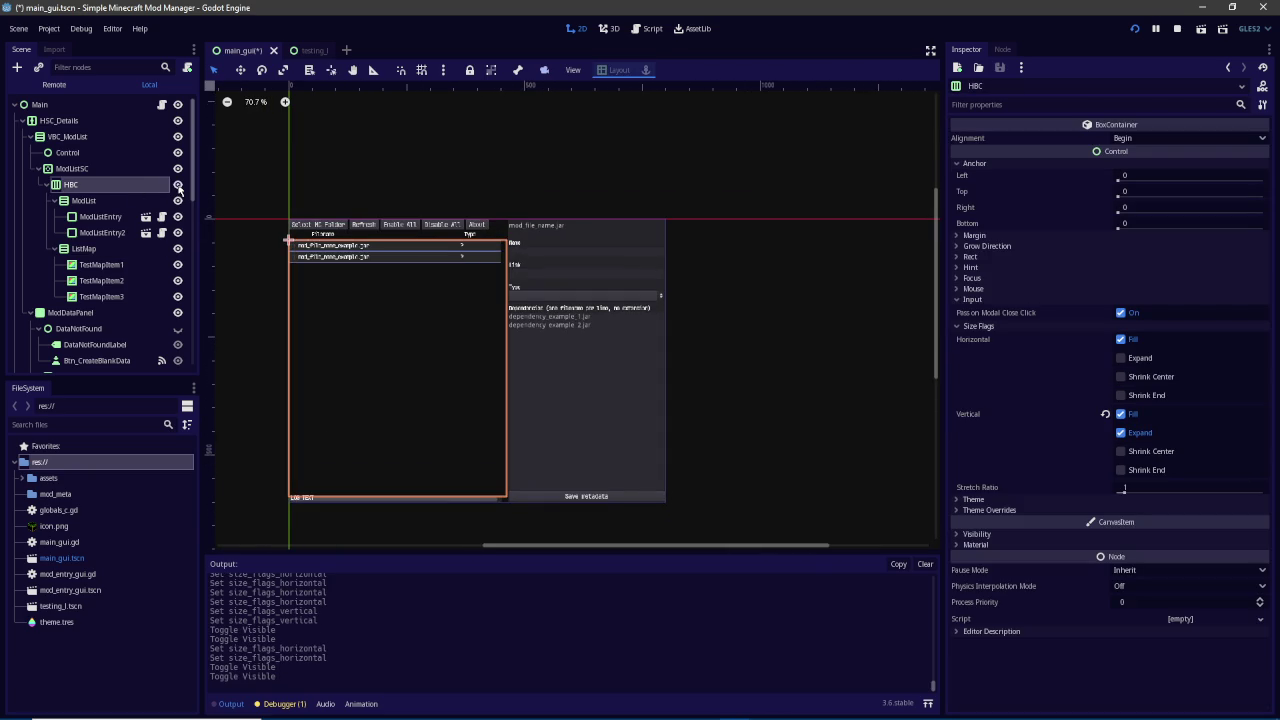
left_click(121, 199)
scroll(494, 252, "up", 9)
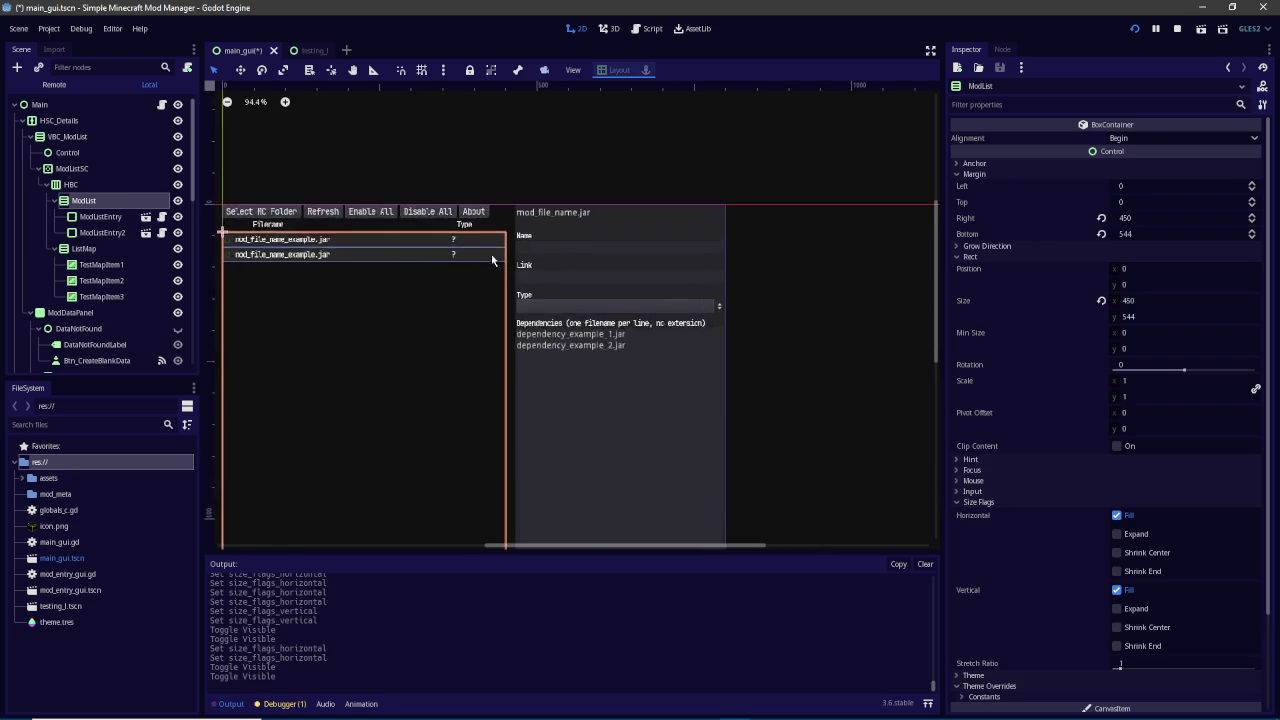
left_click(101, 217)
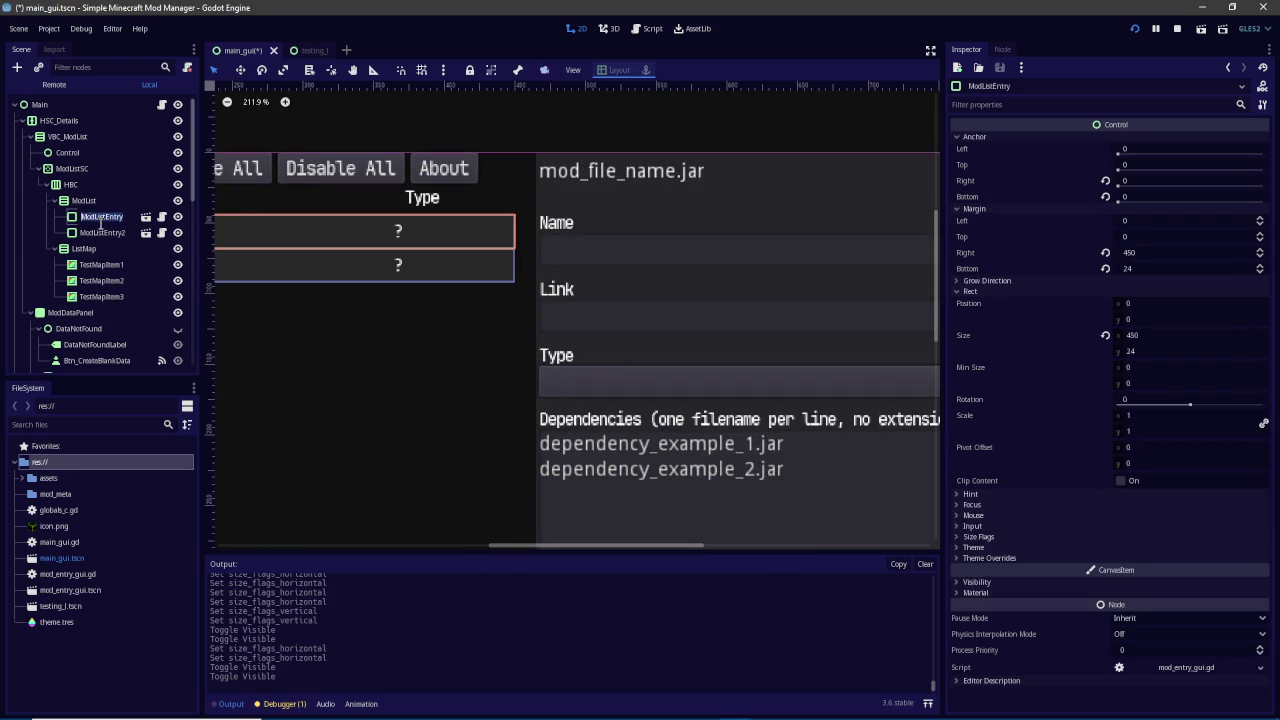
left_click(103, 248)
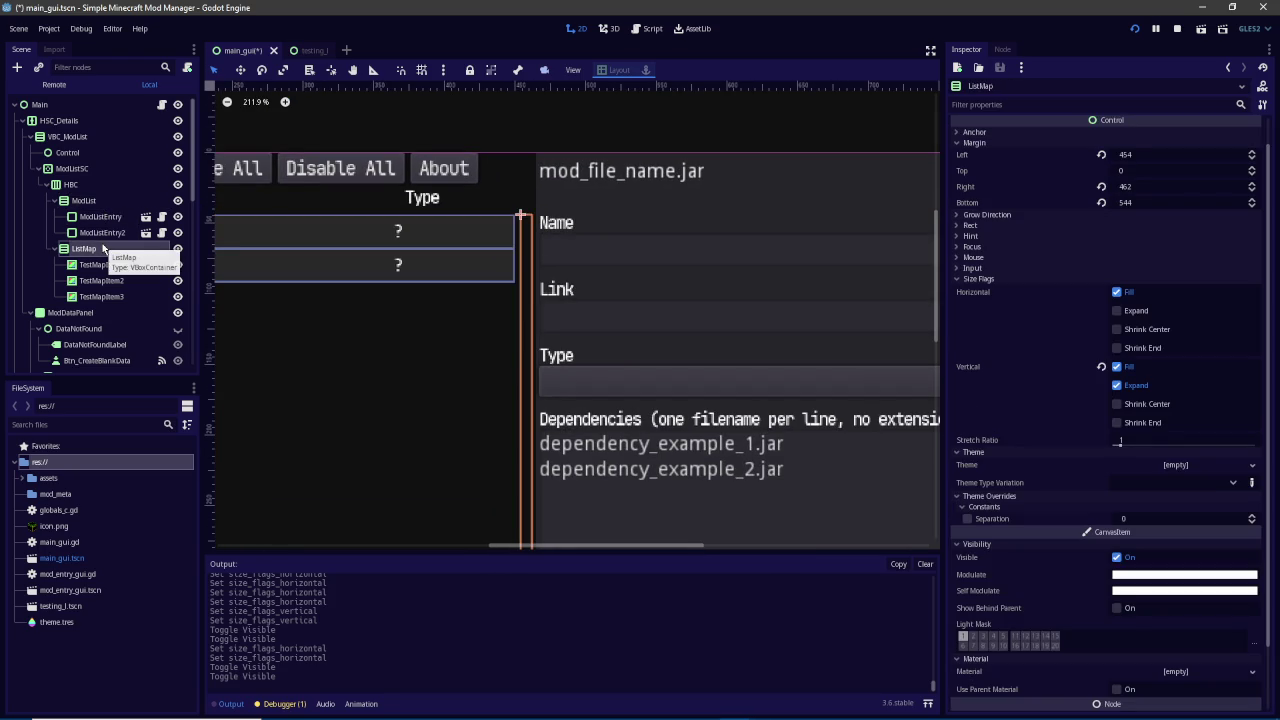
Toggle the ModDataPanel's visibility off and on several times, leaving it visible
left_click(180, 314)
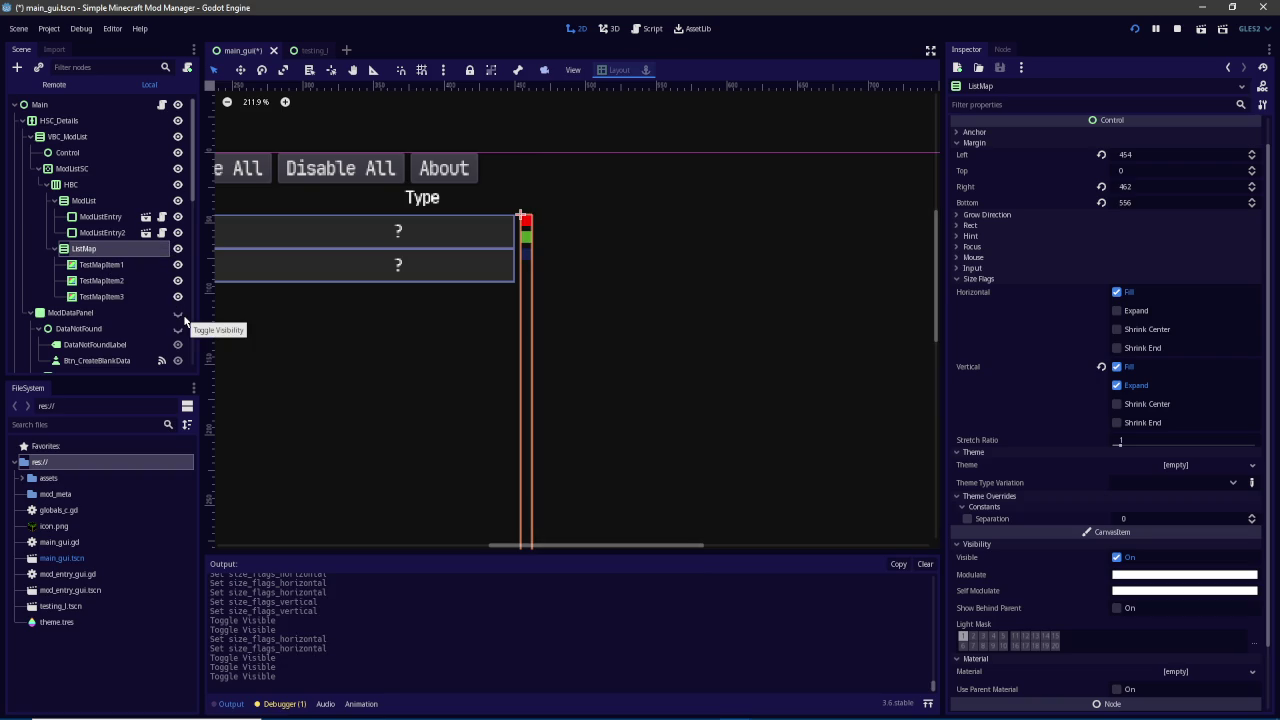
scroll(251, 309, "down", 5)
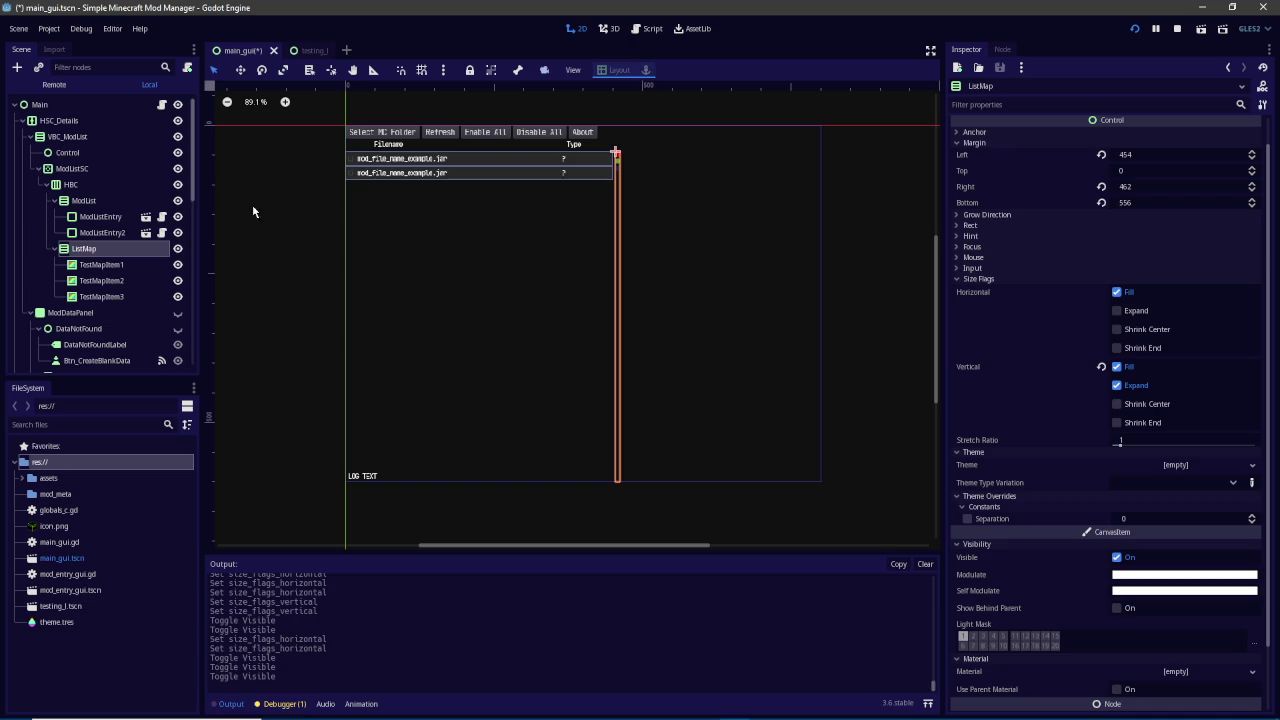
left_click(180, 316)
left_click(180, 317)
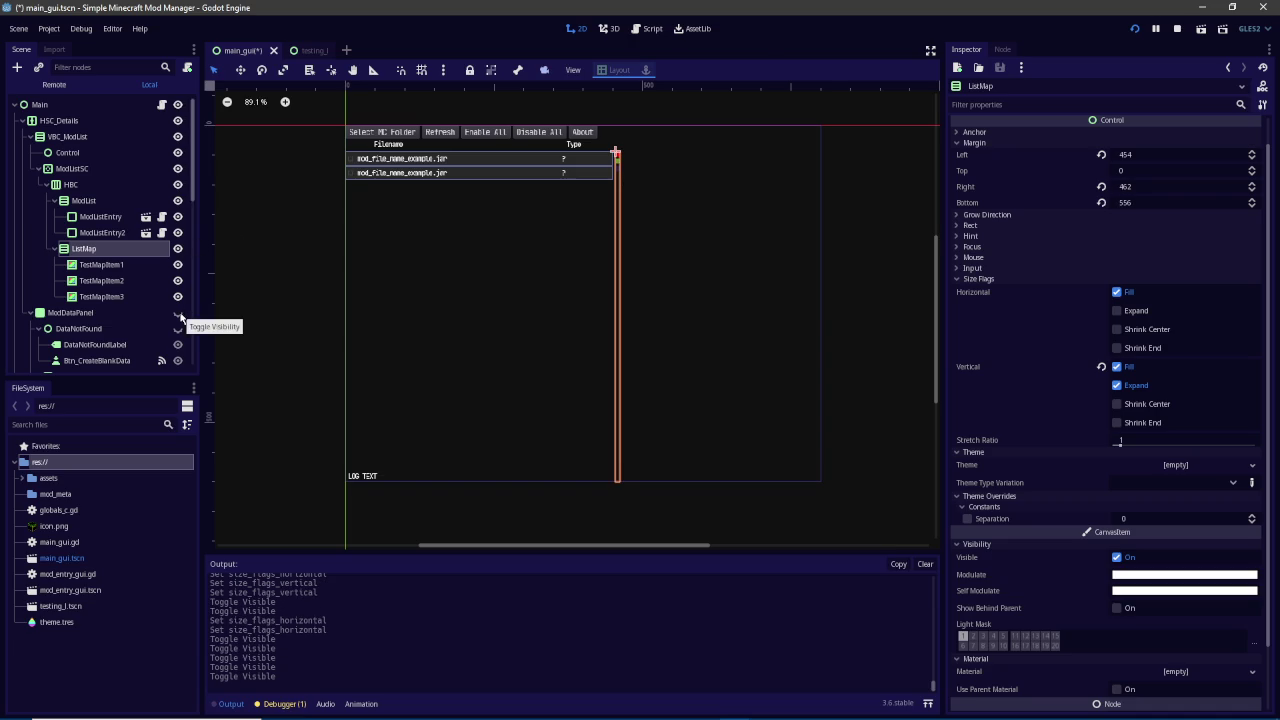
left_click(180, 316)
left_click(181, 317)
left_click(180, 316)
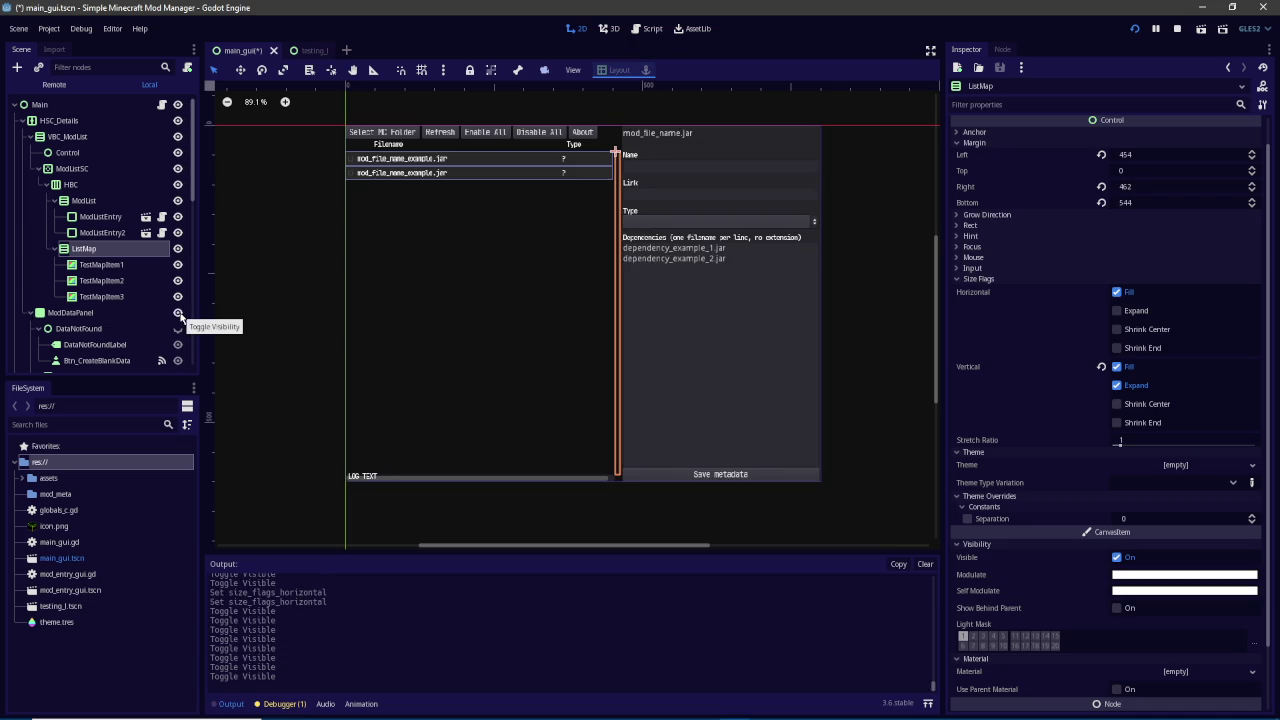
left_click(180, 316)
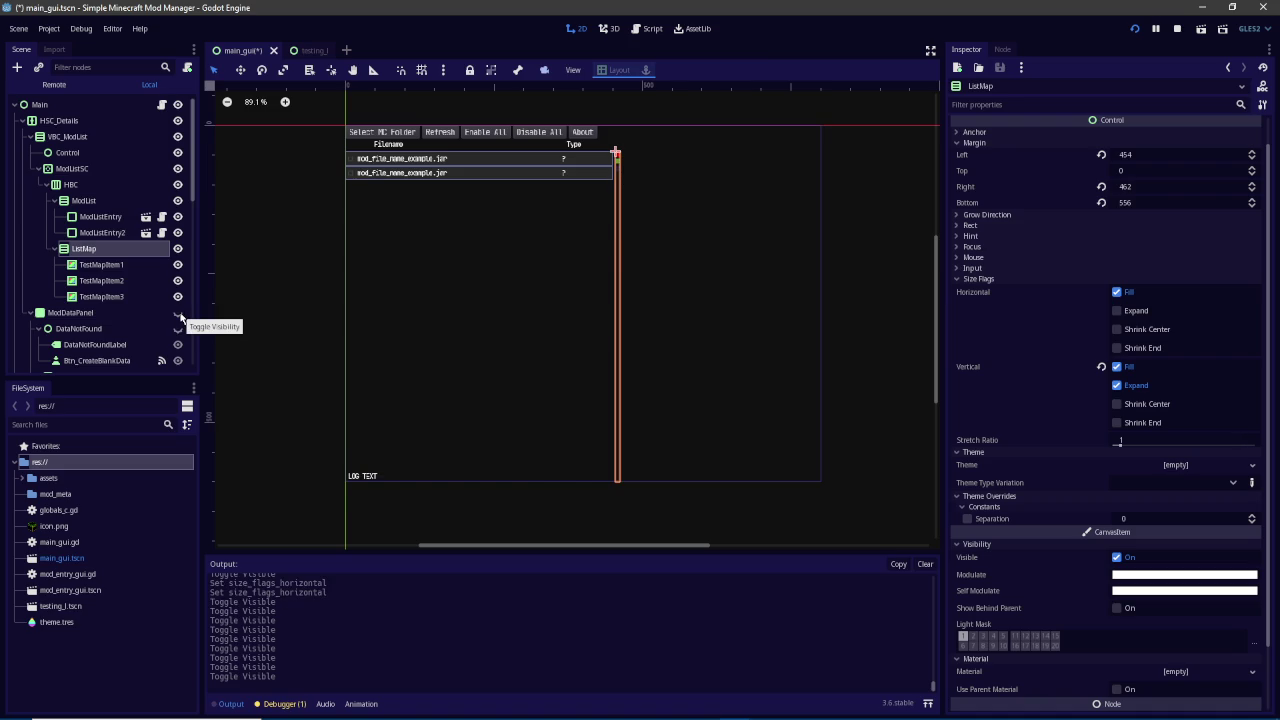
left_click(180, 316)
On HSC_Details, enable the Grabber icon override and leave the Autohide constant off
left_click(67, 121)
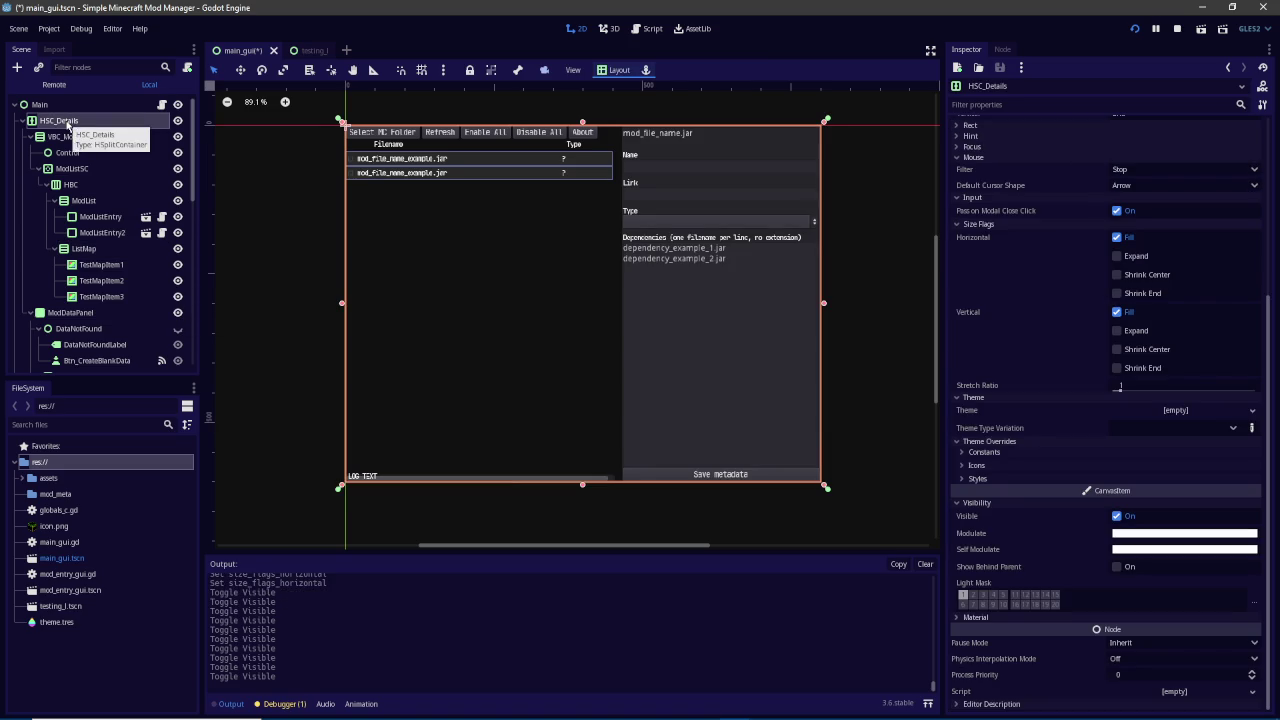
scroll(1000, 298, "up", 4)
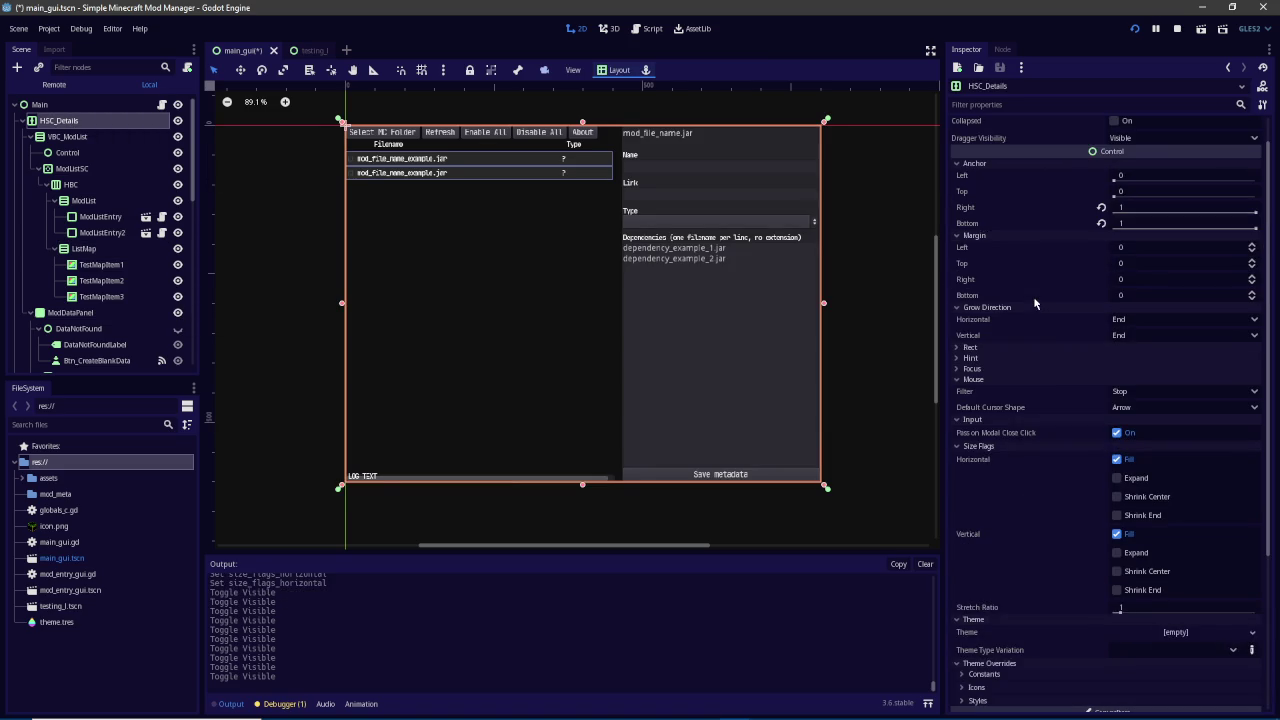
scroll(1054, 360, "down", 4)
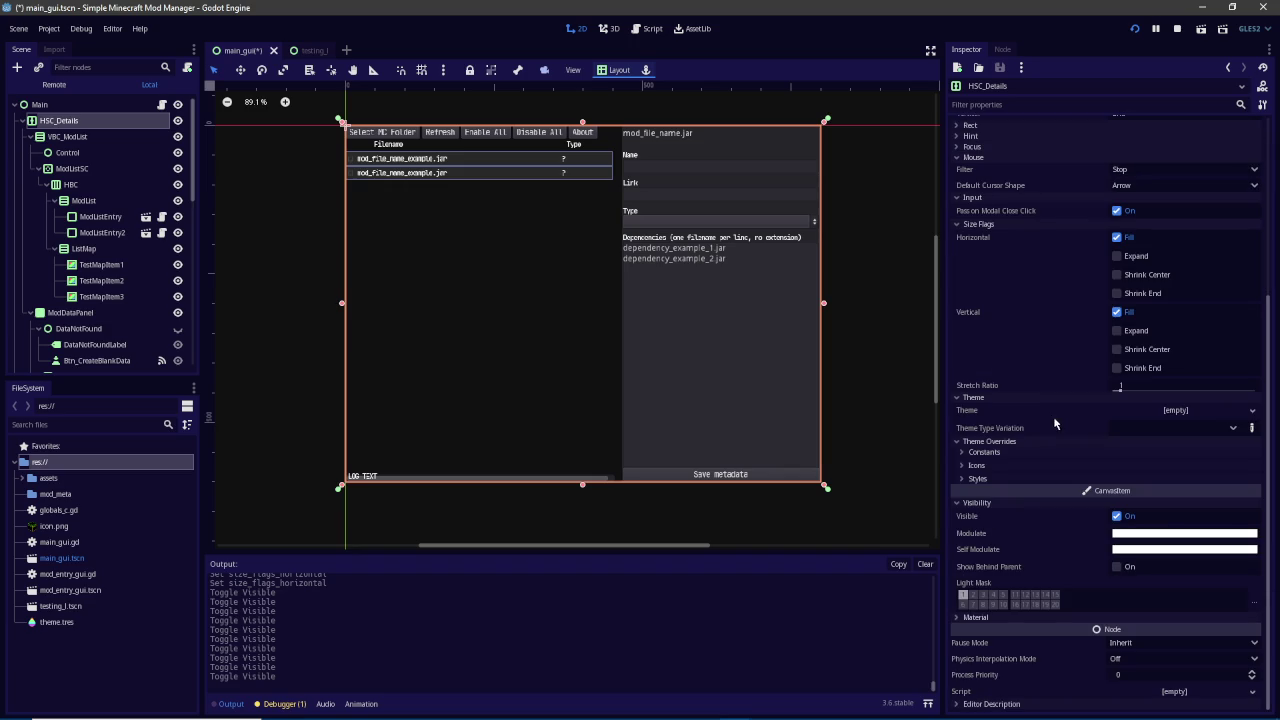
left_click(1028, 479)
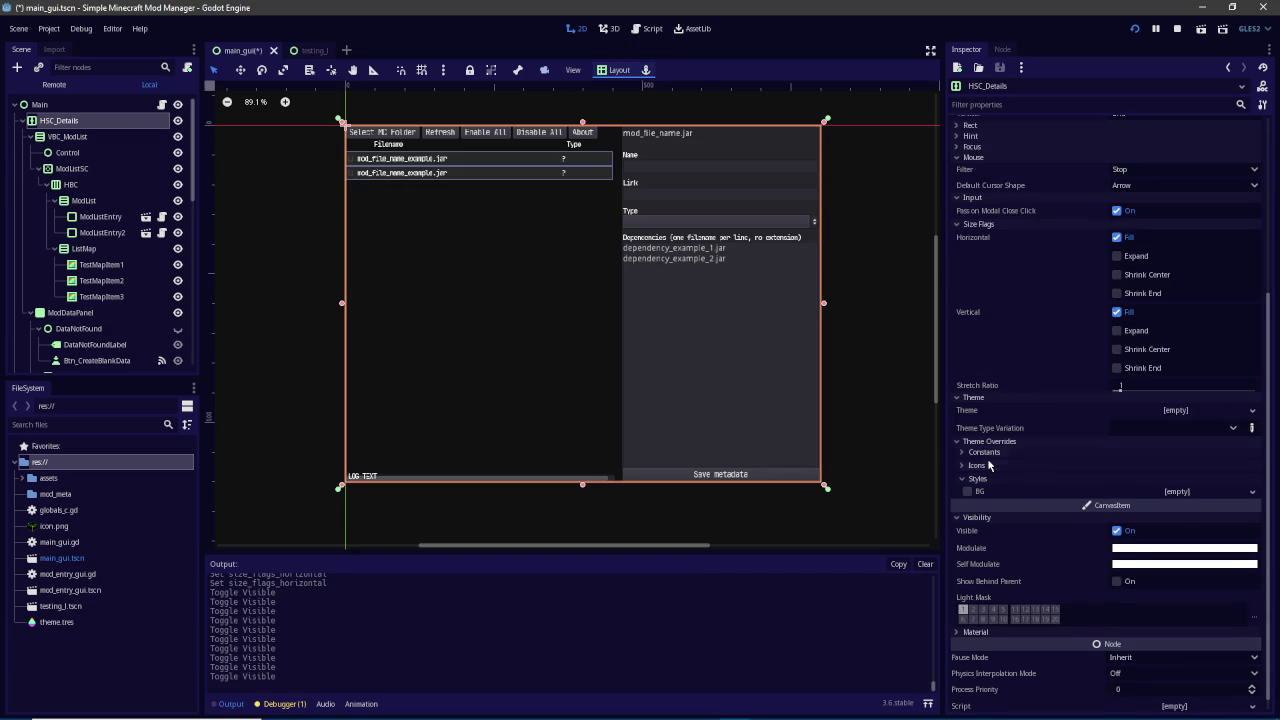
left_click(988, 465)
left_click(984, 452)
left_click(967, 507)
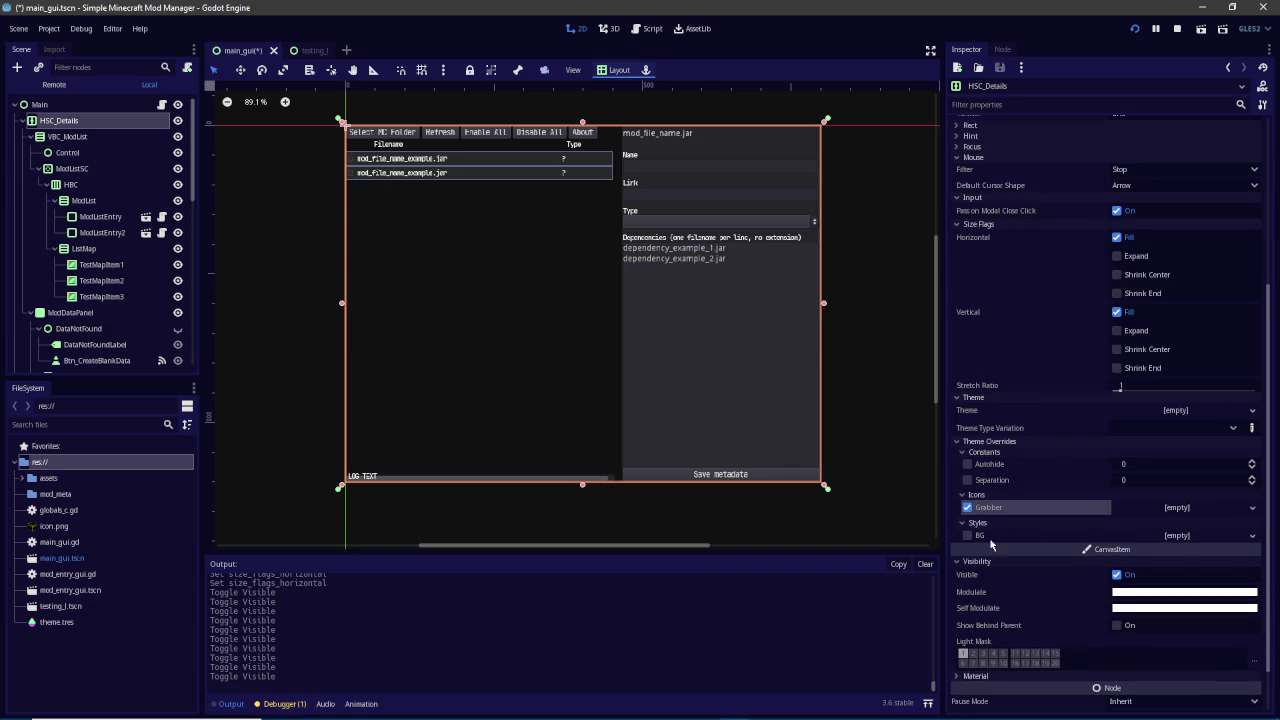
left_click(967, 465)
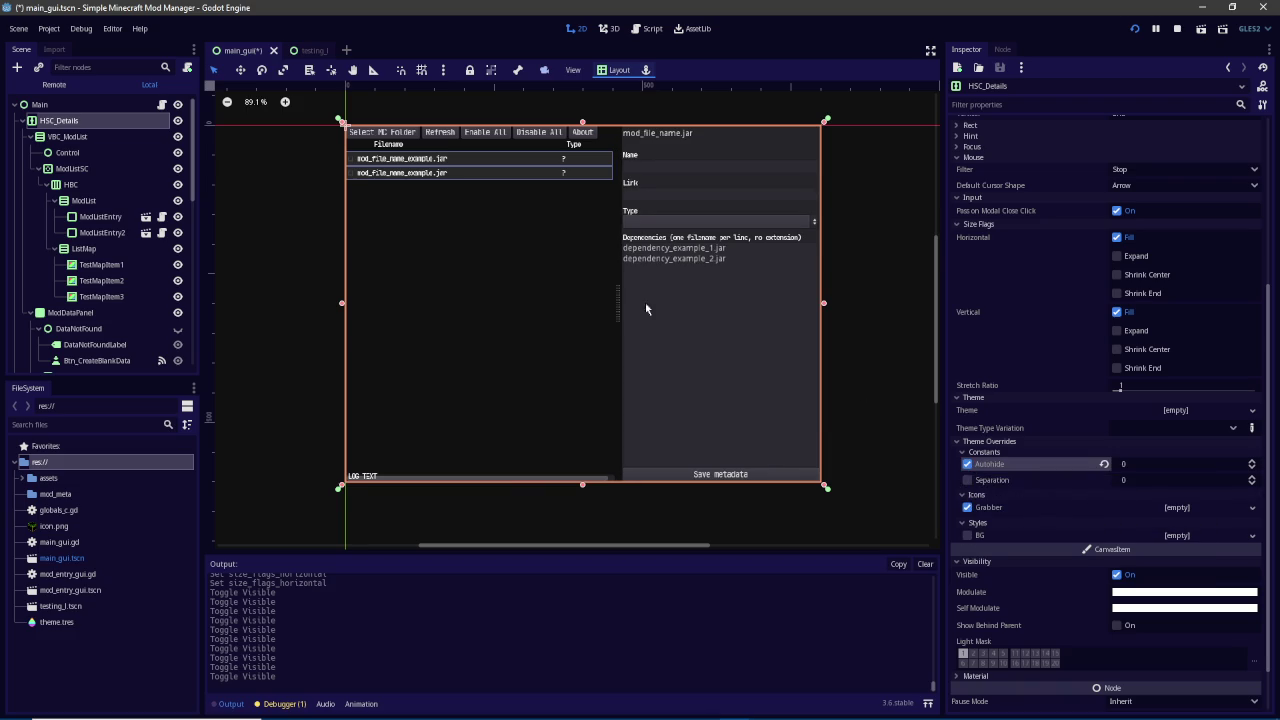
left_click(967, 465)
left_click(40, 104)
Create a ColorRect under Main by searching 'color', then move it above HSC_Details
left_click(17, 67)
type("co")
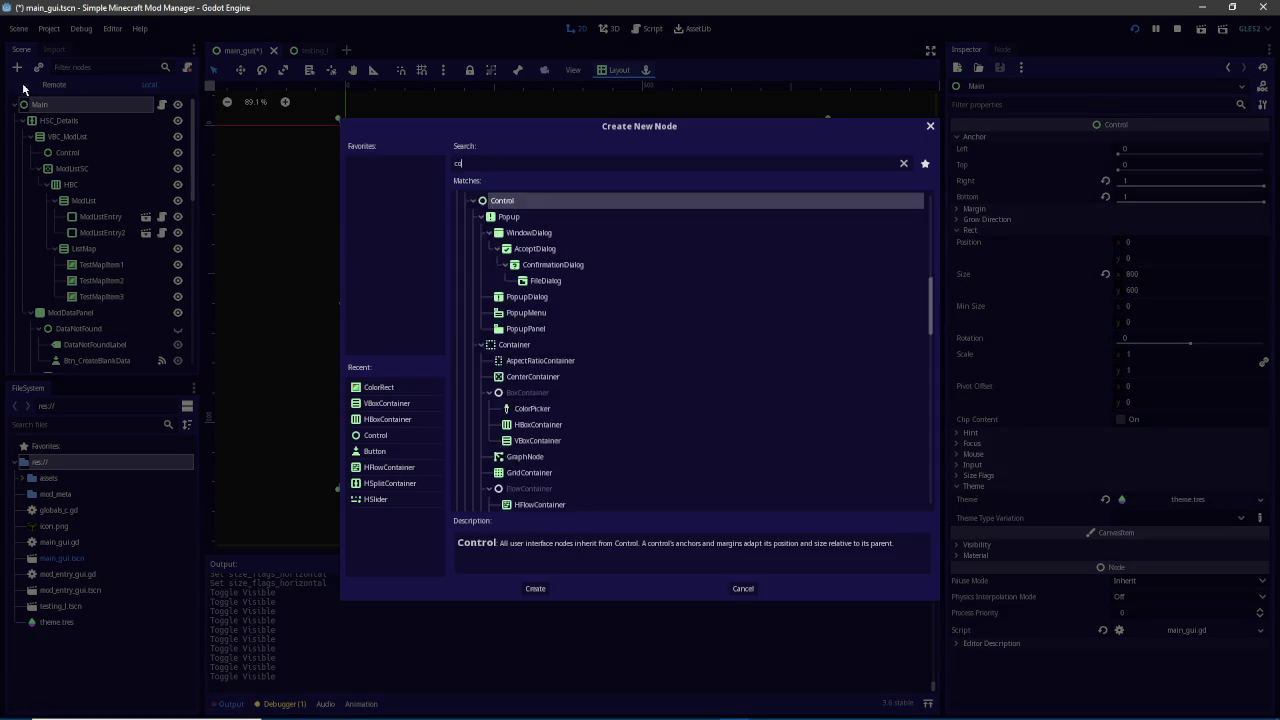
type("lor")
key("Down")
key("Down")
key("Down")
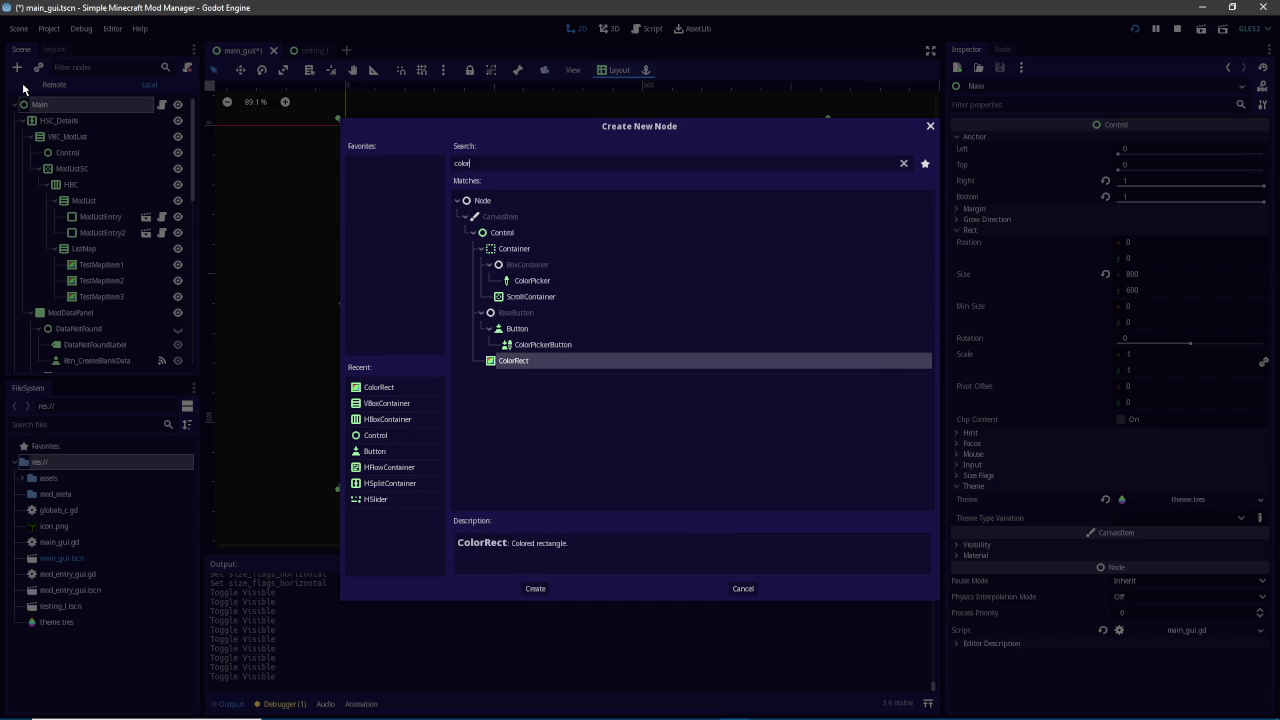
key("Return")
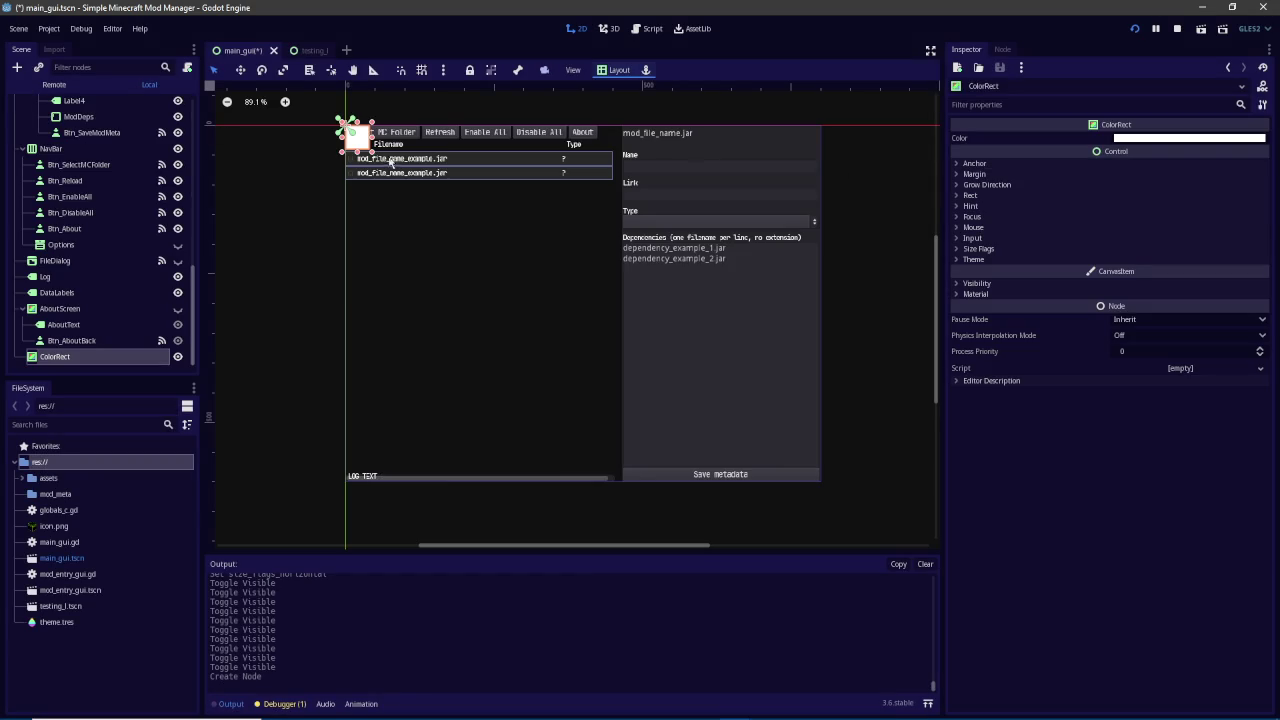
mouse_move(370, 140)
left_mouse_down()
mouse_move(613, 157)
mouse_move(631, 178)
left_mouse_up()
left_click_drag(103, 357, 106, 118)
scroll(621, 162, "up", 6)
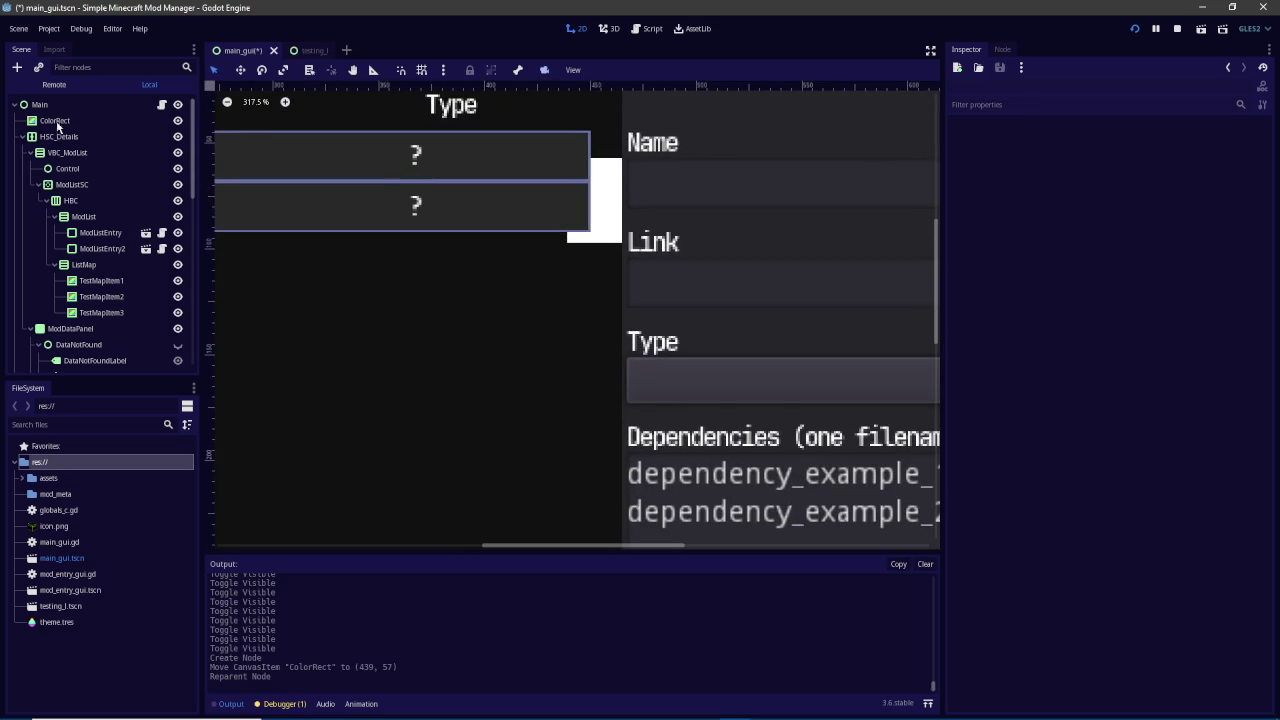
Select ListMap and then TestMapItem1 through TestMapItem3 together
left_click(65, 124)
left_click(597, 181)
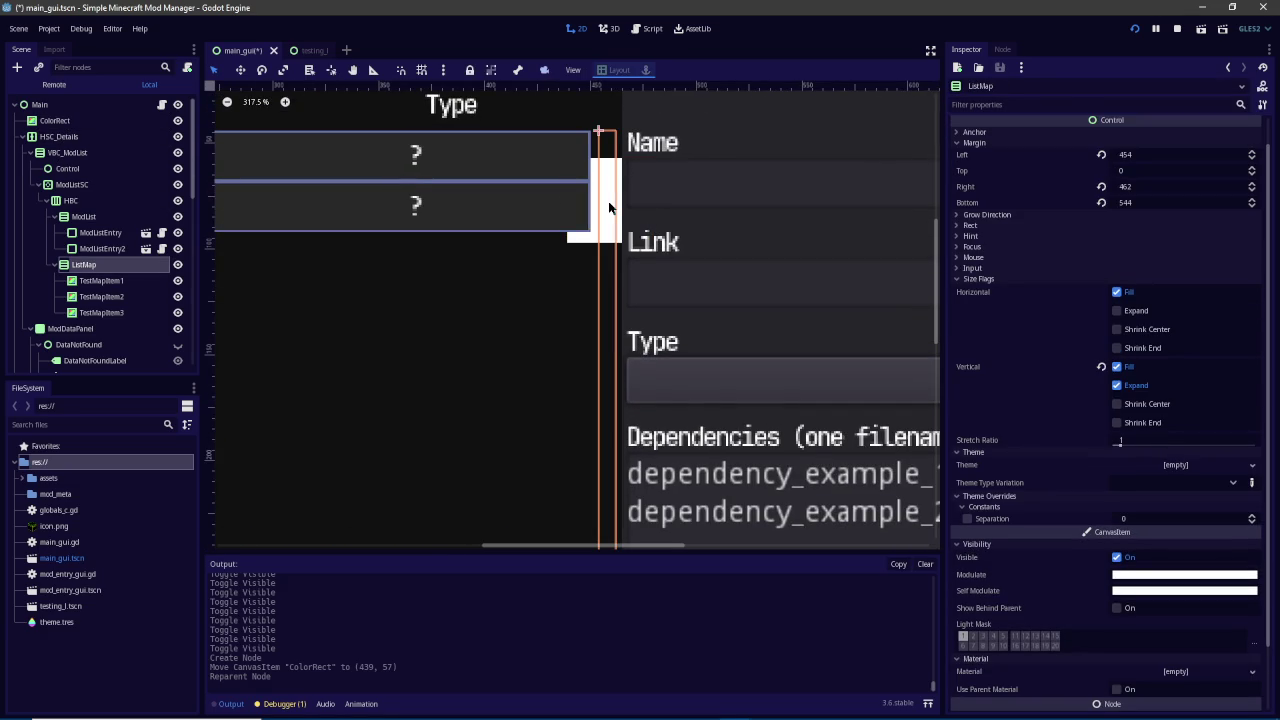
left_click(121, 281)
left_click(121, 268)
left_click(122, 281)
left_click(126, 313, "shift")
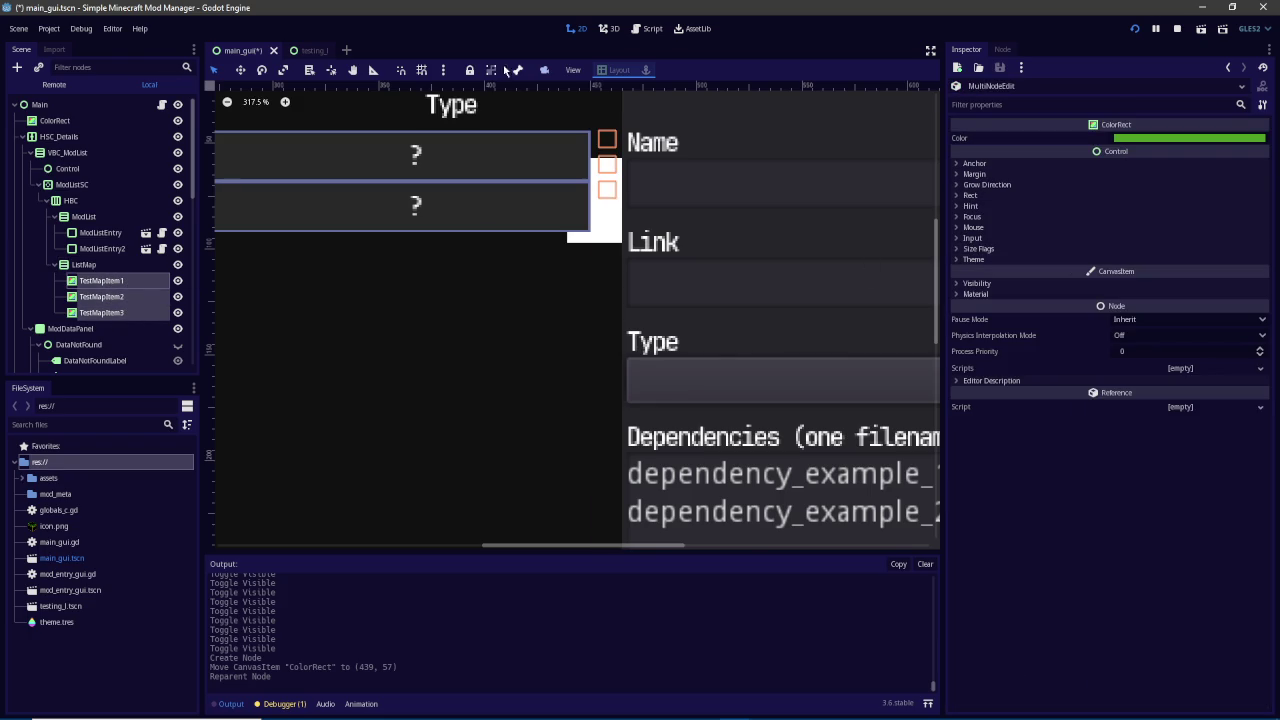
scroll(609, 159, "up", 3)
scroll(609, 159, "up", 2)
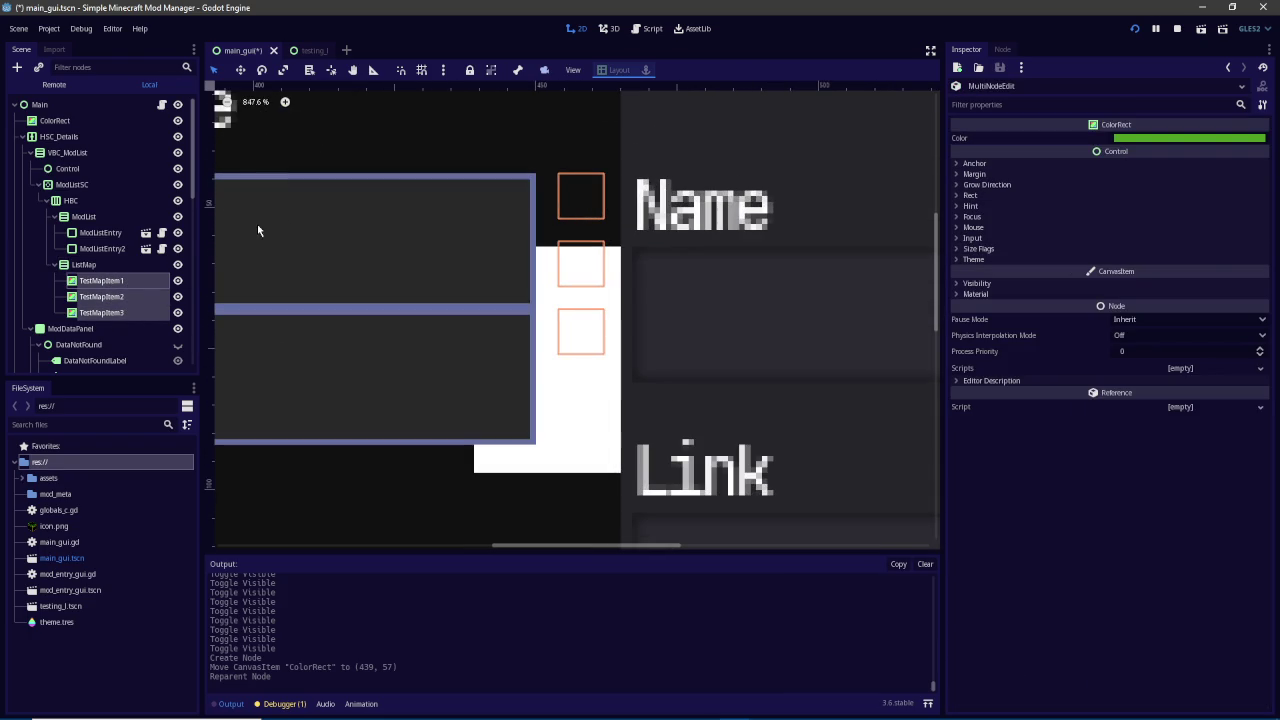
Hide and reshow the mod details panel to see the test boxes, then select HBC
left_click(181, 329)
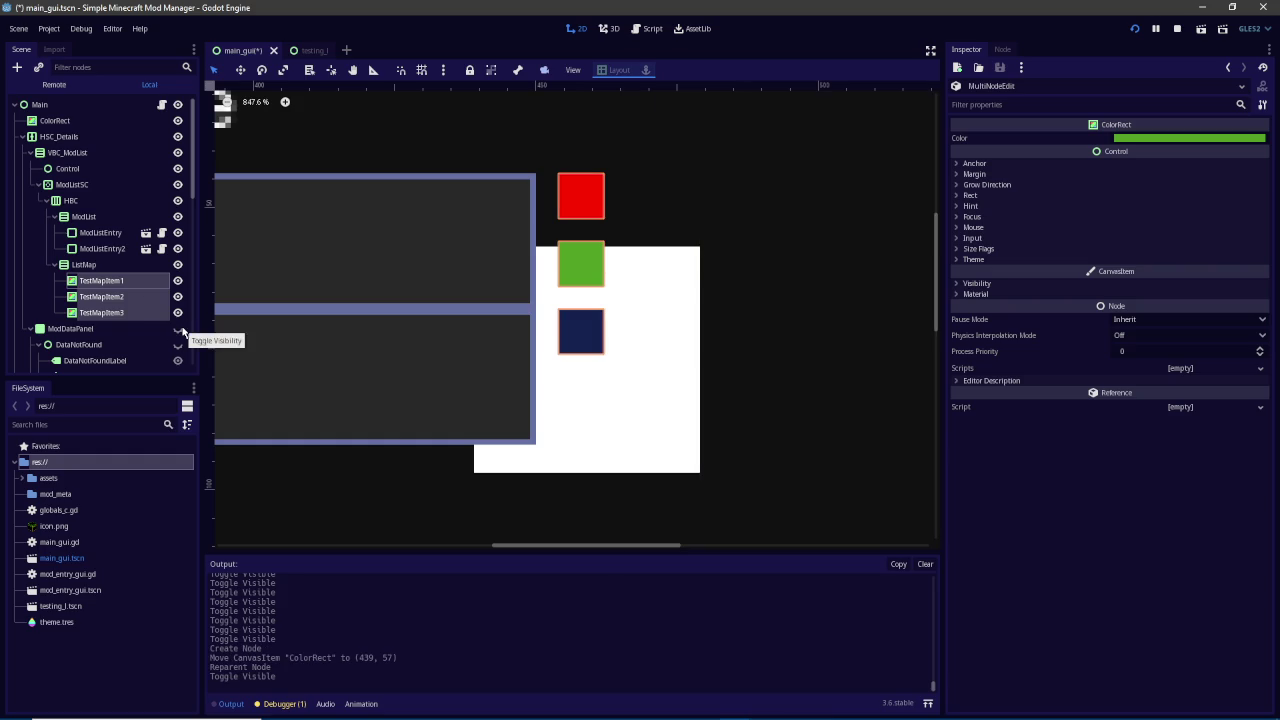
left_click(181, 329)
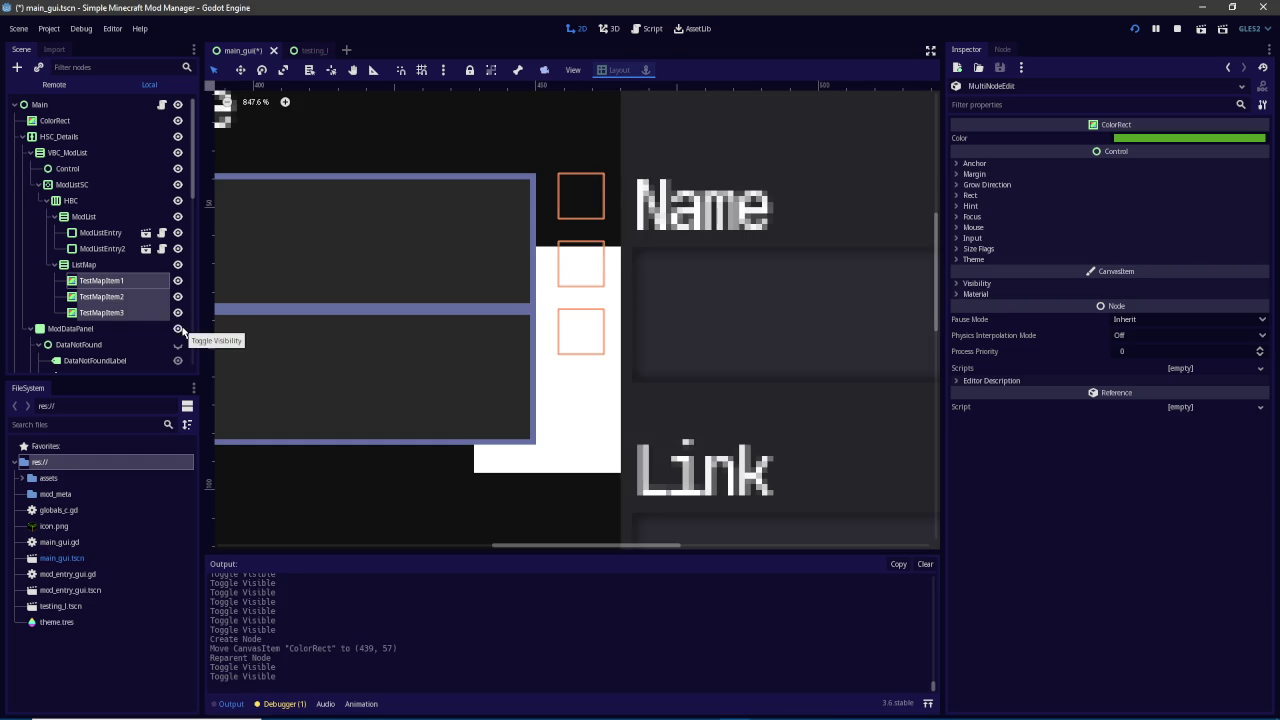
left_click(72, 200)
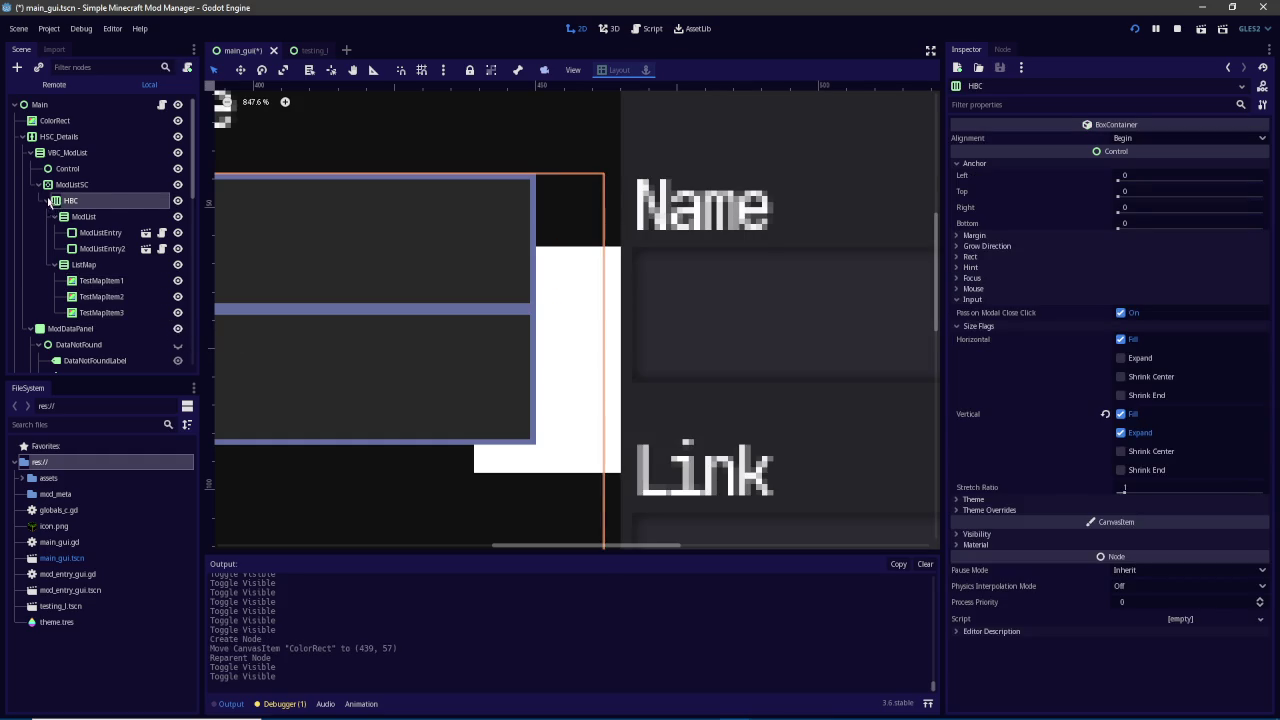
Toggle the visibility of HBC, ModList and ListMap off and on to locate each region
left_click(47, 201)
left_click(177, 201)
left_click(177, 201)
left_click(47, 201)
scroll(186, 224, "down", 4)
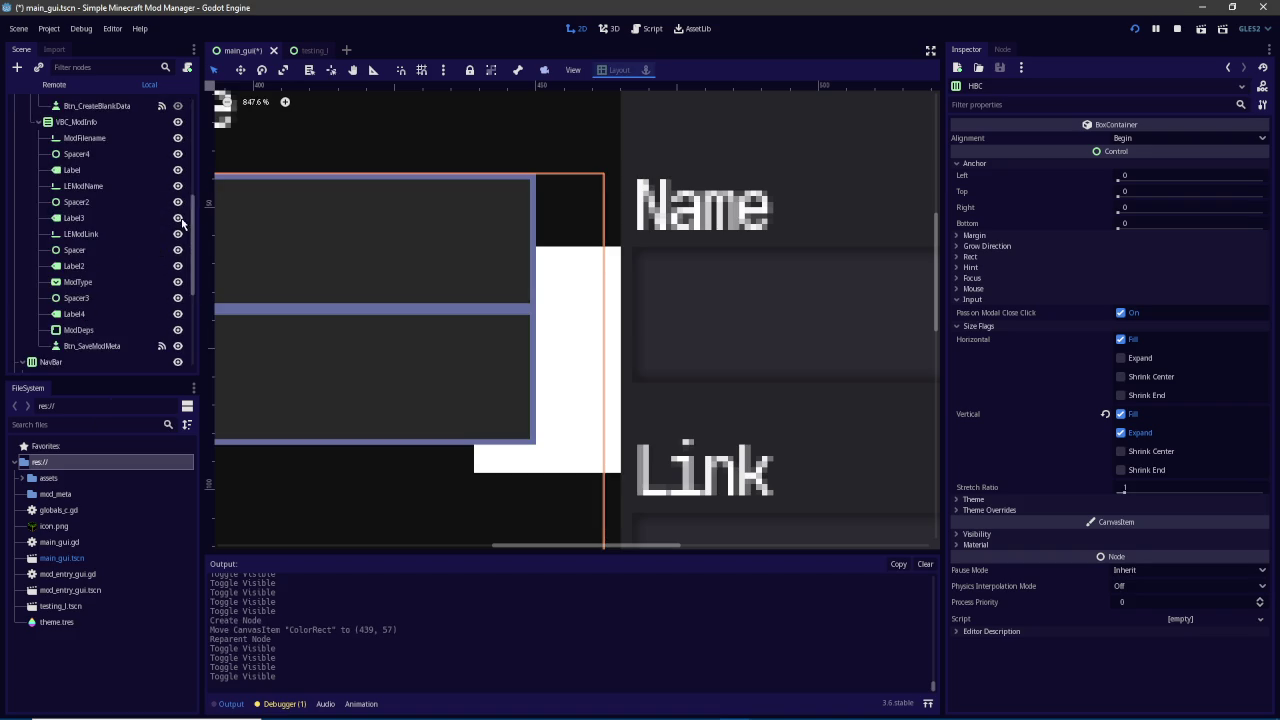
scroll(184, 220, "up", 4)
left_click(180, 216)
left_click(180, 216)
left_click(178, 264)
left_click(178, 264)
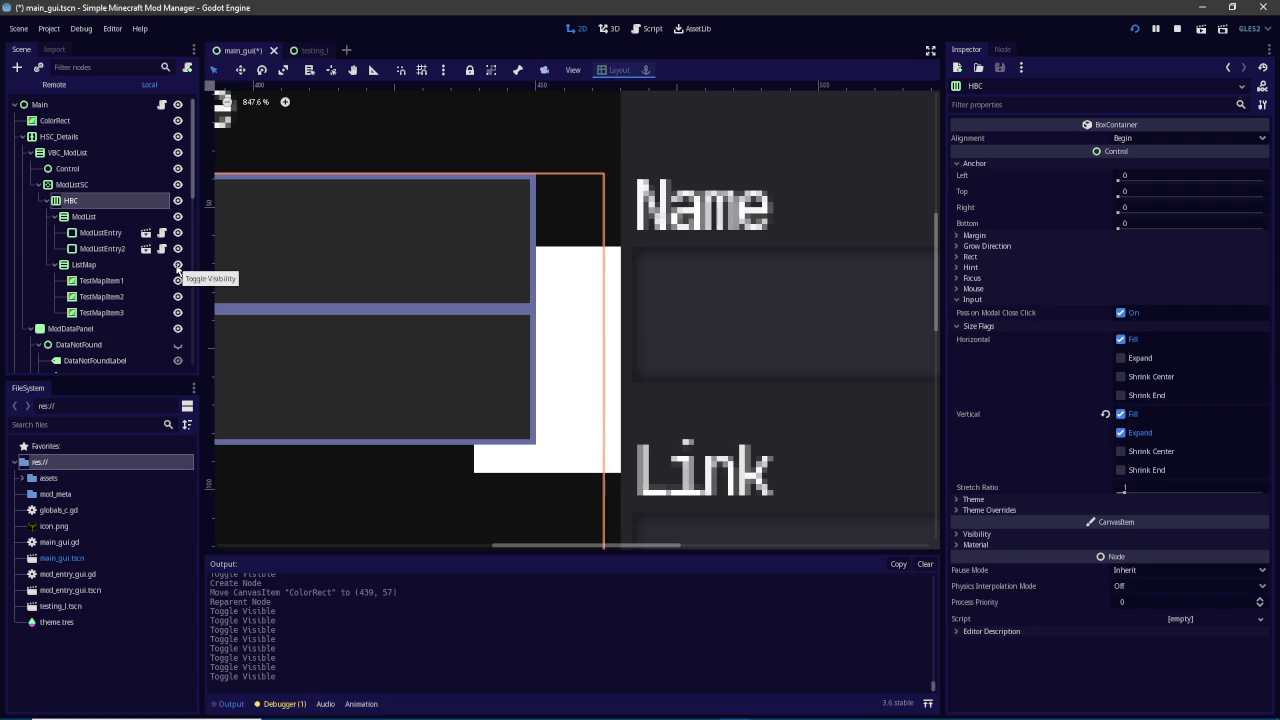
Select ListMap and briefly try Show Behind Parent and Visible, reverting both
left_click(84, 265)
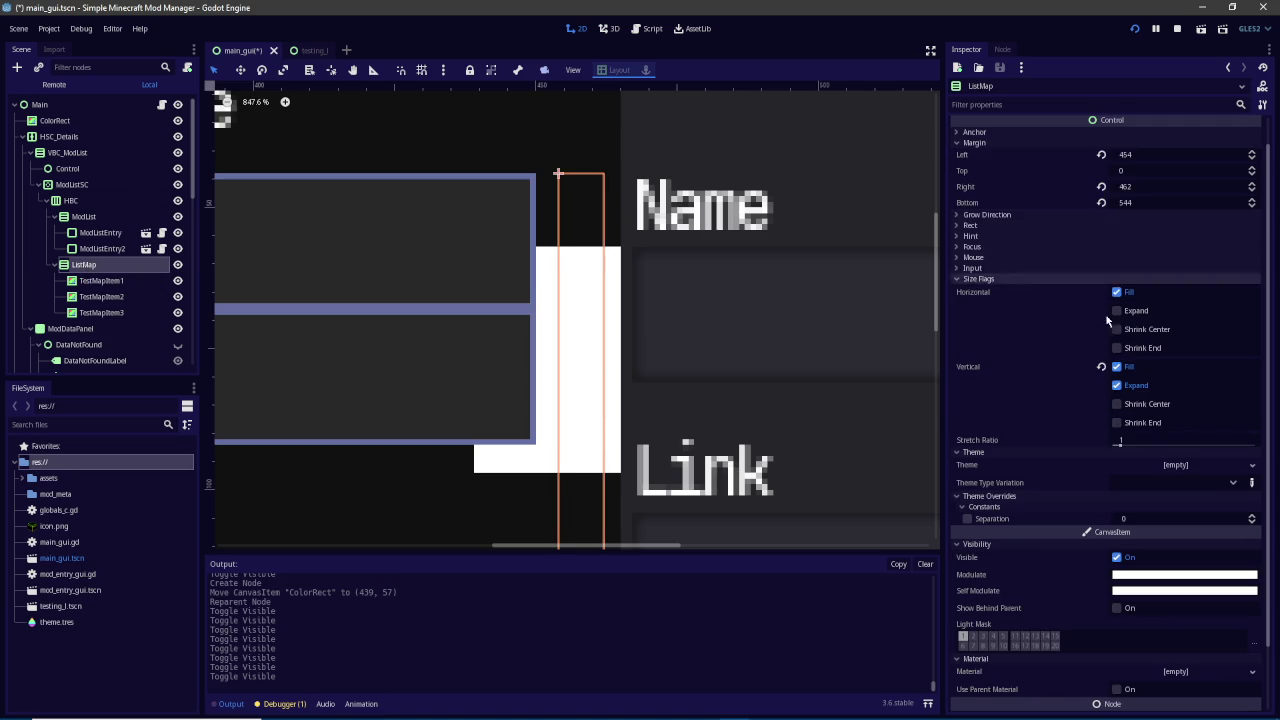
left_click(1122, 610)
left_click(1122, 610)
left_click(1117, 560)
left_click(1117, 560)
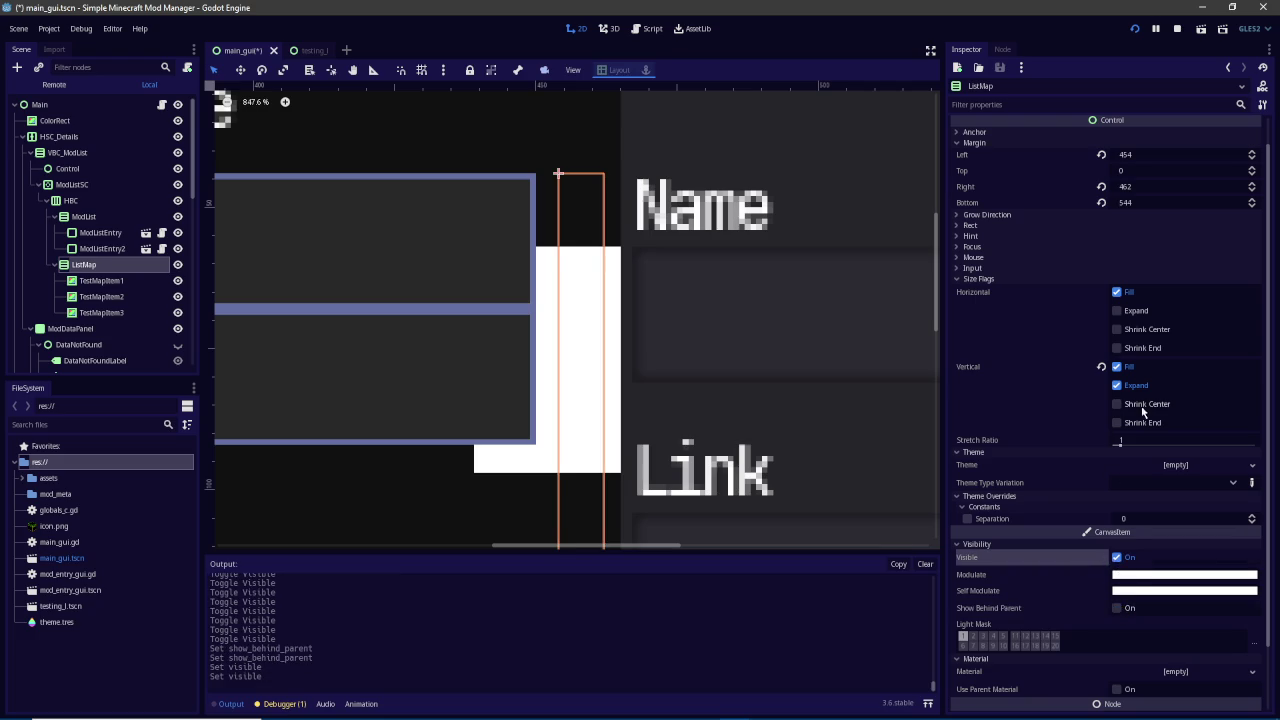
Set ListMap's Rect Min Size y to 8, trying and reverting horizontal centring
left_click(975, 226)
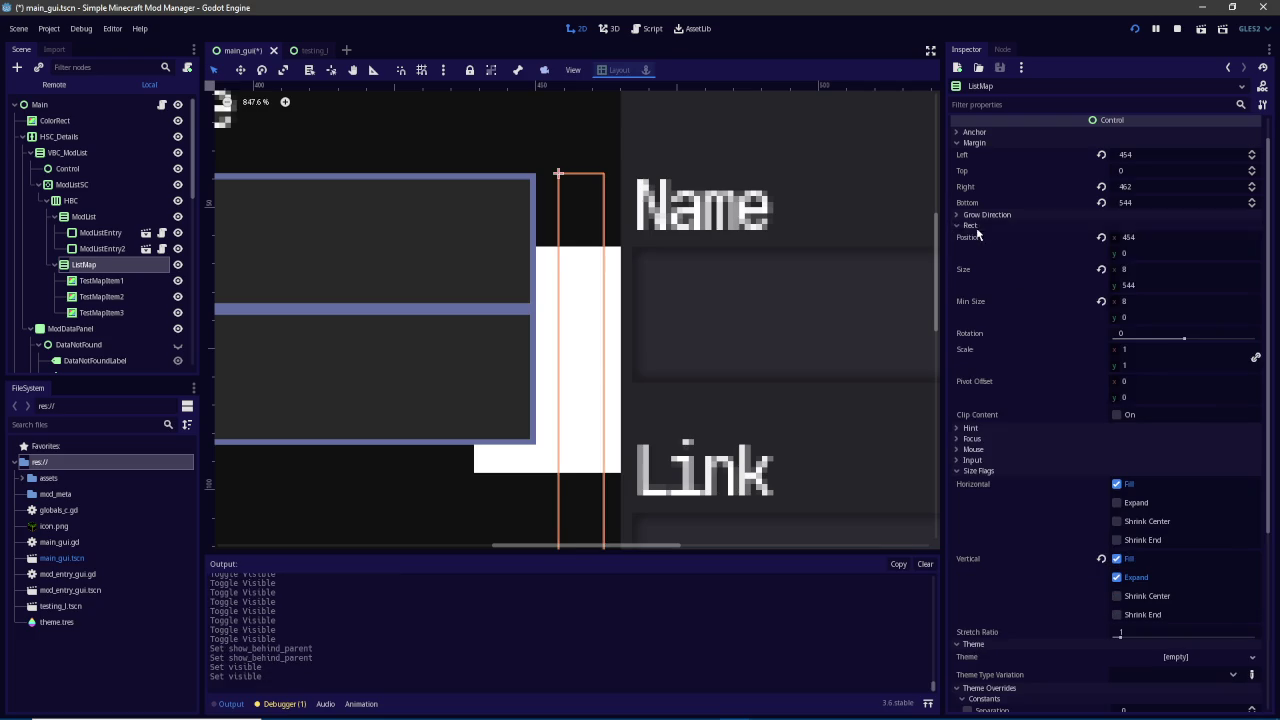
left_click_drag(1136, 318, 1145, 318)
left_click(1134, 318)
type("5")
key("BackSpace")
key("BackSpace")
type("8")
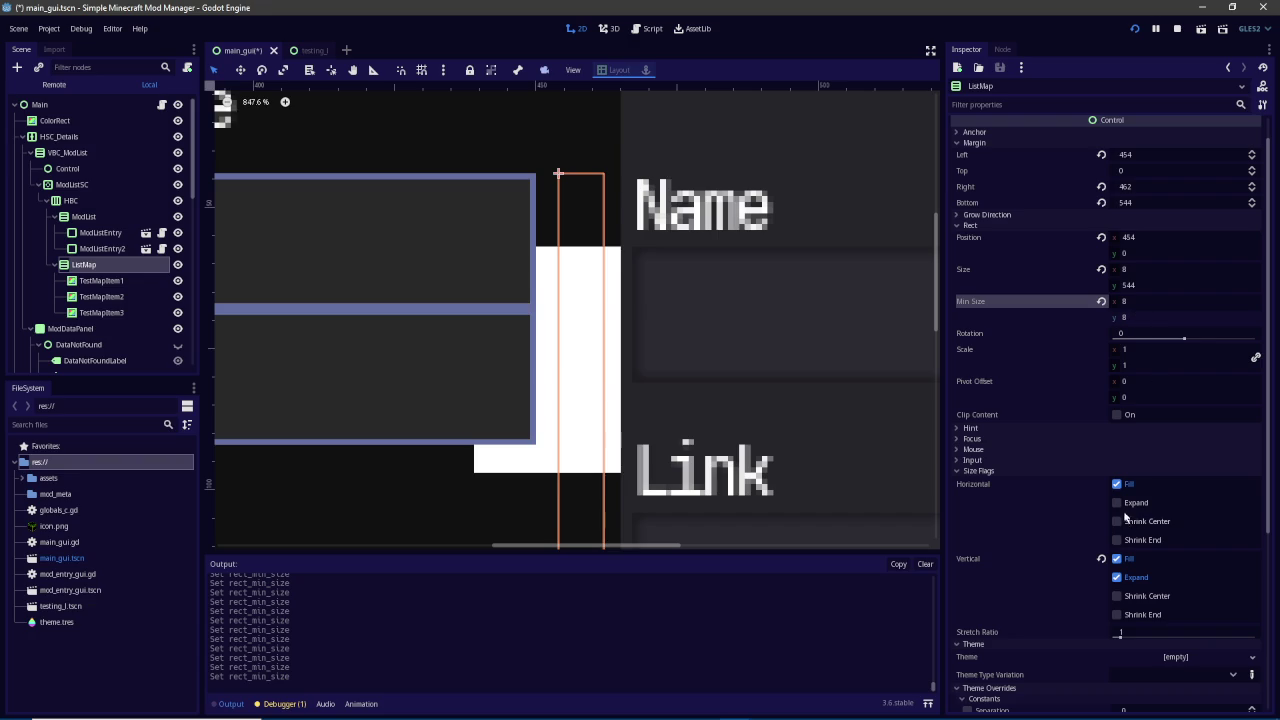
left_click(1138, 524)
left_click(1138, 524)
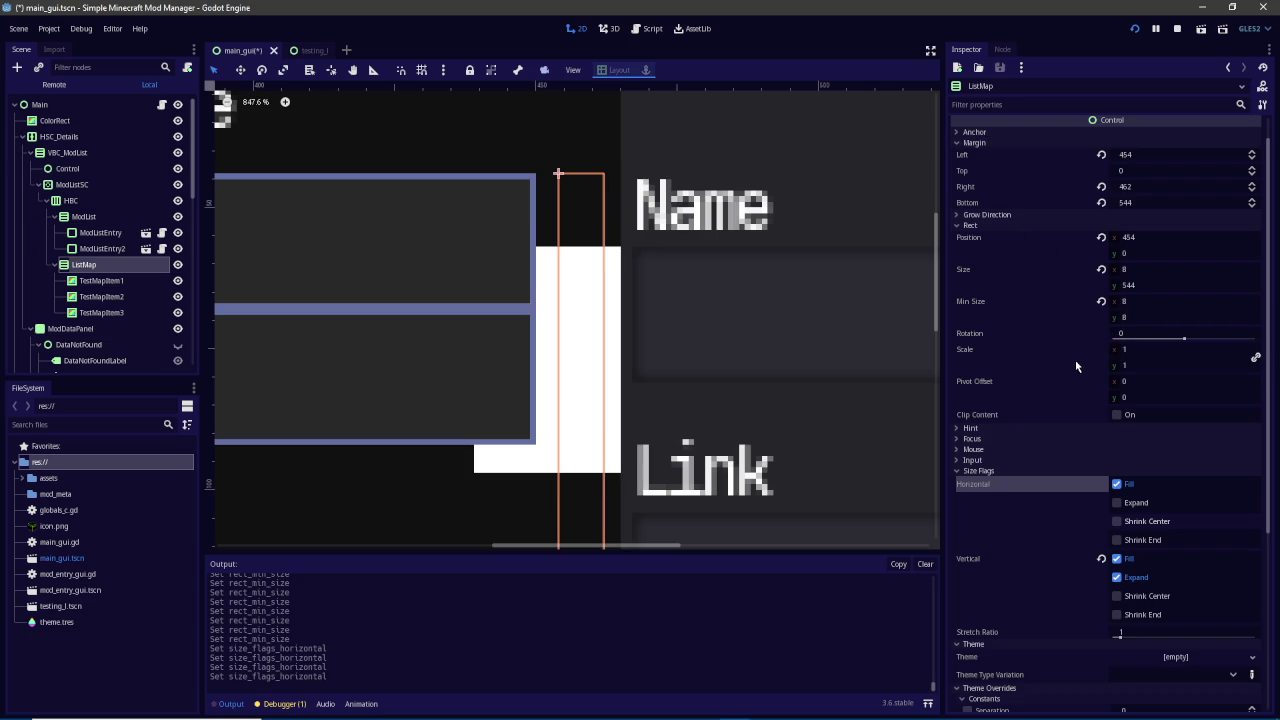
Toggle Clip Content on ListMap and back, scroll its properties, then select TestMapItem1
scroll(1075, 361, "down", 5)
double_click(1117, 193)
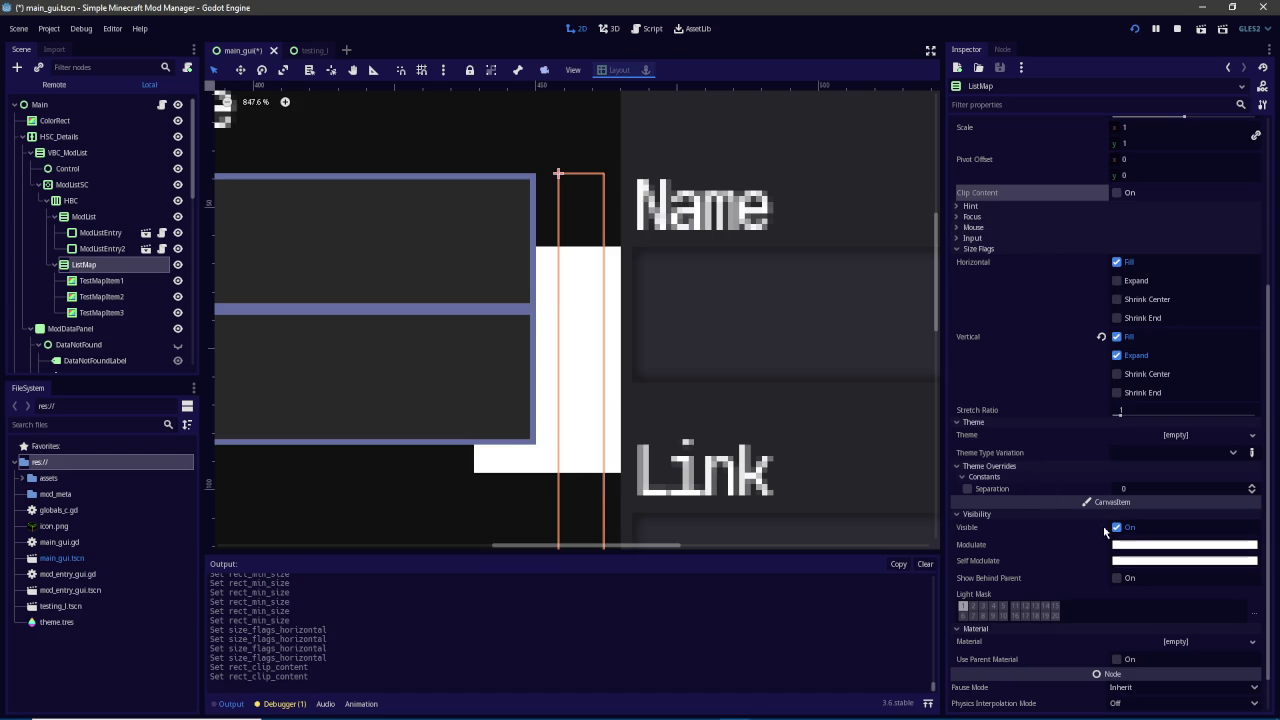
scroll(1104, 533, "down", 1)
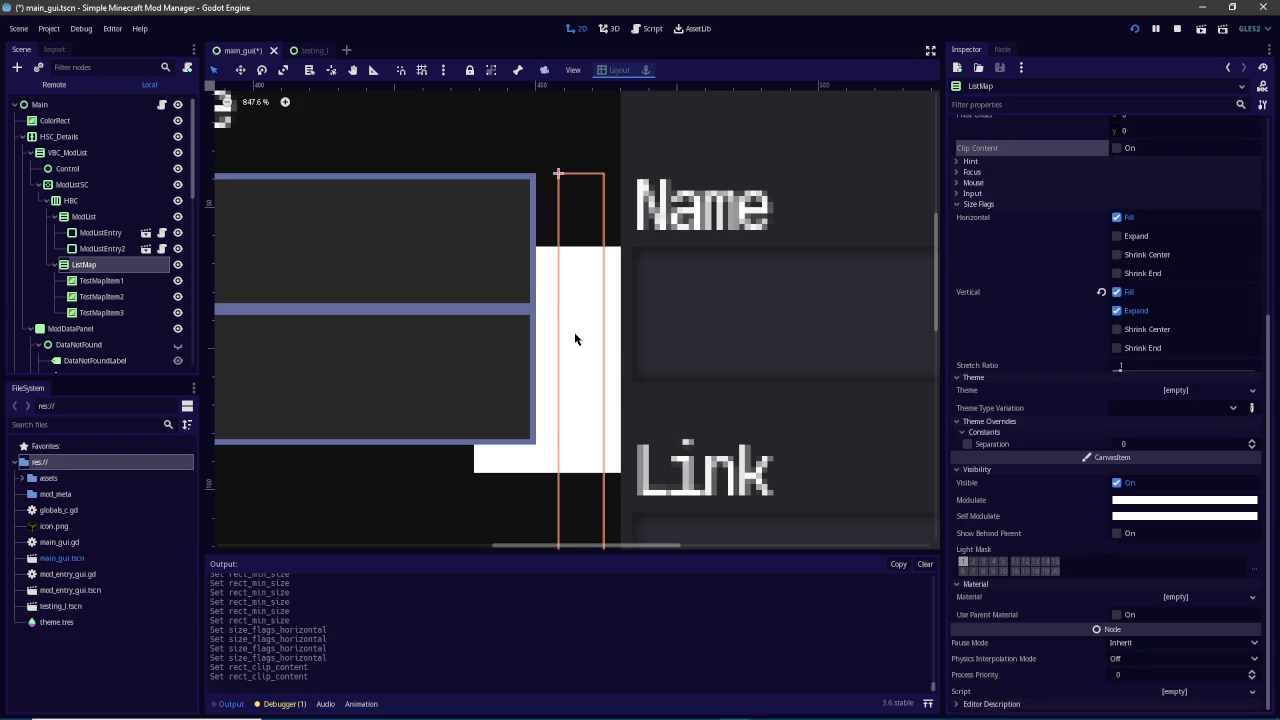
scroll(538, 320, "down", 5)
scroll(541, 318, "down", 1)
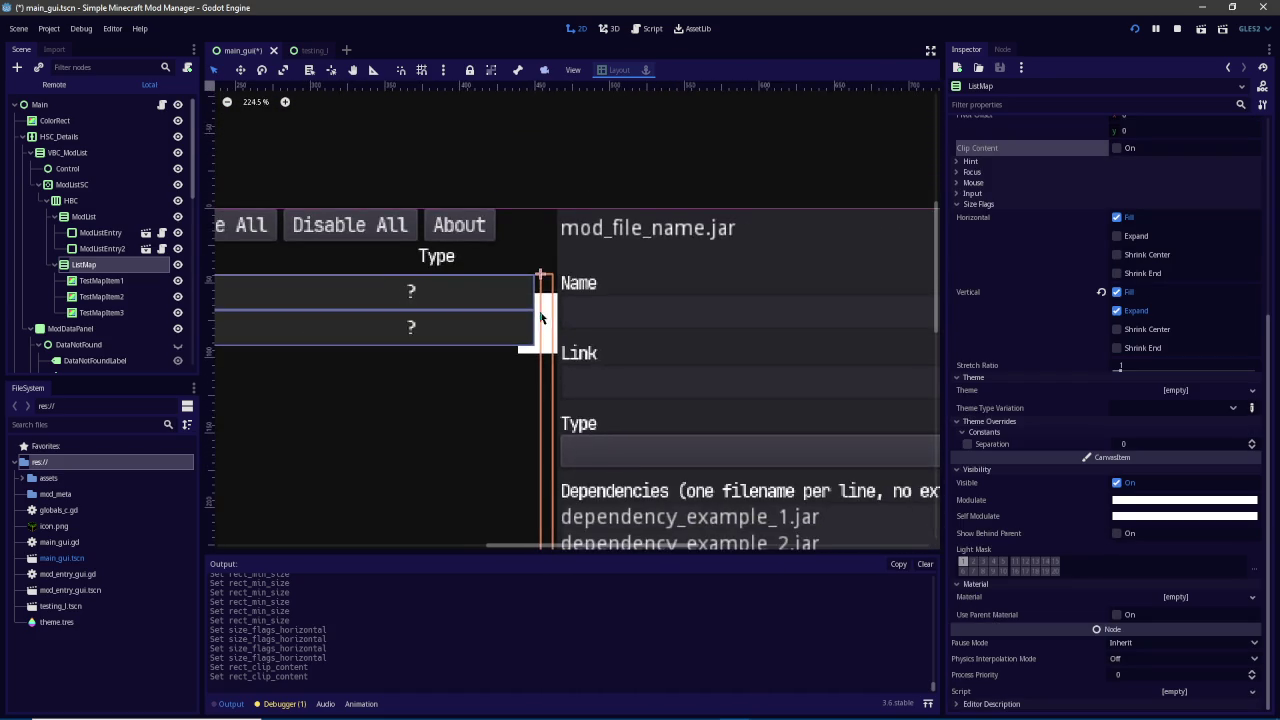
scroll(614, 286, "down", 1)
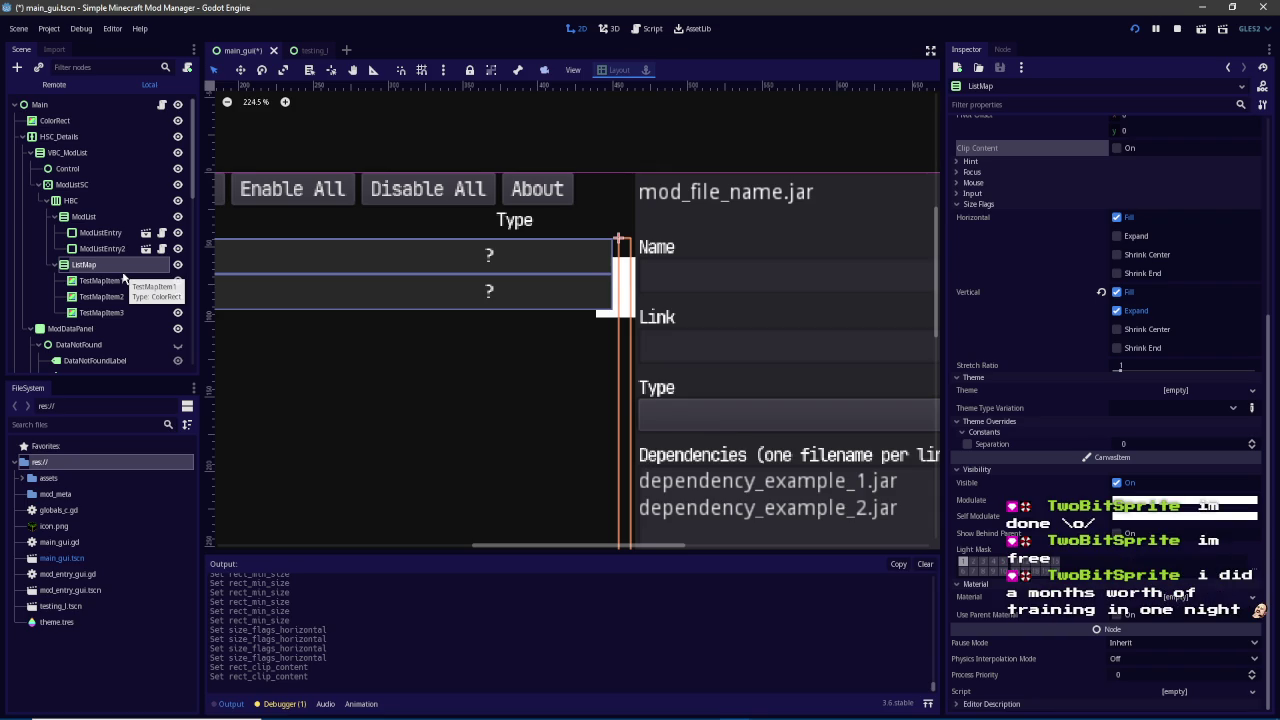
left_click(124, 280)
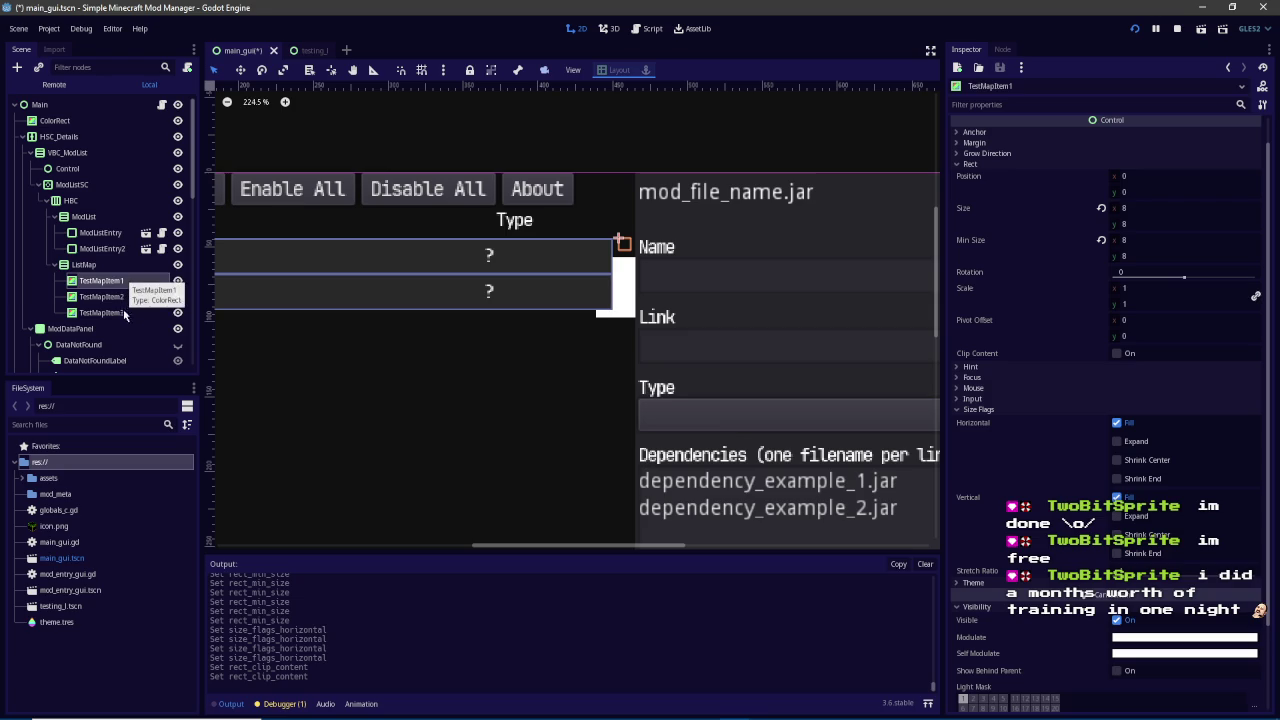
Select all three TestMapItems, toggle ListMap's visibility off and on, then inspect ModListSC and HBC
left_click(125, 313, "shift")
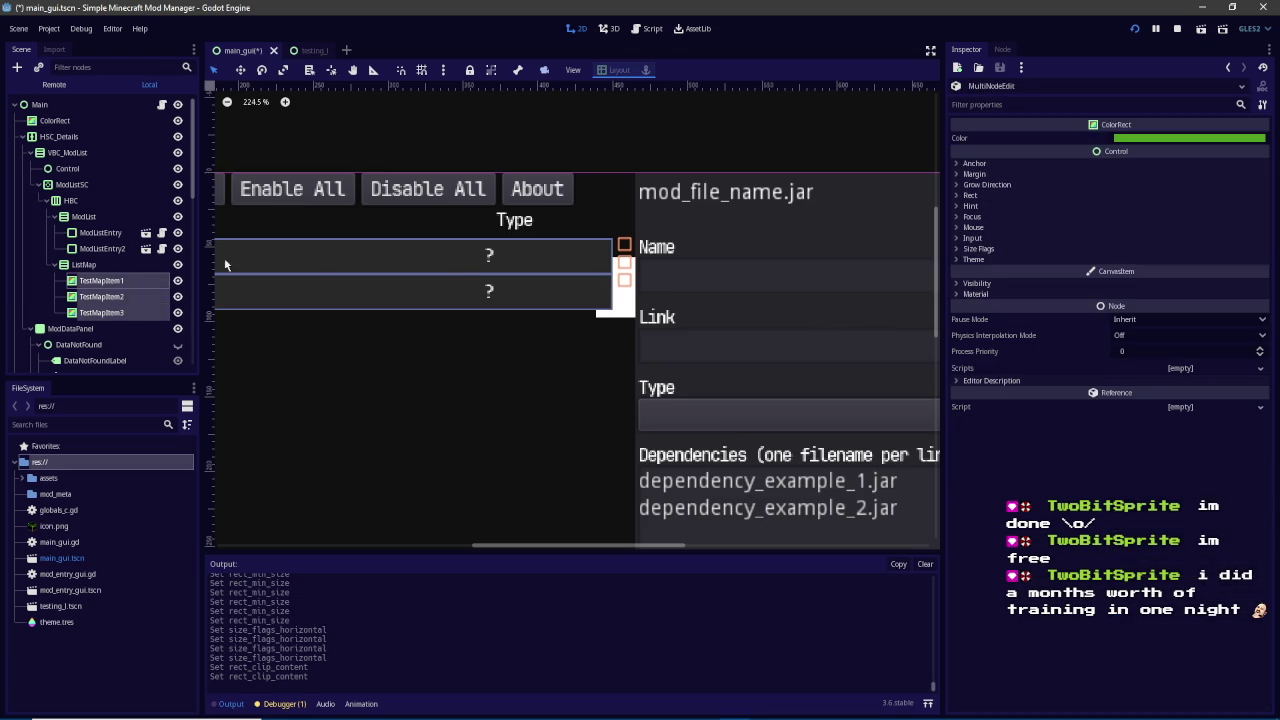
left_click(178, 265)
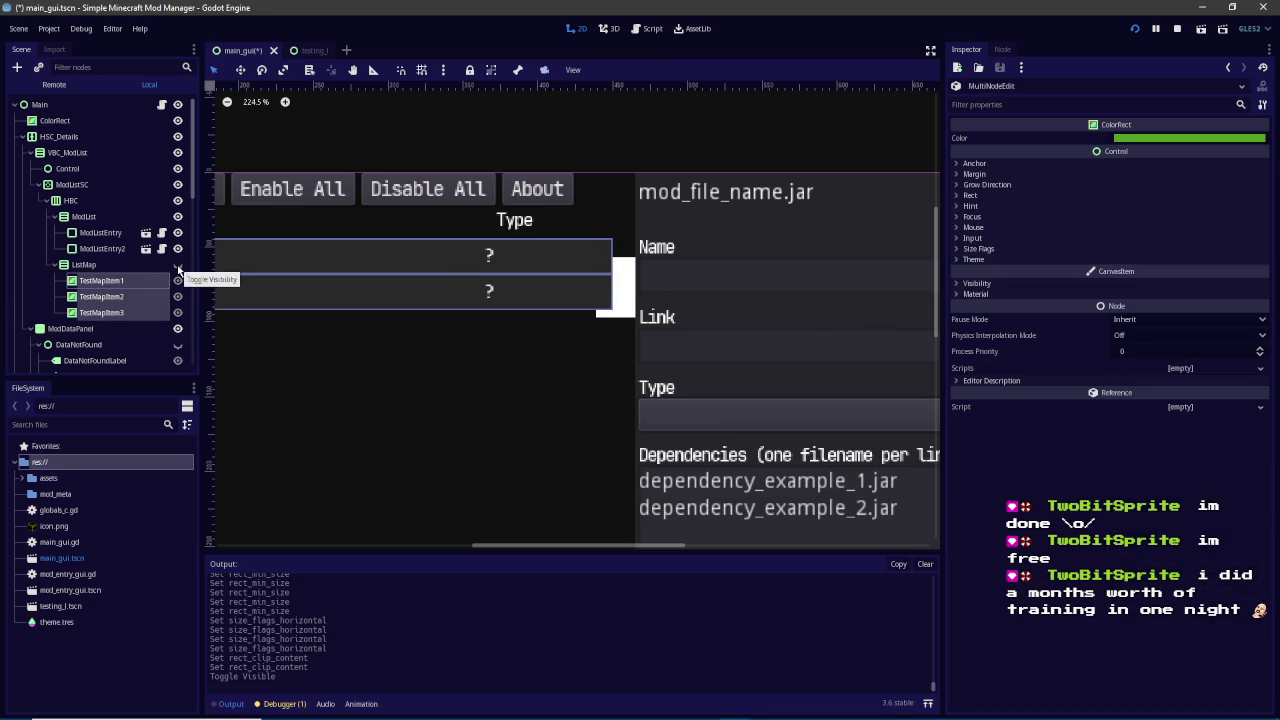
left_click(178, 265)
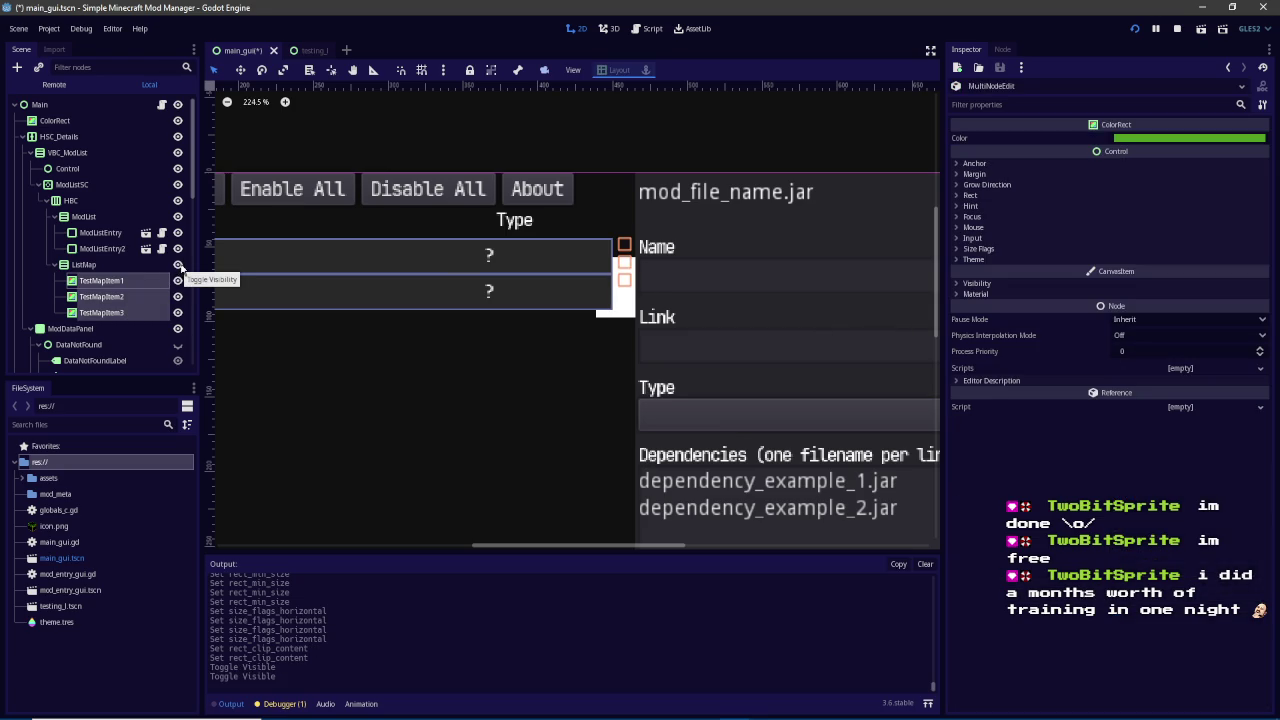
left_click(90, 185)
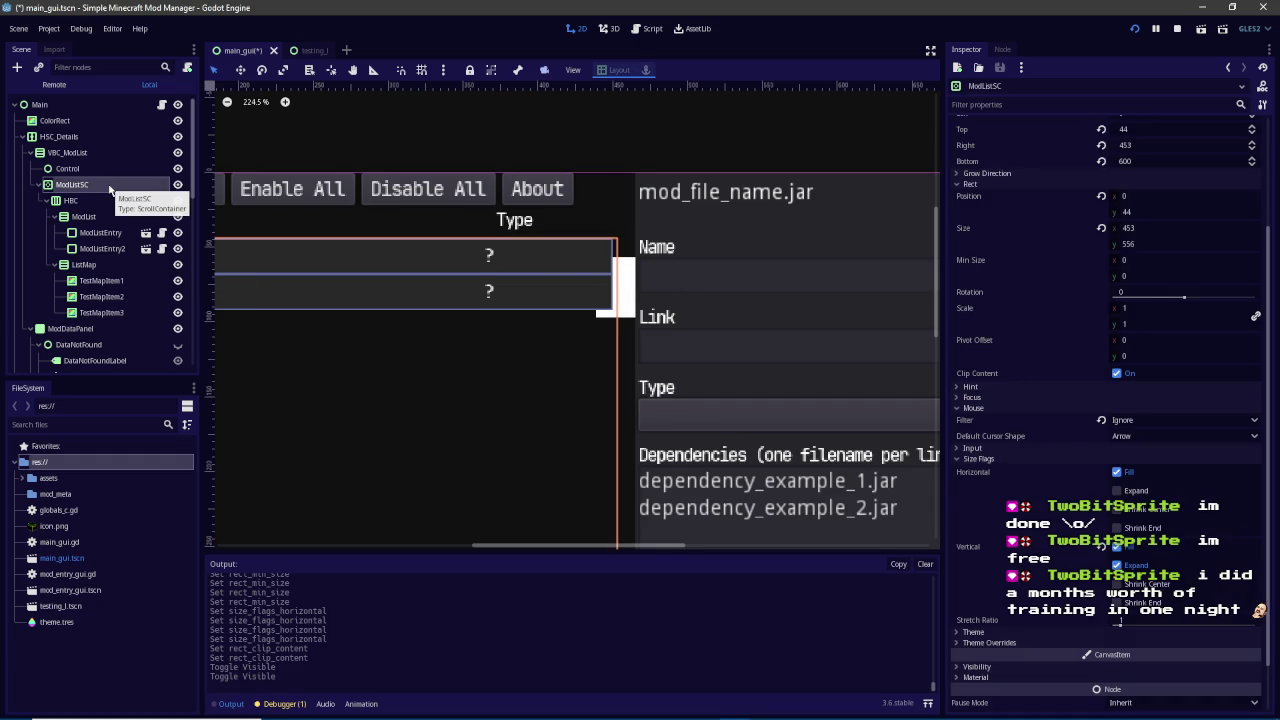
left_click(104, 200)
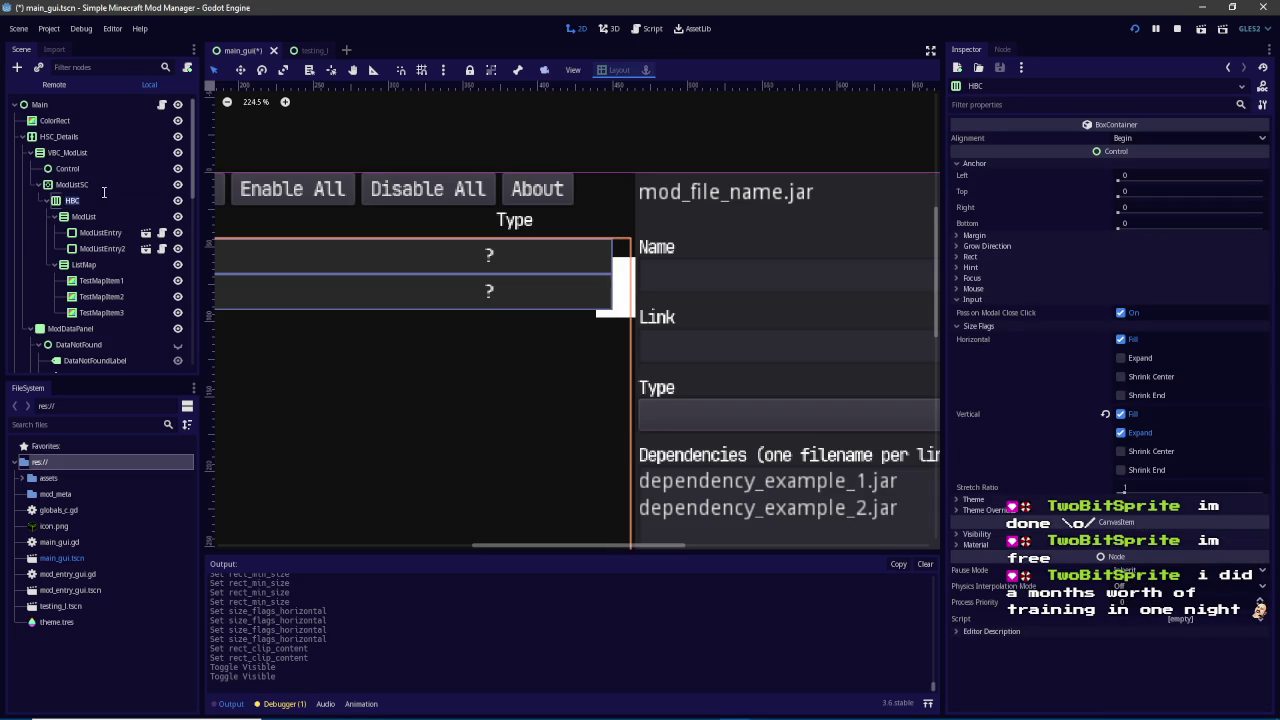
On ModListSC, try Follow Focus and the right margin, then turn off clipping of its content
left_click(104, 186)
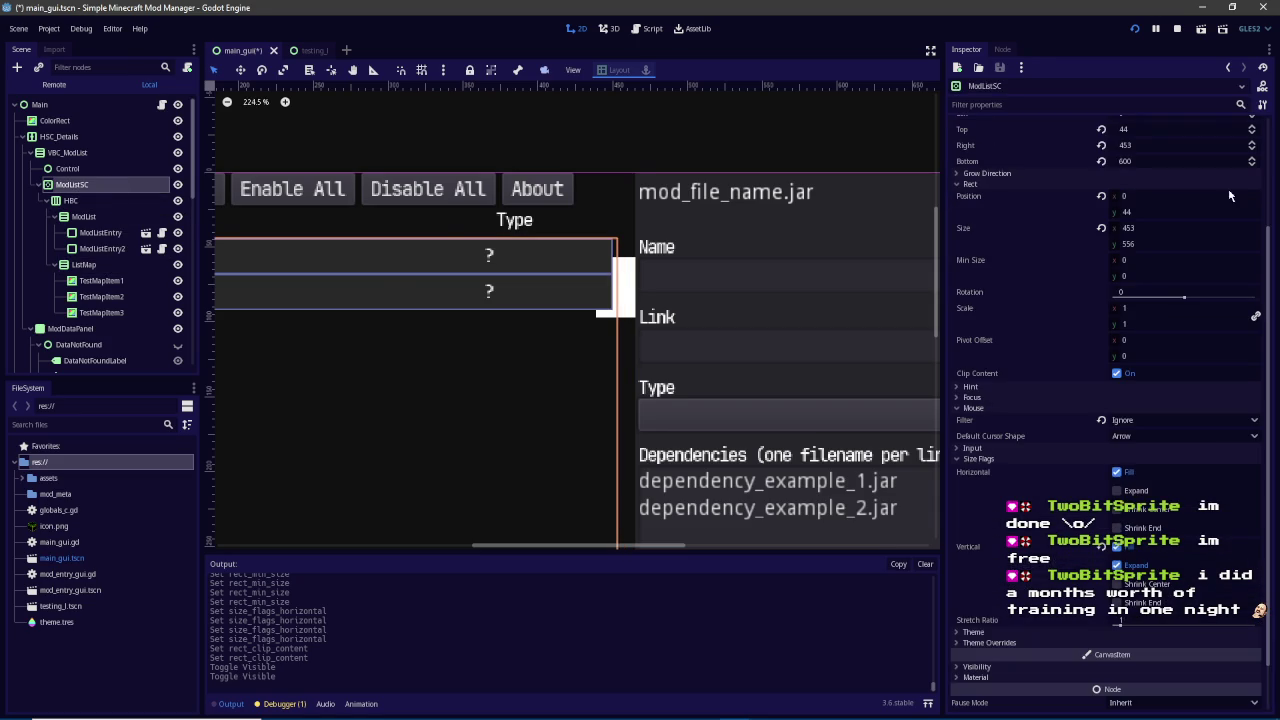
scroll(915, 230, "up", 2)
scroll(1011, 241, "up", 4)
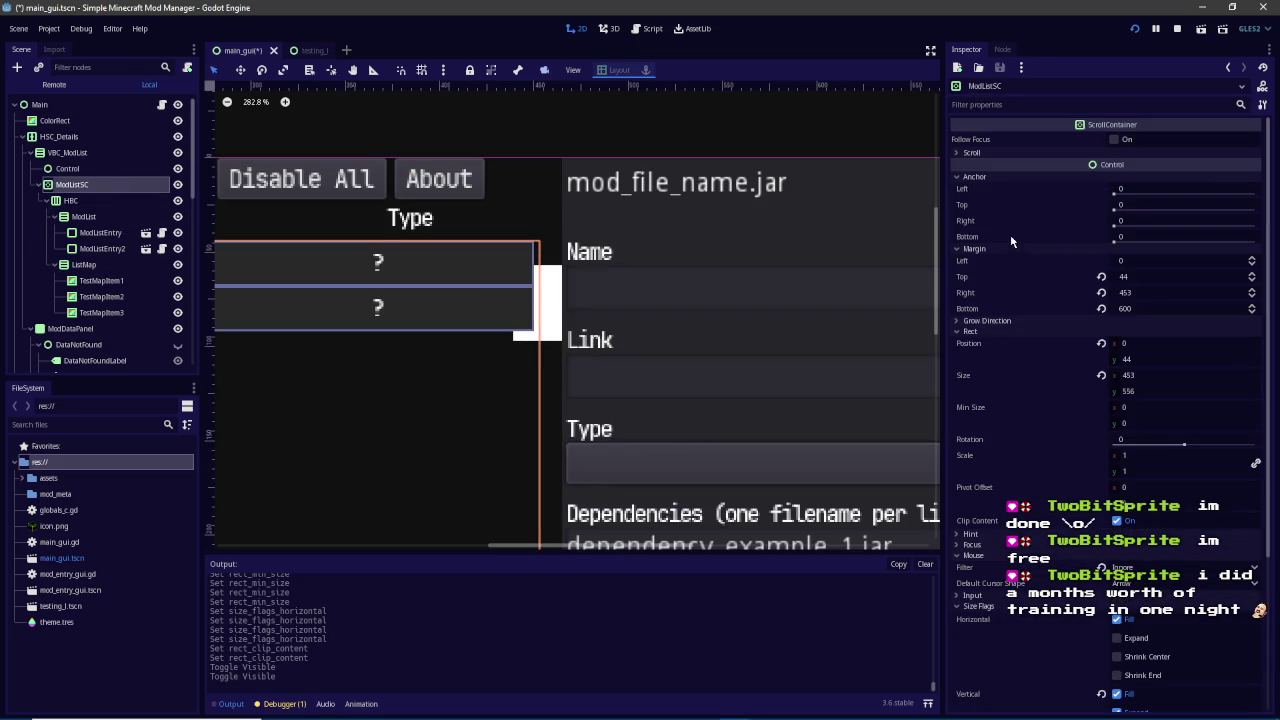
left_click(1018, 150)
left_click(1120, 140)
left_click(1124, 142)
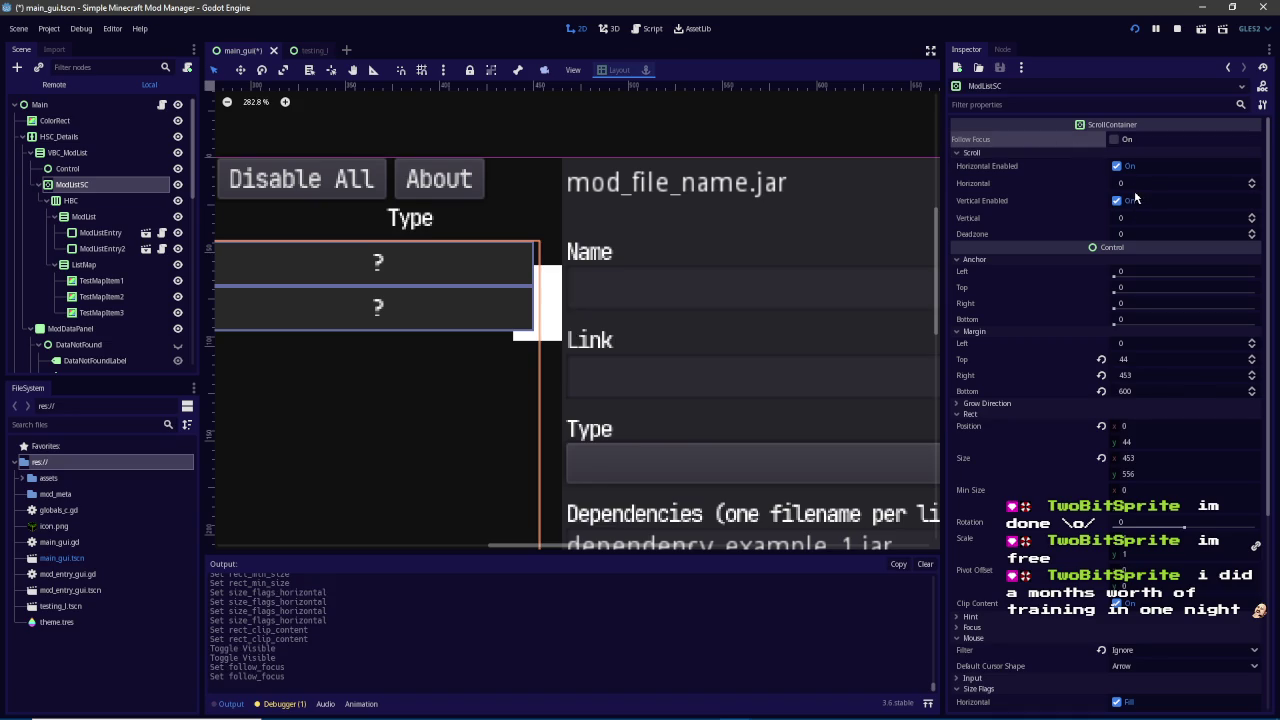
left_click_drag(1124, 377, 1124, 377)
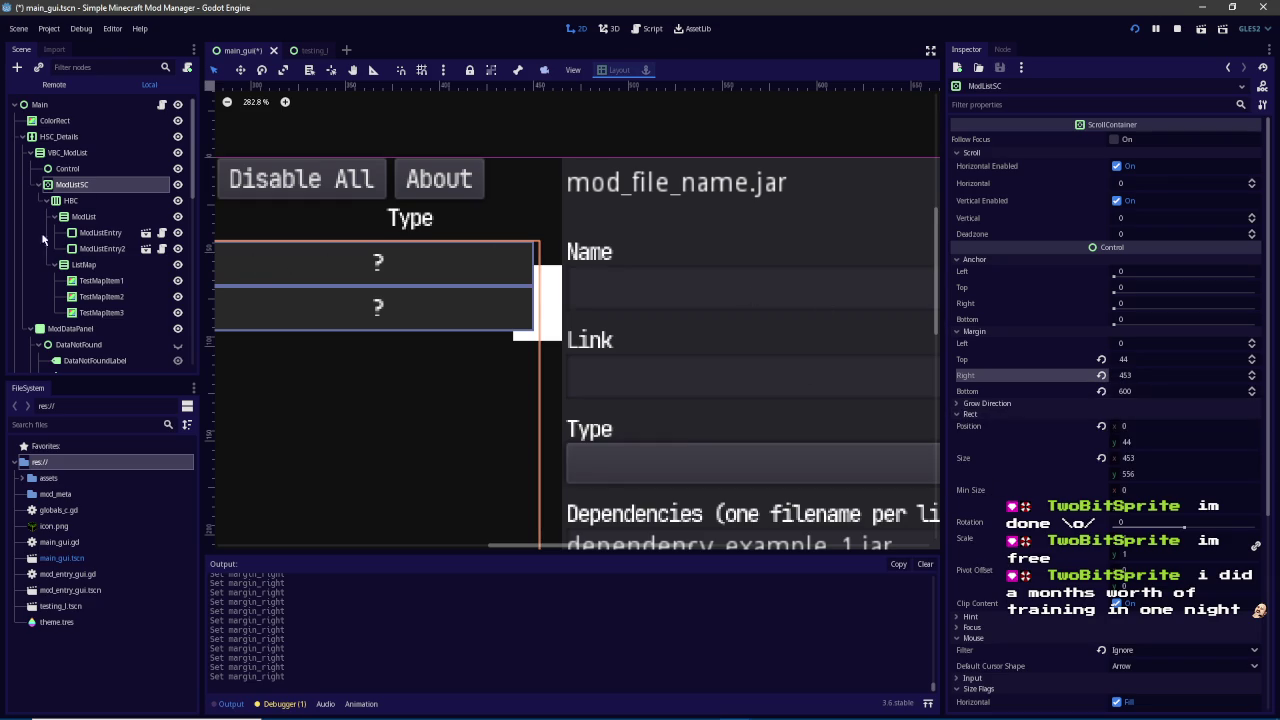
scroll(1177, 266, "down", 3)
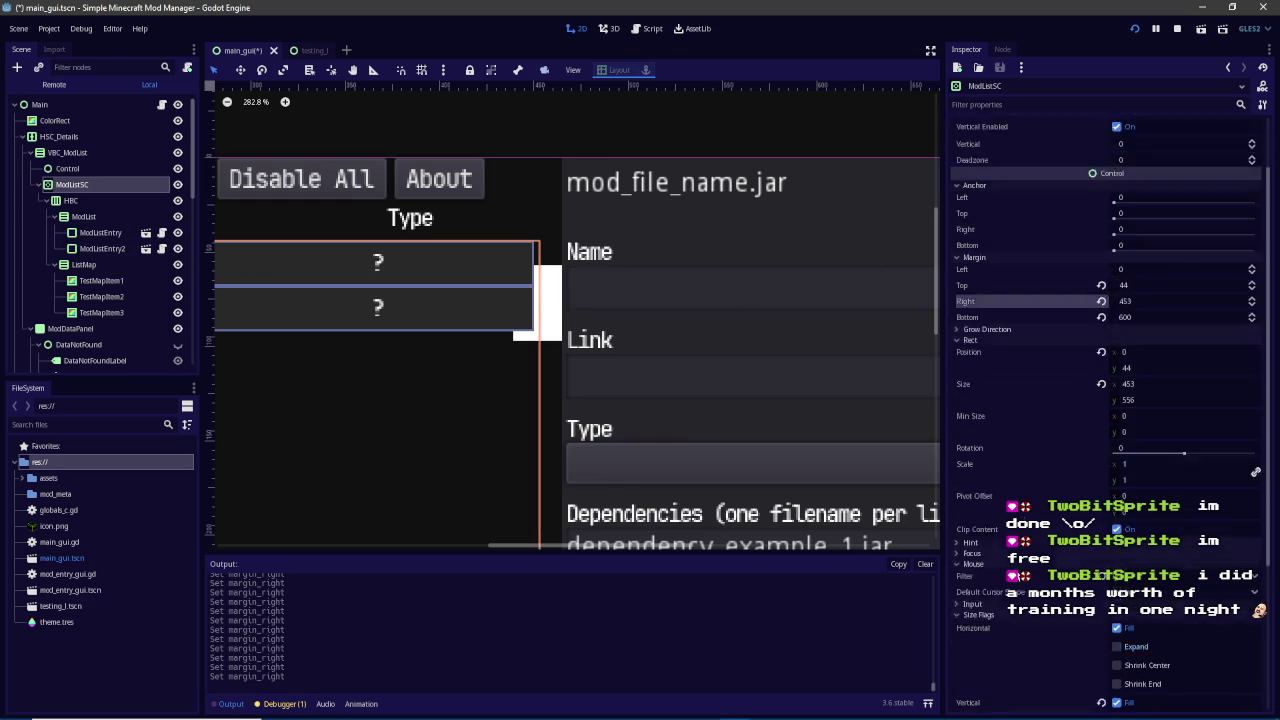
left_click(1118, 455)
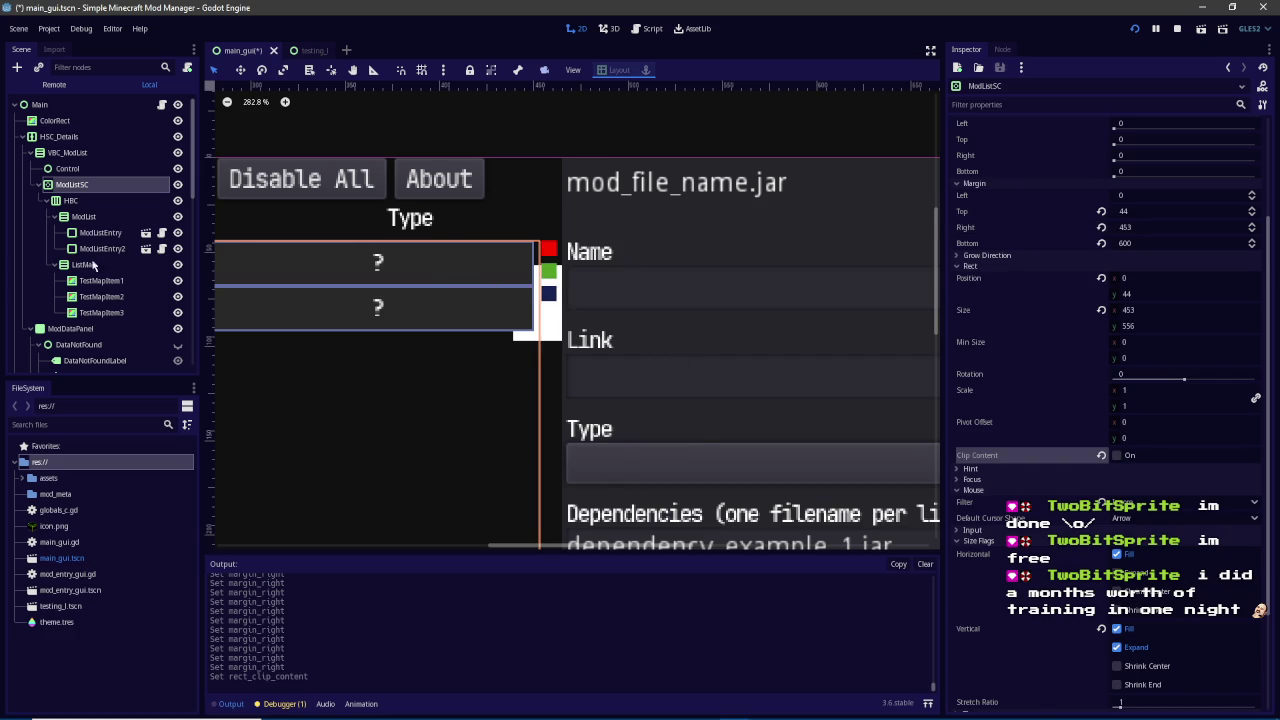
Enable ListMap's Separation constant override at 0 so the test boxes sit flush
left_click(118, 282)
scroll(556, 256, "up", 5)
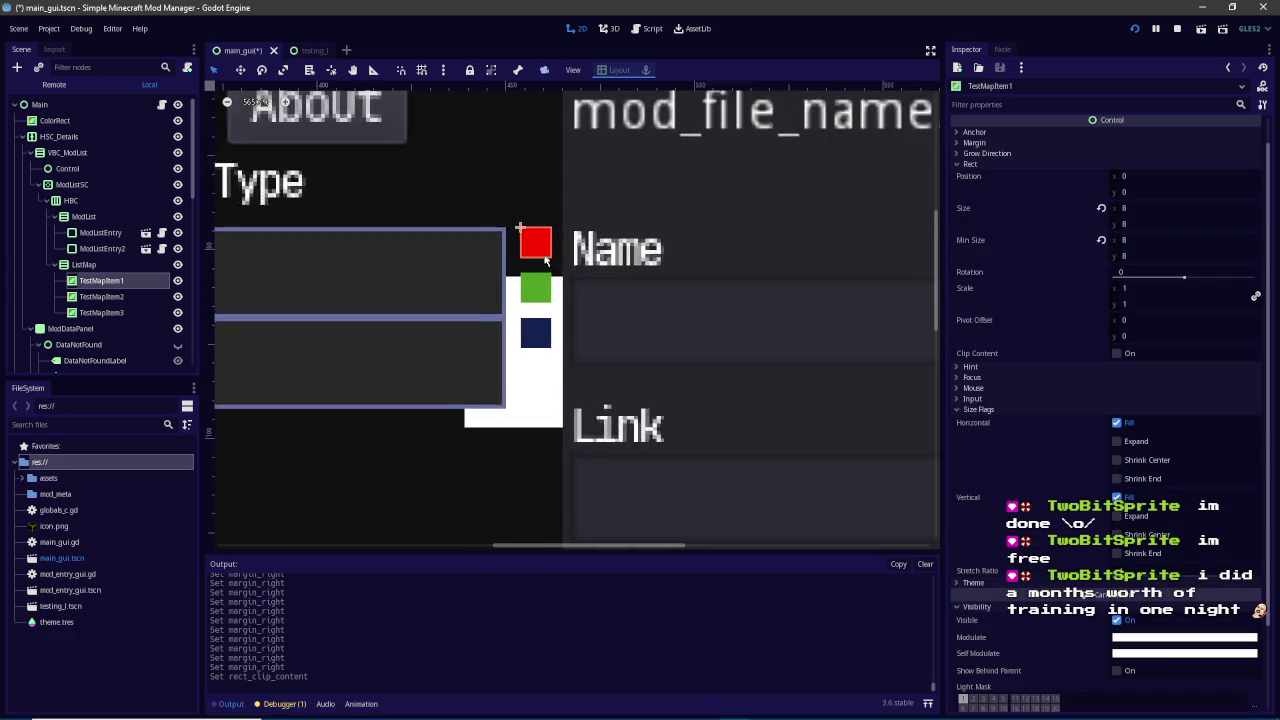
left_click(85, 265)
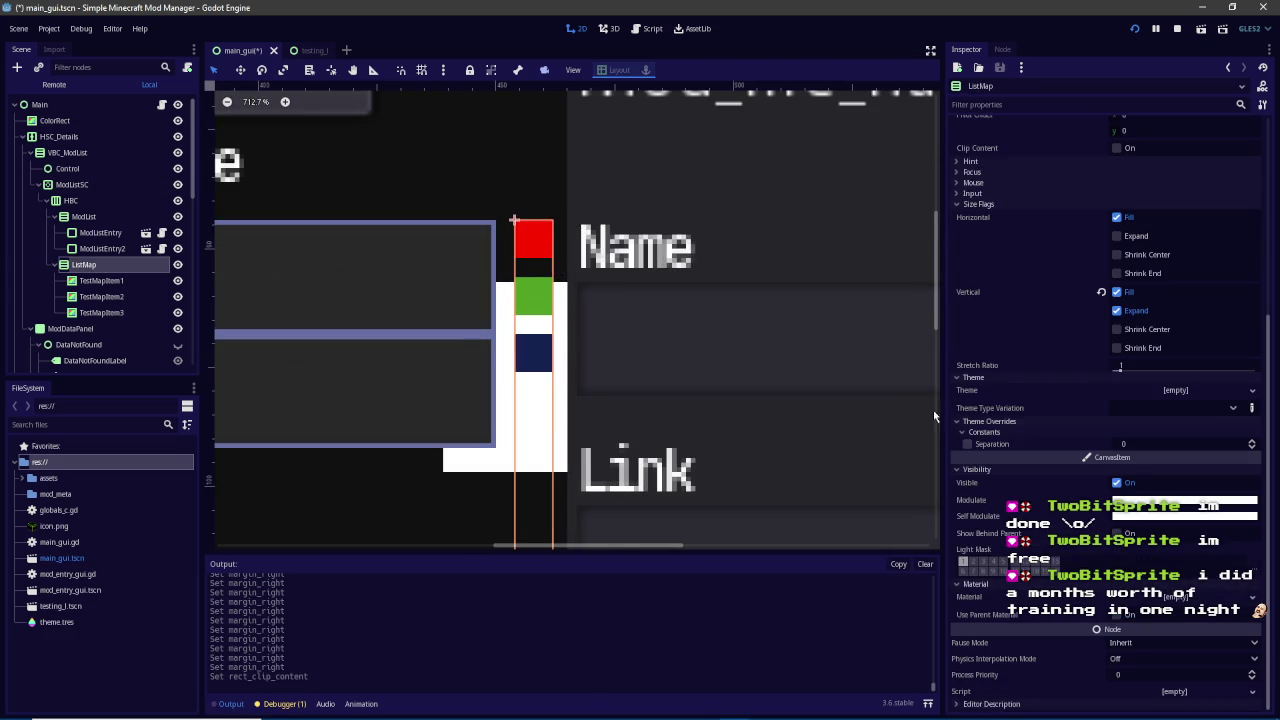
left_click(967, 444)
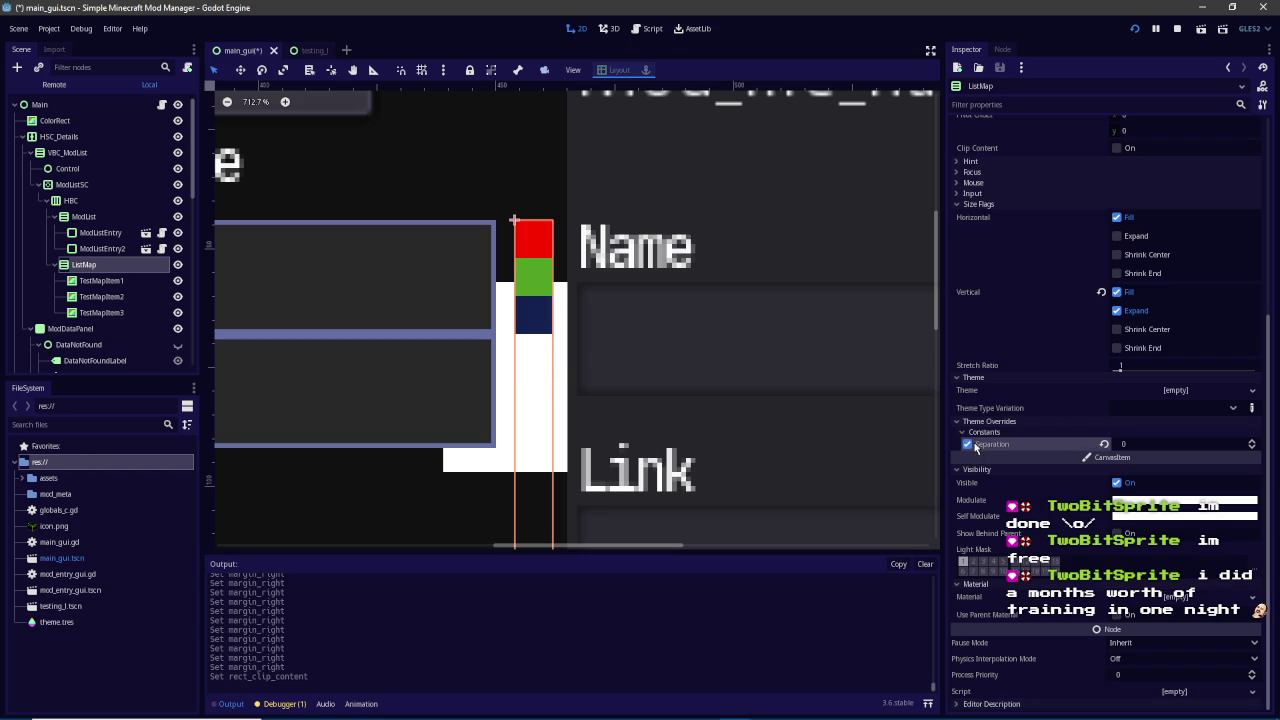
scroll(542, 317, "up", 4)
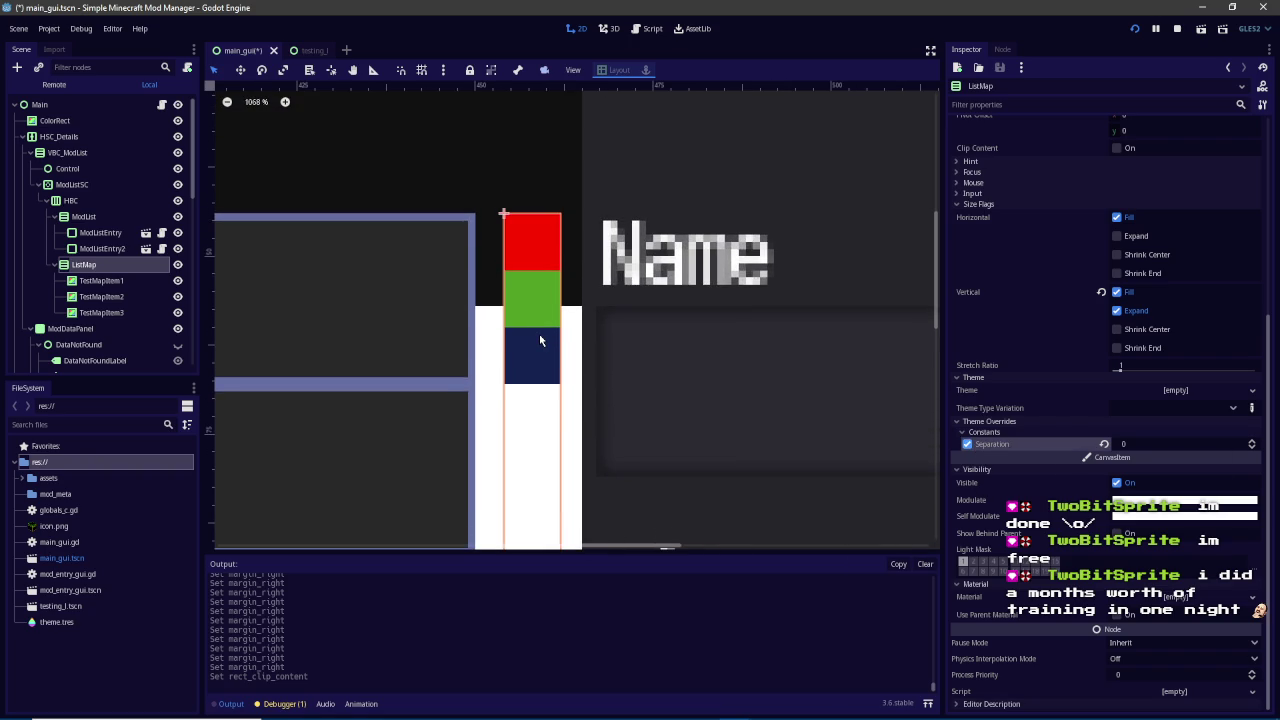
scroll(539, 341, "down", 6)
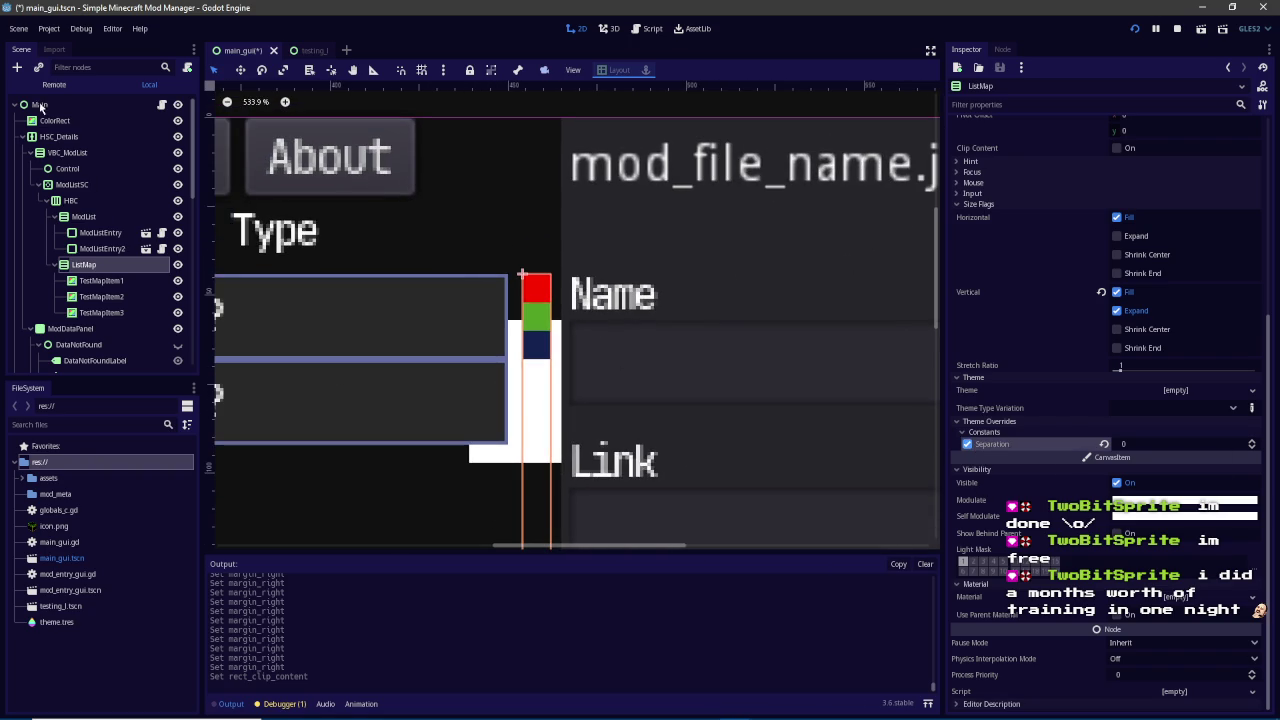
right_click(53, 120)
Delete the ColorRect node, run the project, and inspect the failing vbc_mod_list line and ModList node
left_click(110, 486)
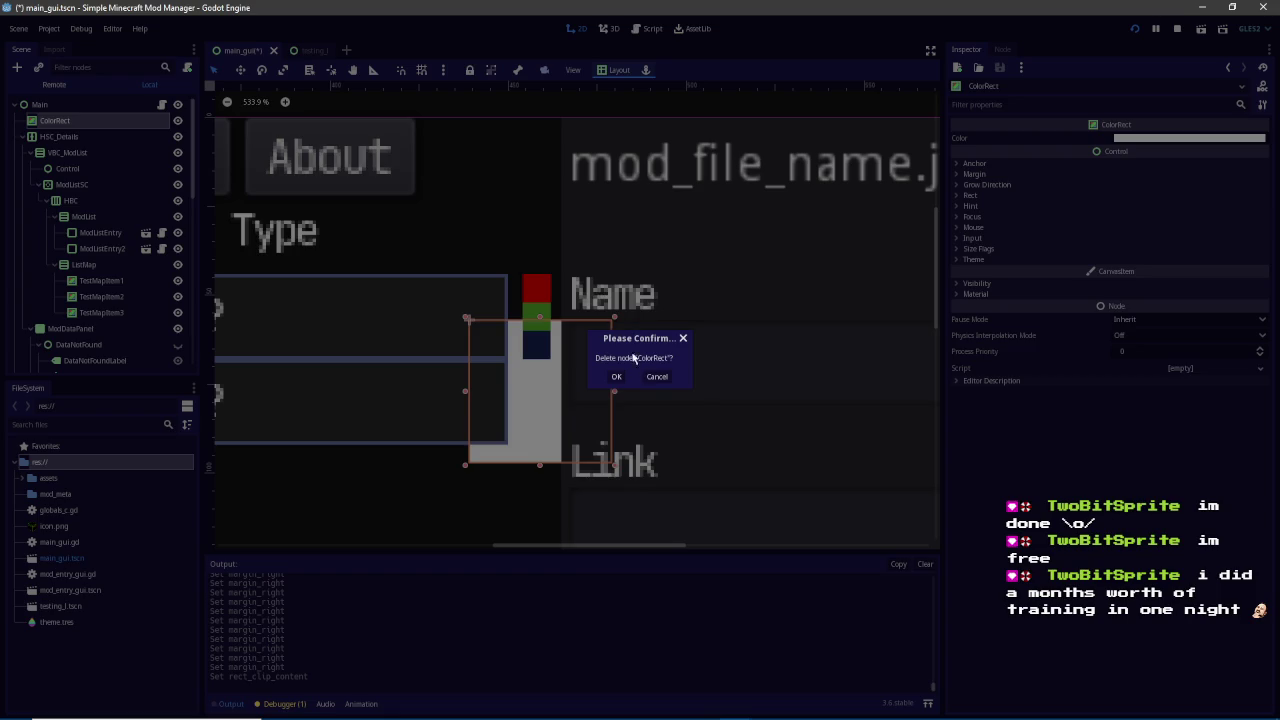
left_click(617, 377)
left_click(1146, 28)
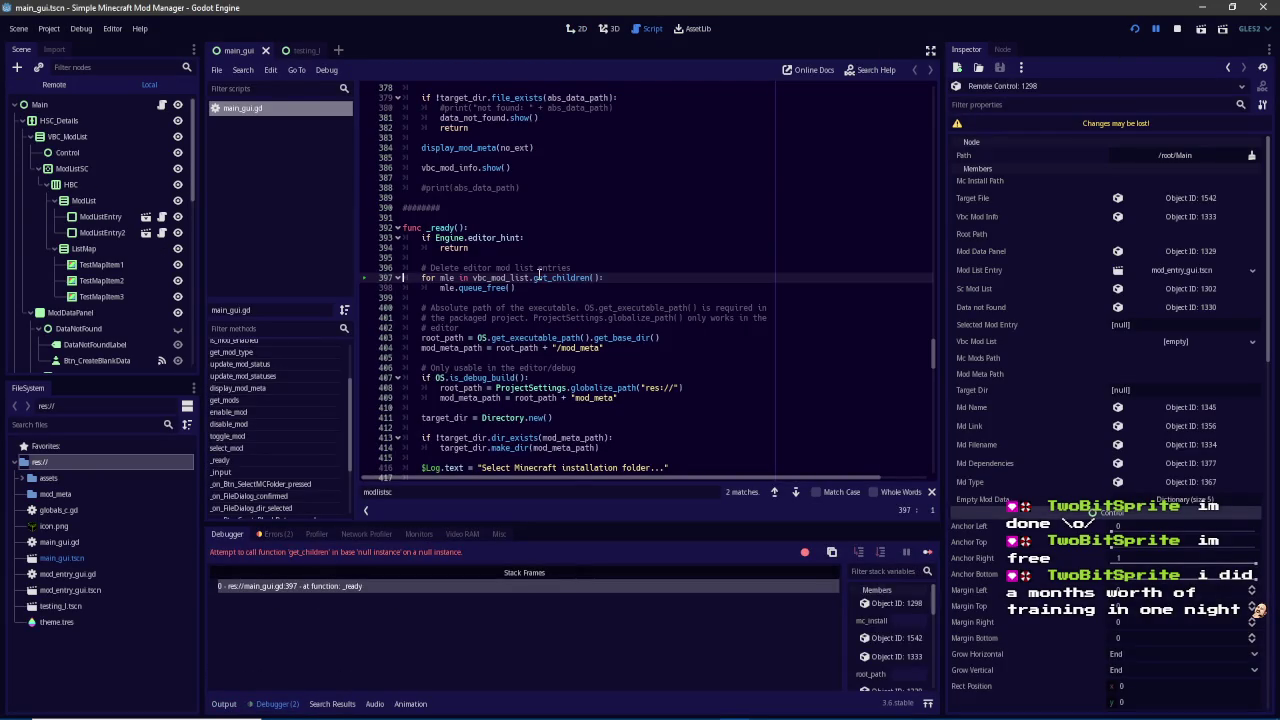
double_click(486, 278)
left_click_drag(931, 356, 931, 140)
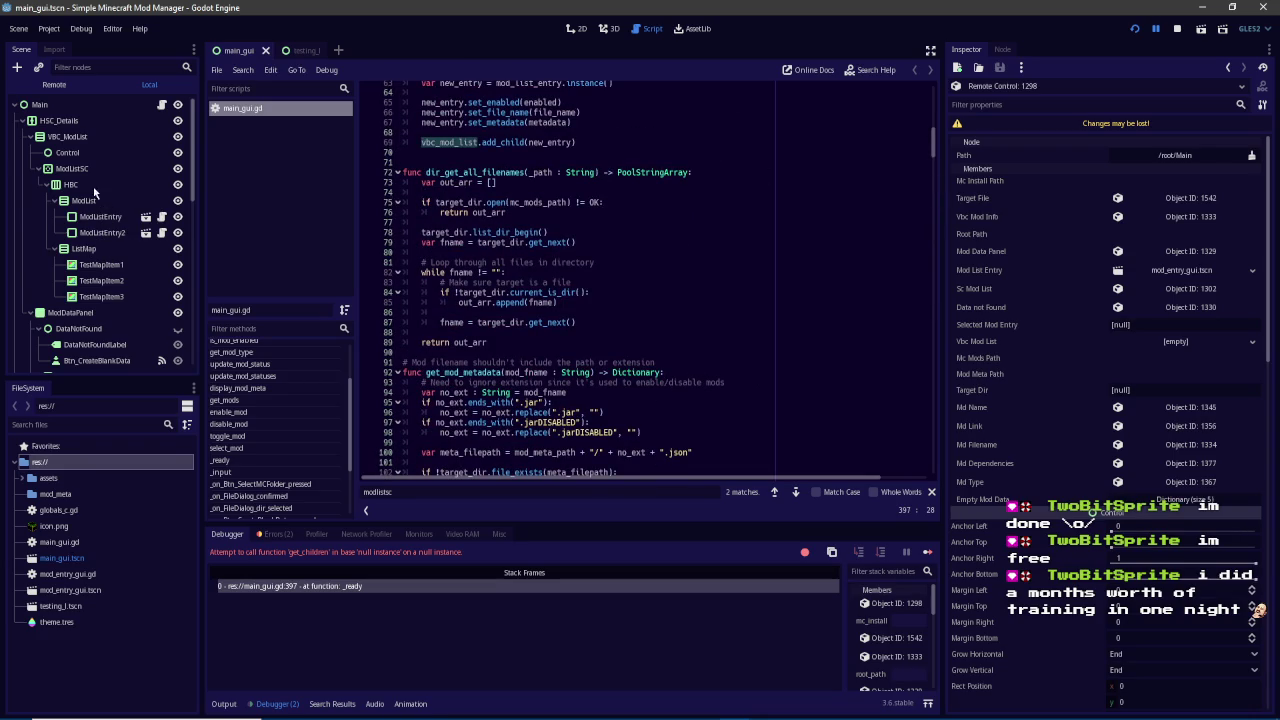
left_click(93, 201)
right_click(95, 203)
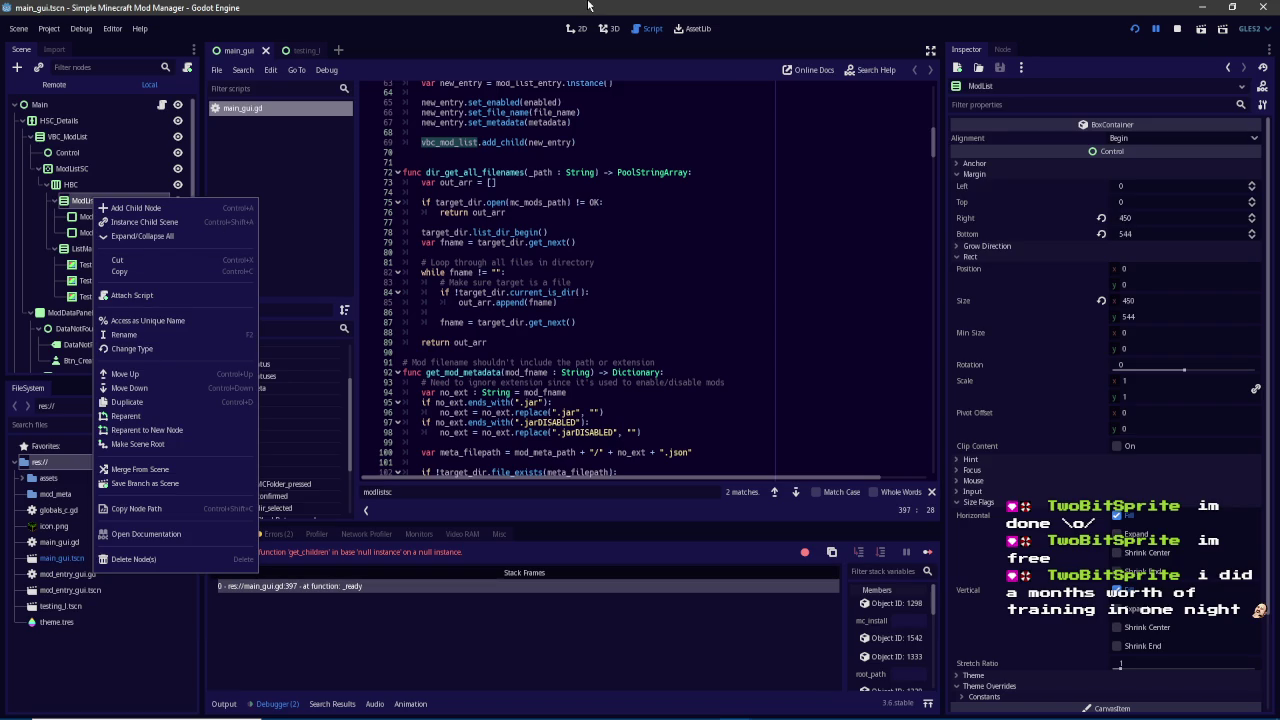
left_click(585, 152)
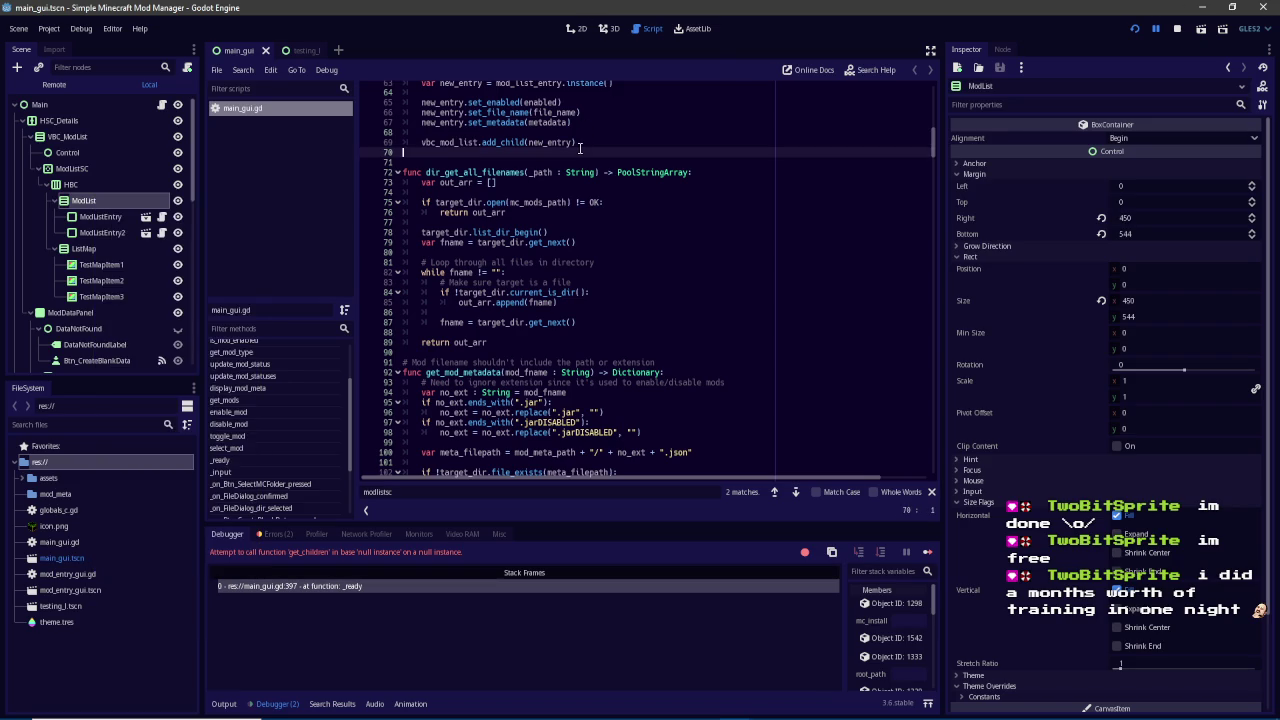
scroll(585, 165, "up", 8)
Change vbc_mod_list's path in main_gui.gd to $HSC_Details/VBC_ModList/ModListSC/ModList and save
key("ctrl+f")
type("vbc_")
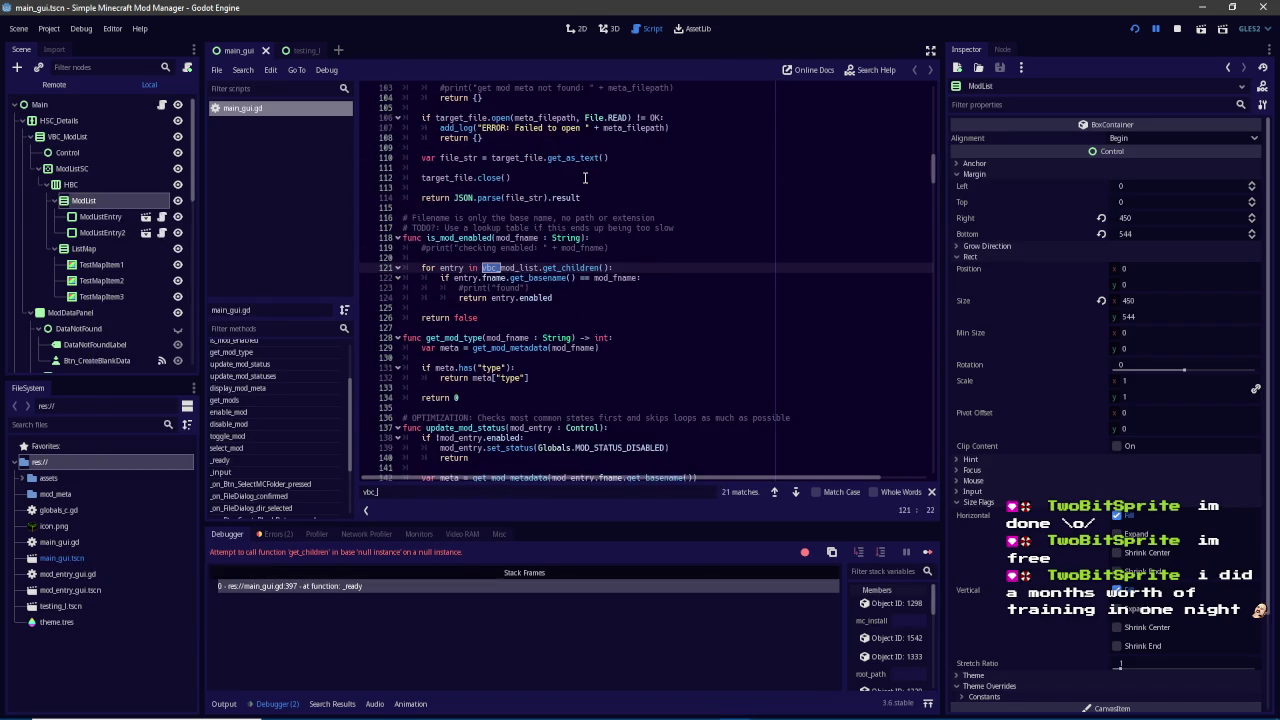
type("mod_list =")
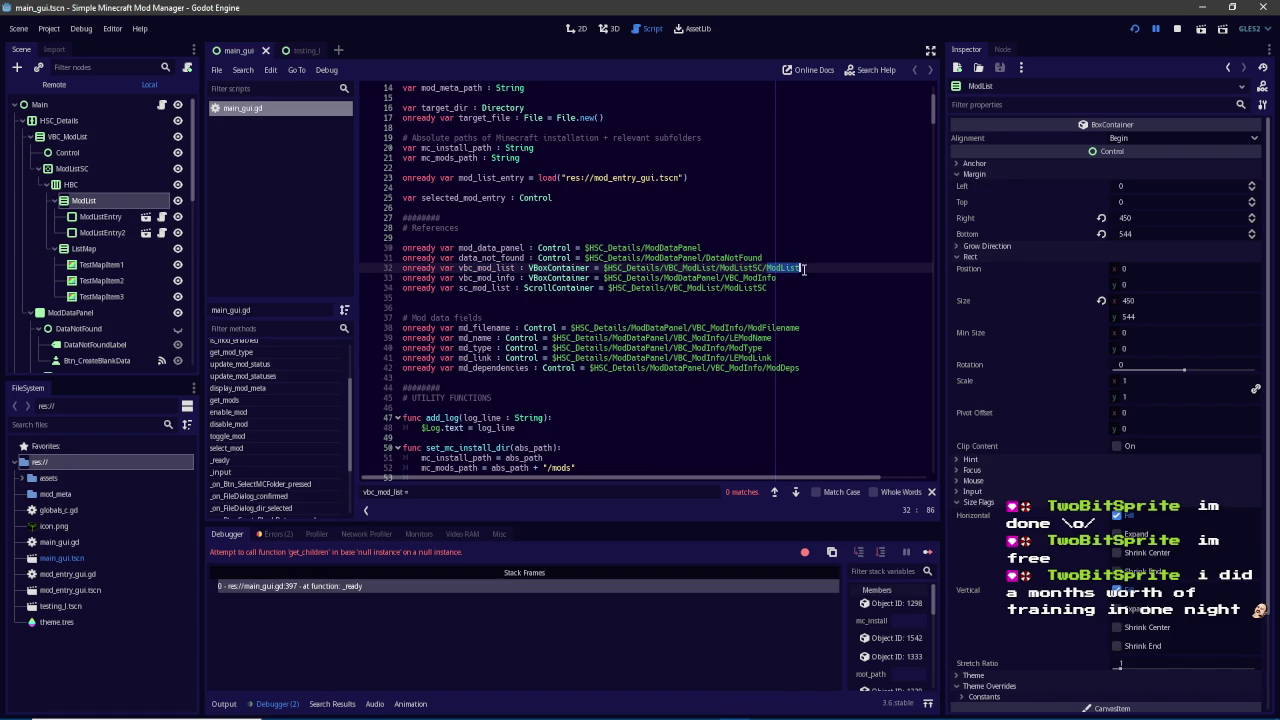
mouse_move(800, 268)
left_mouse_down()
mouse_move(632, 257)
mouse_move(800, 268)
left_mouse_up()
type("ModLis")
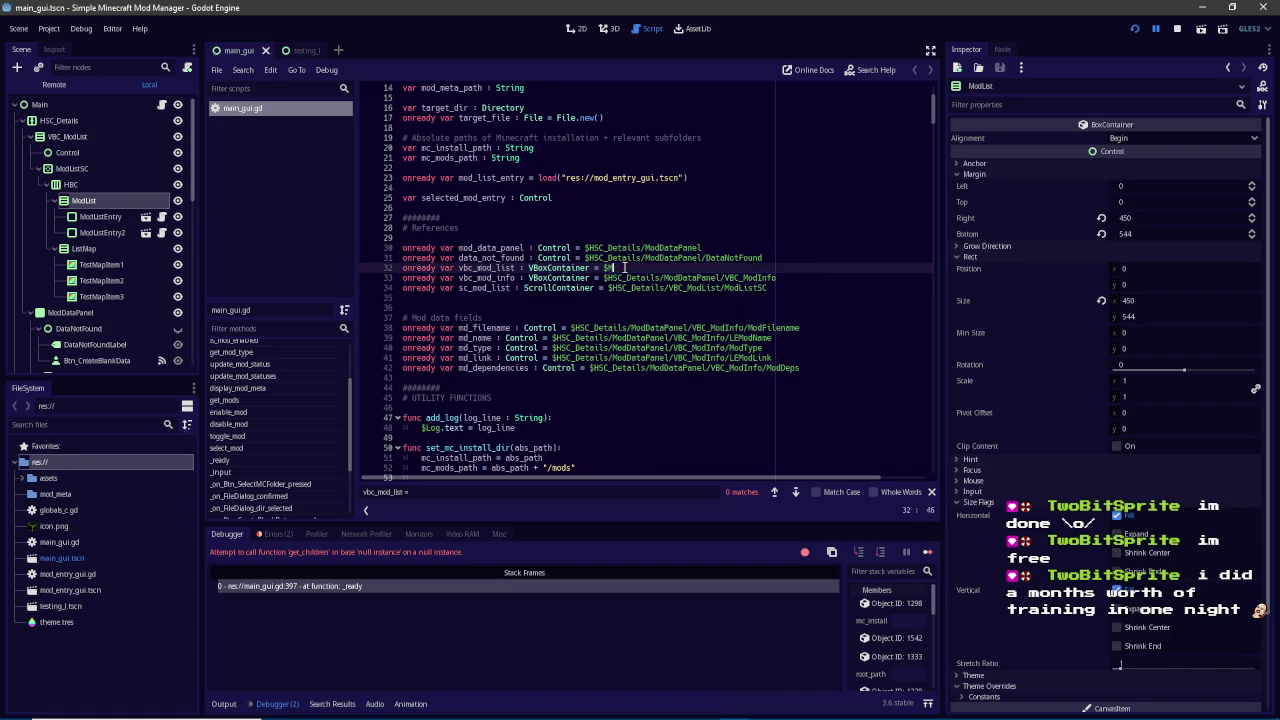
type("t")
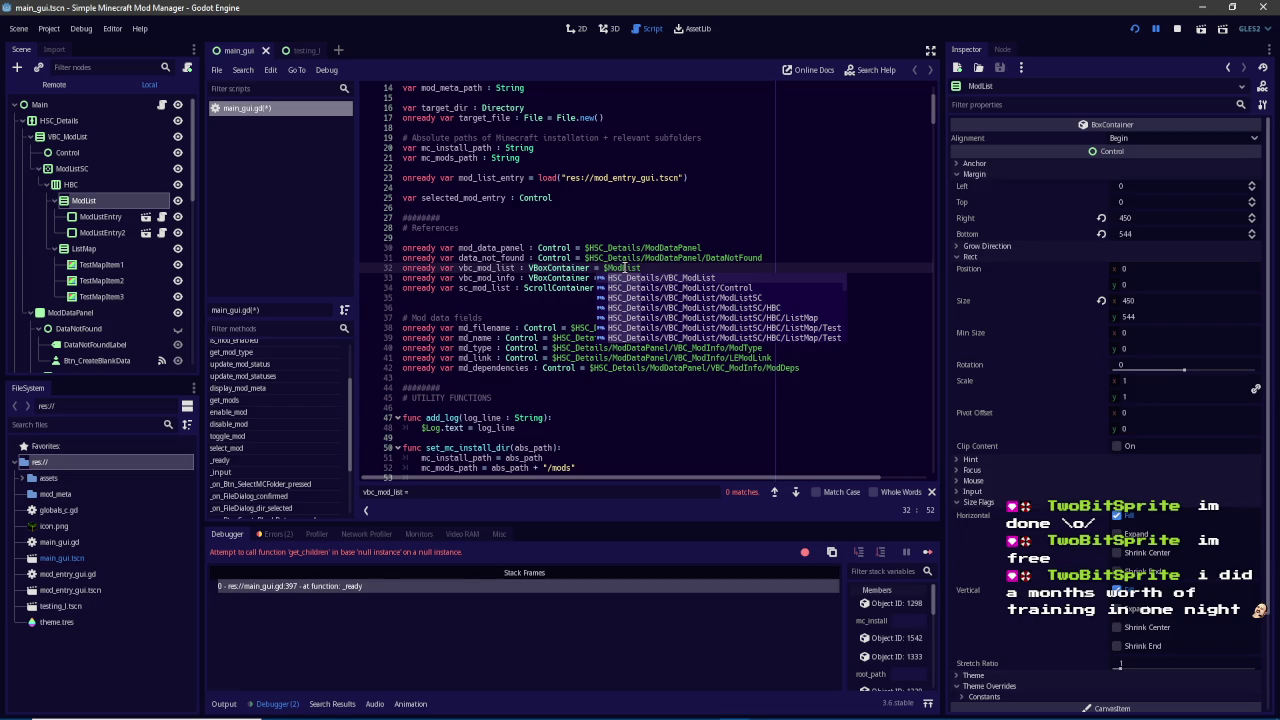
key("Return")
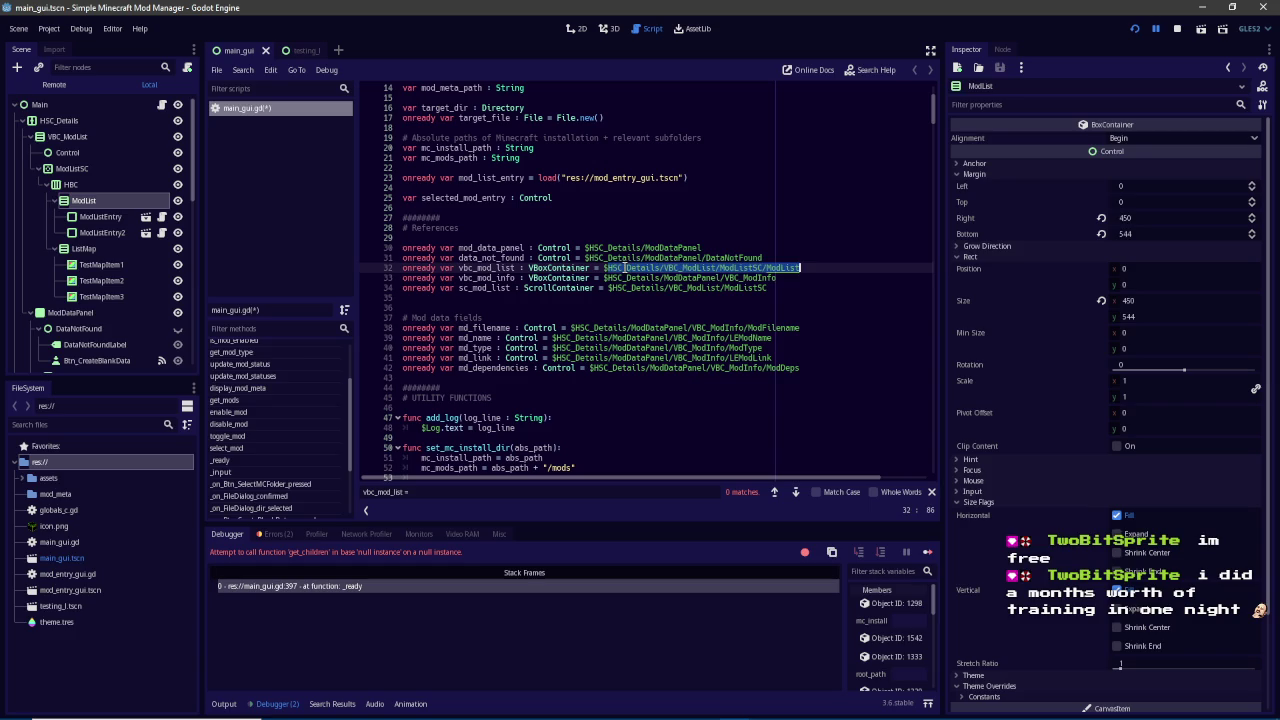
key("ctrl+s")
left_click(64, 137)
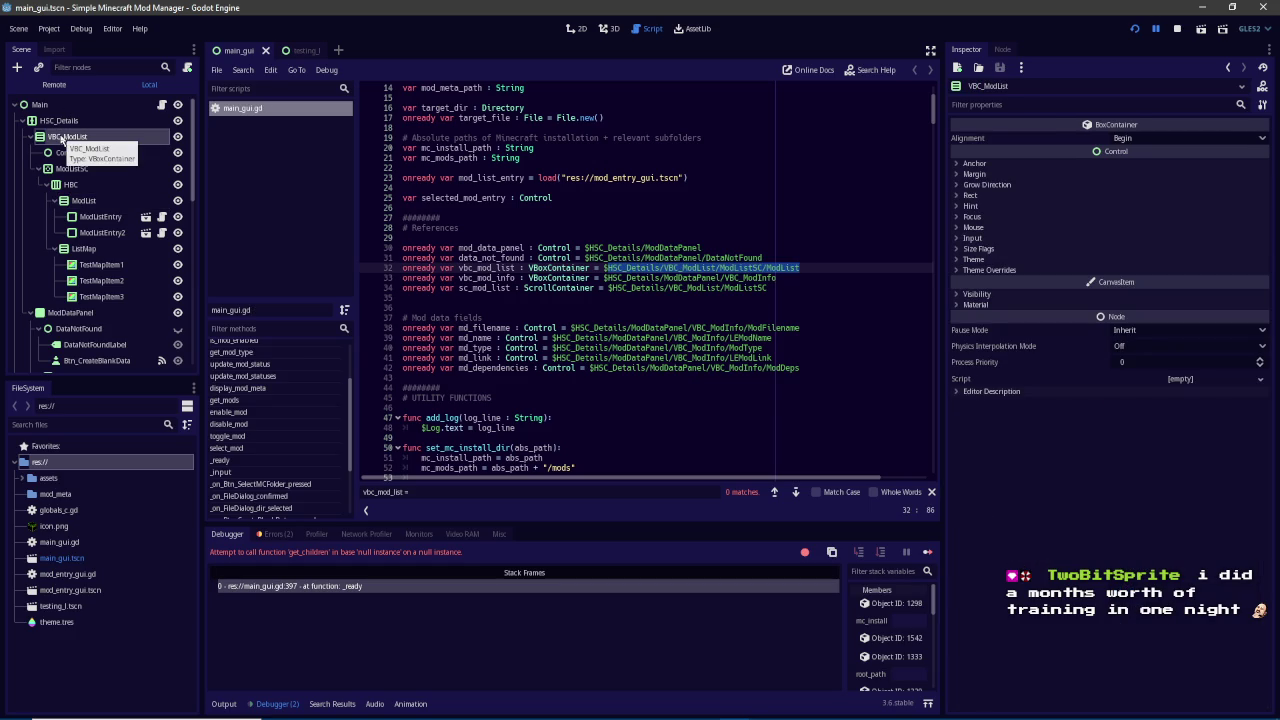
Rename the VBC_ModList node to ModListMarginContainer in the Scene dock
left_click(30, 137)
left_click(30, 137)
left_click(60, 137)
type("Mod")
type("rgin")
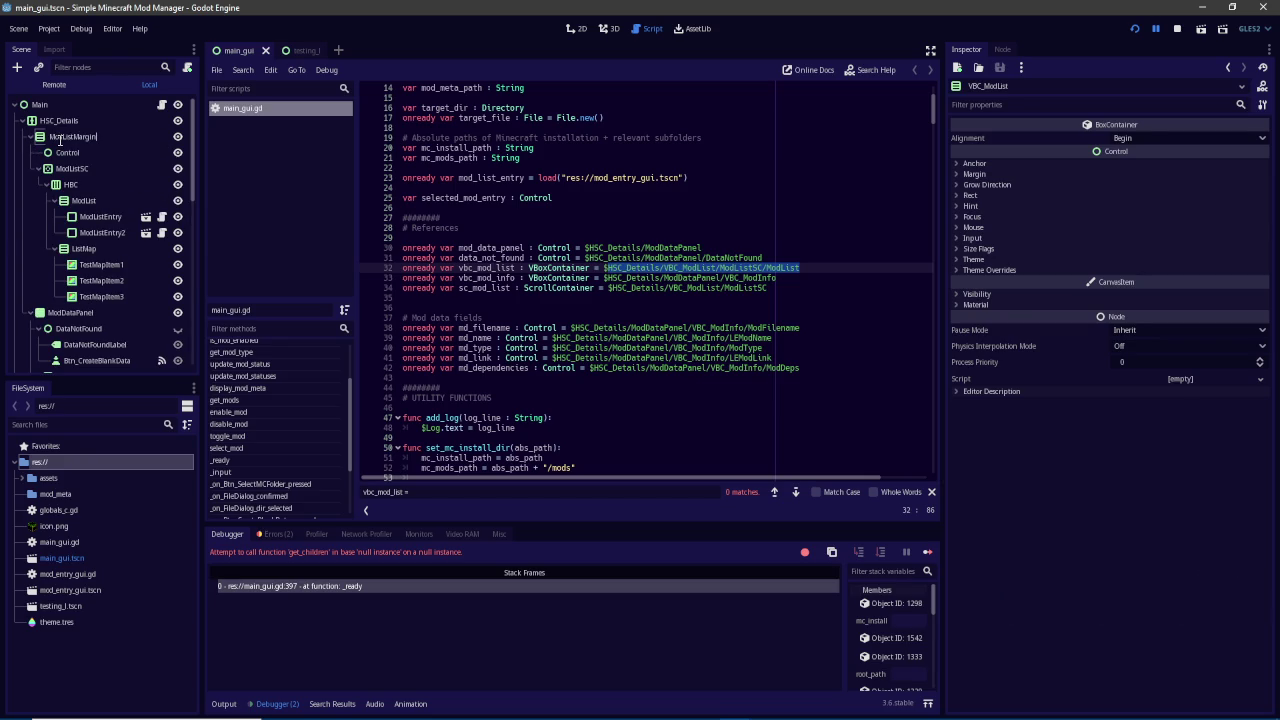
type("ontr")
type("aine")
key("Return")
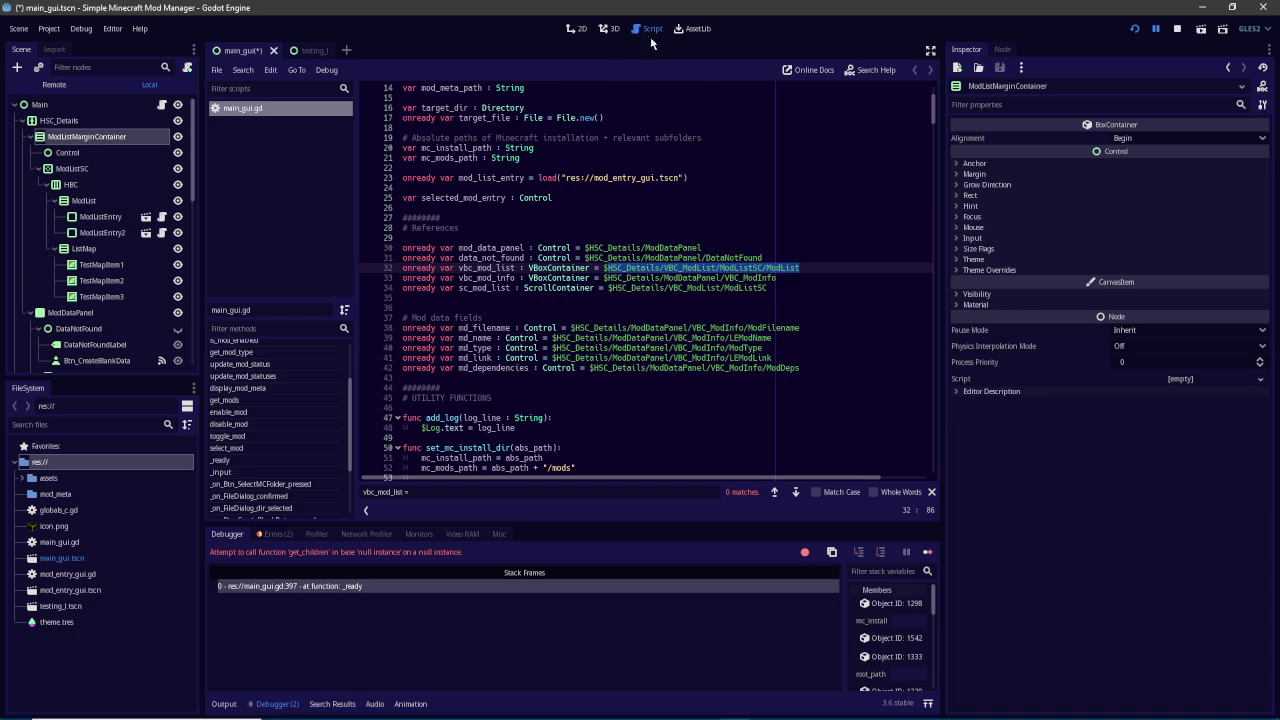
Replace line 32's vbc_mod_list node path with the autocompleted HBC/ModList path
left_click(577, 28)
scroll(480, 229, "down", 5)
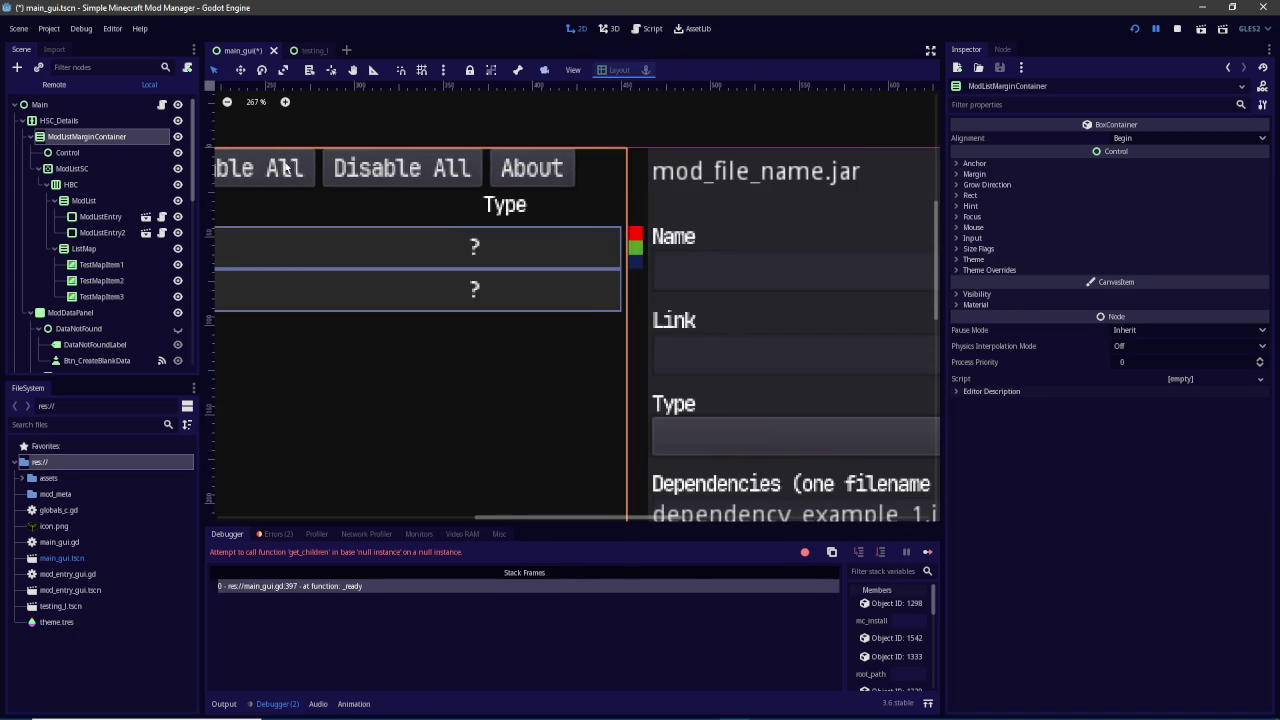
left_click(645, 29)
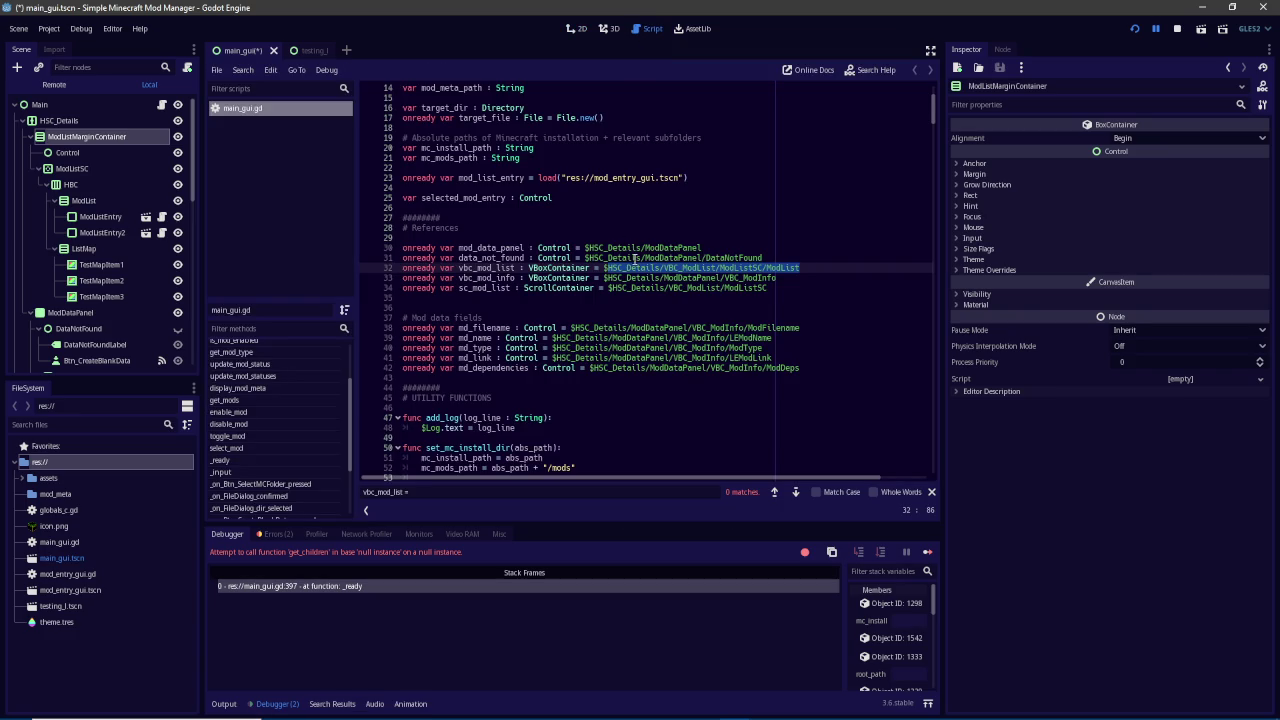
left_click(635, 259)
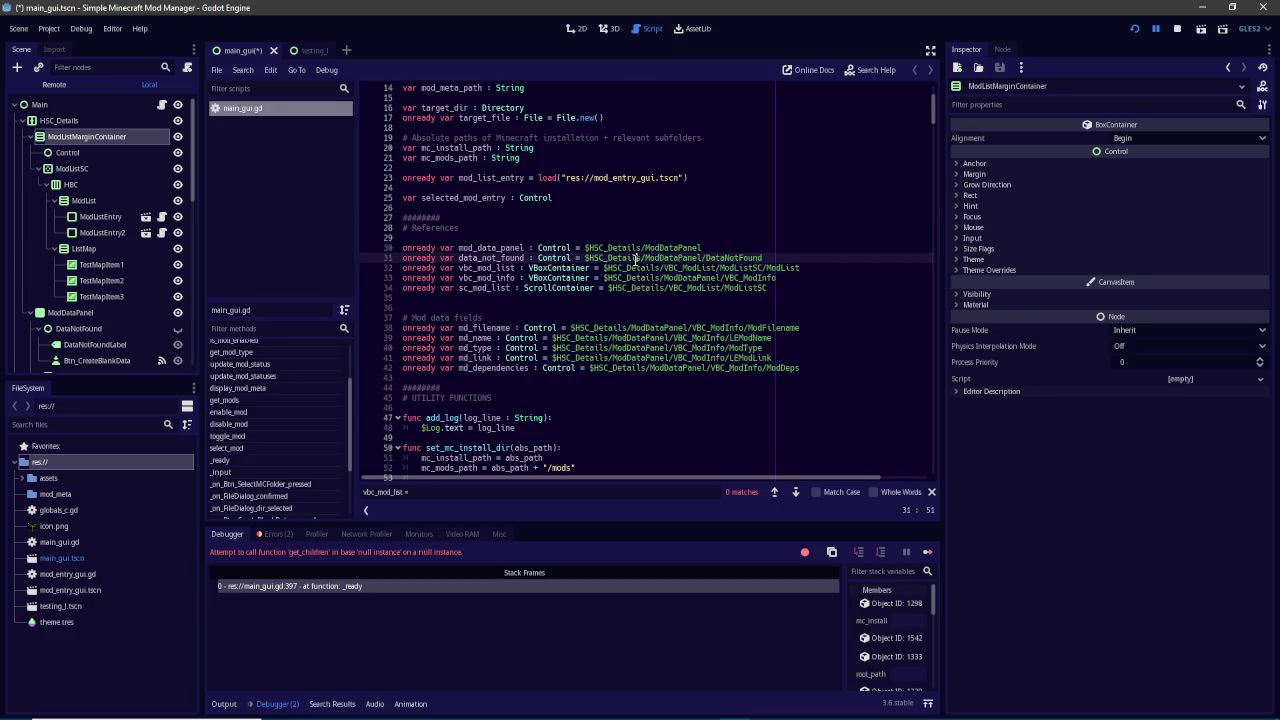
key("Down")
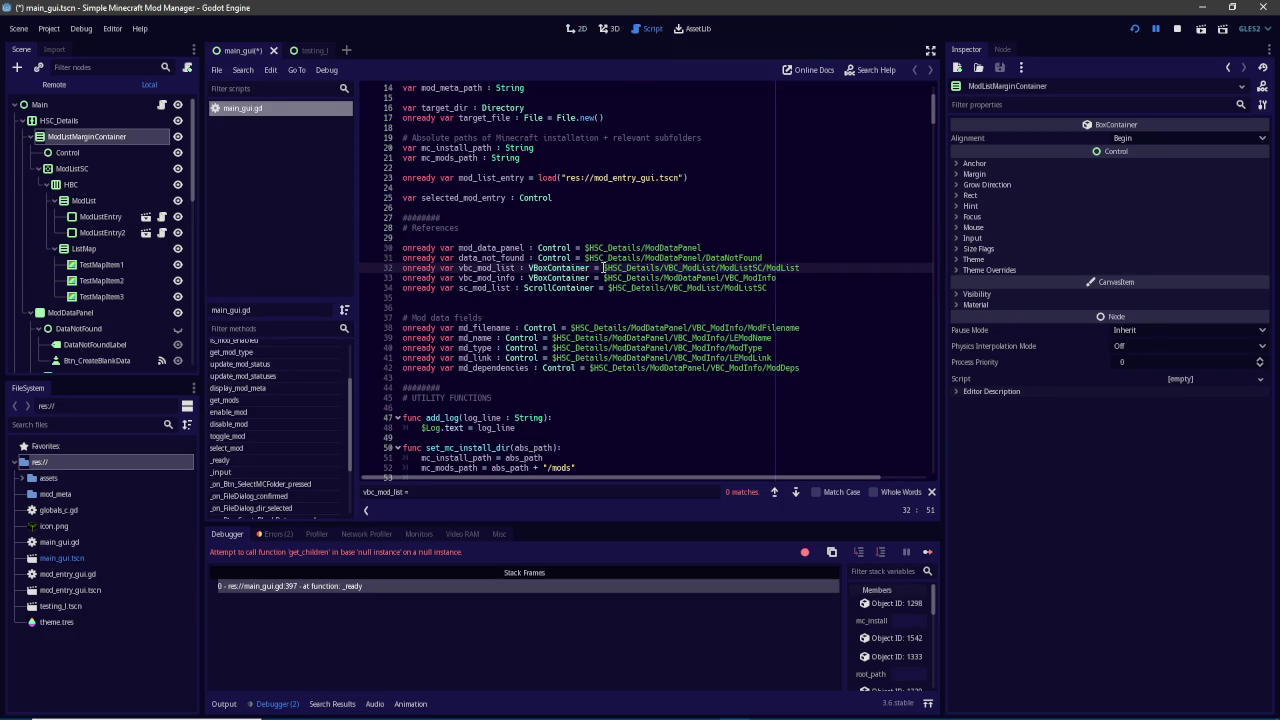
left_click_drag(604, 268, 831, 268)
type("$Mod")
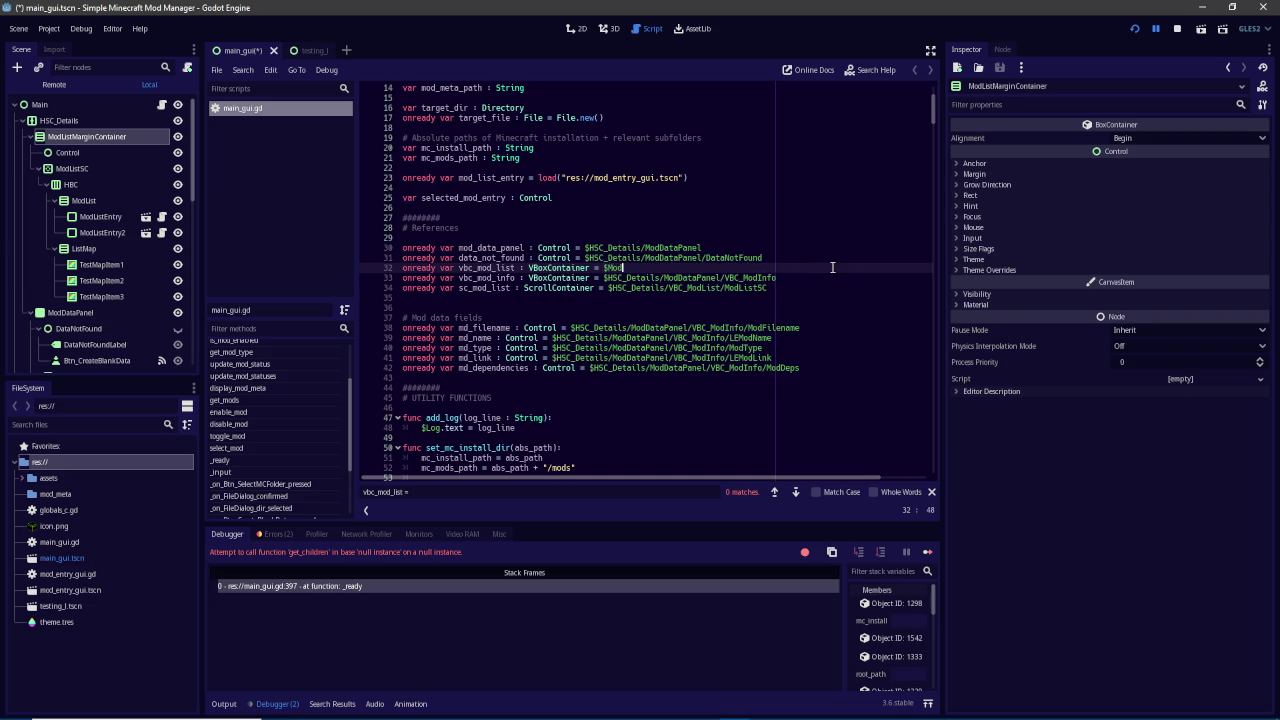
type("List")
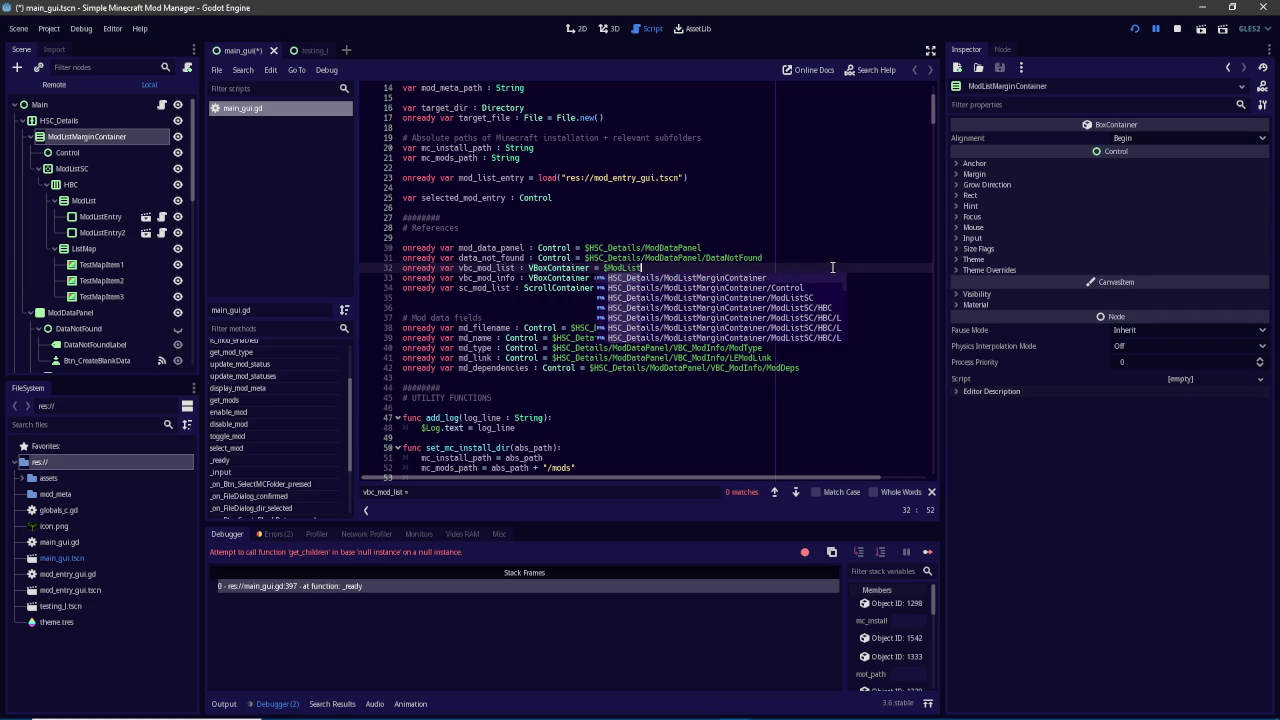
key("BackSpace")
key("BackSpace")
key("BackSpace")
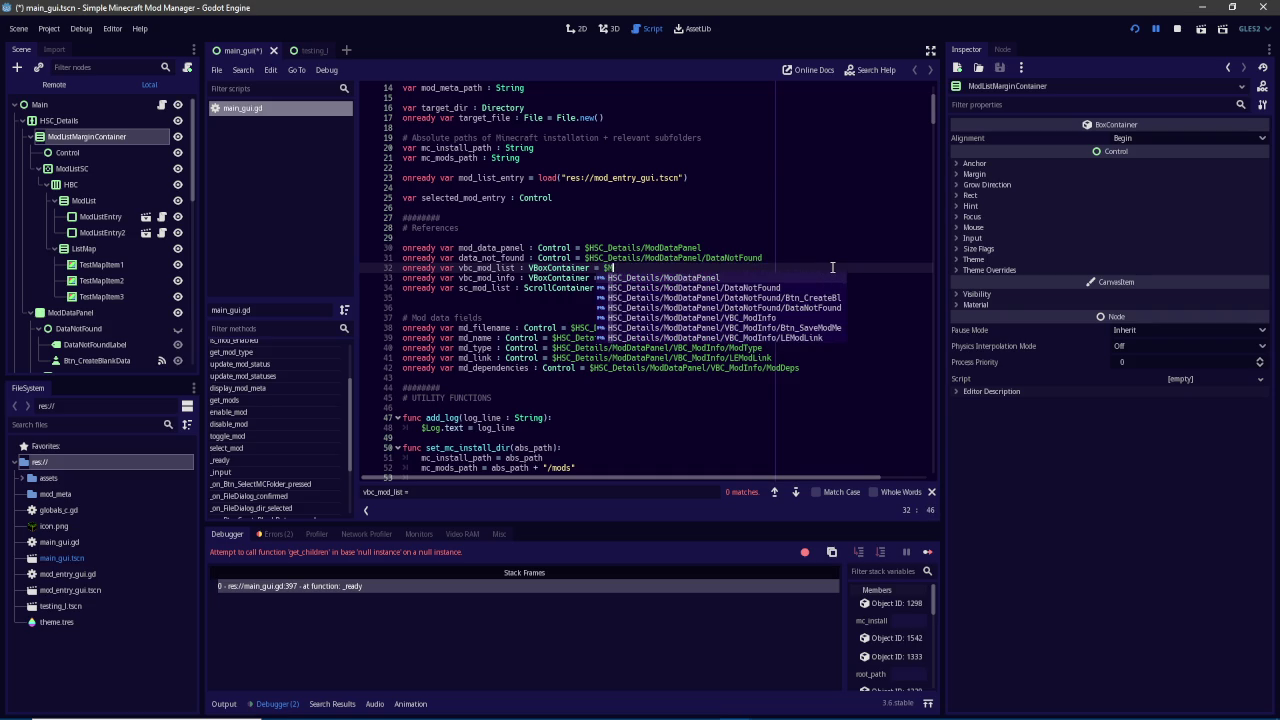
type("HBC/Mod")
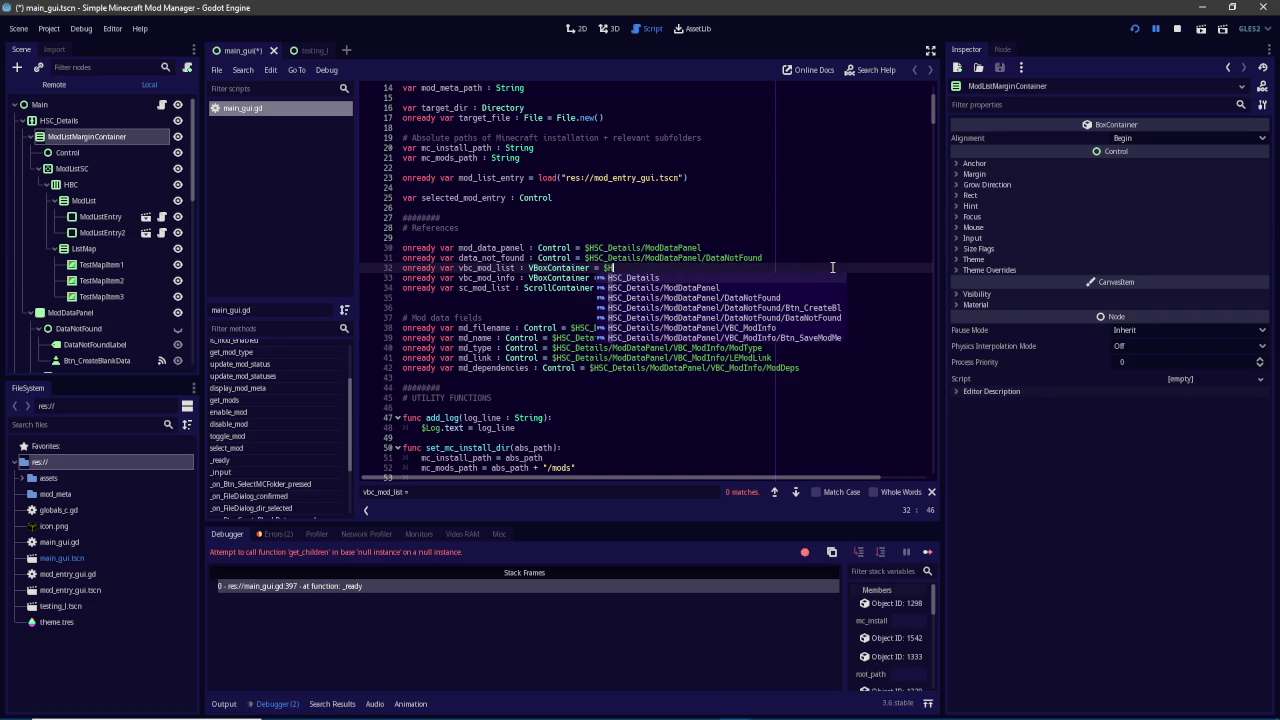
key("Down")
key("Down")
key("Down")
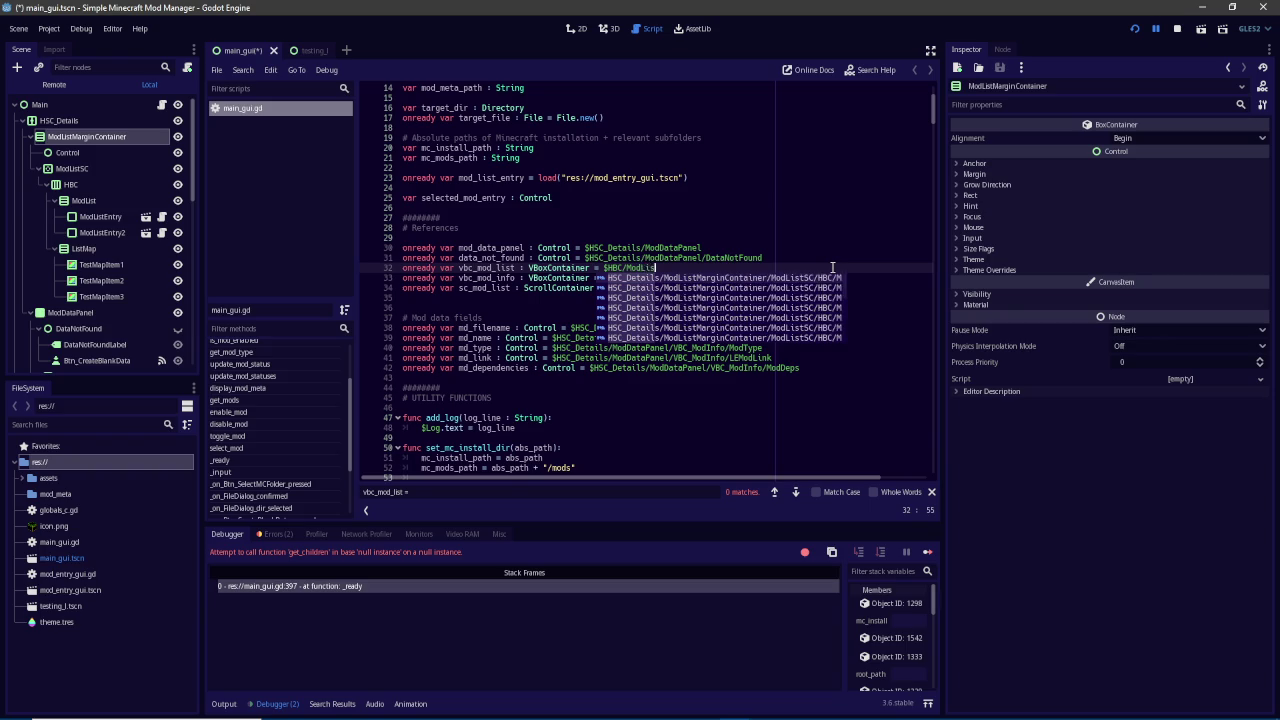
key("Return")
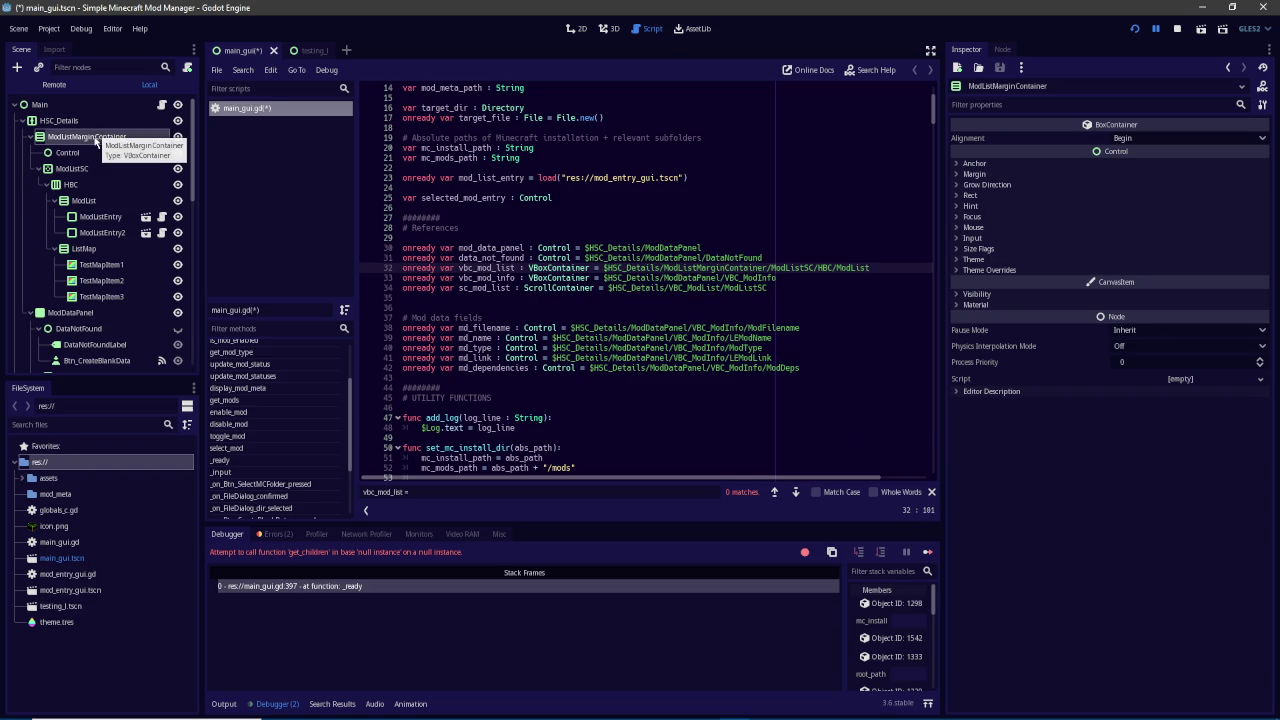
Shorten the node name to MarginContainer, match line 32's path, and save the script
left_click_drag(74, 139, 48, 137)
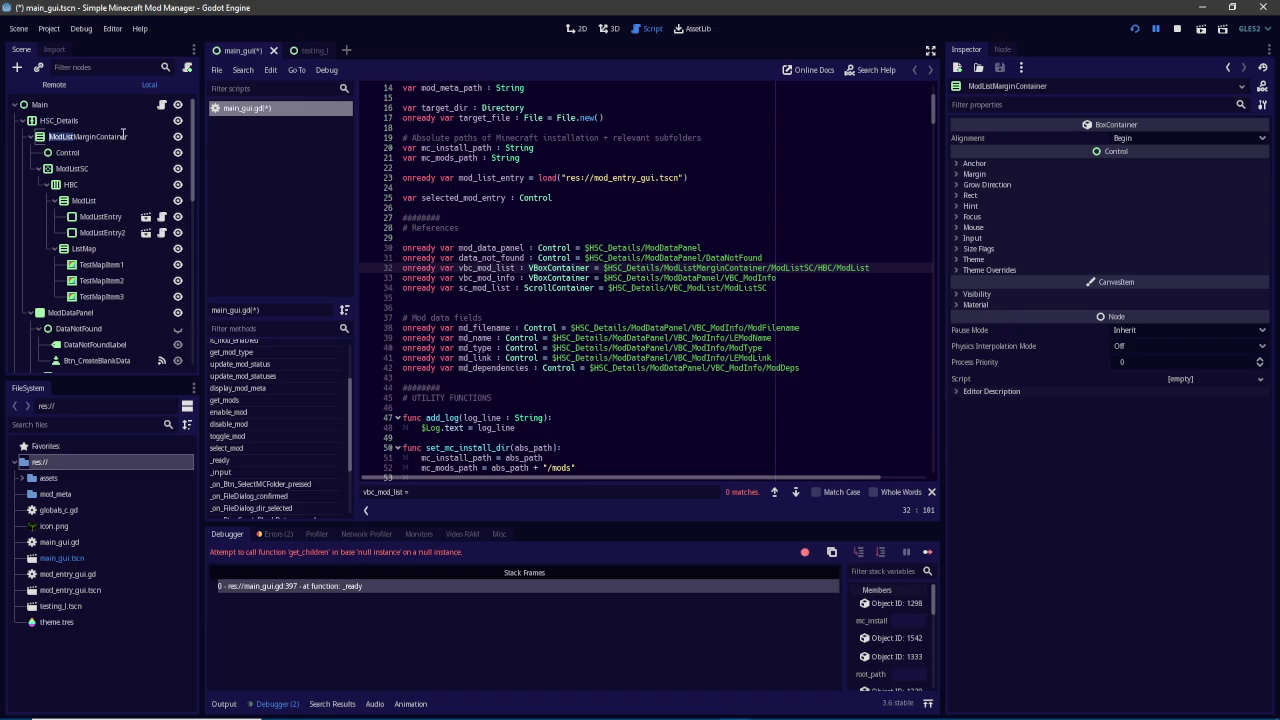
key("BackSpace")
key("Return")
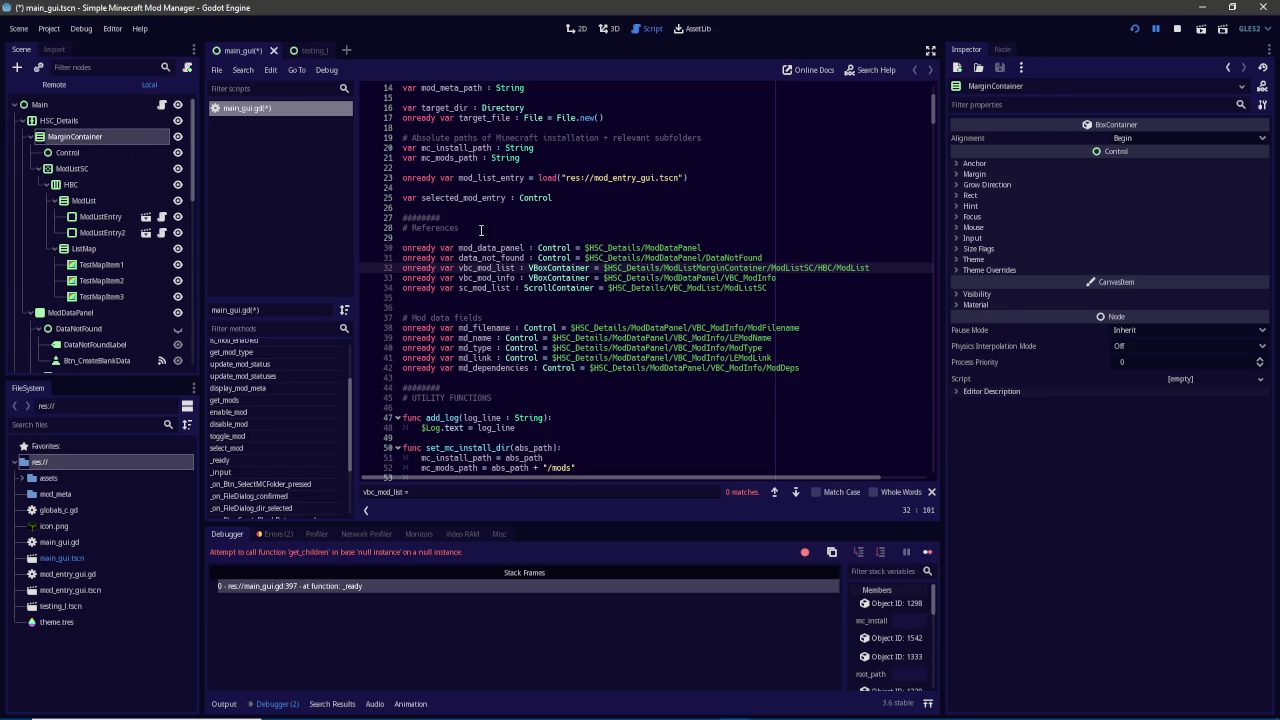
left_click(700, 268)
key("BackSpace")
key("BackSpace")
key("BackSpace")
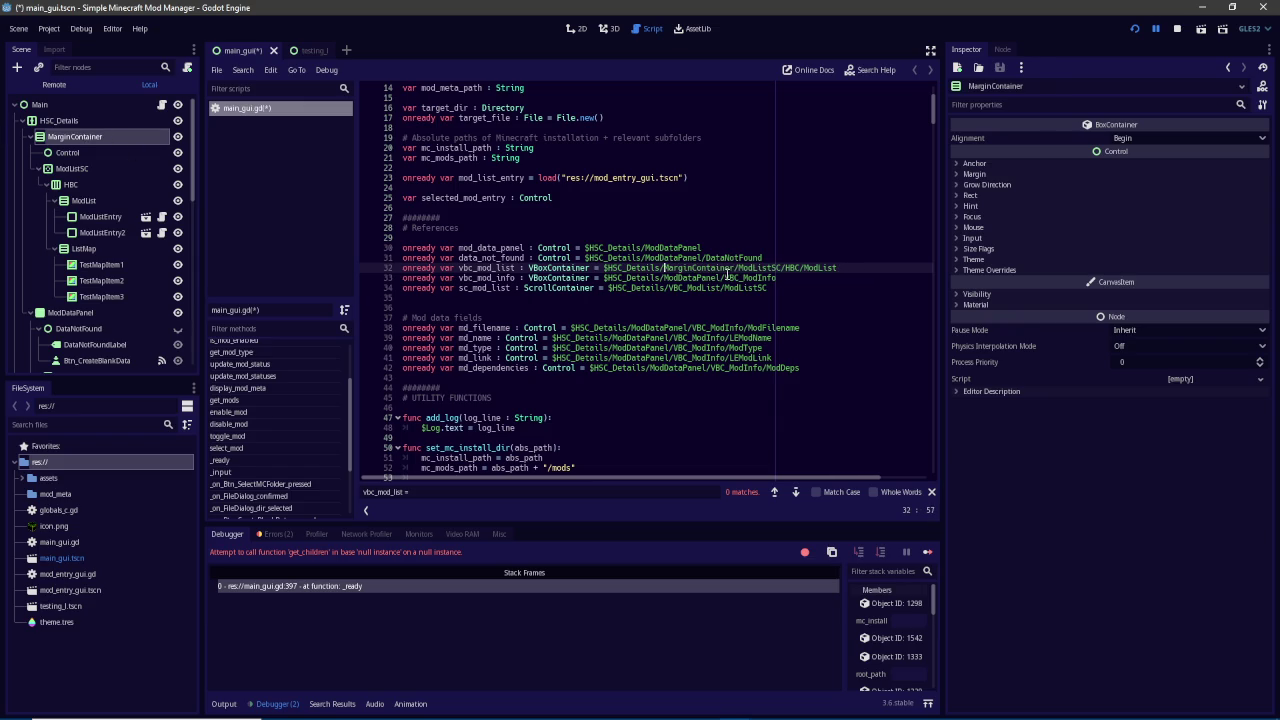
key("ctrl+s")
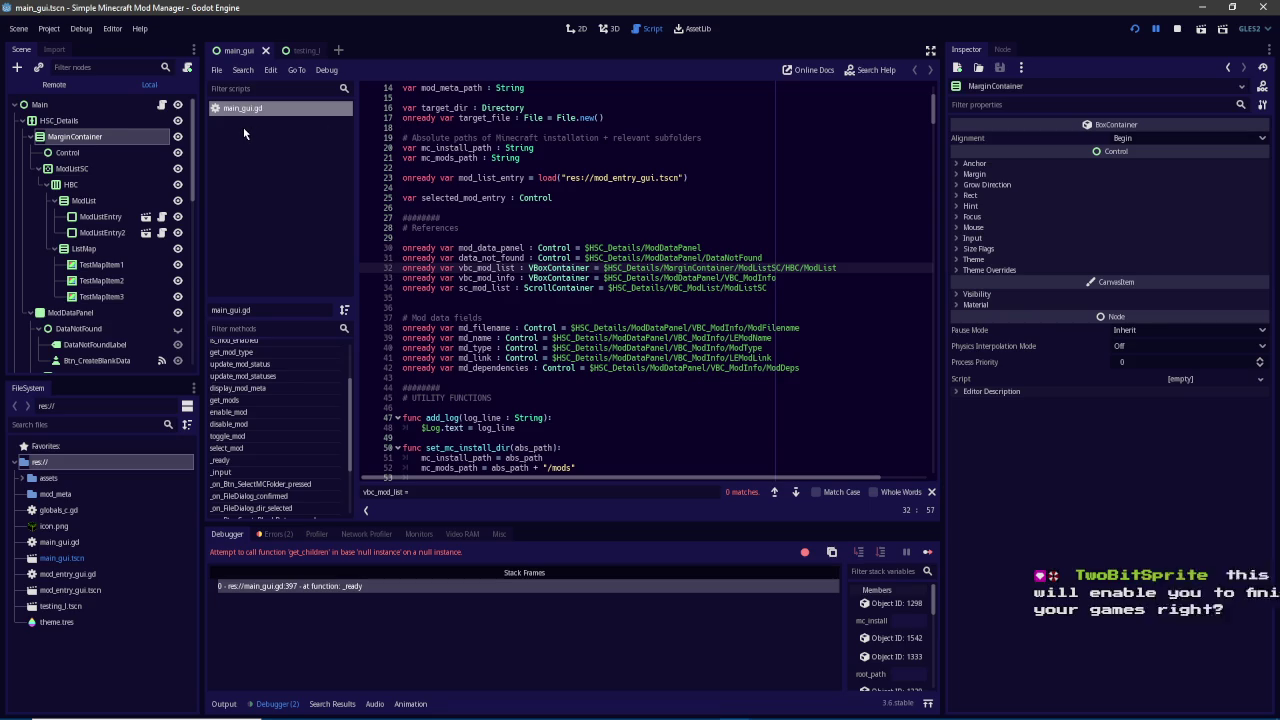
Run the mod manager, scroll its list of mod files and types, then stop it
key("F5")
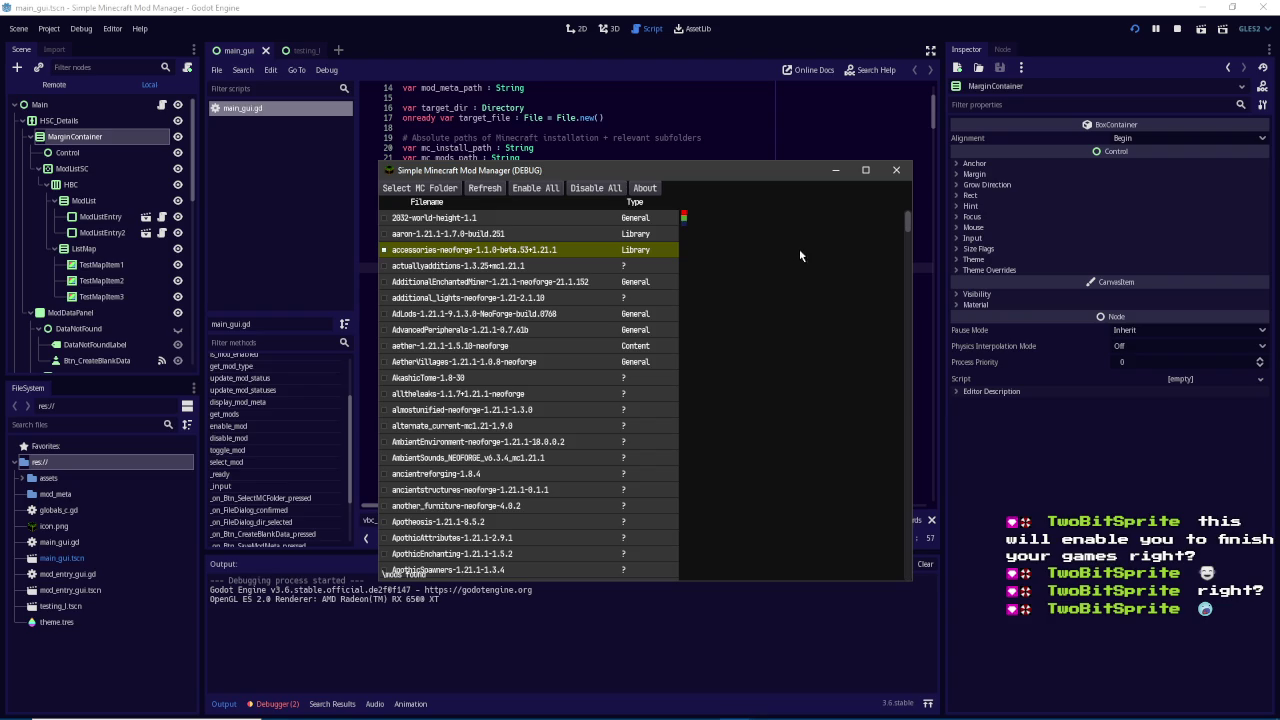
scroll(908, 222, "down", 2)
scroll(910, 205, "up", 2)
mouse_move(911, 220)
left_mouse_down()
mouse_move(909, 322)
mouse_move(909, 218)
left_mouse_up()
left_click(1176, 28)
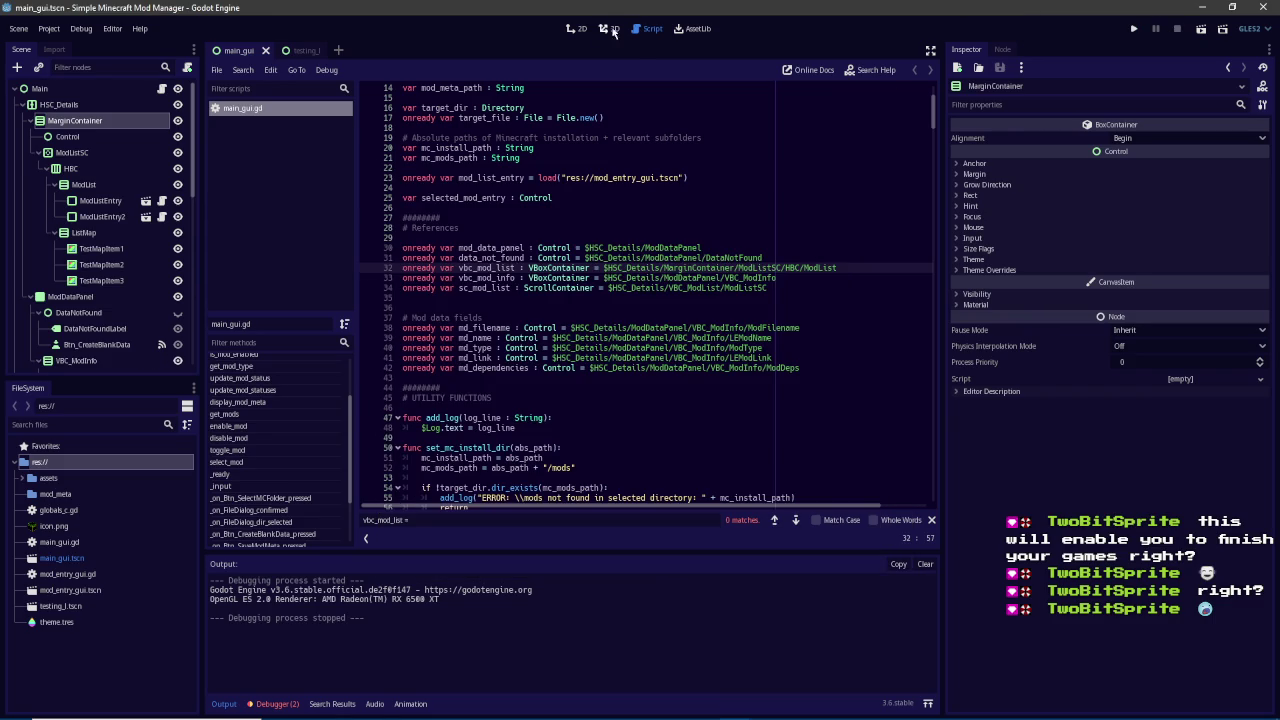
Drag ListMap out of ModListSC/HBC so it sits under MarginContainer, above ModListSC
left_click(622, 28)
left_click(579, 28)
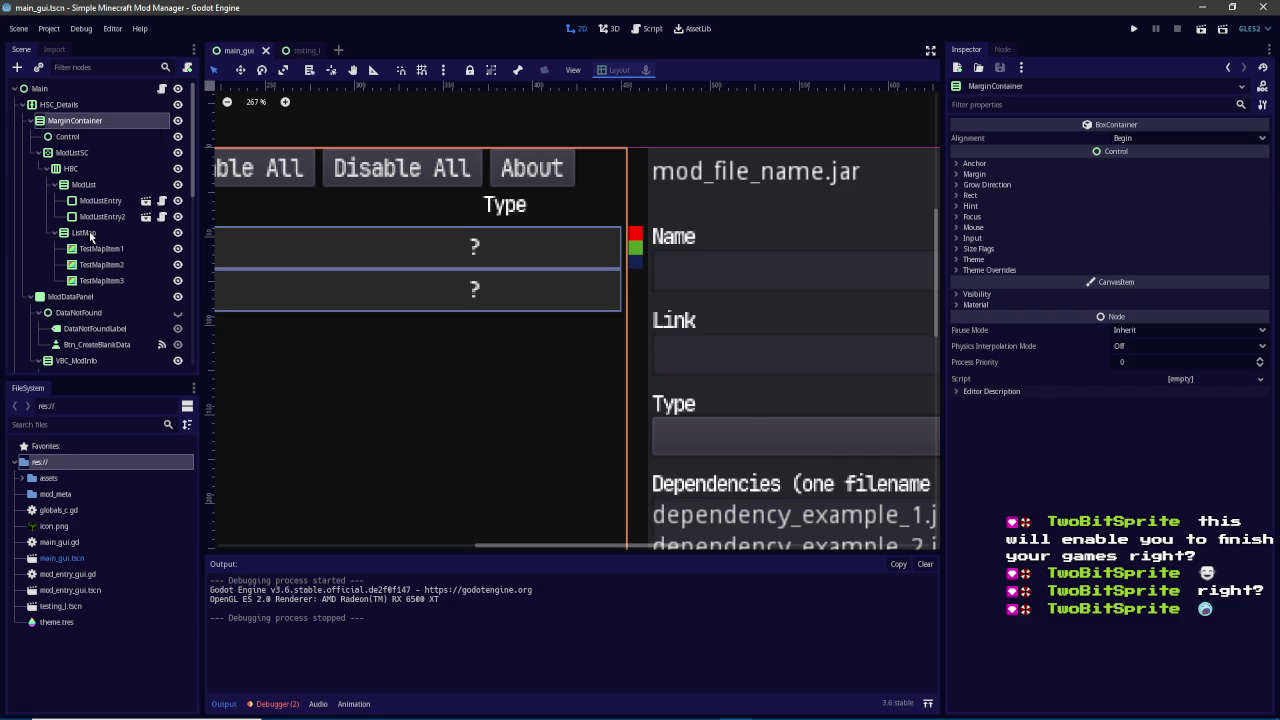
left_click(72, 153)
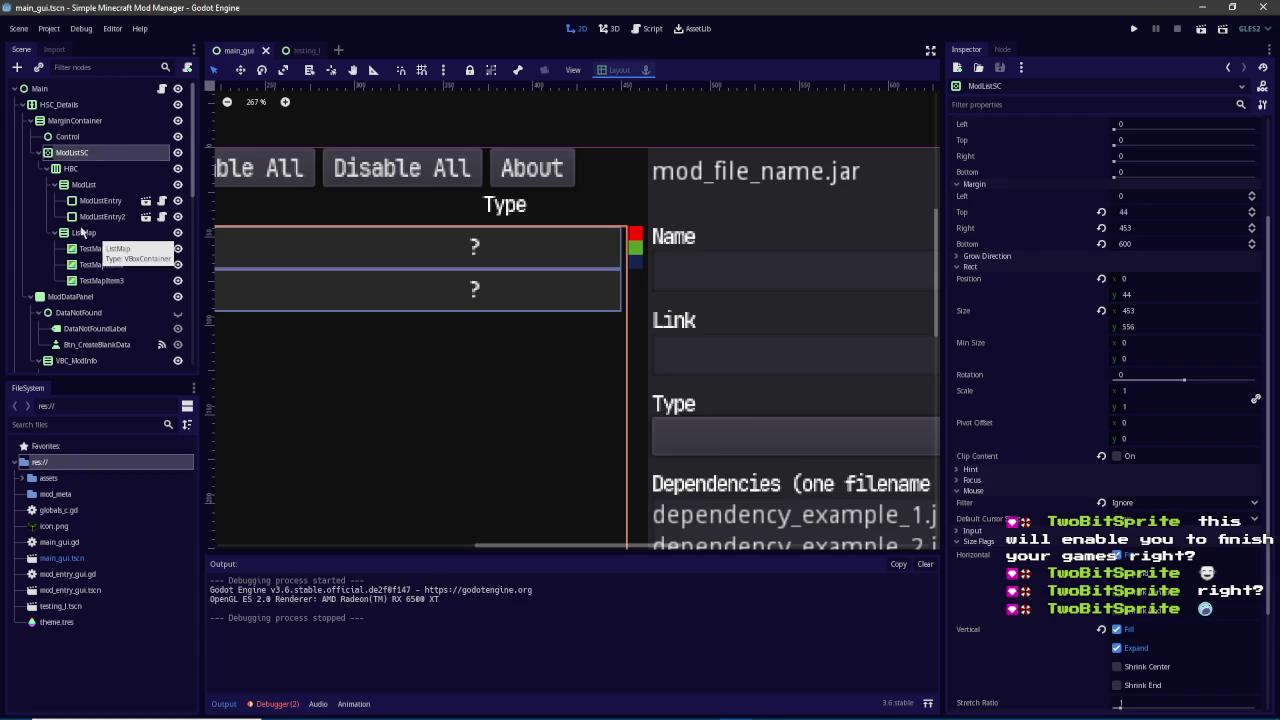
left_click_drag(84, 232, 72, 149)
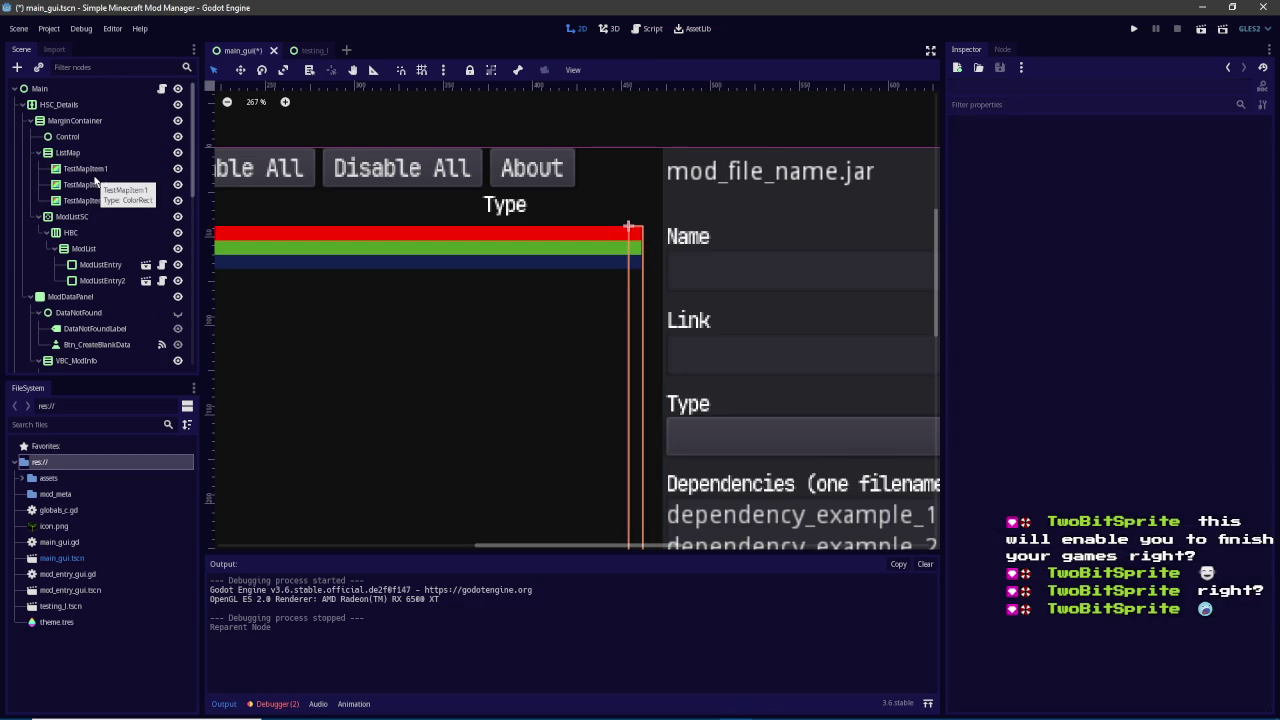
left_click(89, 122)
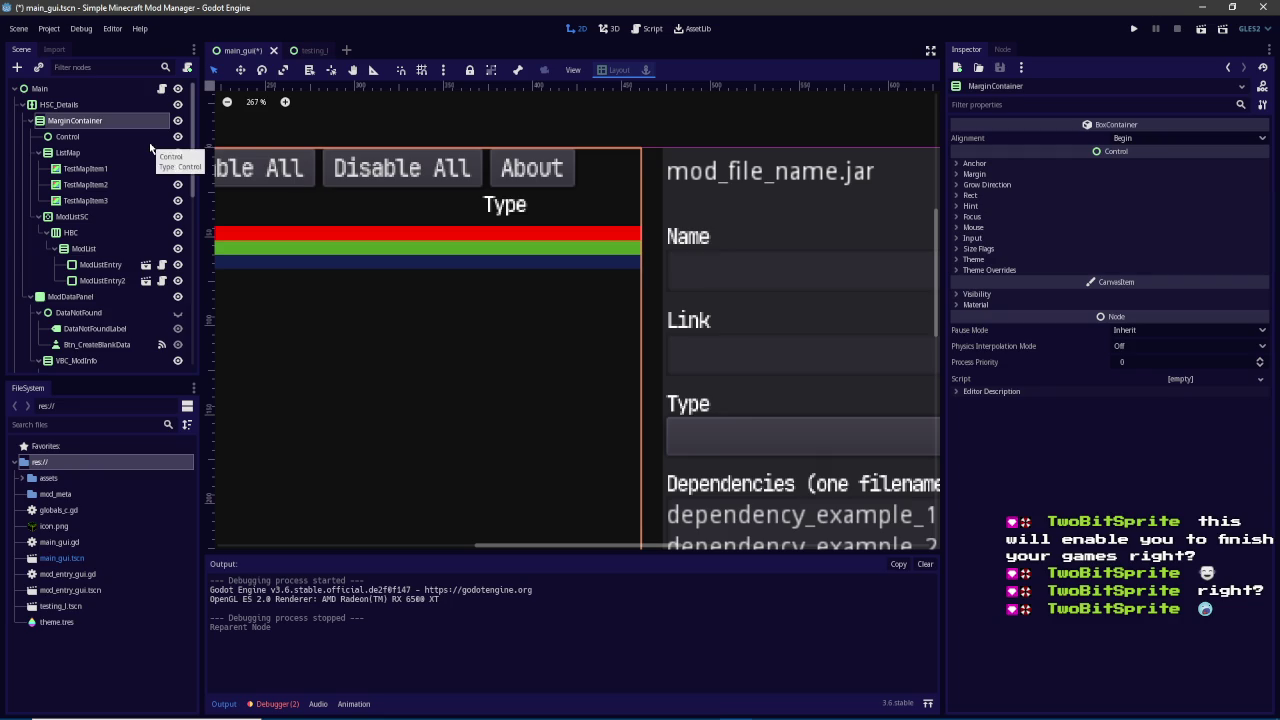
left_click(103, 138)
key("Up")
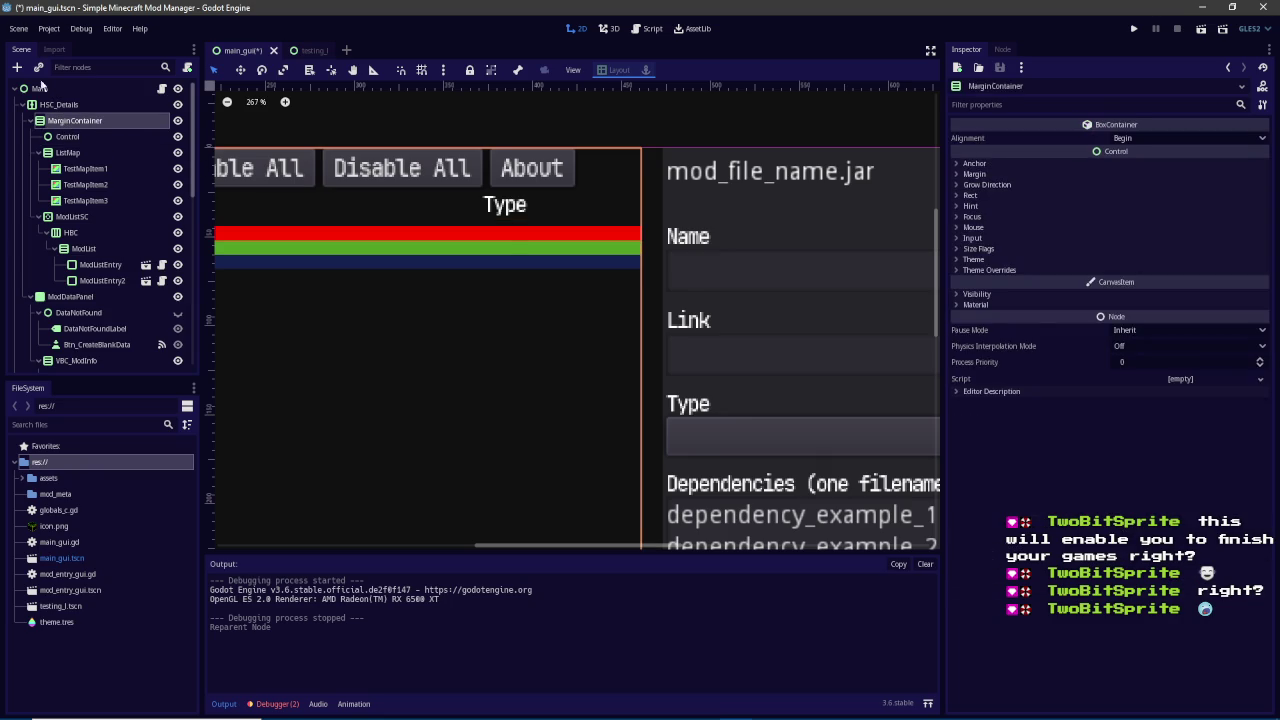
Create an HBoxContainer under MarginContainer and name it HBC
left_click(18, 67)
type("hbox")
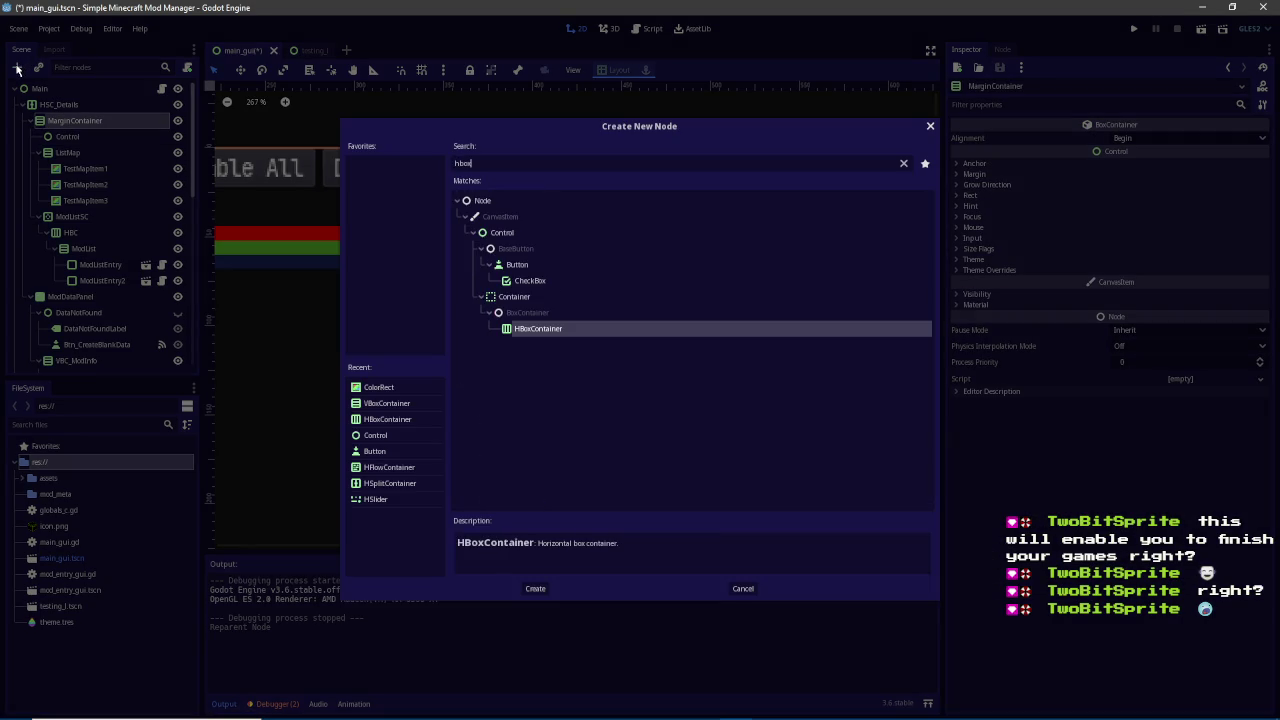
key("Return")
mouse_move(57, 298)
left_mouse_down()
mouse_move(90, 150)
mouse_move(78, 148)
left_mouse_up()
type("HBC")
key("Return")
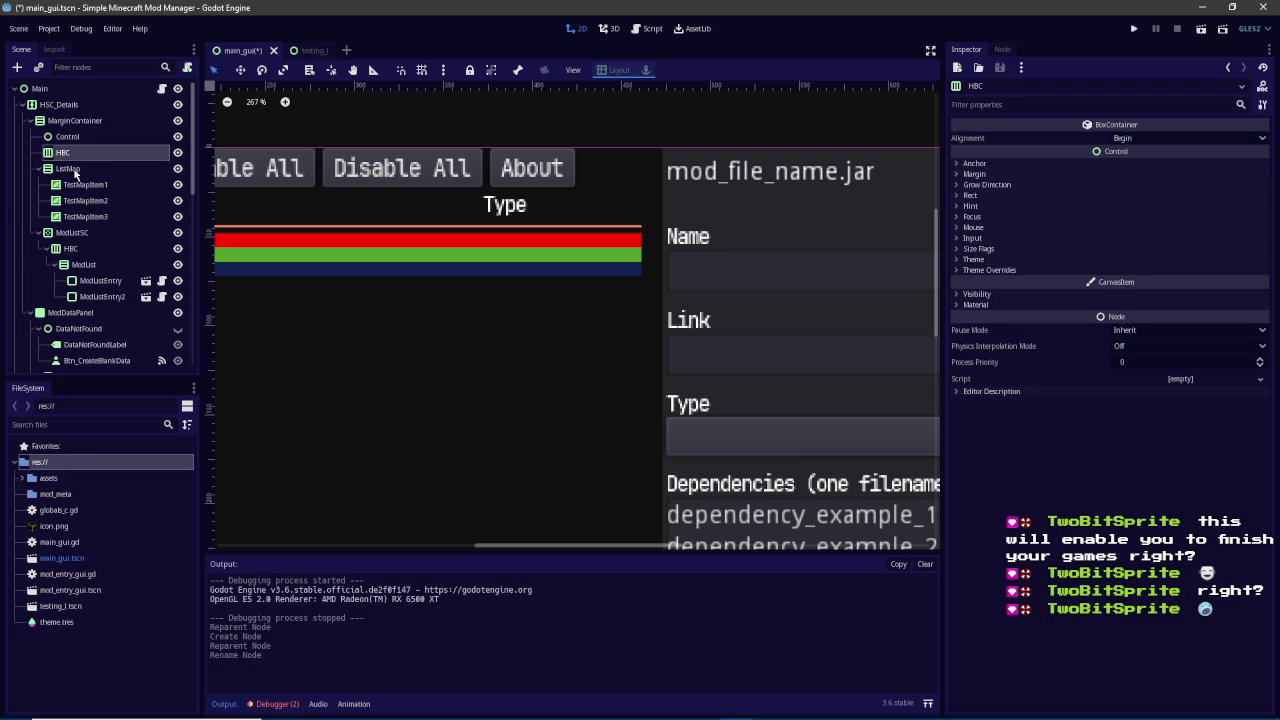
Move ModListSC and then ListMap inside HBC, side by side
left_click(70, 168)
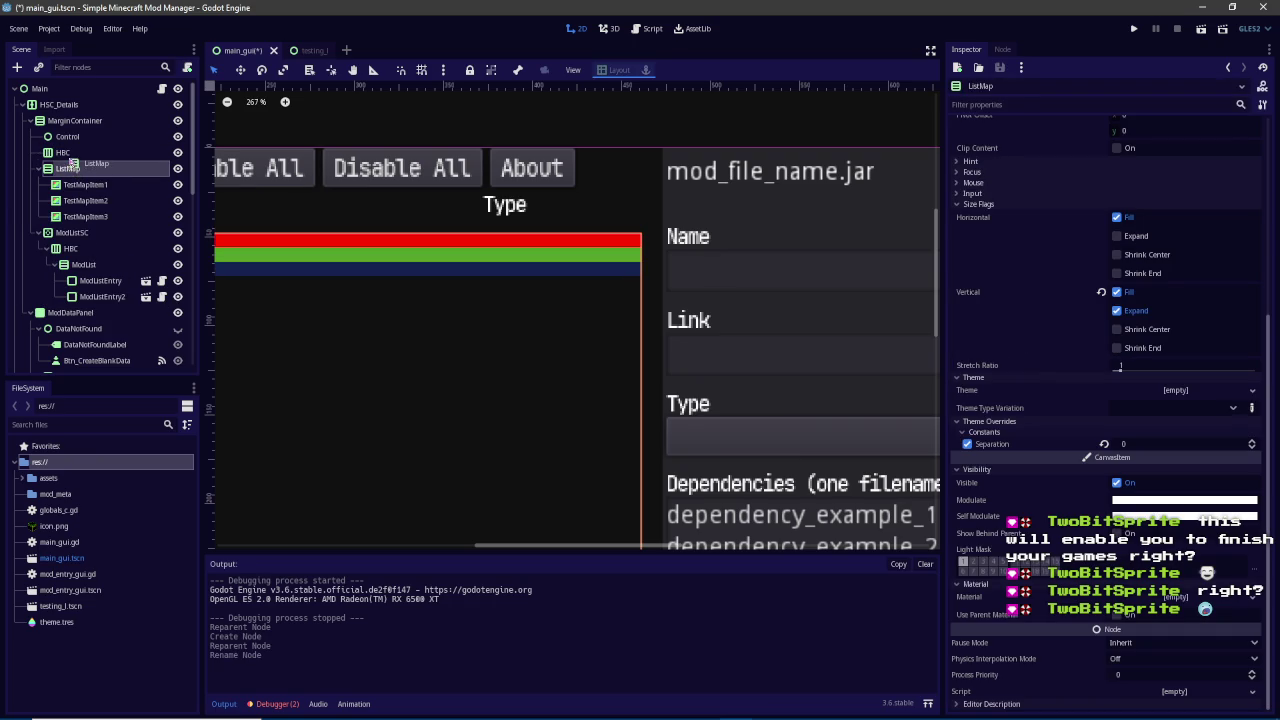
left_click(67, 236)
left_click_drag(67, 236, 72, 155)
left_click_drag(68, 252, 70, 156)
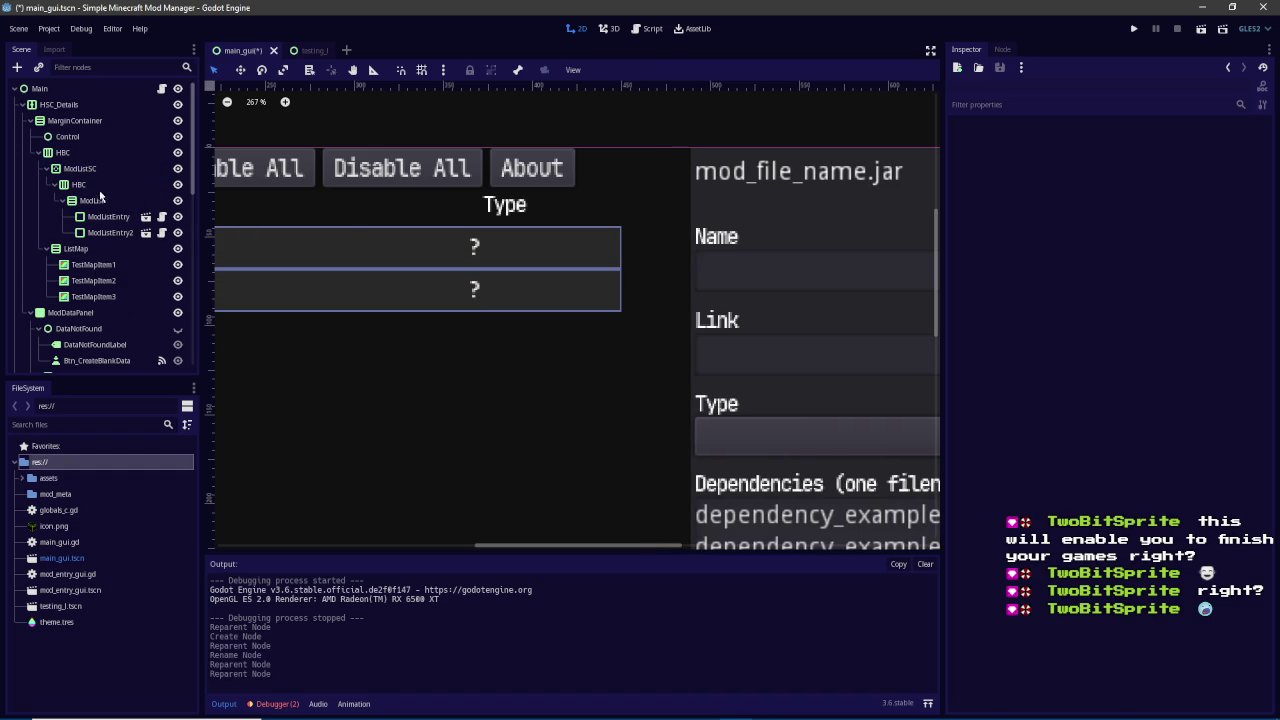
Turn on horizontal Expand in ModListSC's size flags
left_click(62, 152)
scroll(393, 282, "down", 1)
scroll(393, 282, "down", 8)
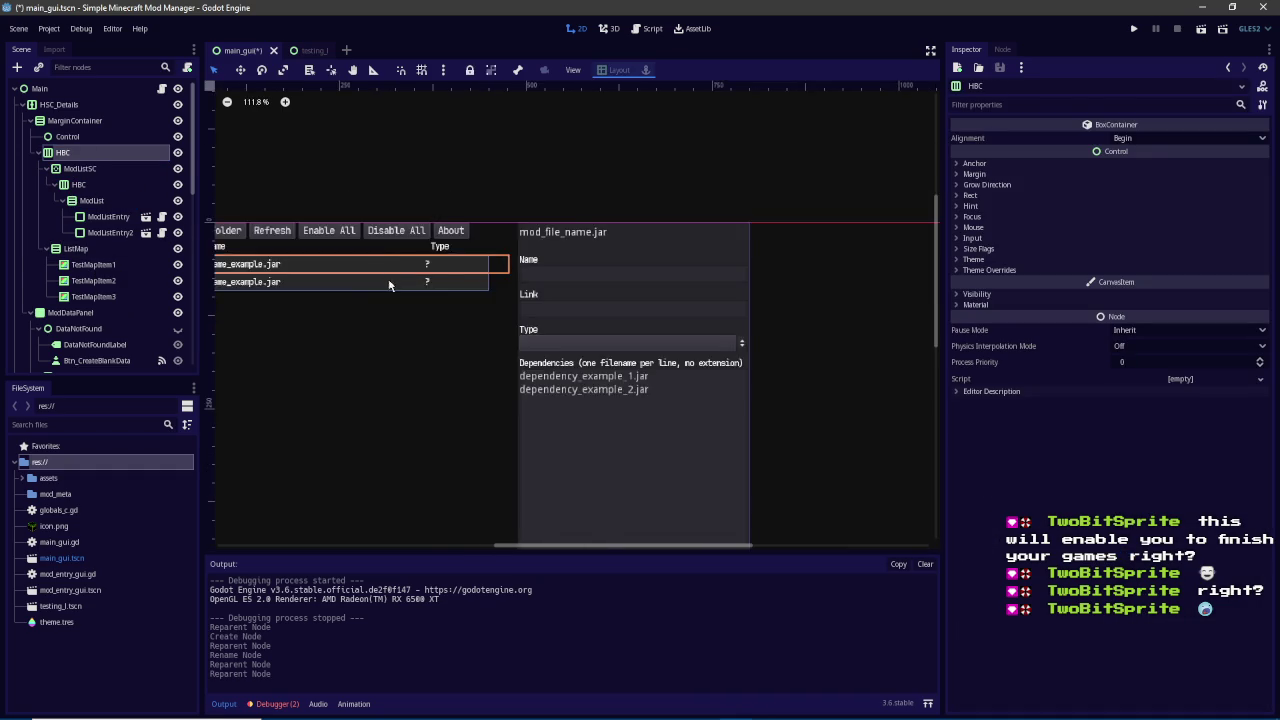
scroll(657, 243, "up", 3)
scroll(576, 268, "up", 2)
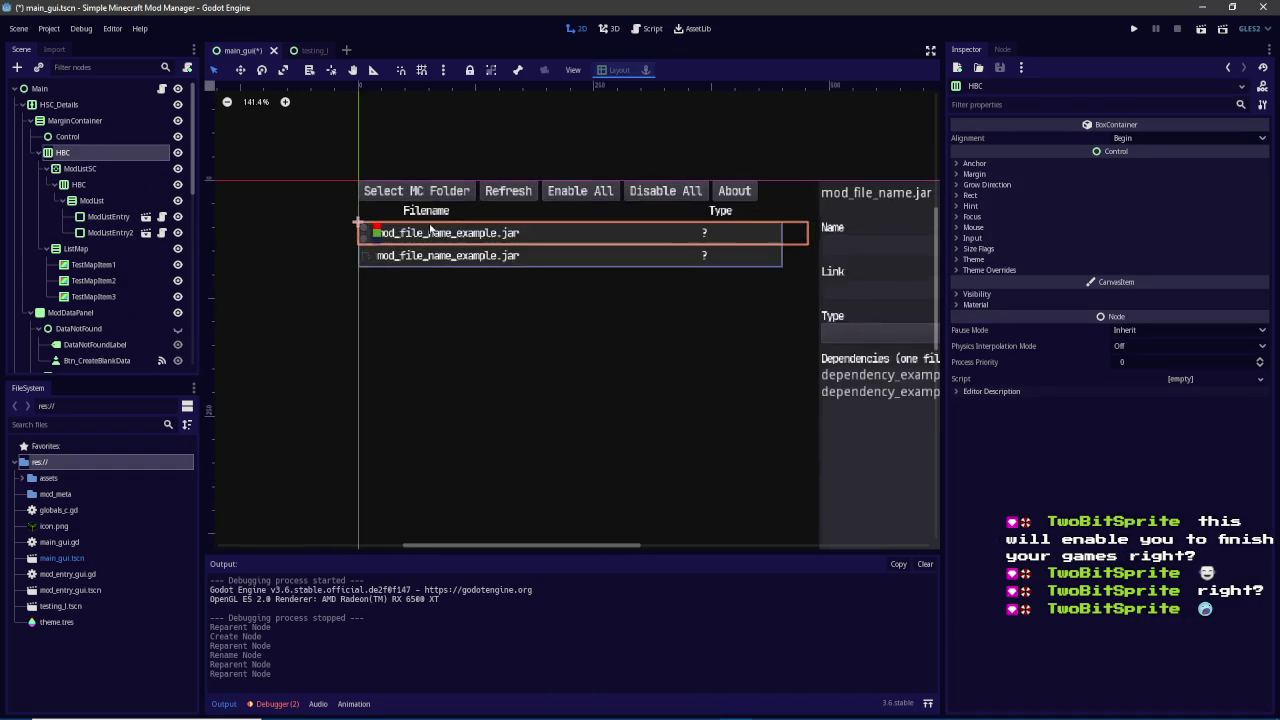
scroll(573, 230, "up", 2)
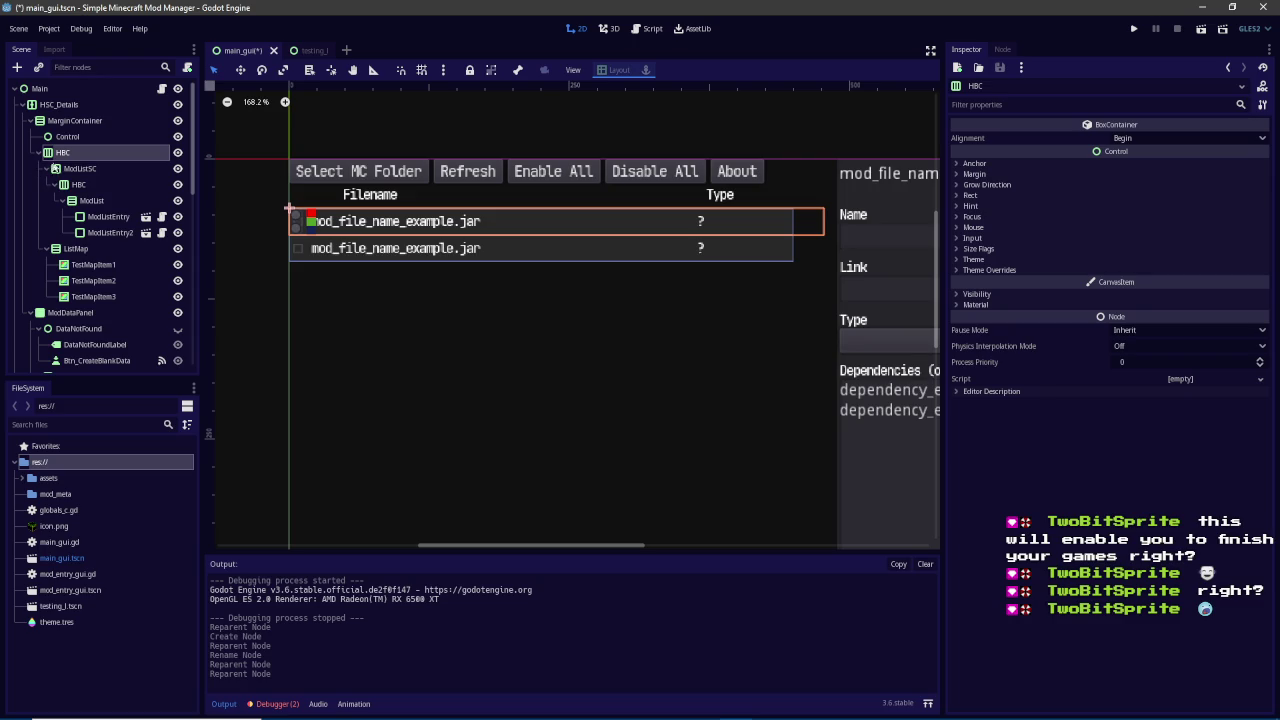
left_click(62, 168)
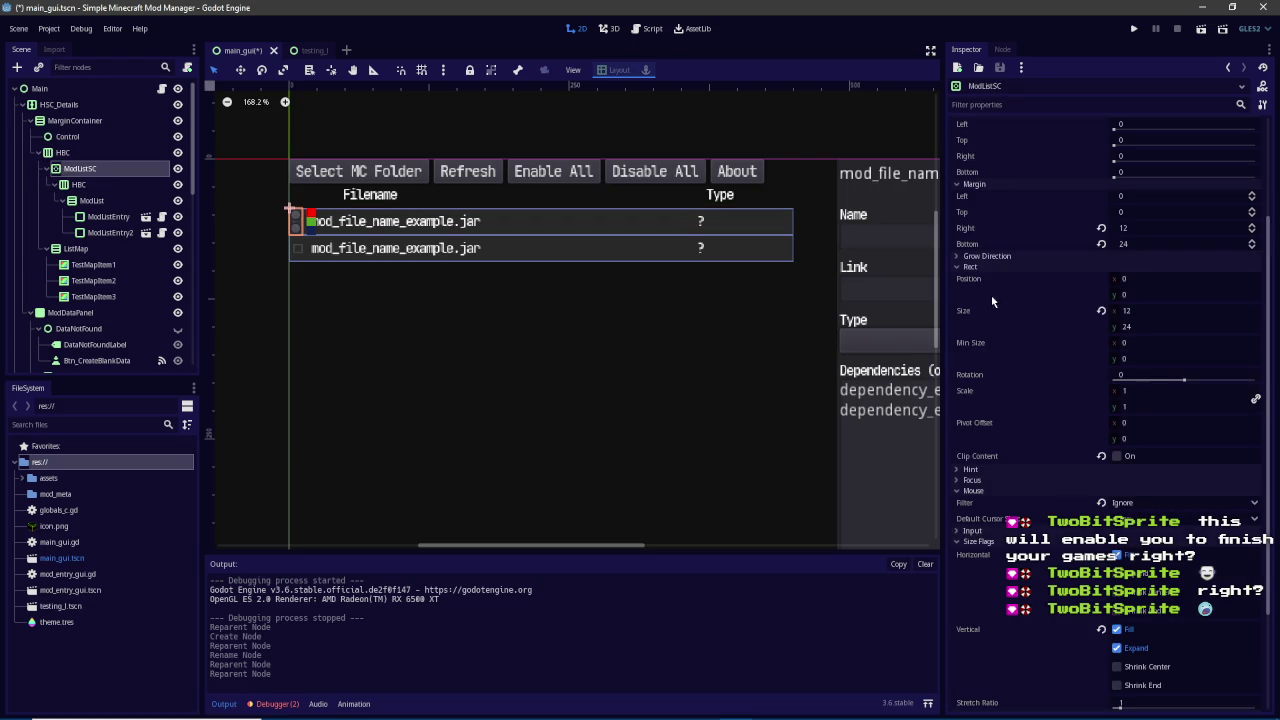
left_click(1143, 573)
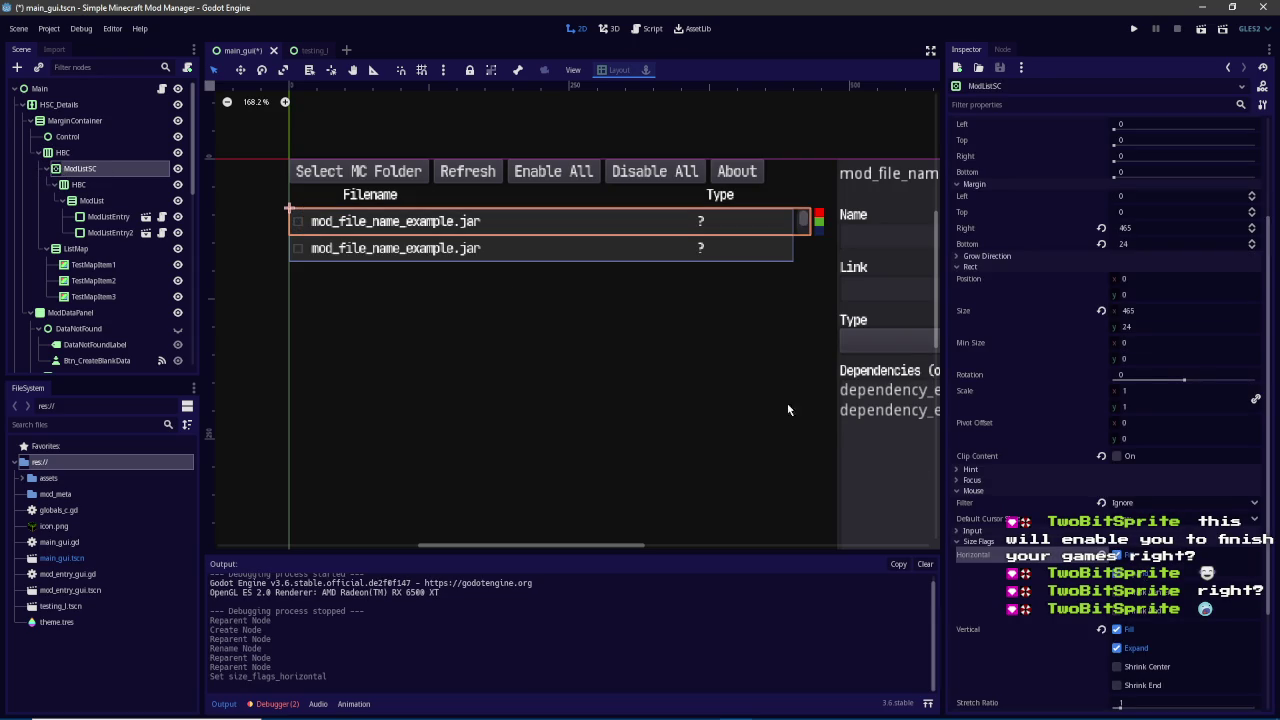
scroll(471, 285, "right", 1)
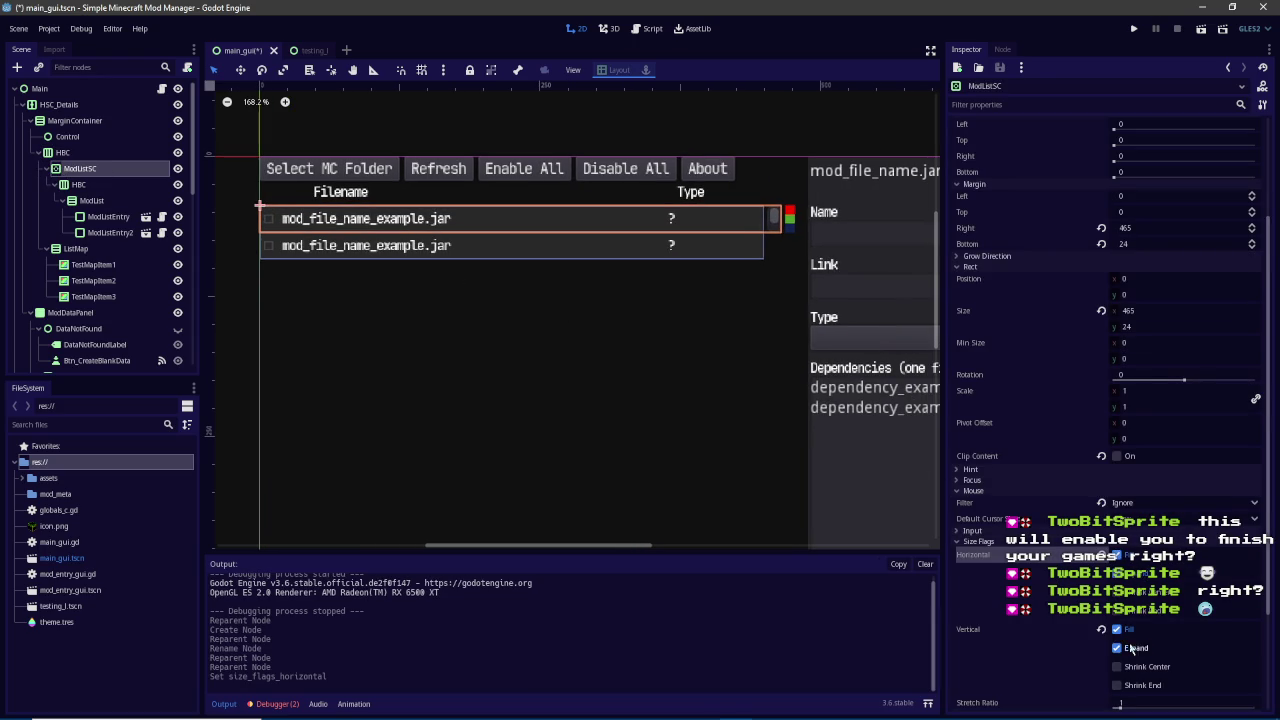
Turn on vertical Expand in HBC's size flags
left_click(48, 168)
left_click(66, 185)
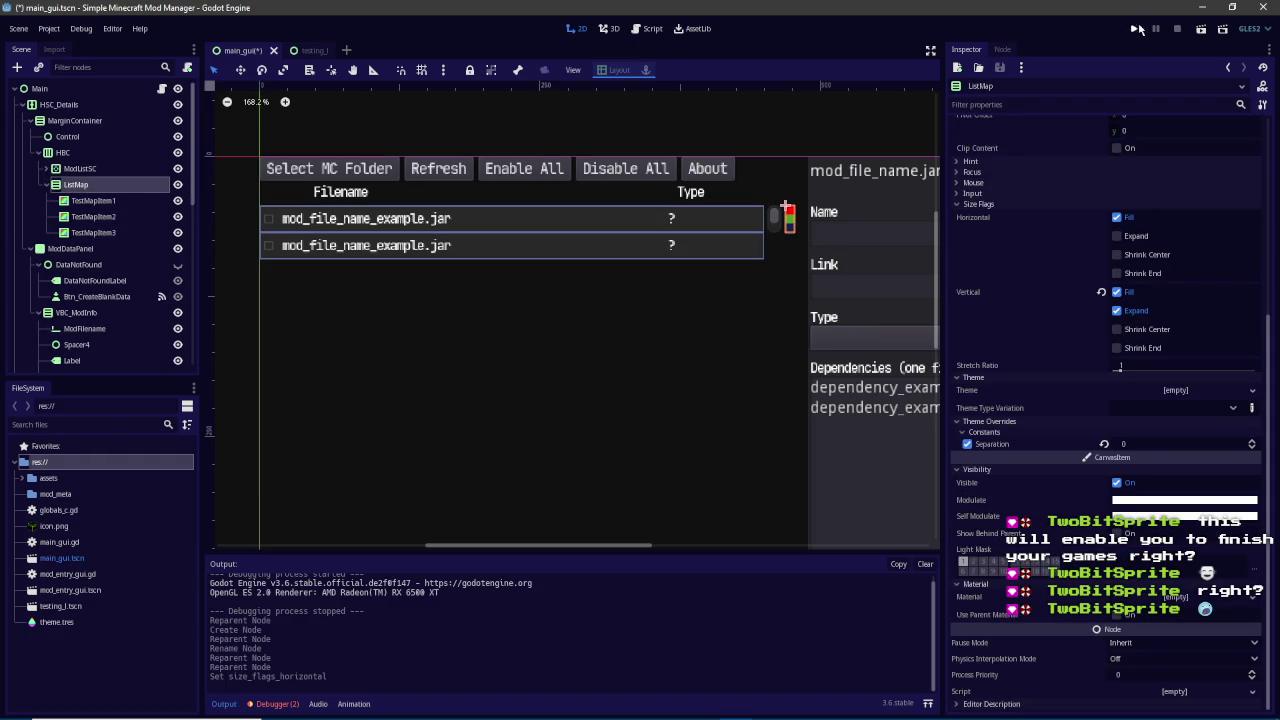
left_click(88, 170)
left_click(69, 157)
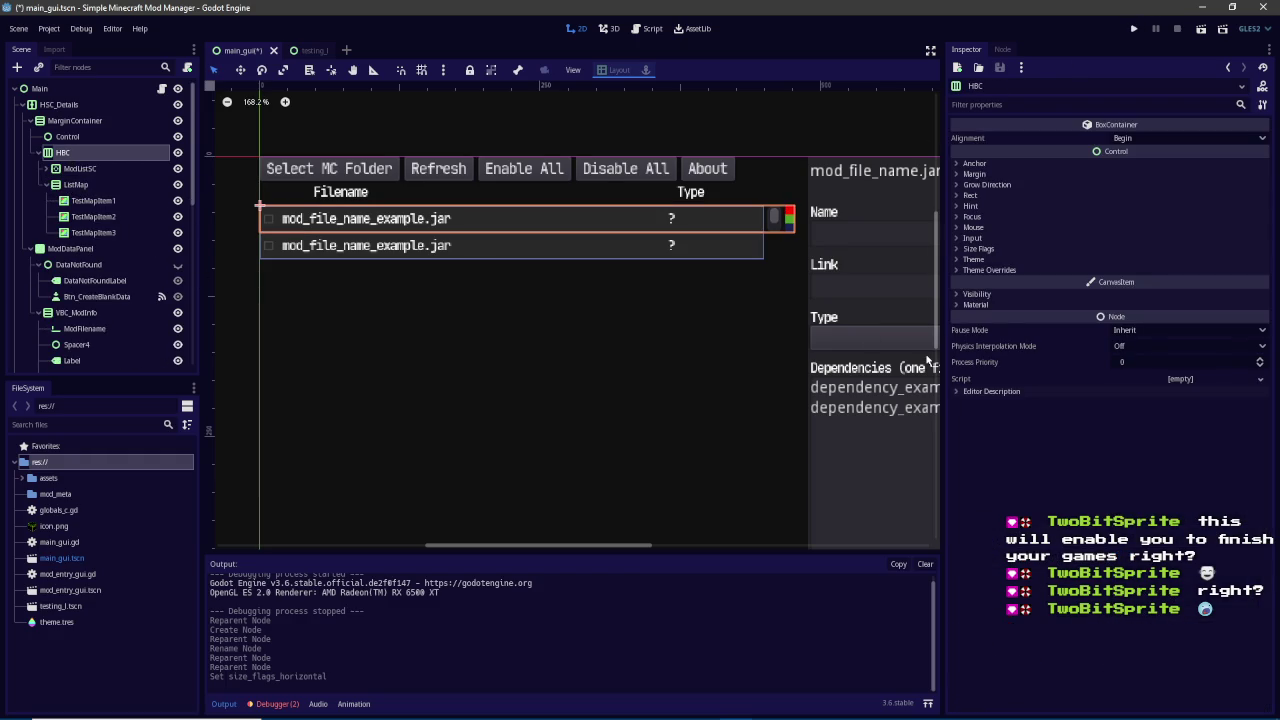
left_click(1024, 248)
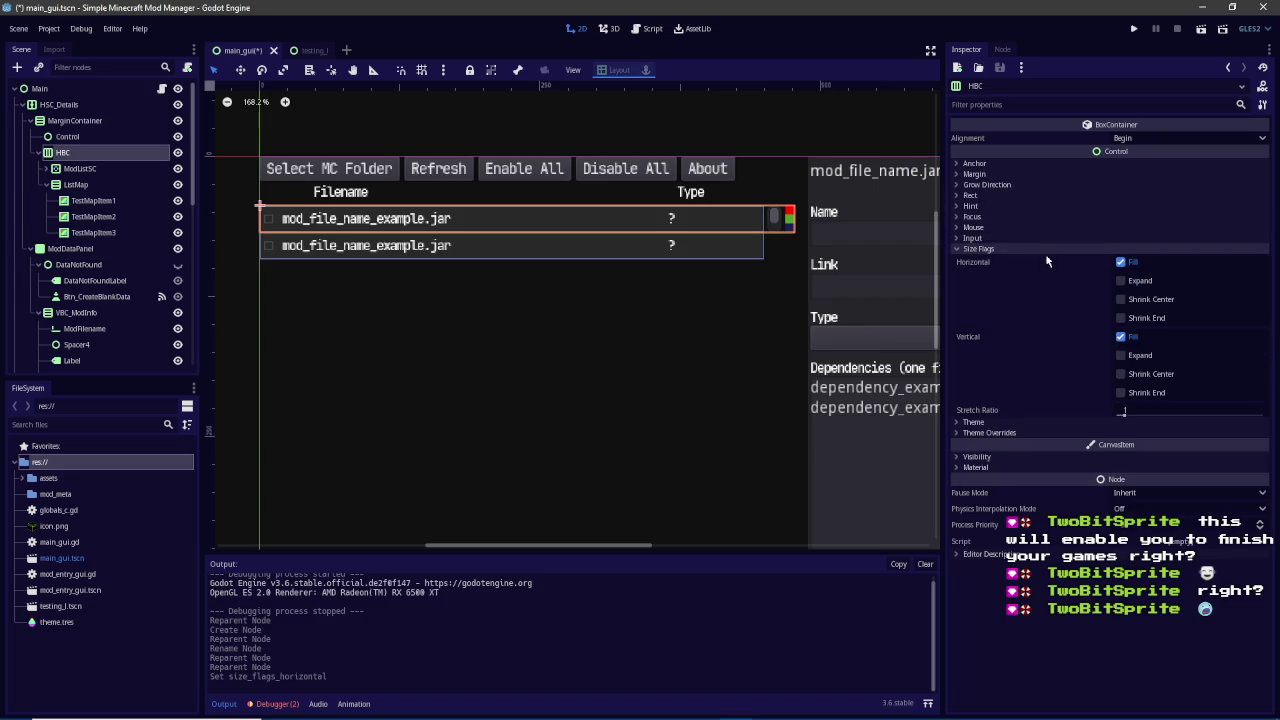
left_click(1121, 355)
Run the scene, which halts on a get_children null-instance error
scroll(546, 343, "down", 1)
scroll(546, 343, "down", 1)
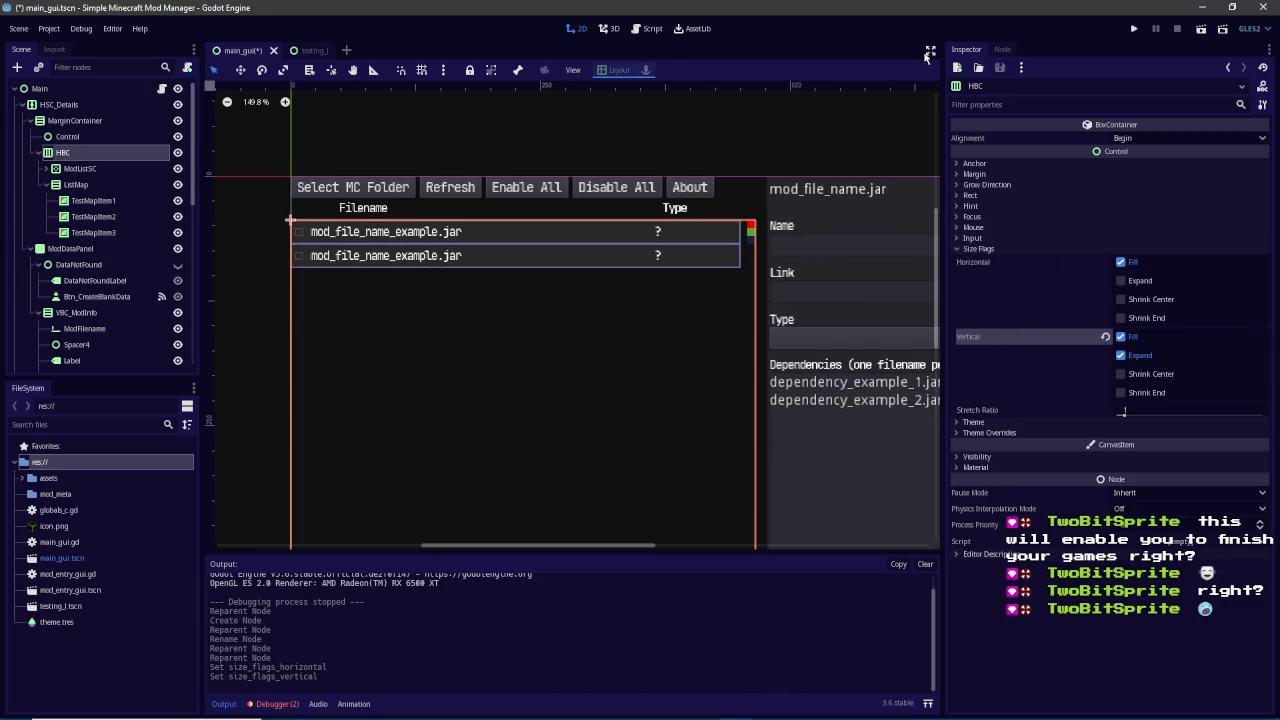
left_click(1134, 28)
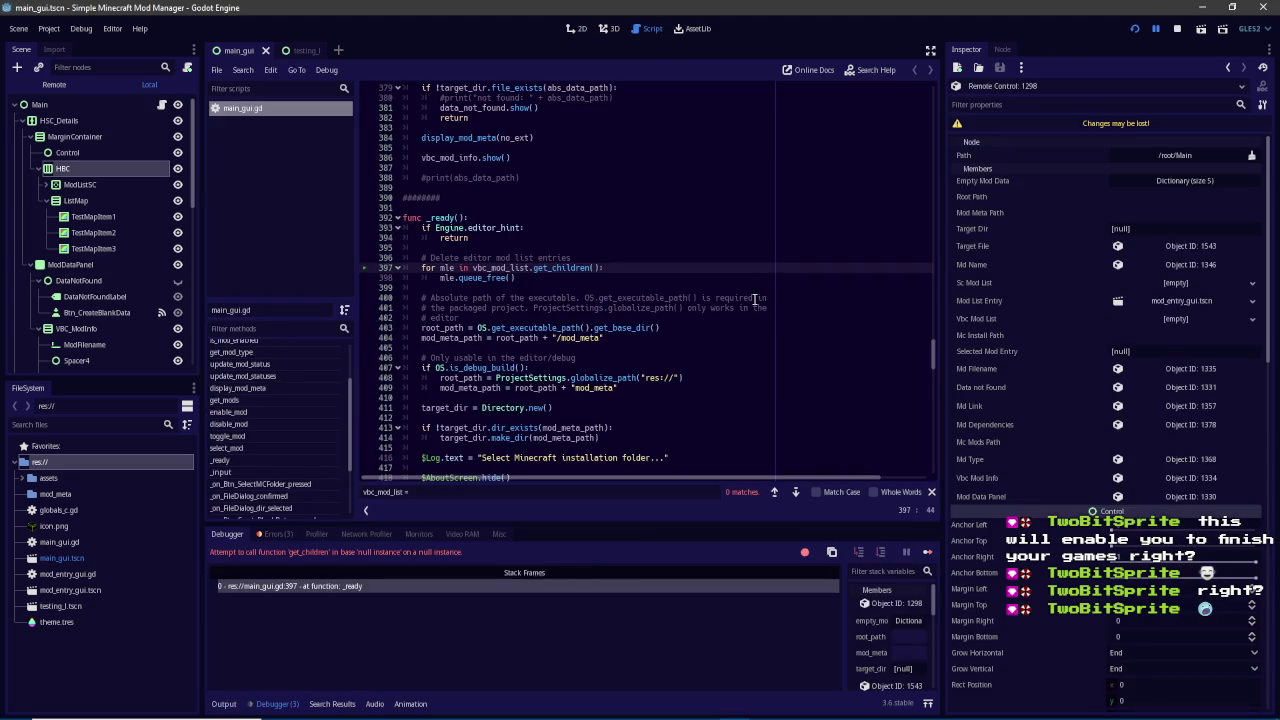
Stop the game and delete the empty line 36 above the Mod data fields comment
scroll(735, 297, "up", 20)
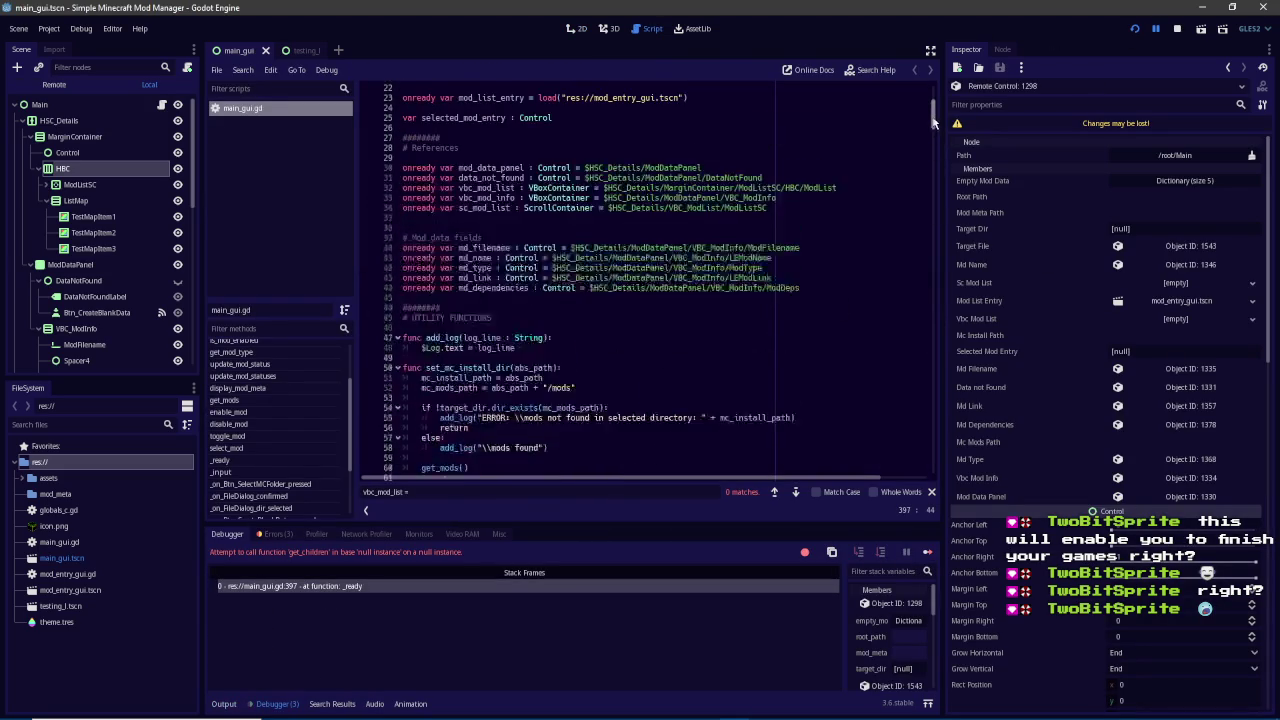
left_click(1175, 33)
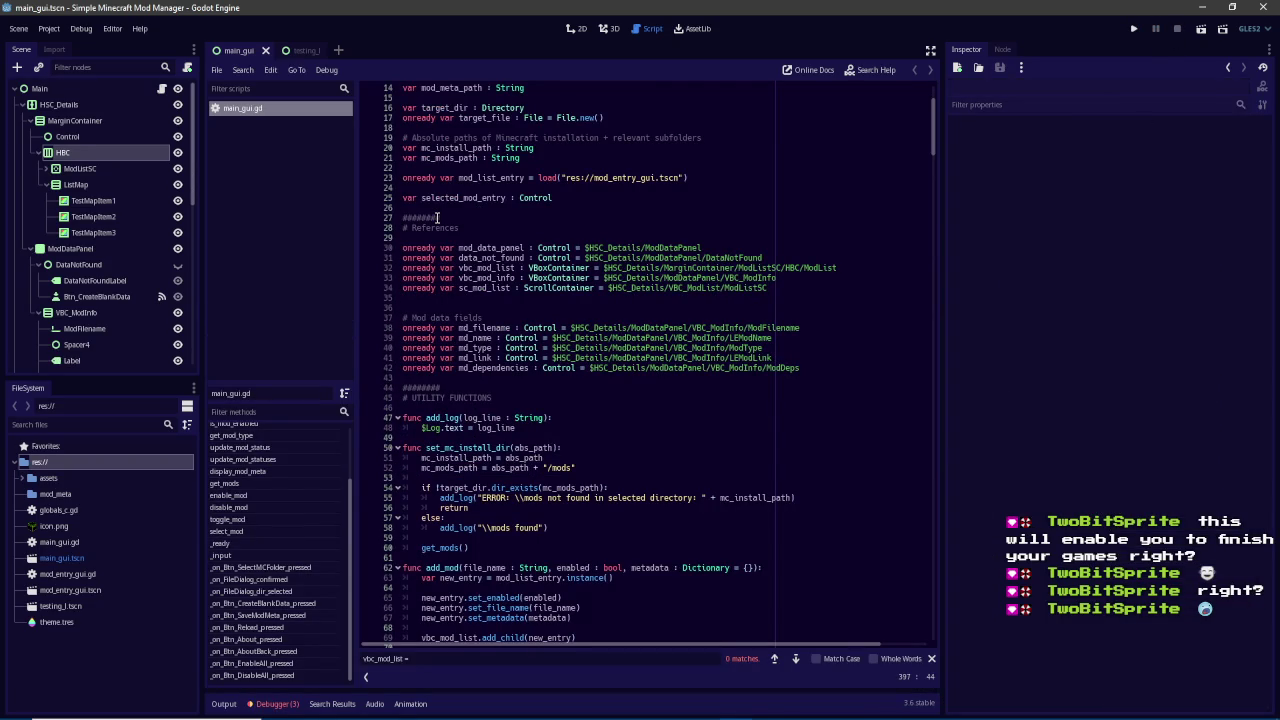
left_click(486, 317)
key("Up")
key("BackSpace")
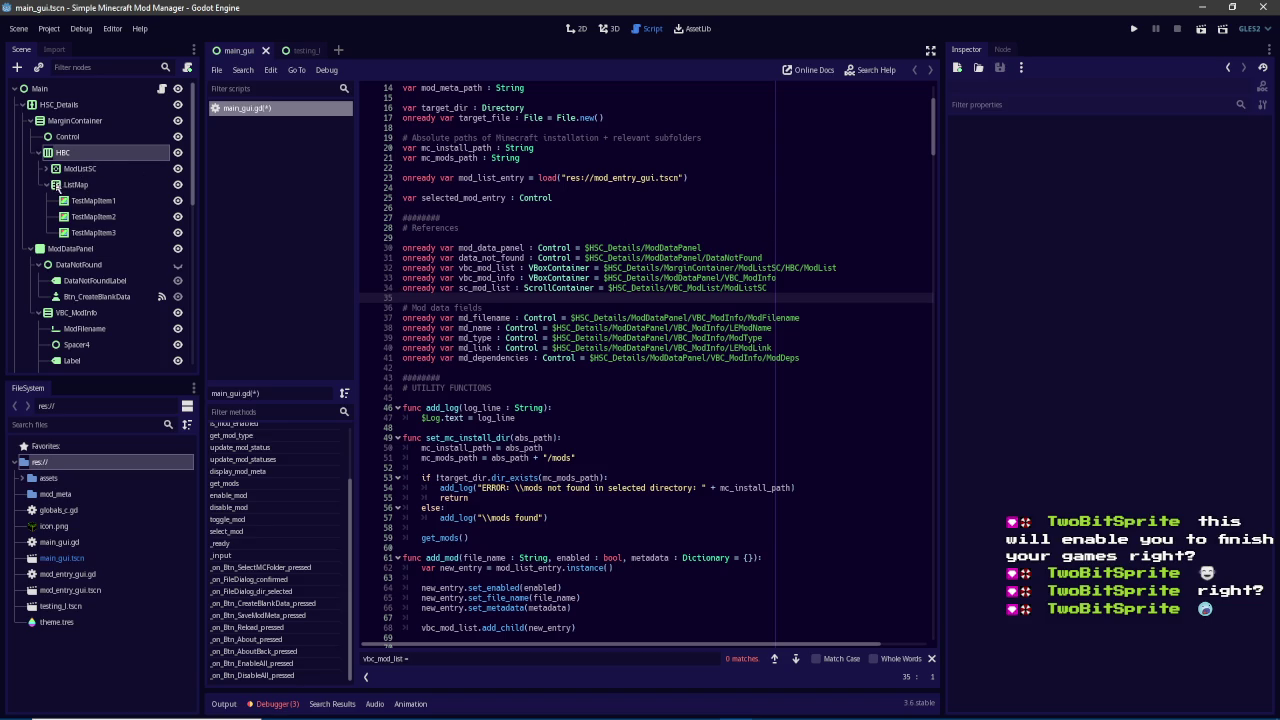
Move ModList directly under ModListSC and delete the now-empty inner HBC
left_click(47, 170)
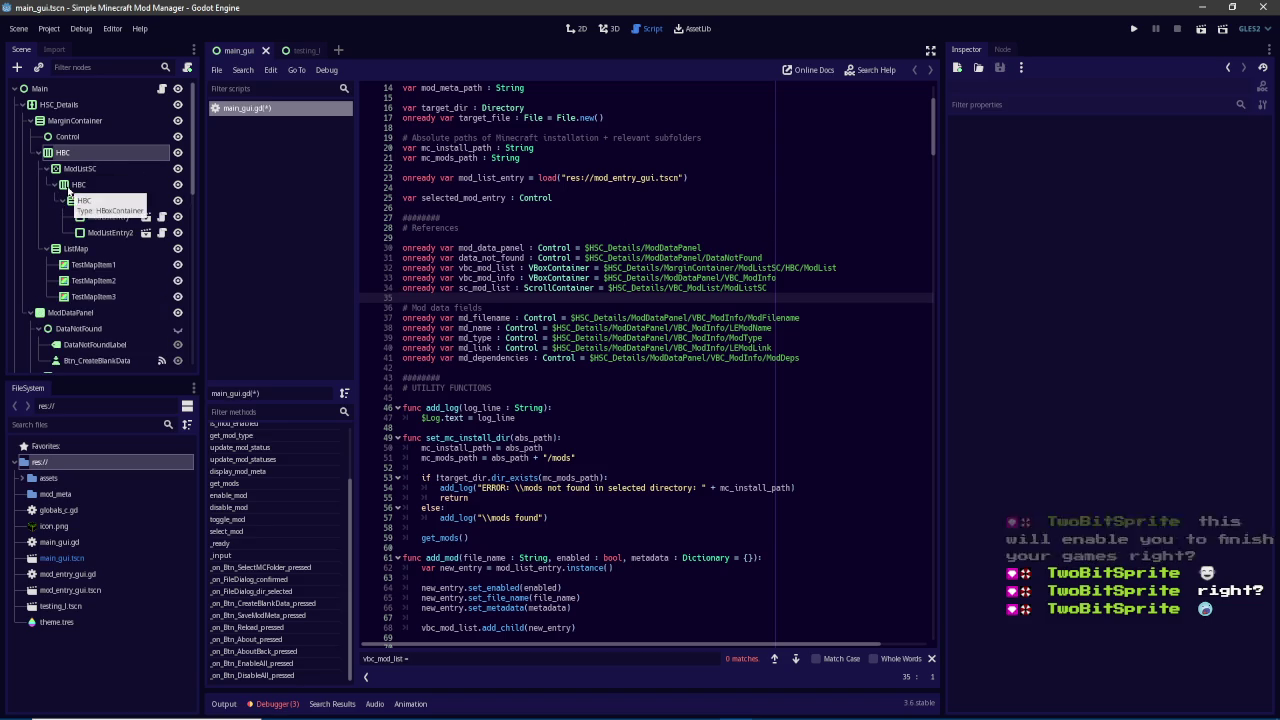
left_click(96, 172)
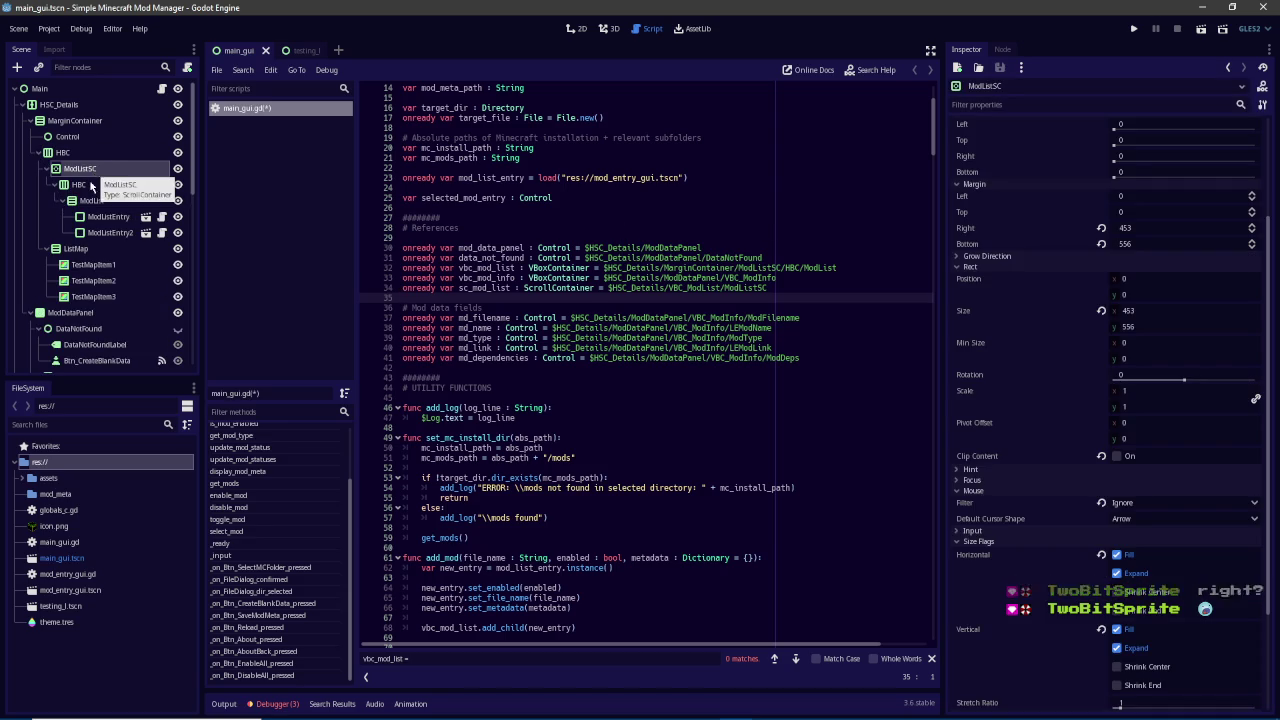
left_click(89, 185)
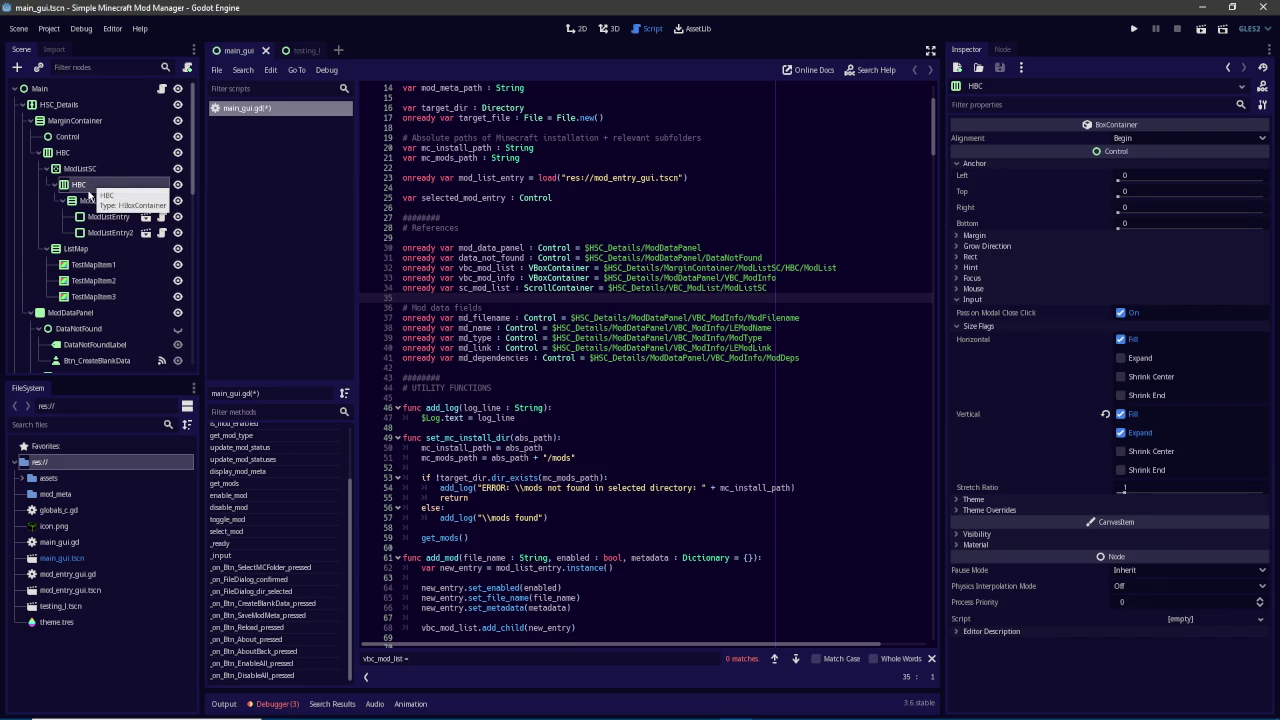
left_click(95, 200)
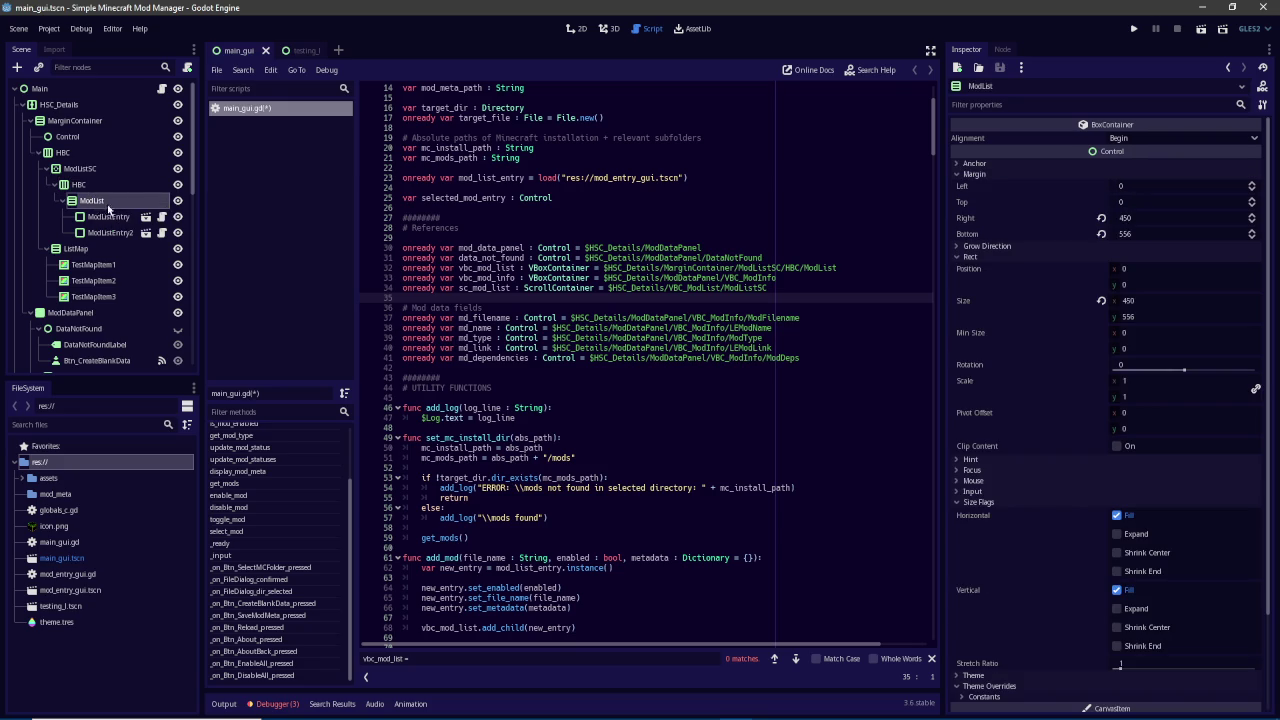
left_click(84, 185)
left_click(54, 185)
left_click(54, 185)
left_click_drag(84, 200, 86, 182)
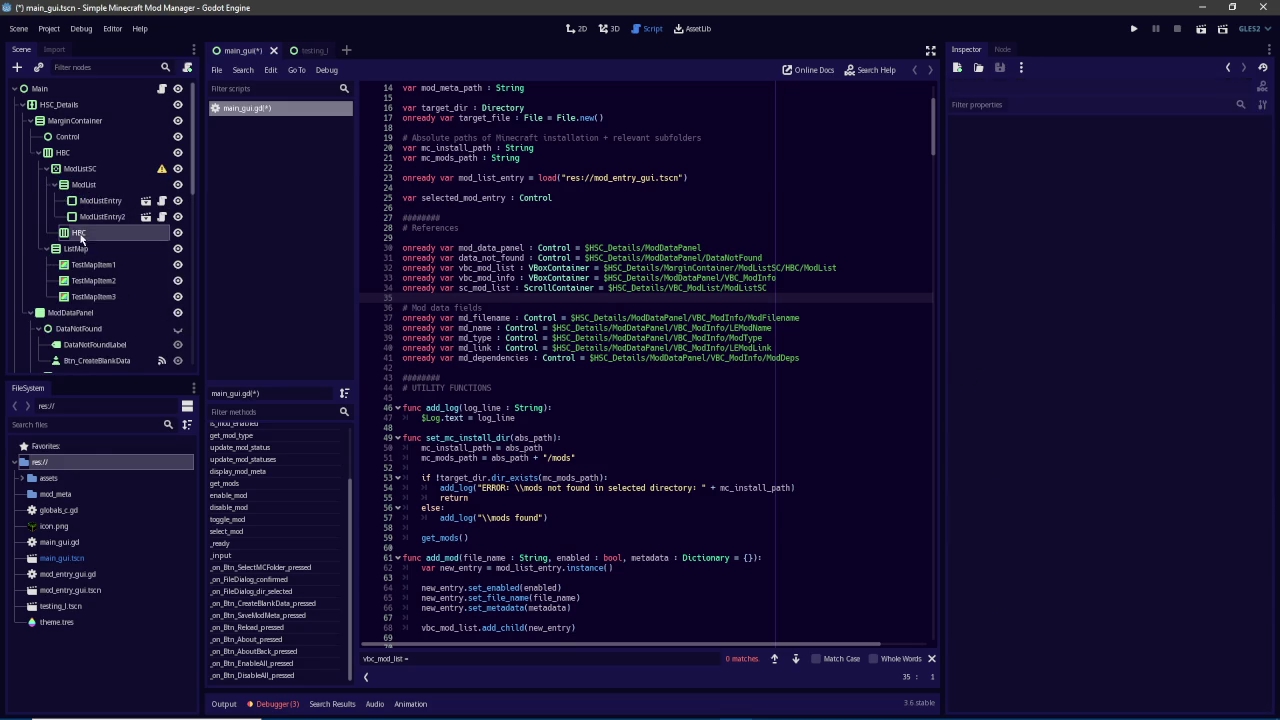
right_click(80, 236)
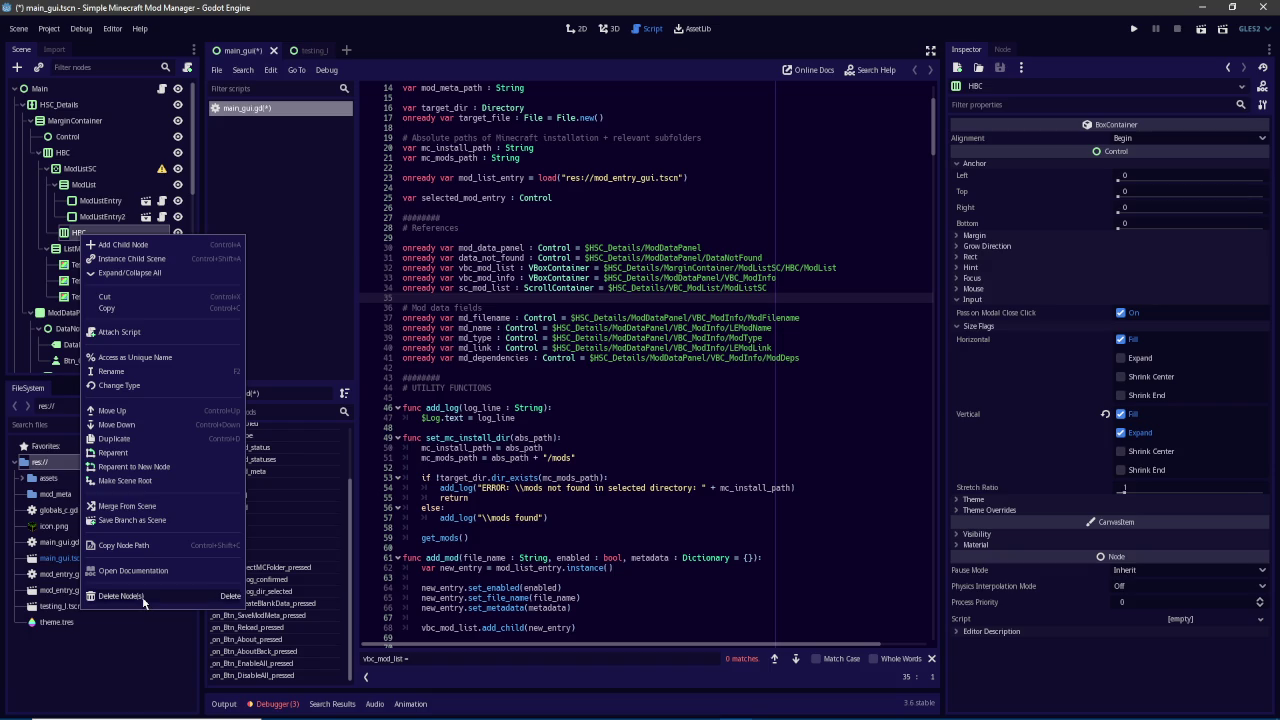
left_click(142, 597)
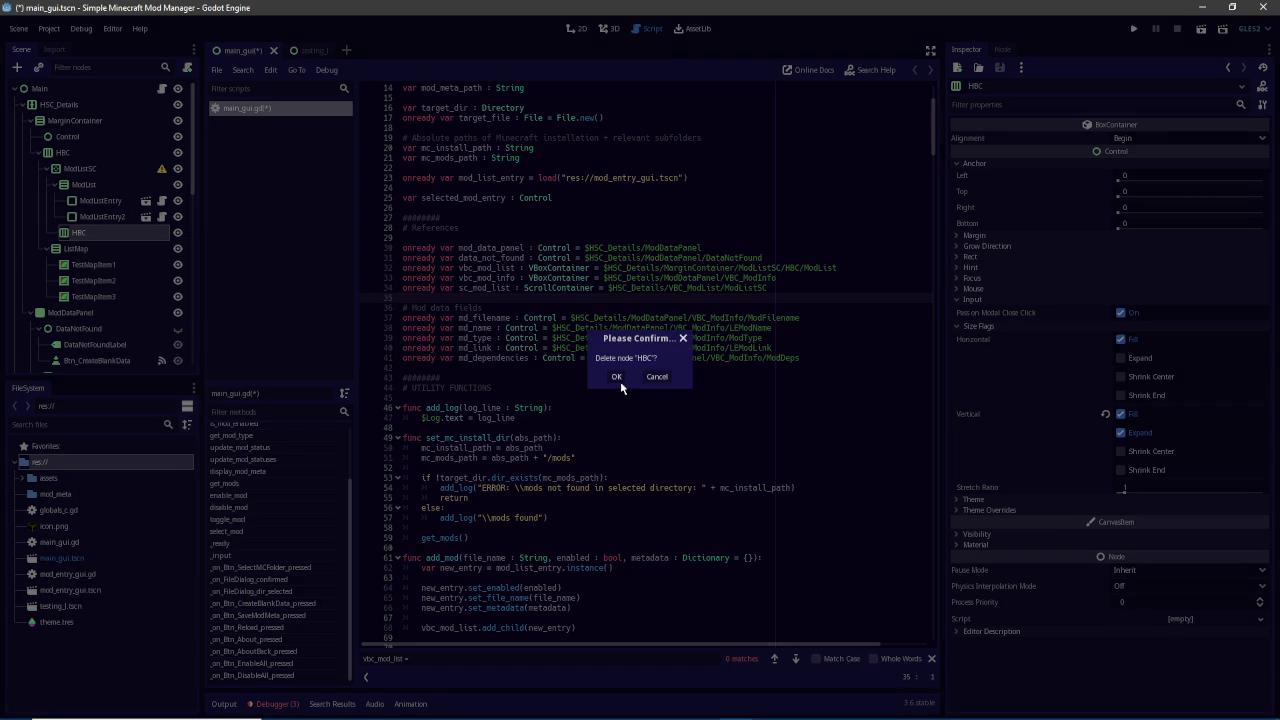
left_click(616, 376)
Turn on vertical Expand for ModList, then inspect HBC and HSC_Details
left_click(84, 185)
left_click(580, 28)
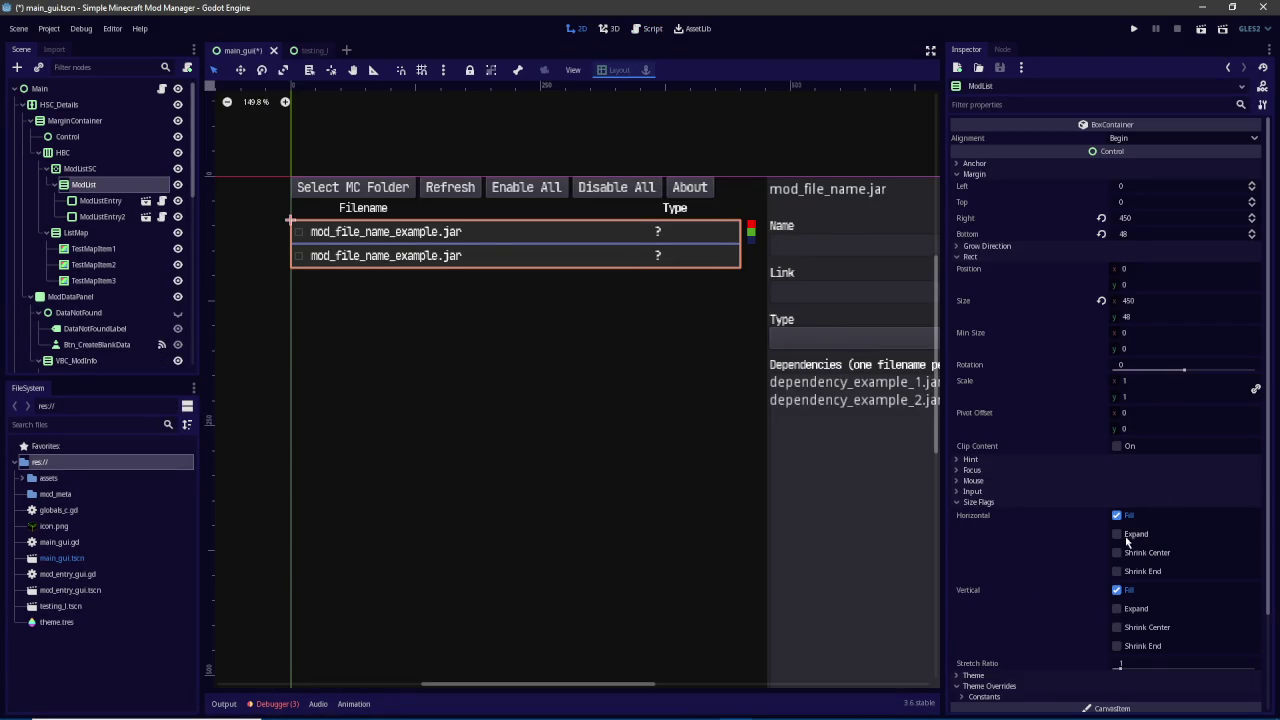
left_click(1137, 609)
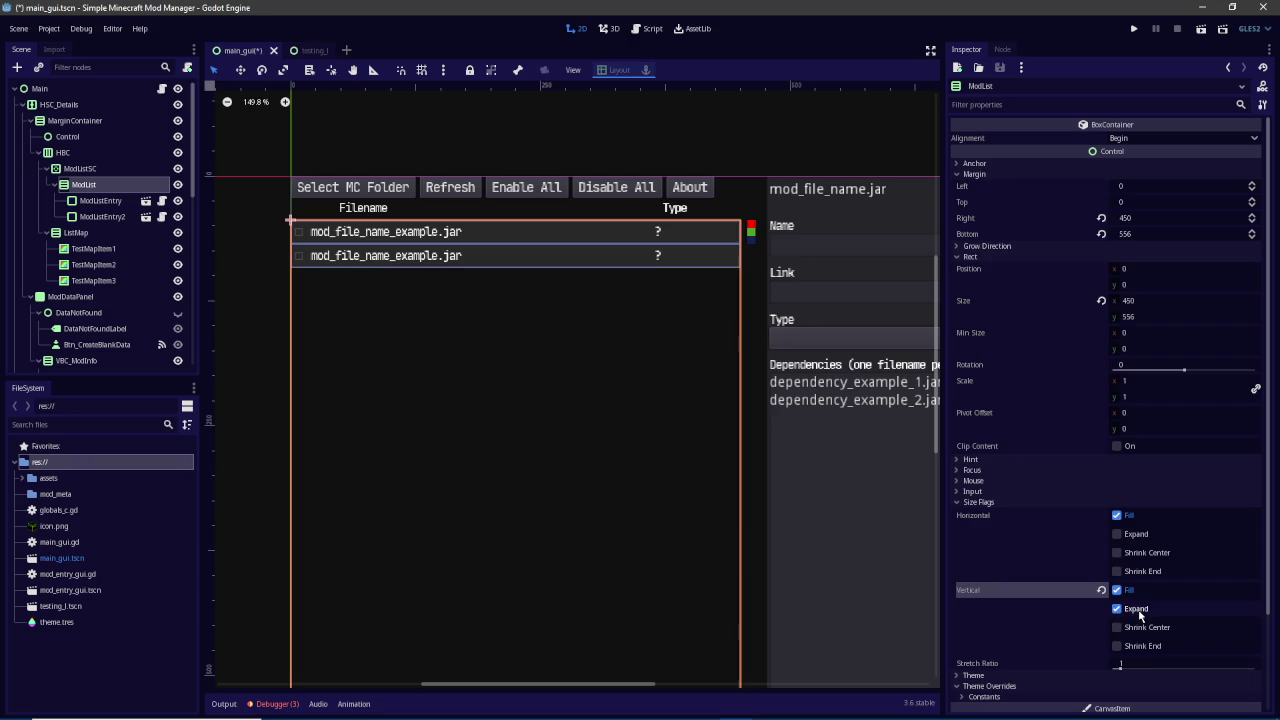
scroll(530, 420, "down", 2)
left_click(130, 154)
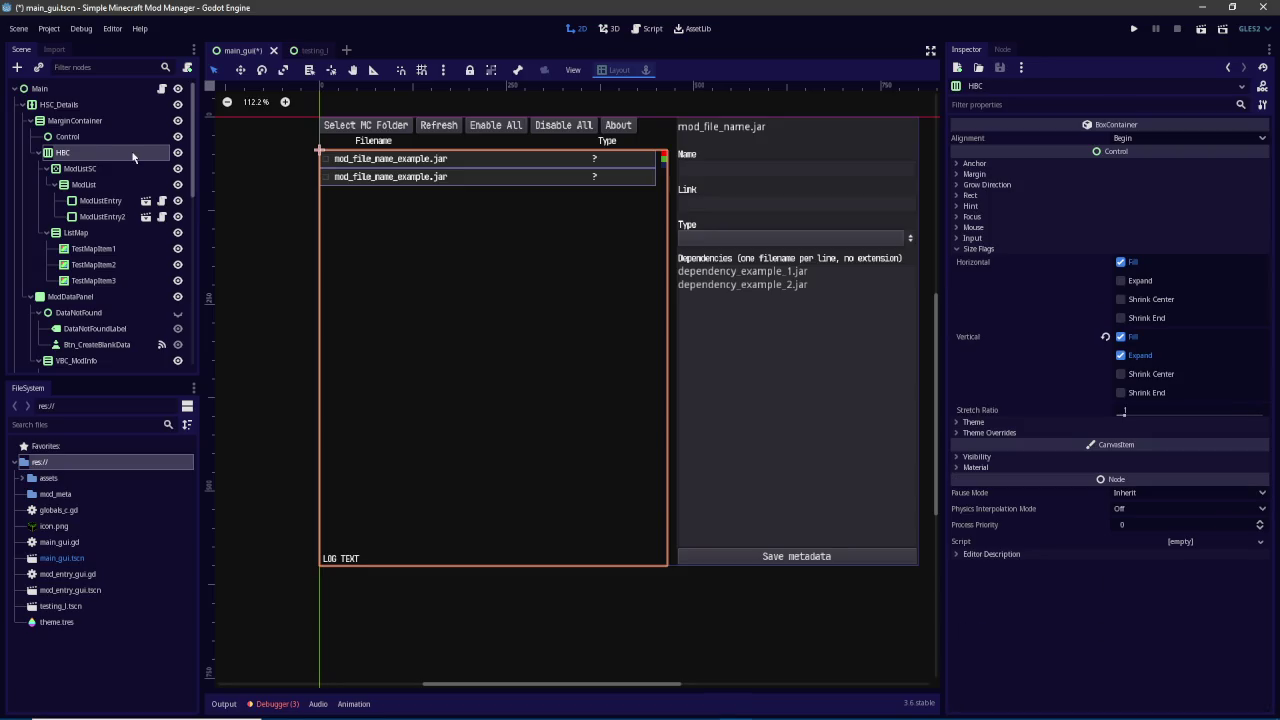
left_click(58, 105)
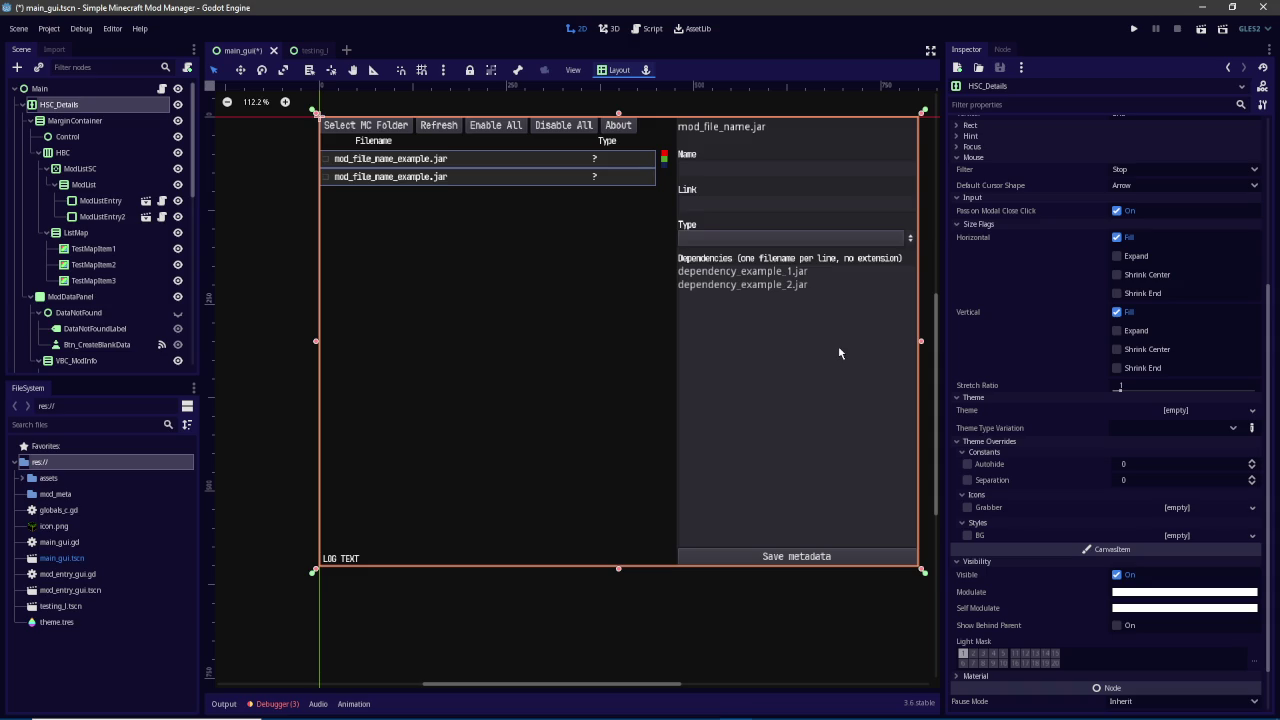
Run the project and jump from the error's stack frame to the failing line
key("F5")
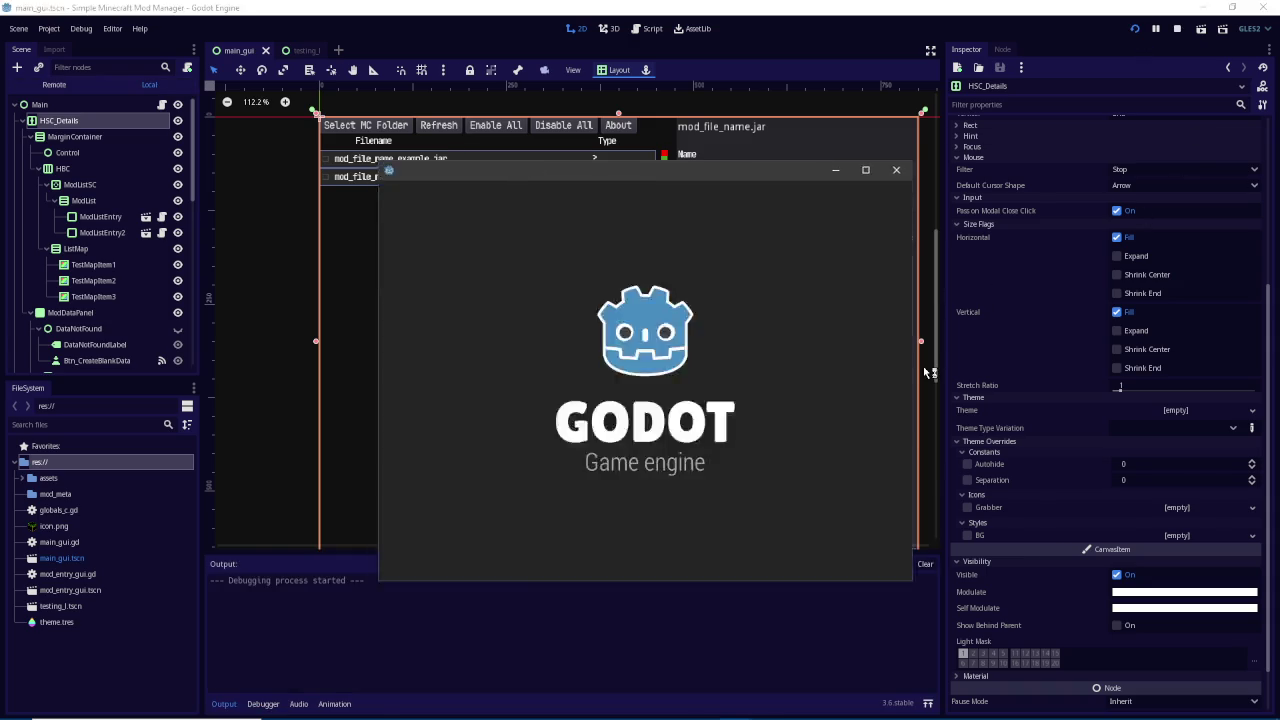
scroll(731, 359, "up", 20)
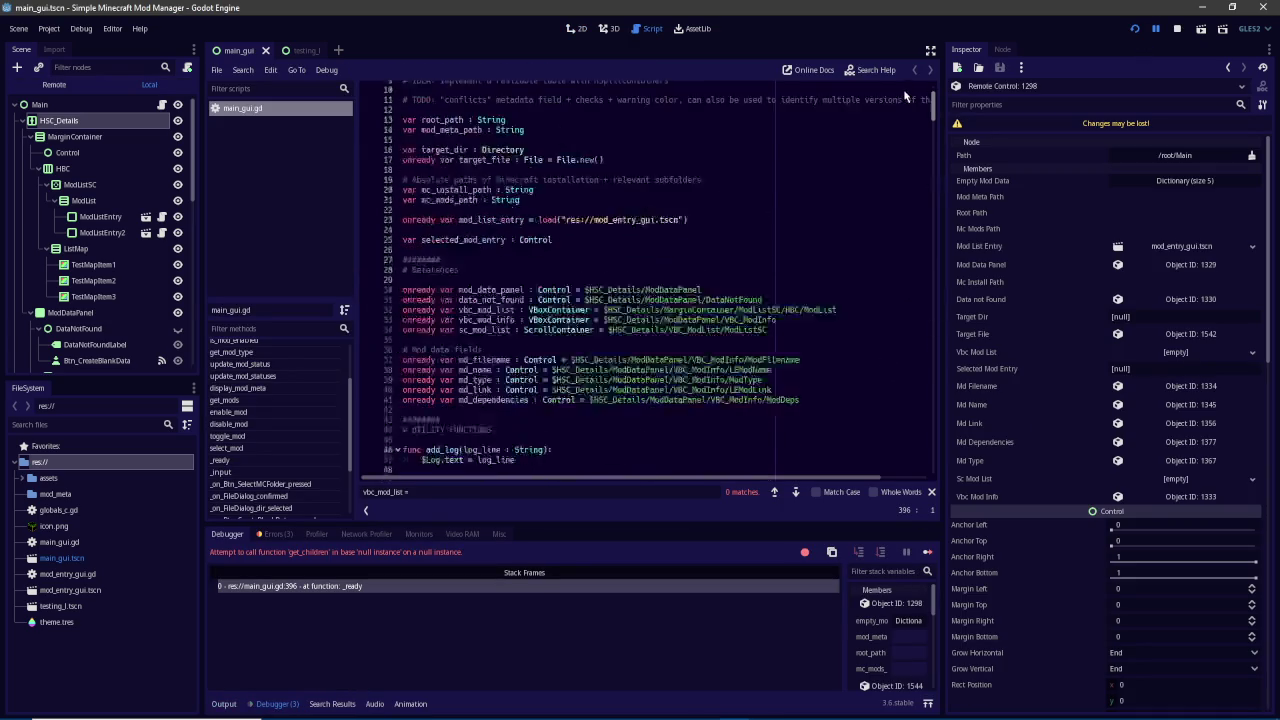
scroll(643, 280, "down", 4)
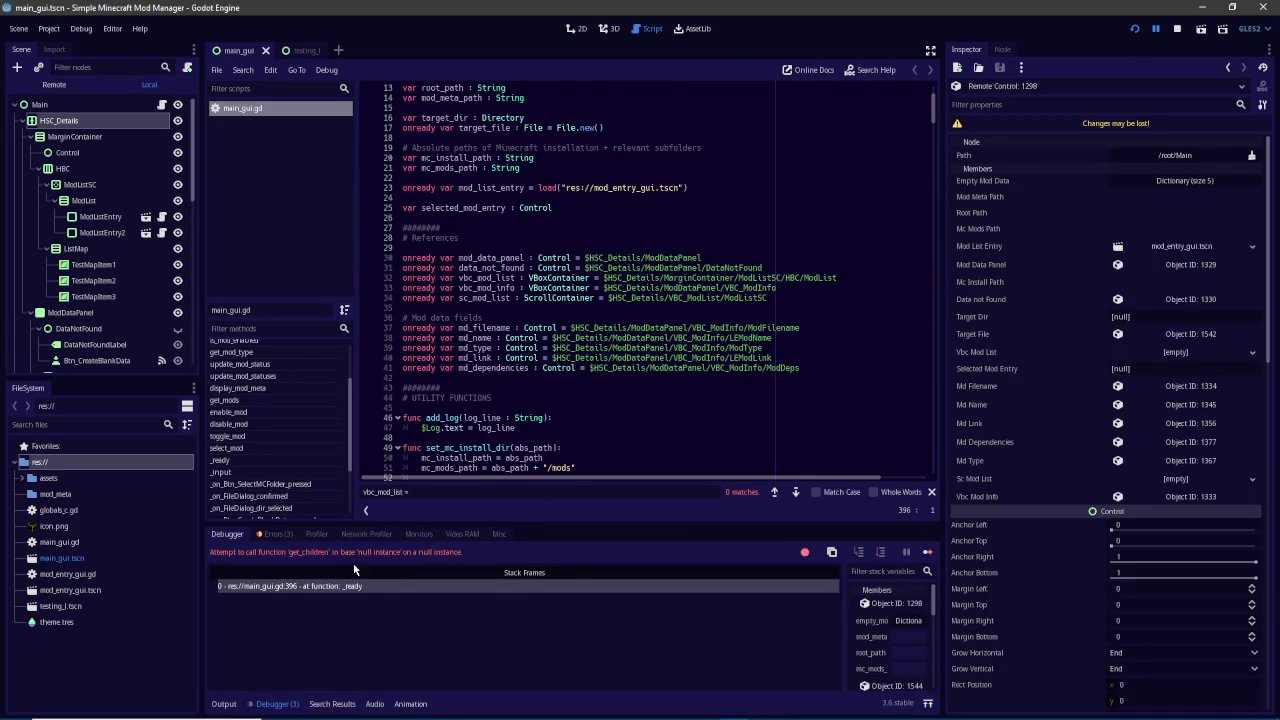
left_click(335, 586)
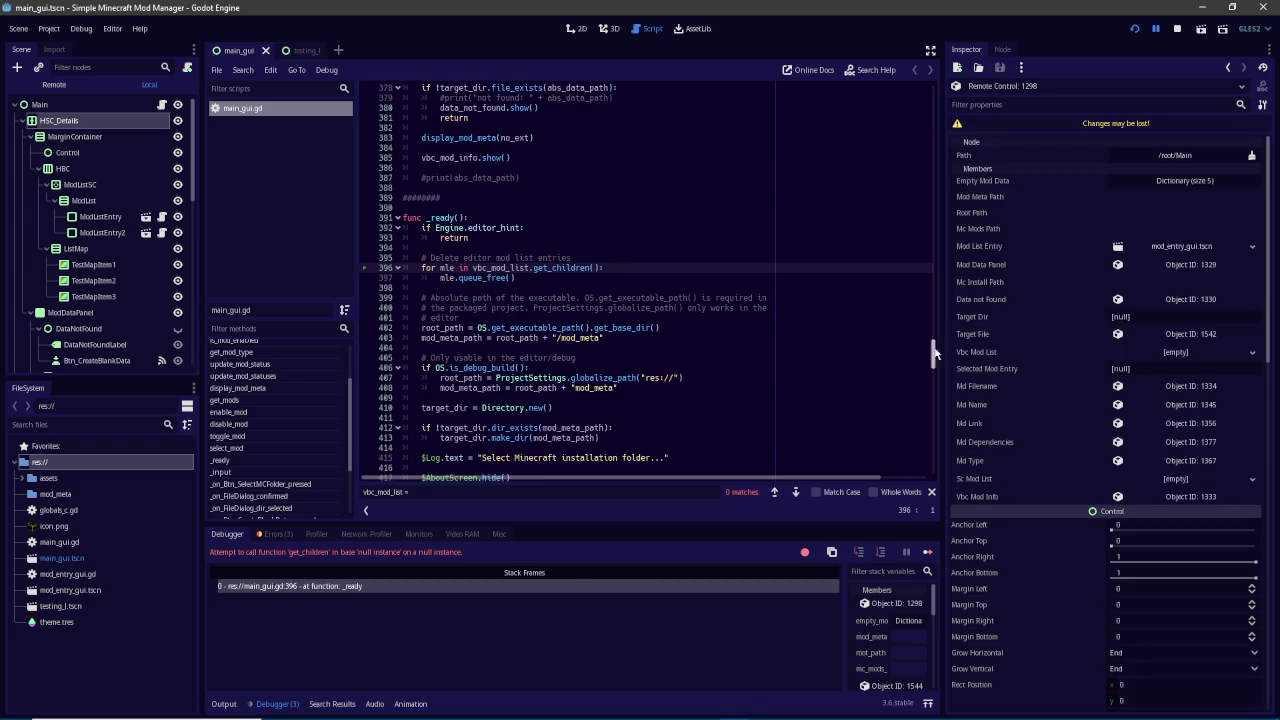
left_click_drag(930, 350, 931, 95)
scroll(609, 309, "down", 4)
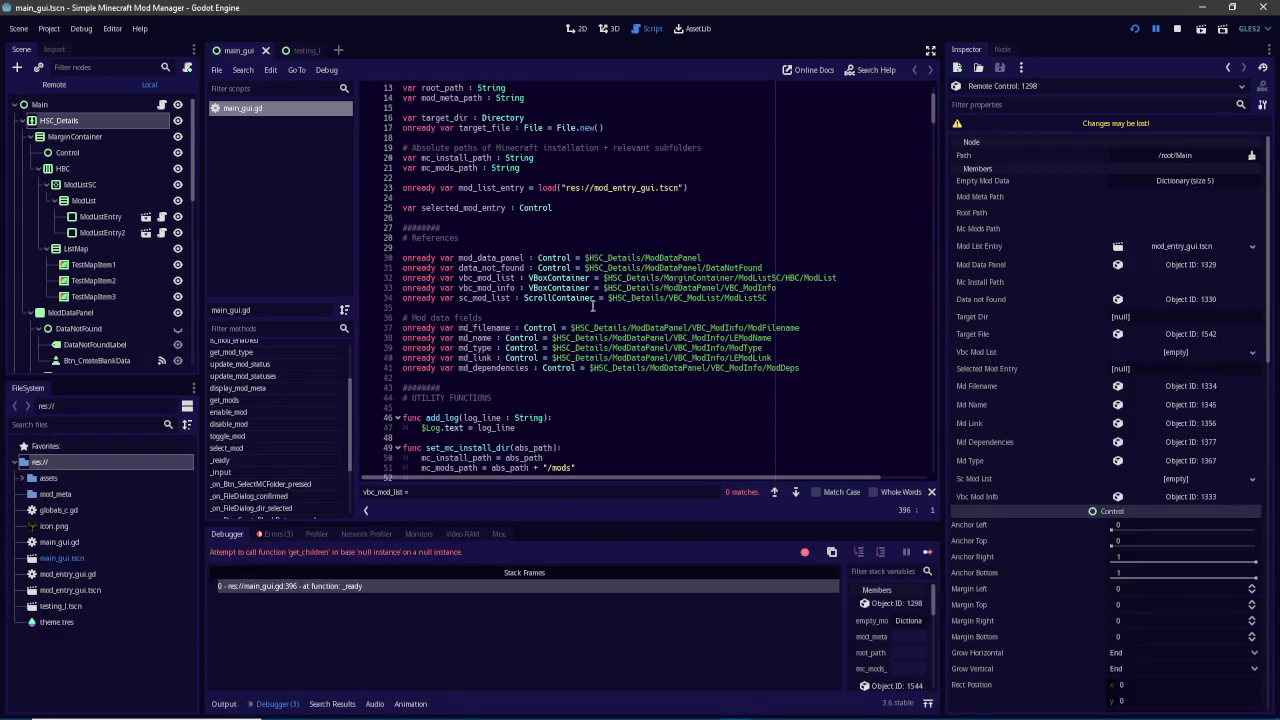
Set vbc_mod_list to $HSC_Details/MarginContainer/HBC/ModListSC/ModList and rerun the project
mouse_move(603, 278)
left_mouse_down()
mouse_move(859, 267)
mouse_move(865, 279)
mouse_move(839, 279)
left_mouse_up()
type("$")
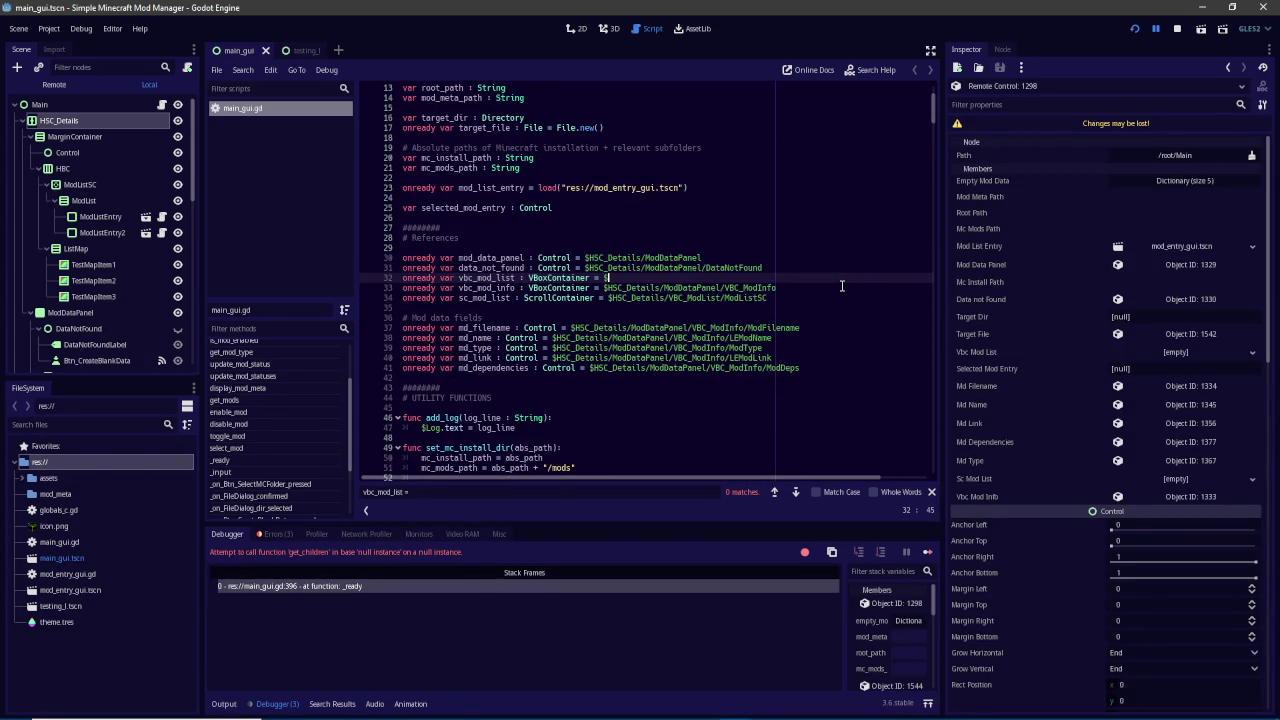
type("ModLis")
type("t")
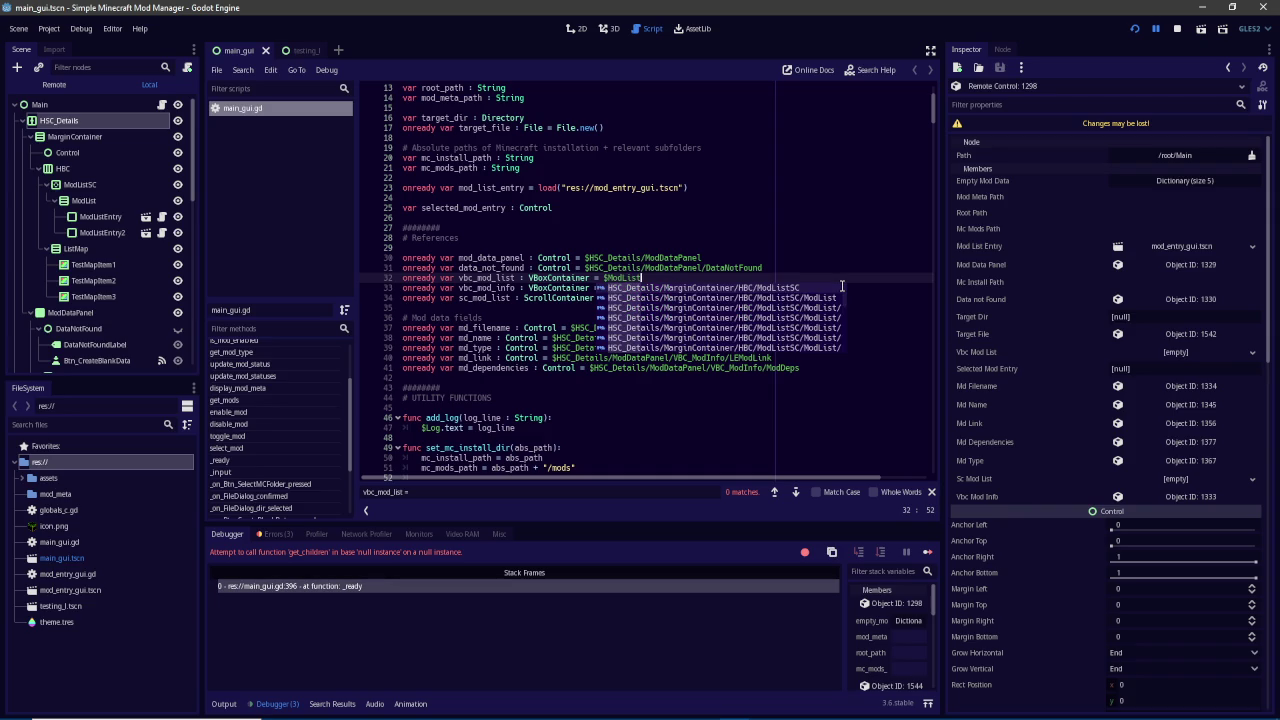
key("Down")
key("Return")
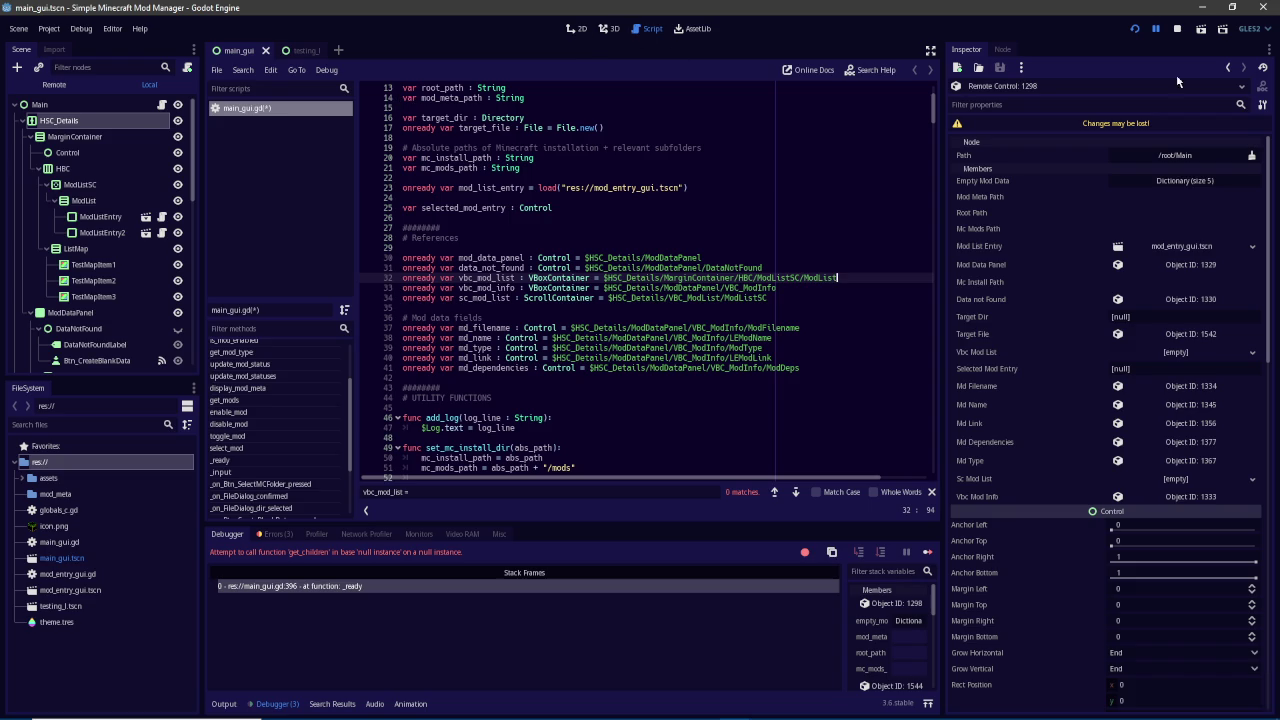
left_click(1155, 28)
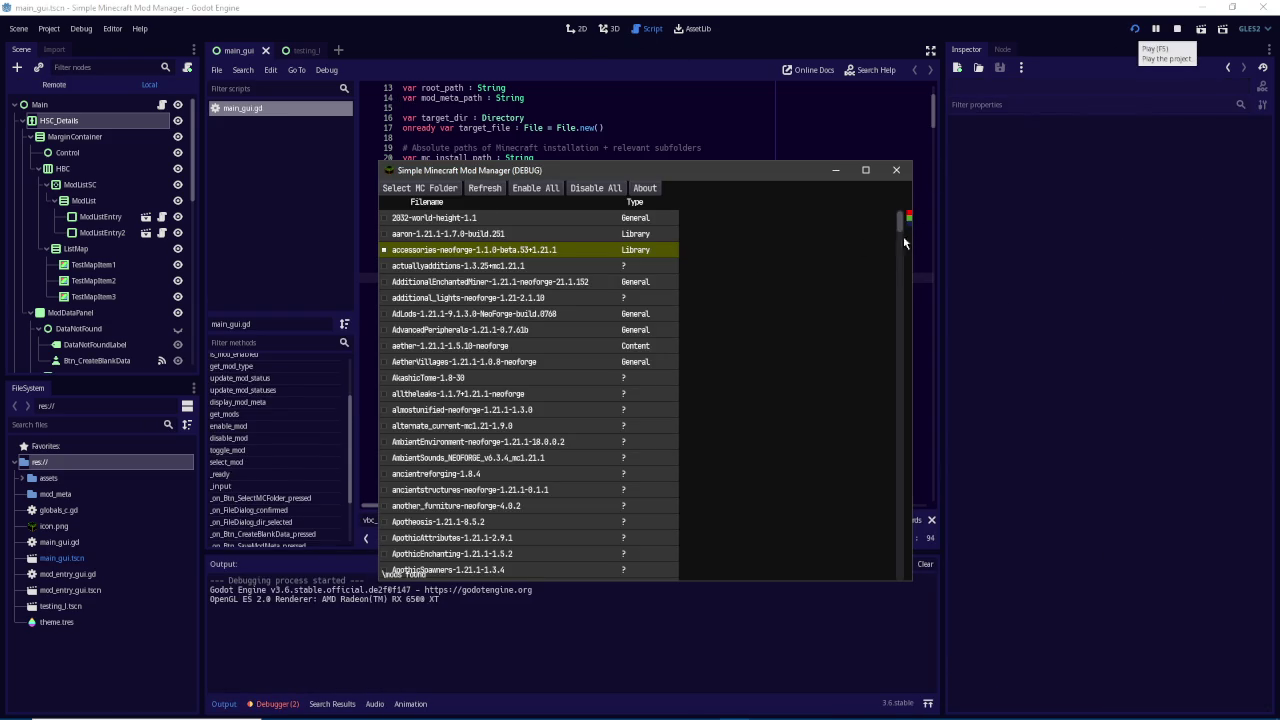
Reposition the running mod manager window and bring it to the front
mouse_move(754, 181)
left_mouse_down()
mouse_move(597, 216)
mouse_move(869, 212)
mouse_move(759, 196)
left_mouse_up()
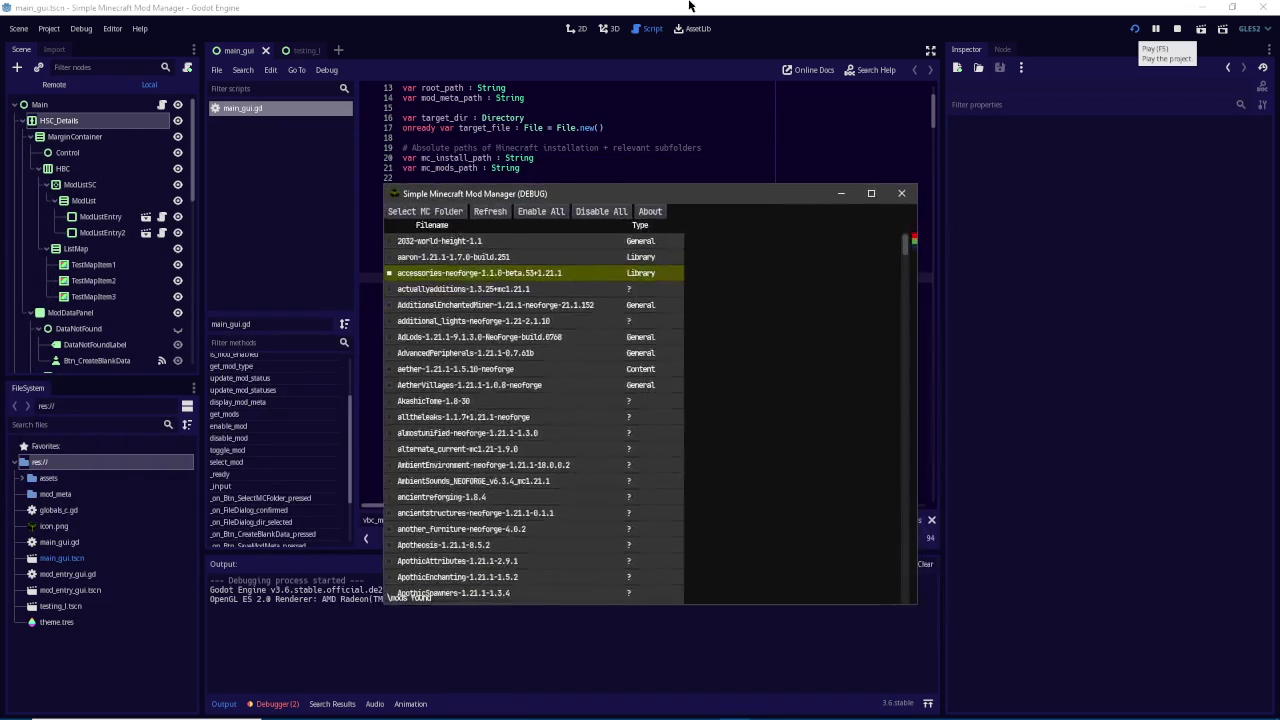
left_click(703, 58)
left_click(577, 28)
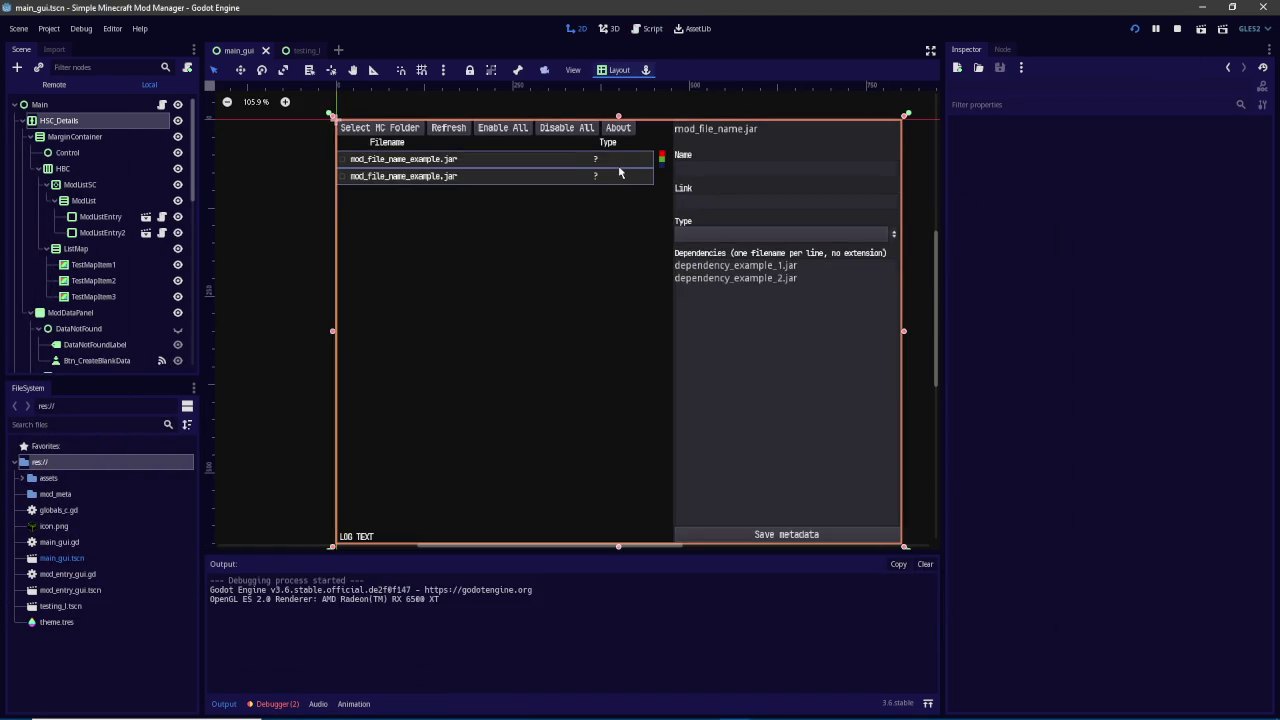
mouse_move(719, 706)
left_click(808, 640)
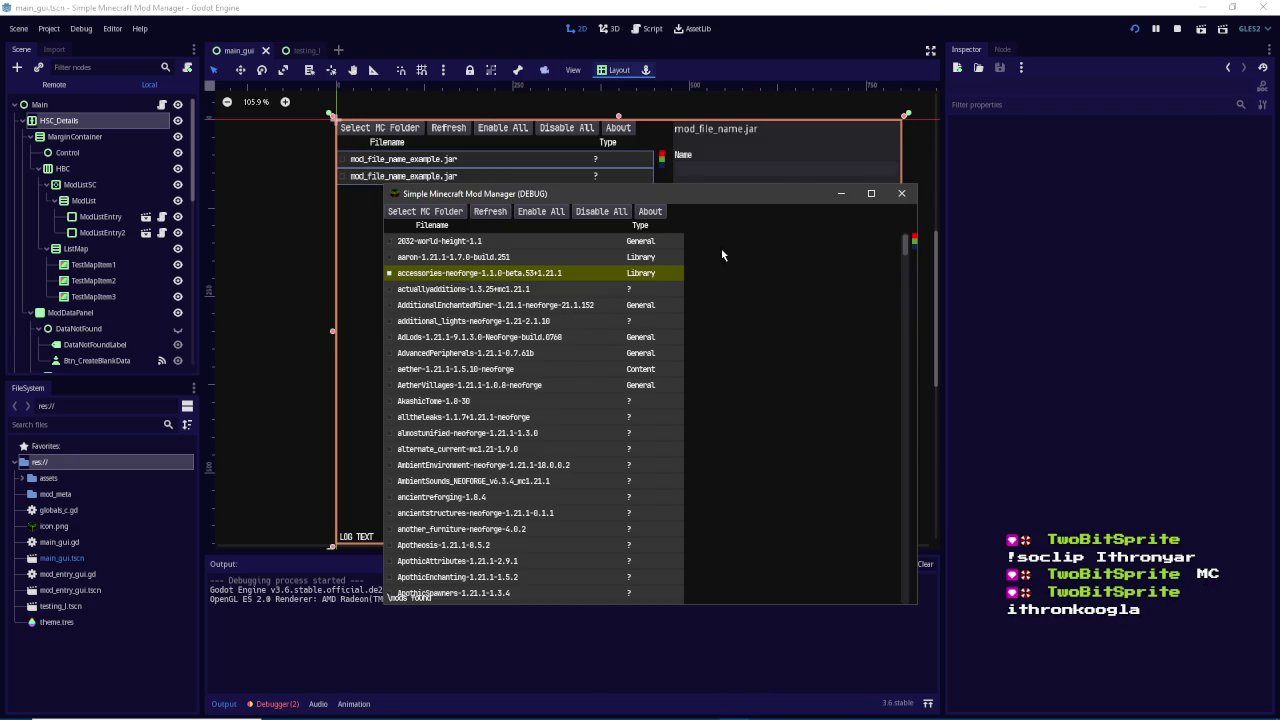
Select actuallyadditions, AdvancedPeripherals and AdditionalEnchantedMiner, then drag the split divider
left_click(603, 297)
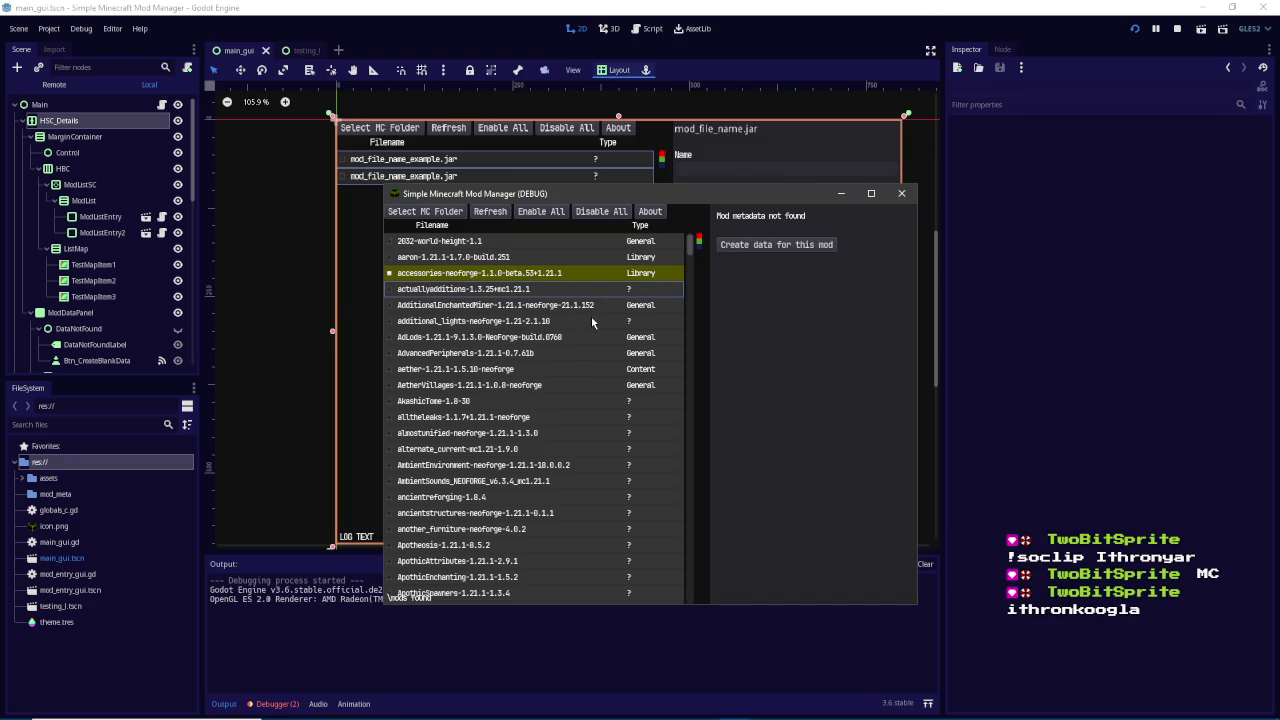
left_click(580, 361)
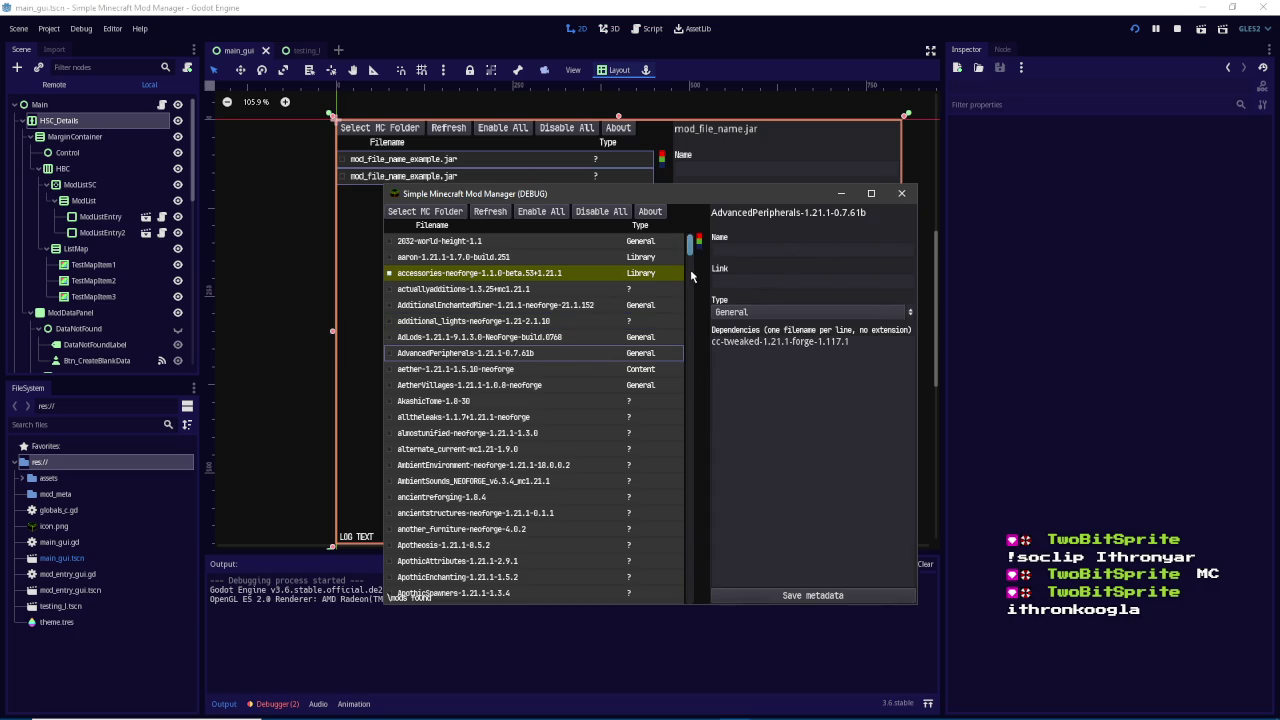
key("Up")
key("Up")
key("Up")
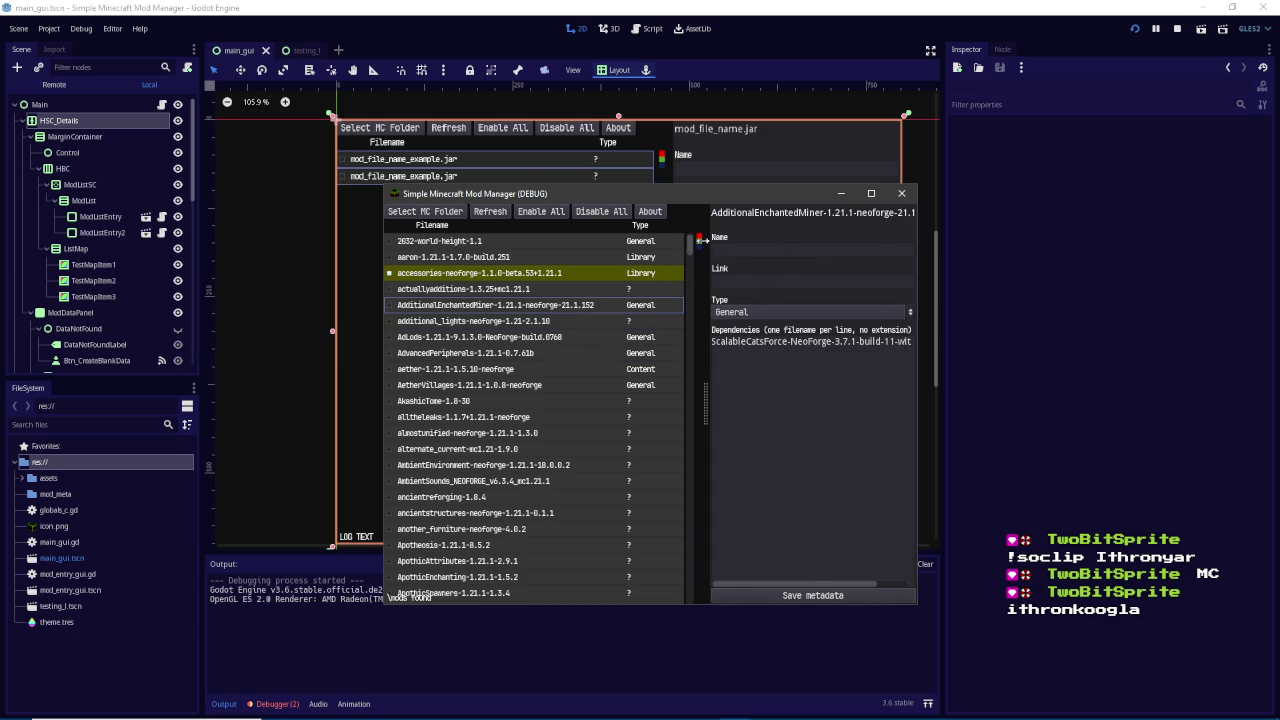
mouse_move(700, 245)
left_mouse_down()
mouse_move(848, 252)
mouse_move(690, 255)
mouse_move(853, 256)
mouse_move(699, 256)
mouse_move(803, 256)
mouse_move(765, 256)
mouse_move(789, 256)
left_mouse_up()
Set sc_mod_list on line 34 to $HSC_Details/MarginContainer/HBC/ModListSC
scroll(715, 281, "down", 1)
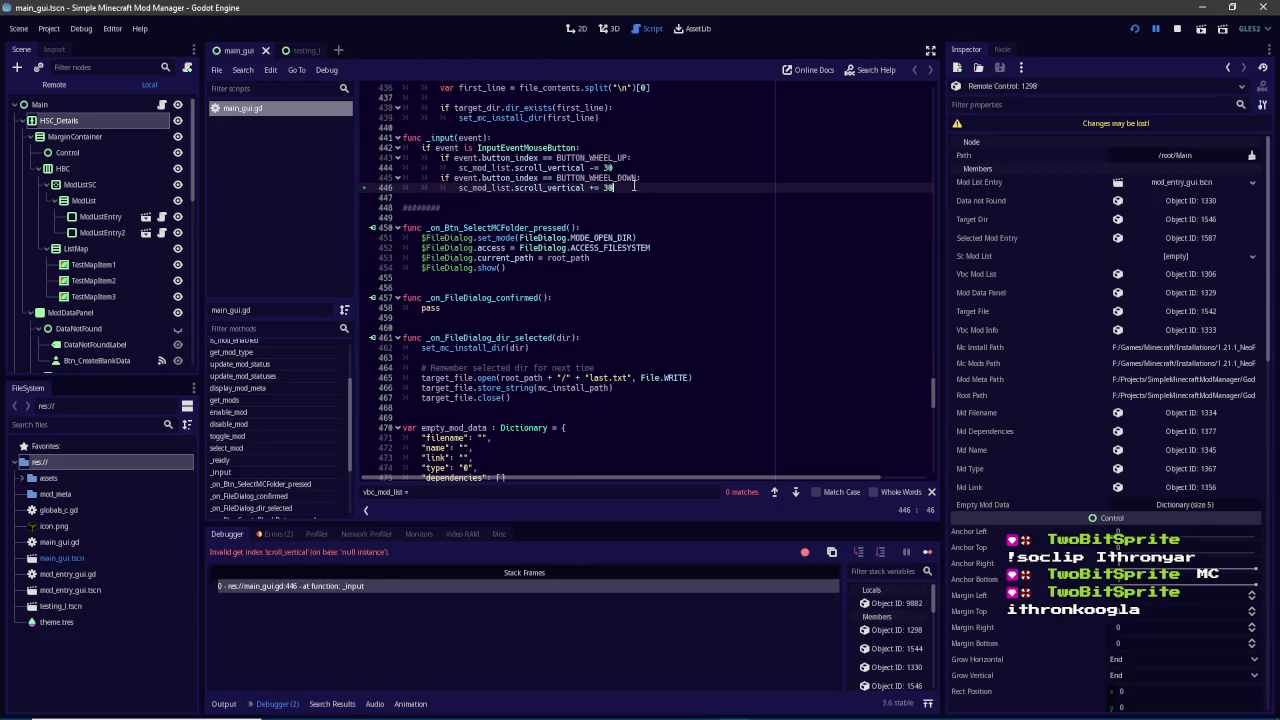
left_click_drag(933, 393, 933, 100)
left_click_drag(609, 314, 800, 314)
type("$M")
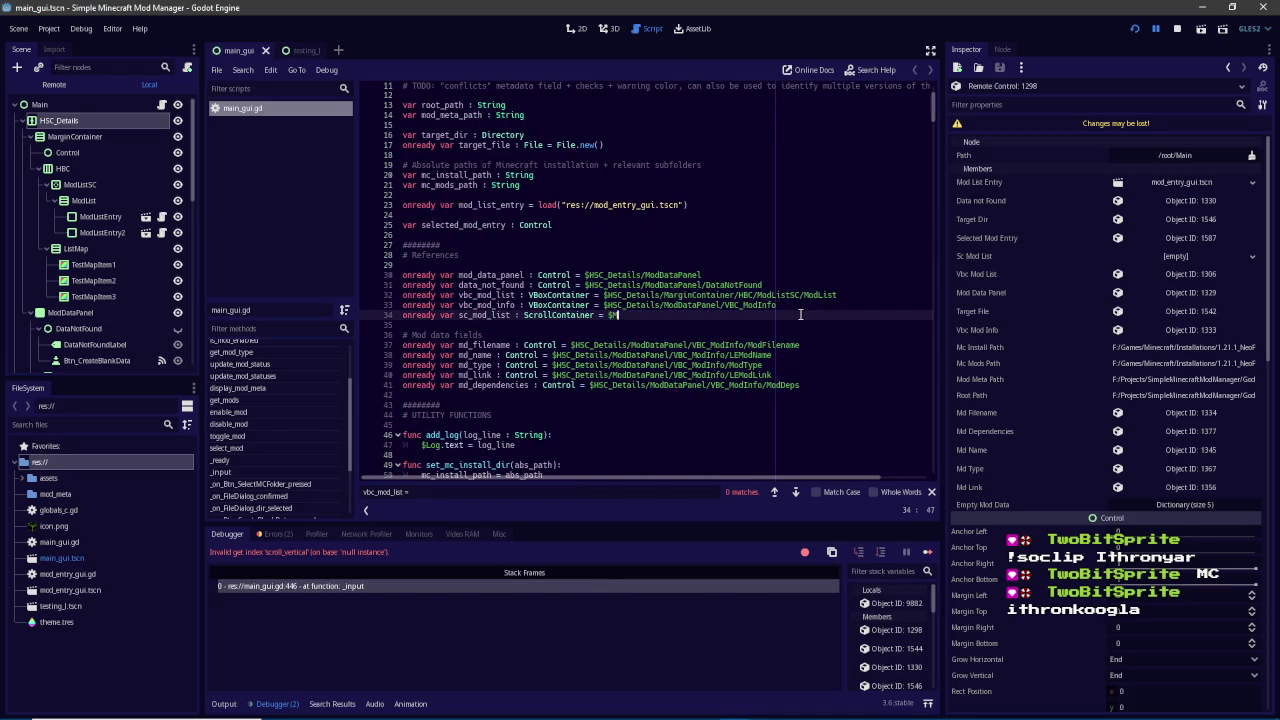
type("odListSC")
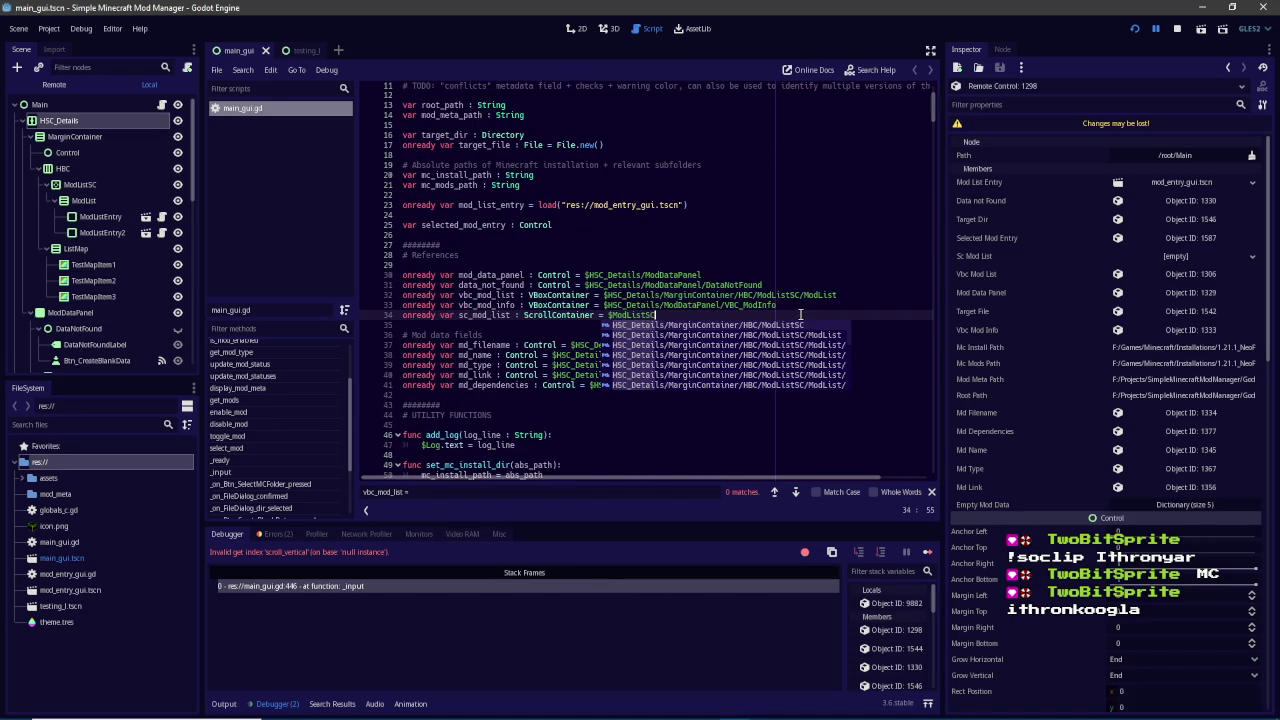
key("Return")
Rerun the mod manager, select the AdLods mod, then return to the editor
key("F5")
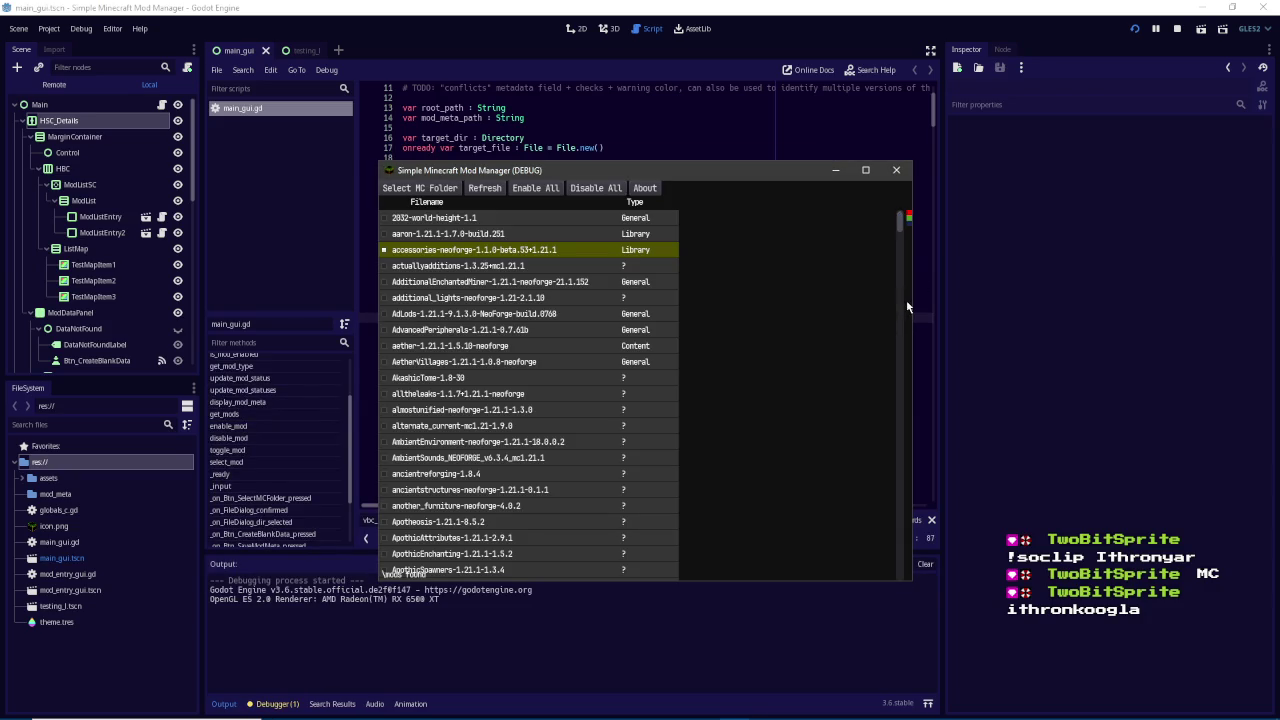
scroll(896, 218, "down", 2)
scroll(896, 218, "up", 2)
left_click(580, 312)
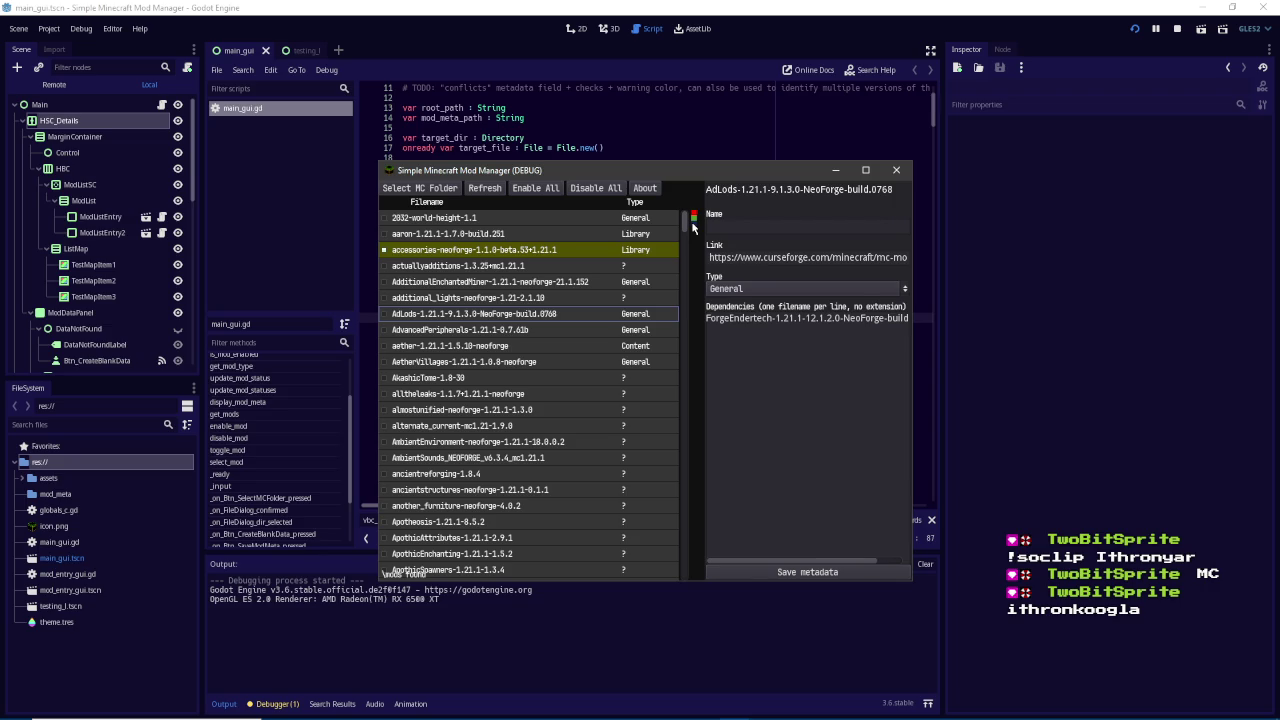
key("alt+Tab")
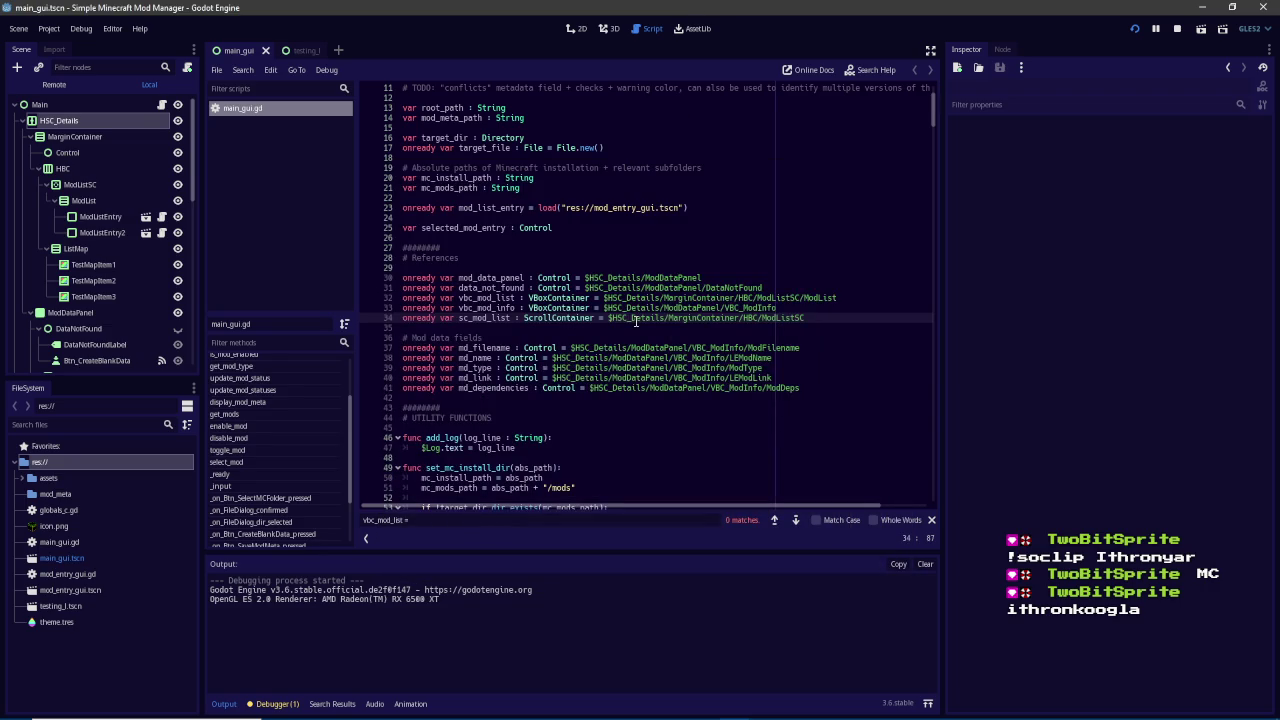
Search mod_data_panel, replace show() on line 365 with modulate.a =, and test-run
left_click(567, 282)
left_click(493, 280)
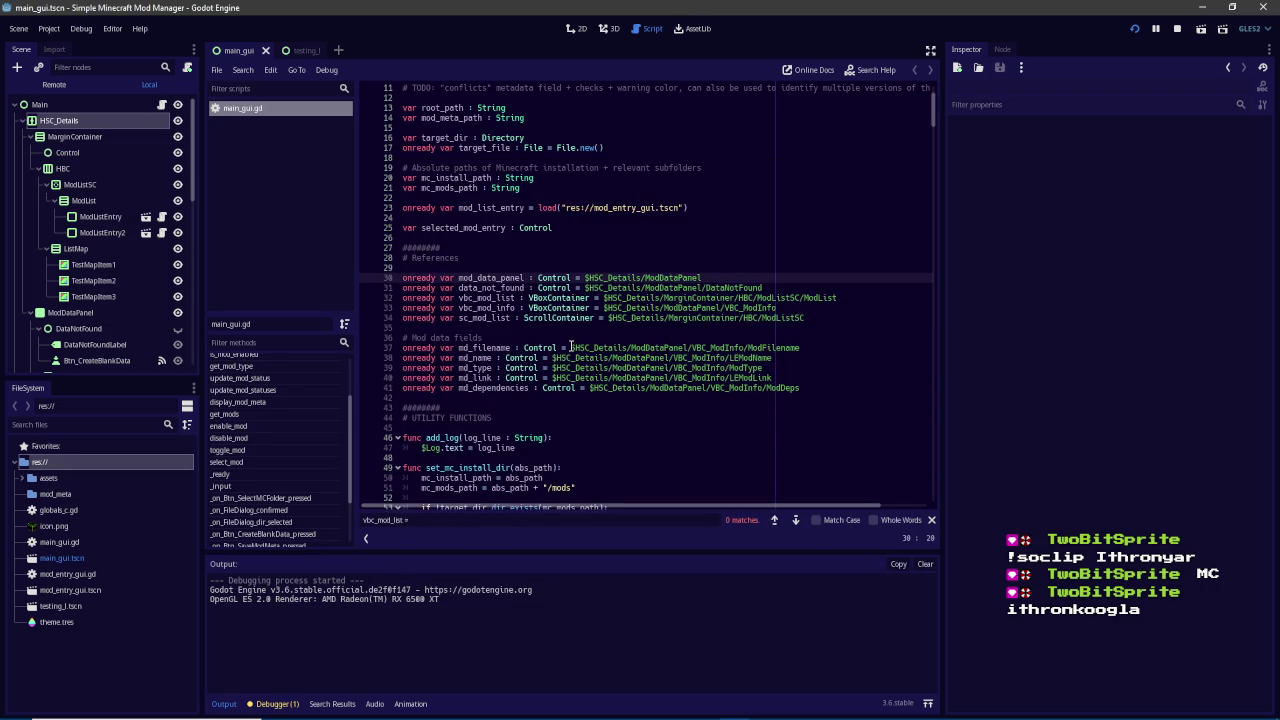
key("ctrl+f")
type("mo")
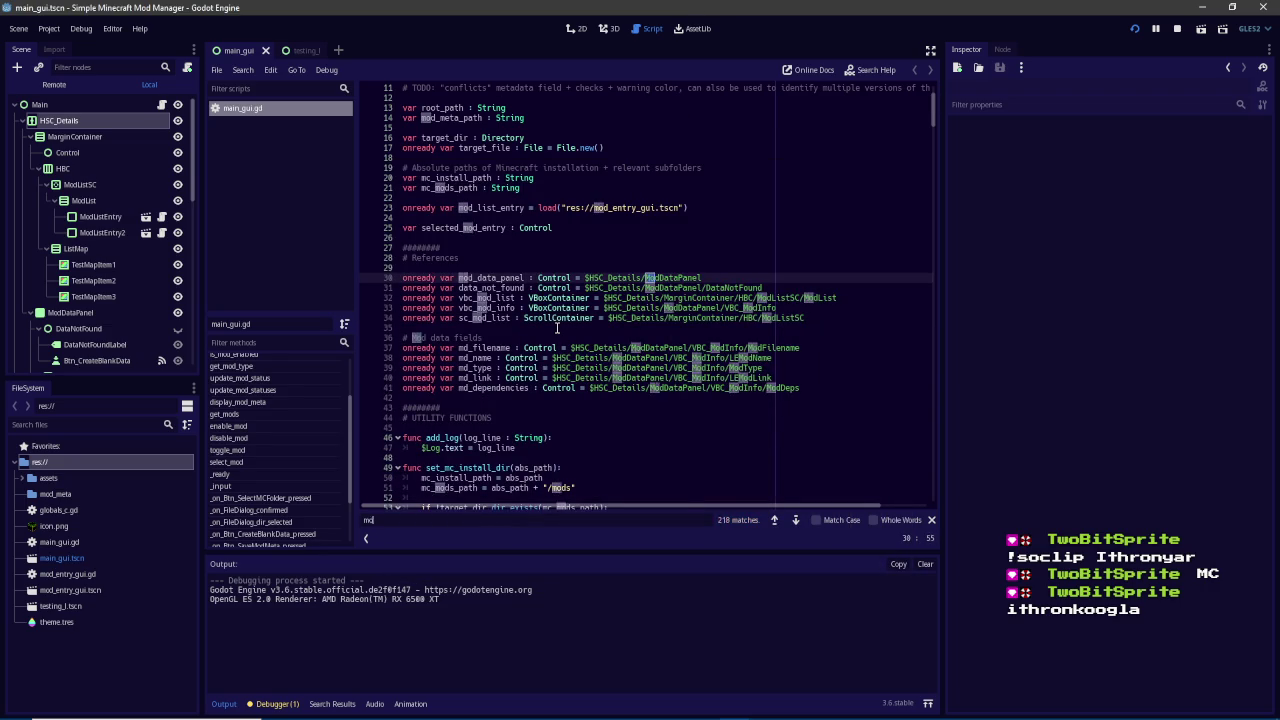
type("d_data_panel")
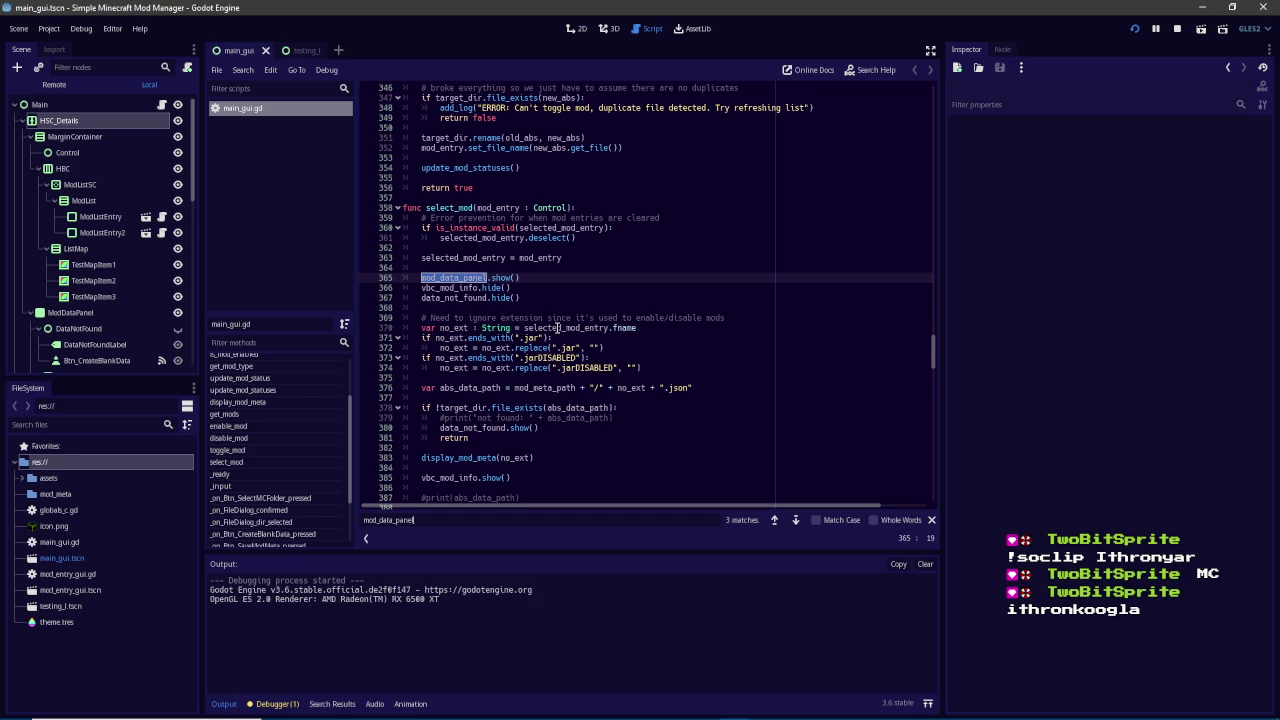
left_click(496, 277)
key("shift+End")
type("modulate.a =")
key("F5")
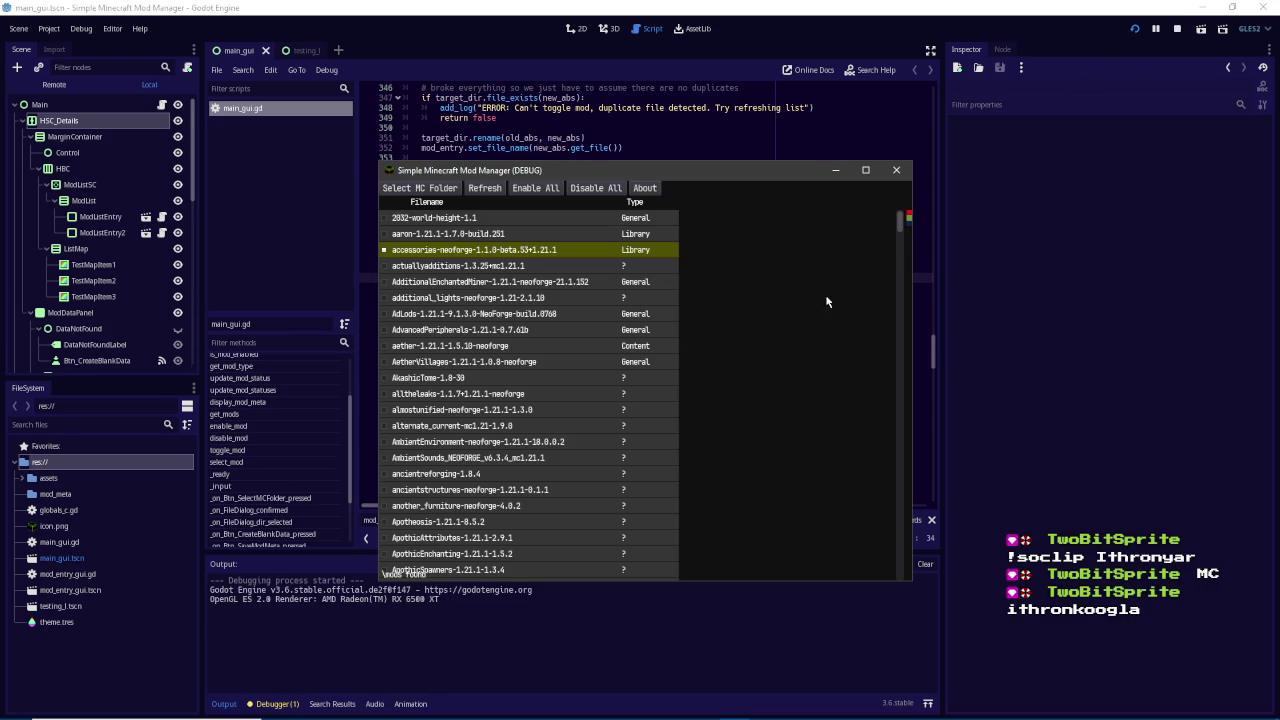
left_click(1174, 29)
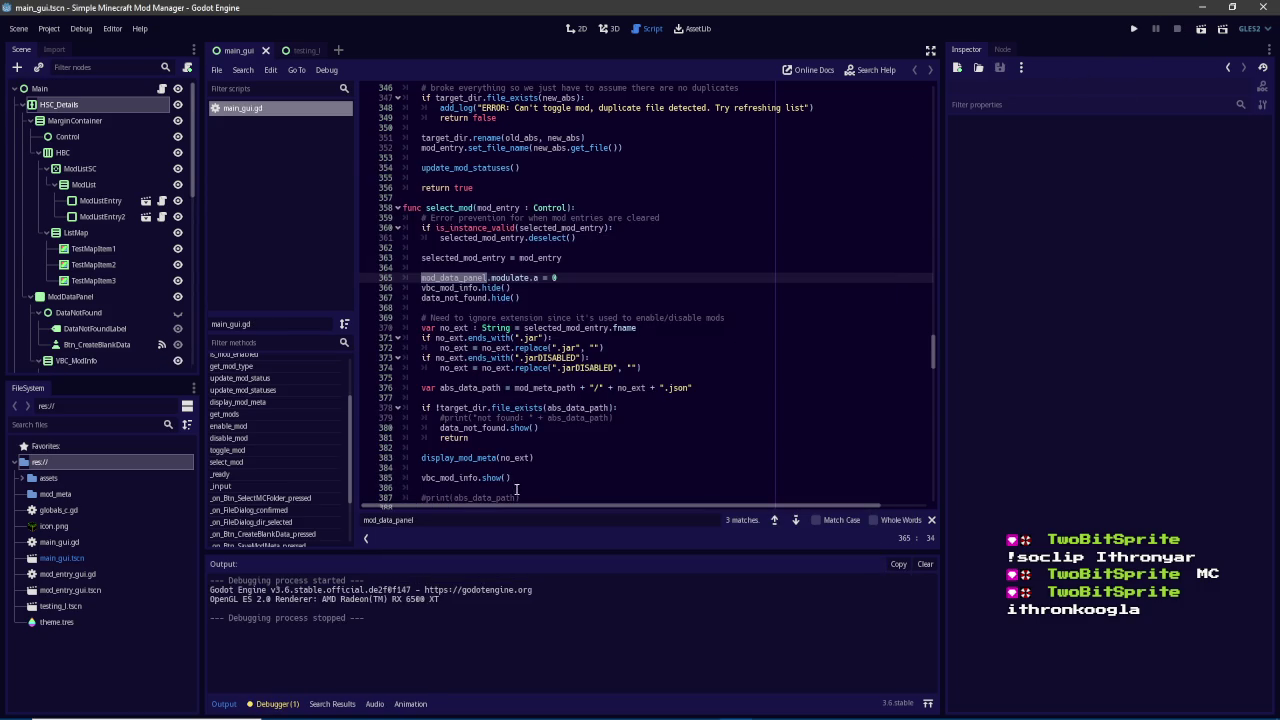
Replace hide() on line 418 with modulate.a = 0 and run the project again
key("Return")
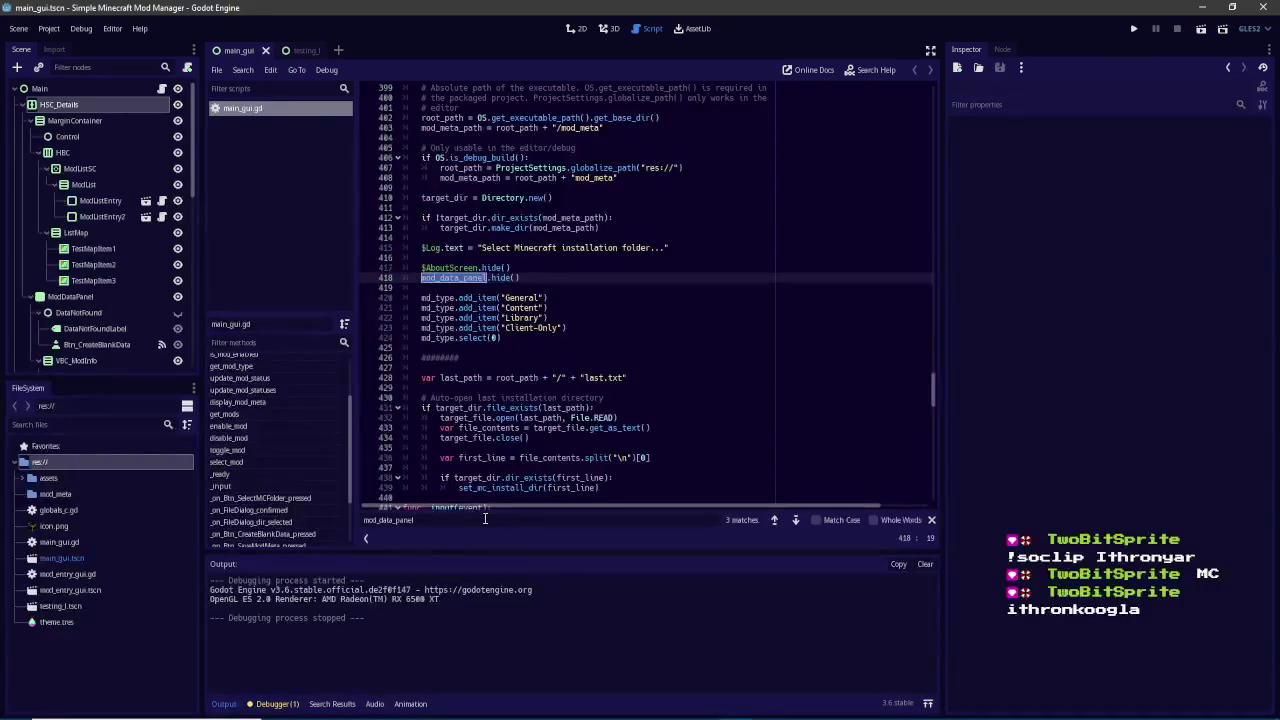
left_click_drag(491, 277, 520, 277)
type("modulate.a = 0")
key("Return")
key("Return")
key("Return")
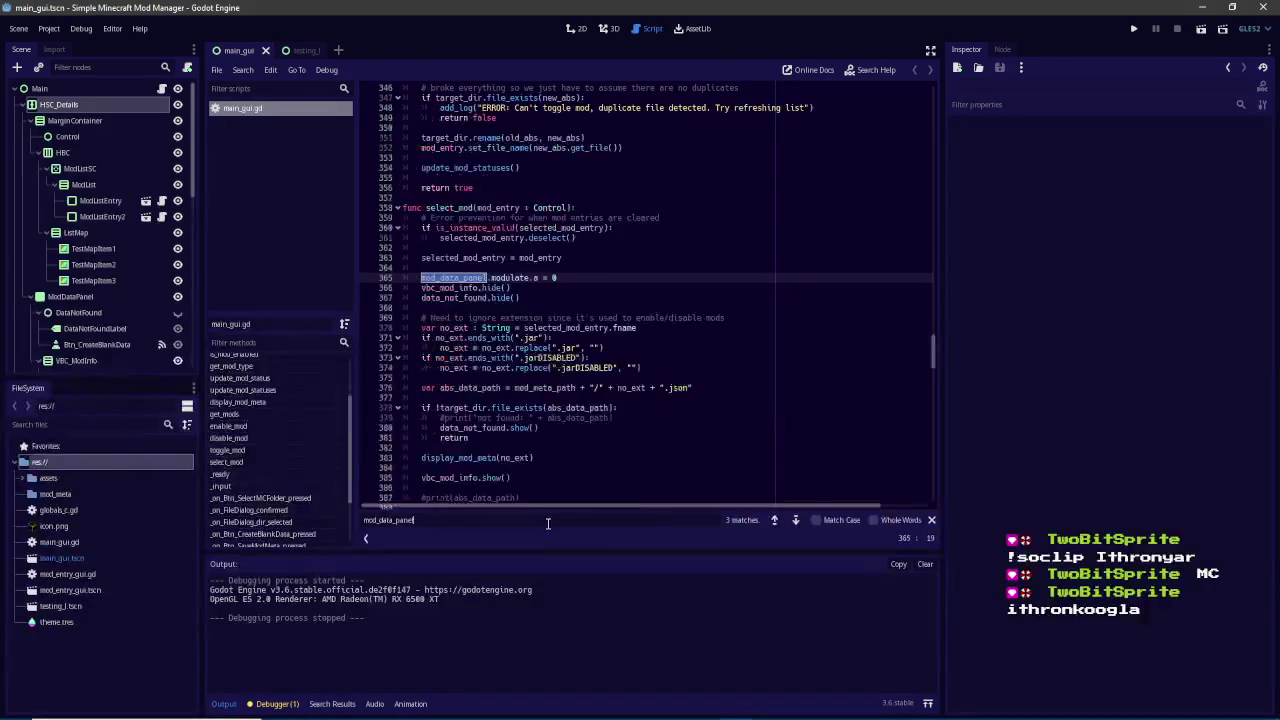
left_click(1133, 28)
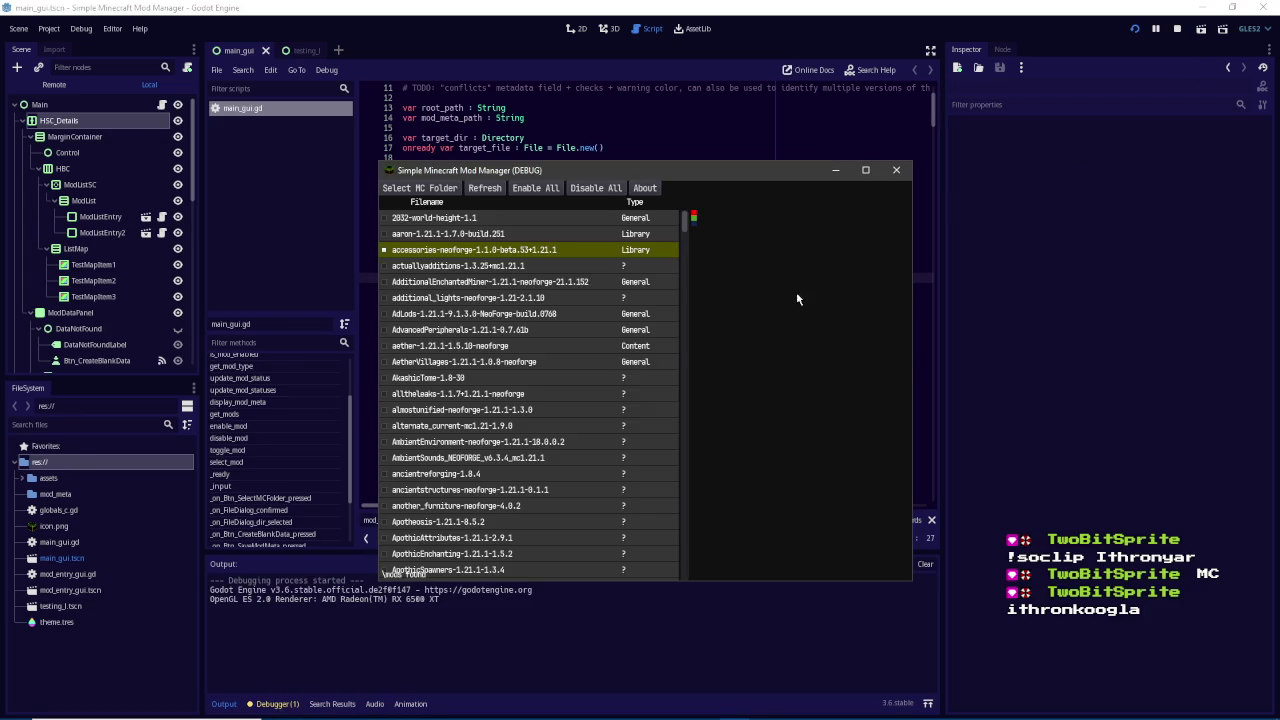
Drag the list/details divider back and forth in the running mod manager, then select ModList in the Scene dock
mouse_move(701, 270)
left_mouse_down()
mouse_move(834, 281)
mouse_move(702, 286)
left_mouse_up()
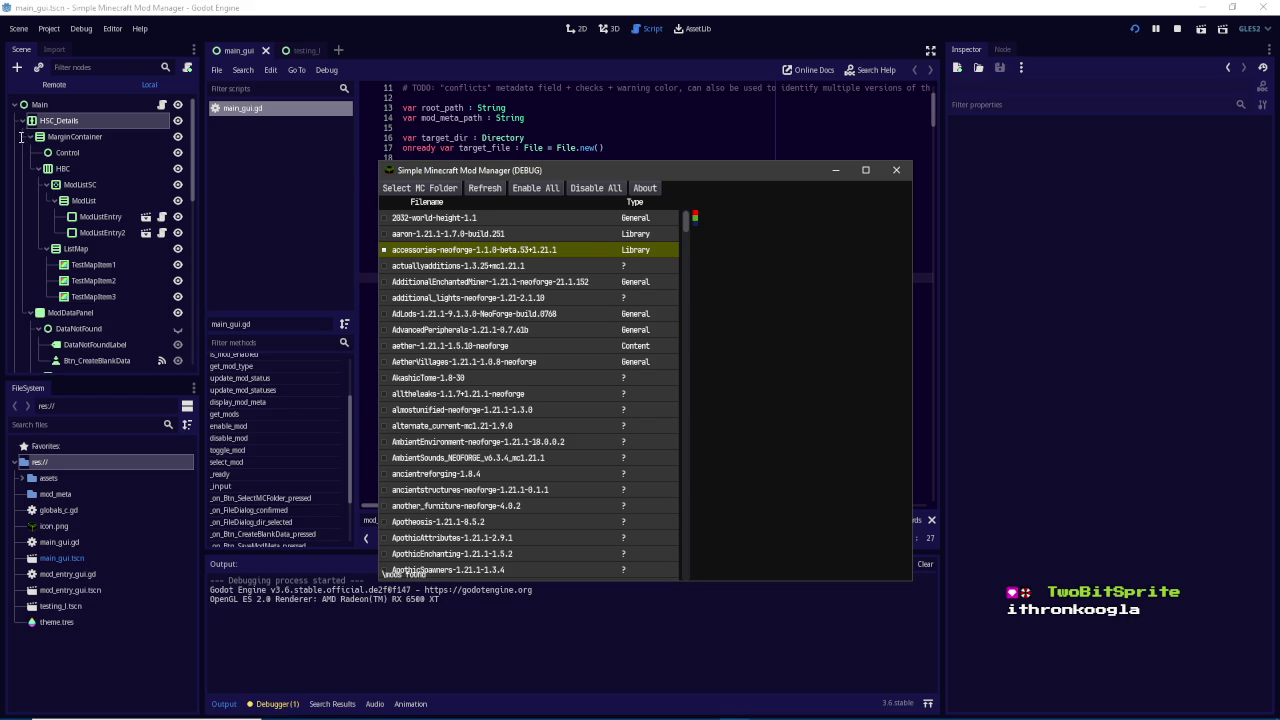
mouse_move(699, 288)
left_mouse_down()
mouse_move(766, 320)
mouse_move(858, 323)
left_mouse_up()
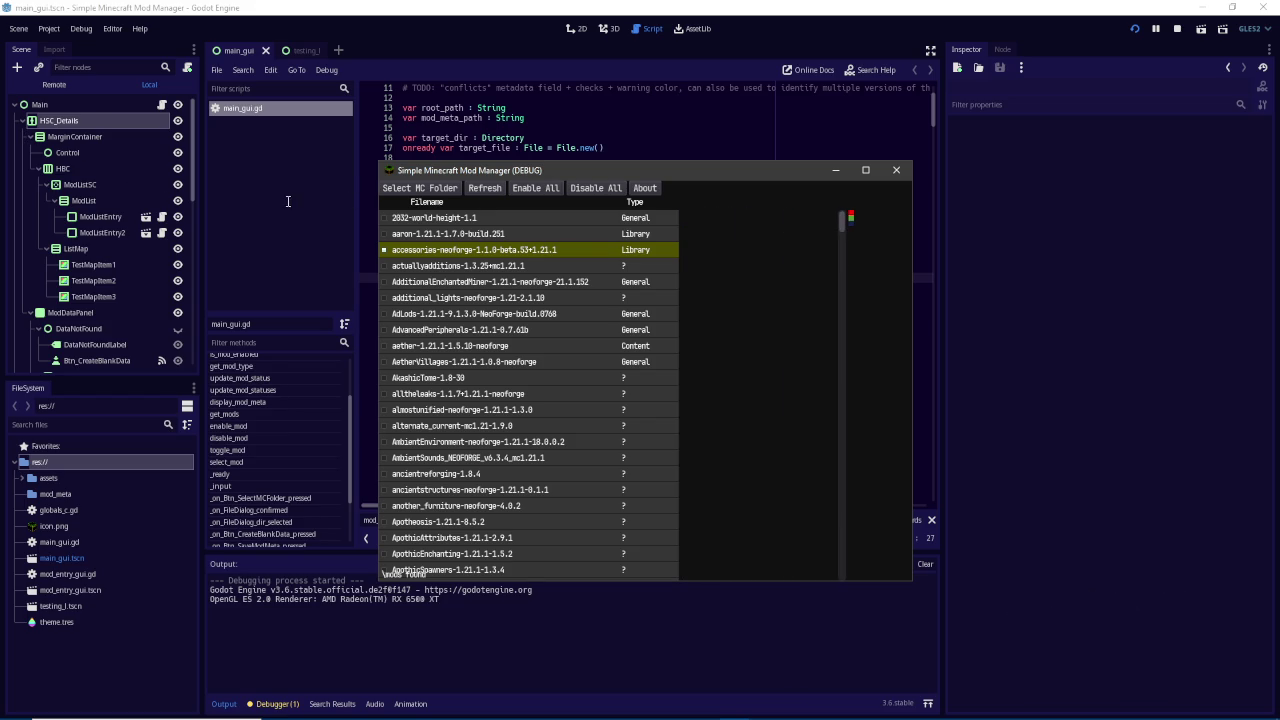
mouse_move(857, 268)
left_mouse_down()
mouse_move(540, 282)
mouse_move(722, 292)
mouse_move(555, 292)
mouse_move(687, 298)
mouse_move(505, 296)
mouse_move(830, 296)
mouse_move(492, 296)
mouse_move(802, 297)
left_mouse_up()
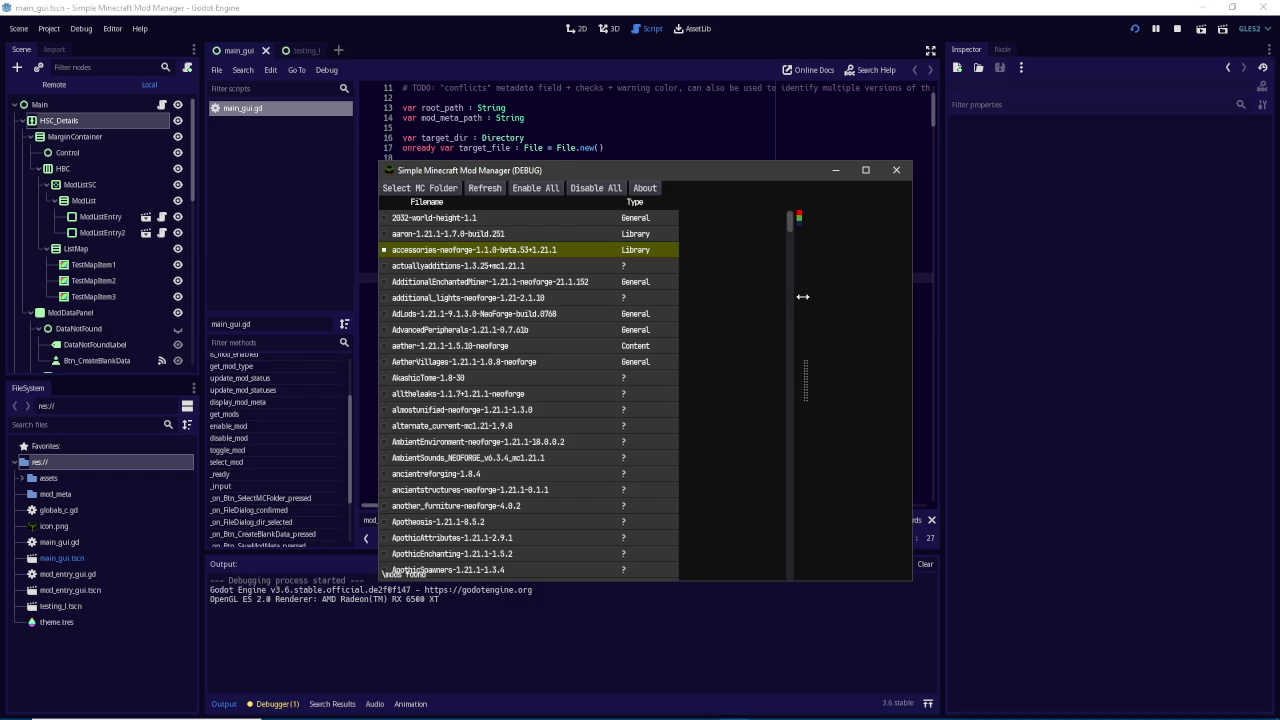
left_click_drag(802, 297, 741, 297)
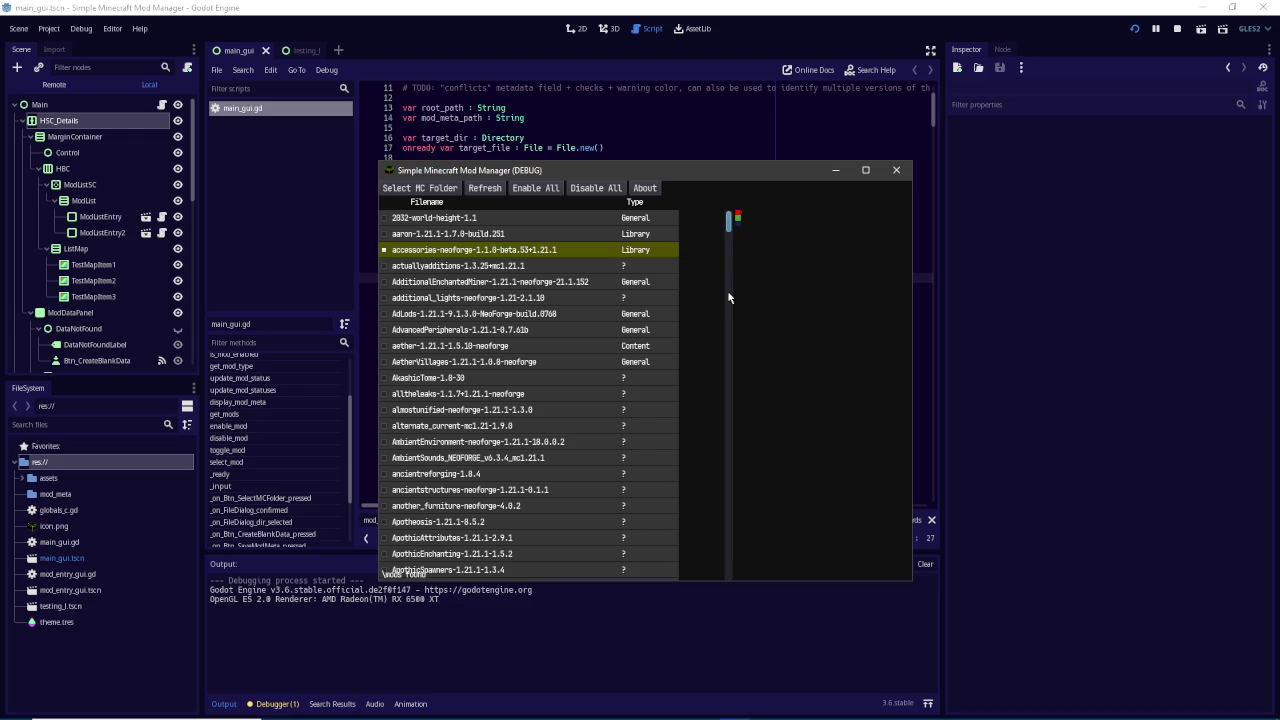
left_click(100, 204)
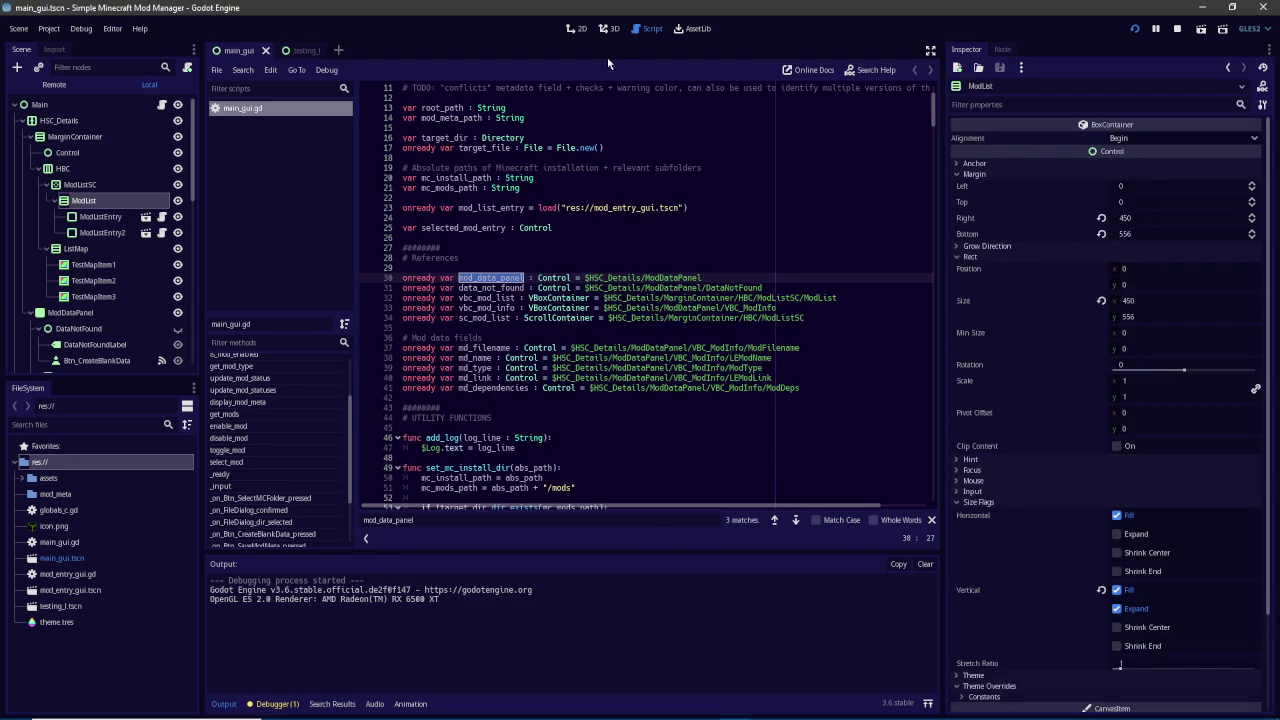
Enable ModList's horizontal Expand flag, save the scene, and check it in the running mod manager
left_click(588, 30)
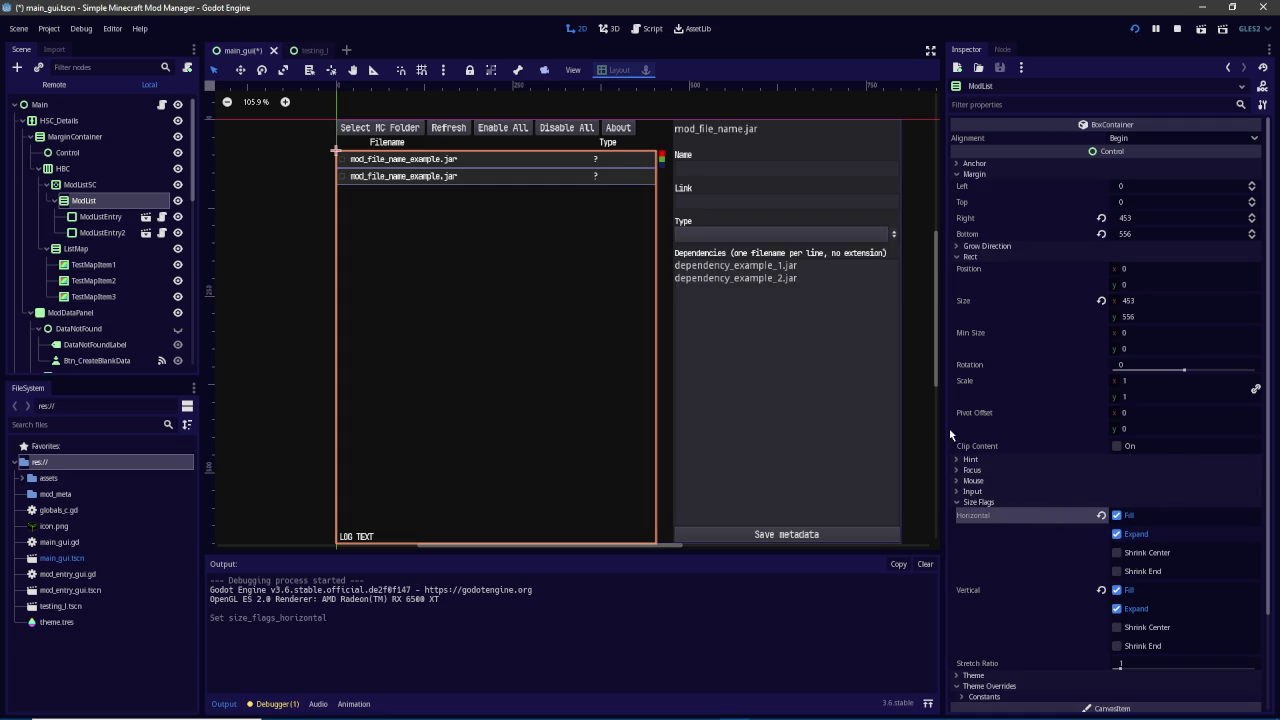
key("ctrl+s")
mouse_move(735, 707)
left_click(805, 672)
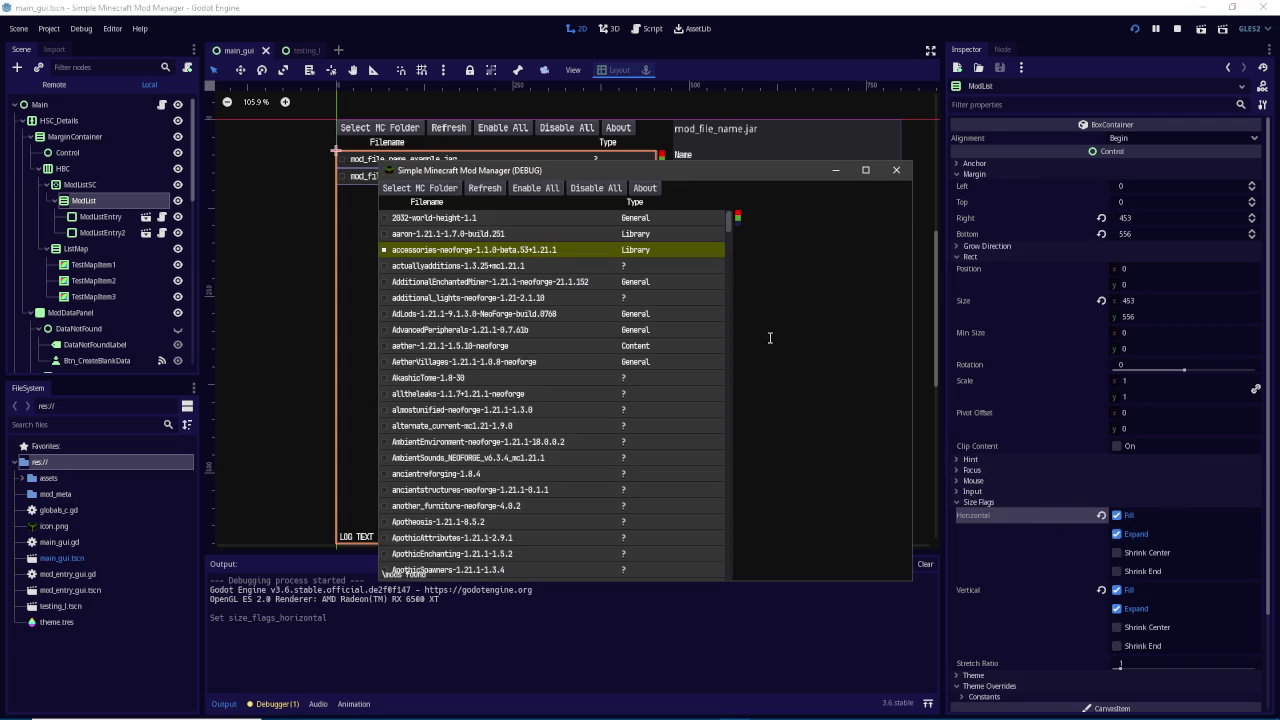
mouse_move(746, 324)
left_mouse_down()
mouse_move(872, 325)
mouse_move(650, 316)
mouse_move(852, 318)
mouse_move(731, 318)
left_mouse_up()
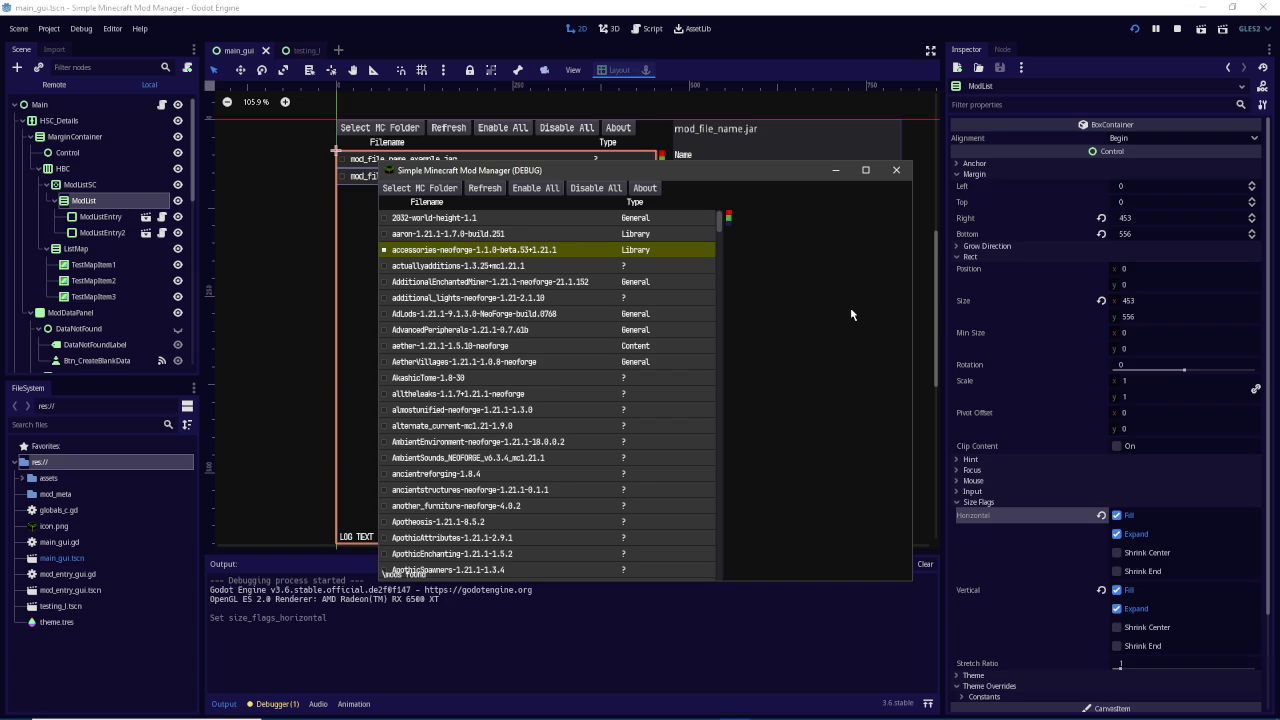
left_click(836, 170)
Comment out the mod-selection modulate.a = 0 line and add mod_data_panel.hide() beneath it
left_click(649, 33)
key("ctrl+f")
type("modu")
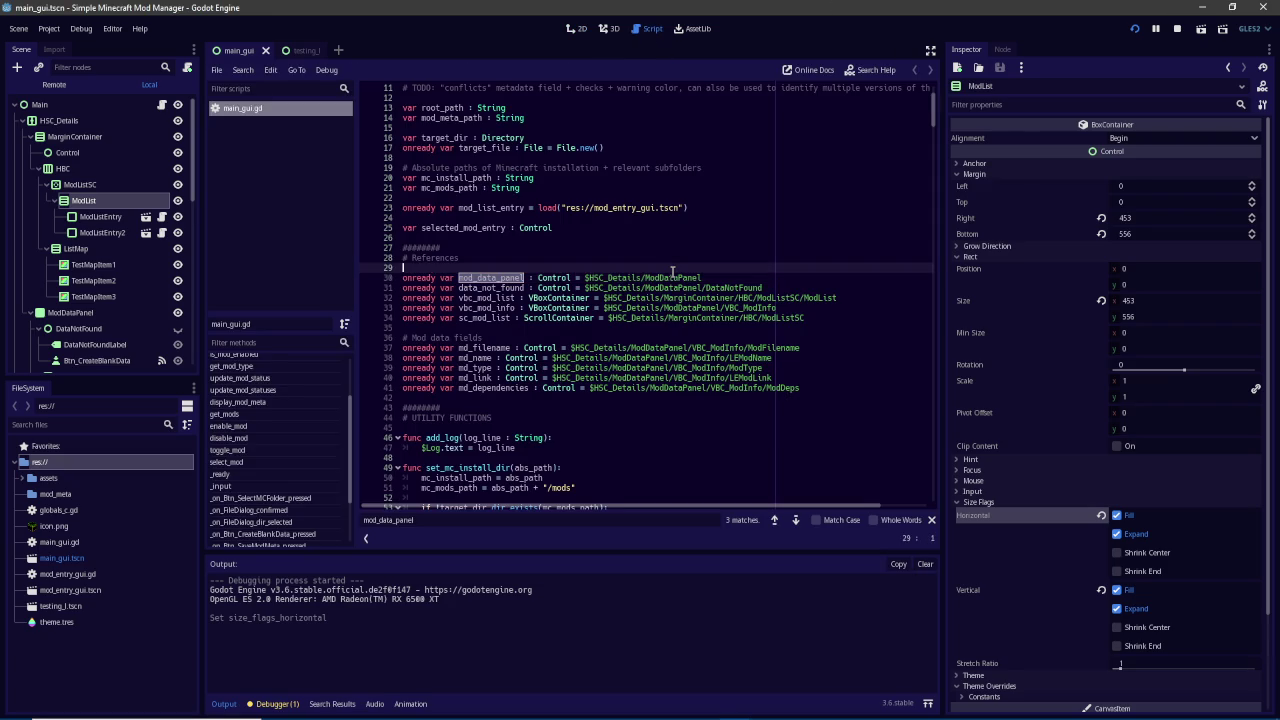
type("late.a")
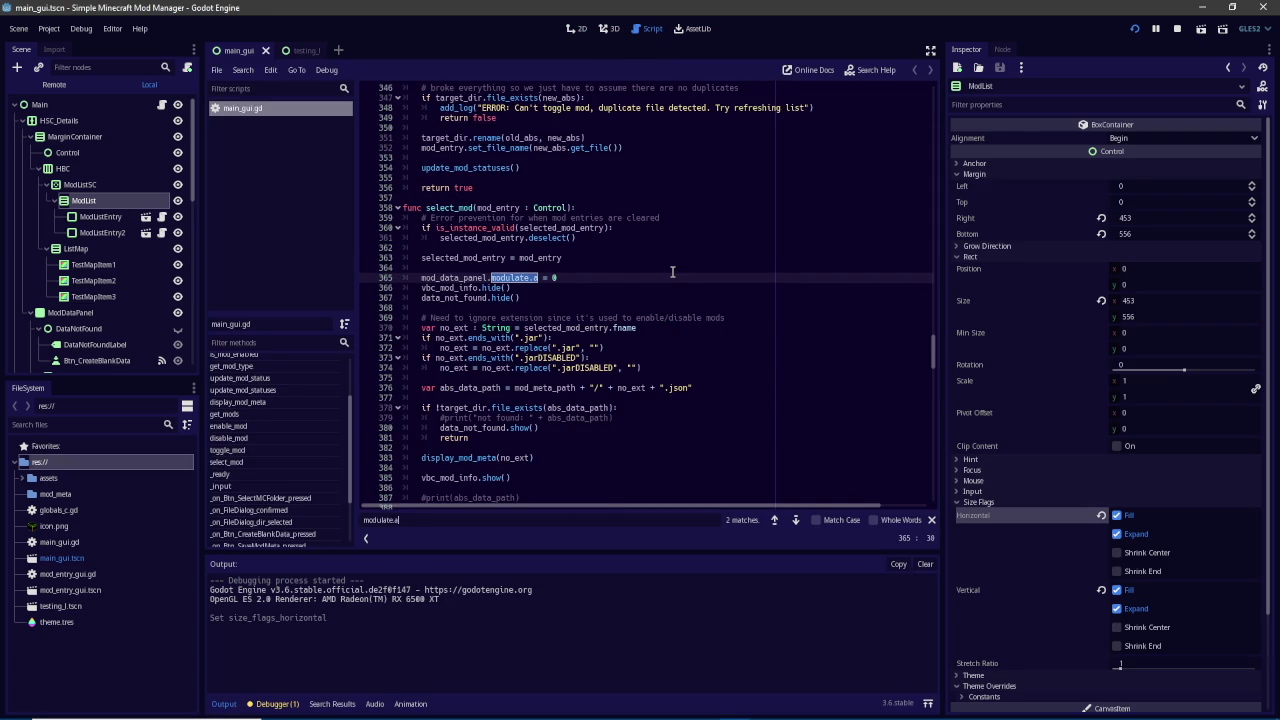
key("ctrl+k")
key("Return")
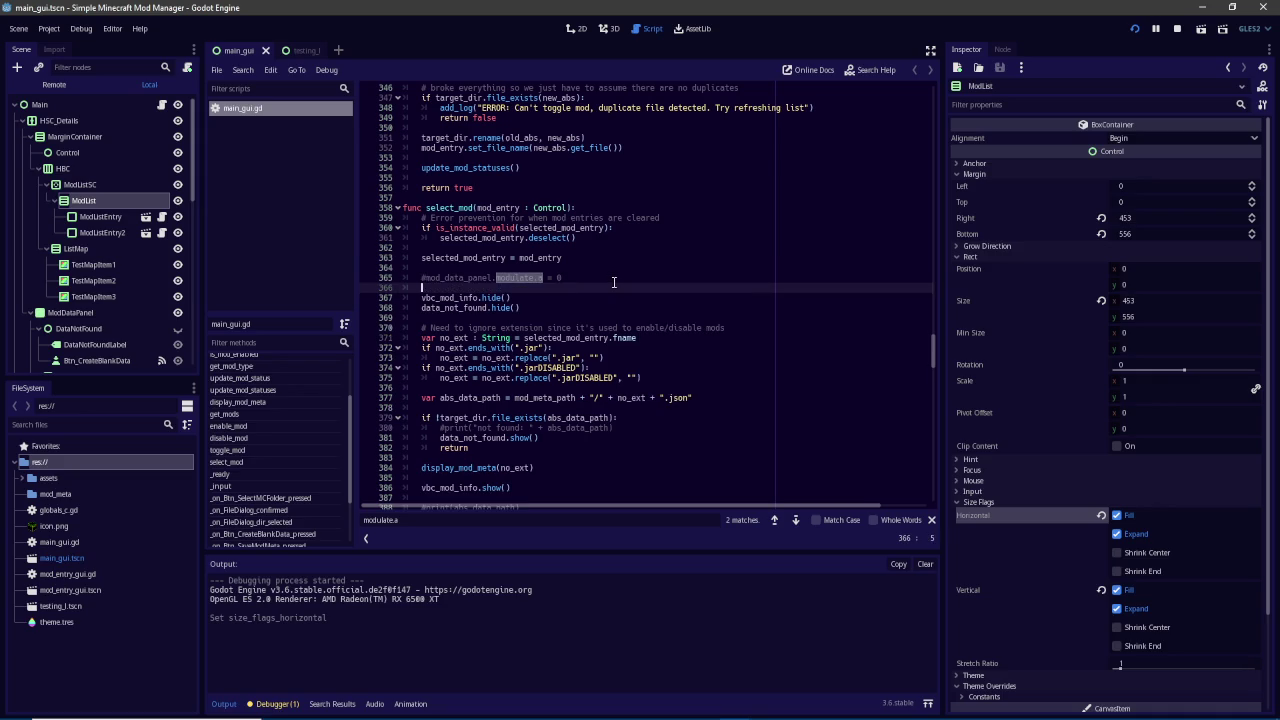
type("mod_data_panel.hide()")
left_click_drag(415, 287, 520, 287)
key("ctrl+c")
Replace the startup modulate.a = 0 line with mod_data_panel.hide(), save, and rerun the project
key("Return")
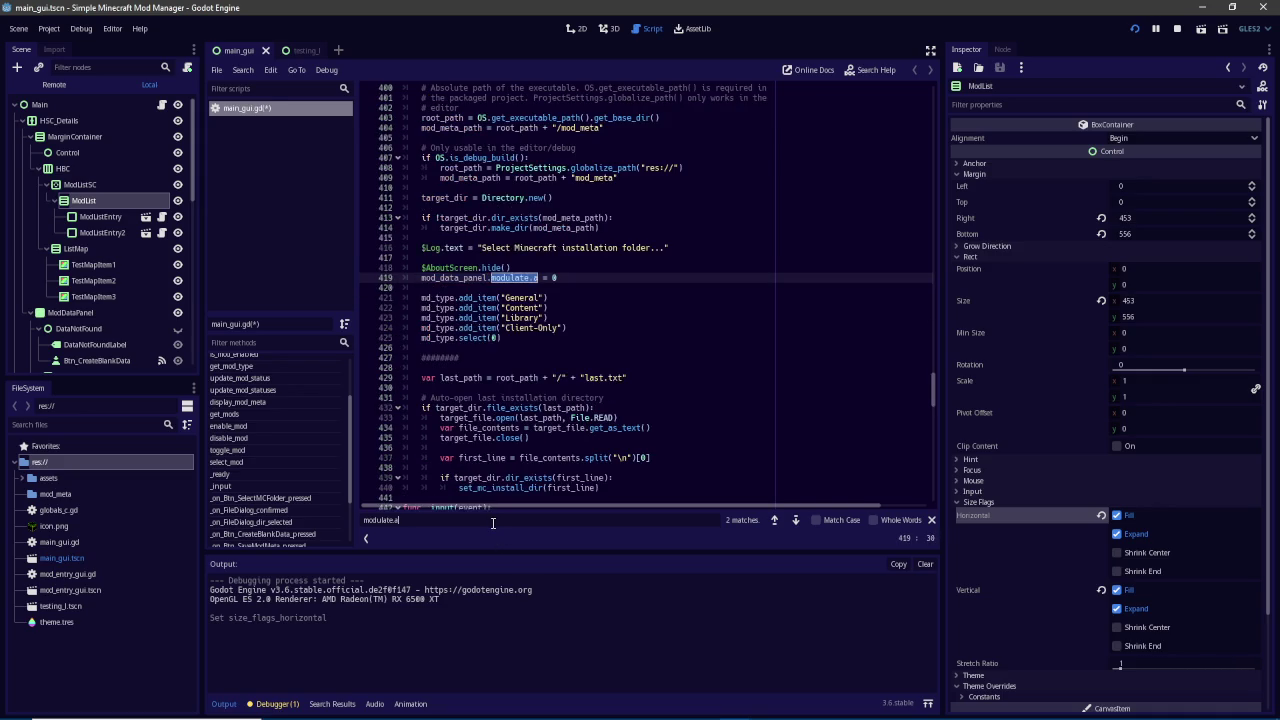
left_click(592, 285)
key("Up")
key("ctrl+k")
key("End")
key("Return")
key("ctrl+v")
key("ctrl+s")
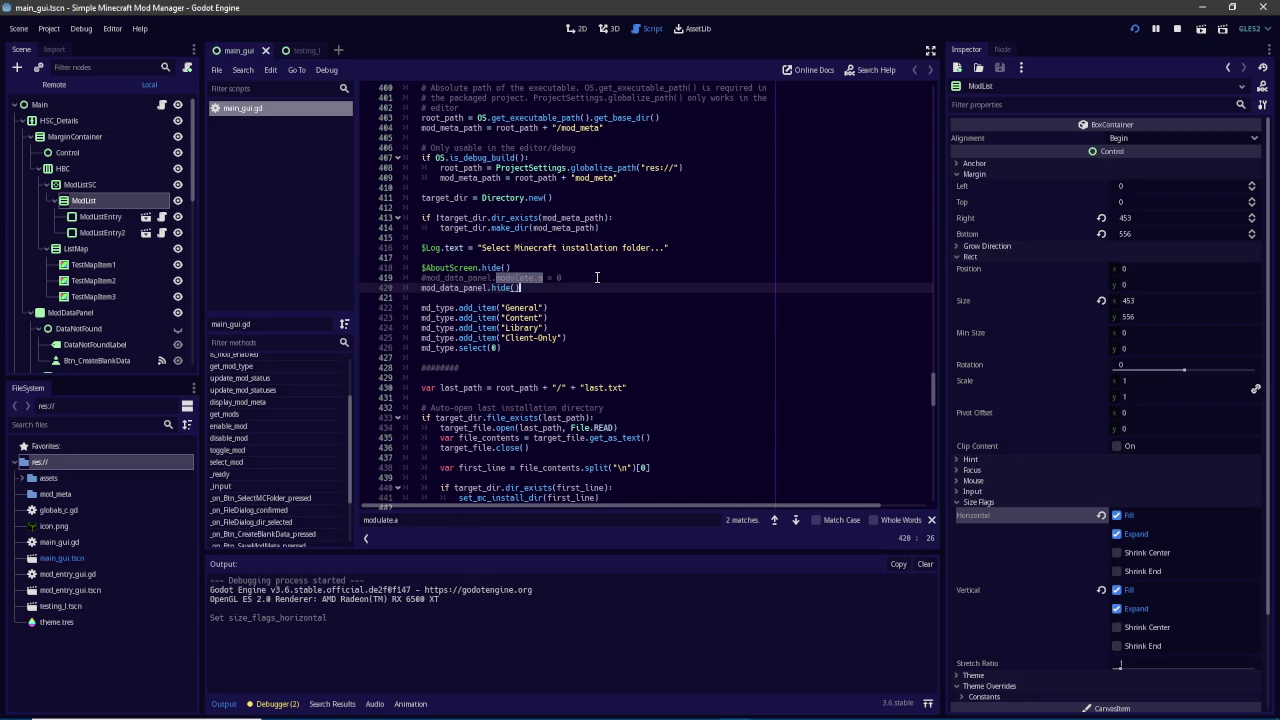
left_click(1134, 28)
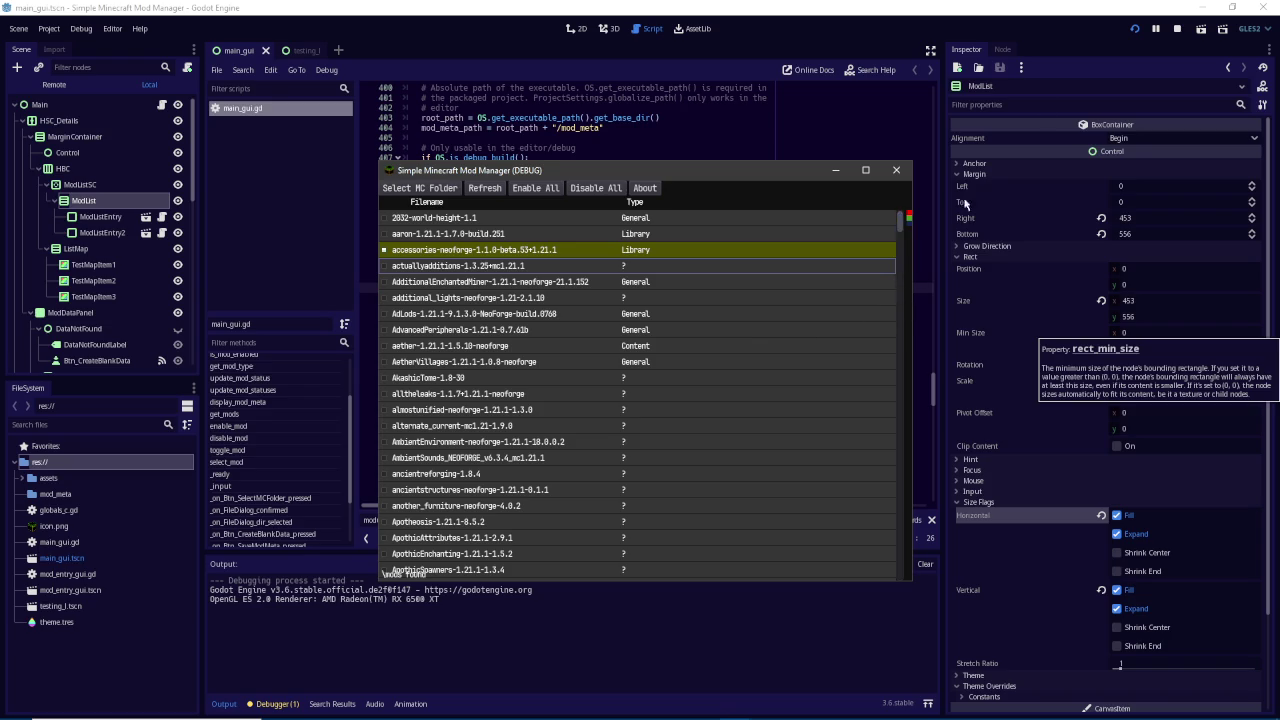
left_click(928, 250)
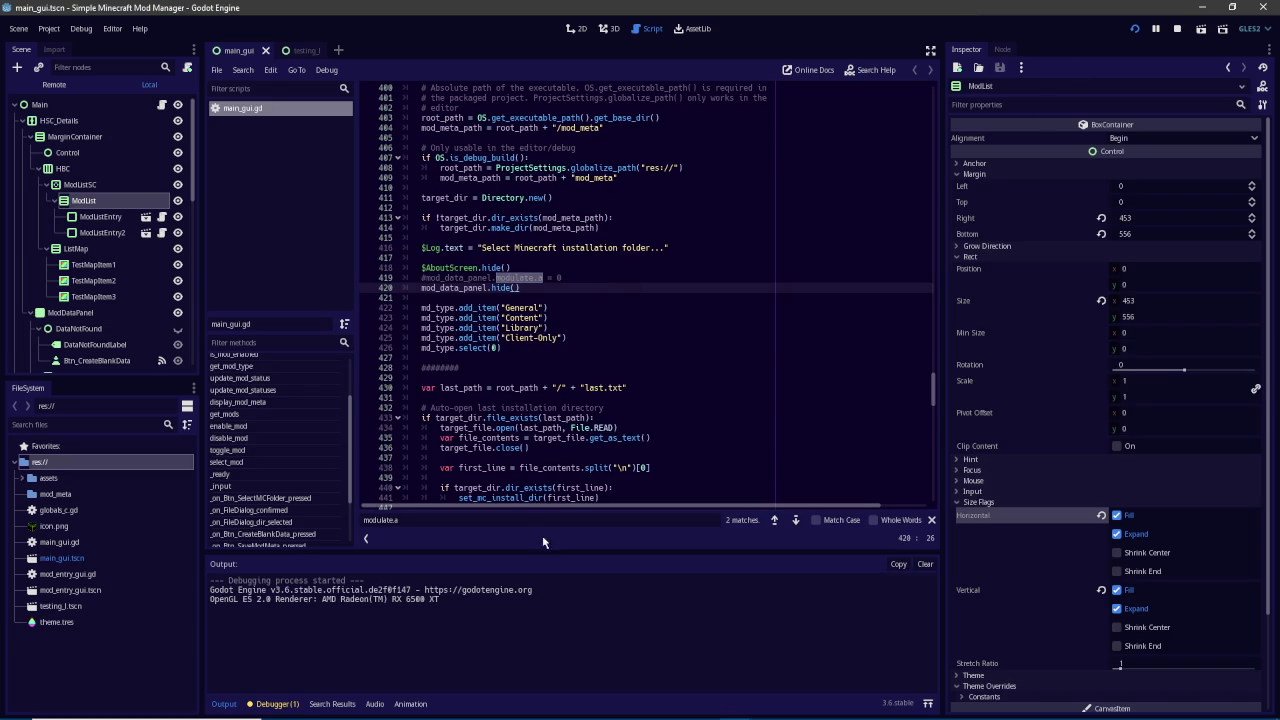
Search the script and jump to the display_mod_meta definition
key("ctrl+f")
type("mod")
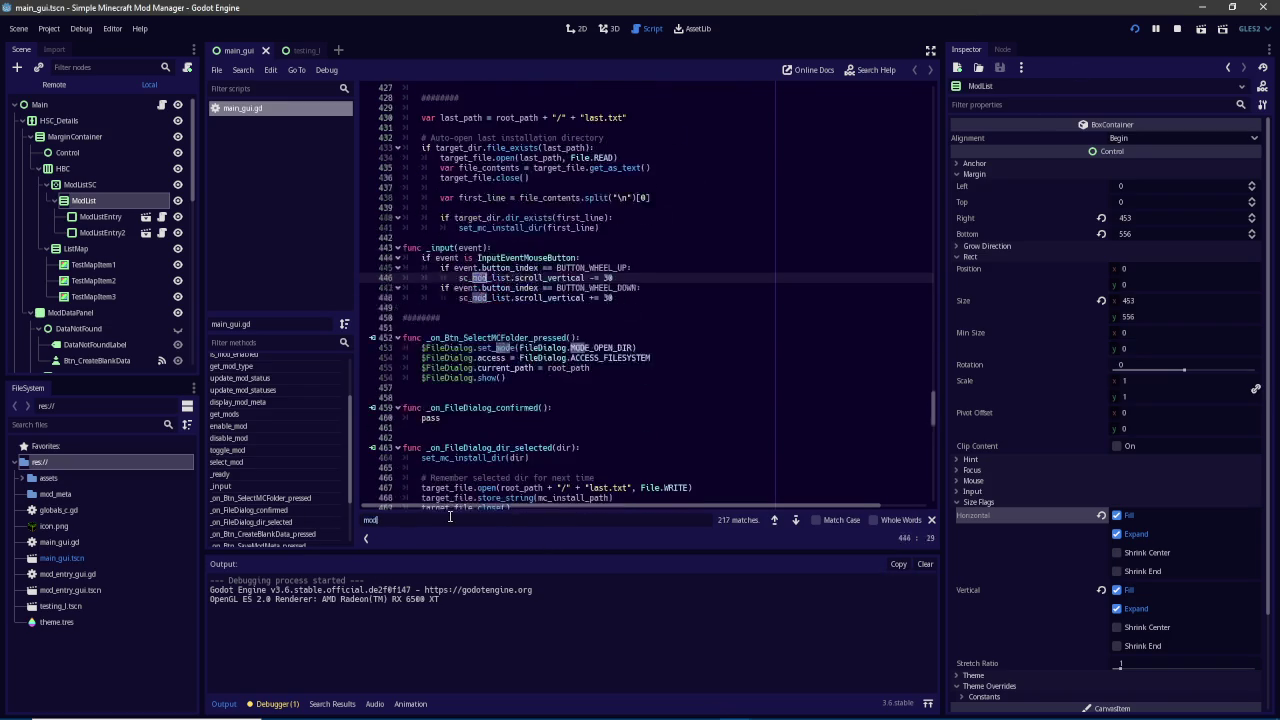
type("_data_panel.show")
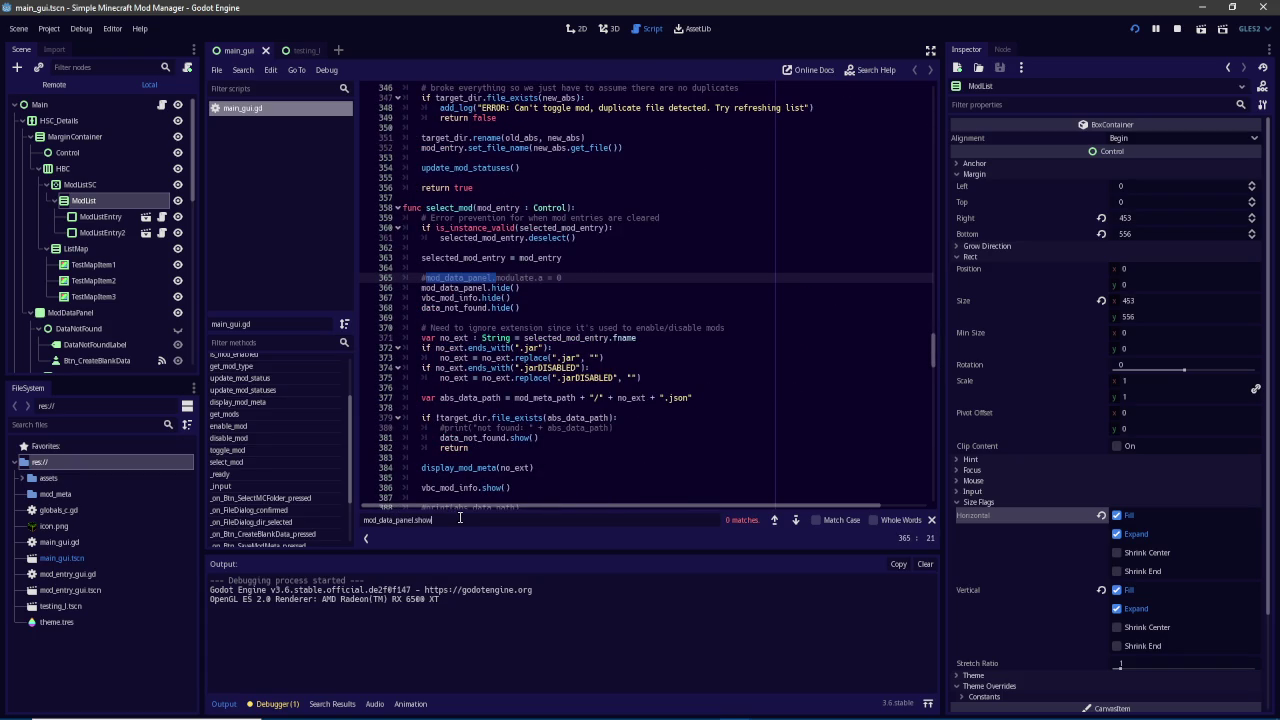
double_click(422, 517)
key("ctrl+a")
type("select")
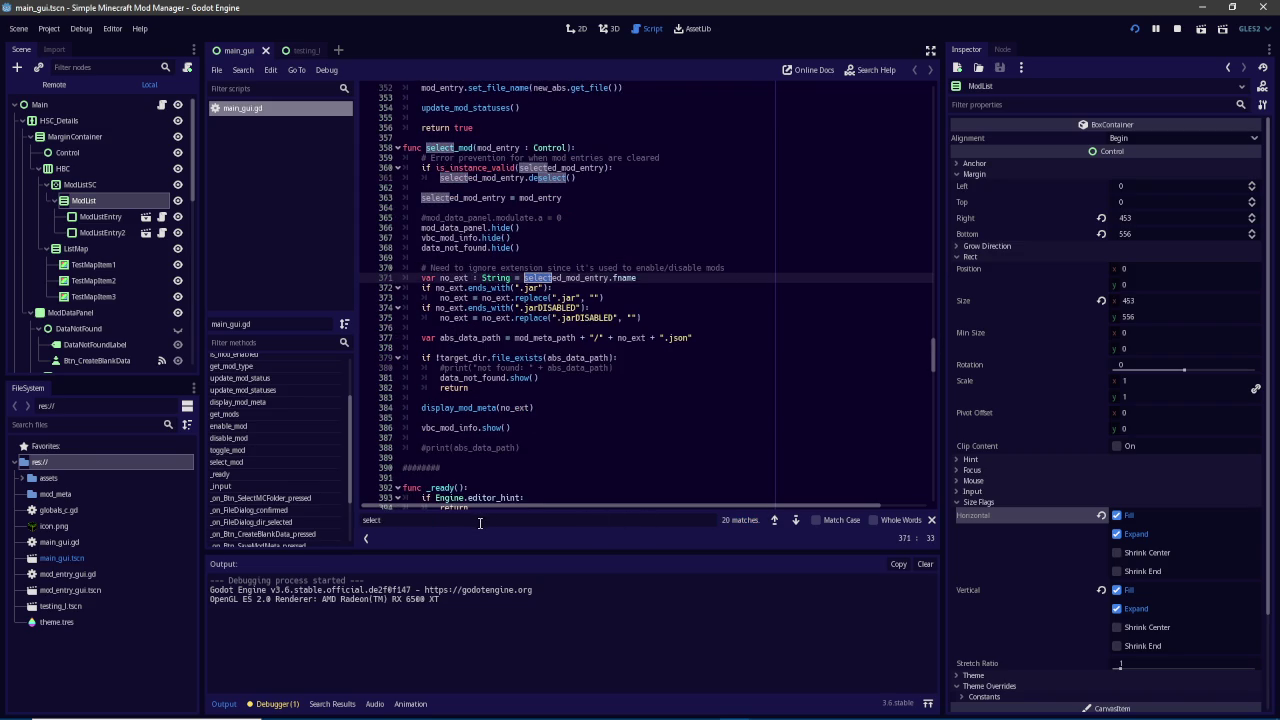
left_click(526, 428)
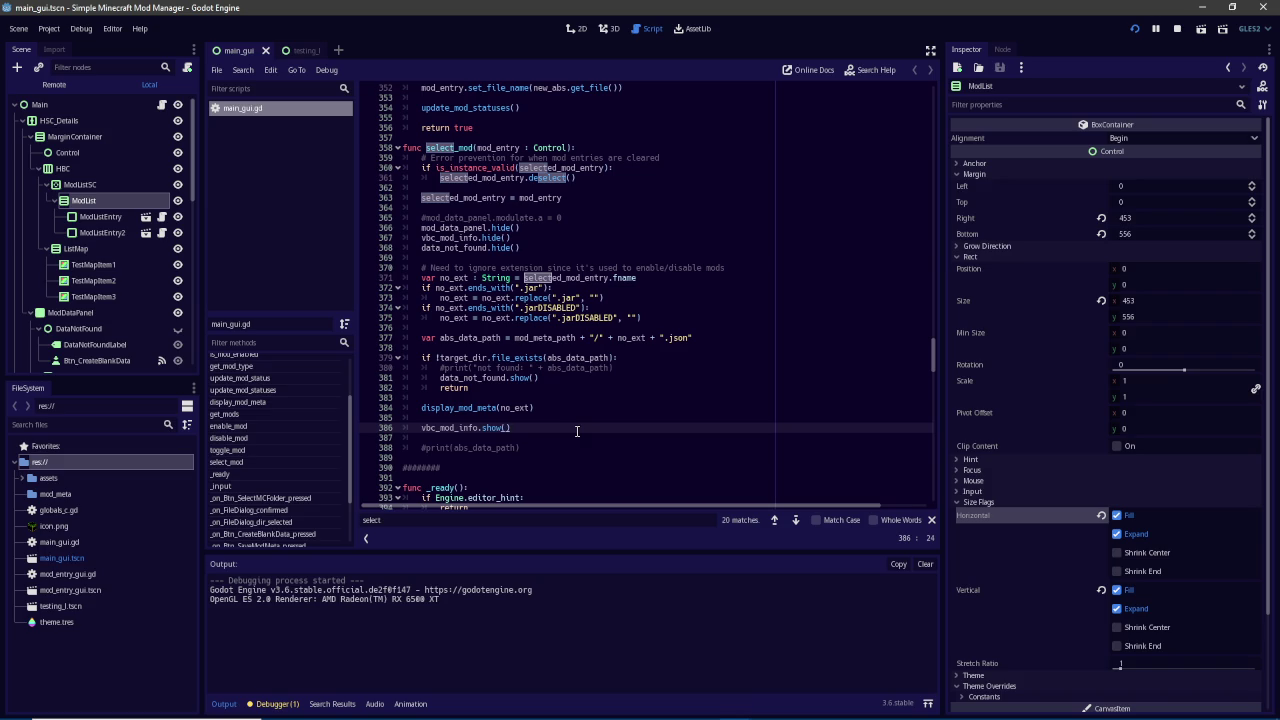
double_click(503, 526)
type("display_mod_meta")
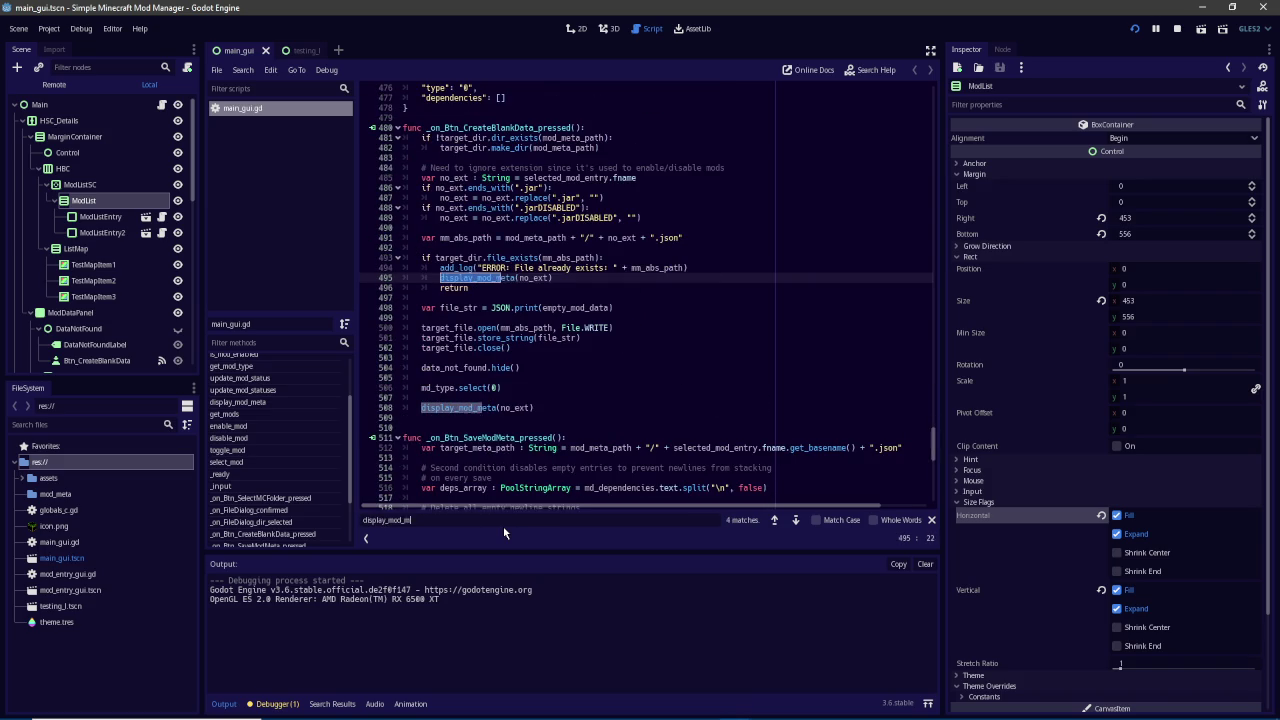
key("Return")
key("Return")
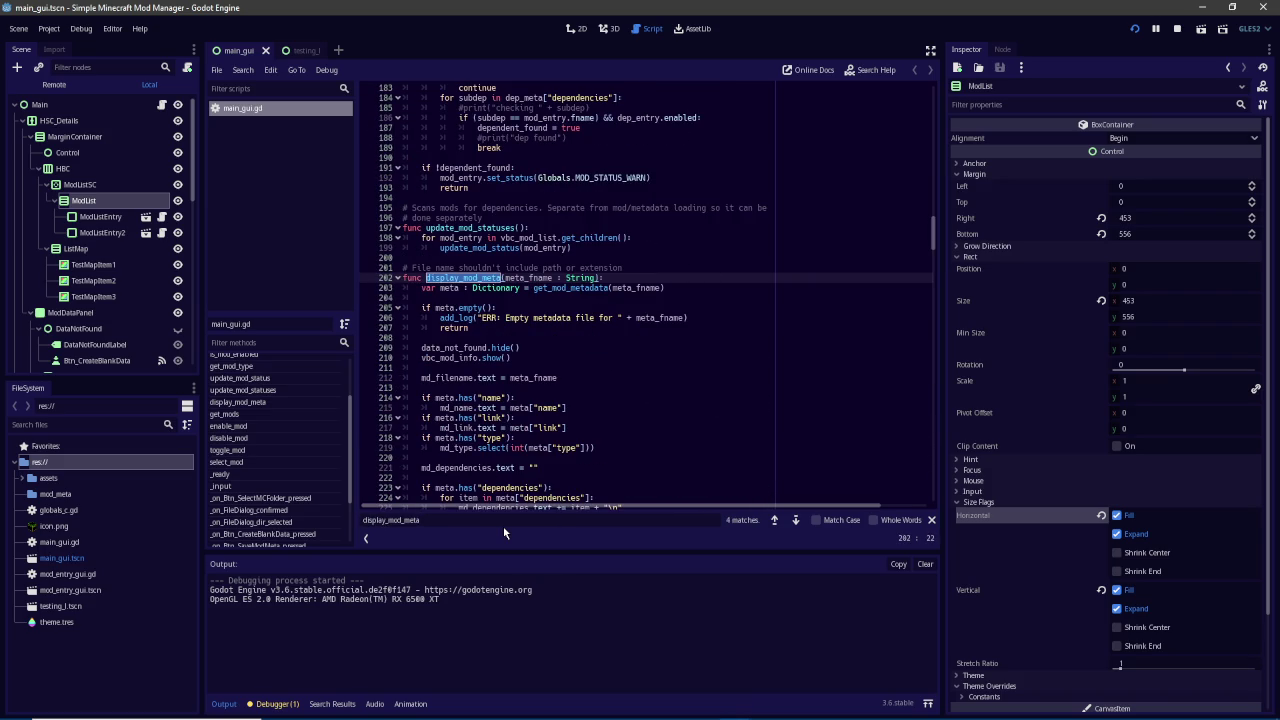
Add mod_data_panel.show() after vbc_mod_info.show() and bring the running mod manager forward
scroll(526, 343, "down", 4)
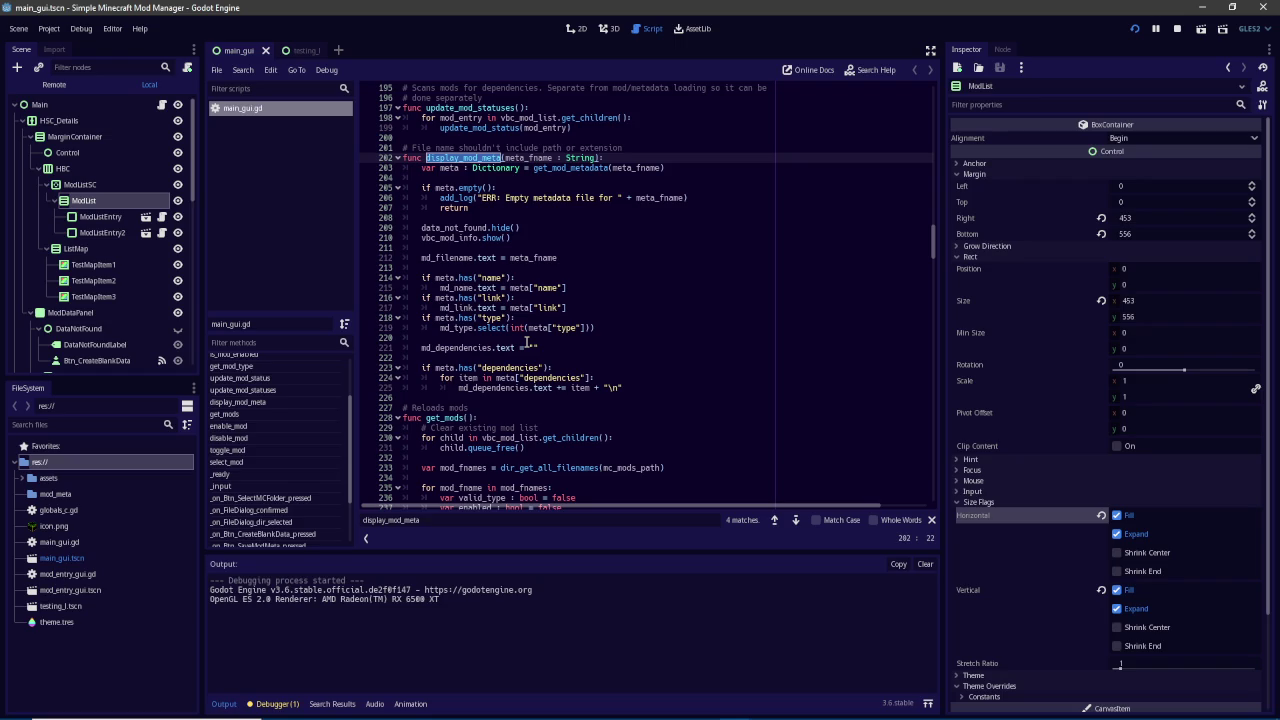
left_click(530, 228)
key("Down")
key("Return")
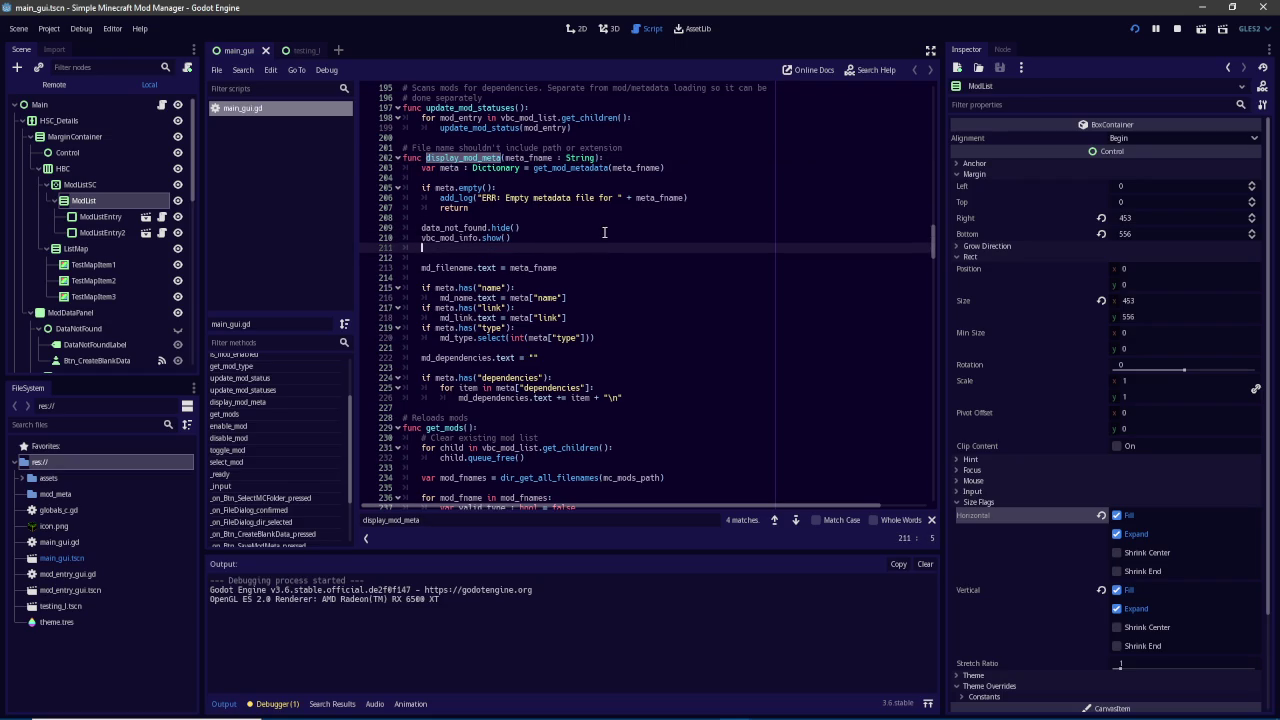
type("mod_d")
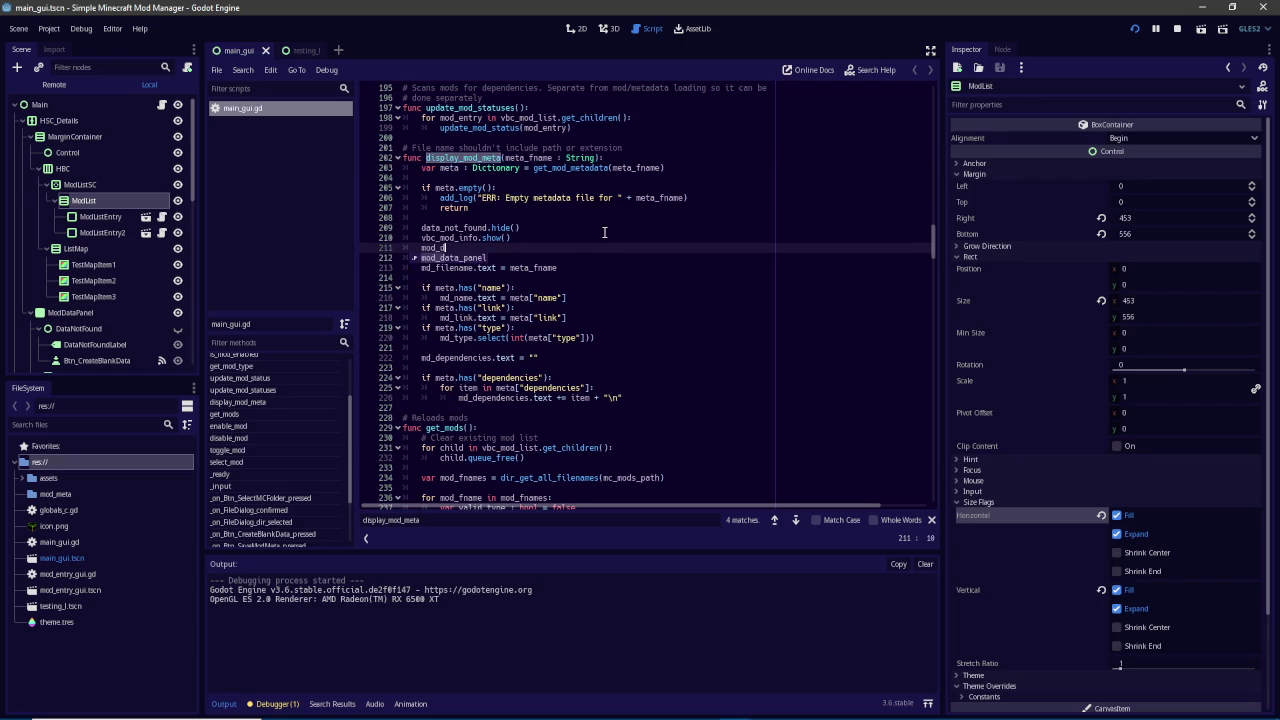
type("ata_panel.show()")
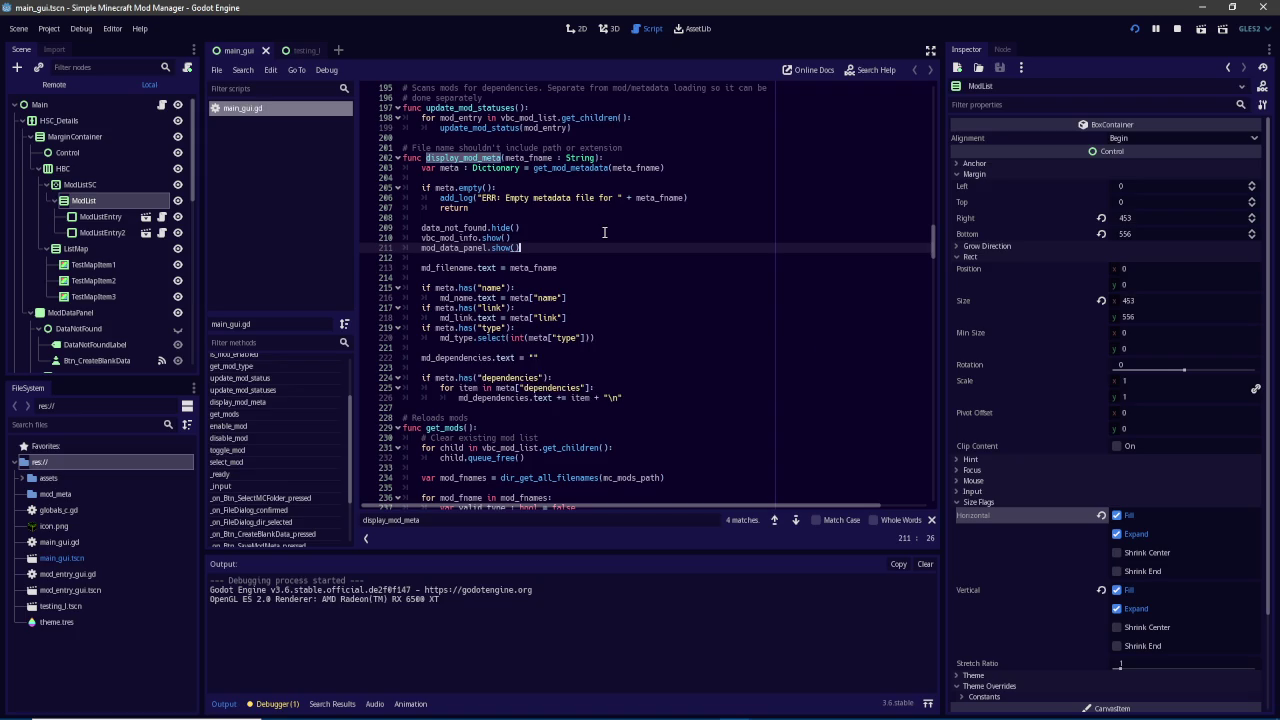
mouse_move(734, 708)
left_click(800, 648)
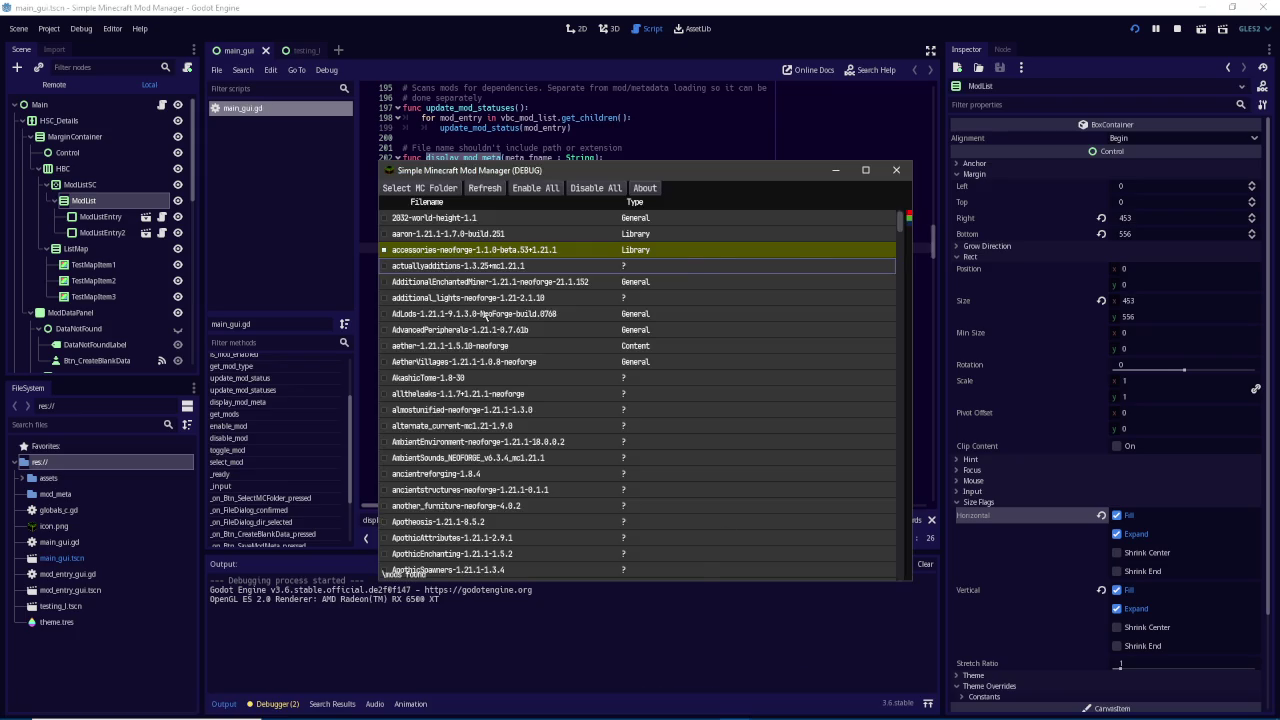
Drag the split divider left to widen the AdLods details panel, then stop the project with F8
mouse_move(703, 355)
left_mouse_down()
mouse_move(588, 345)
mouse_move(806, 345)
mouse_move(550, 343)
mouse_move(695, 354)
left_mouse_up()
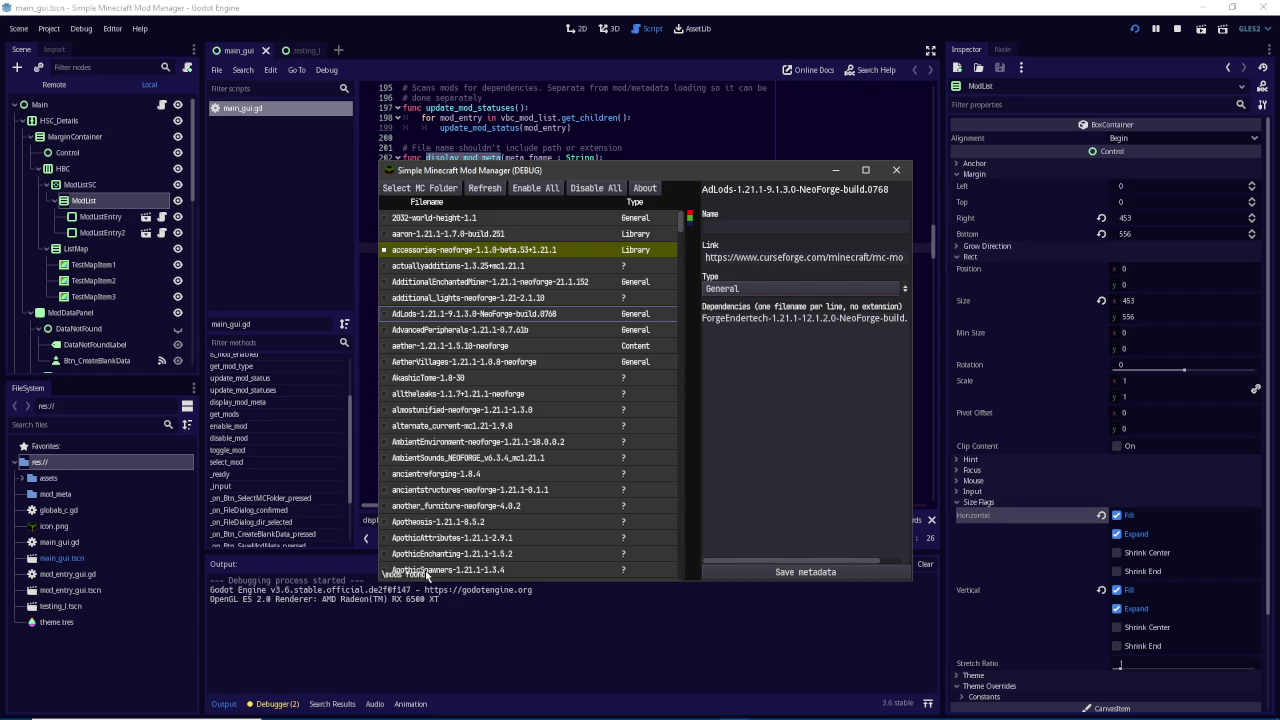
key("F8")
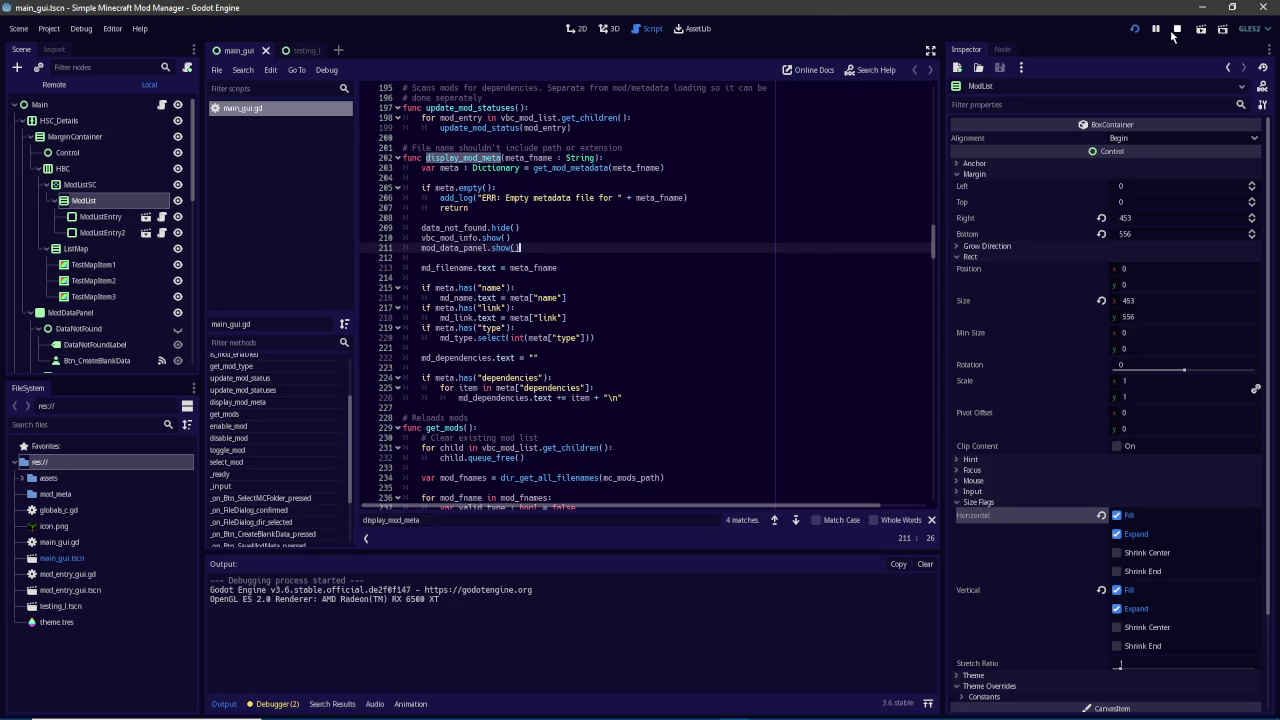
scroll(170, 344, "down", 10)
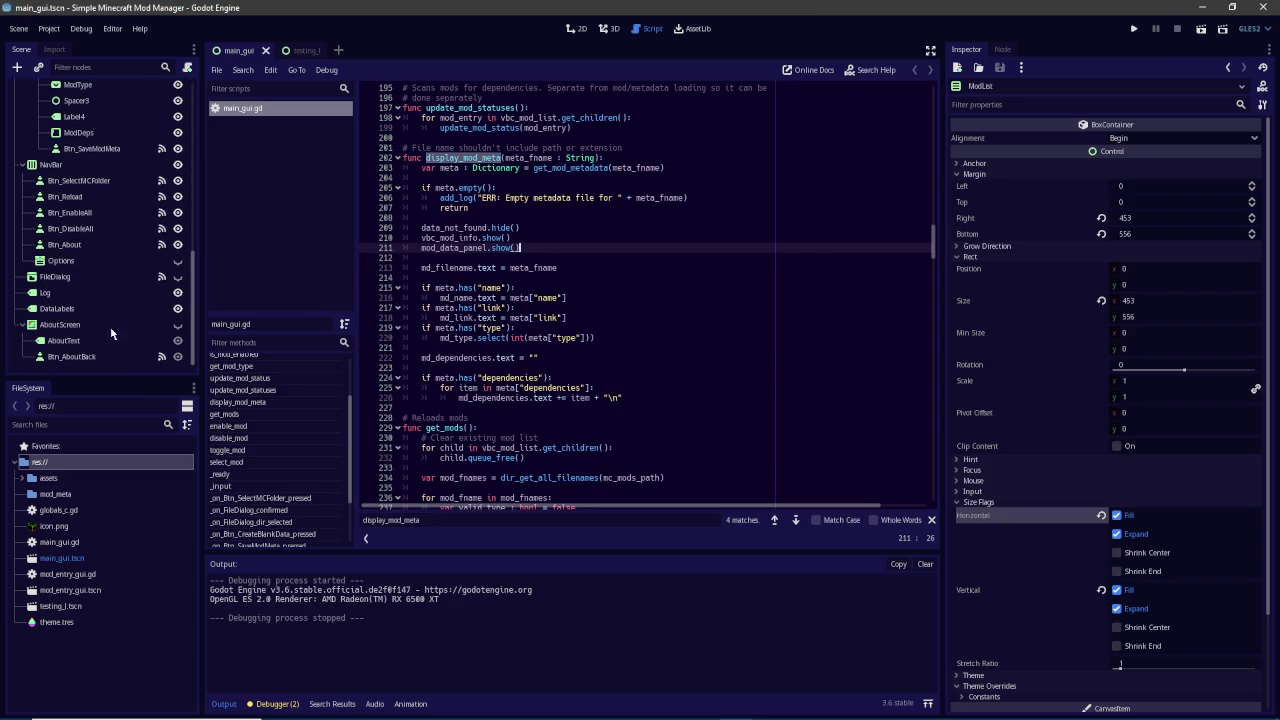
Add a ColorRect beside the Log node and name it LogBG
left_click(60, 293)
left_click(17, 67)
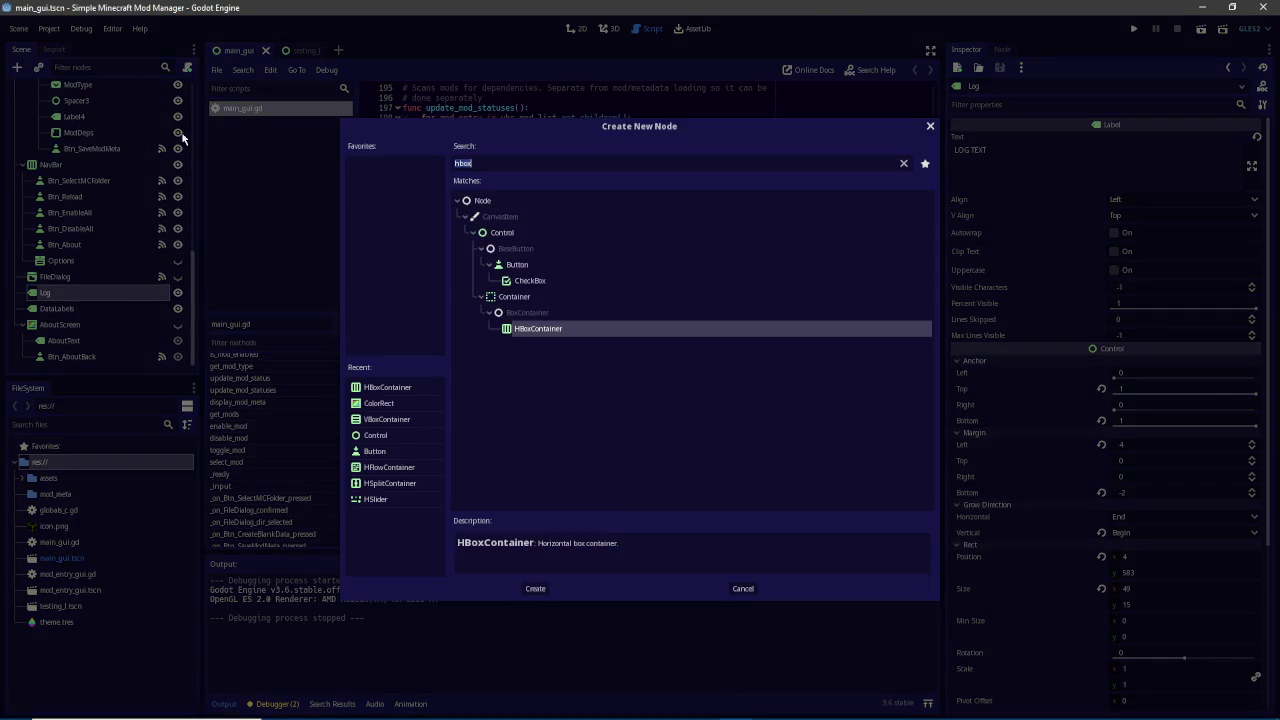
key("BackSpace")
type("control")
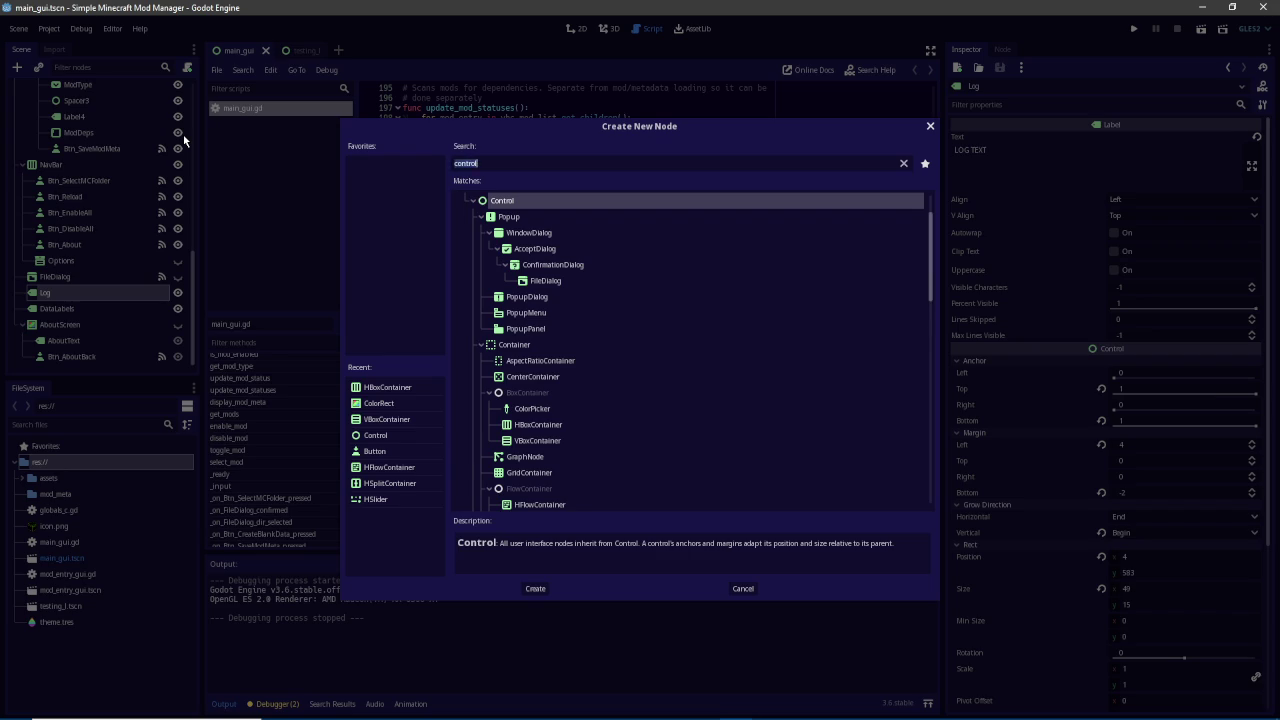
type("orrect")
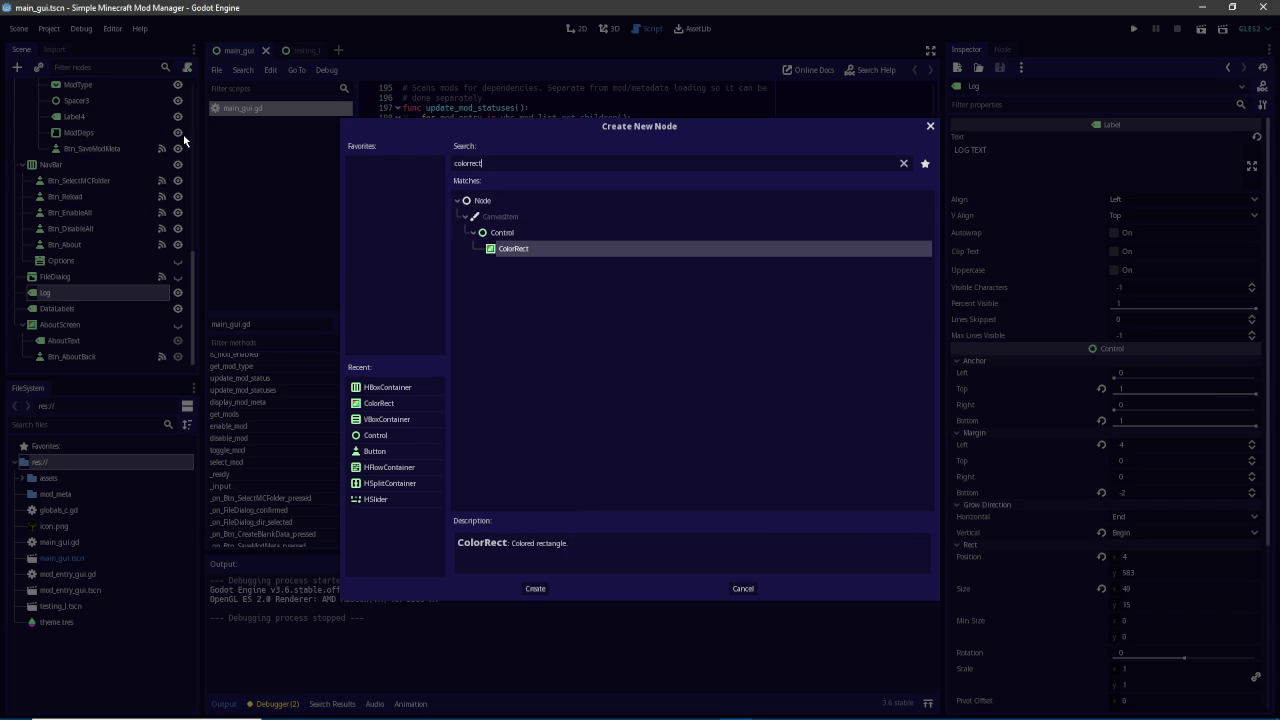
key("Return")
mouse_move(74, 310)
left_mouse_down()
mouse_move(54, 314)
mouse_move(58, 292)
left_mouse_up()
type("LogBG")
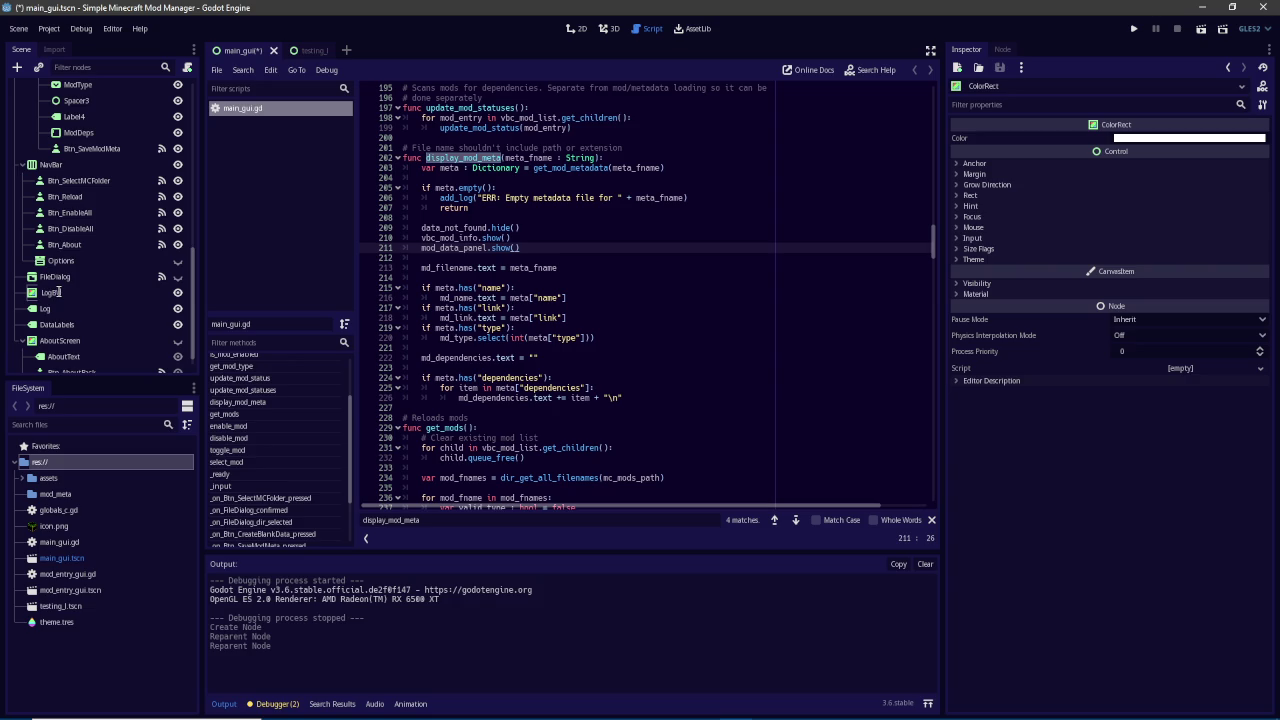
key("Return")
Reset all four of LogBG's margins (left, top, right, bottom) to 0
left_click(578, 28)
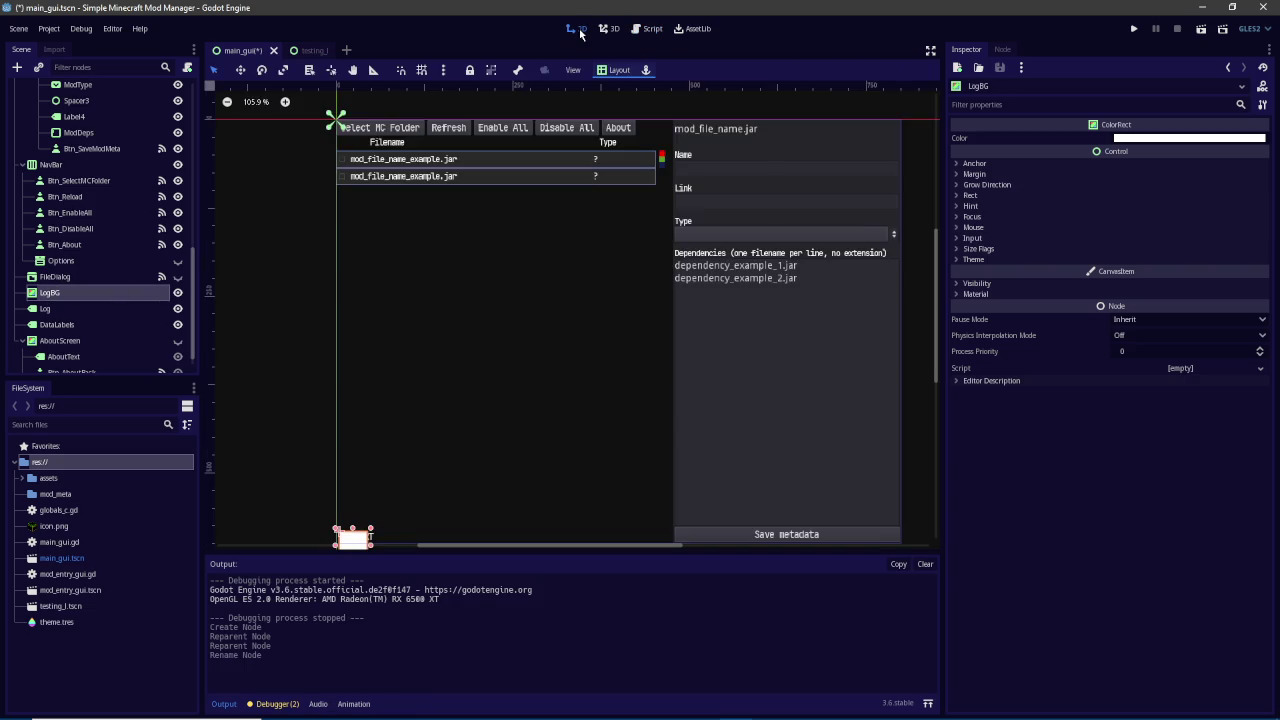
scroll(555, 296, "down", 5)
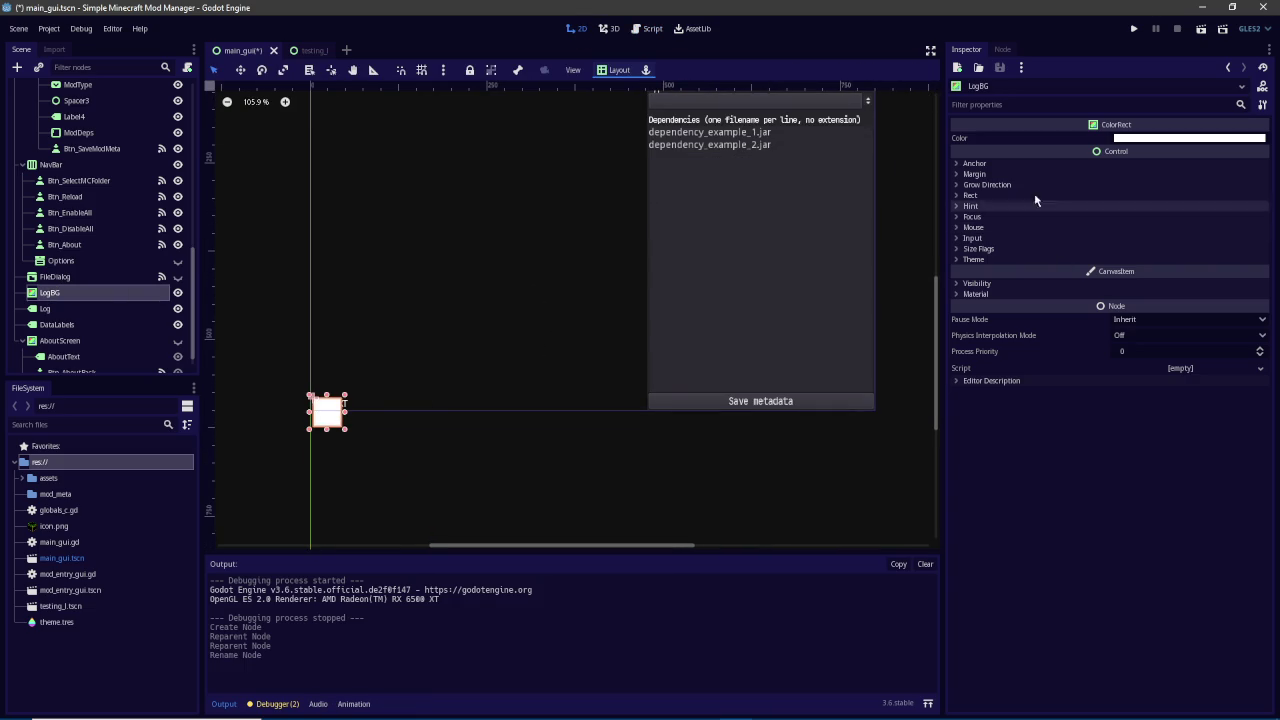
left_click(984, 173)
left_click(1100, 174)
left_click(1074, 173)
left_click(1085, 164)
left_click(1105, 247)
left_click(1105, 263)
left_click(1105, 279)
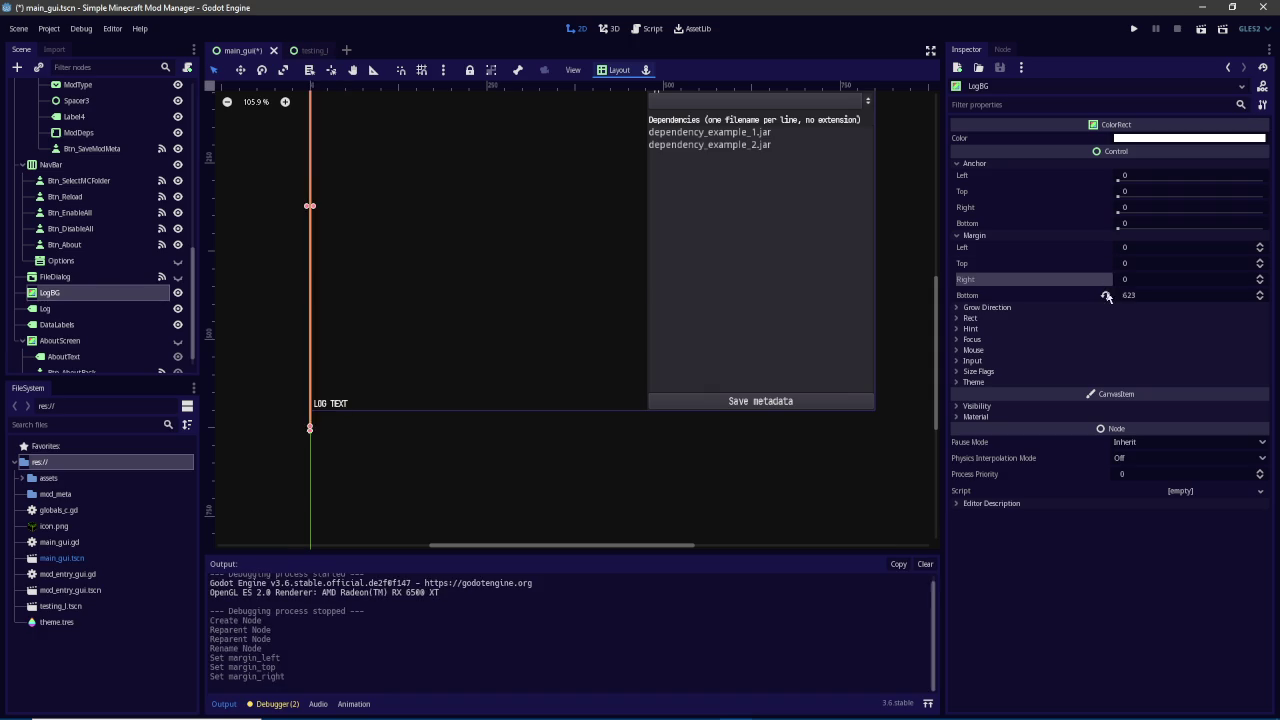
left_click(1105, 295)
Set LogBG's right and bottom anchors to 1, then pull the right anchor to about 0.6
left_click(1166, 205)
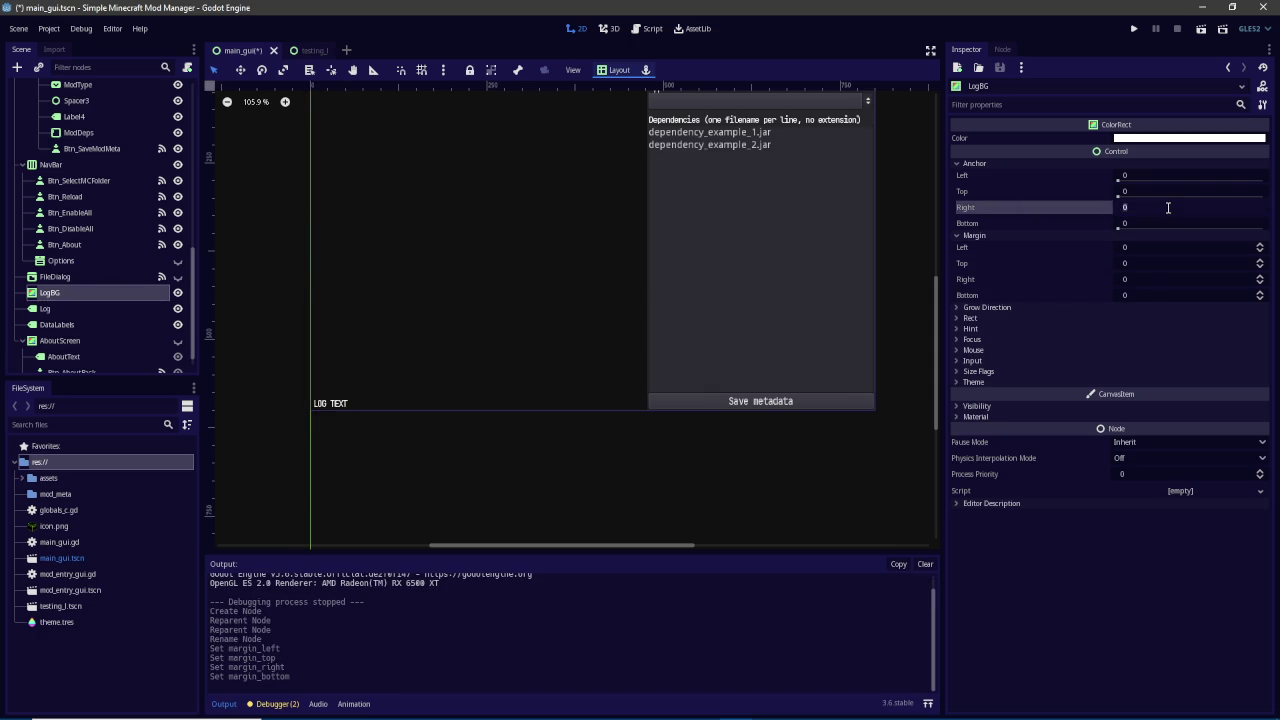
type("1")
key("Tab")
type("1")
key("Return")
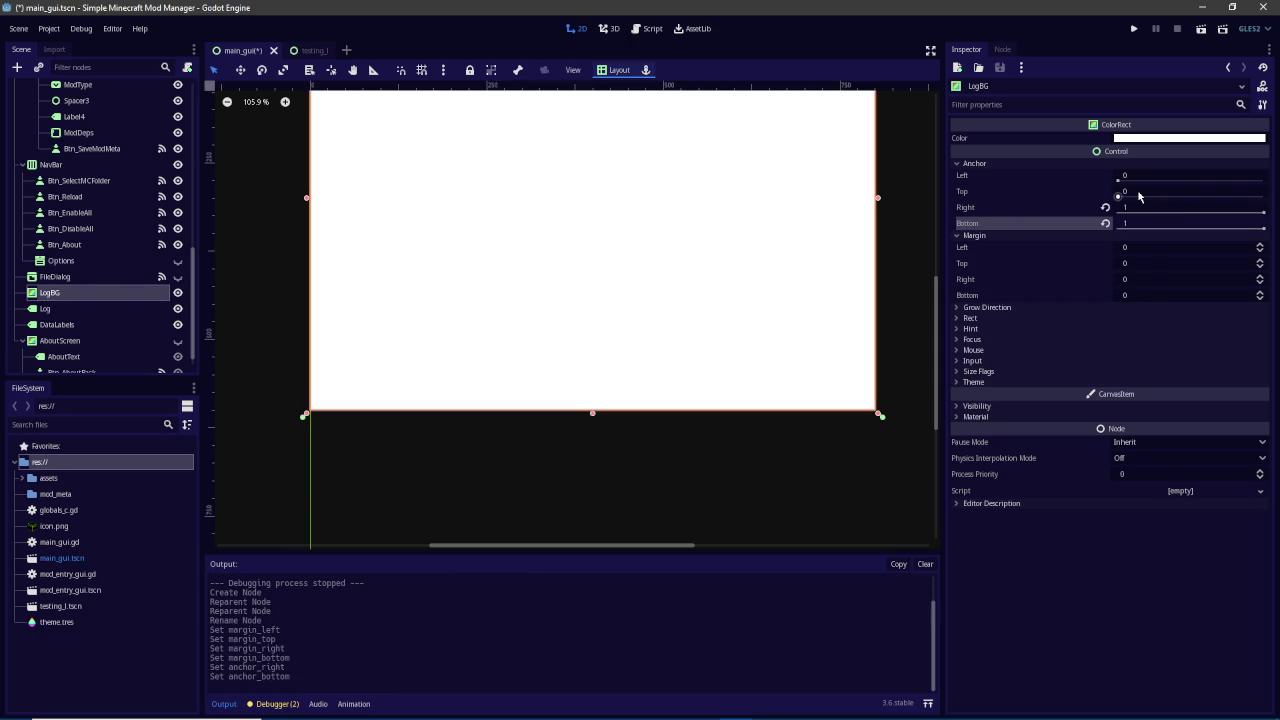
left_click_drag(1156, 207, 1096, 207)
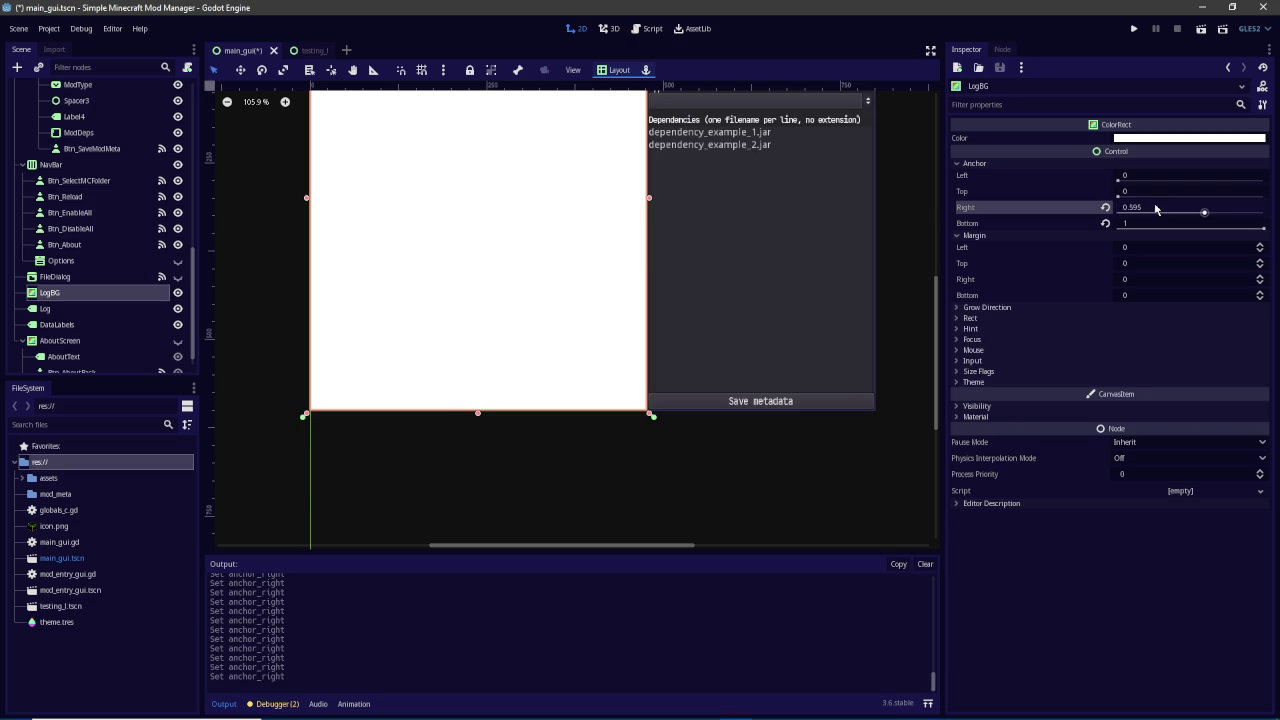
scroll(99, 254, "up", 3)
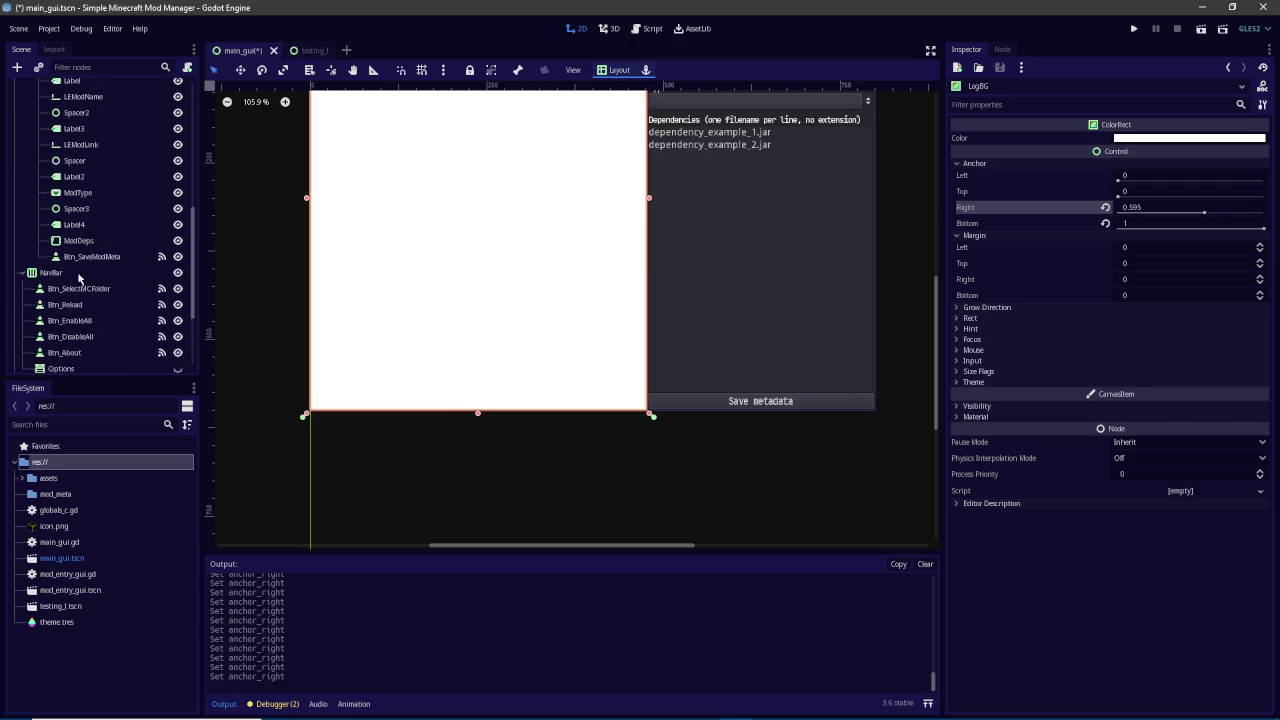
scroll(62, 325, "up", 5)
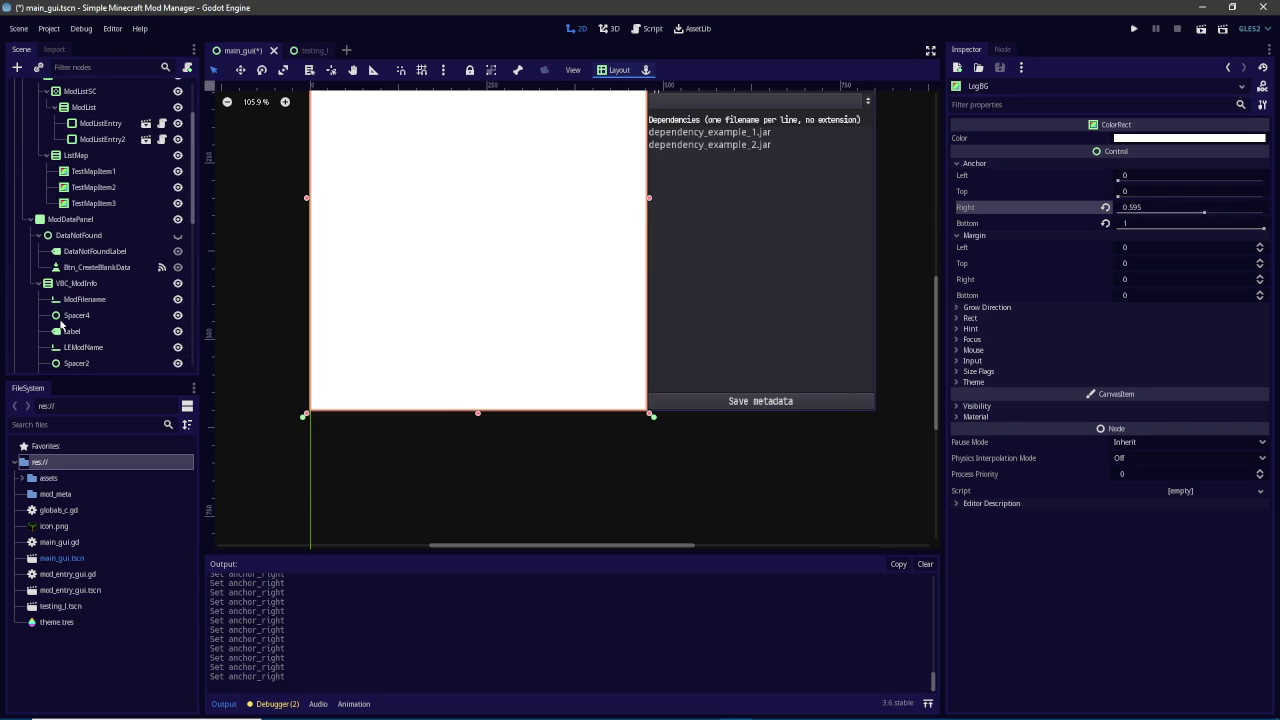
scroll(71, 238, "up", 2)
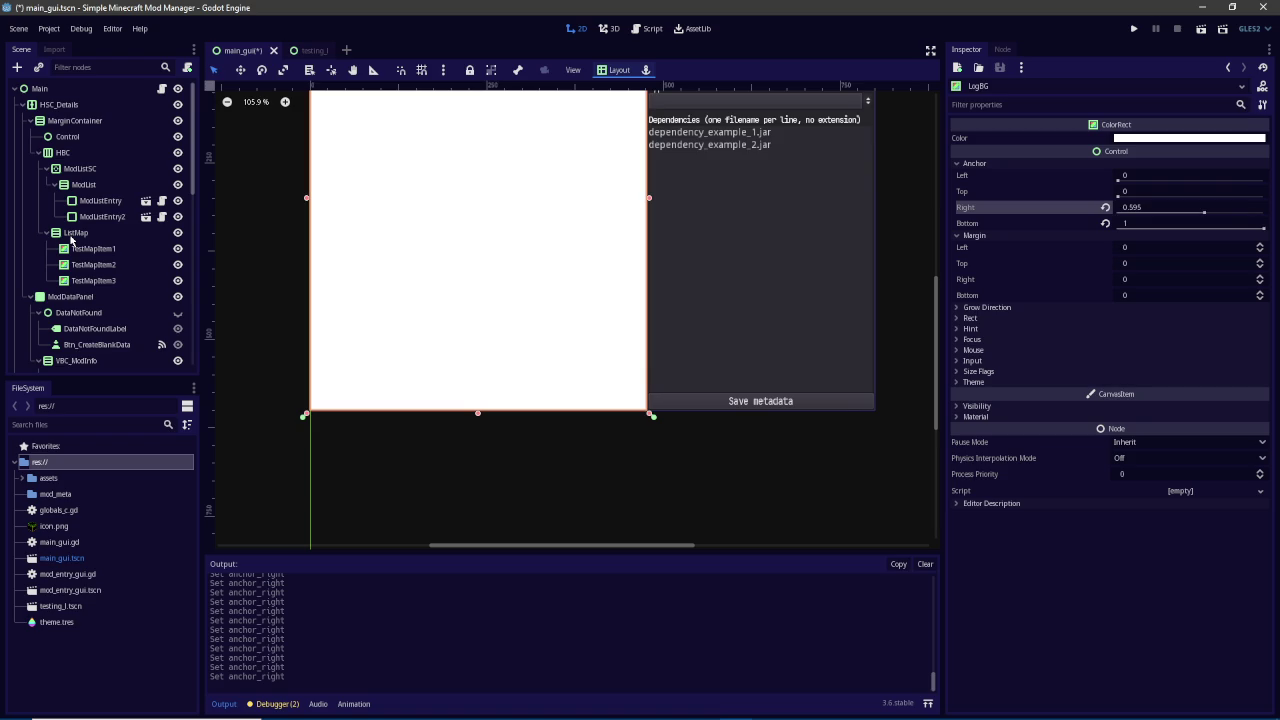
Nest Log under LogBG and move LogBG into the MarginContainer
left_click(67, 108)
left_click(70, 120)
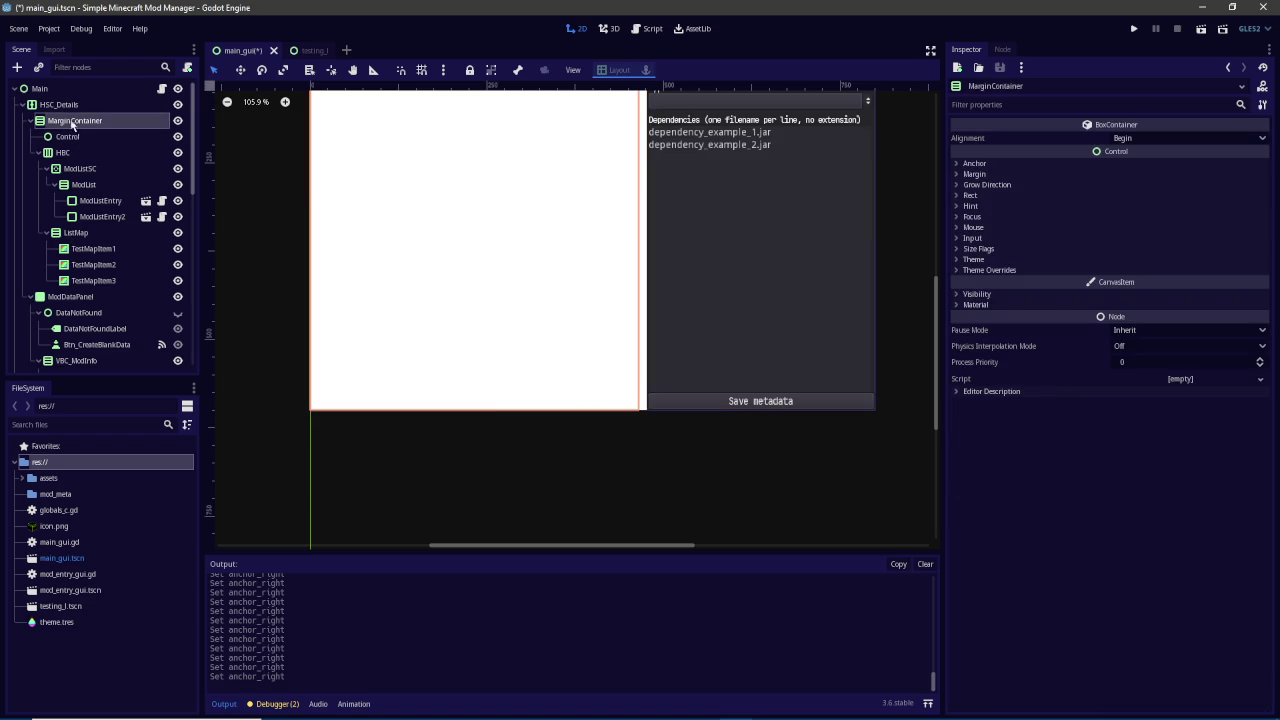
scroll(527, 213, "down", 1)
scroll(517, 311, "down", 4)
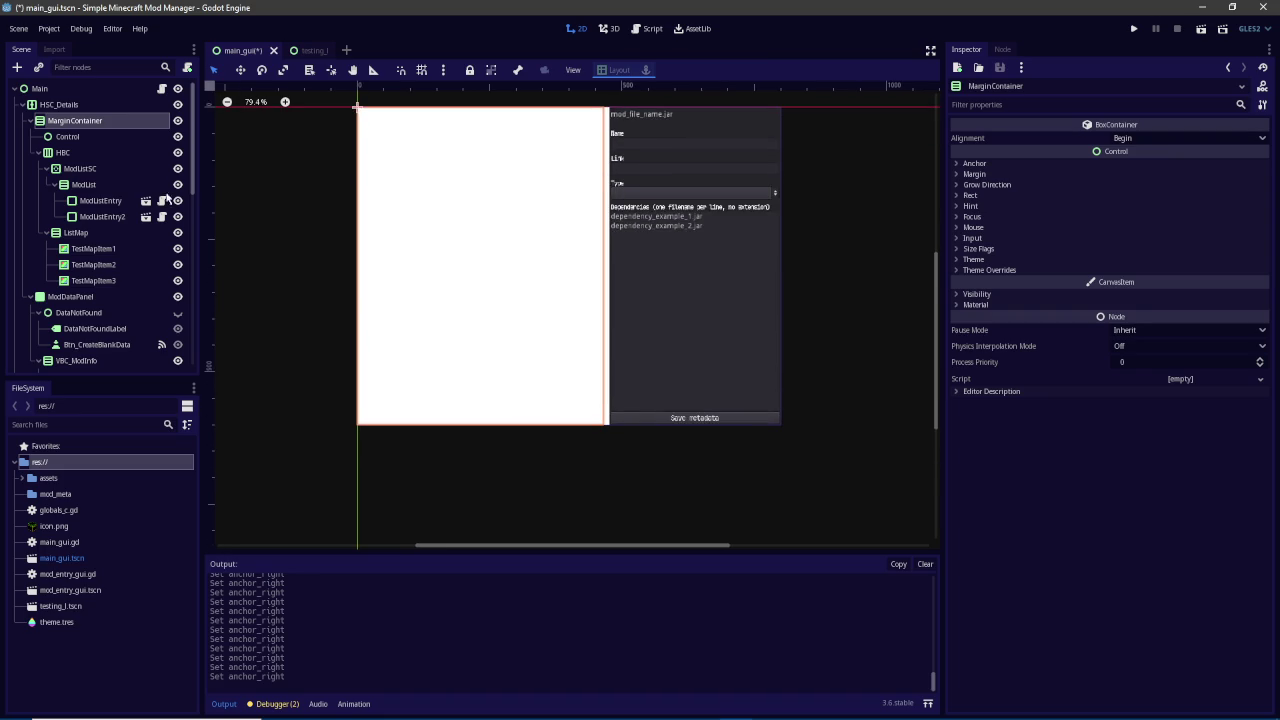
scroll(105, 210, "down", 3)
scroll(94, 252, "up", 3)
scroll(94, 252, "down", 6)
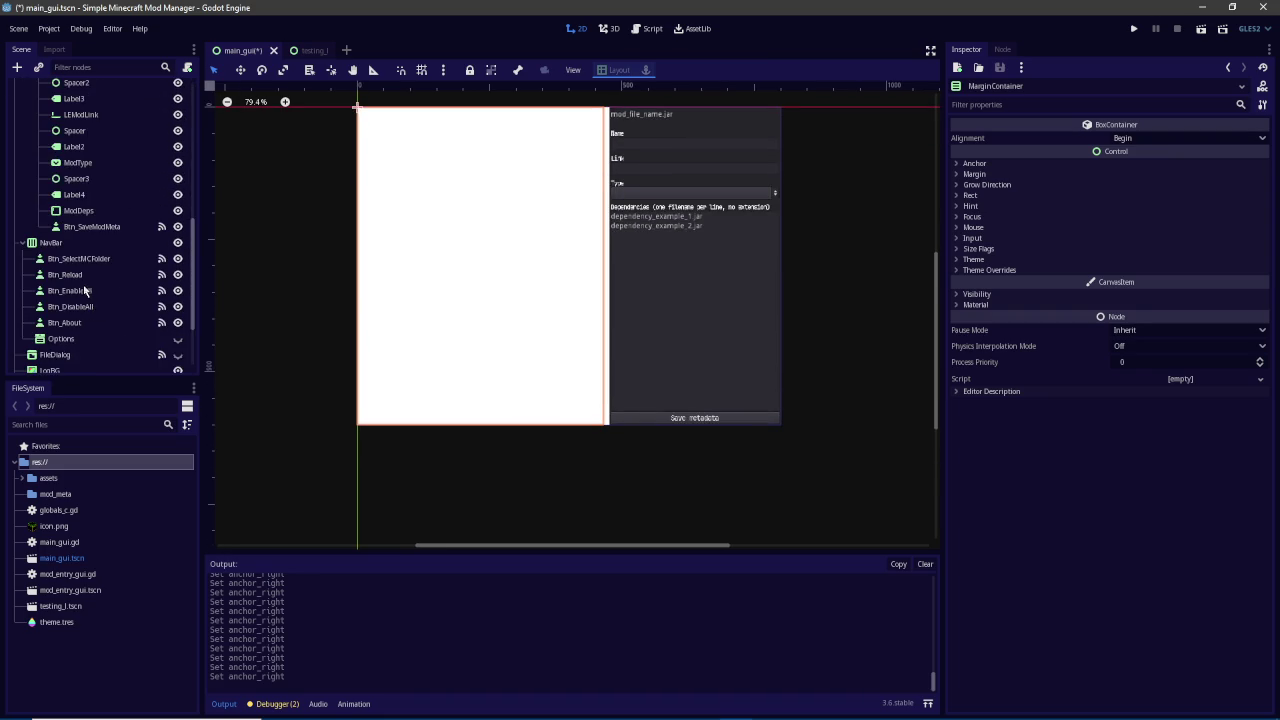
scroll(85, 291, "down", 4)
mouse_move(58, 293)
left_mouse_down()
mouse_move(98, 199)
mouse_move(84, 151)
left_mouse_up()
left_click(85, 152)
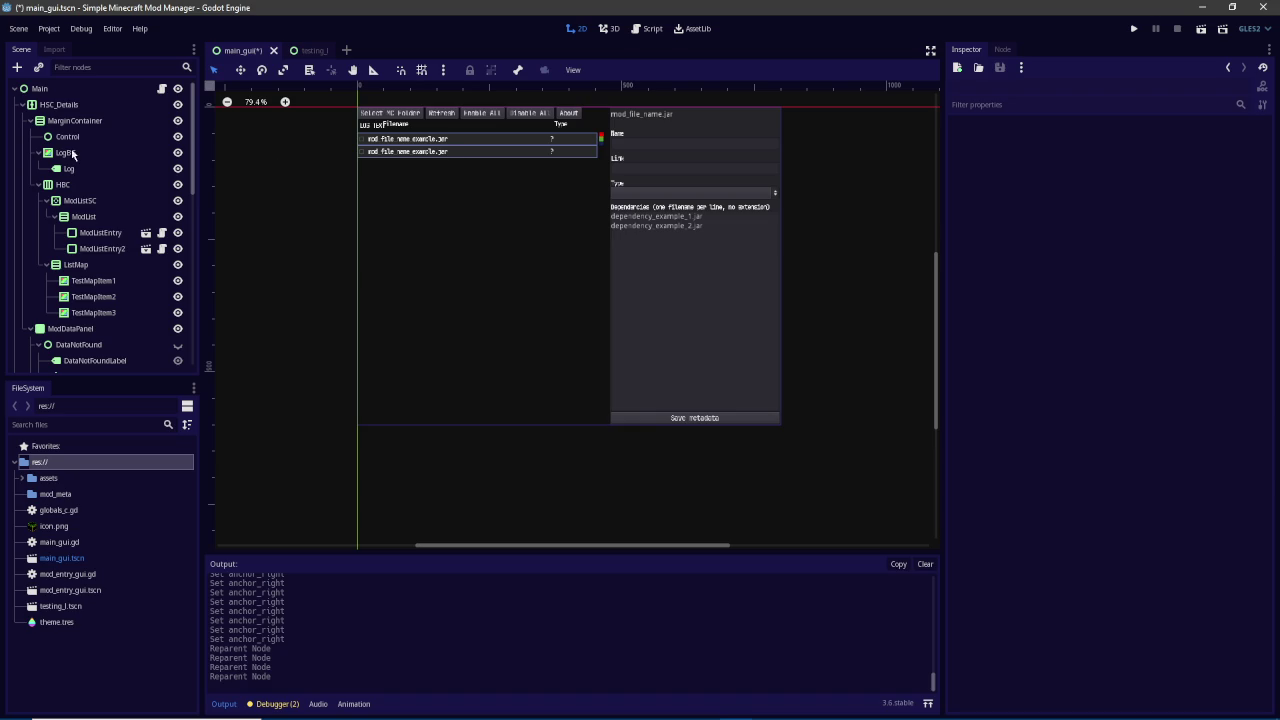
mouse_move(72, 156)
left_mouse_down()
mouse_move(70, 190)
mouse_move(73, 153)
left_mouse_up()
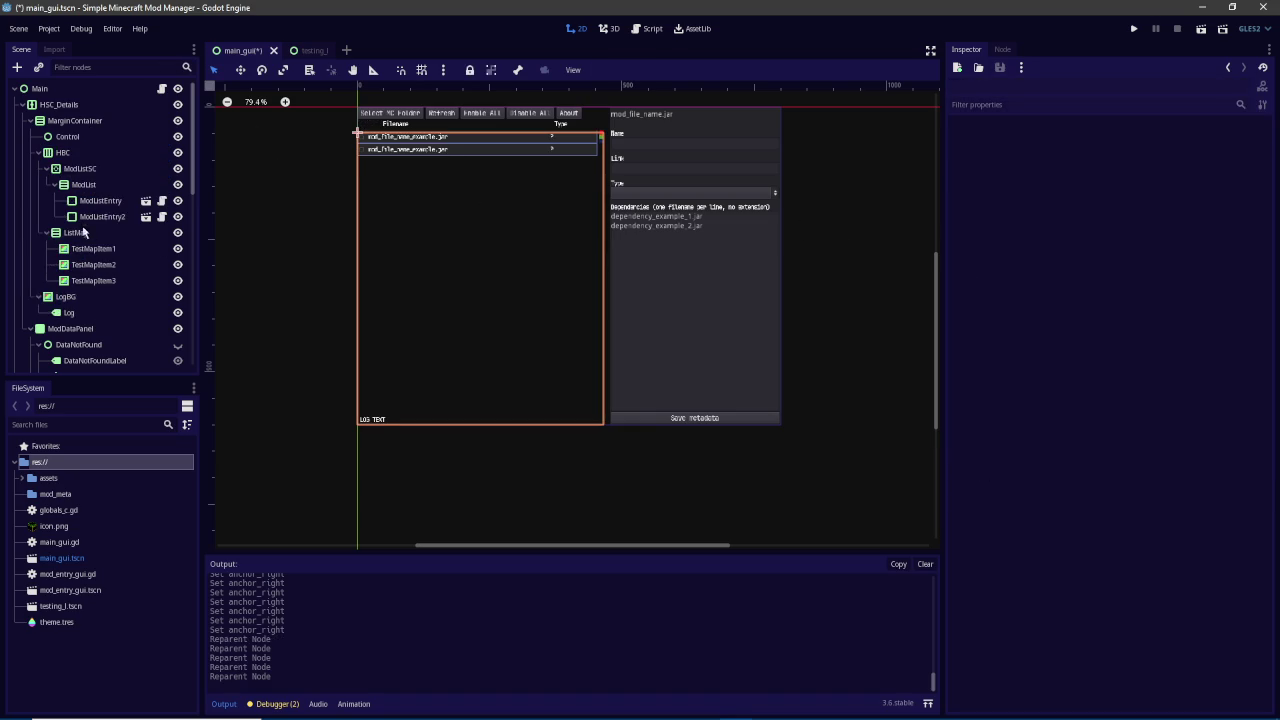
Give LogBG a Rect Min Size height of 20 px
left_click(86, 297)
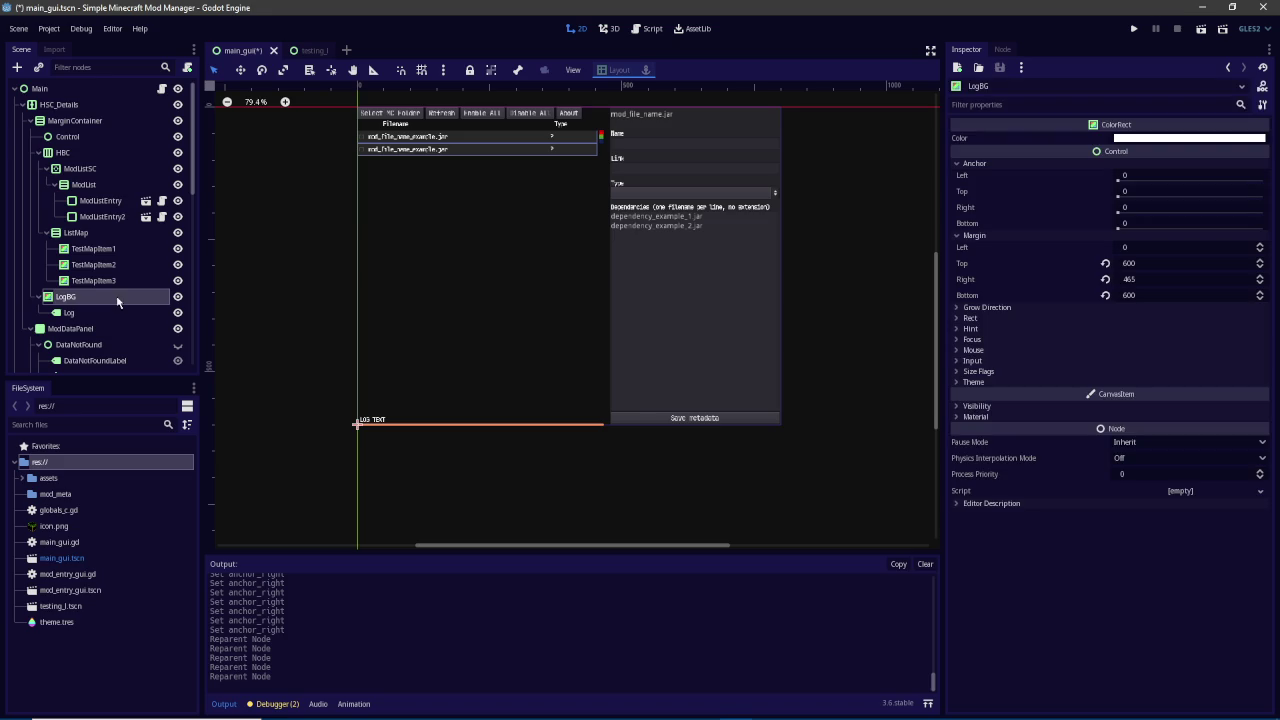
left_click(970, 318)
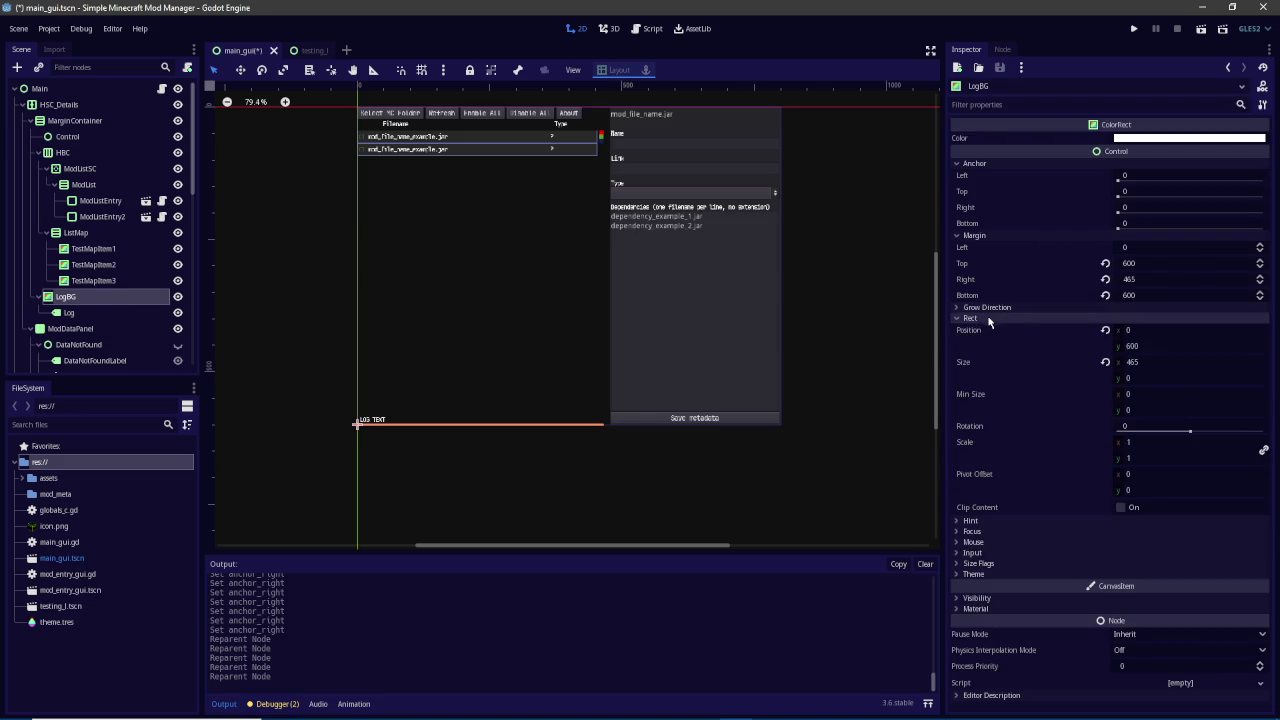
type("20")
key("Return")
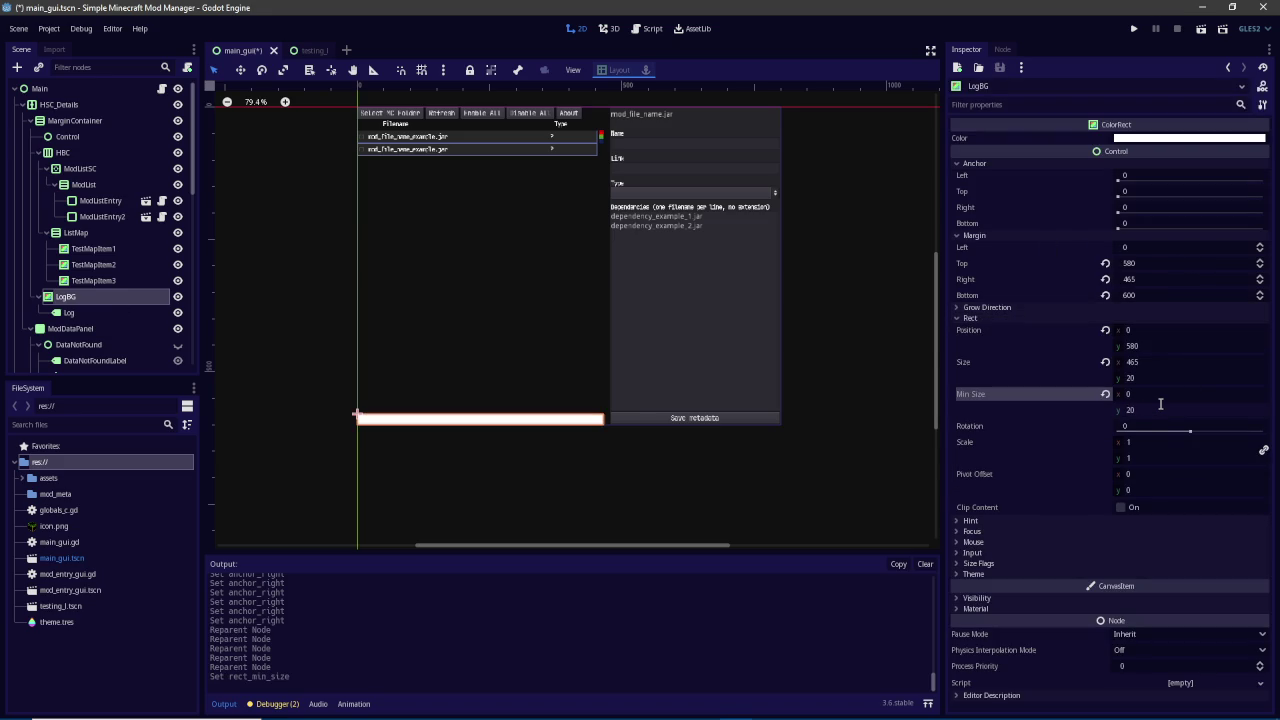
Colour LogBG dark grey #121212 and run the project to test the layout
left_click(1160, 138)
left_click_drag(1010, 100, 1010, 190)
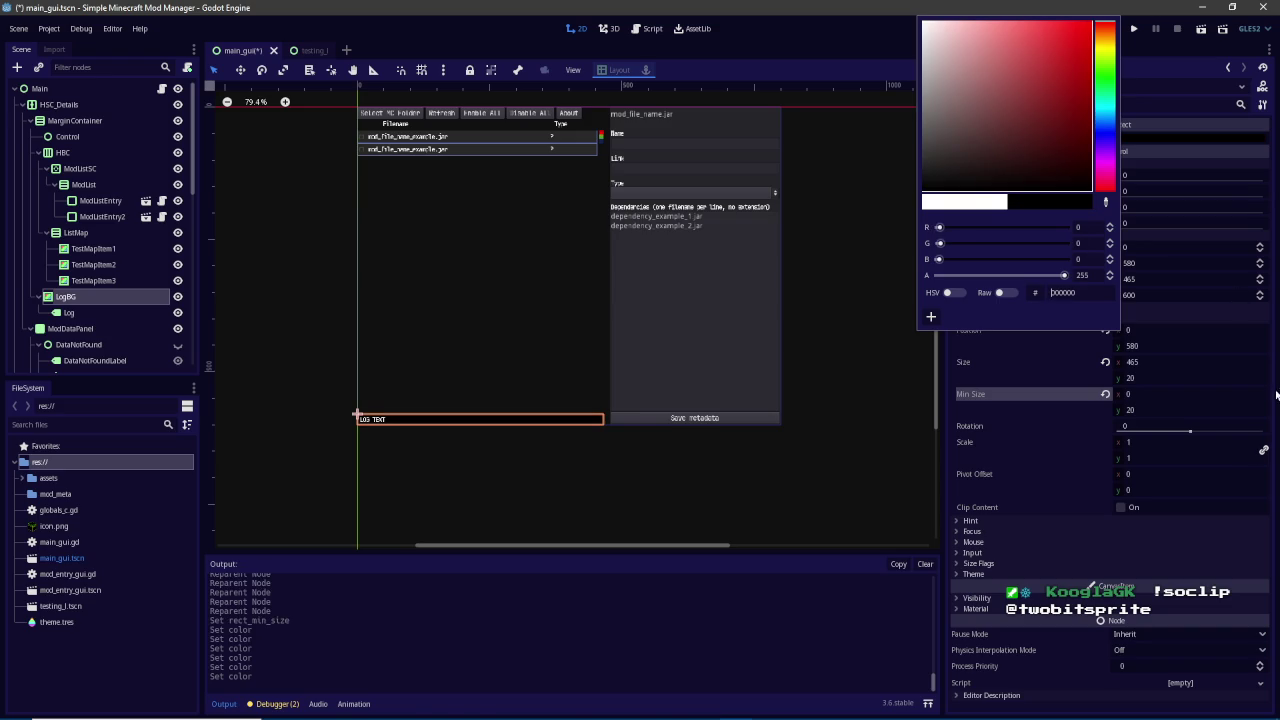
mouse_move(1172, 707)
left_click(893, 627)
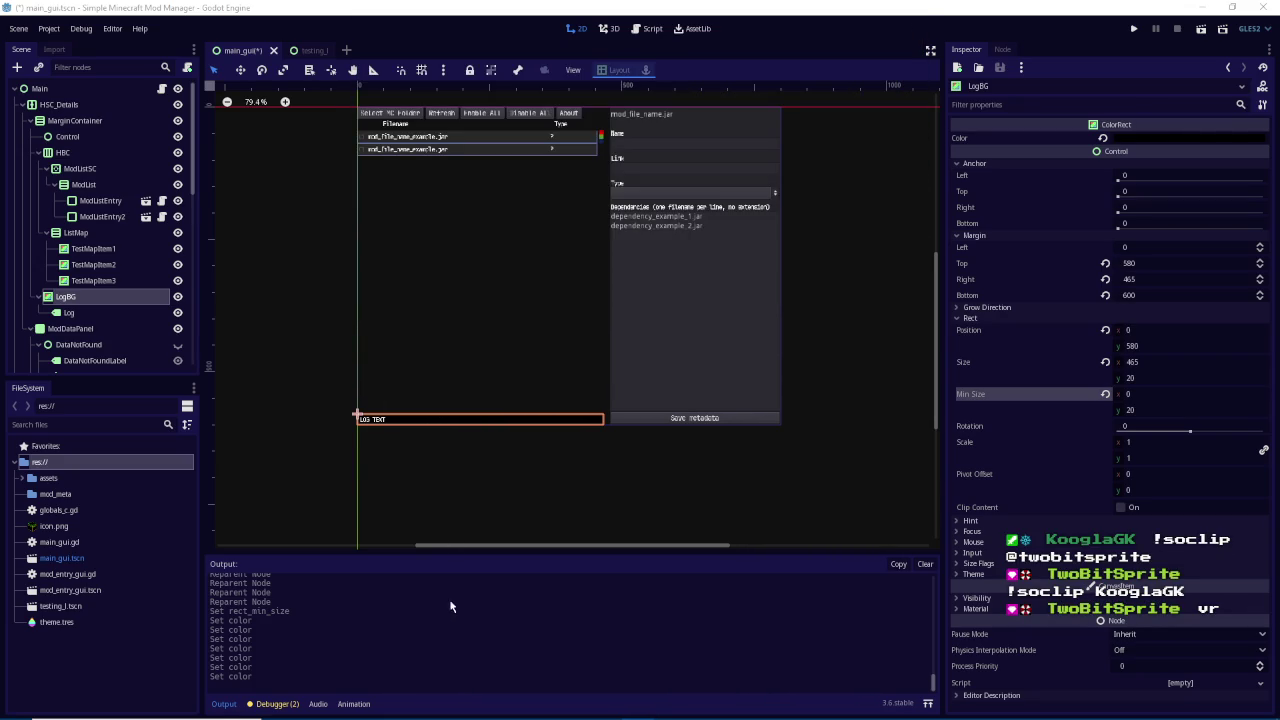
scroll(450, 428, "up", 3)
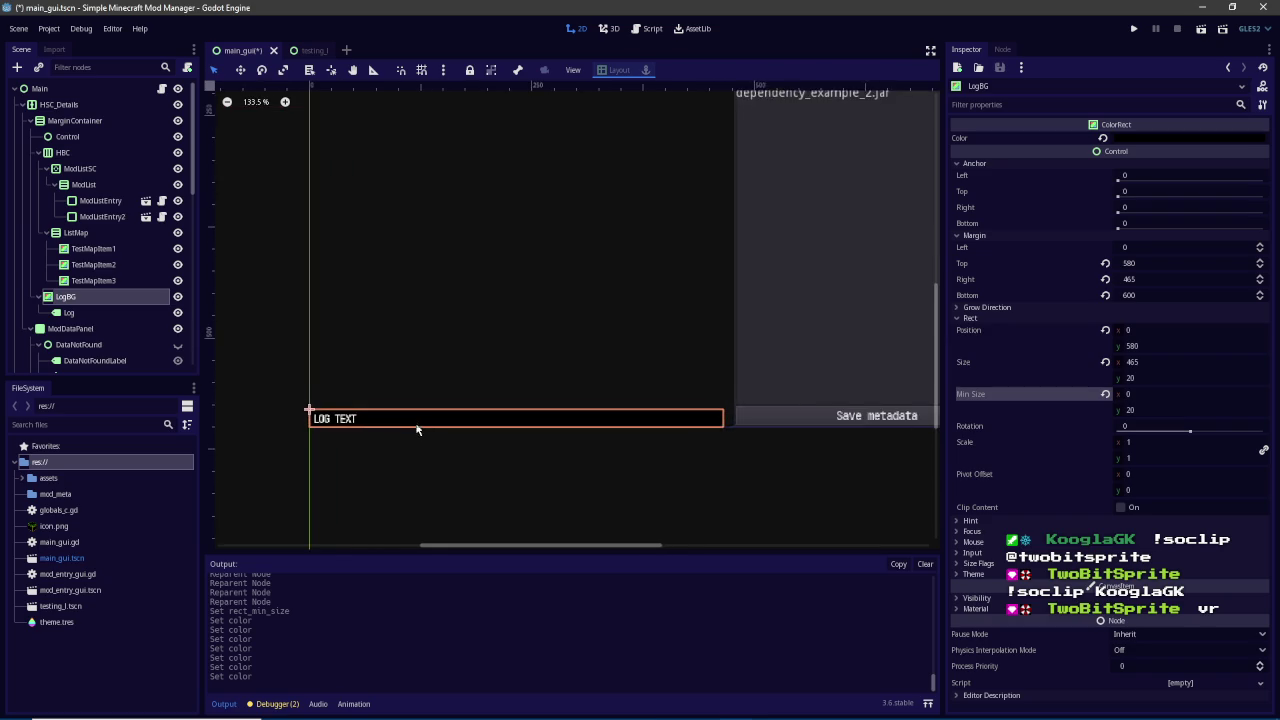
left_click(1128, 138)
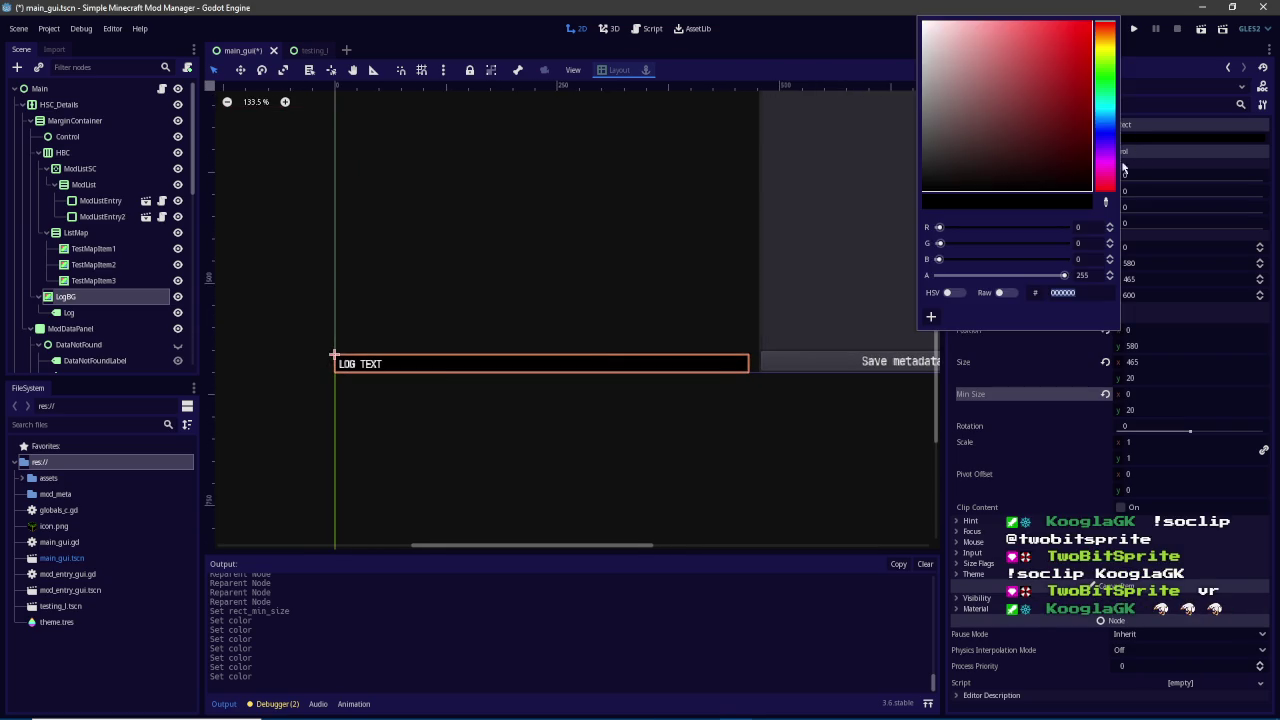
mouse_move(849, 160)
left_mouse_down()
mouse_move(840, 137)
mouse_move(832, 180)
left_mouse_up()
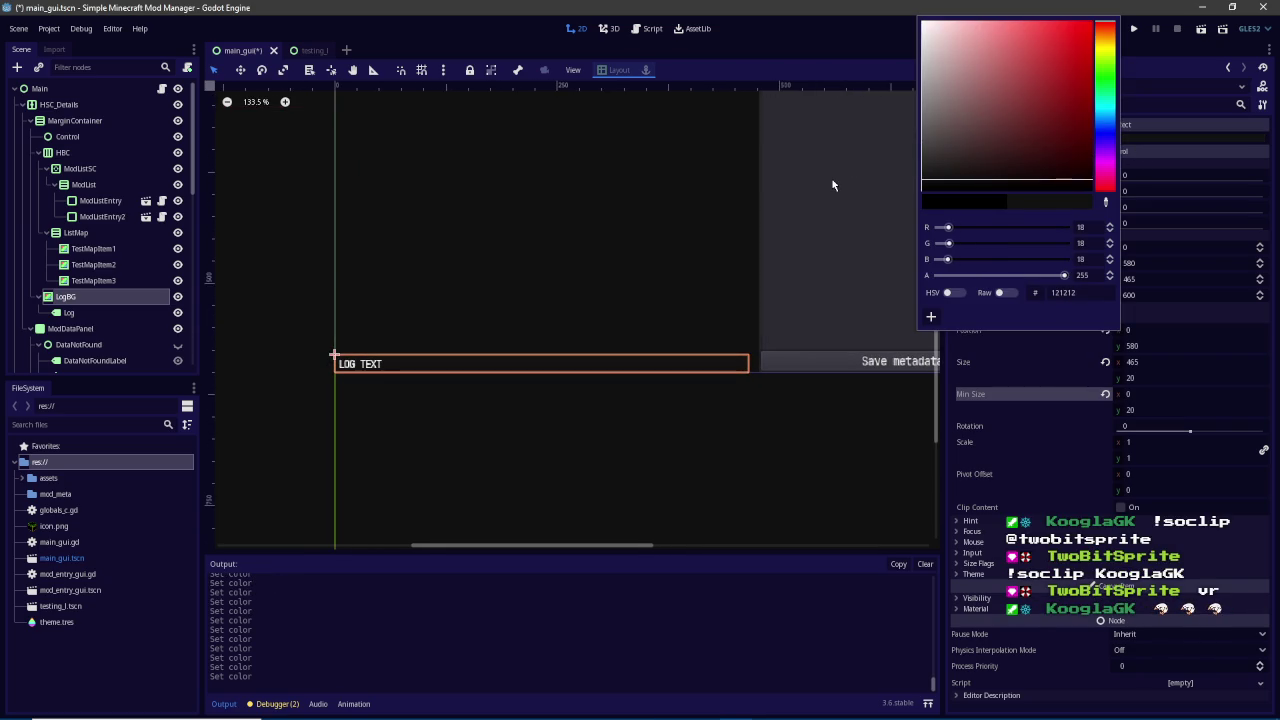
left_click(735, 41)
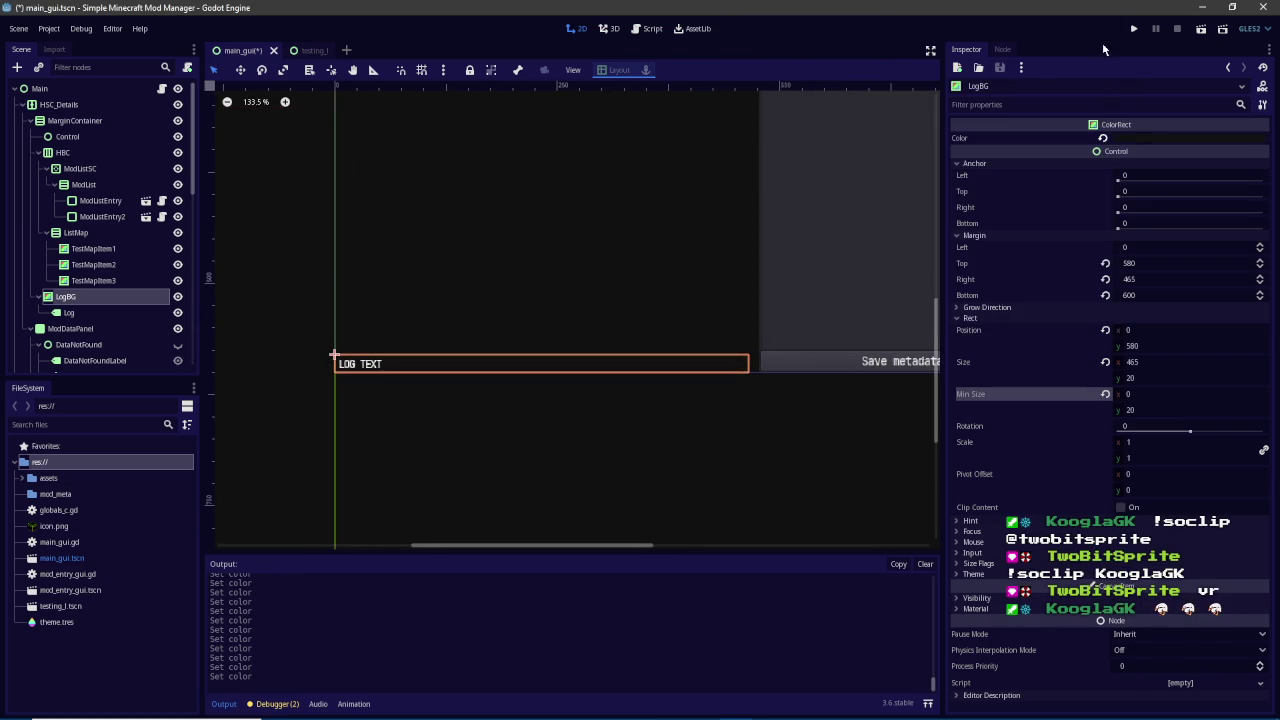
left_click(1133, 28)
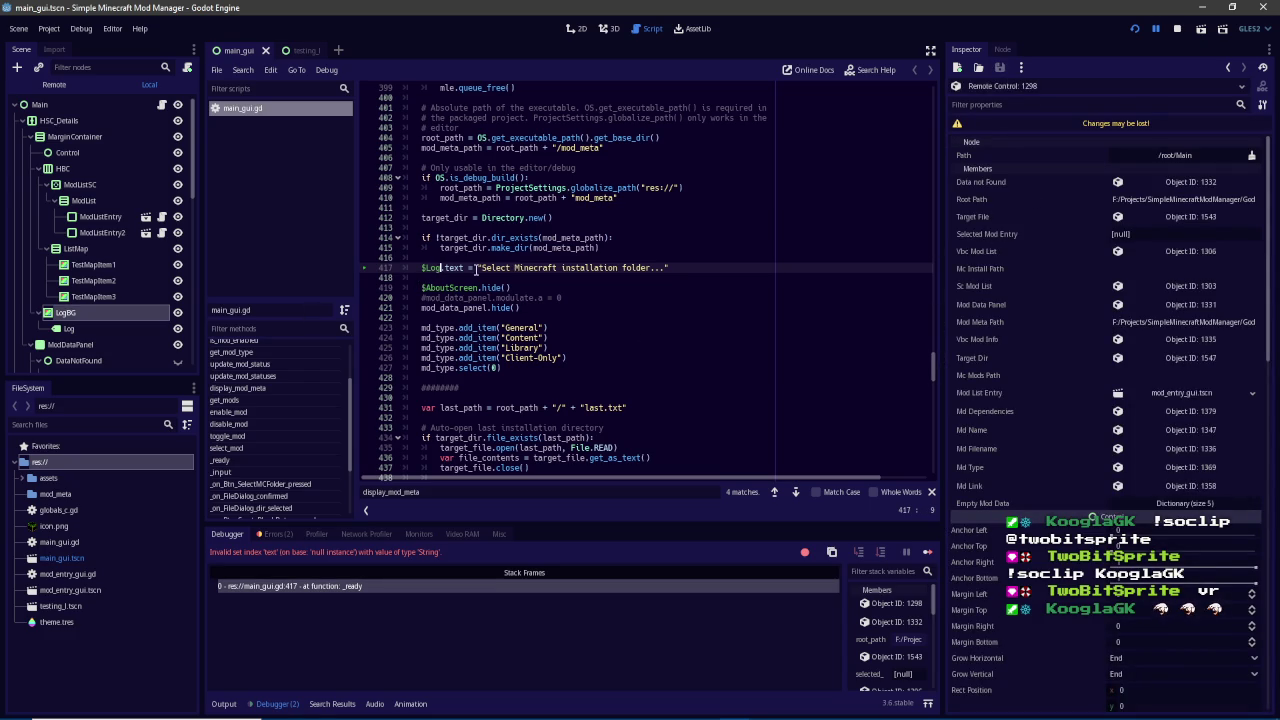
Add an onready log_label variable referencing the LogBG/Log node
scroll(869, 334, "up", 4)
left_click_drag(926, 354, 937, 266)
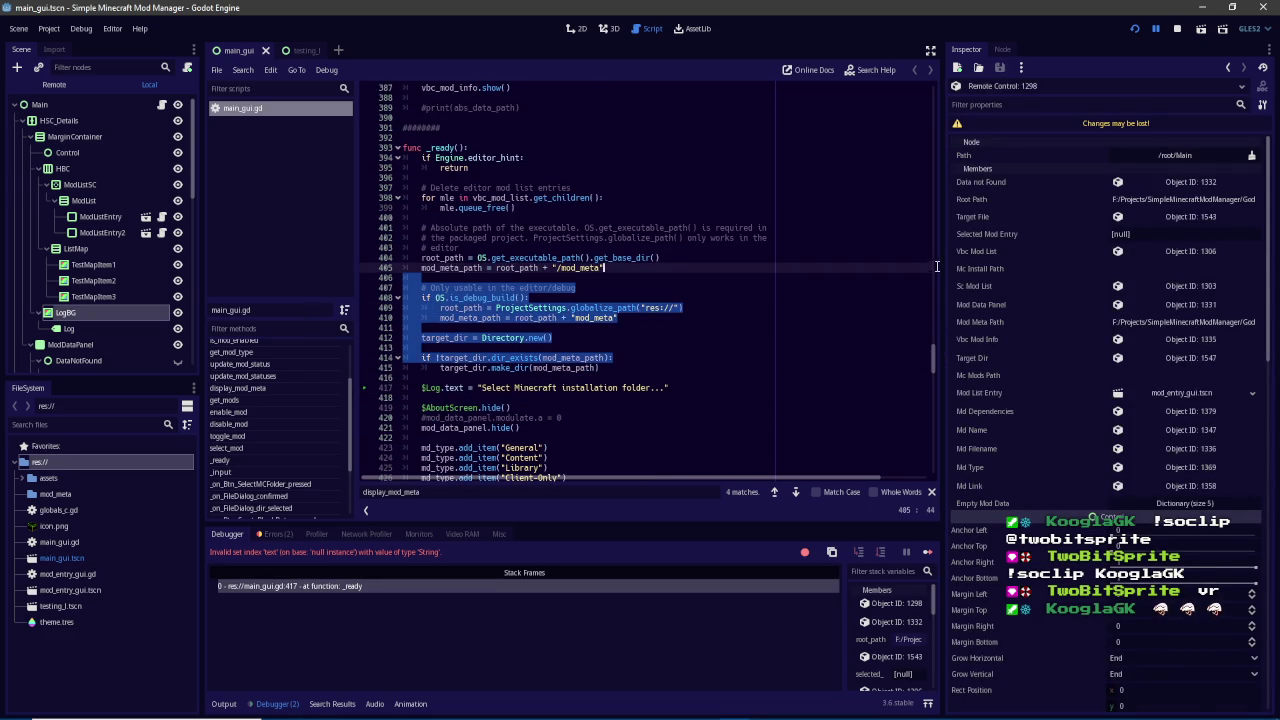
left_click(938, 365)
left_click_drag(934, 360, 932, 90)
scroll(637, 314, "down", 3)
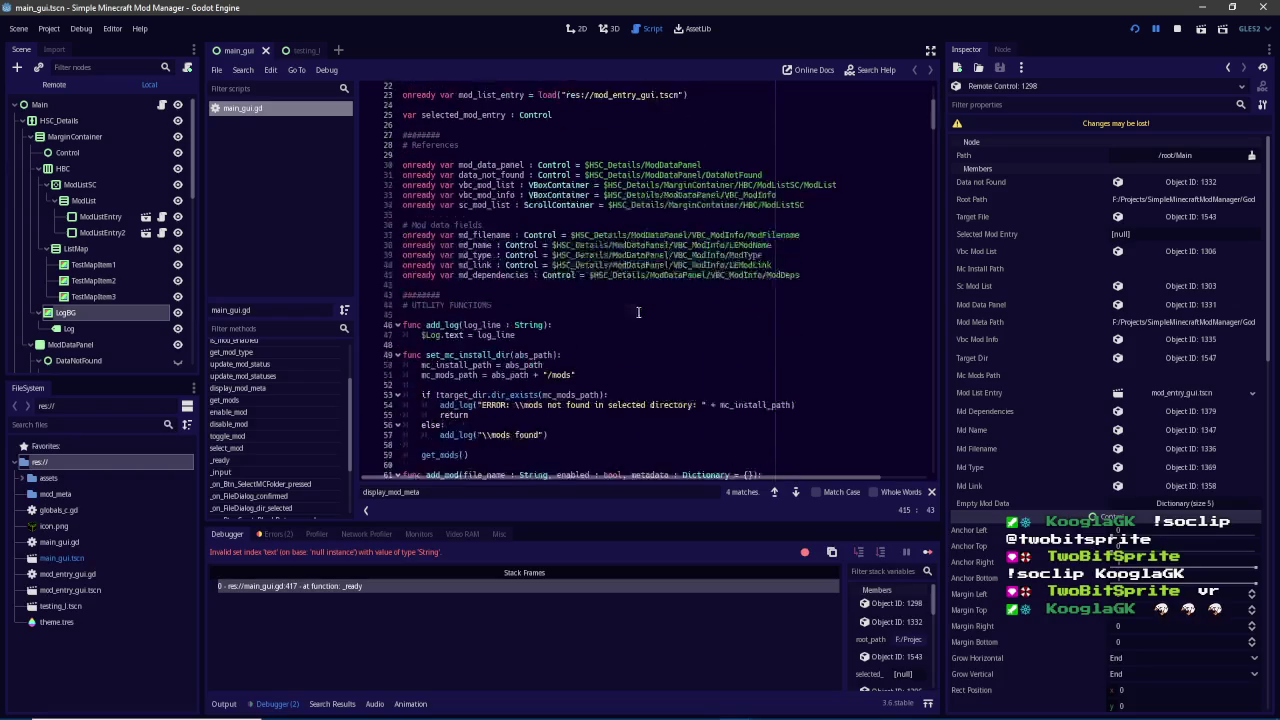
left_click(817, 179)
key("Return")
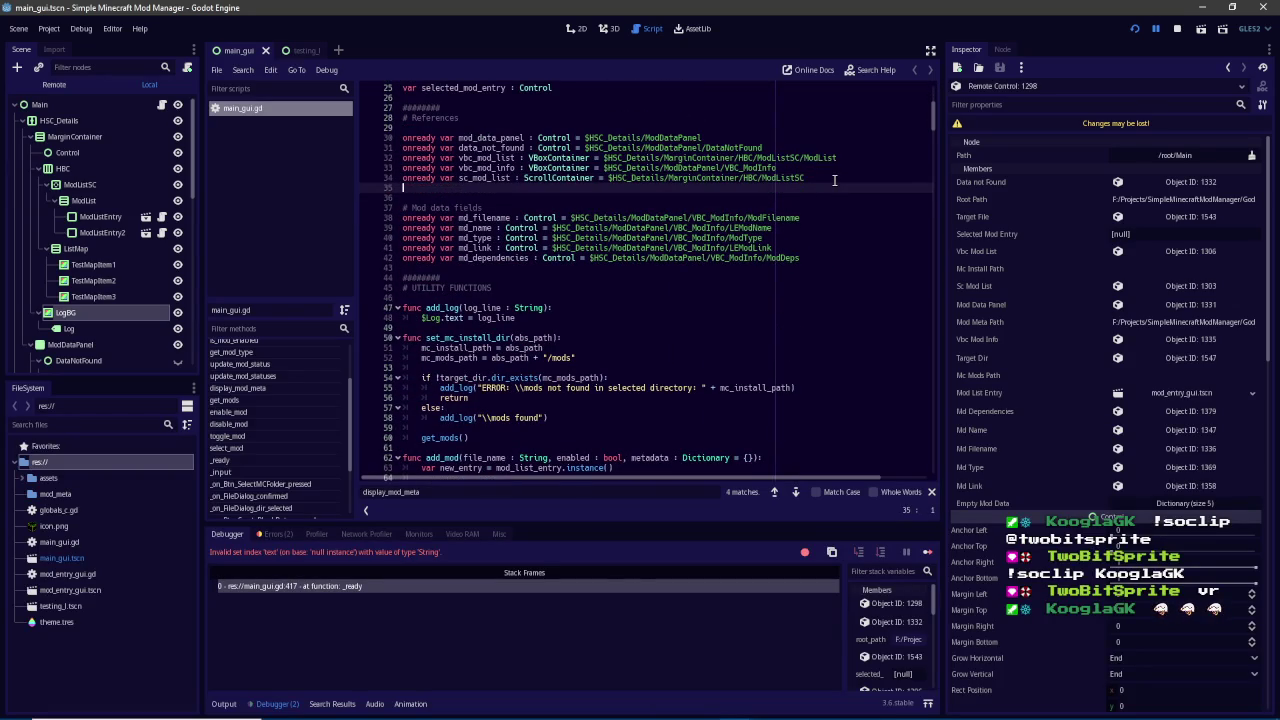
type("onready bar ")
type("l")
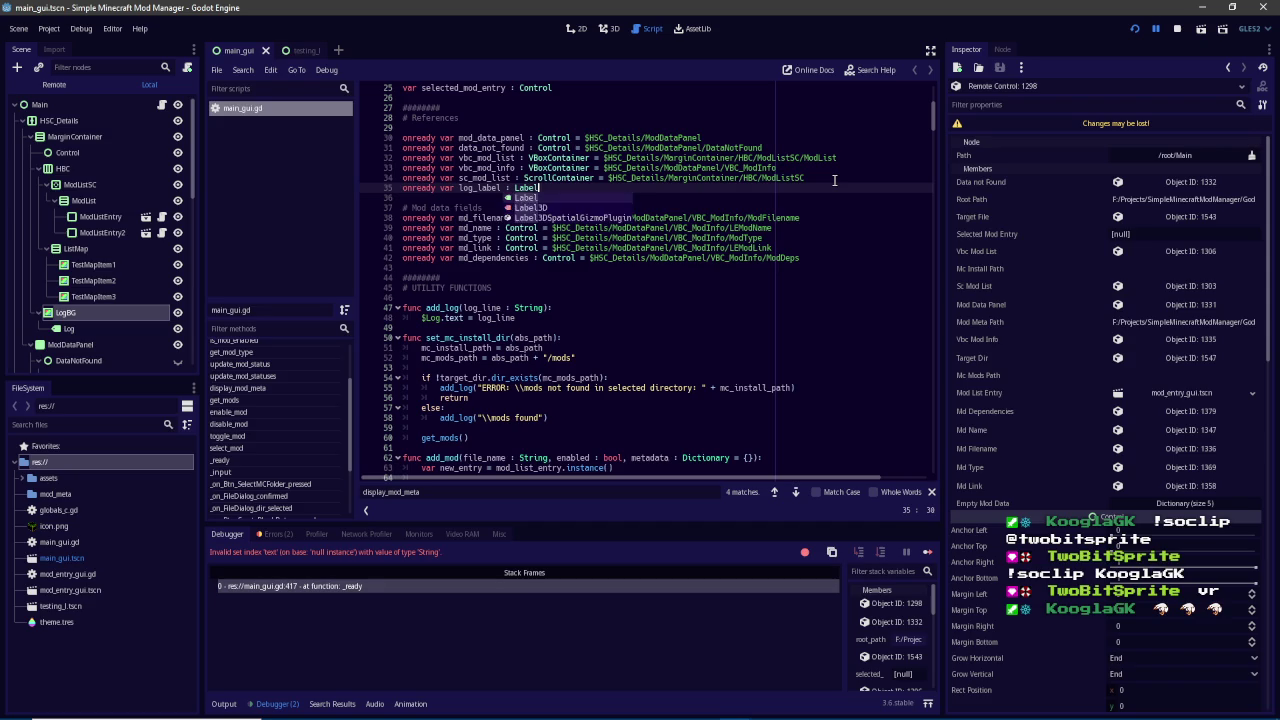
type(" = $og")
key("Down")
key("Down")
key("Down")
key("Return")
In add_log on line 48, replace $Log with log_label
double_click(471, 188)
double_click(453, 489)
type("log")
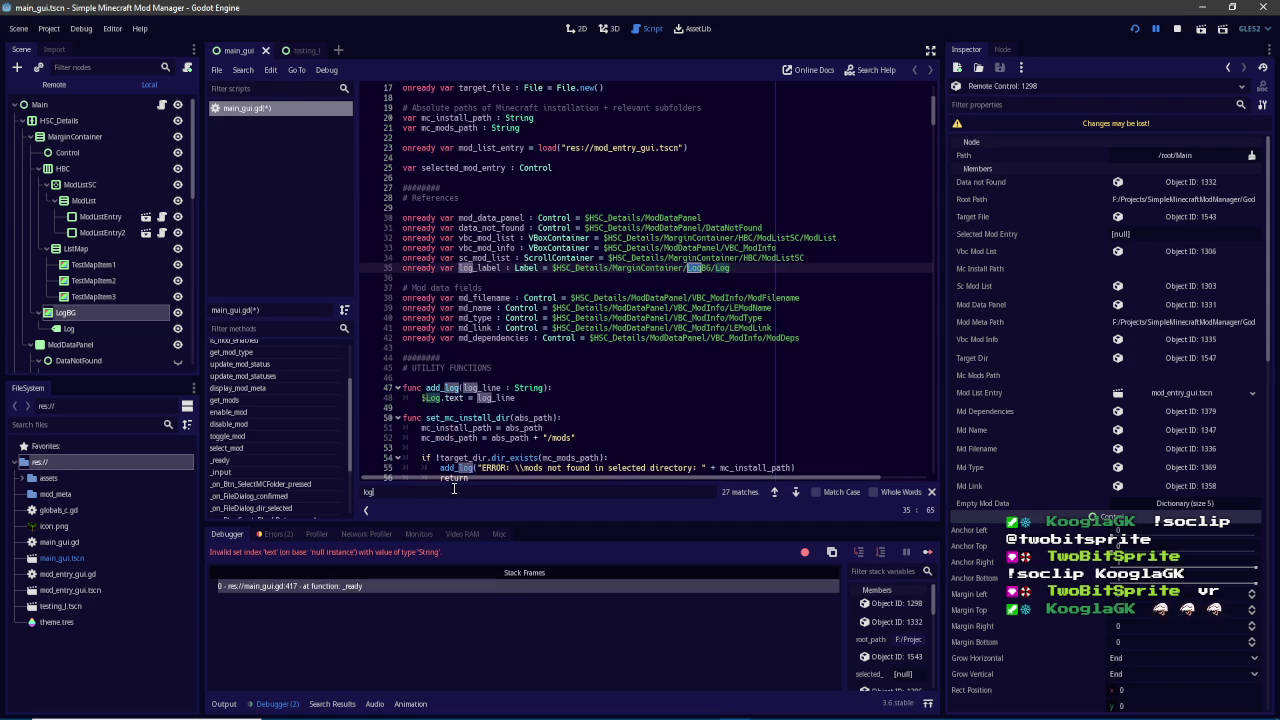
type(".t")
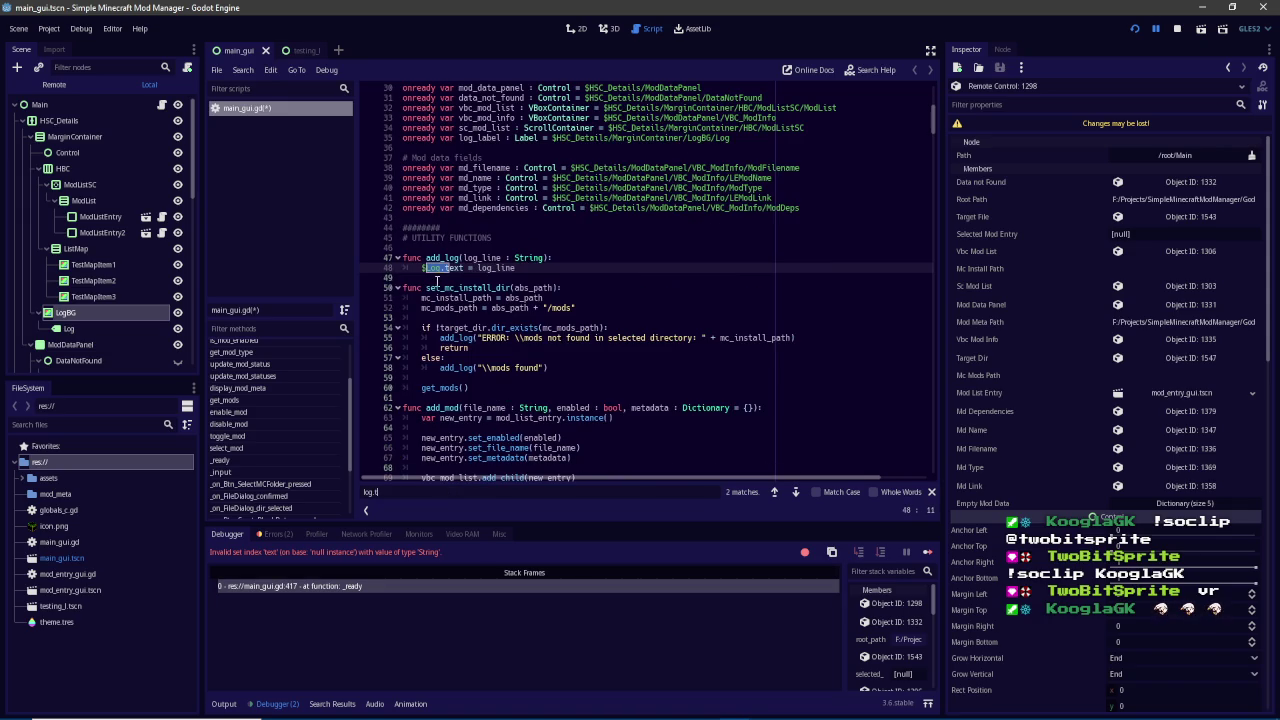
left_click(404, 268)
key("Tab")
key("BackSpace")
type("log_label")
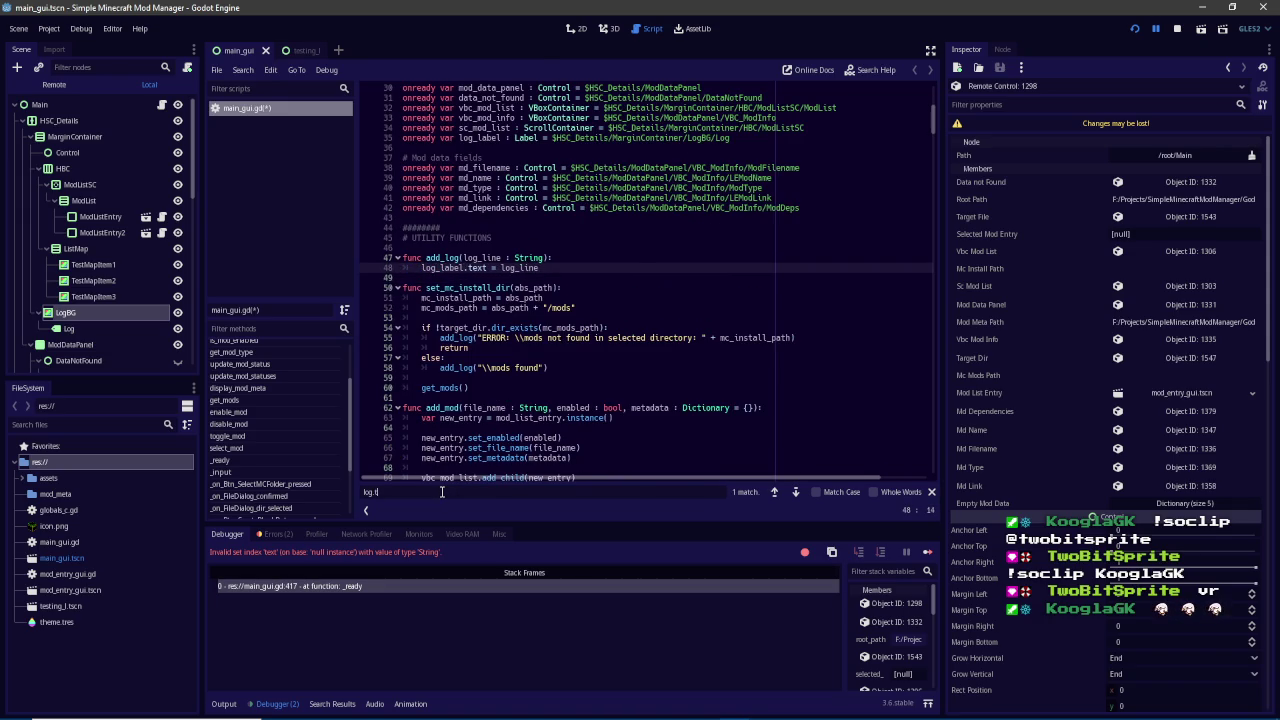
Replace $Log with log_label on line 418, save the script, and rerun the project
left_click(441, 491)
key("Return")
left_click(445, 268)
key("BackSpace")
key("BackSpace")
key("BackSpace")
type("log_label.text = \"Select Minecraft installation folder...")
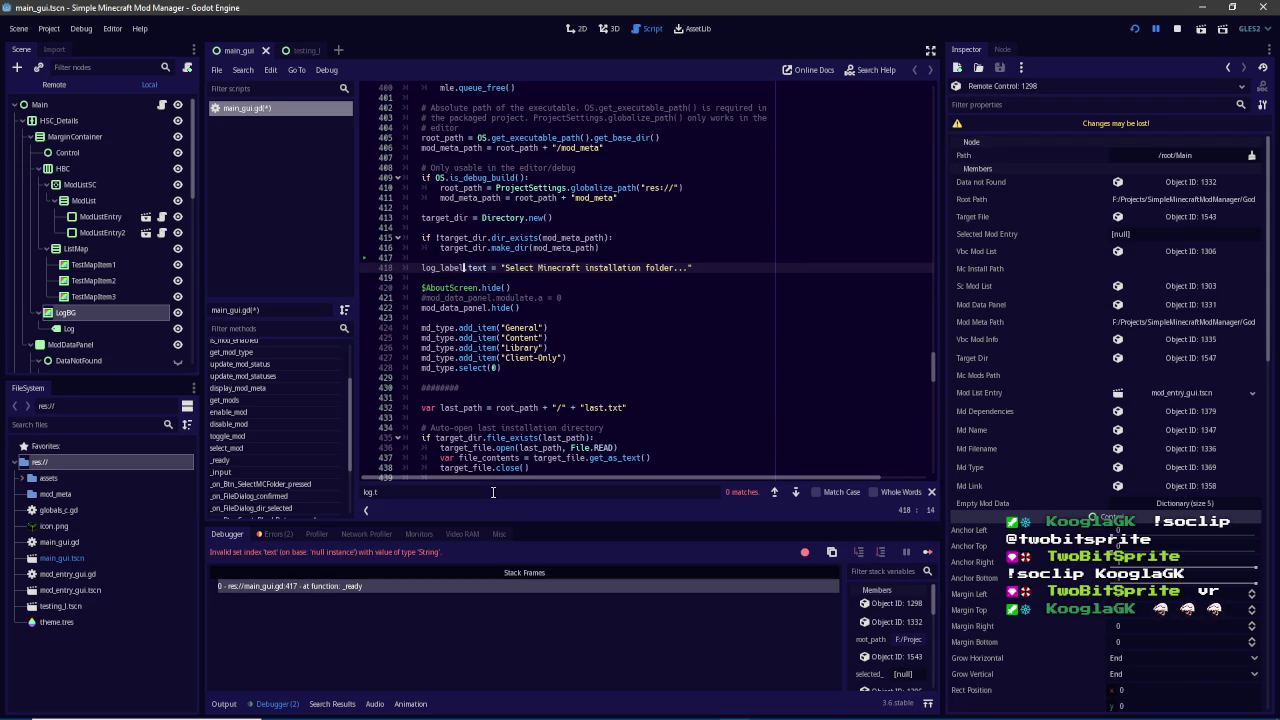
key("ctrl+s")
left_click(1135, 30)
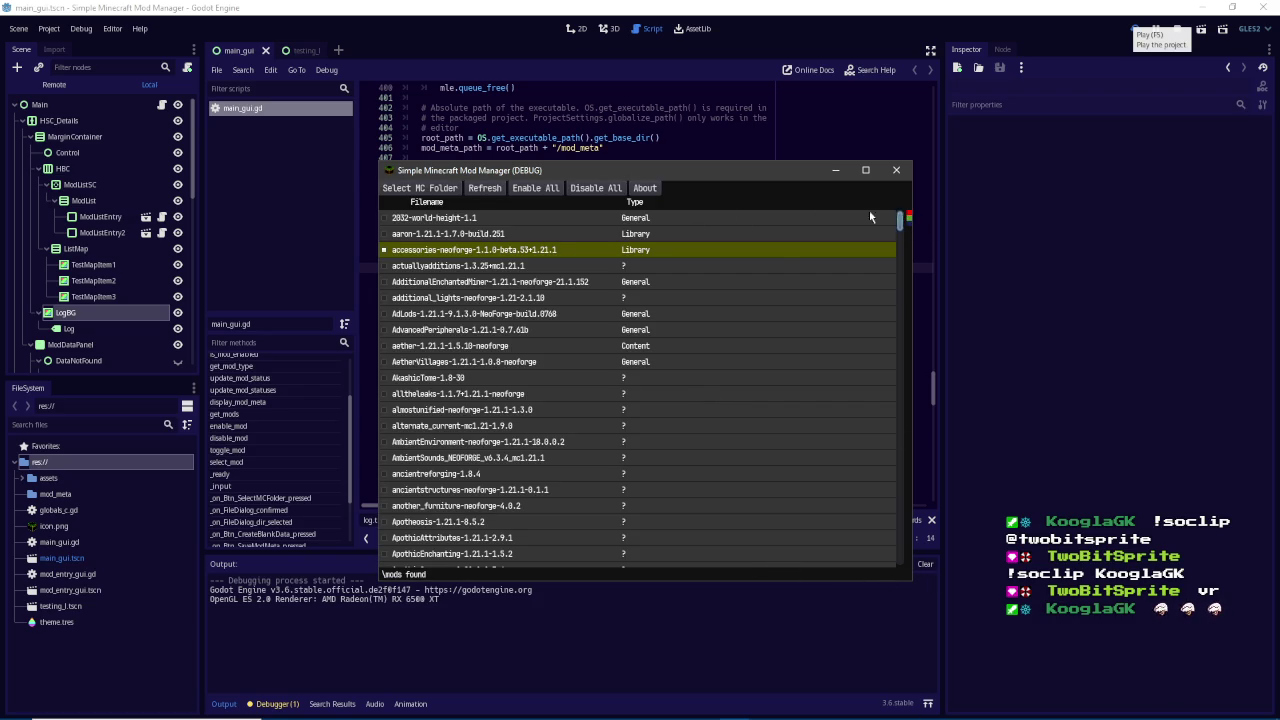
left_click(485, 314)
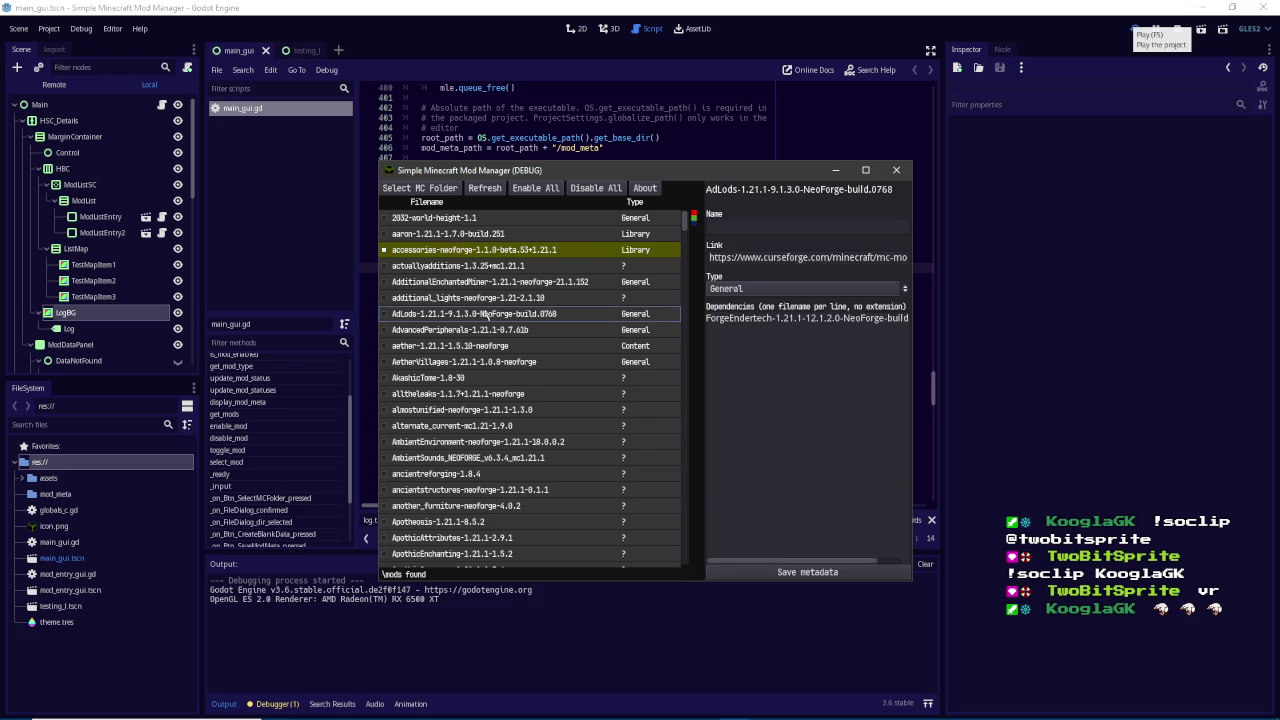
mouse_move(704, 278)
left_mouse_down()
mouse_move(620, 277)
mouse_move(648, 296)
mouse_move(598, 304)
mouse_move(745, 306)
mouse_move(791, 324)
mouse_move(662, 330)
mouse_move(815, 348)
mouse_move(548, 341)
mouse_move(790, 342)
mouse_move(578, 342)
left_mouse_up()
mouse_move(910, 585)
left_mouse_down()
mouse_move(660, 423)
mouse_move(720, 440)
mouse_move(700, 429)
mouse_move(878, 543)
mouse_move(876, 530)
left_mouse_up()
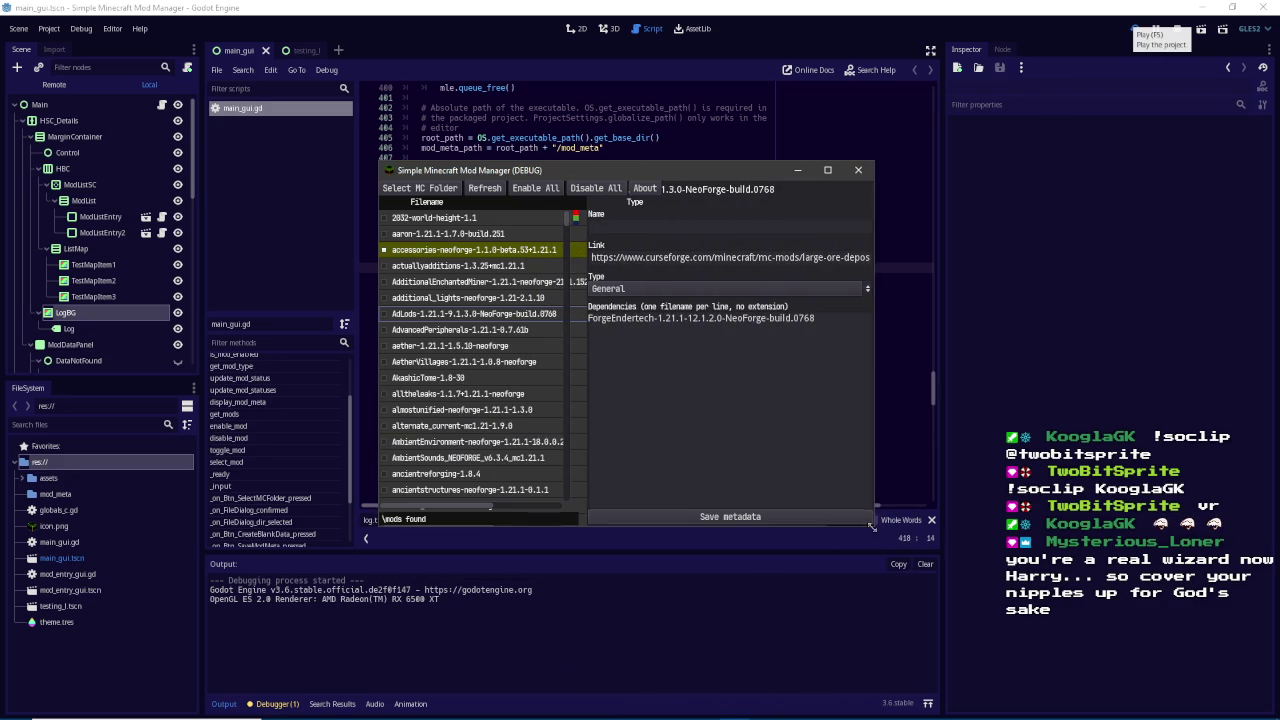
scroll(560, 271, "down", 5)
scroll(560, 271, "down", 20)
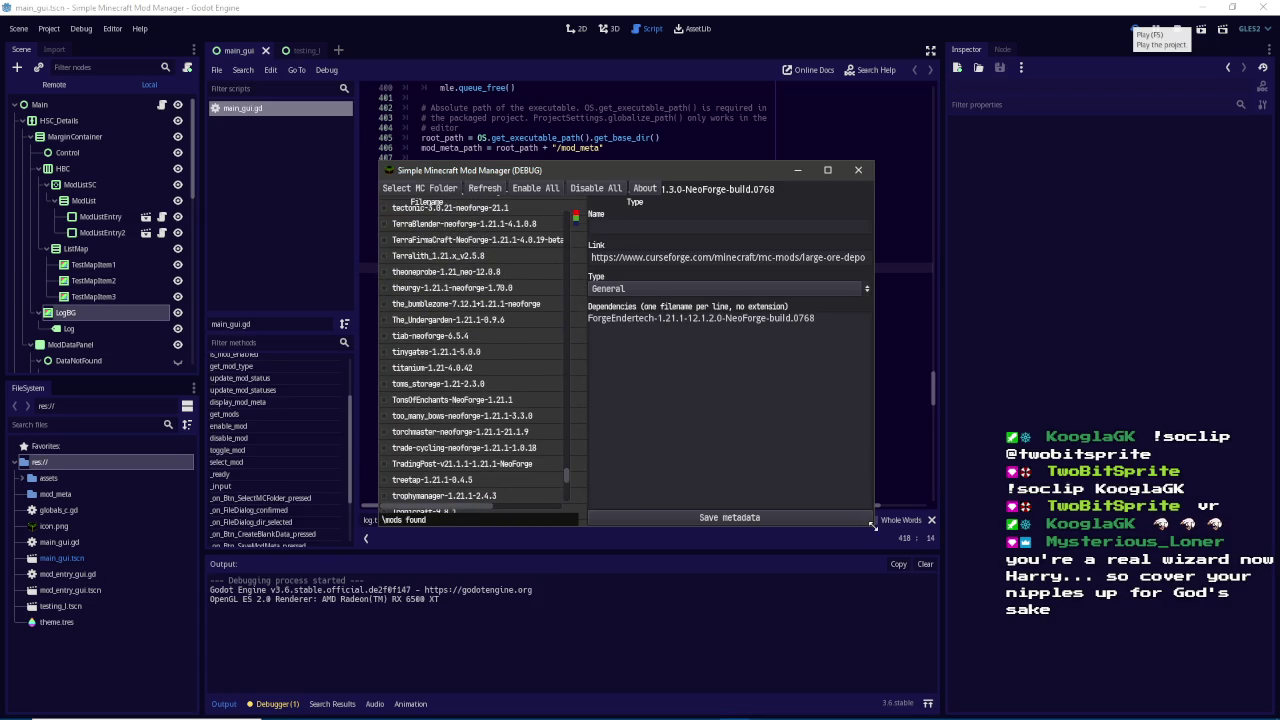
left_click_drag(874, 527, 1005, 531)
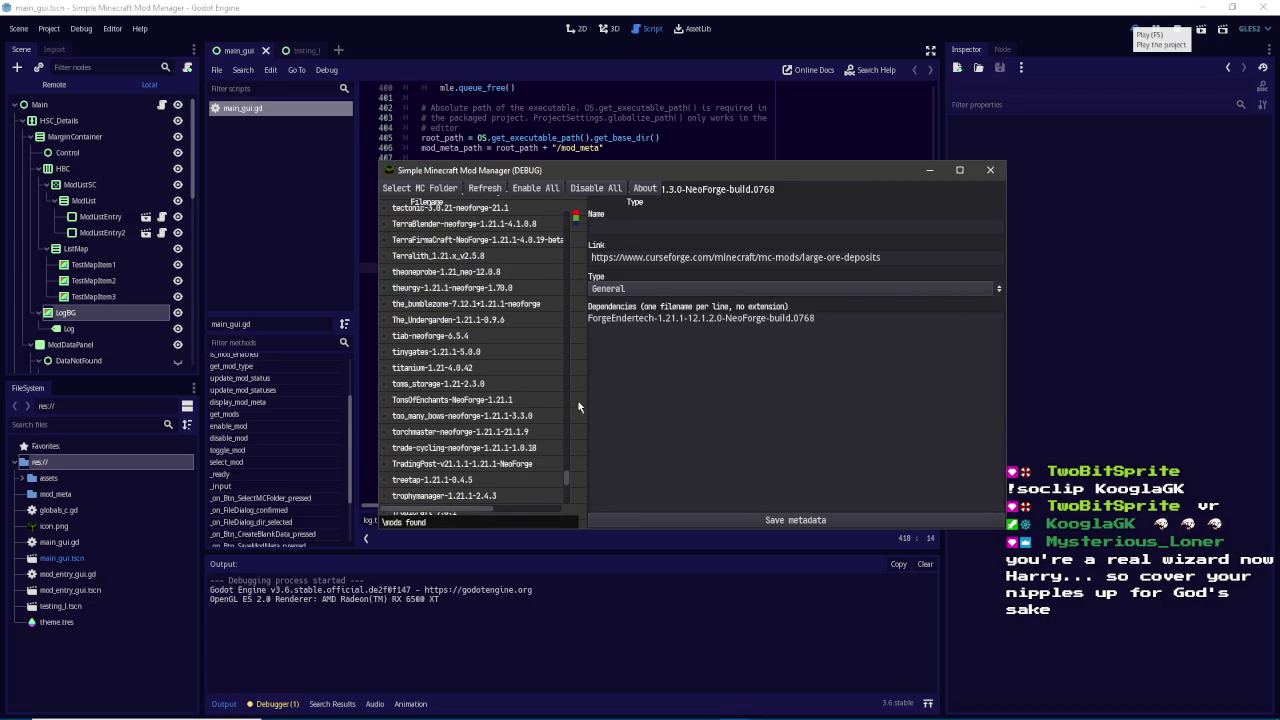
mouse_move(582, 401)
left_mouse_down()
mouse_move(882, 407)
mouse_move(751, 401)
left_mouse_up()
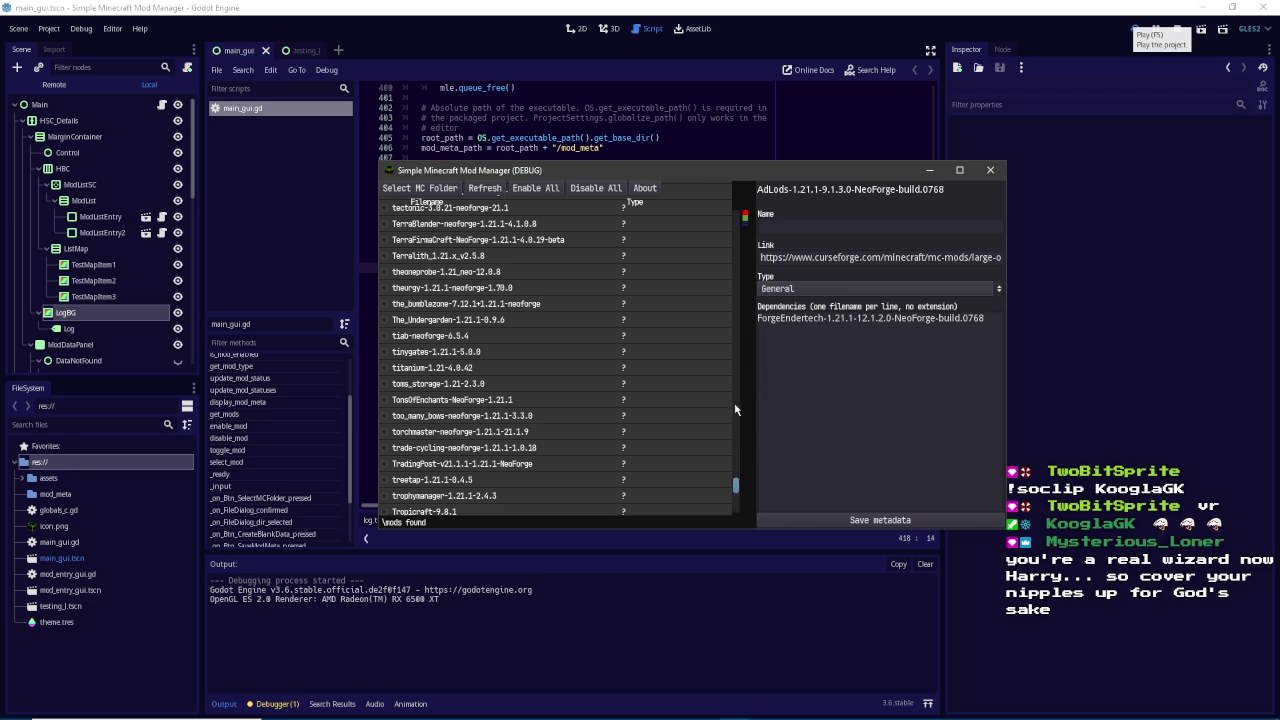
mouse_move(750, 385)
left_mouse_down()
mouse_move(1025, 384)
mouse_move(350, 380)
mouse_move(950, 378)
mouse_move(565, 377)
mouse_move(890, 375)
mouse_move(604, 363)
mouse_move(703, 363)
left_mouse_up()
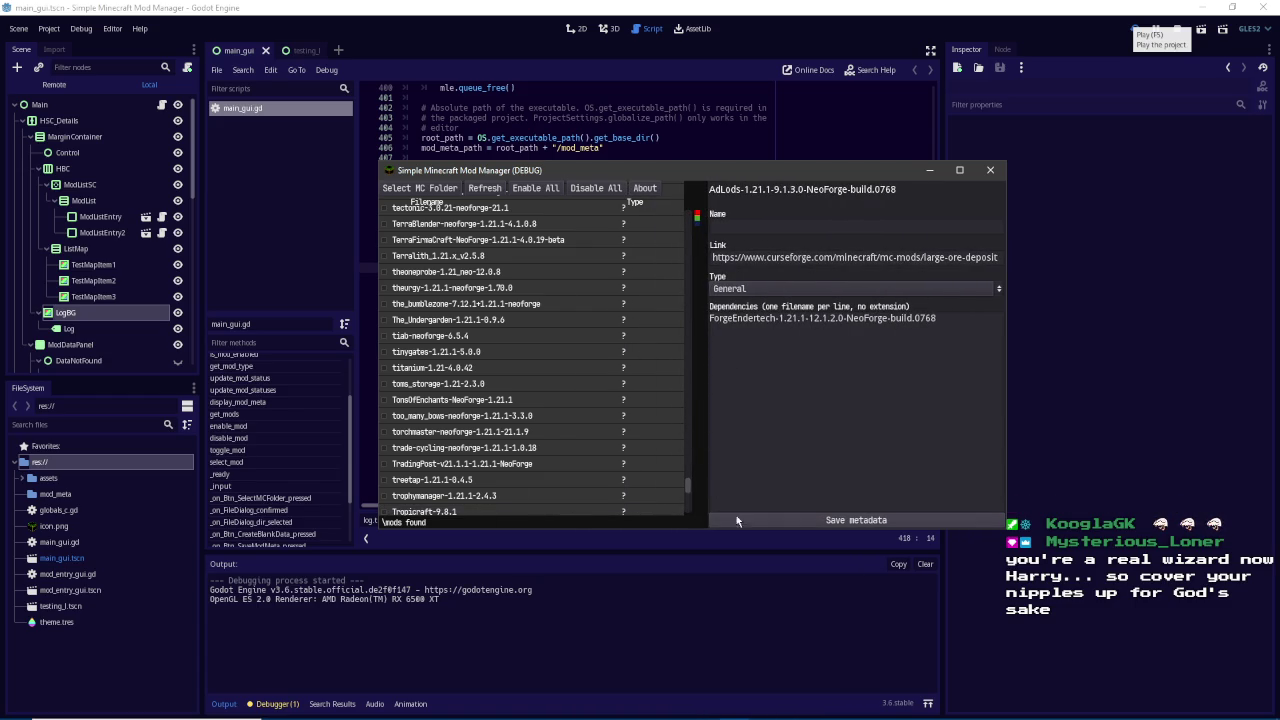
mouse_move(704, 421)
left_mouse_down()
mouse_move(408, 418)
mouse_move(752, 408)
mouse_move(686, 402)
mouse_move(706, 401)
left_mouse_up()
key("F8")
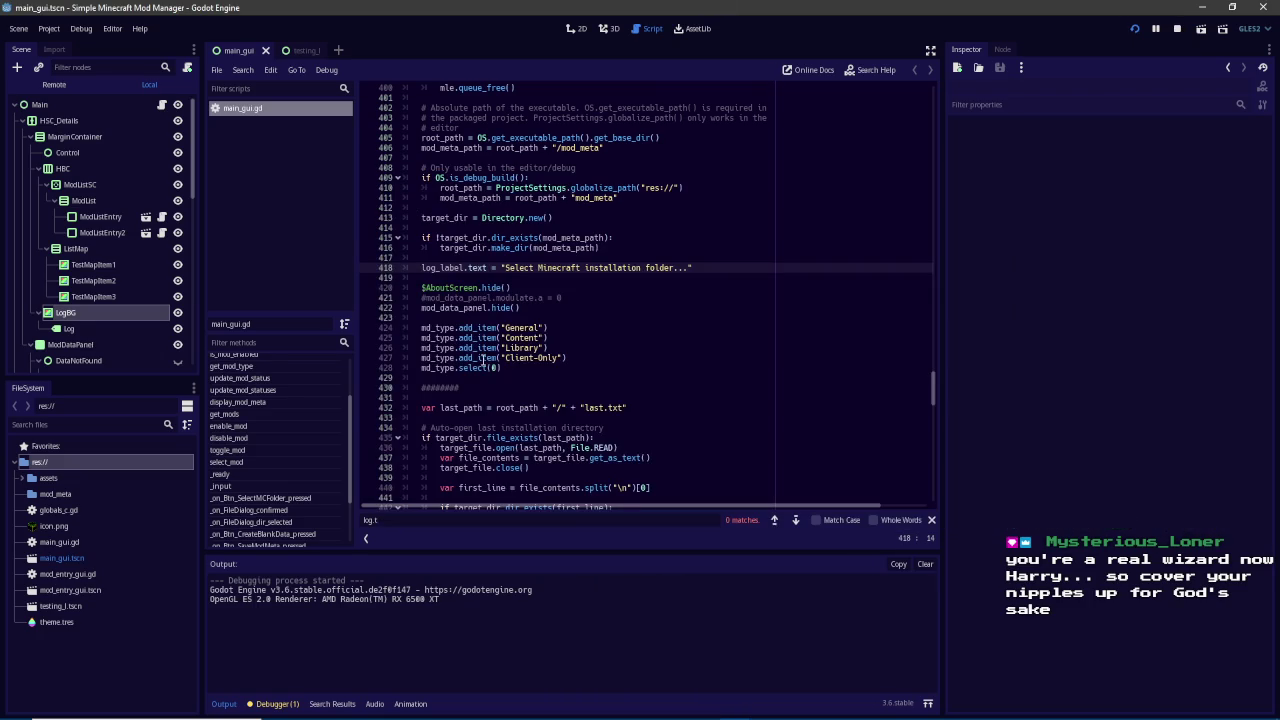
Below _input, add a _draw() function that prints a test string "dfgjhdfkjghd"
left_click(107, 104)
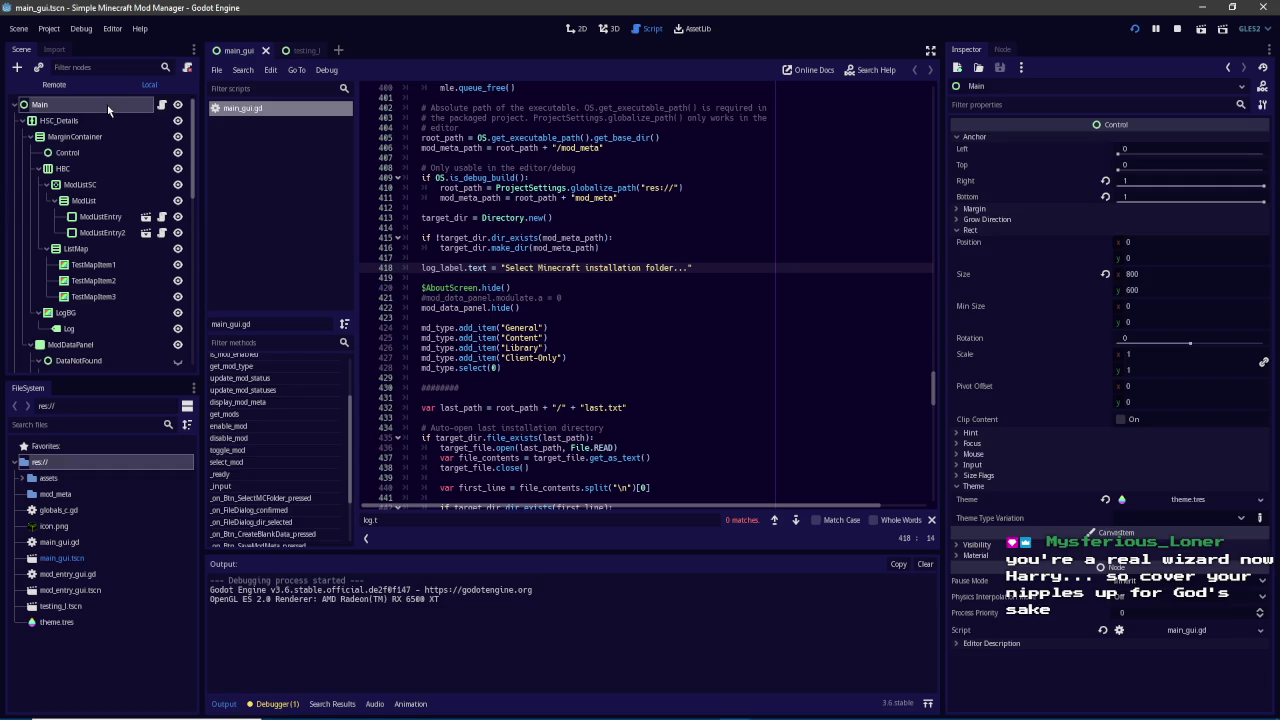
left_click(162, 104)
scroll(757, 311, "down", 5)
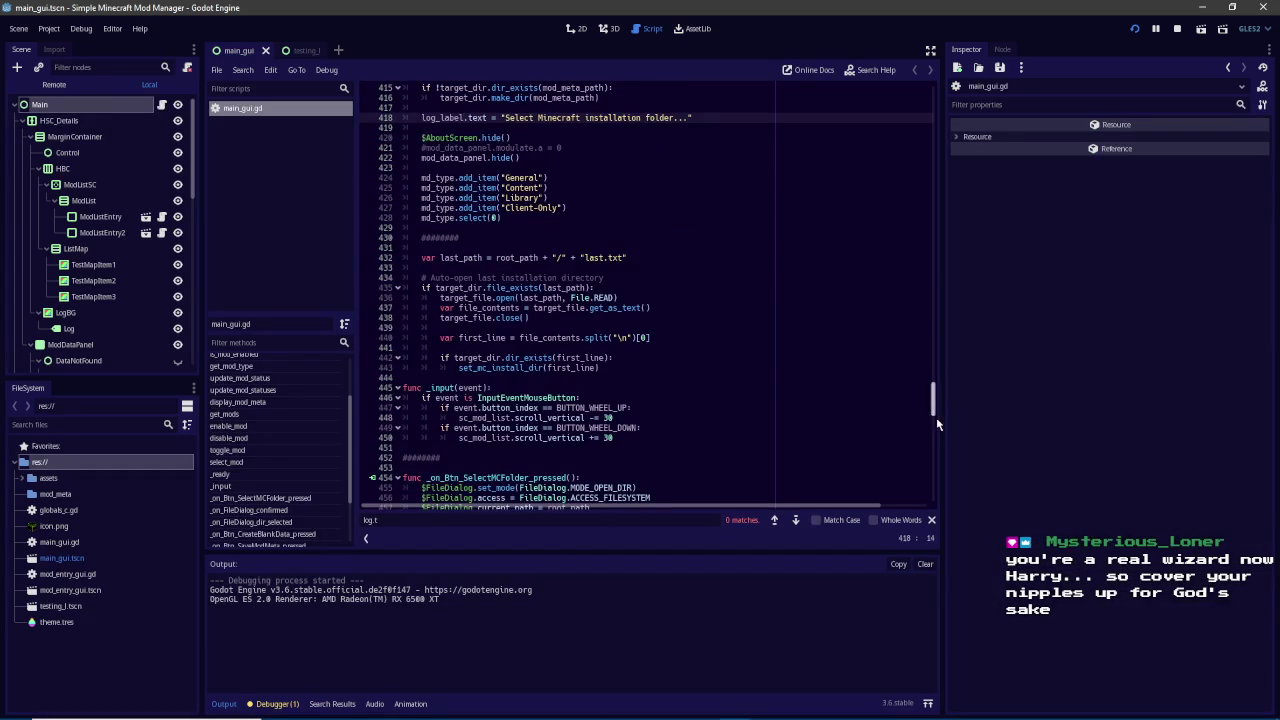
scroll(936, 420, "down", 5)
left_click(543, 298)
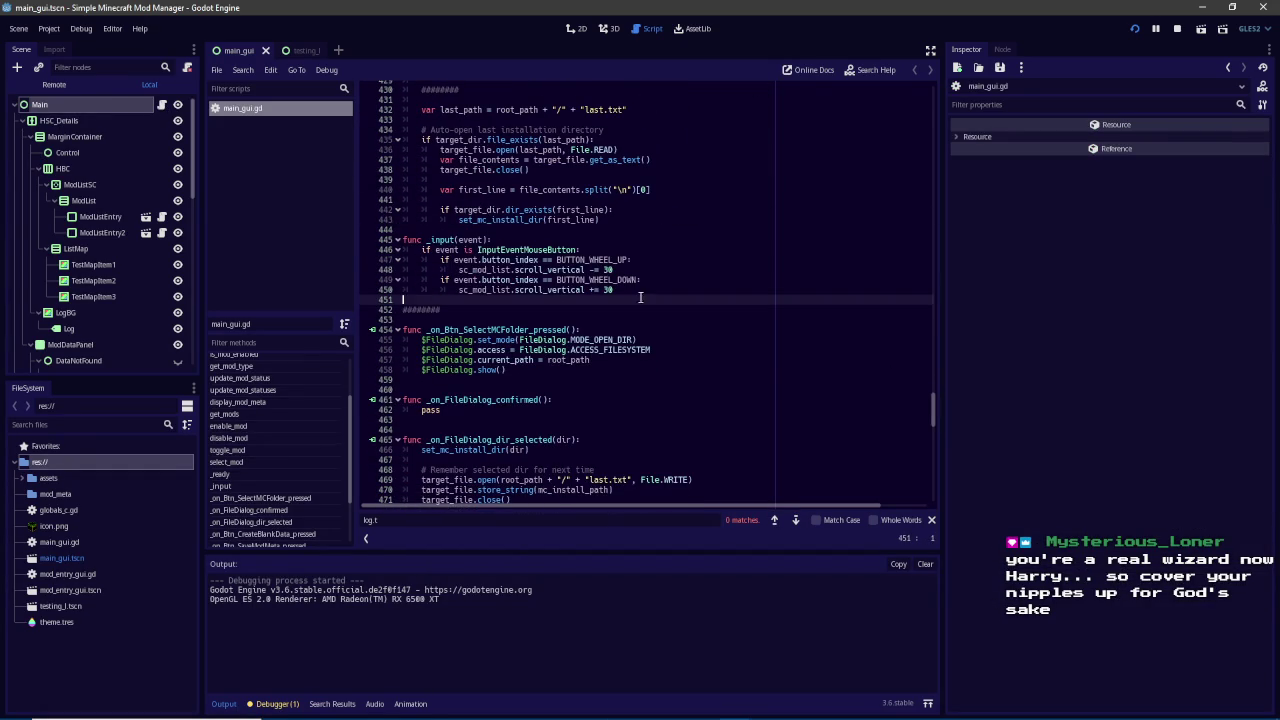
key("Return")
key("Return")
key("Up")
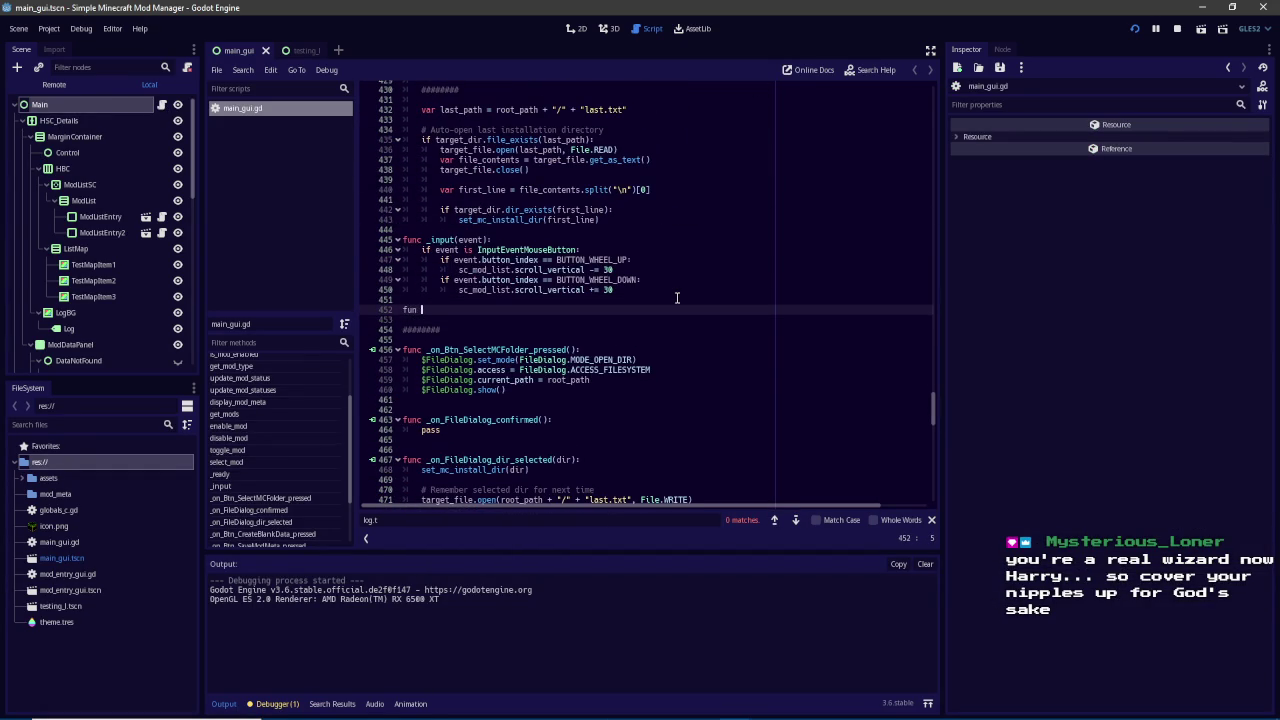
type("_dr")
key("Return")
key("Return")
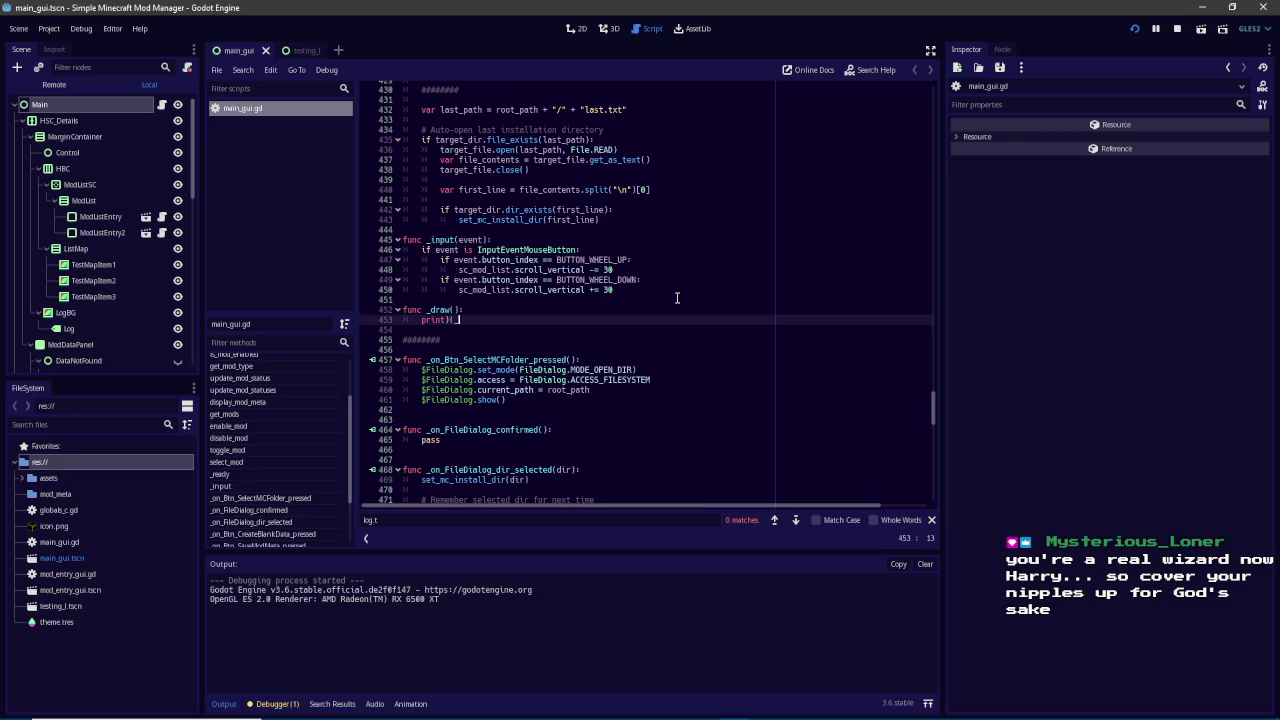
type("dfgjhdfkjgh")
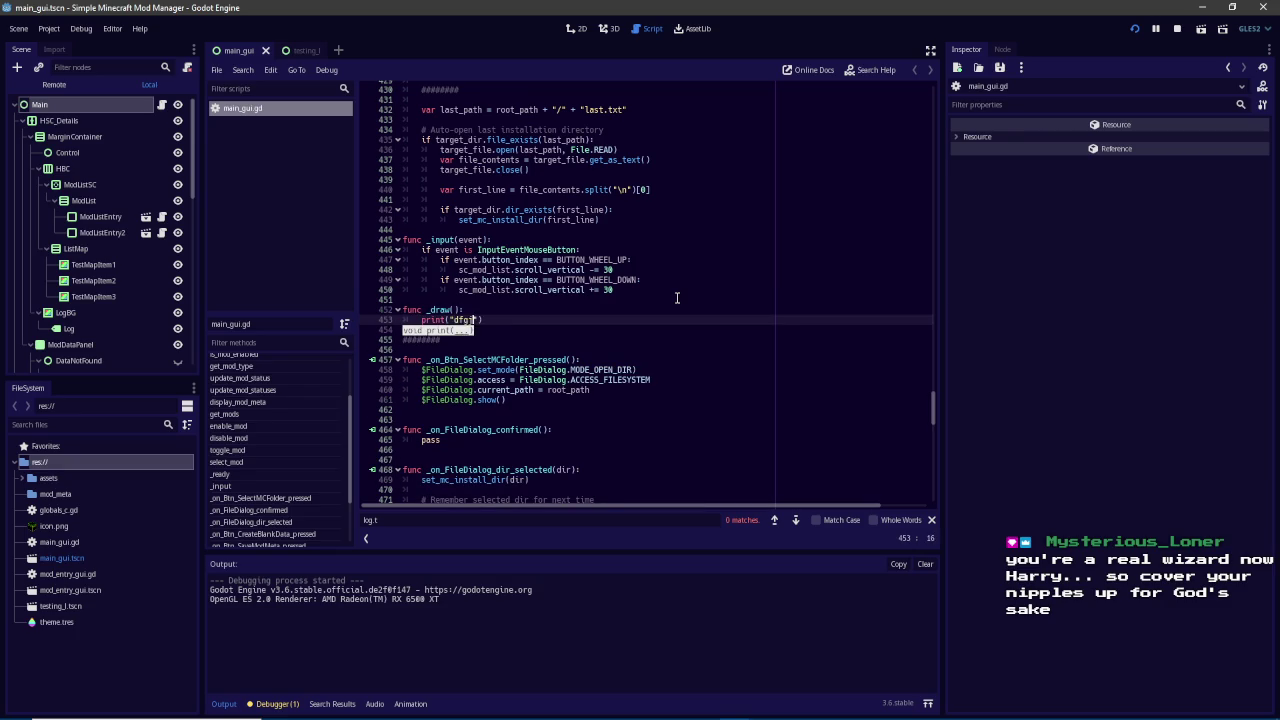
Run the project, select the AdvancedPeripherals mod, drag the split divider, and return to the editor
left_click(1135, 22)
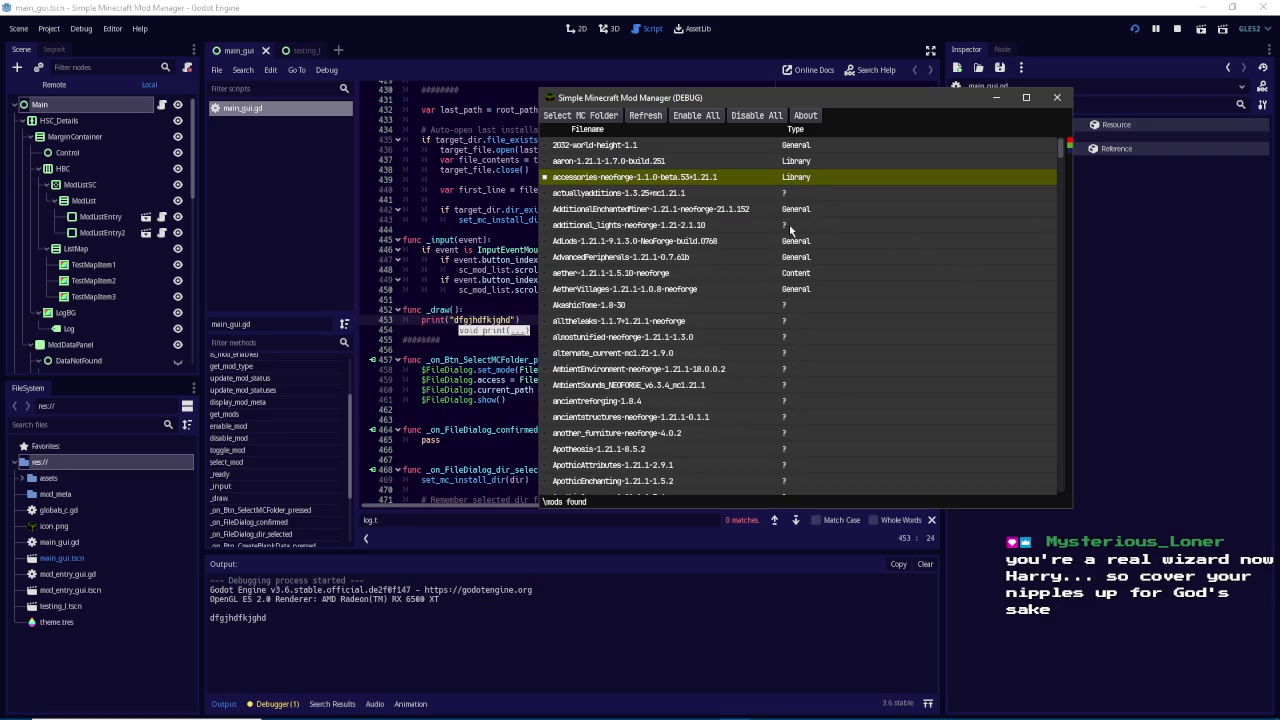
left_click(793, 260)
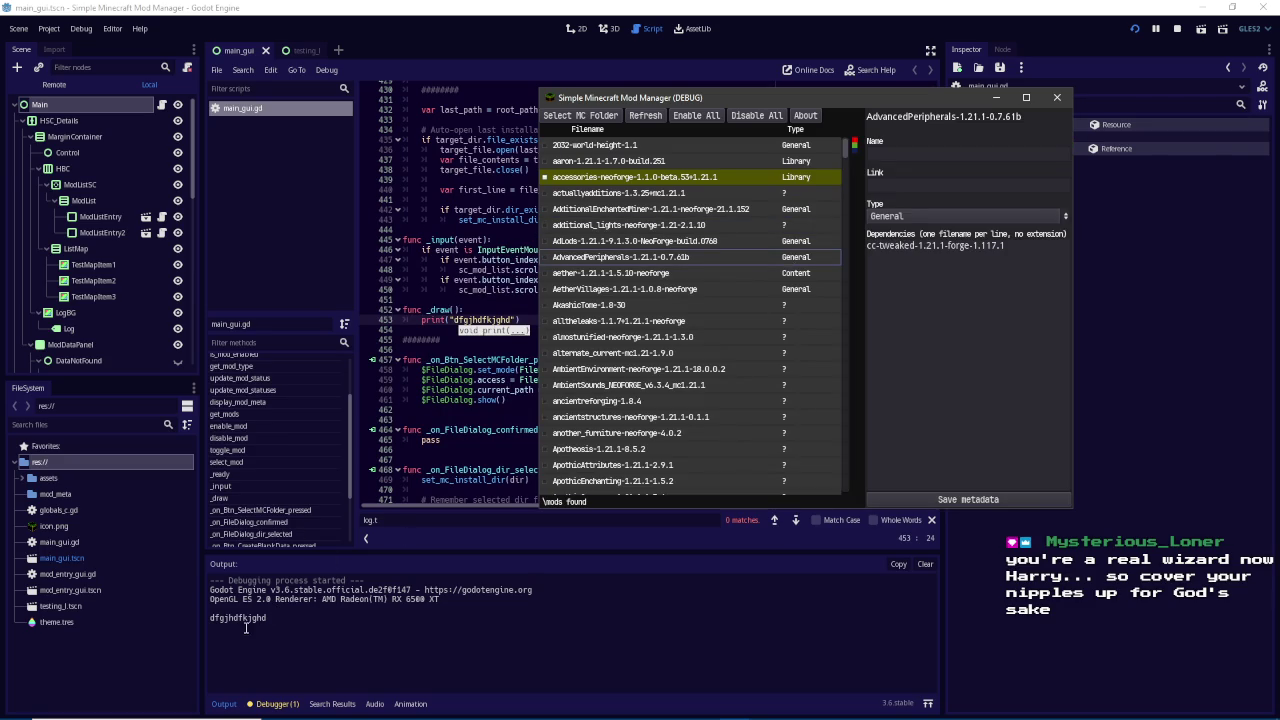
mouse_move(863, 277)
left_mouse_down()
mouse_move(979, 281)
mouse_move(915, 300)
mouse_move(960, 313)
mouse_move(735, 313)
mouse_move(878, 315)
left_mouse_up()
left_click(760, 6)
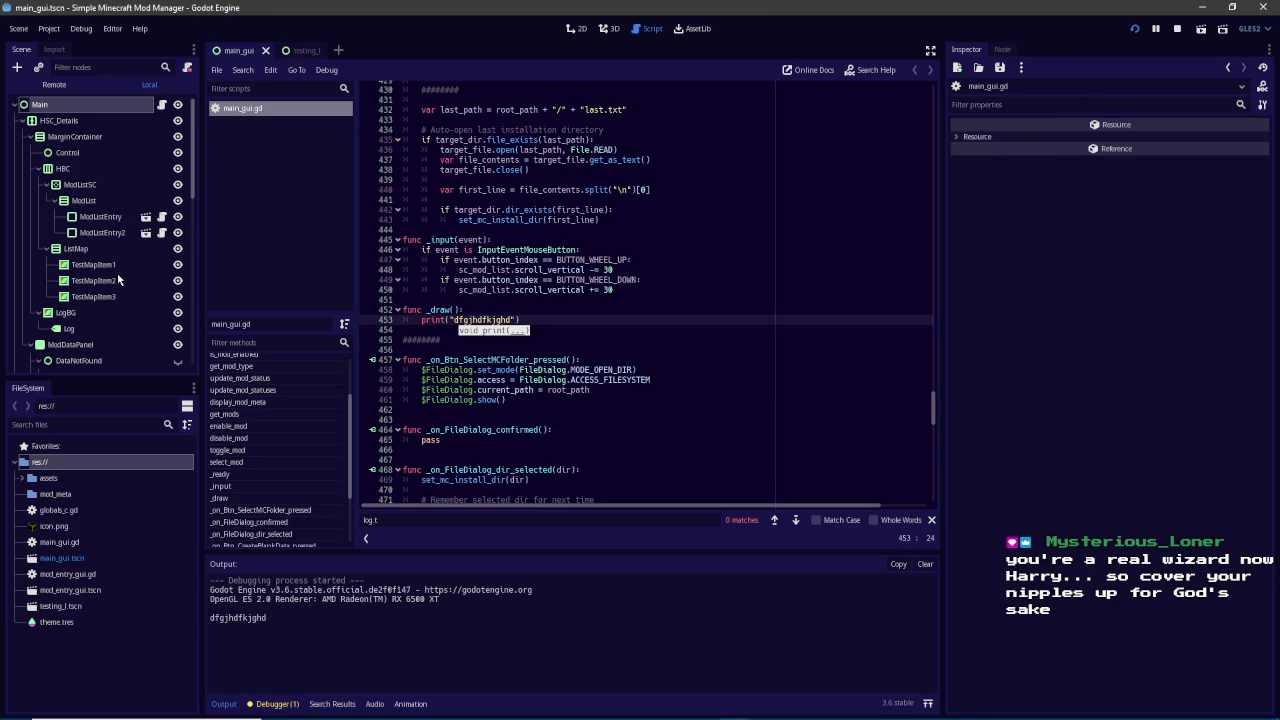
Connect HSC_Details' dragged(offset) signal to a new _on_HSC_Details_dragged method in main_gui.gd
left_click(80, 122)
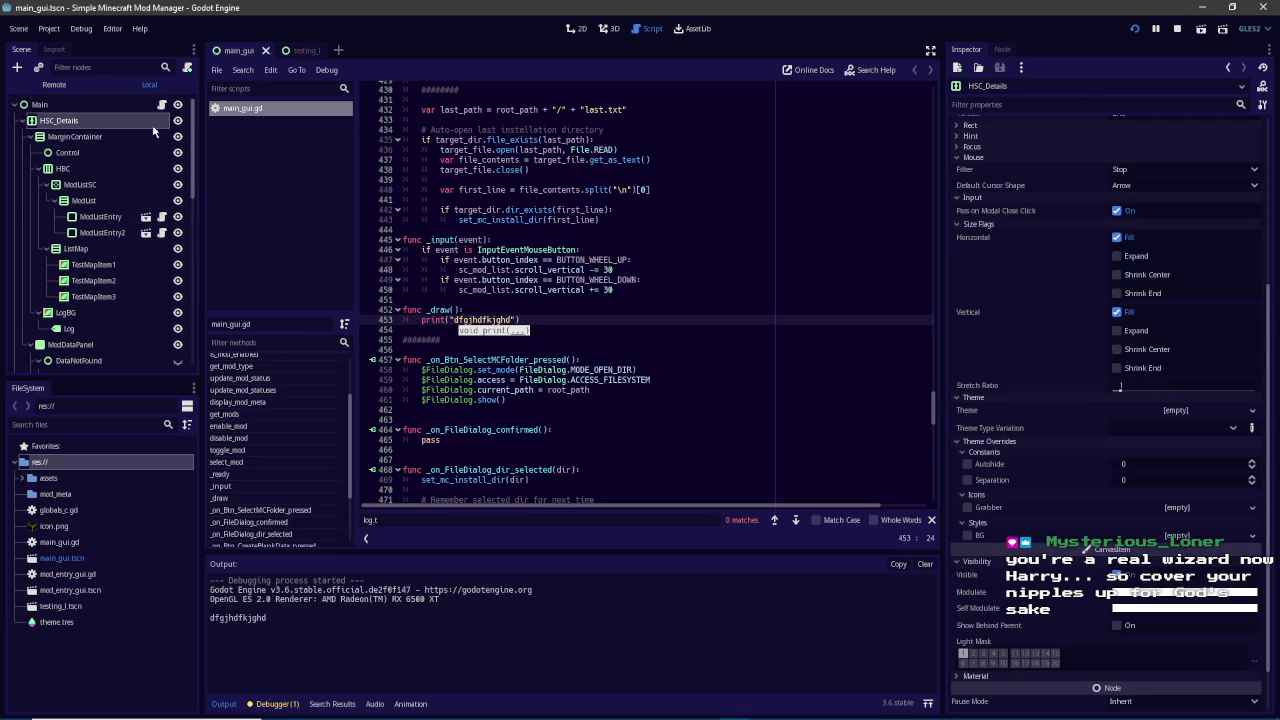
left_click(1016, 57)
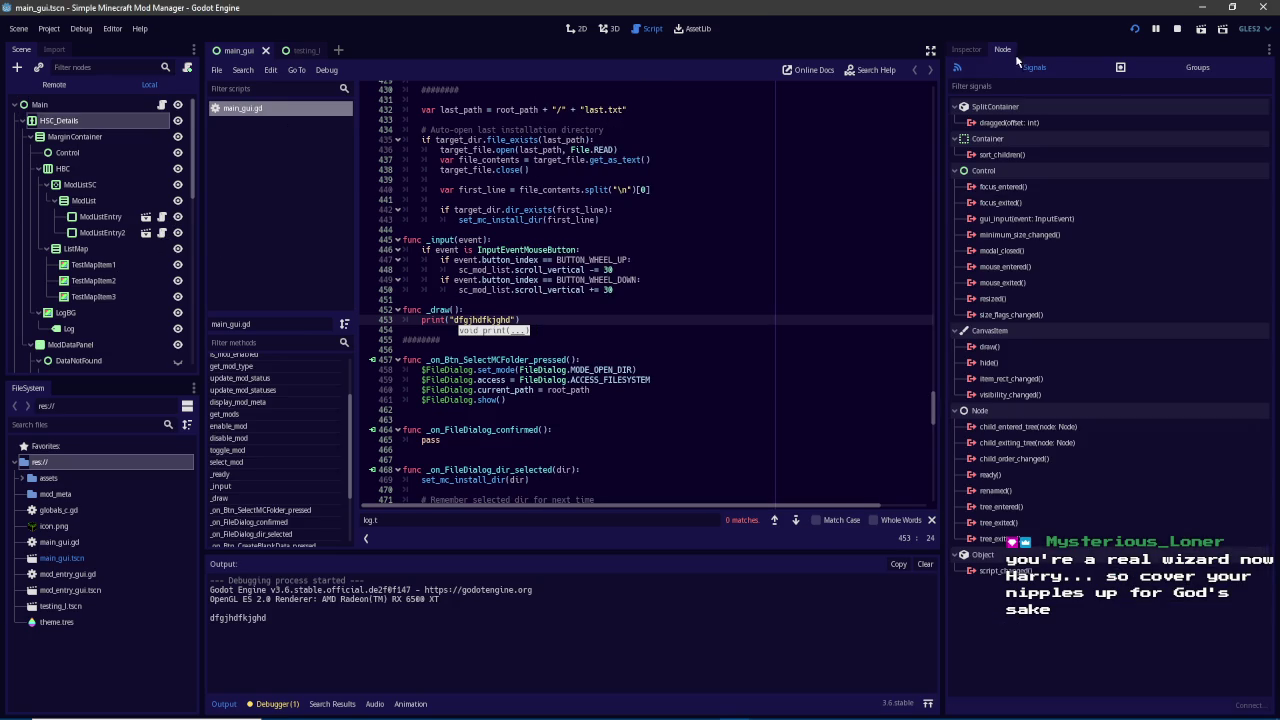
double_click(1015, 124)
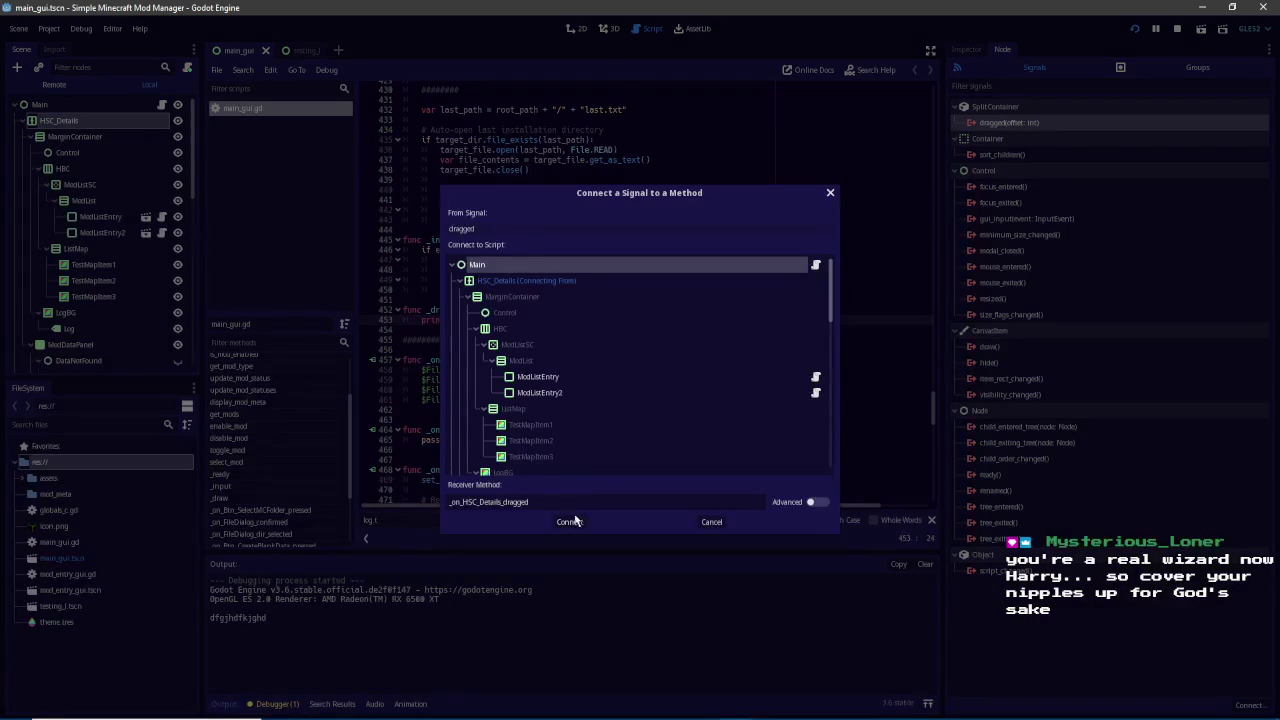
left_click(569, 521)
Replace the handler's placeholder pass with 'if' to begin its body
key("shift+End")
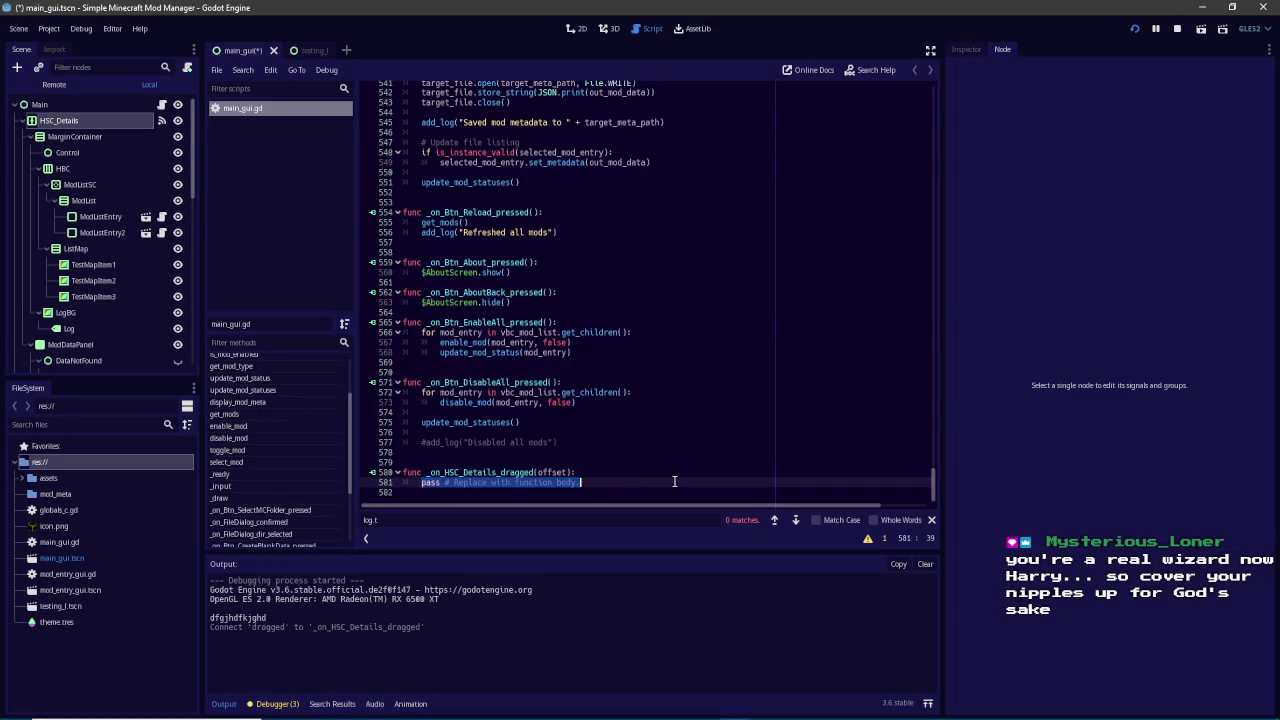
type("if")
key("BackSpace")
mouse_move(935, 490)
left_mouse_down()
mouse_move(930, 114)
mouse_move(902, 118)
left_mouse_up()
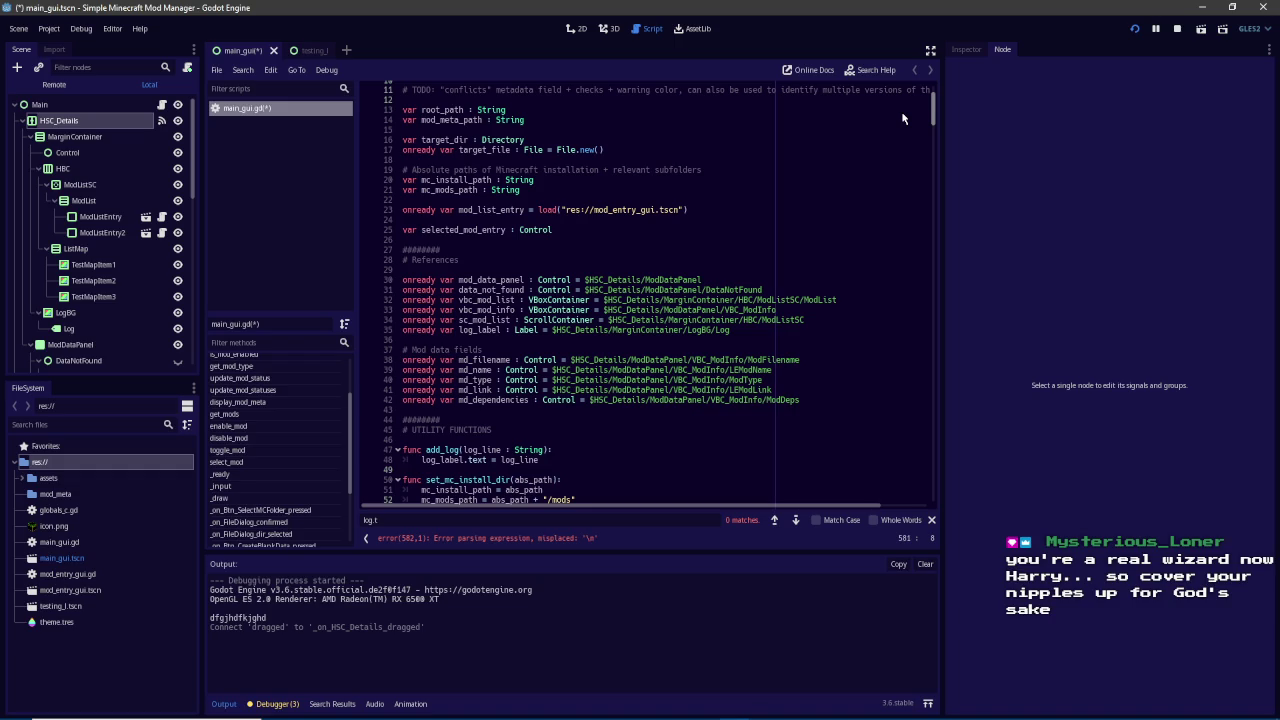
left_click_drag(902, 118, 876, 565)
Check the running mod manager window, then return to the script editor and dismiss the suggestions
mouse_move(736, 707)
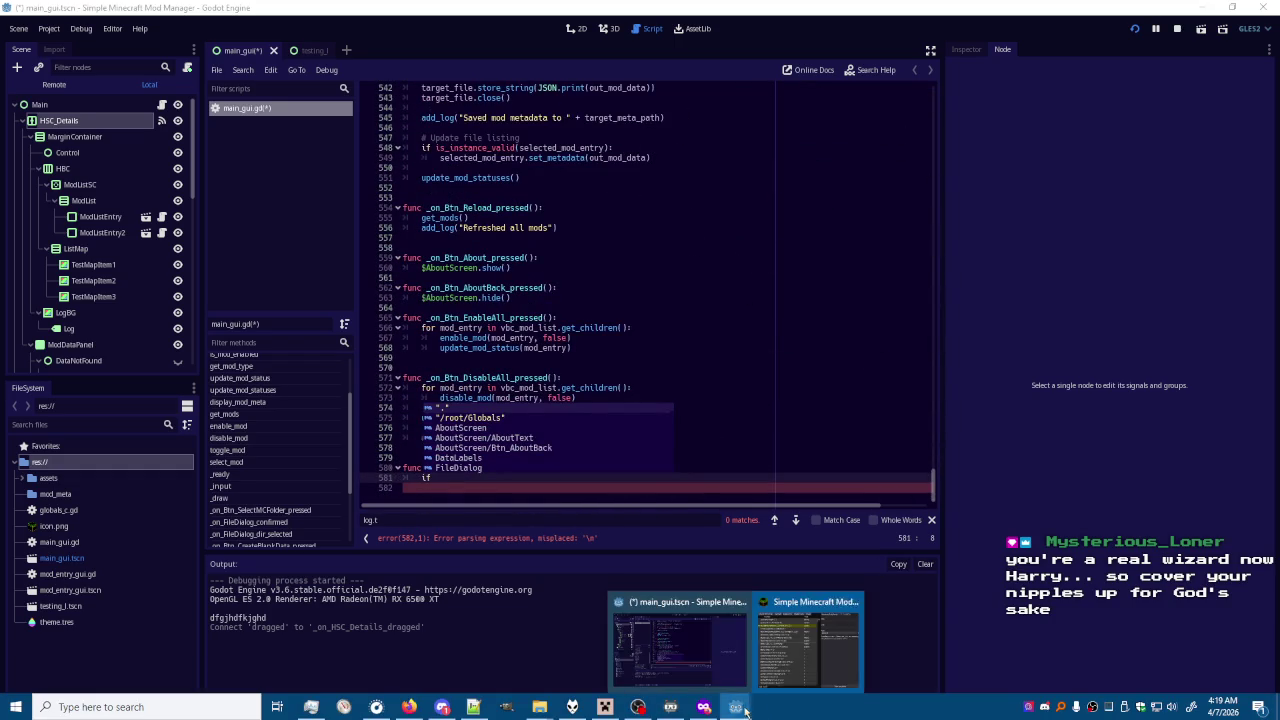
left_click(805, 650)
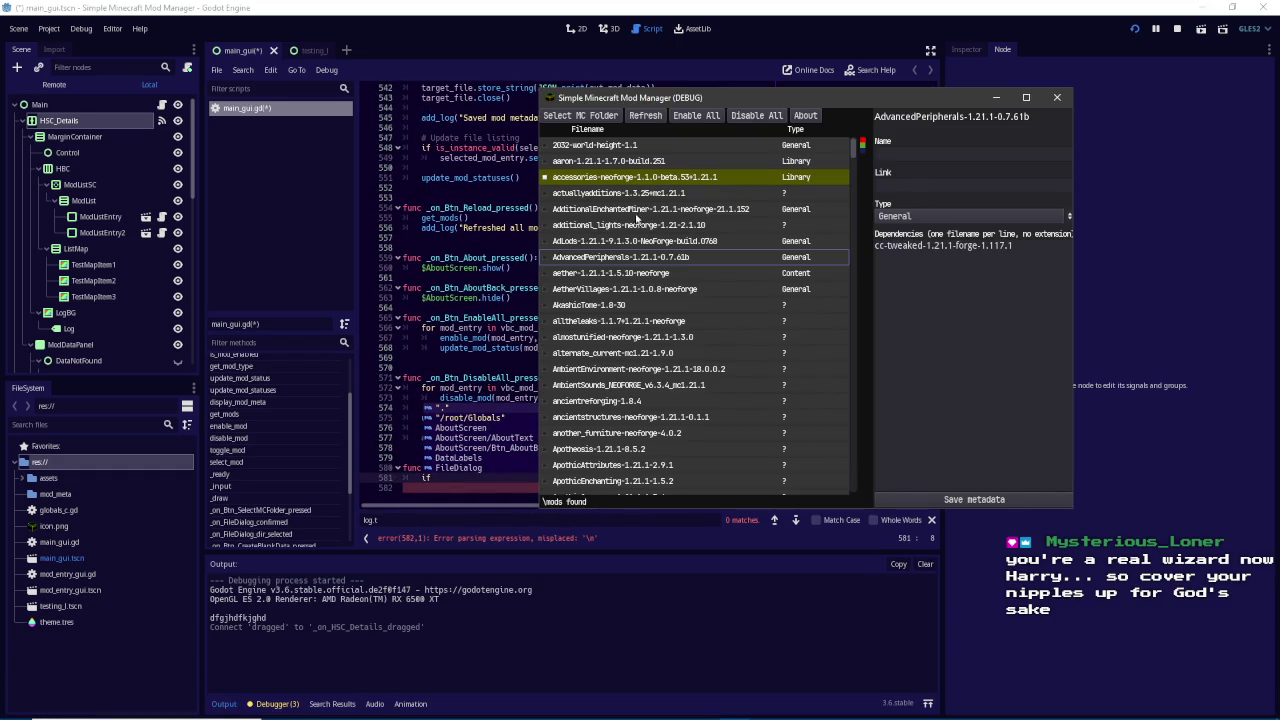
mouse_move(855, 150)
left_mouse_down()
mouse_move(881, 430)
mouse_move(860, 200)
mouse_move(815, 6)
left_mouse_up()
left_click(815, 6)
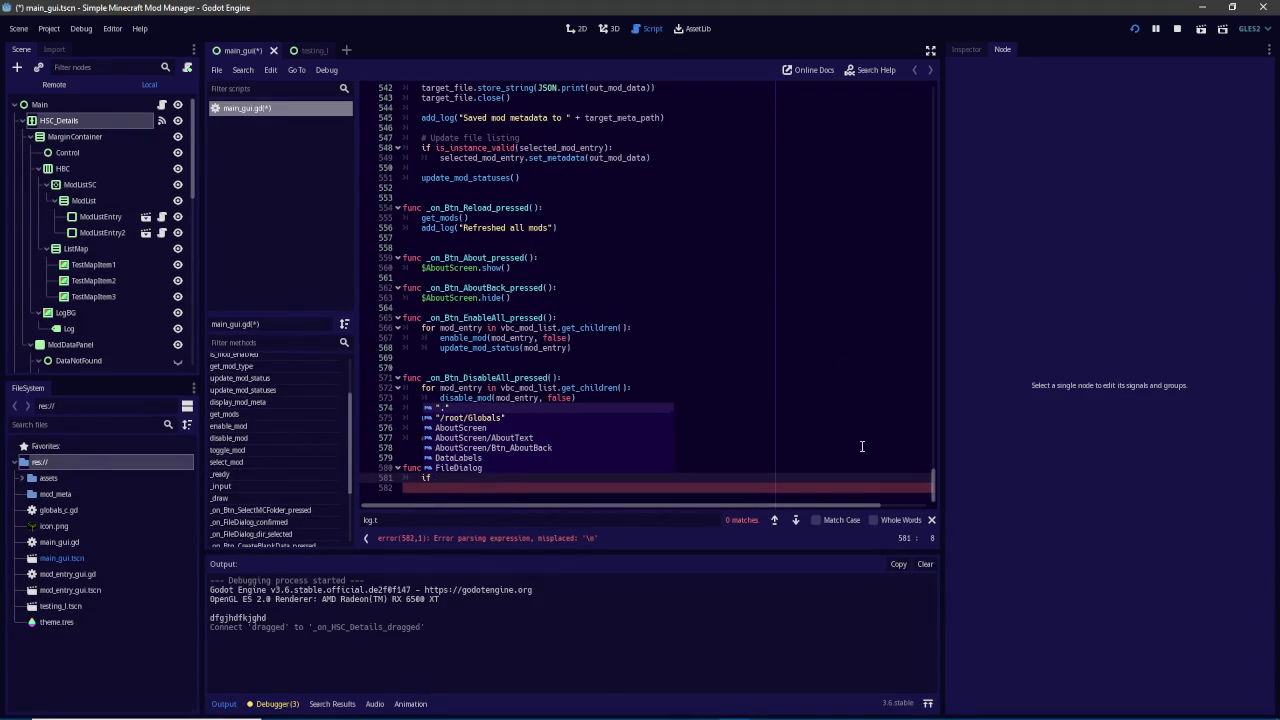
left_click(753, 479)
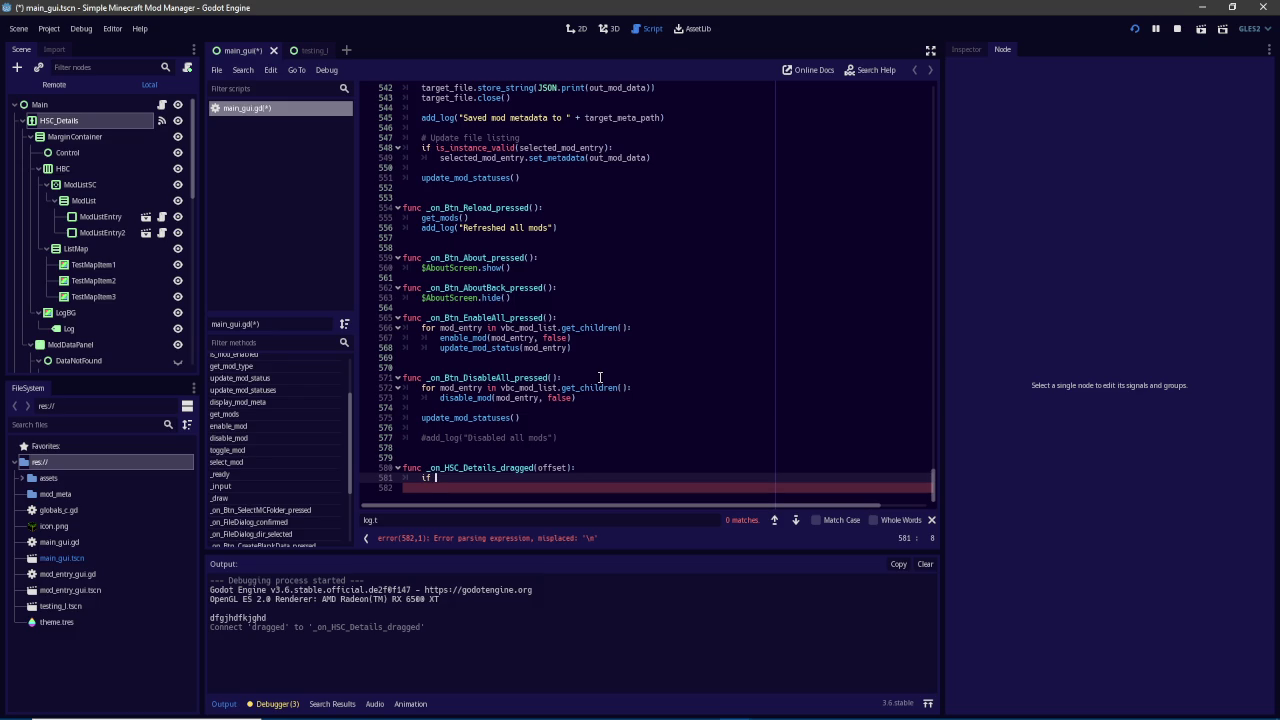
Start typing $HSC_Details.offset on line 581 and check the HSC_Details node's signals and properties
type("$HSC_Details")
type(".off")
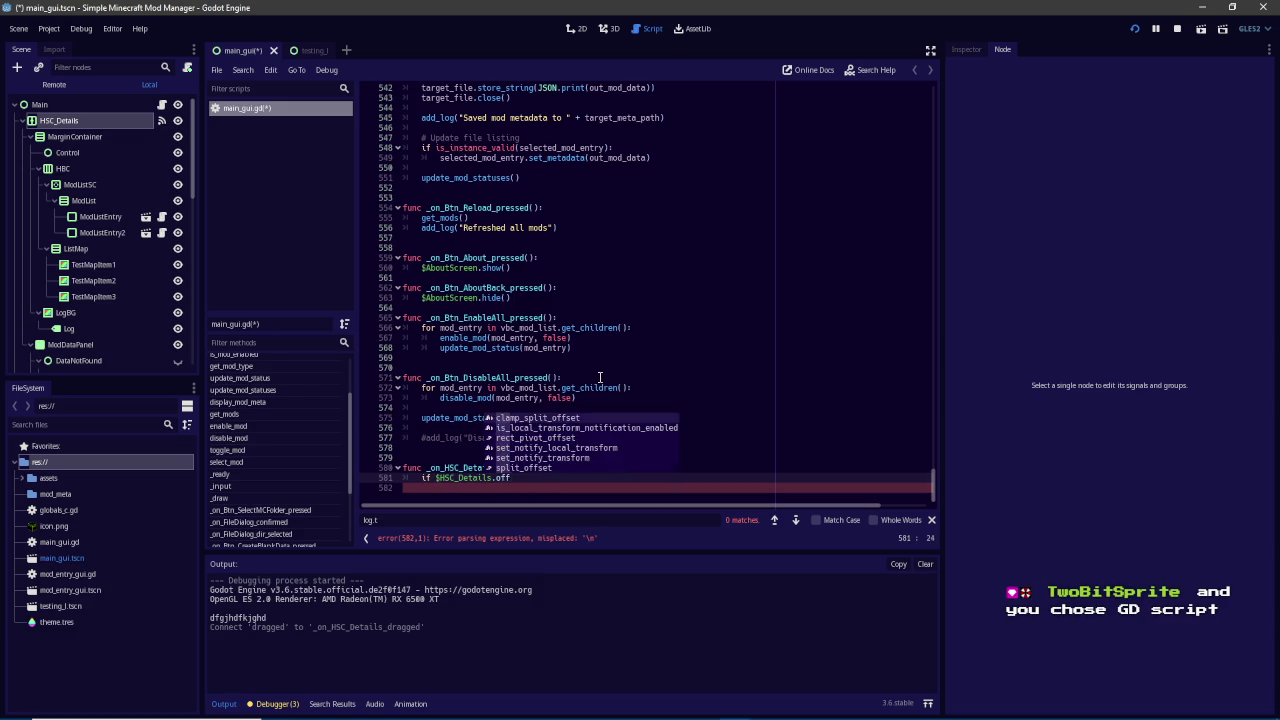
type("se")
left_click(118, 121)
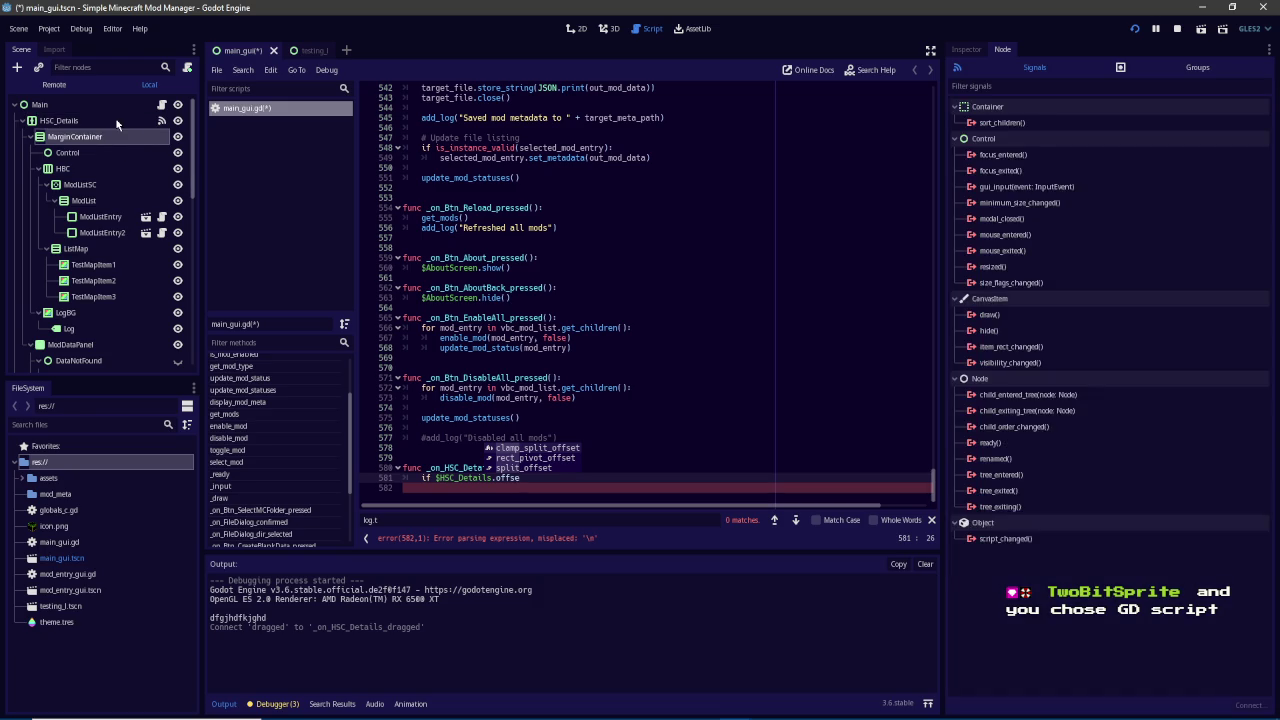
left_click(967, 49)
scroll(1080, 170, "up", 5)
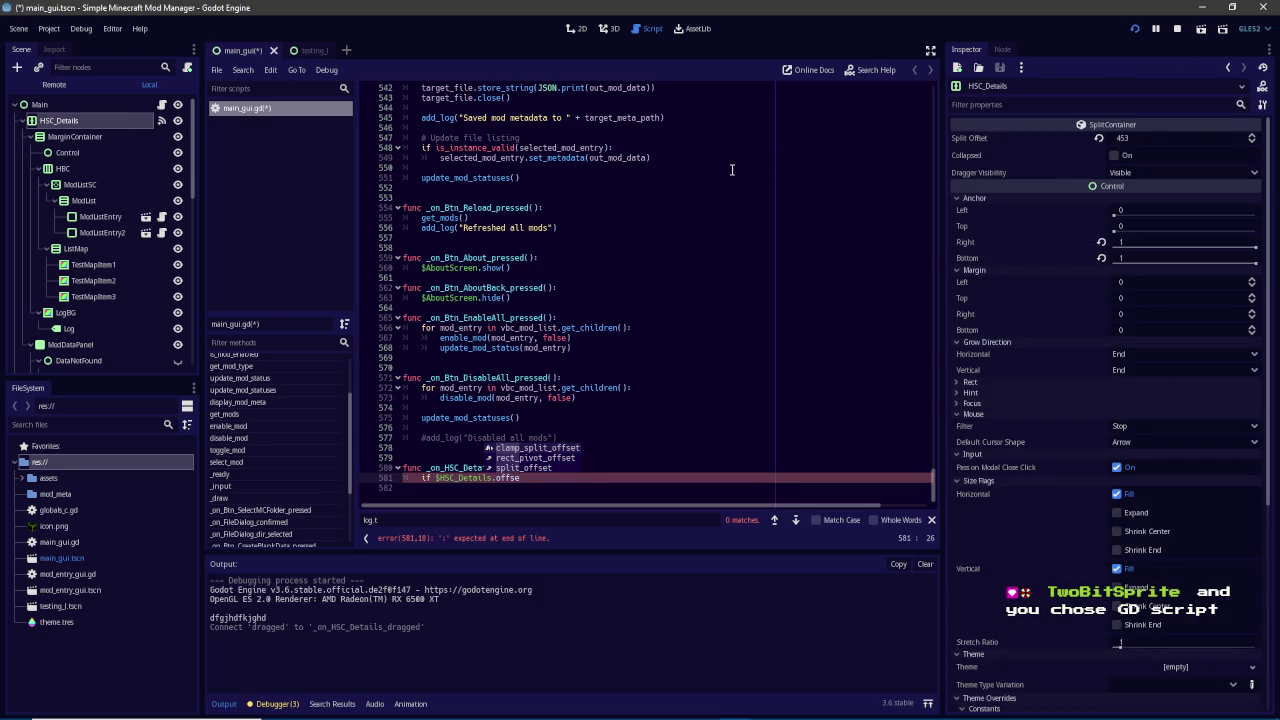
Rewrite line 581 as $HSC_Details.offset = clamp($HSC_Details.offset, 200, 800) and save the script
left_click(602, 477)
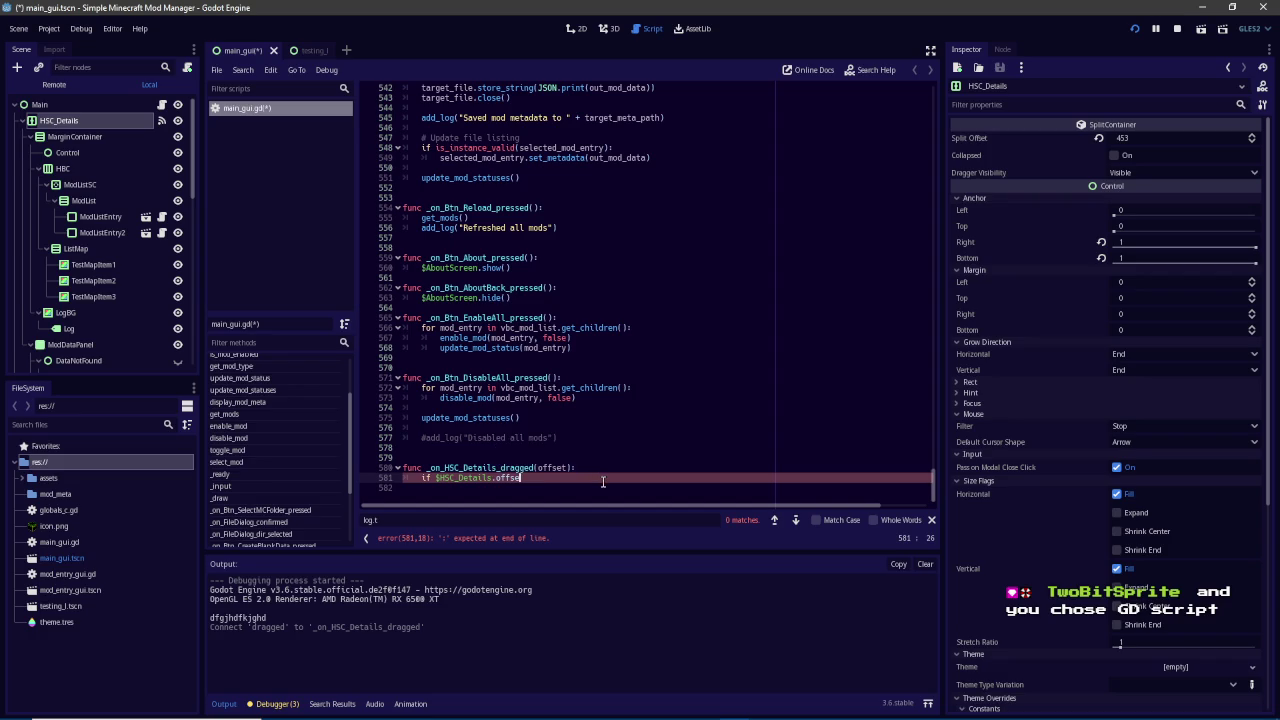
key("Delete")
key("Delete")
key("Delete")
type("lamp(")
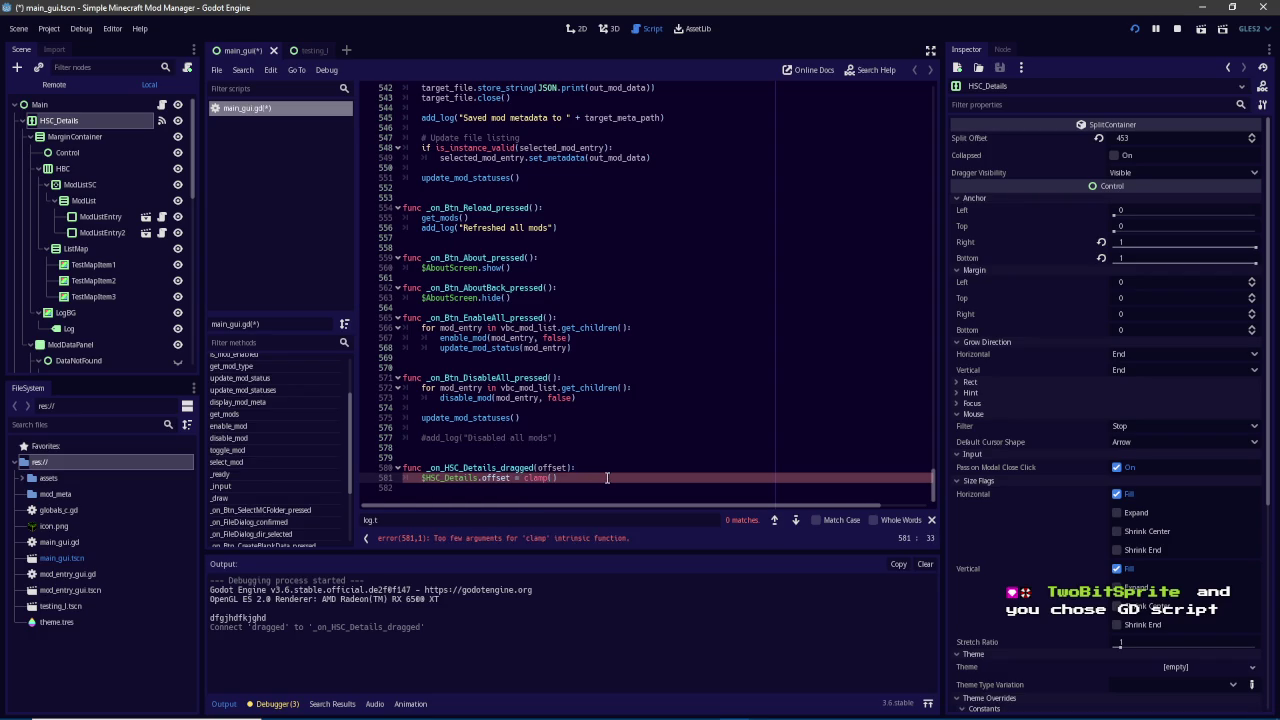
type("$HSC")
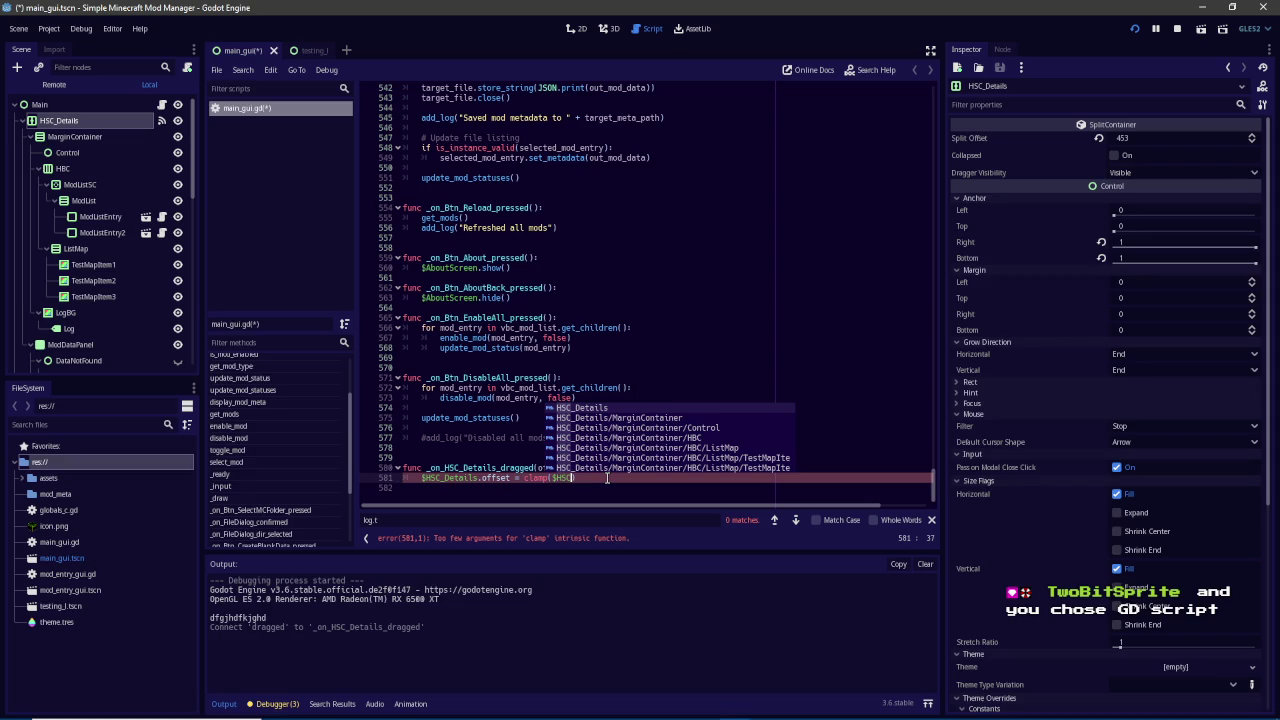
type("_")
key("Return")
type("offset, ")
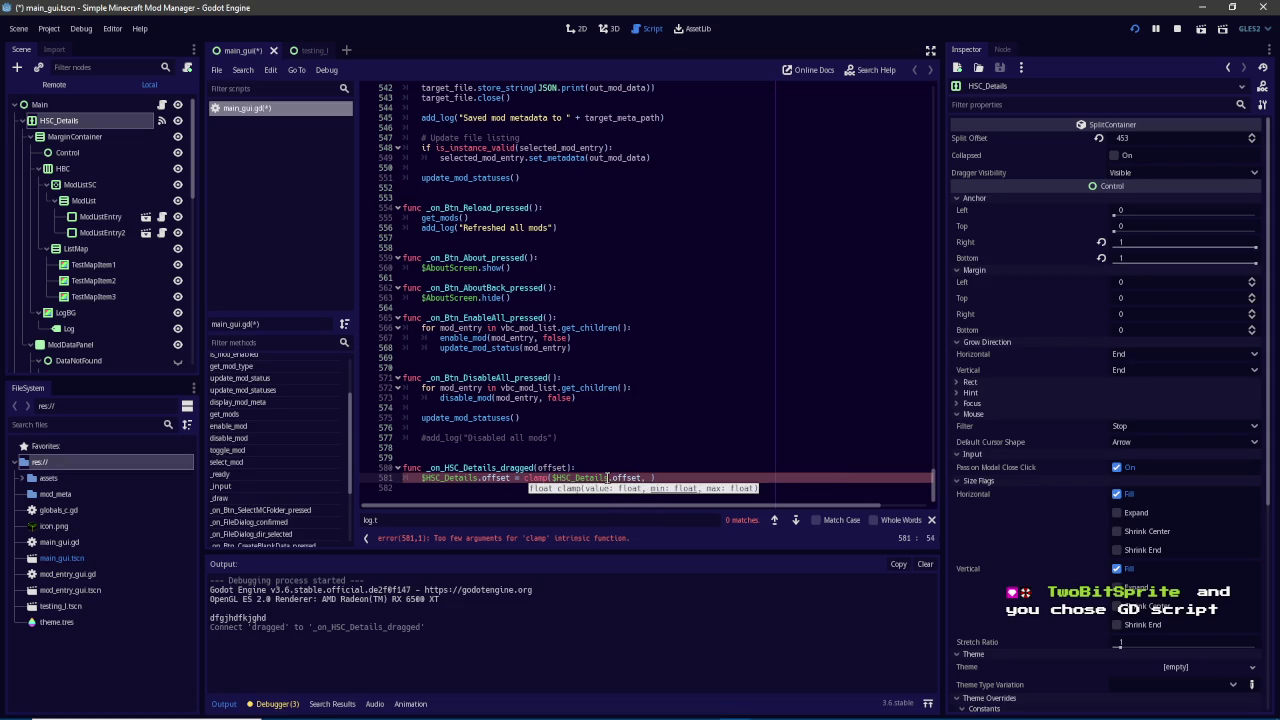
type("200, 800")
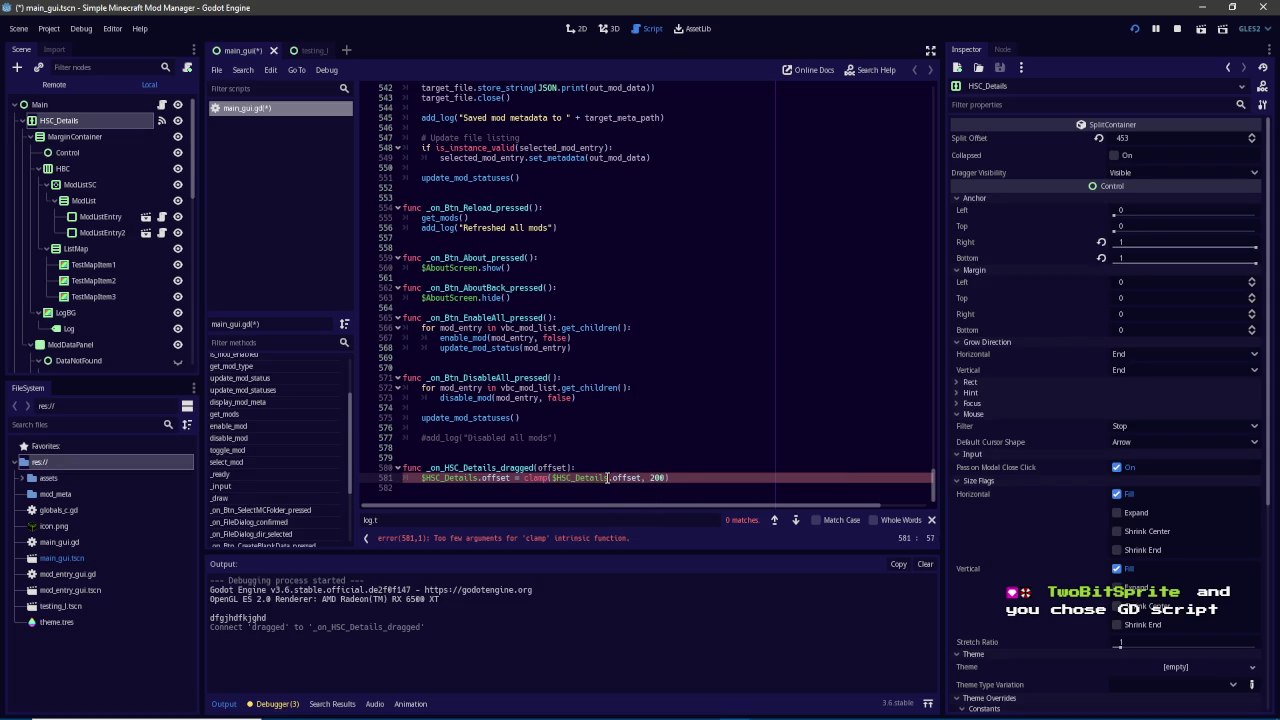
type(")")
key("ctrl+s")
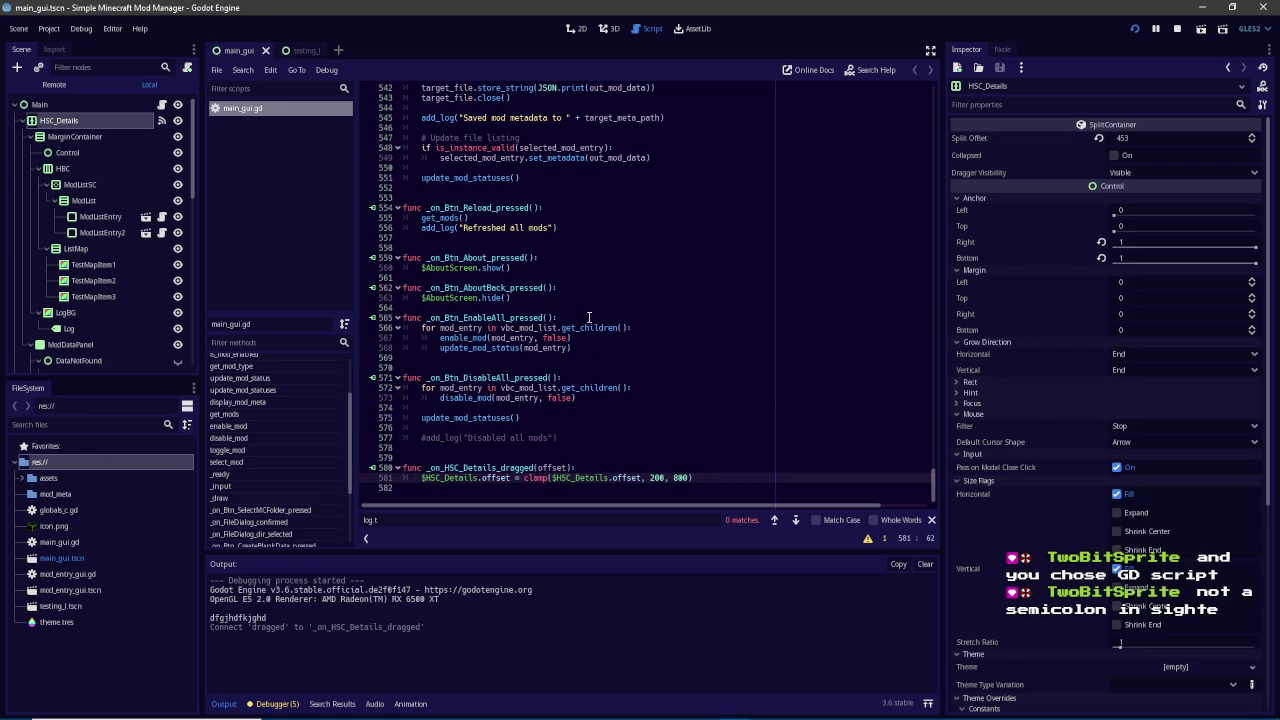
left_click(656, 348)
type(";")
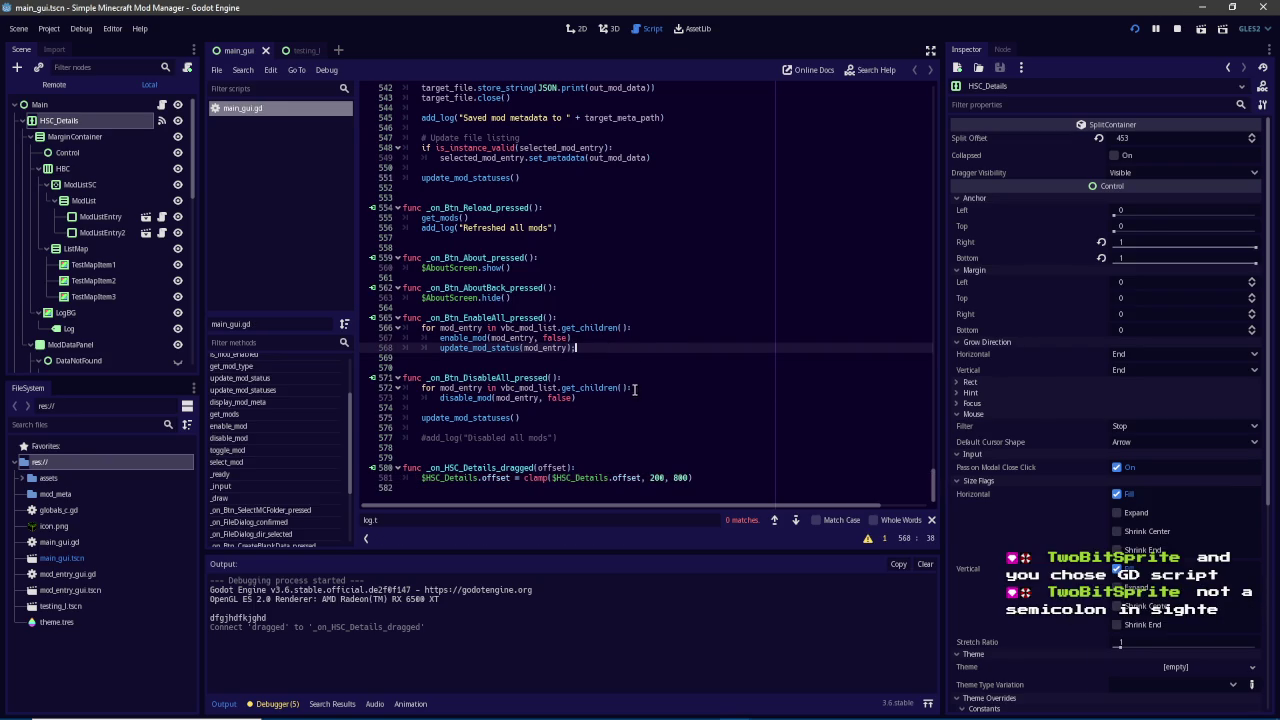
left_click(632, 337)
type(";")
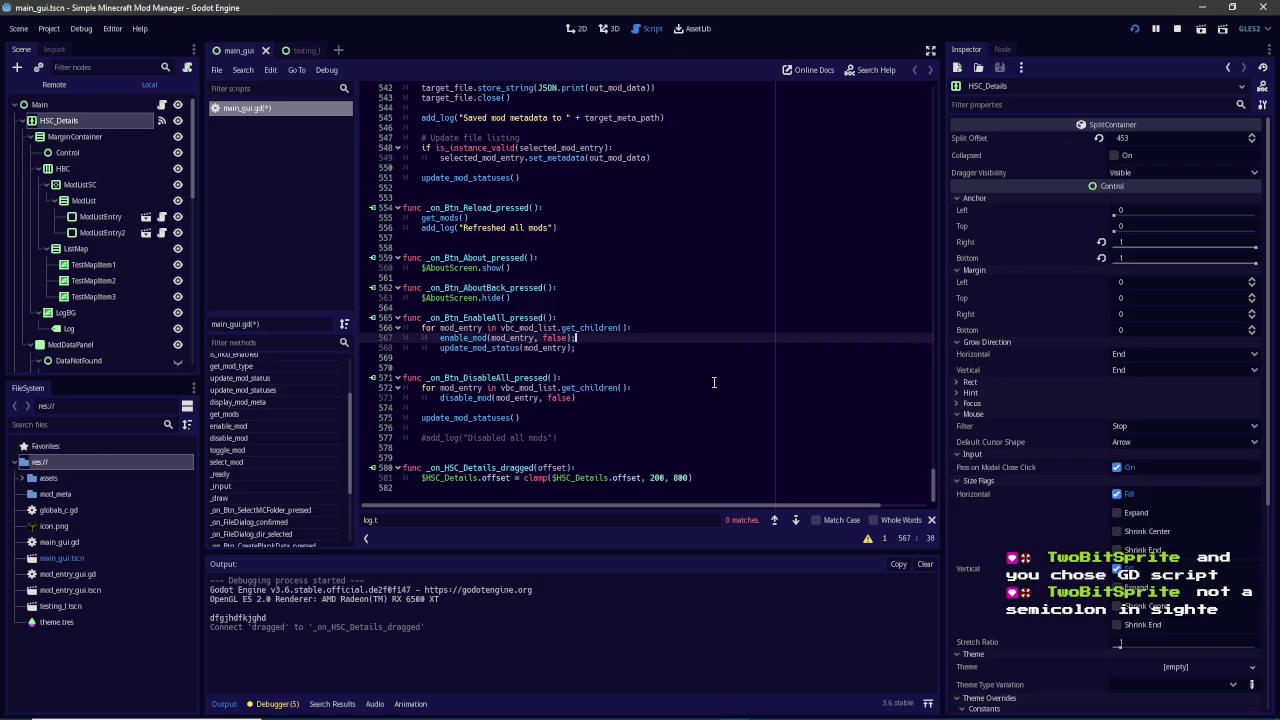
left_click(662, 389)
left_click(673, 397)
type(";")
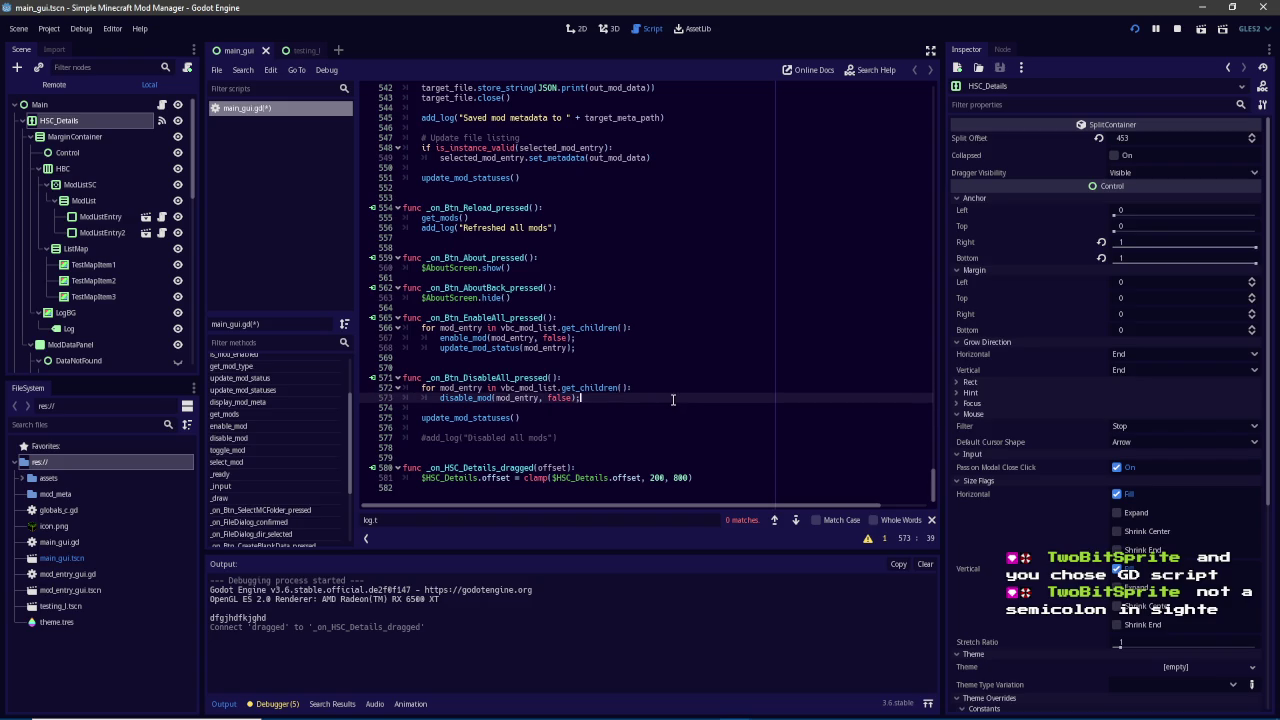
left_click(668, 418)
type(";")
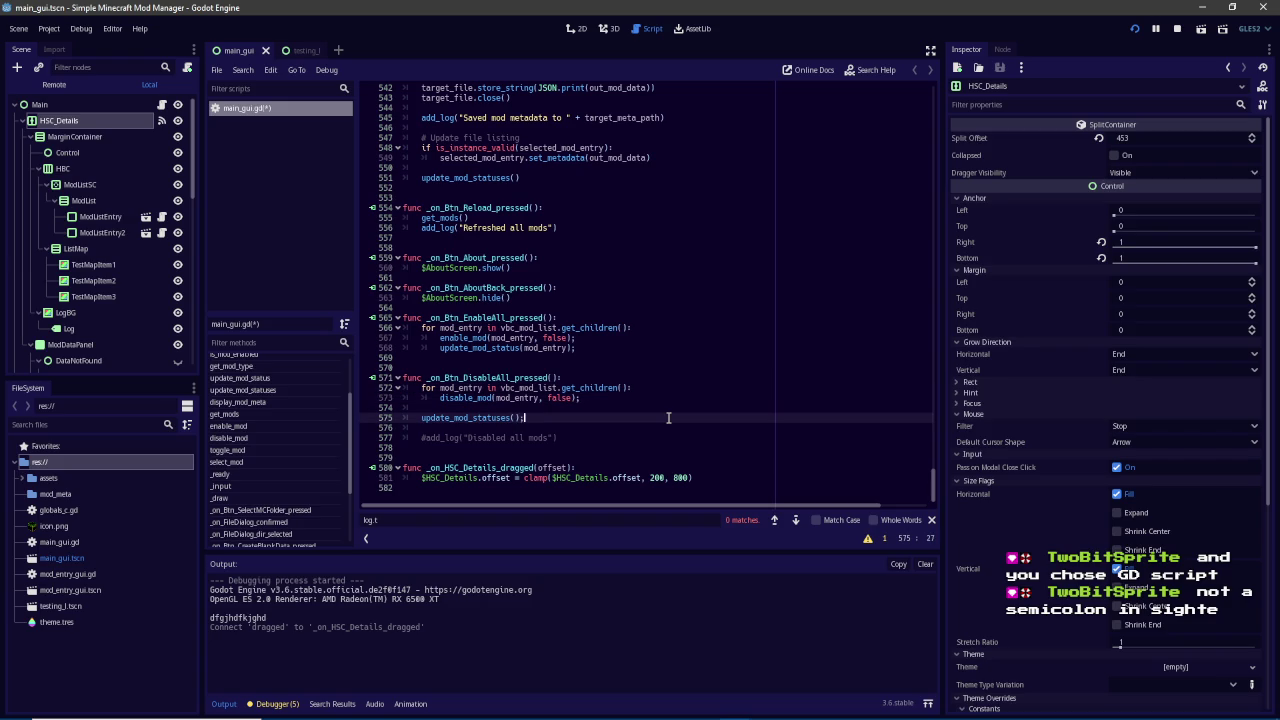
left_click(605, 345)
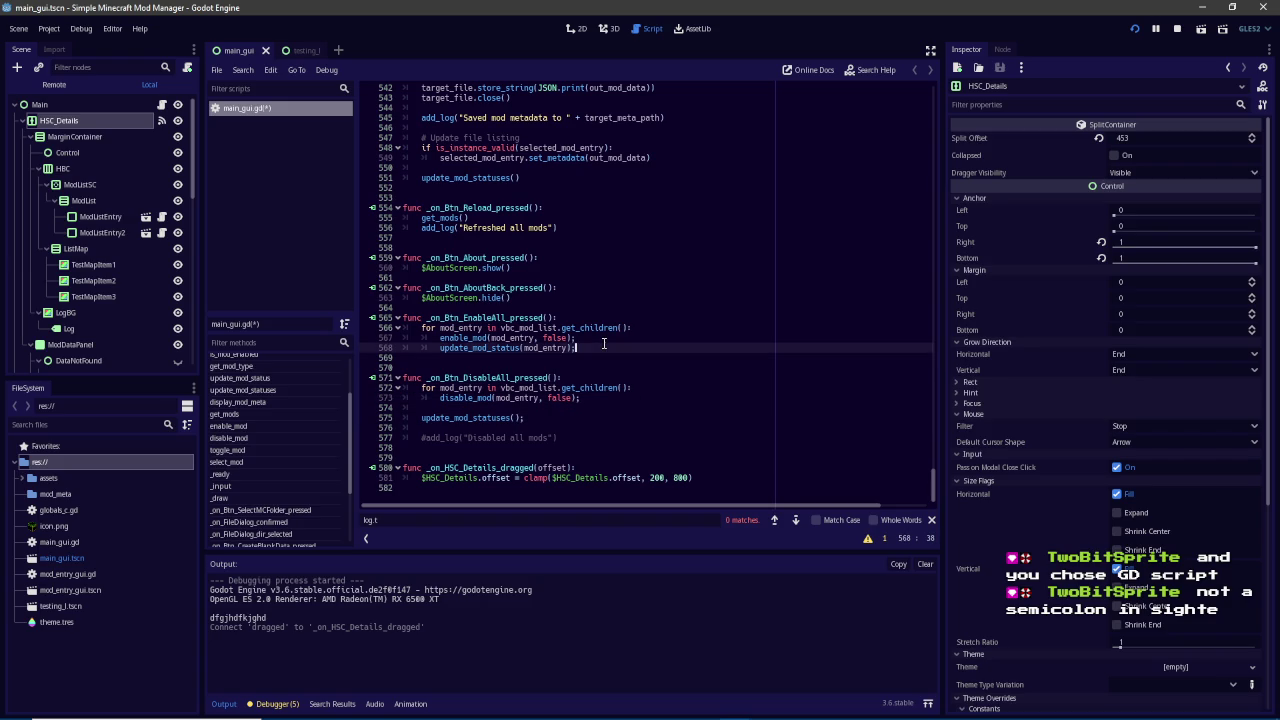
left_click(605, 338)
key("BackSpace")
left_click(600, 418)
key("BackSpace")
left_click(621, 399)
key("BackSpace")
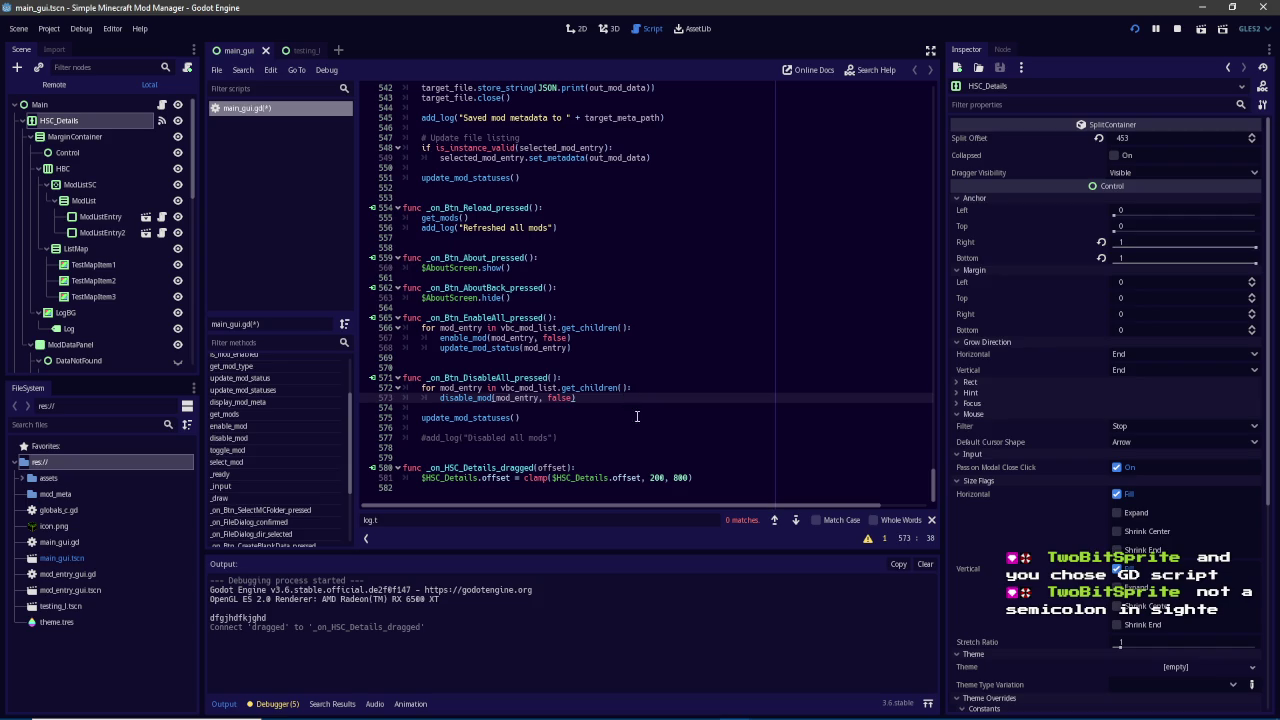
scroll(672, 430, "up", 3)
scroll(688, 403, "down", 3)
key("ctrl+s")
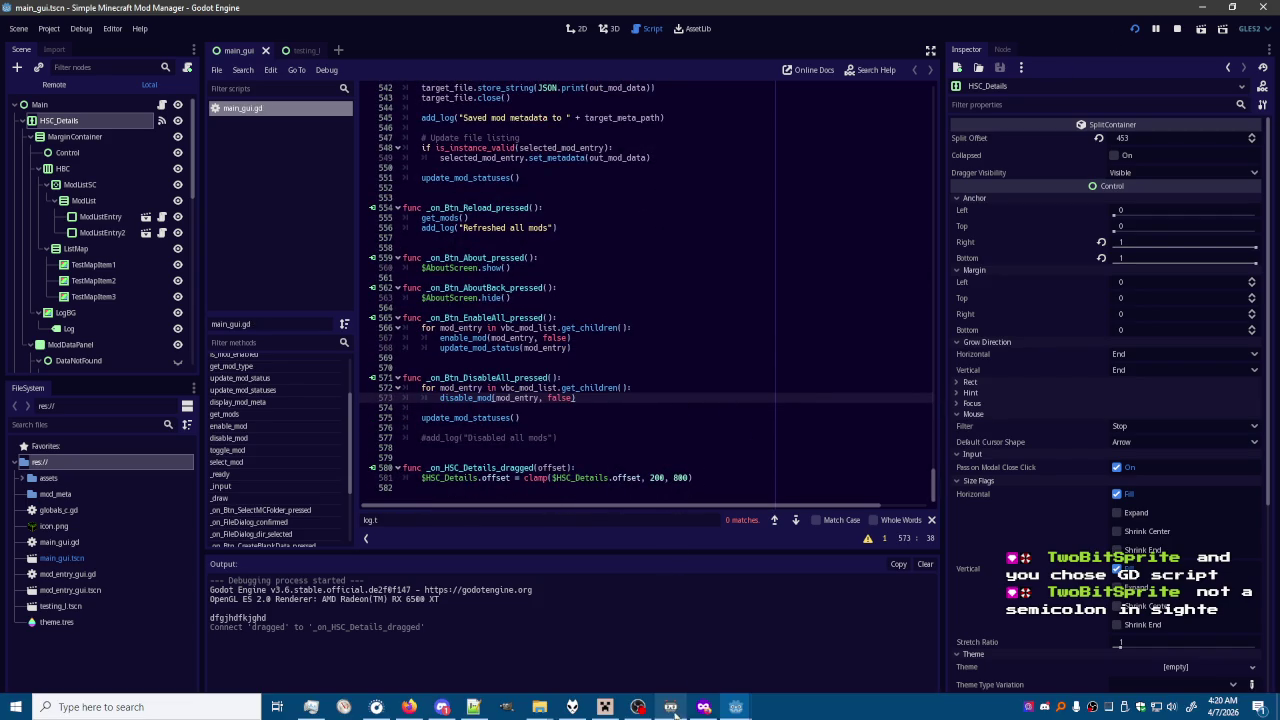
Restart the running mod manager project, then close its debug window with F8
mouse_move(735, 707)
left_click(796, 654)
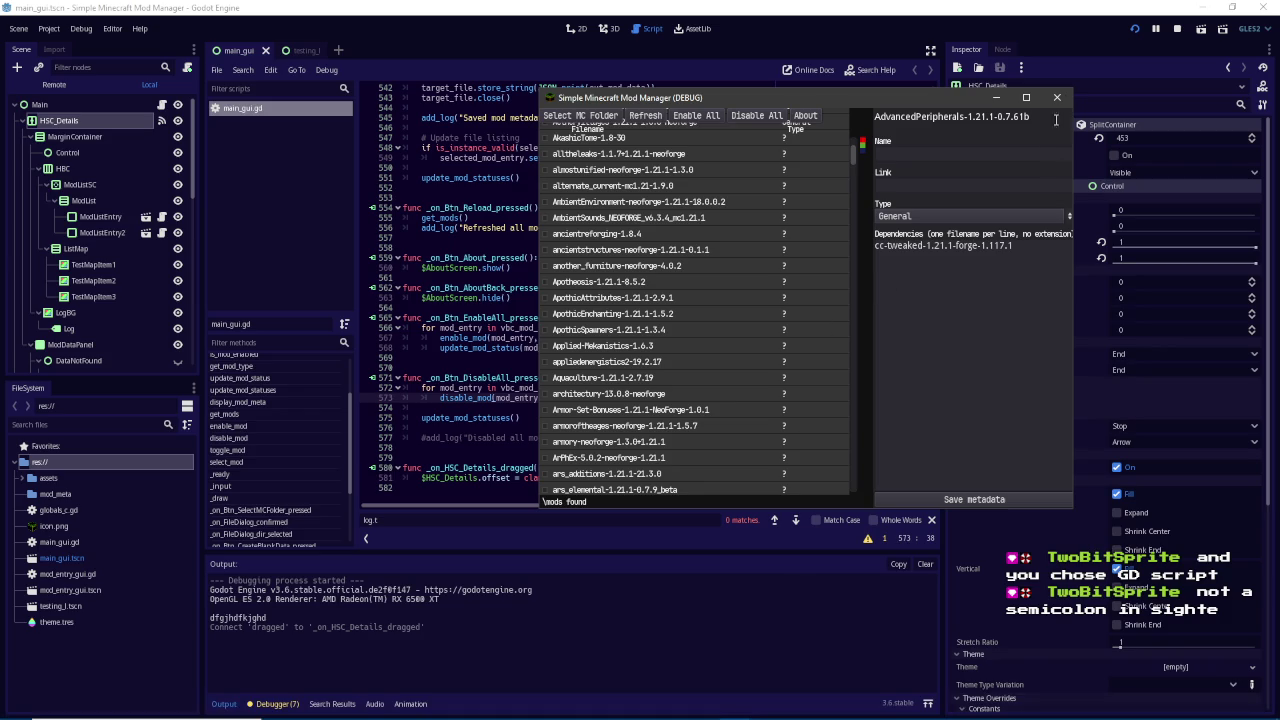
left_click(1135, 29)
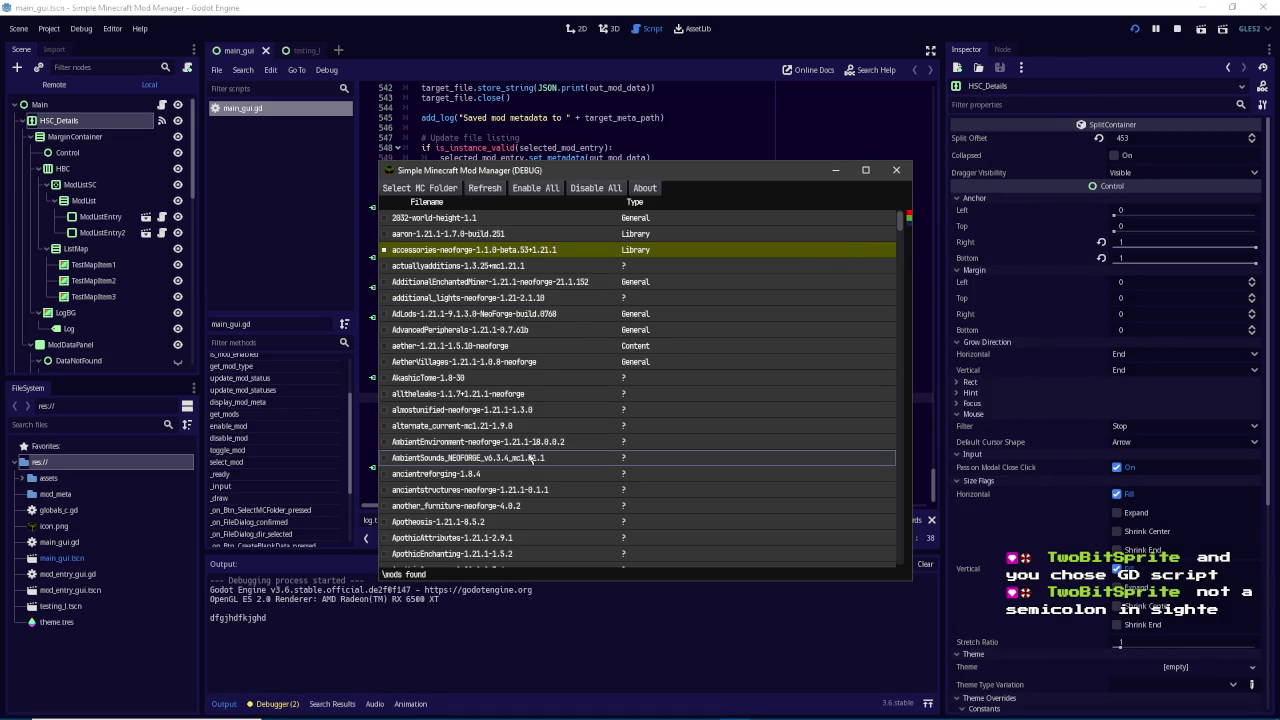
mouse_move(670, 712)
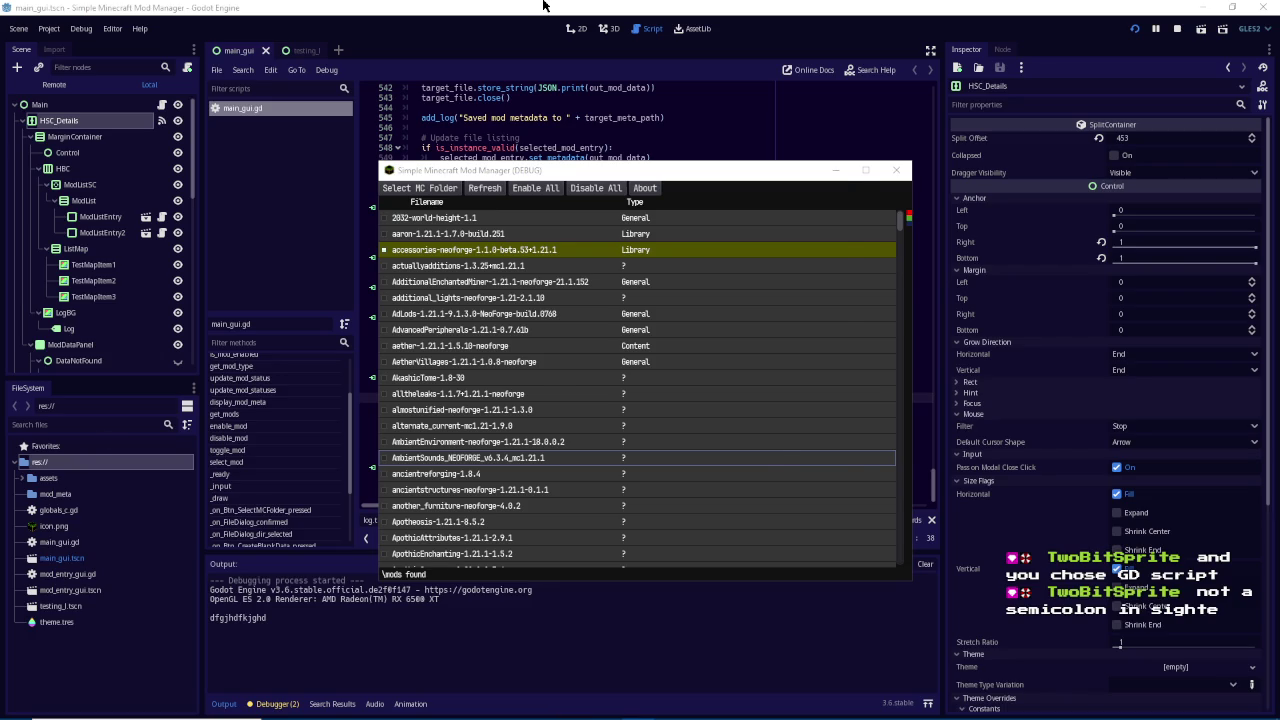
key("F8")
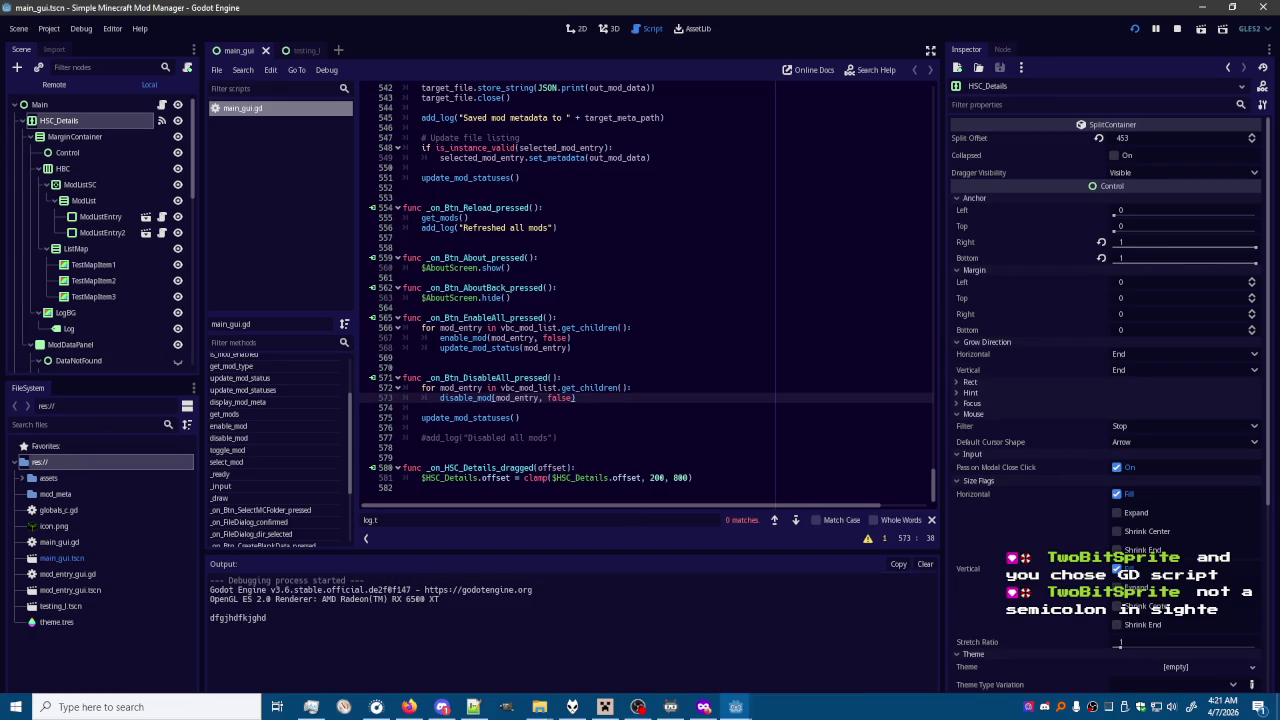
Open the AdditionalEnchantedMiner mod, drag the split divider, and select 'offset' on line 581
mouse_move(736, 706)
left_click(800, 655)
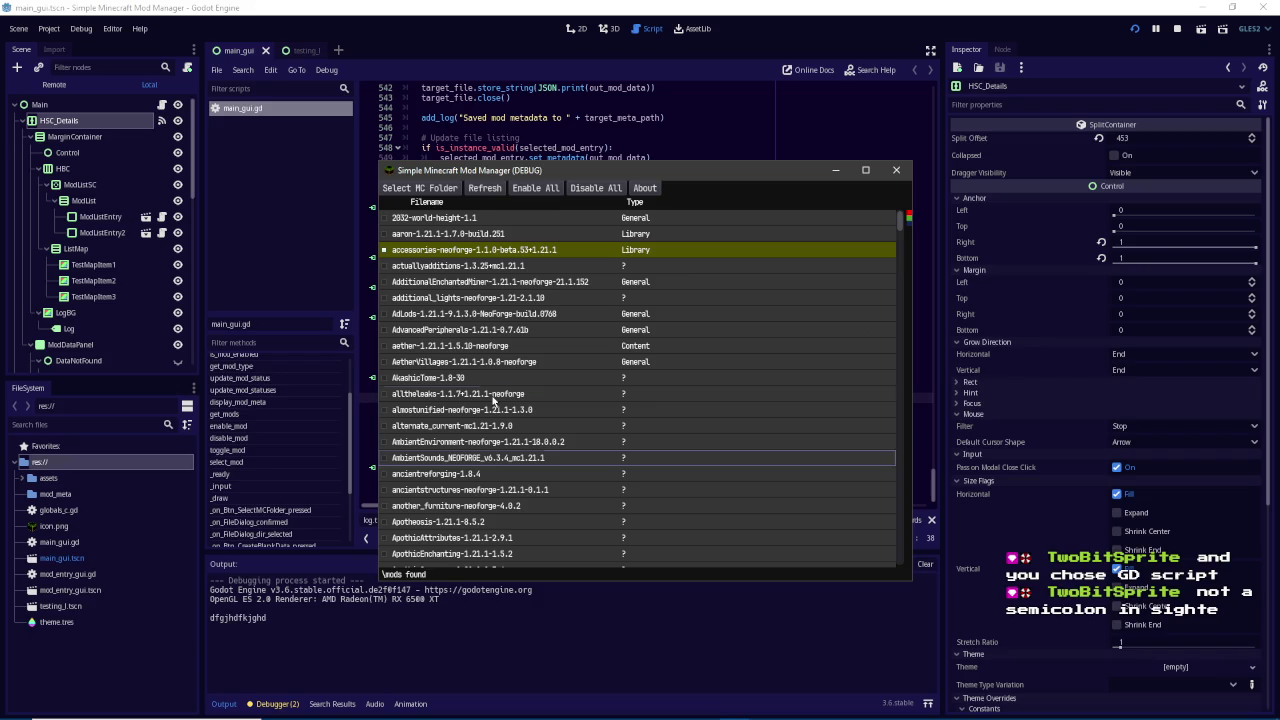
left_click(532, 282)
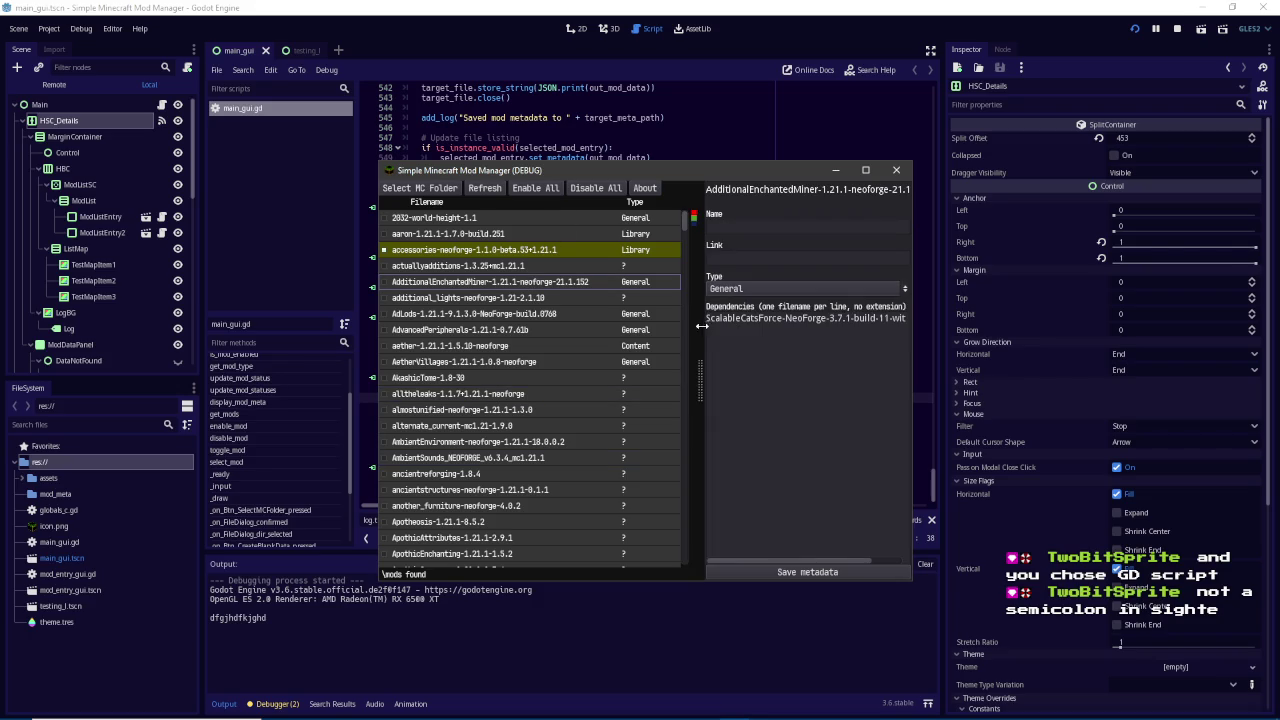
left_click_drag(698, 325, 706, 327)
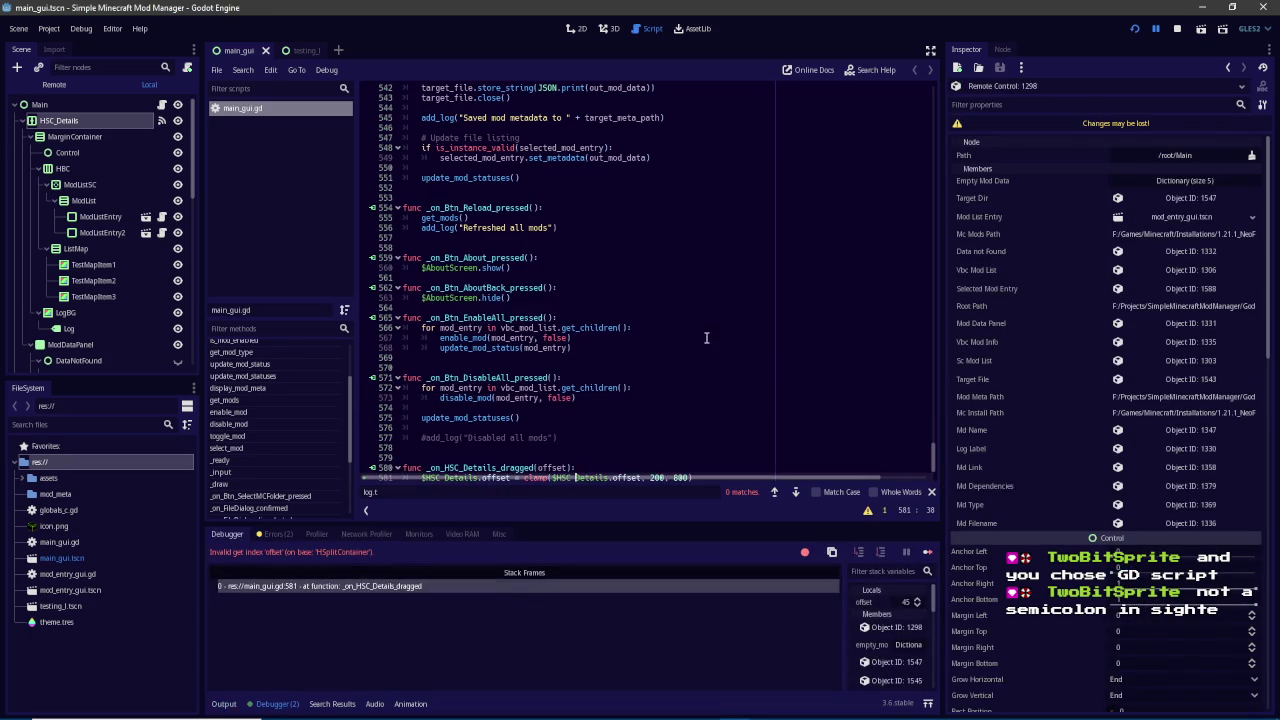
scroll(705, 335, "down", 1)
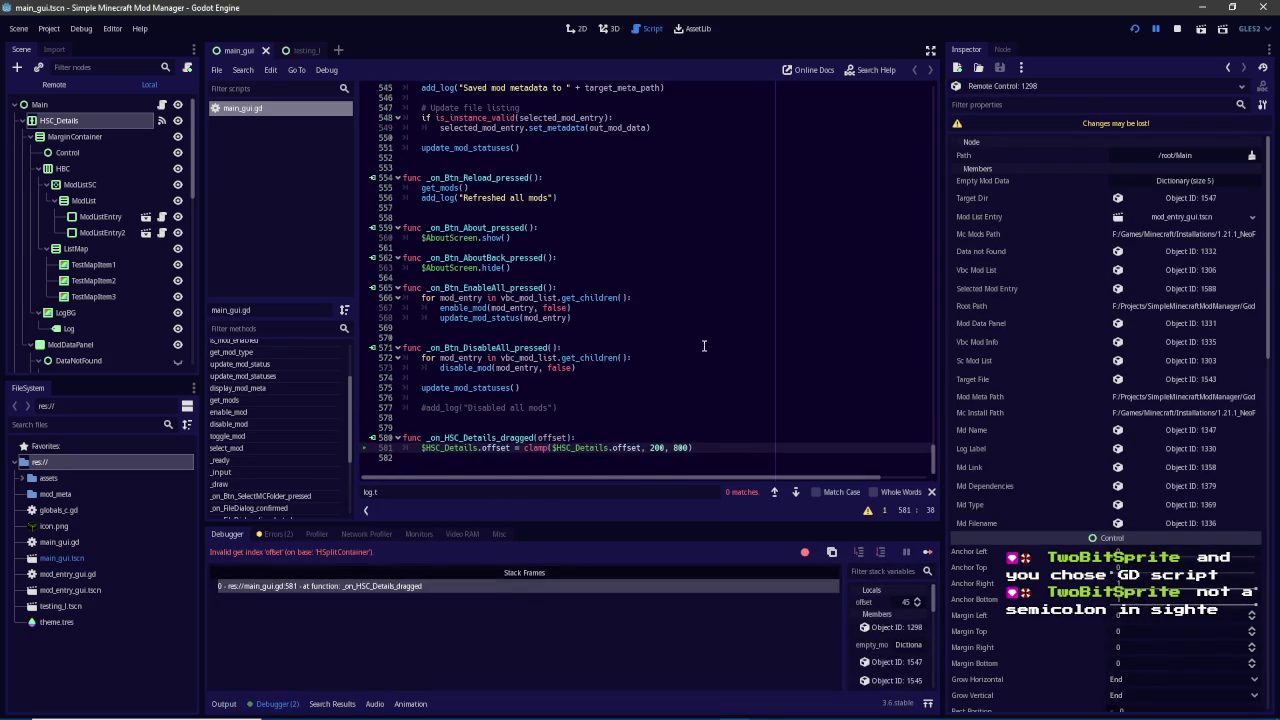
double_click(627, 447)
Change line 581 to $HSC_Details.split_offset = clamp($HSC_Details.split_offset, 200, 800) and run with F5
type("scroll_")
type("ofs")
left_click(98, 124)
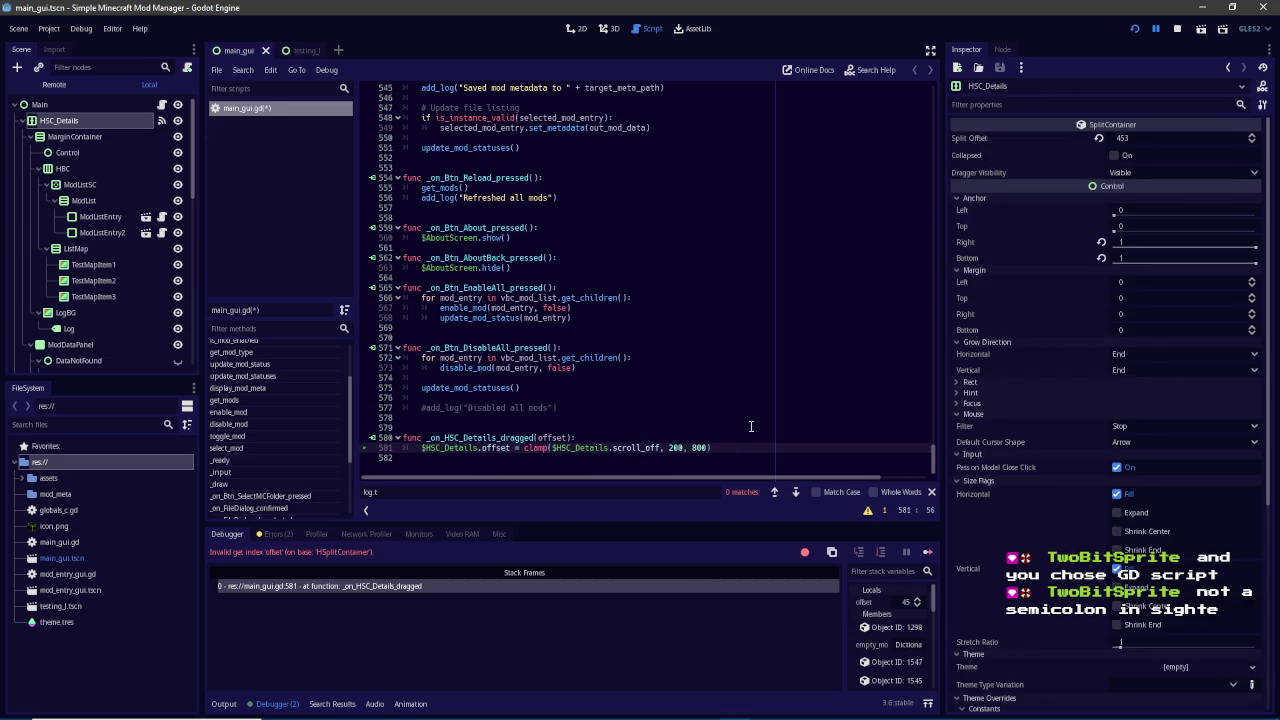
double_click(507, 448)
type("dpl")
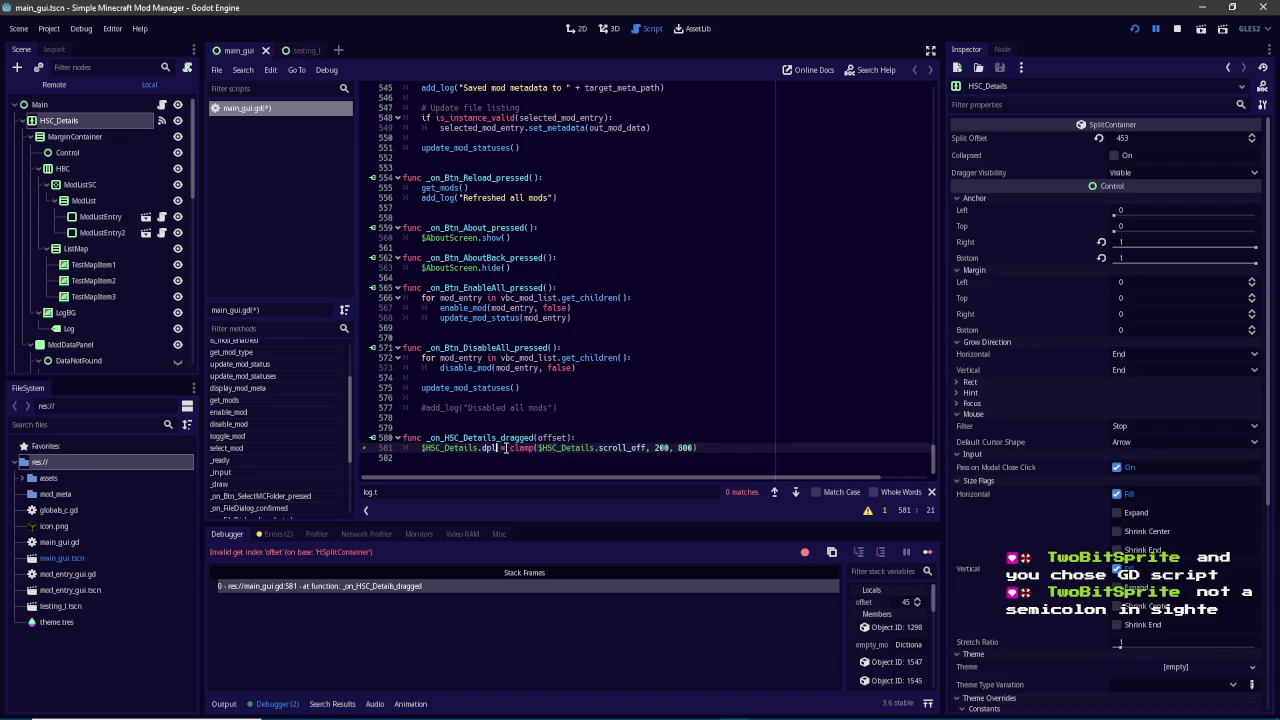
key("BackSpace")
key("BackSpace")
type("spli")
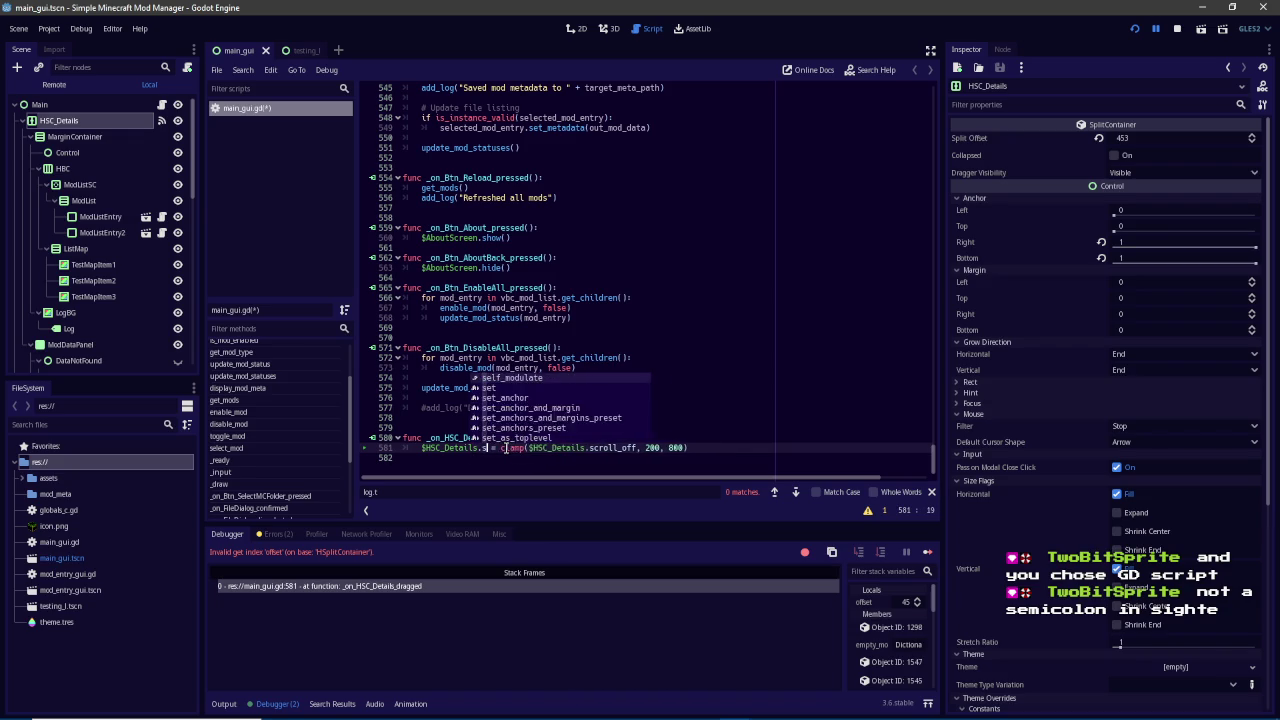
key("Return")
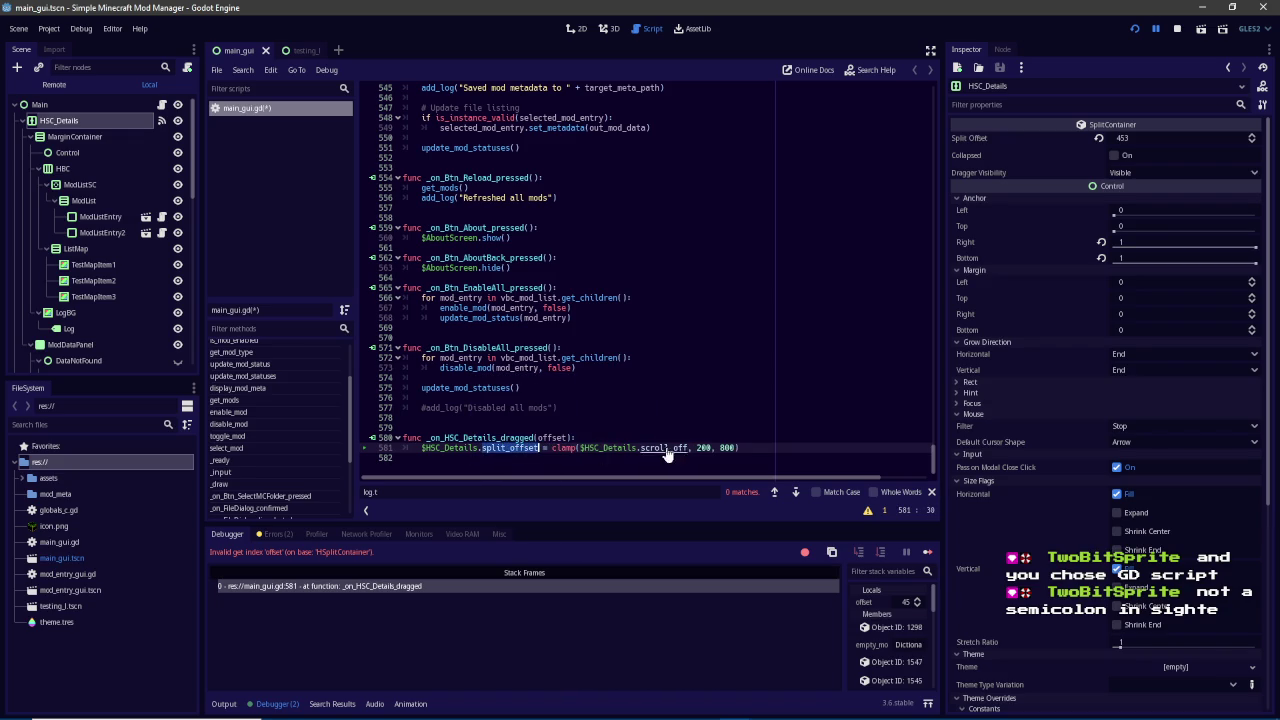
double_click(662, 448)
type("split_offset")
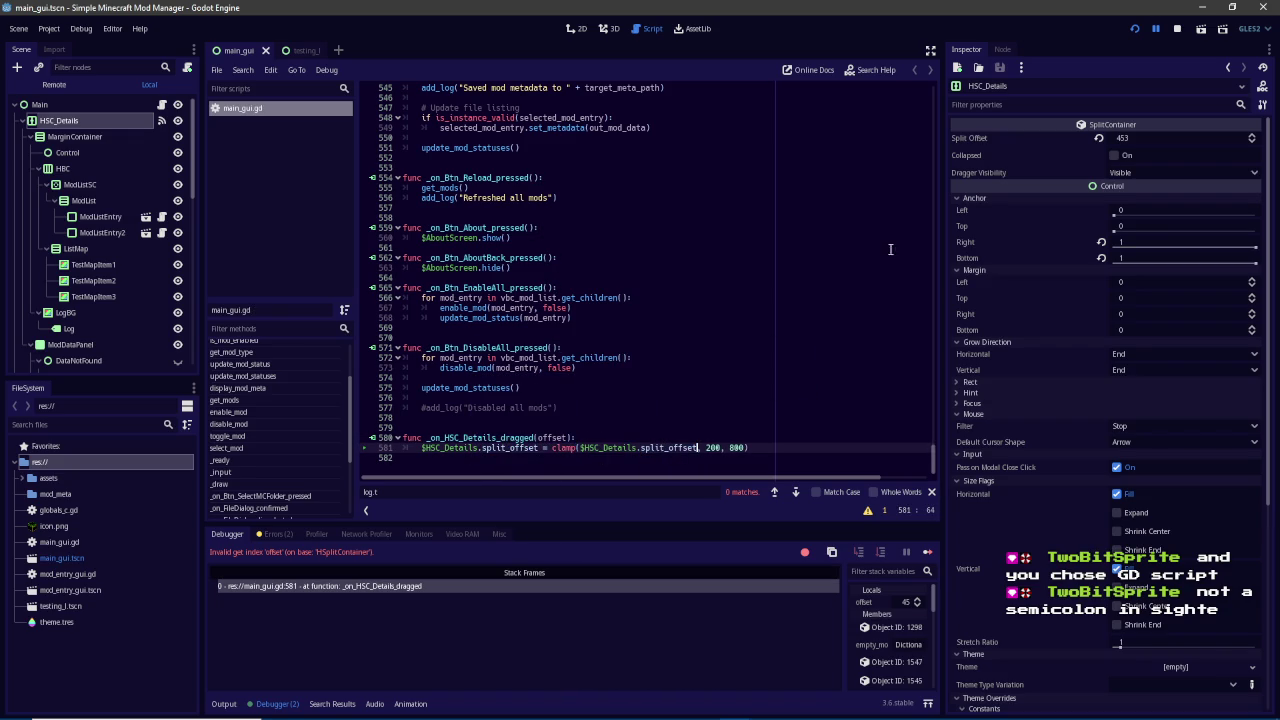
key("F5")
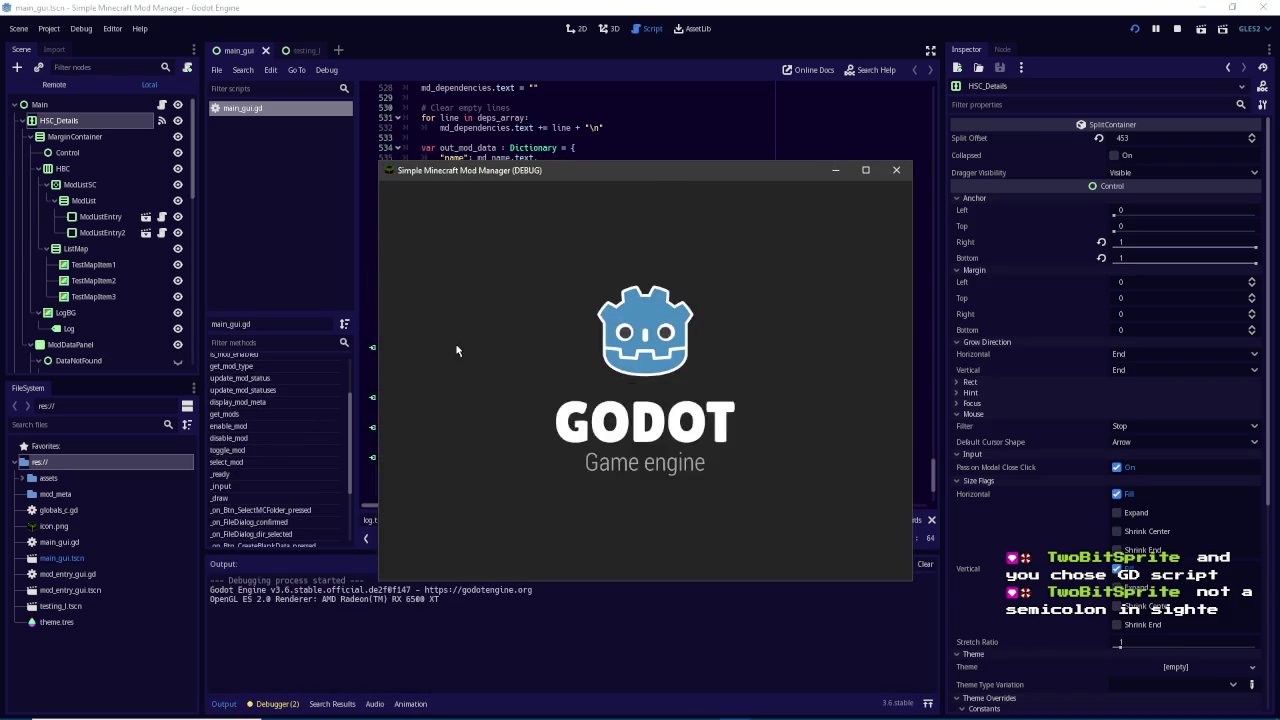
Drag the mod list divider both ways, widen the game window, then close the game with Alt+F4
mouse_move(698, 344)
left_mouse_down()
mouse_move(502, 344)
mouse_move(876, 337)
mouse_move(742, 337)
left_mouse_up()
left_click_drag(912, 583, 1150, 583)
mouse_move(743, 397)
left_mouse_down()
mouse_move(1090, 396)
mouse_move(775, 396)
mouse_move(525, 360)
left_mouse_up()
key("alt+F4")
scroll(716, 367, "down", 5)
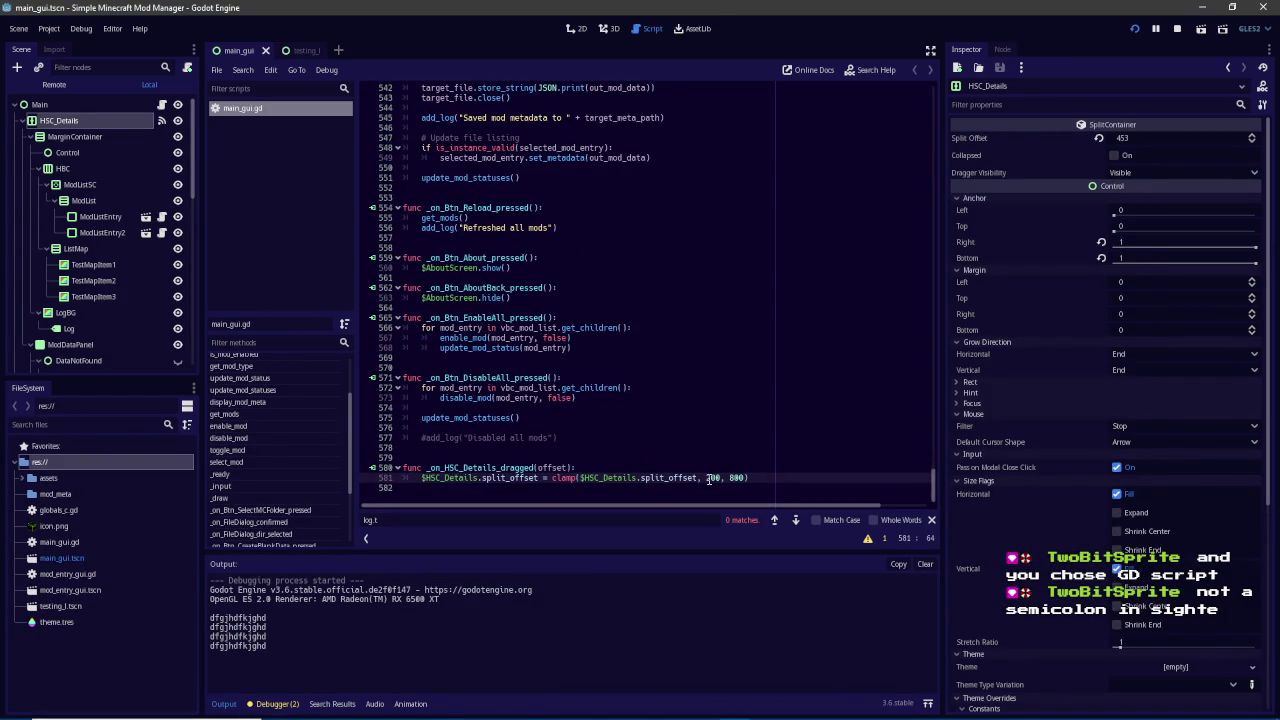
Insert 'if $HSC_Details.split_offset < 360:' with an indented reset of split_offset to 360
key("ctrl+shift+Return")
type("if ")
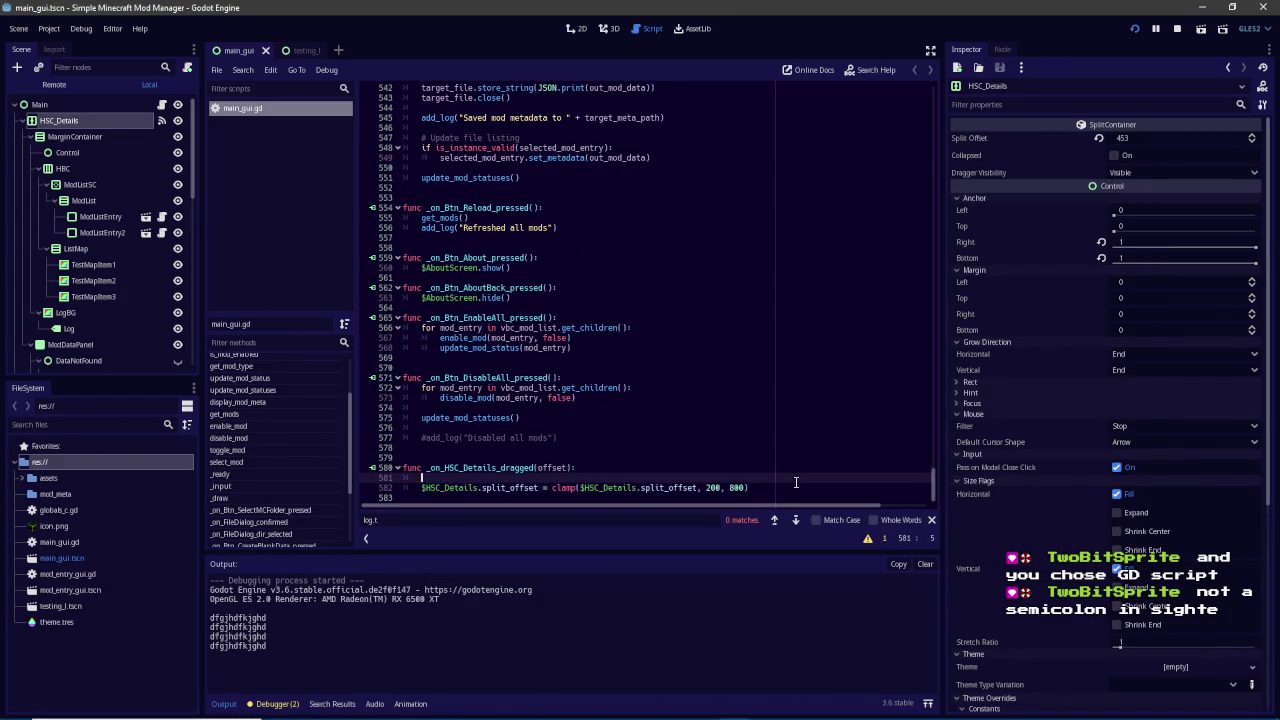
type("$")
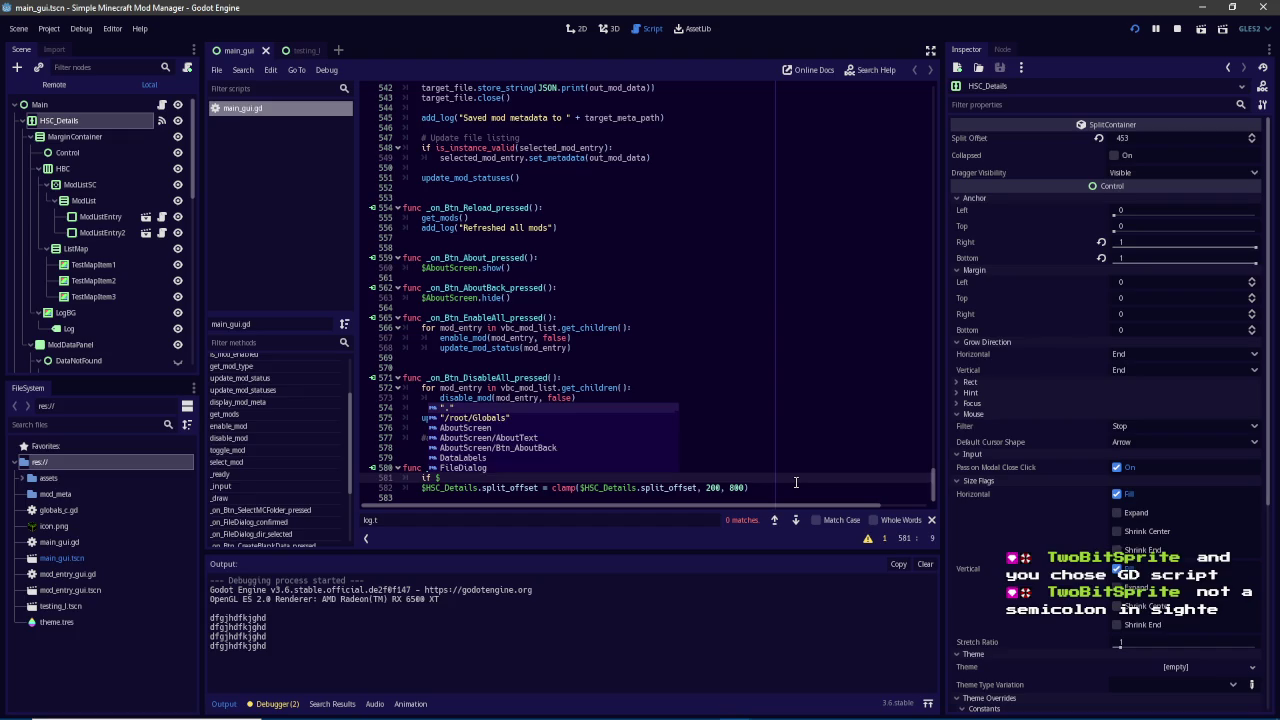
type("HSC_De")
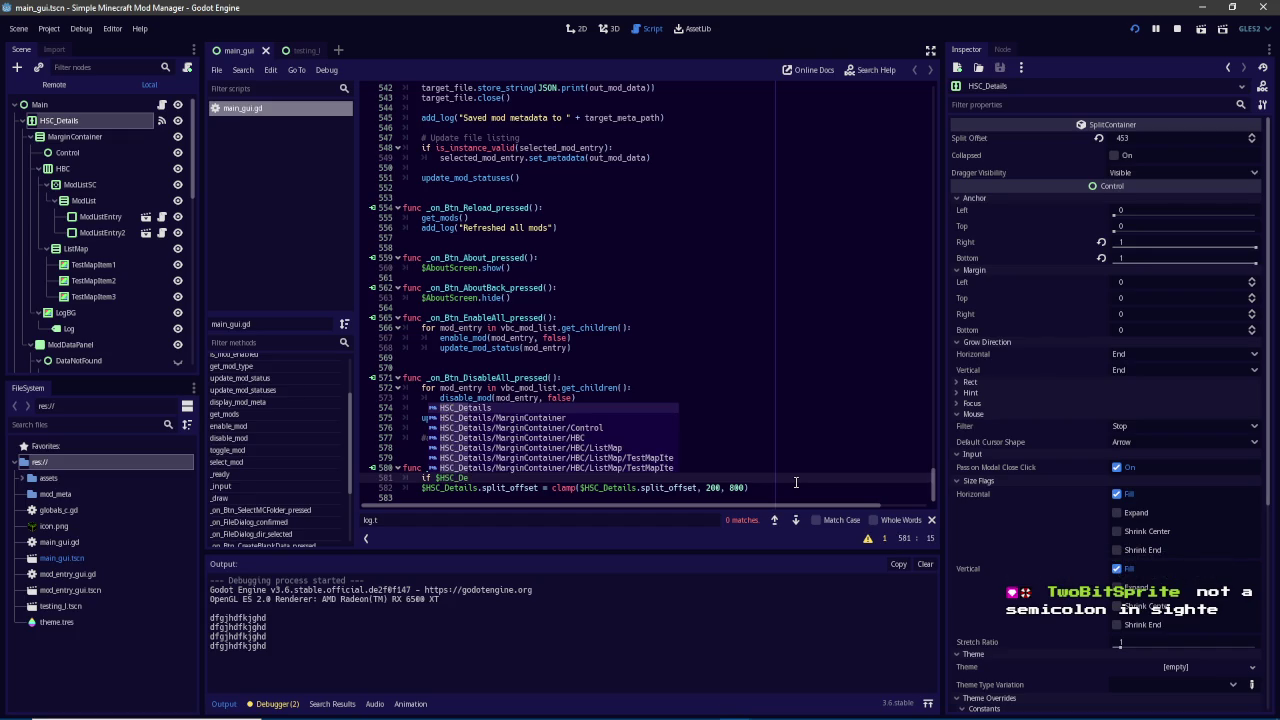
key("Return")
type(".split_offset <")
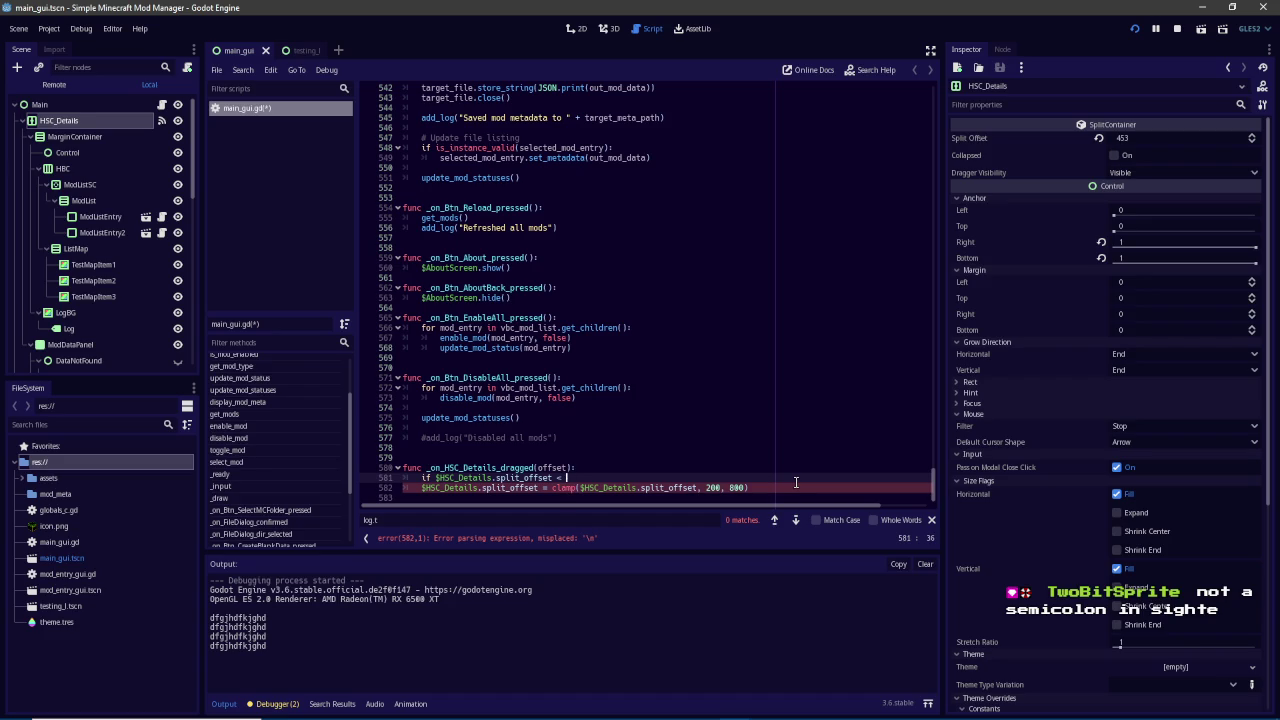
type("60")
type(":")
key("Return")
type("HSC_Details.")
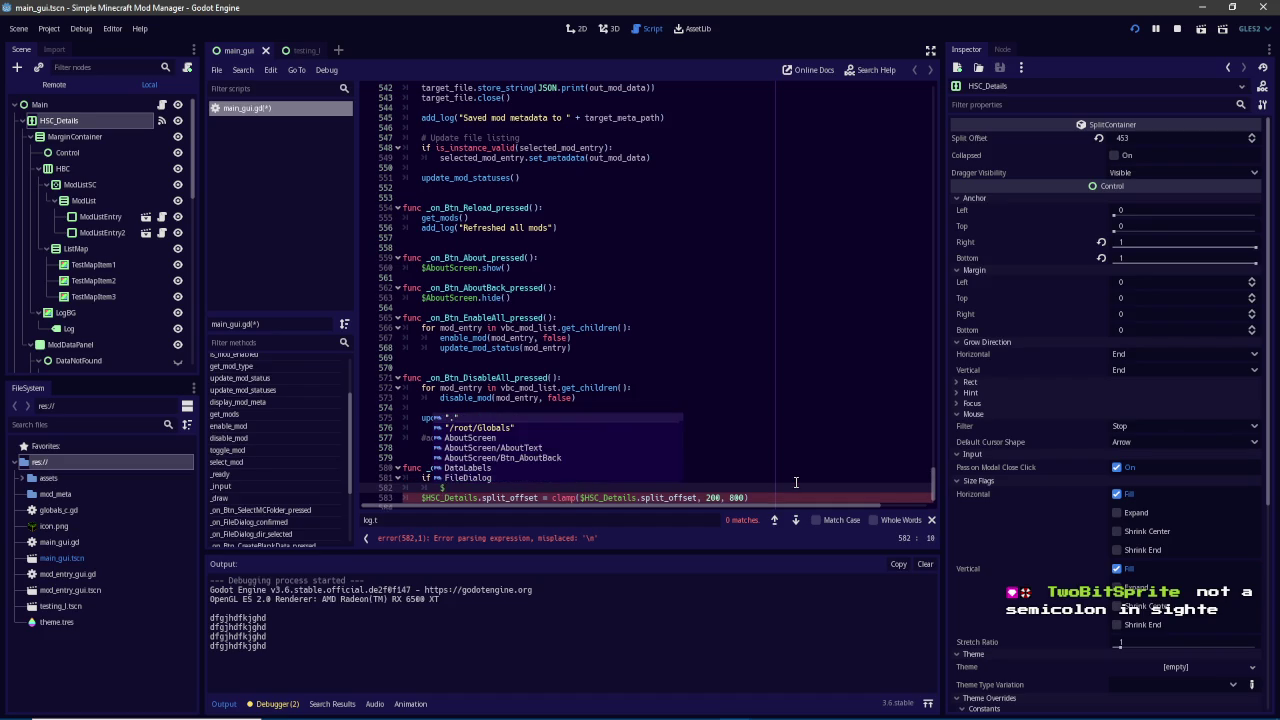
type("split_offset")
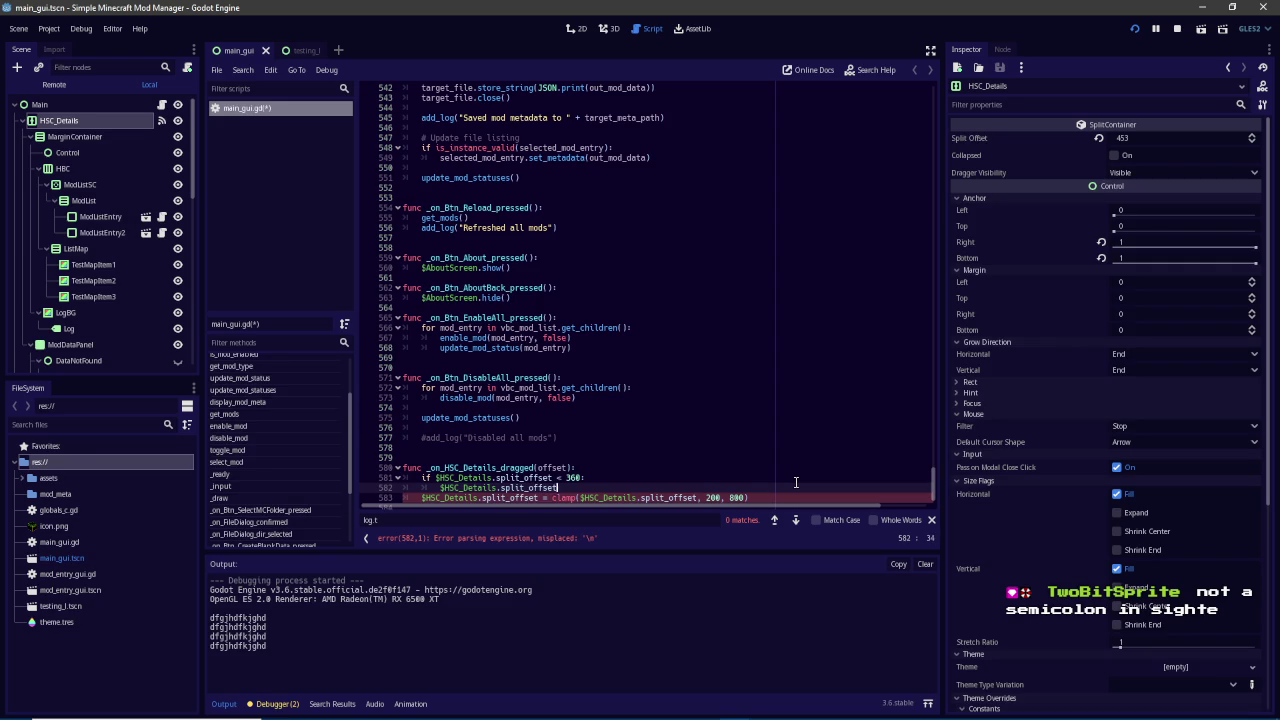
type(" = 360")
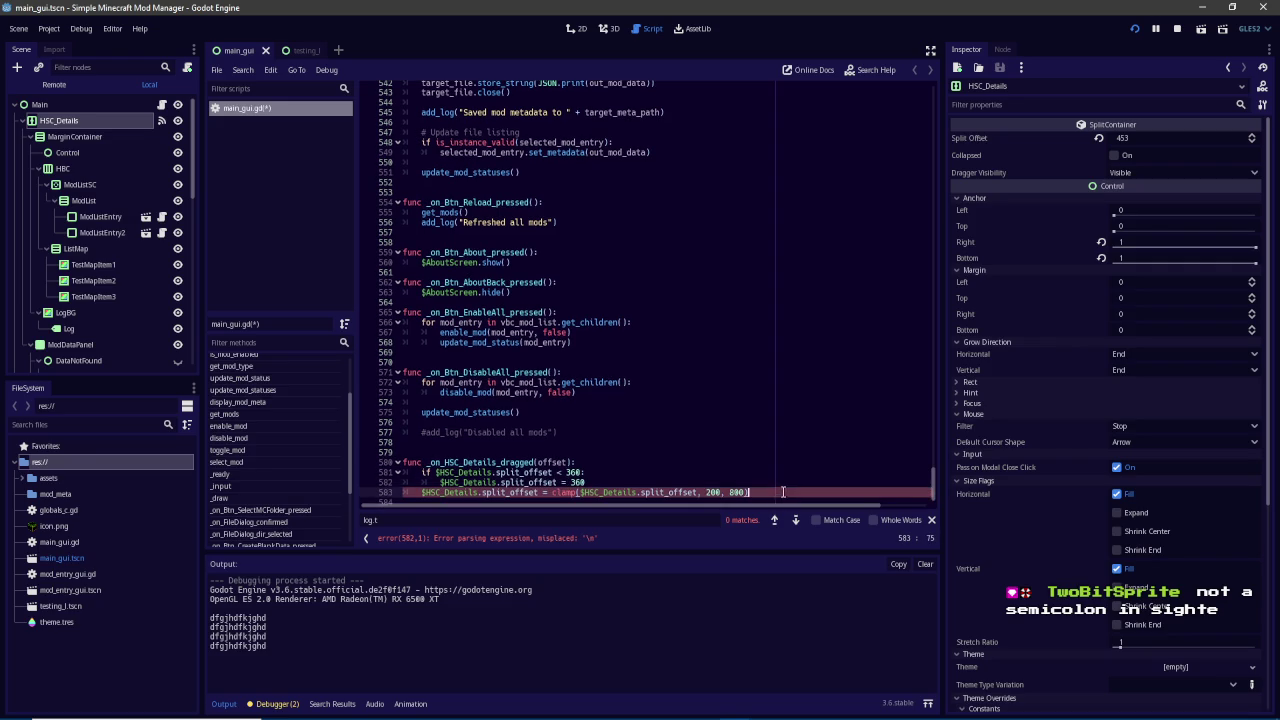
Delete the old clamp line, save the script, and bring the mod manager window forward
key("BackSpace")
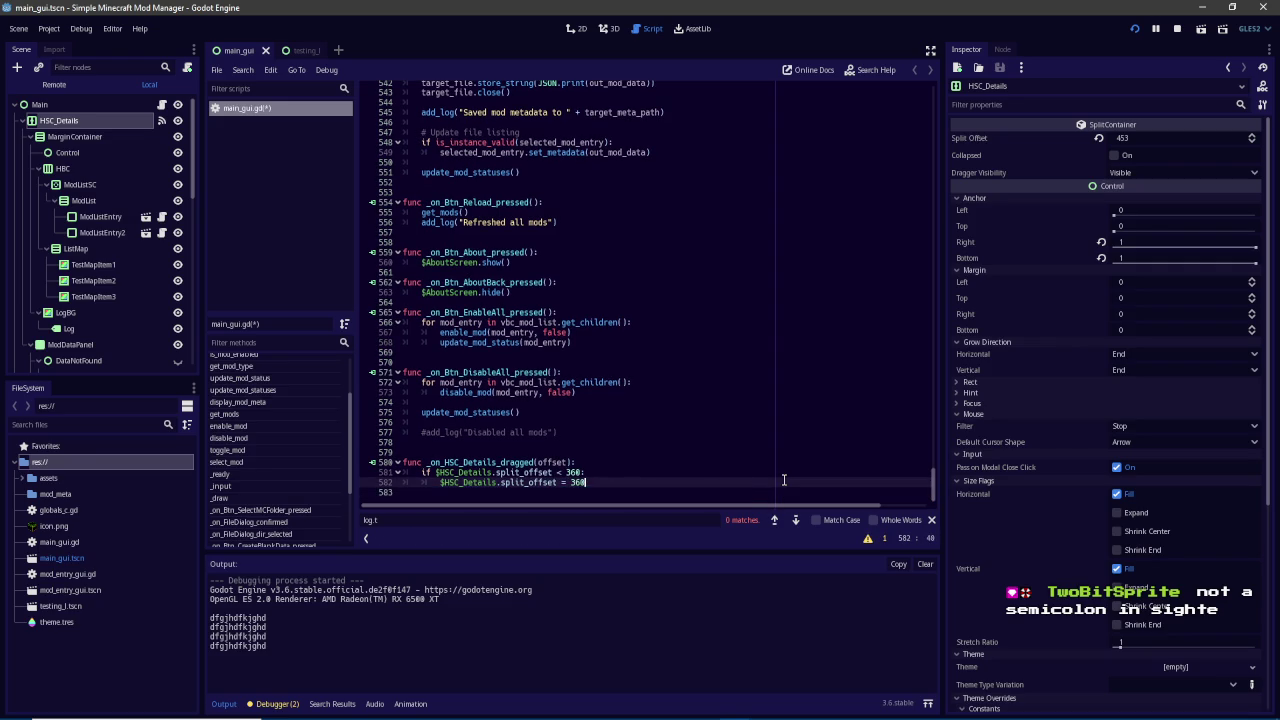
key("ctrl+s")
mouse_move(767, 712)
left_click(809, 652)
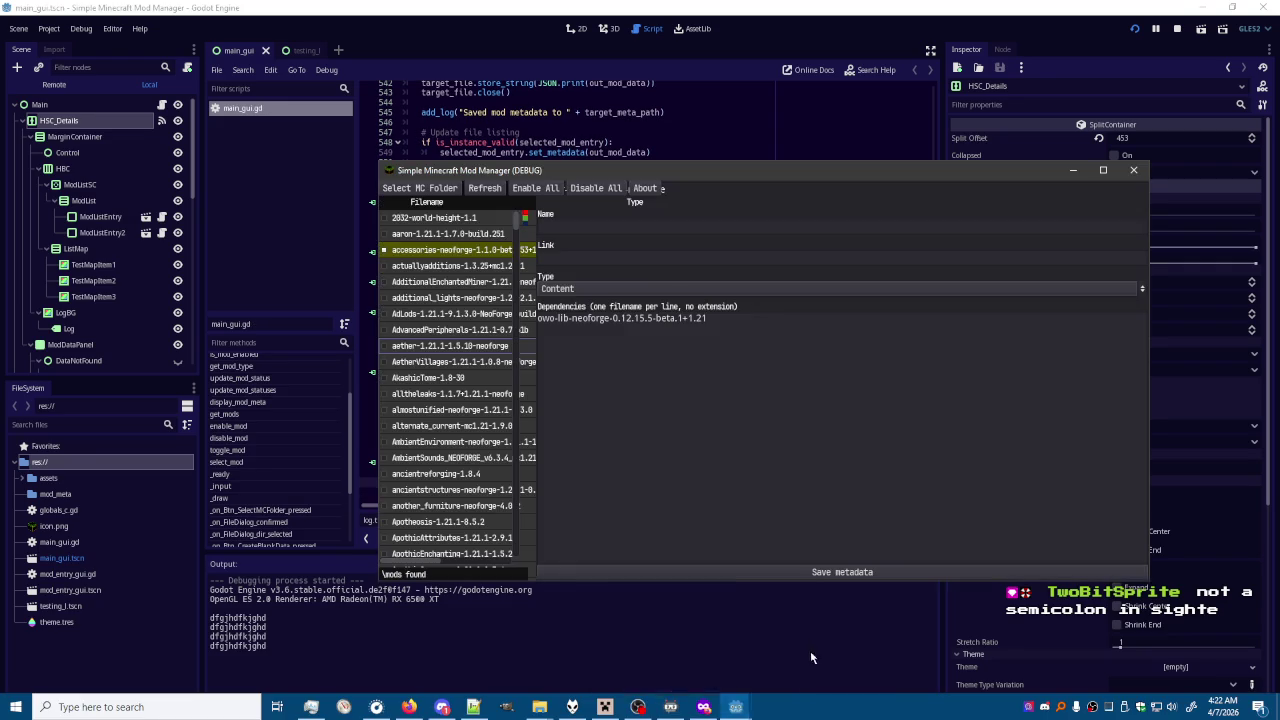
Test the divider minimum, change the 360 limit to 380, and retest the divider
mouse_move(530, 364)
left_mouse_down()
mouse_move(726, 363)
mouse_move(608, 362)
left_mouse_up()
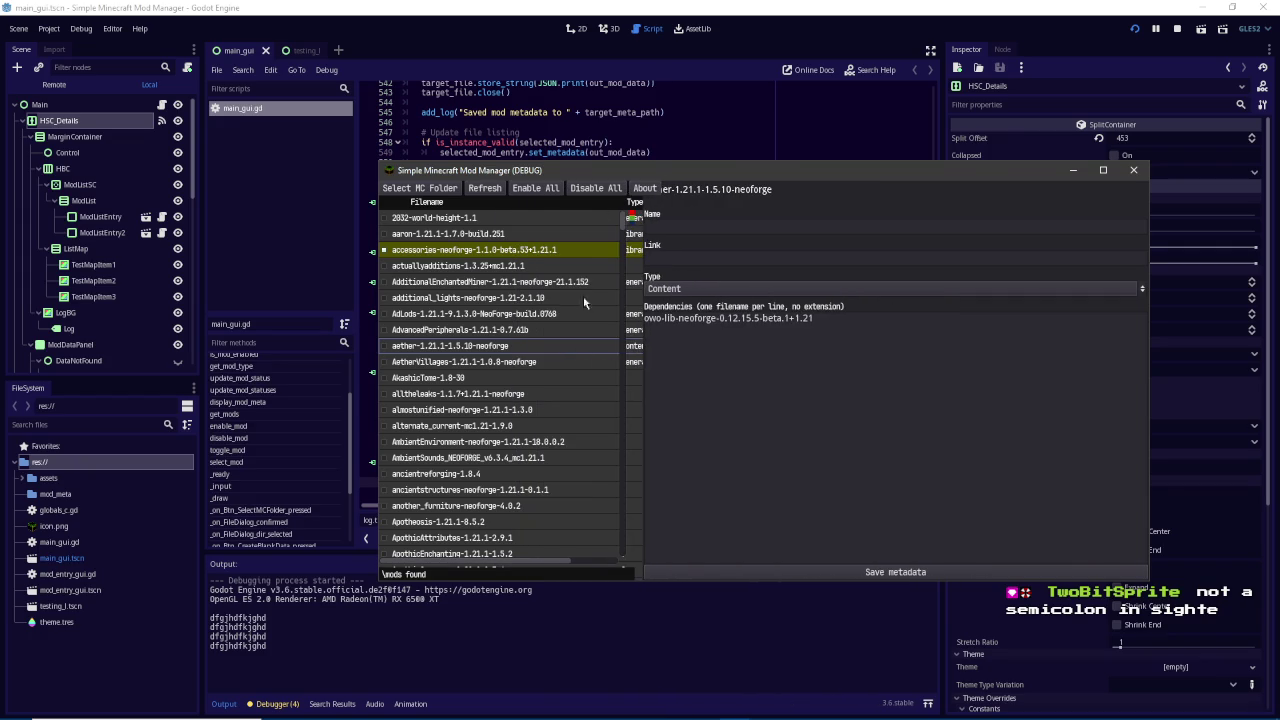
key("alt+Tab")
key("BackSpace")
type("8")
key("Up")
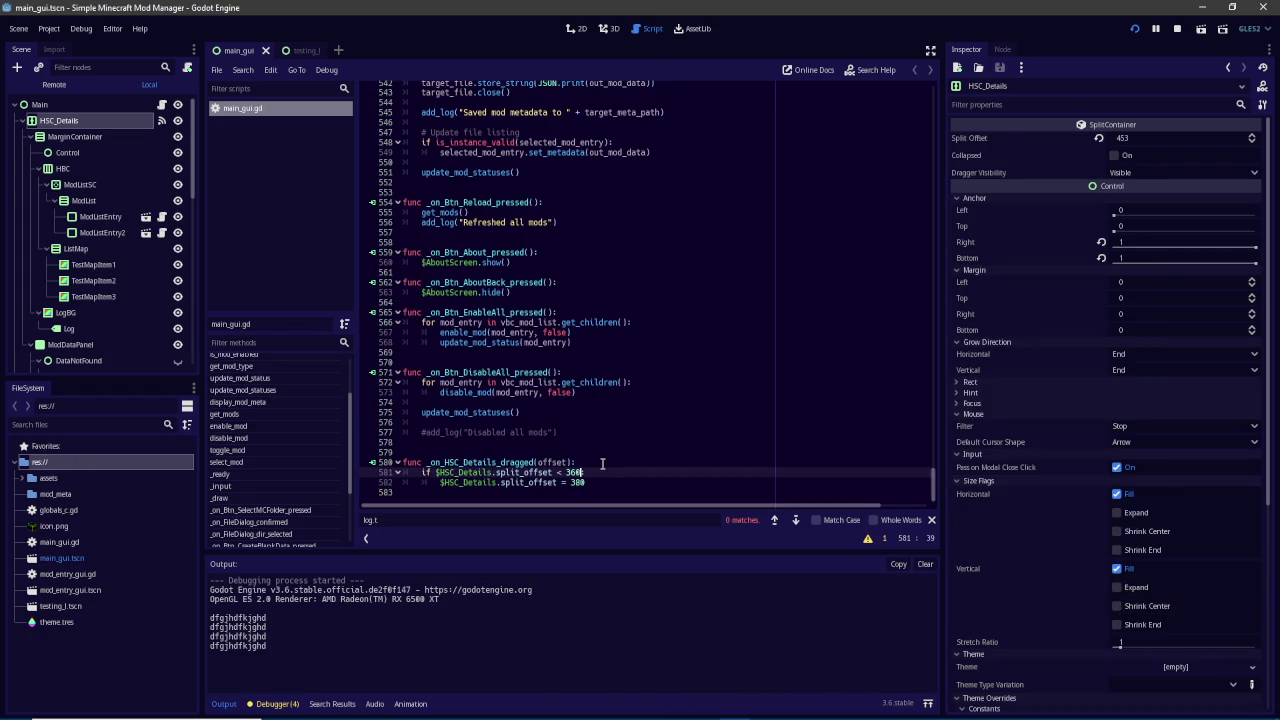
mouse_move(736, 706)
left_click(790, 630)
mouse_move(640, 348)
left_mouse_down()
mouse_move(678, 348)
mouse_move(640, 348)
left_mouse_up()
Raise the split limit to 390 and drag the divider in the game to test it
left_click(684, 10)
type(":")
key("Down")
key("Left")
key("BackSpace")
type("9")
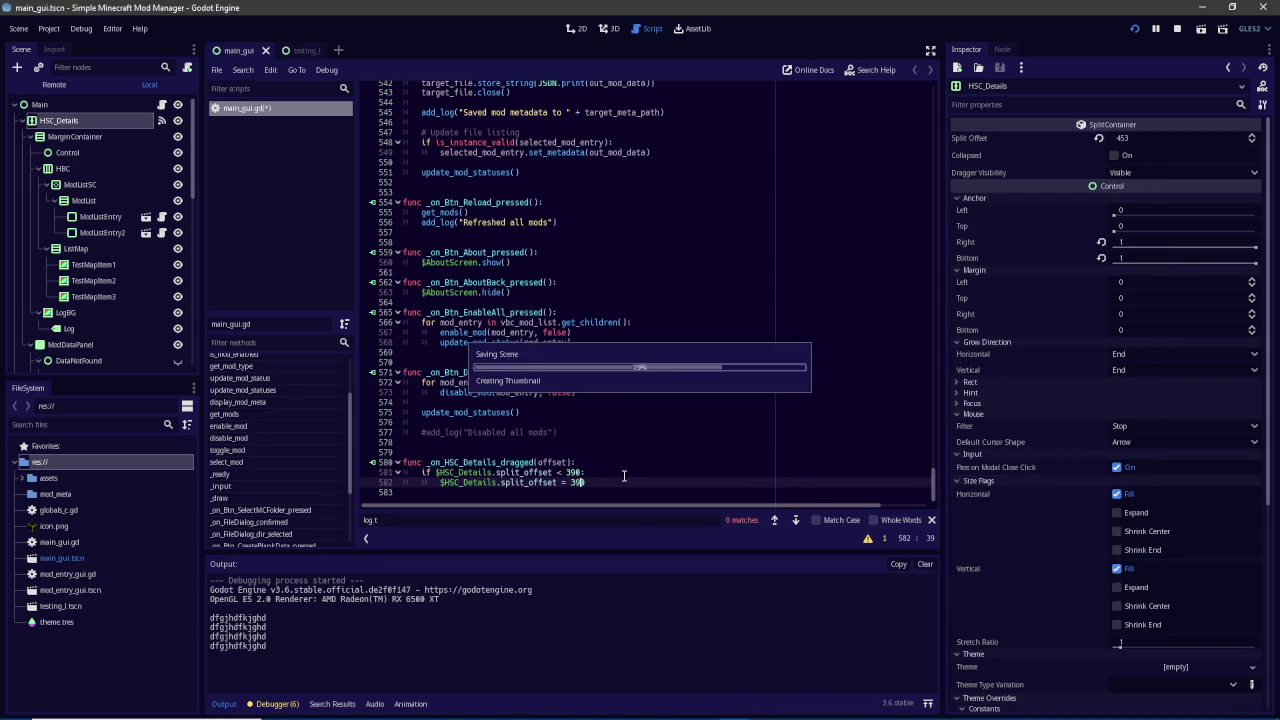
mouse_move(750, 706)
left_click(808, 645)
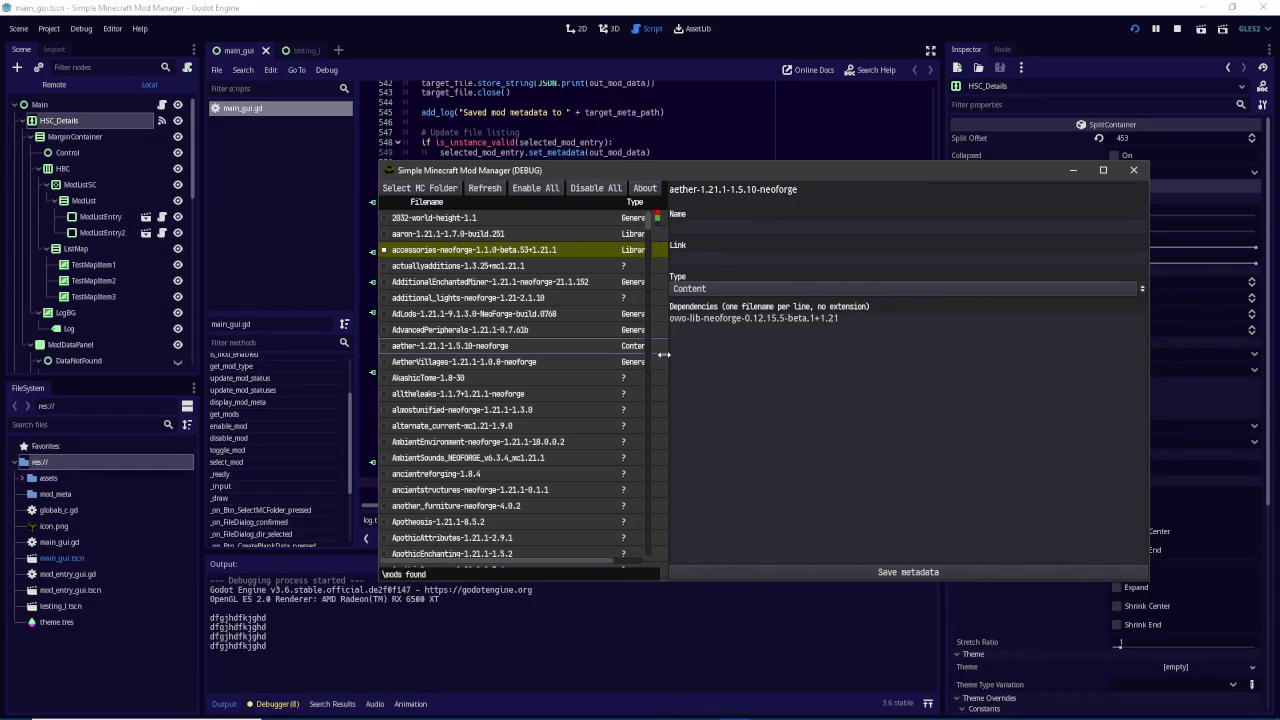
left_click_drag(658, 354, 675, 355)
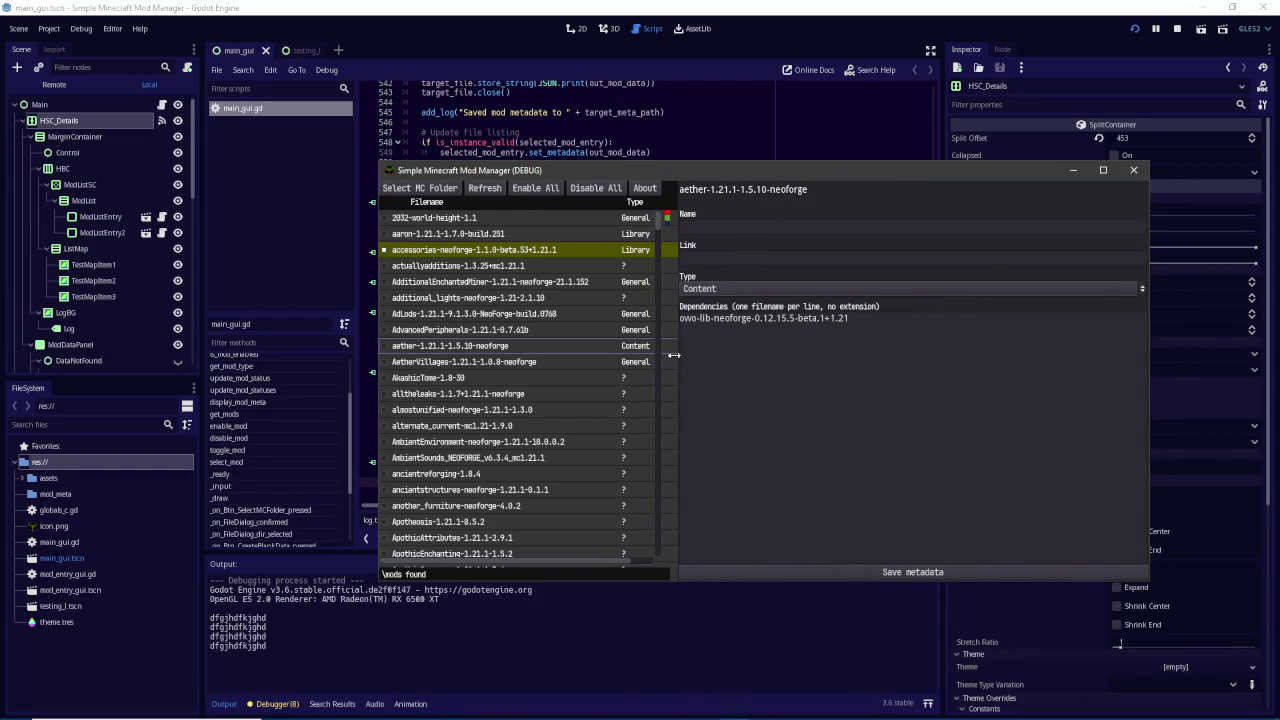
Set both the threshold on line 581 and the reset value on line 582 to 400
left_click(676, 6)
double_click(576, 472)
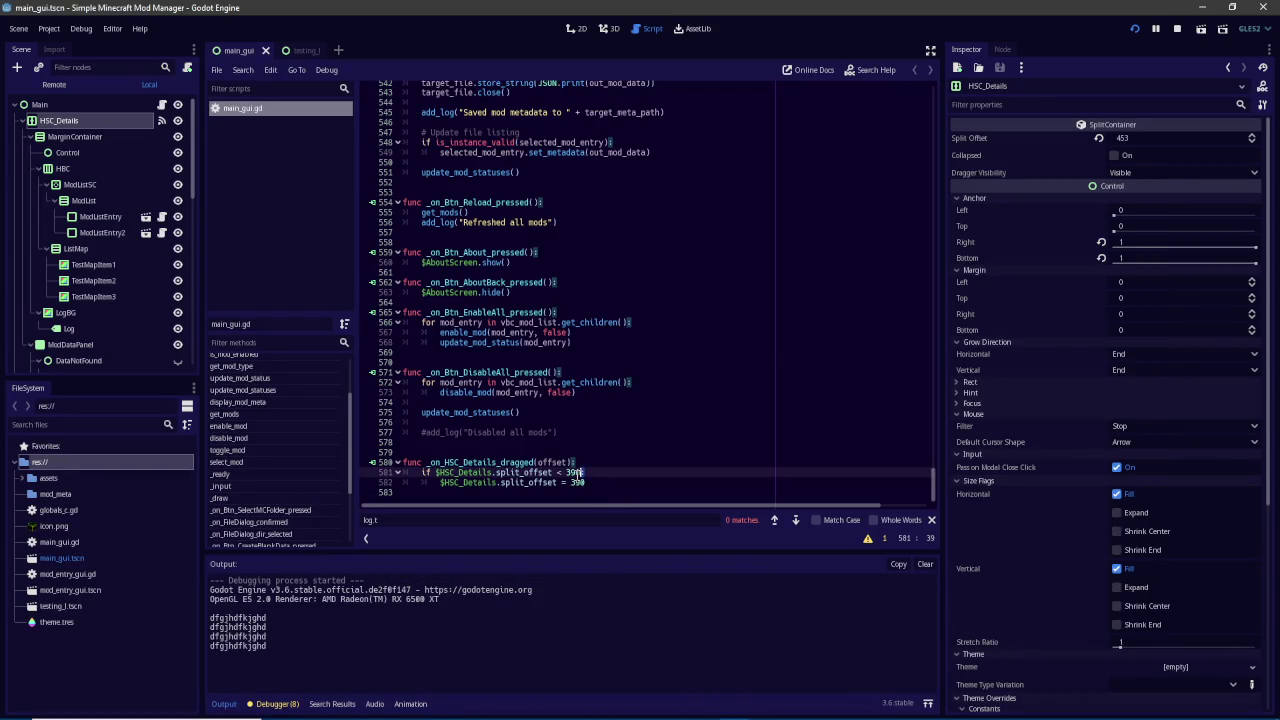
type("400")
double_click(577, 482)
type("400")
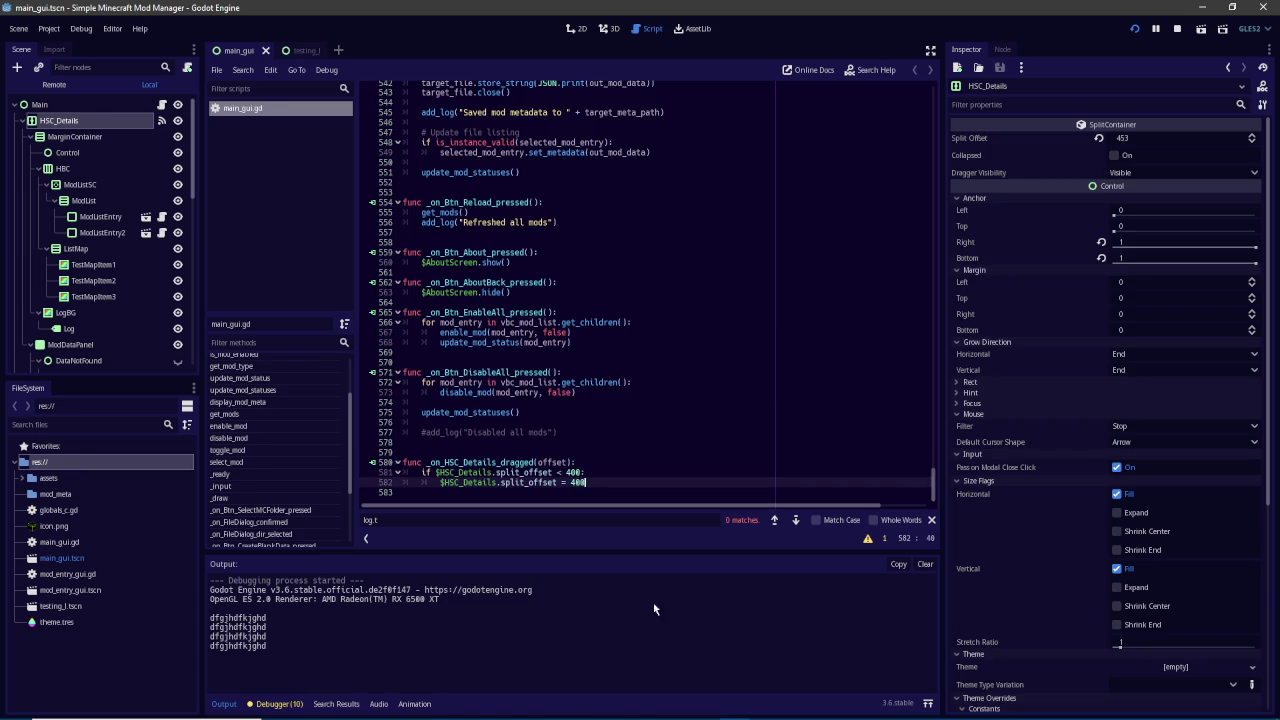
left_click(733, 710)
left_click(805, 648)
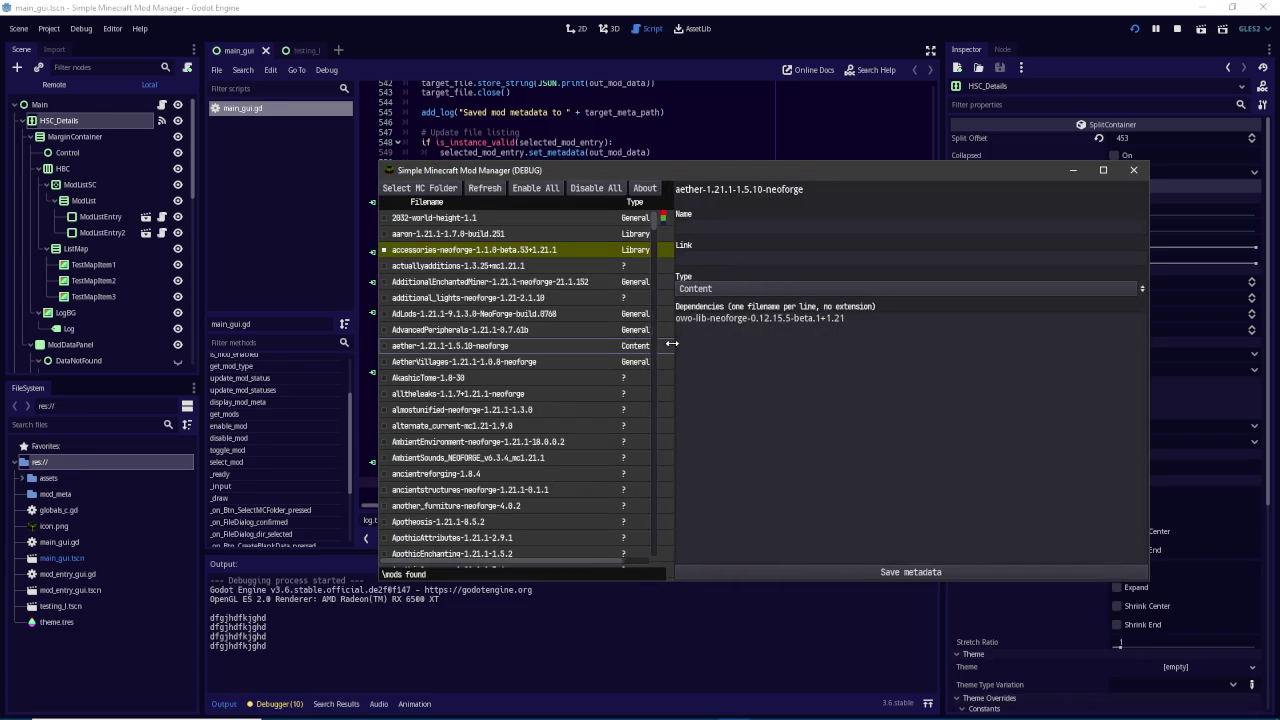
Change the limit to 420, save, and drag the mod list divider in the running game
left_click(686, 131)
left_click(587, 461)
left_click(603, 469)
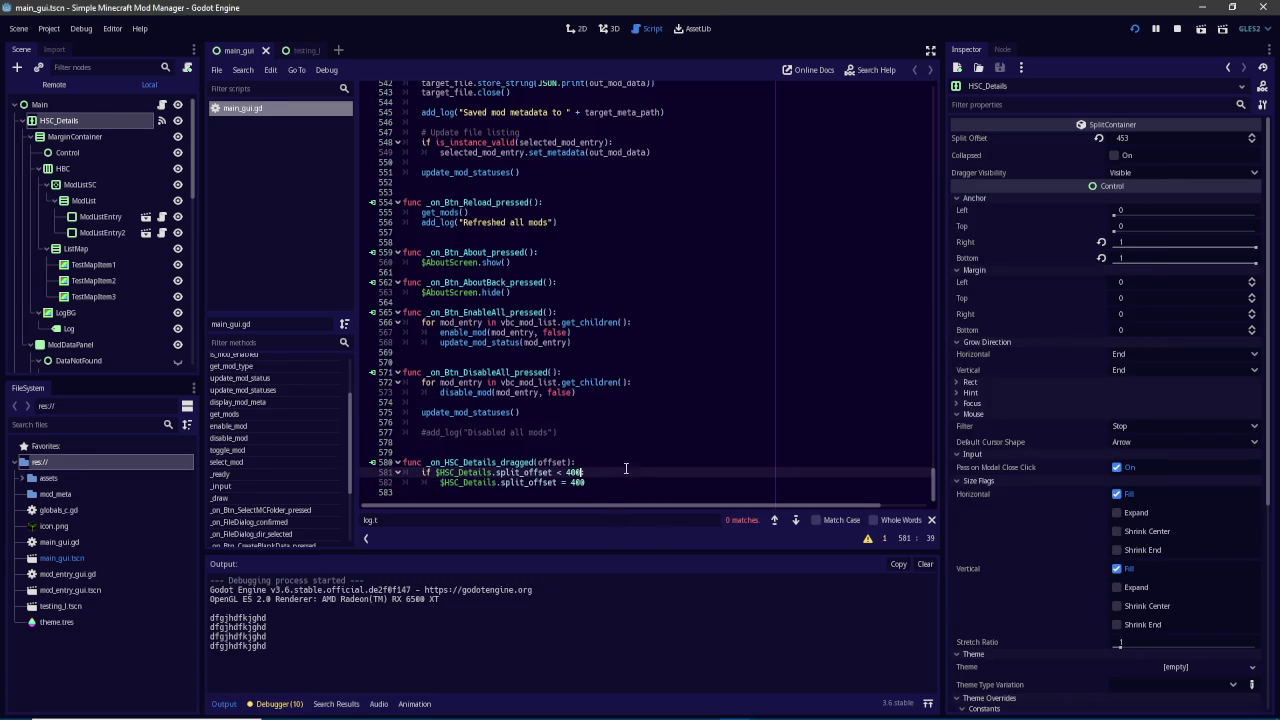
key("BackSpace")
type("20:")
key("Down")
key("ctrl+s")
mouse_move(736, 706)
left_click(800, 650)
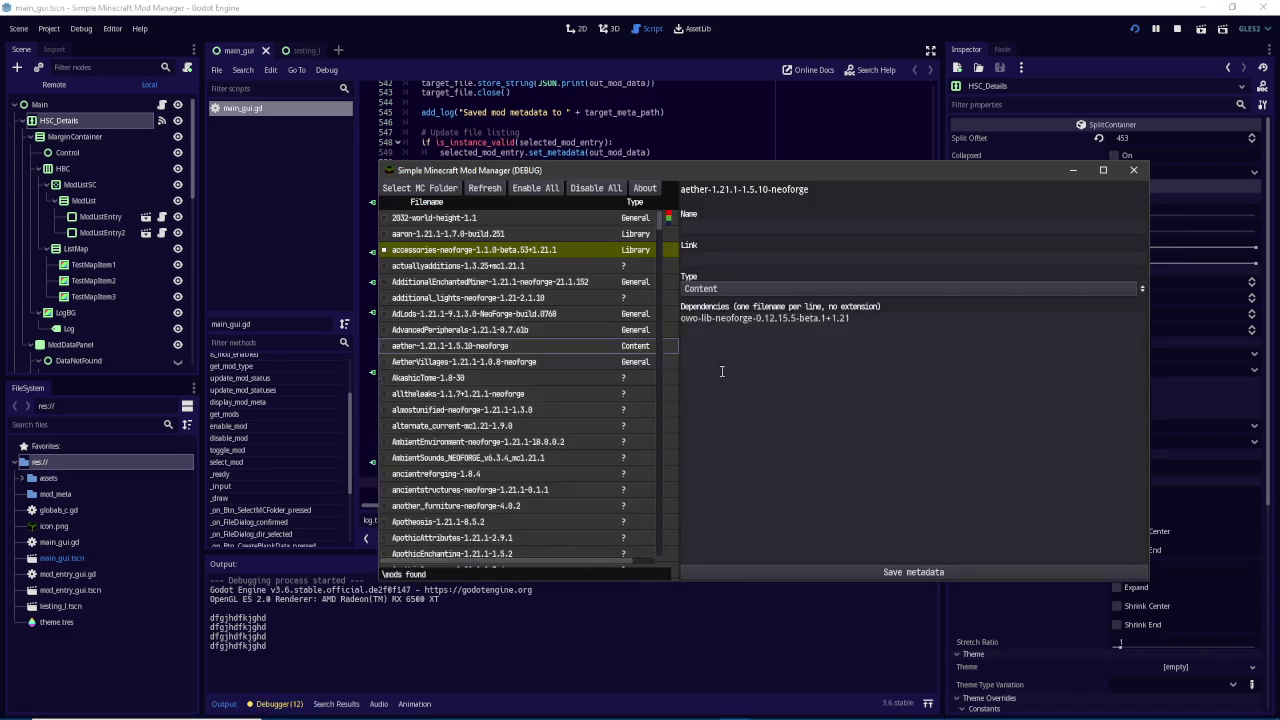
mouse_move(679, 334)
left_mouse_down()
mouse_move(624, 333)
mouse_move(780, 334)
mouse_move(586, 331)
left_mouse_up()
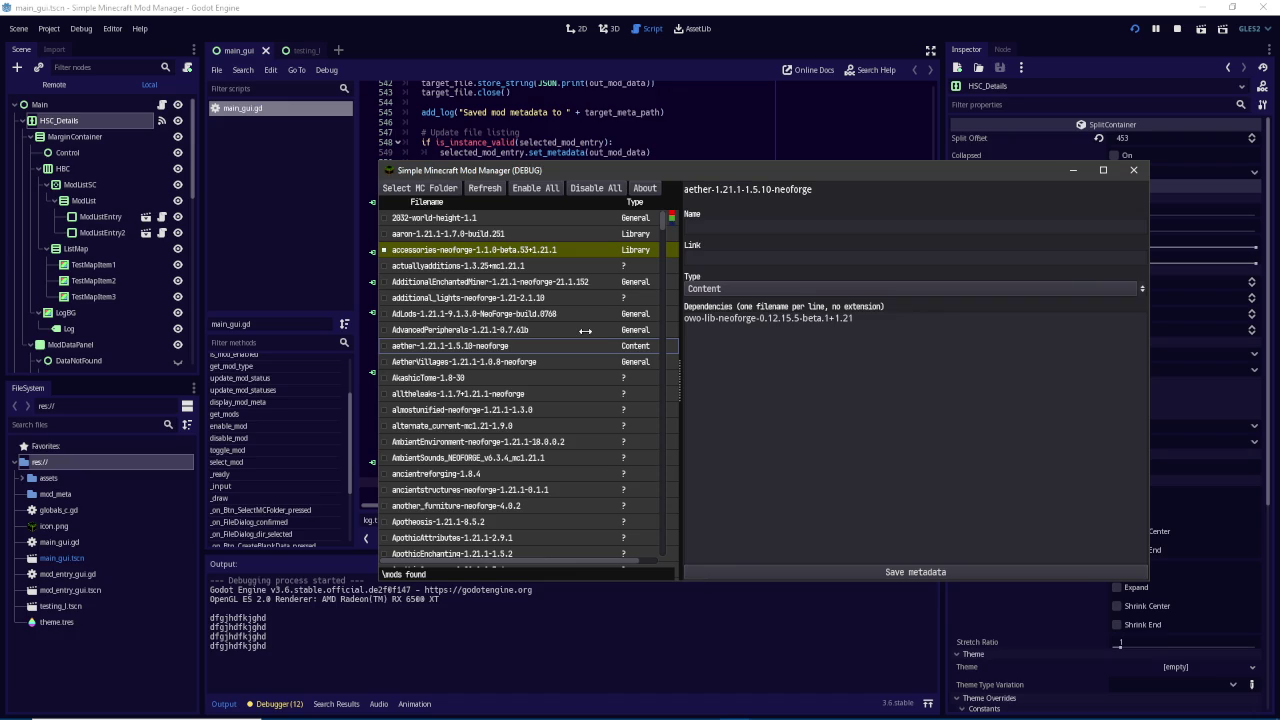
left_click_drag(673, 336, 676, 336)
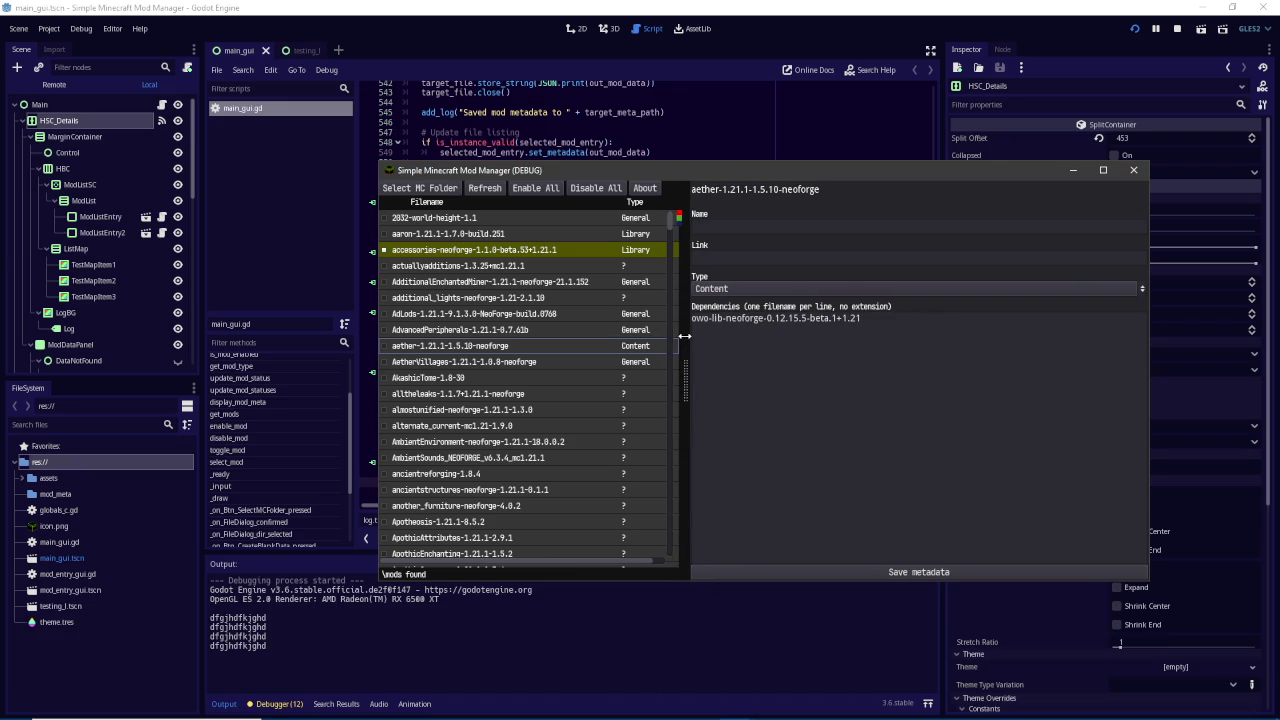
Change the threshold to 440, rerun with F5, and test the divider and window size
left_click(609, 484)
left_click(576, 472)
key("BackSpace")
type("4")
key("Down")
key("F5")
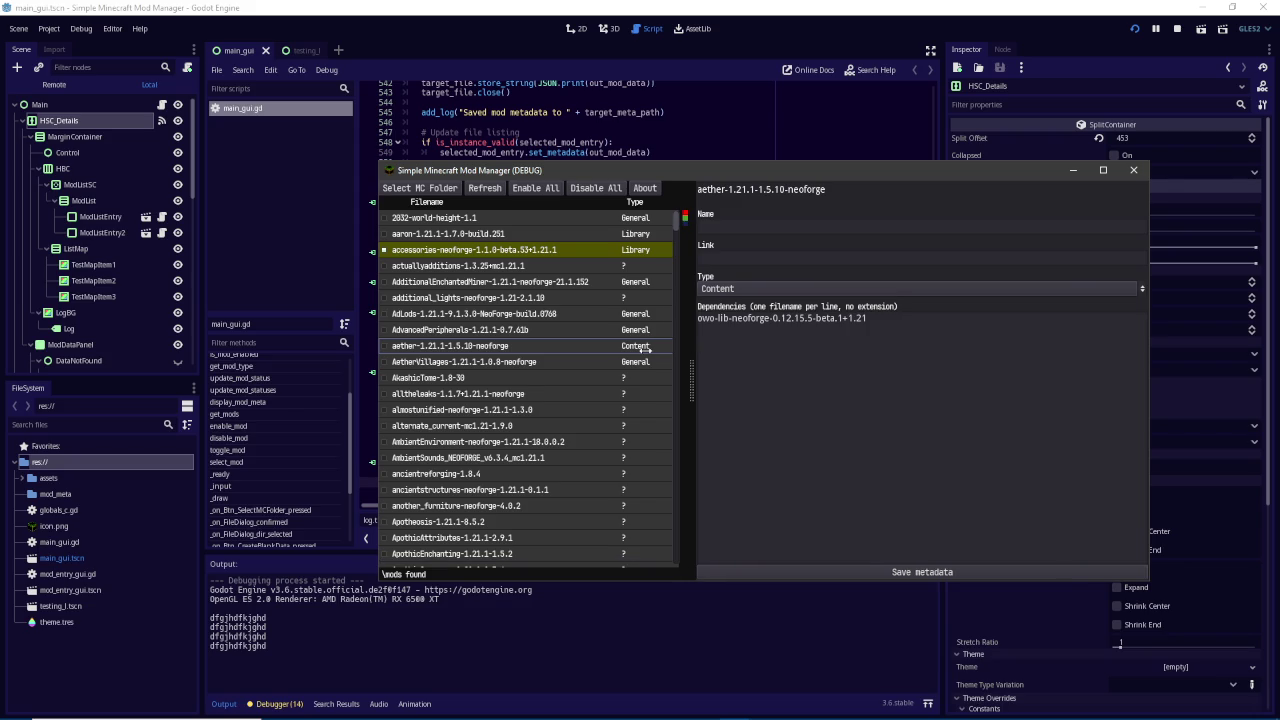
mouse_move(686, 345)
left_mouse_down()
mouse_move(813, 344)
mouse_move(595, 352)
left_mouse_up()
mouse_move(1147, 590)
left_mouse_down()
mouse_move(1077, 534)
mouse_move(692, 383)
mouse_move(838, 468)
left_mouse_up()
left_click(686, 55)
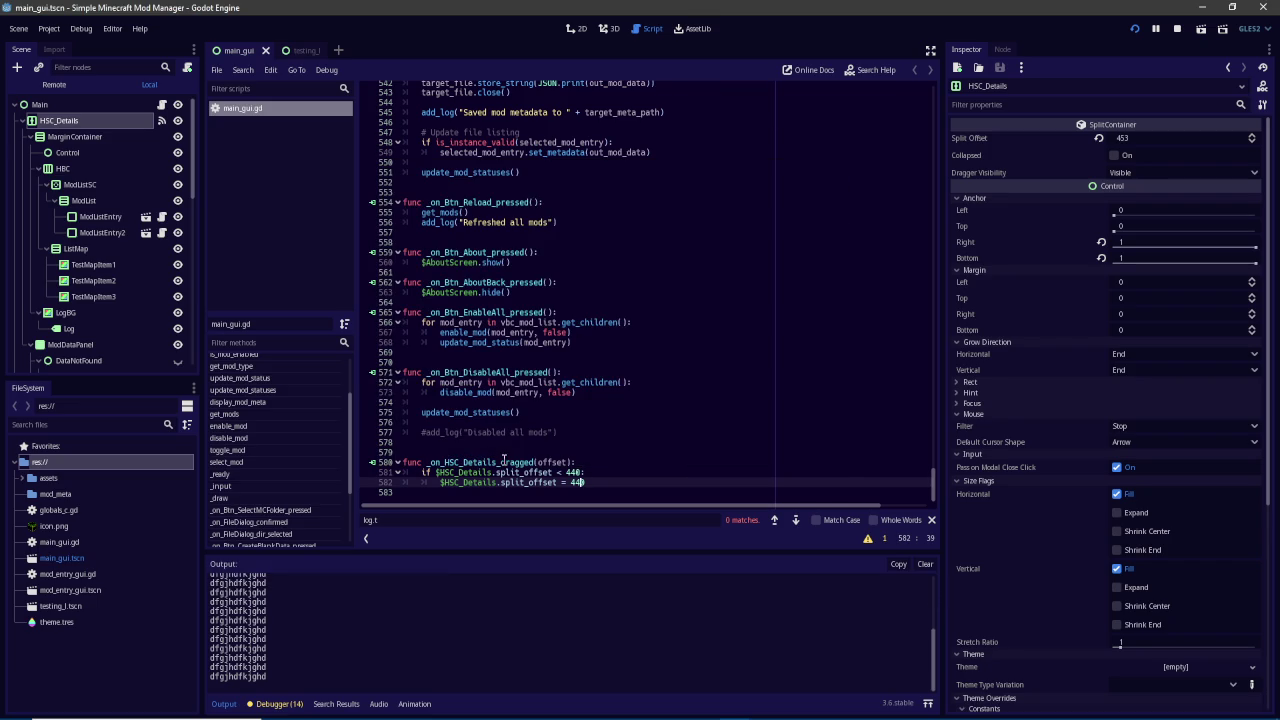
left_click(562, 392)
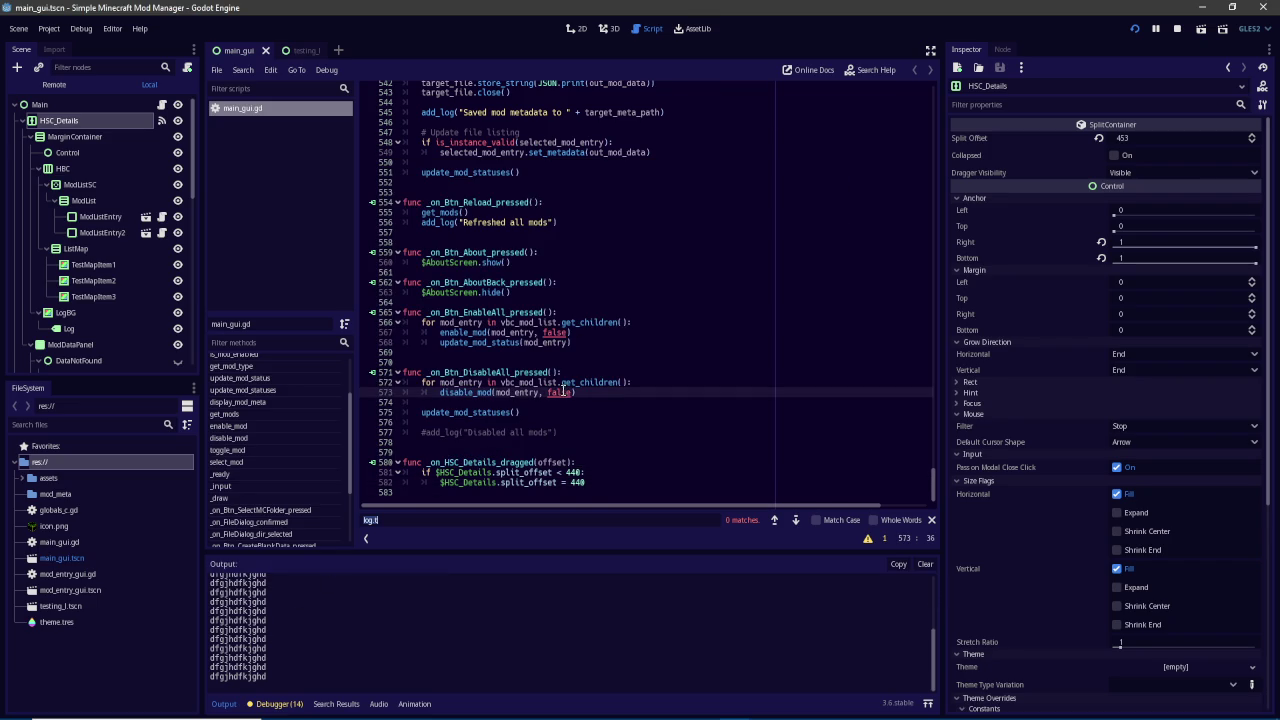
Find 'dfg' and replace the print("dfgjhdfkjghd") line in _draw with pass
type("dfg")
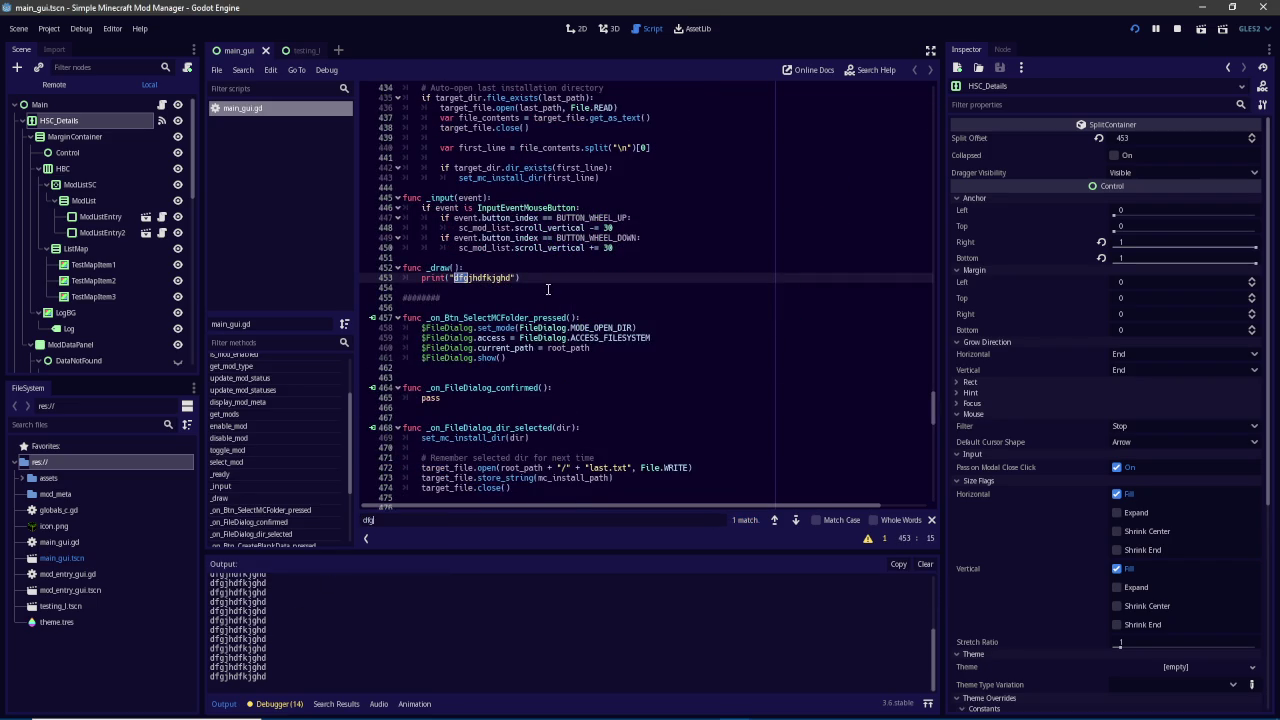
left_click(542, 278)
key("Home")
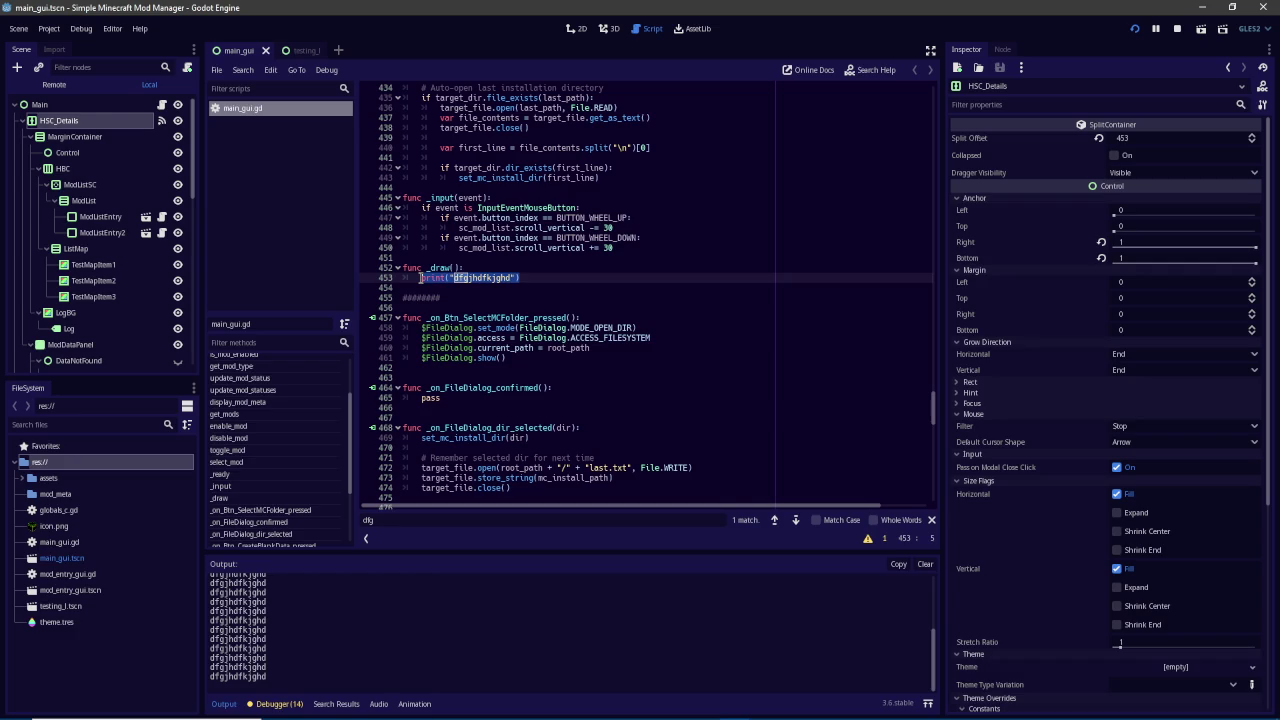
key("shift+End")
type("d")
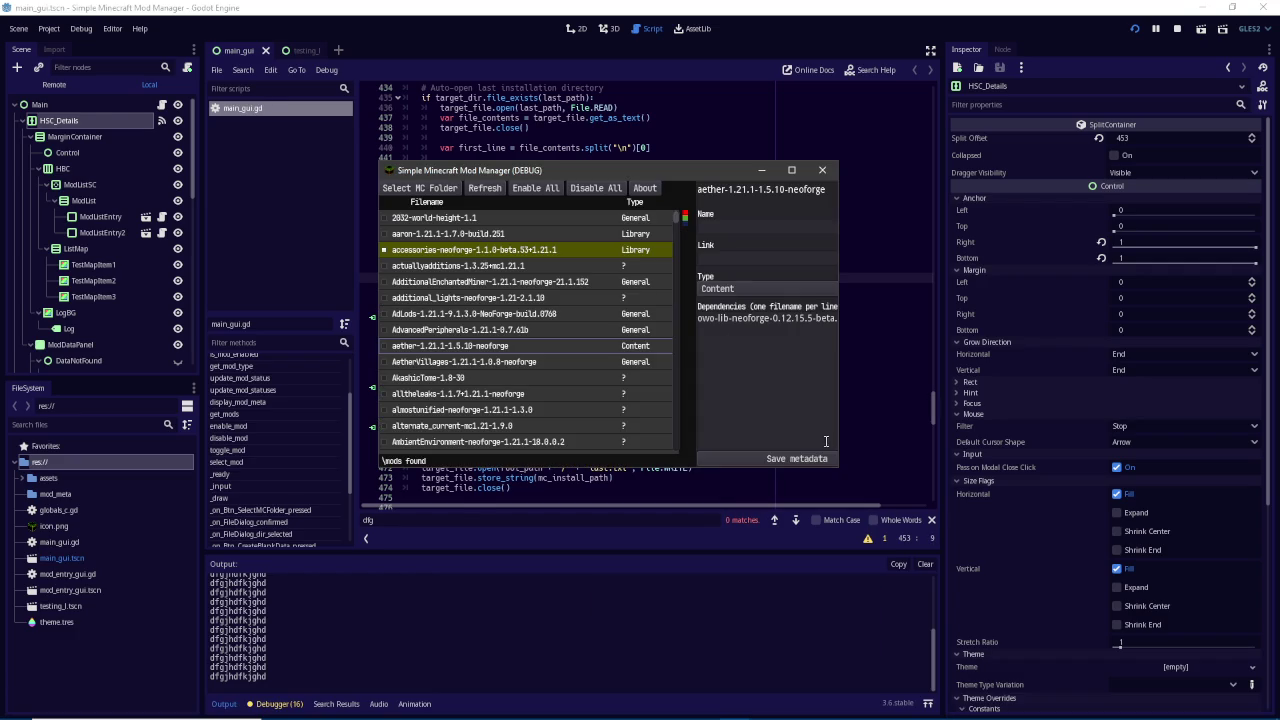
Enlarge the running mod manager, scroll the mod list, and close it with F8
mouse_move(836, 468)
left_mouse_down()
mouse_move(1142, 632)
mouse_move(1158, 662)
mouse_move(1123, 503)
mouse_move(1120, 688)
left_mouse_up()
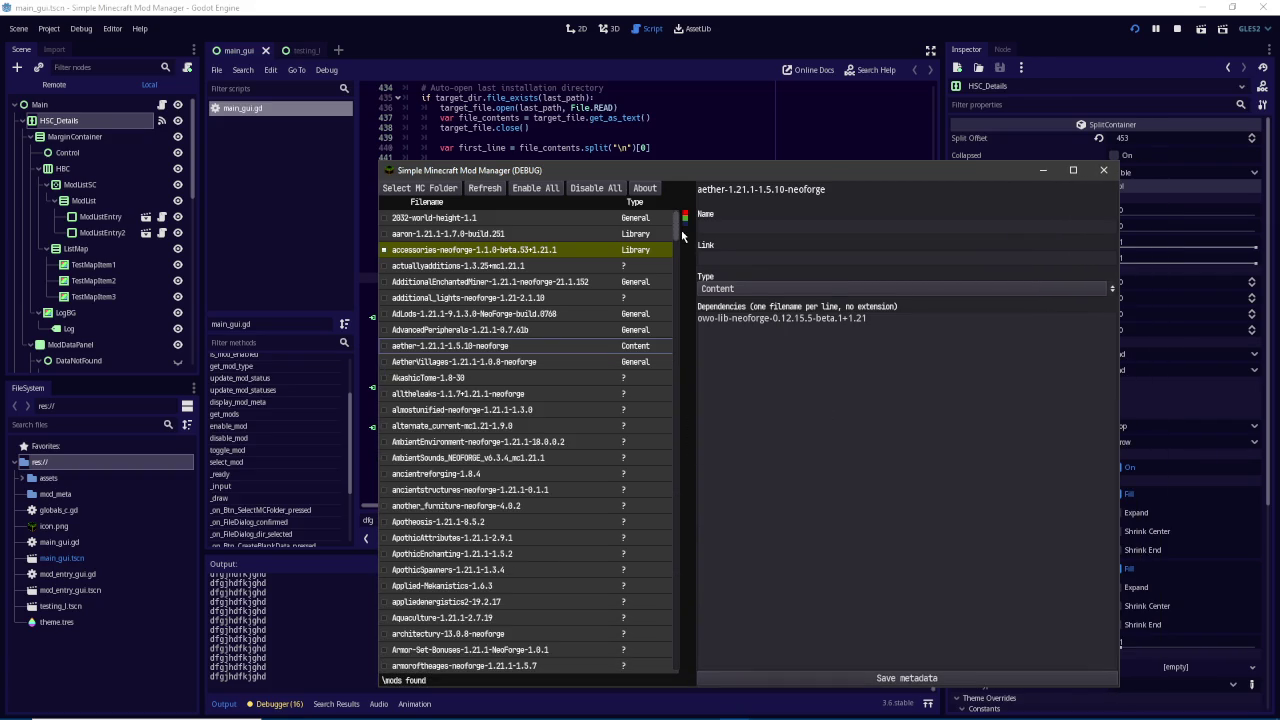
scroll(684, 229, "down", 10)
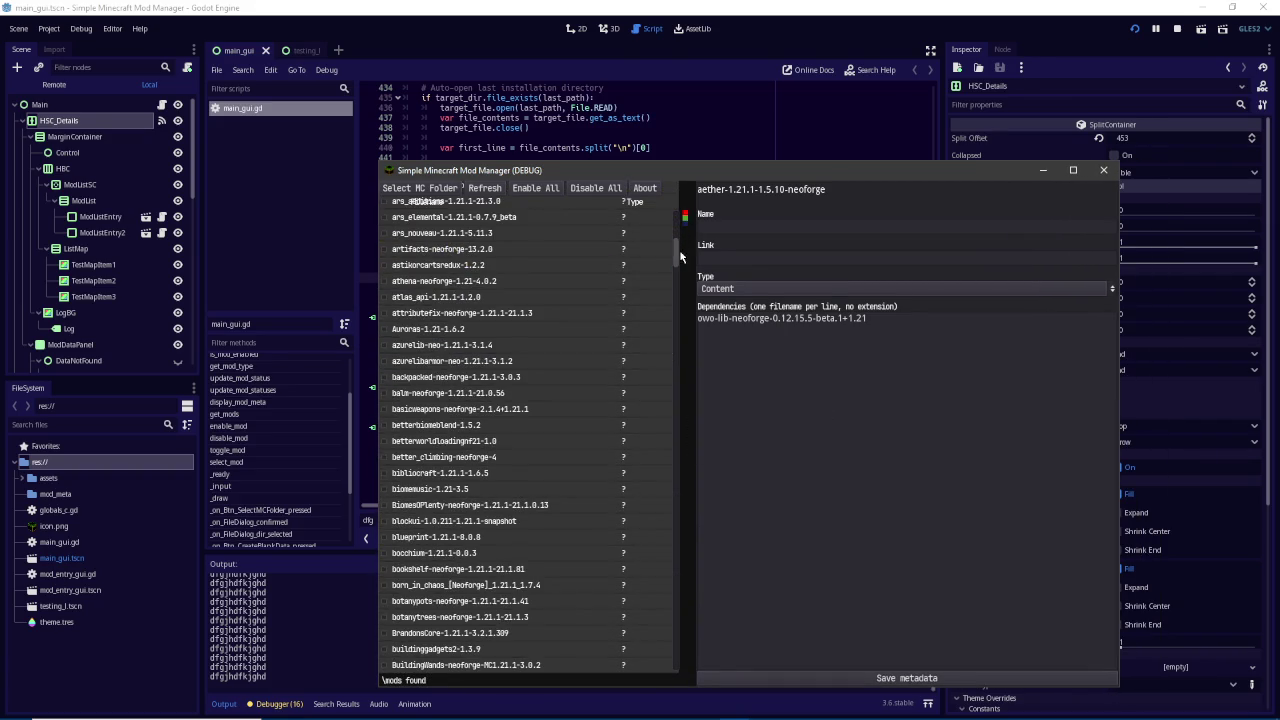
scroll(680, 255, "down", 9)
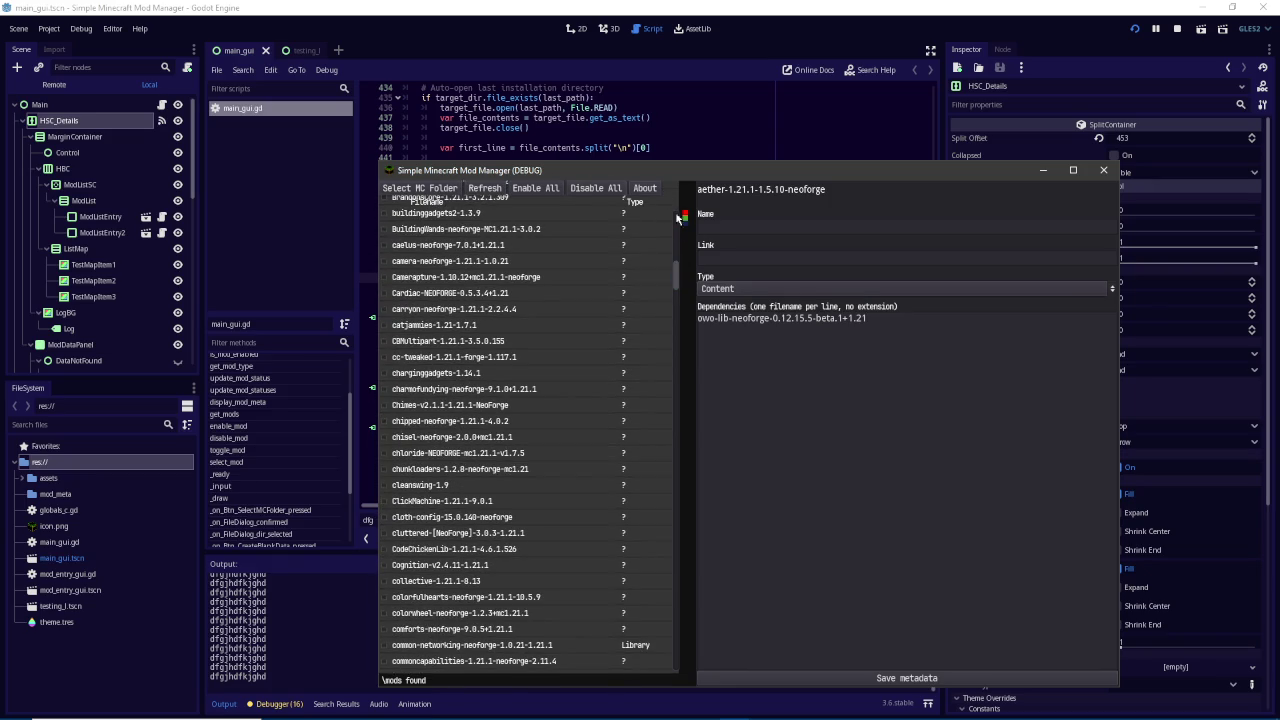
scroll(675, 293, "up", 14)
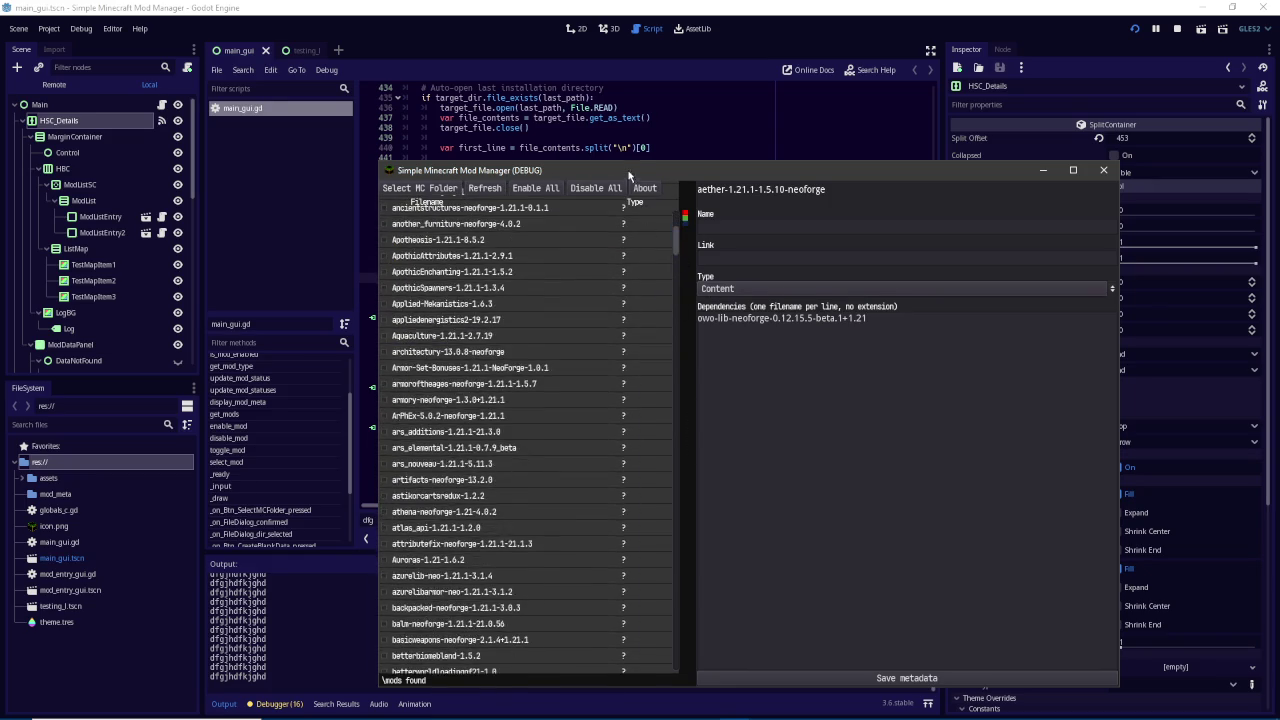
key("F8")
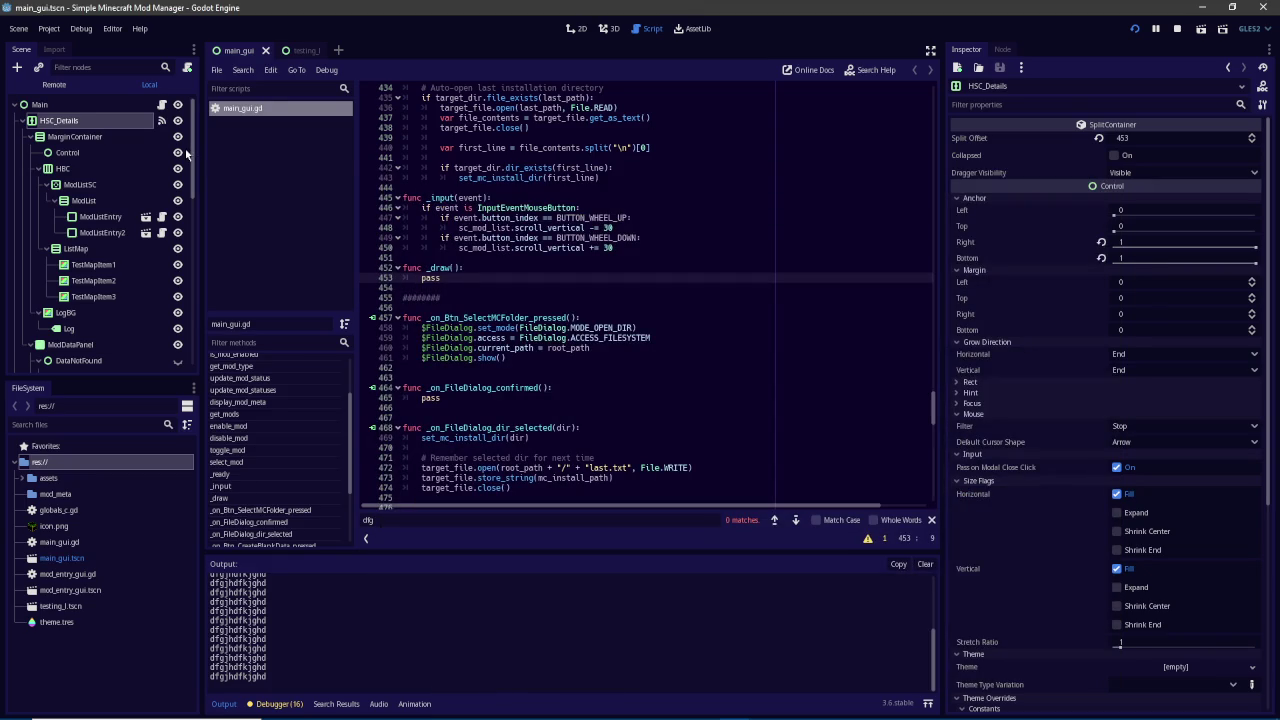
Switch to the 2D view and look over the layout and the NavBar node
left_click(573, 29)
scroll(504, 184, "down", 4)
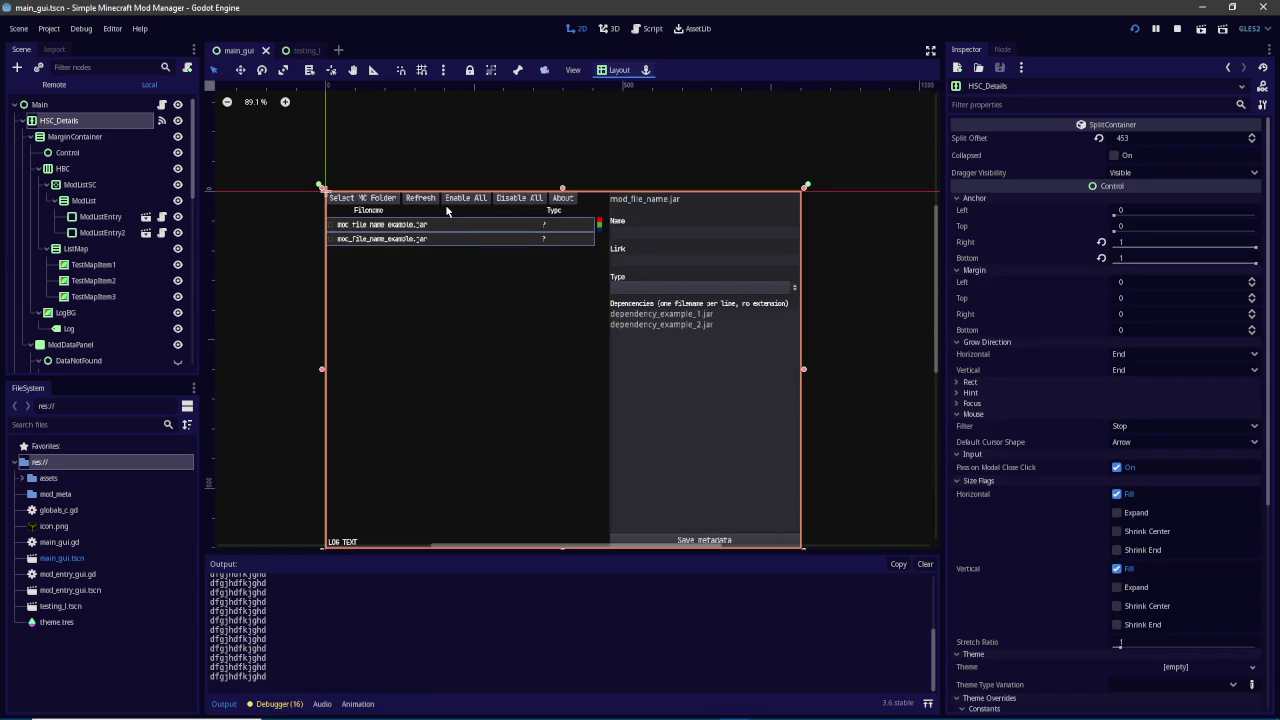
left_click(447, 209)
left_click(453, 199)
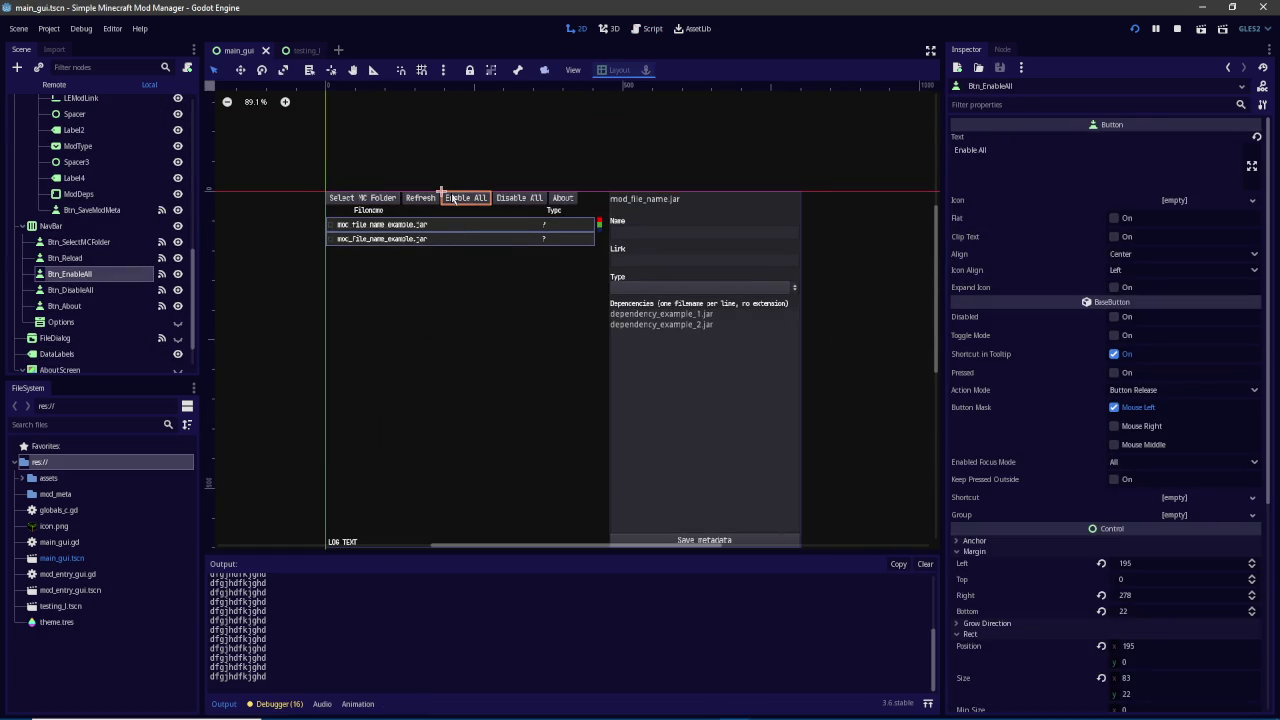
left_click(103, 229)
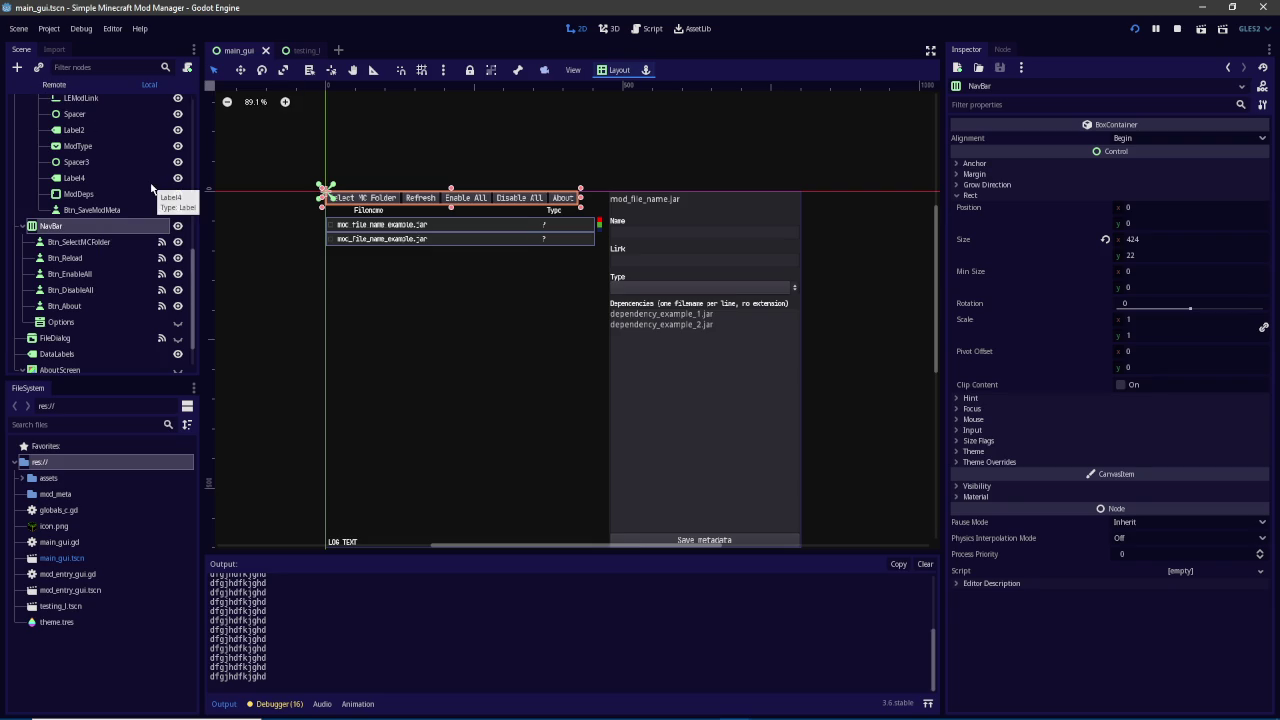
scroll(110, 220, "up", 5)
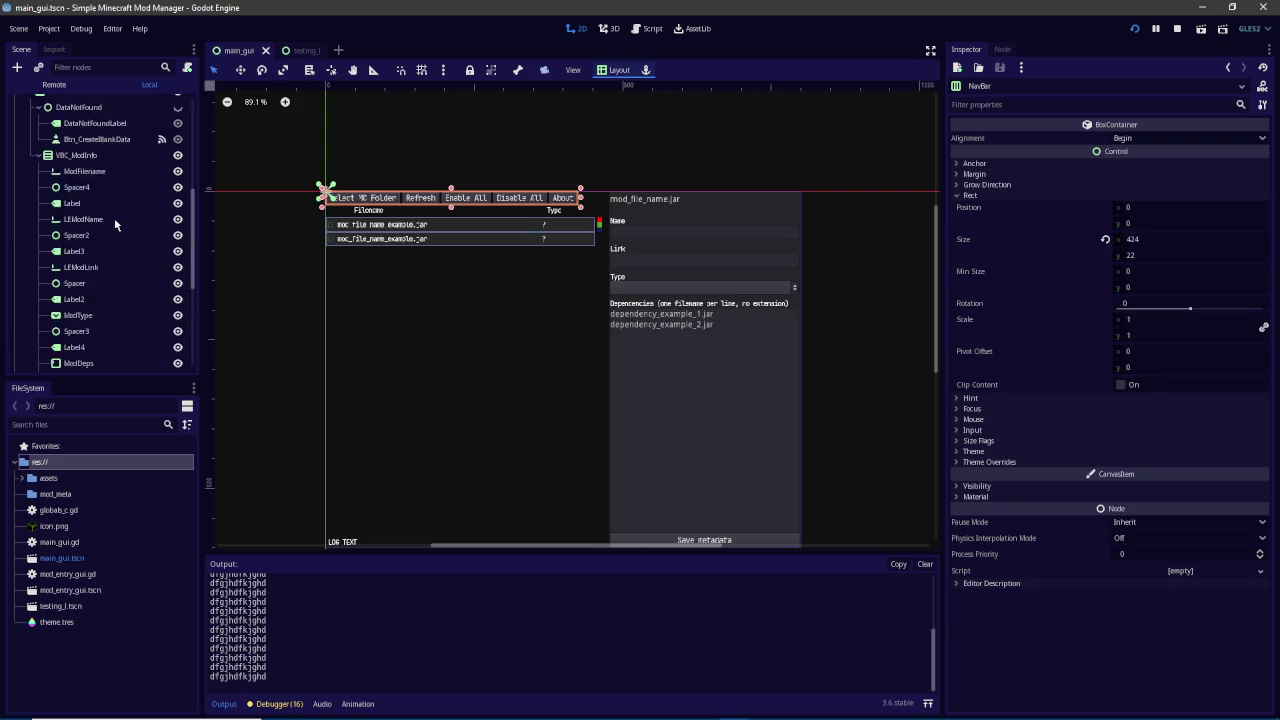
Add a ColorRect child under Main and move it just above NavBar
left_click(57, 106)
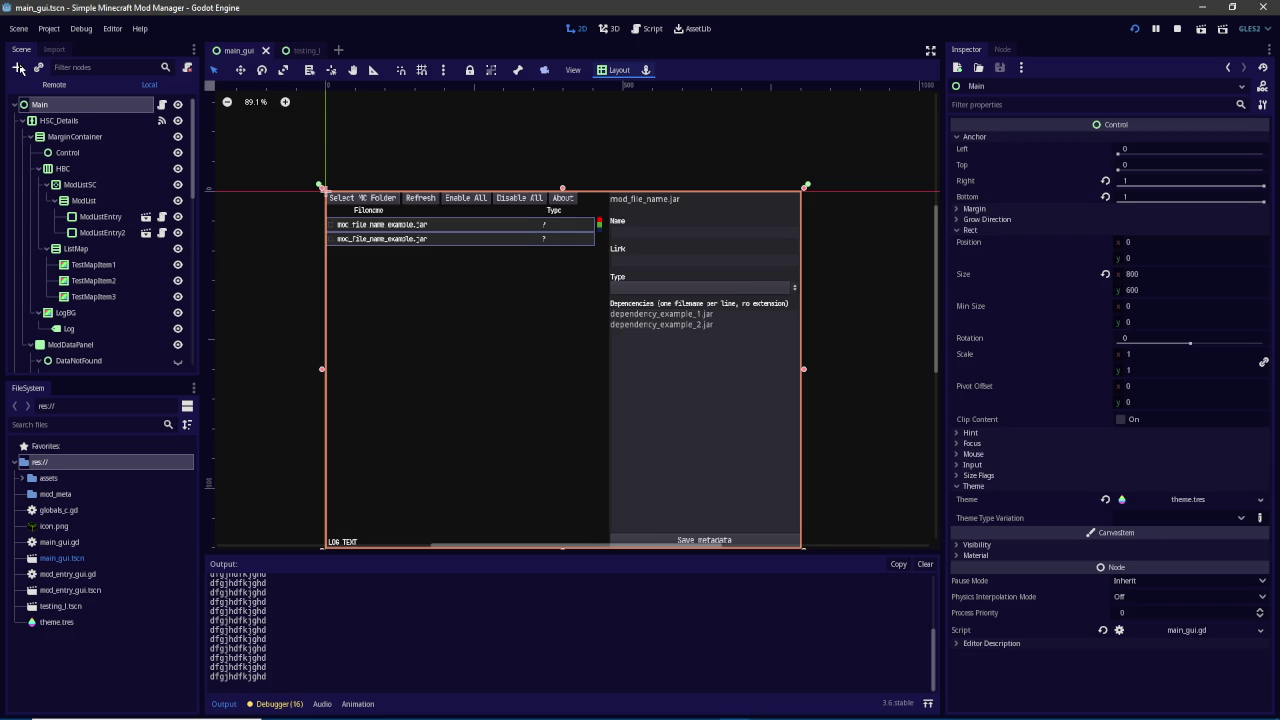
left_click(17, 67)
type("colorrect")
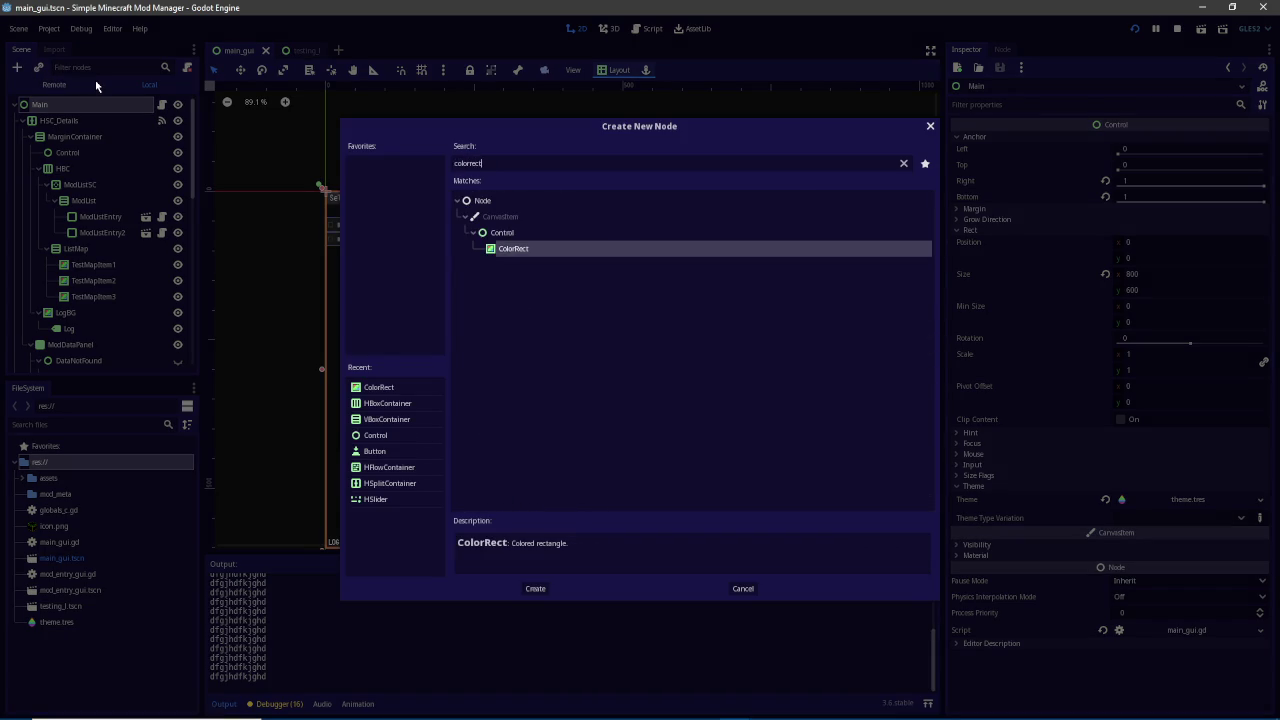
key("Return")
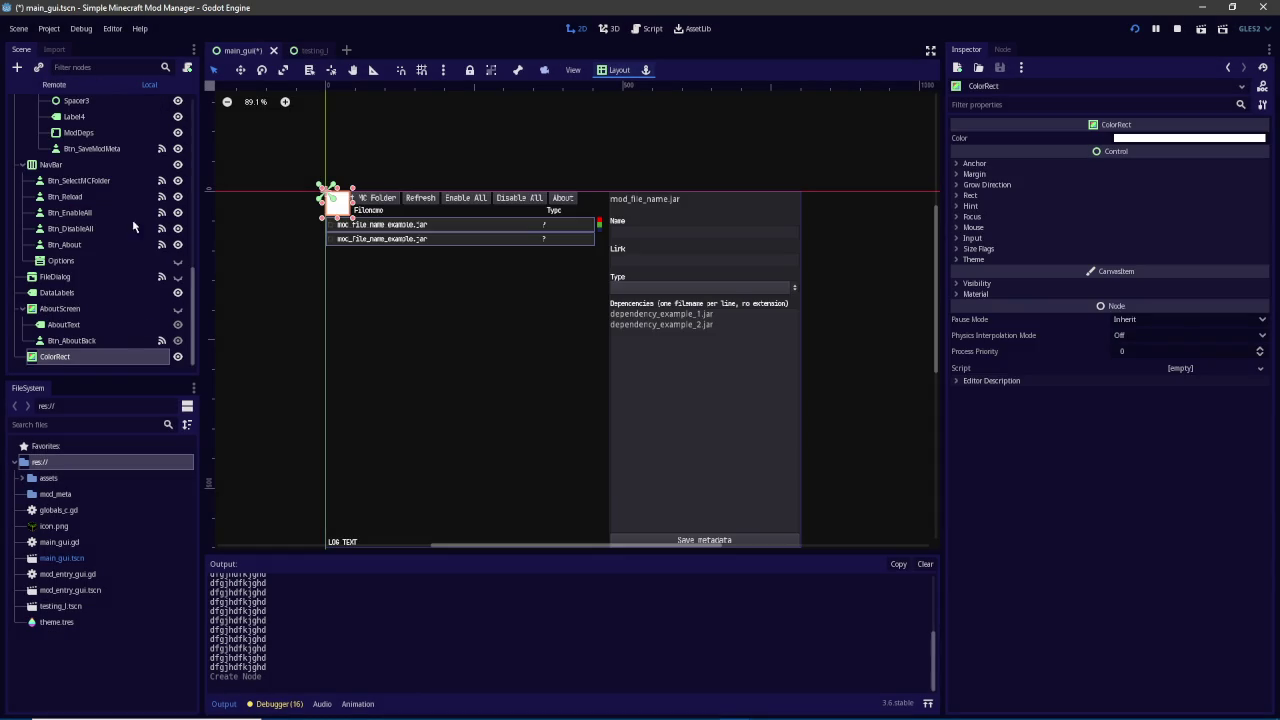
left_click_drag(80, 357, 82, 174)
Set the ColorRect's Color property to black
left_click(80, 168)
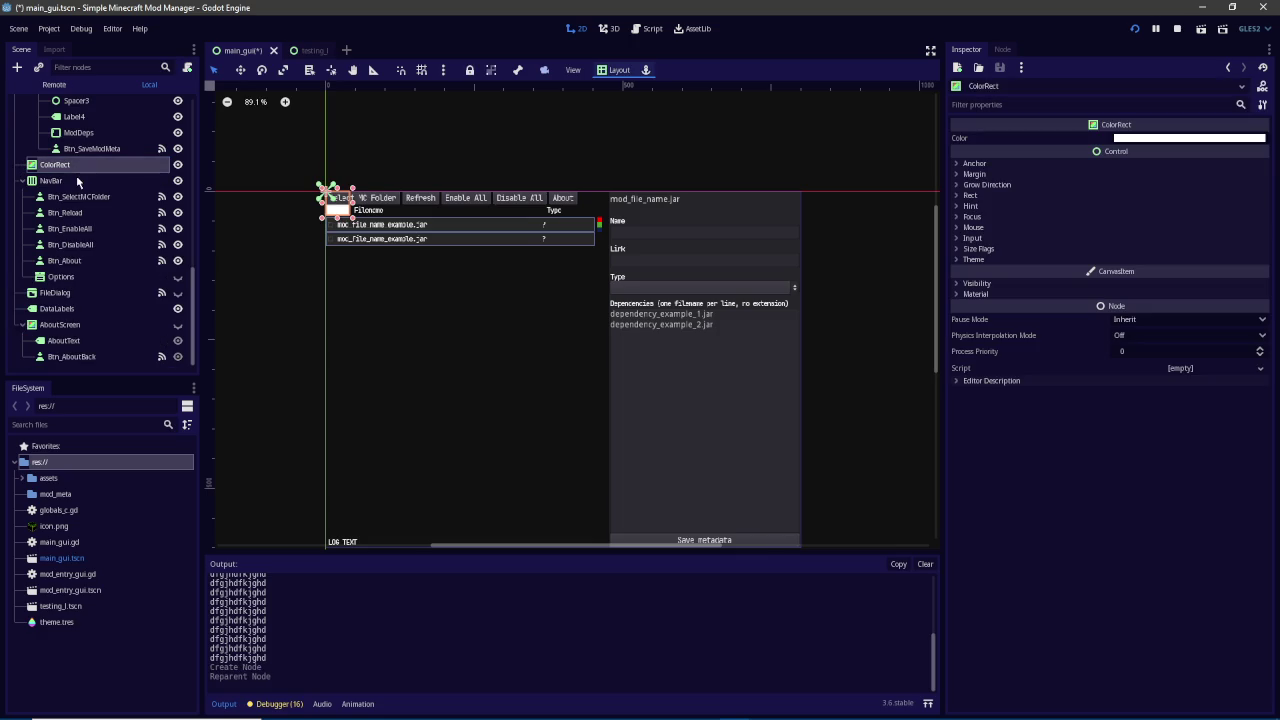
left_click(1120, 140)
left_click_drag(1120, 140, 1000, 190)
left_click(1174, 477)
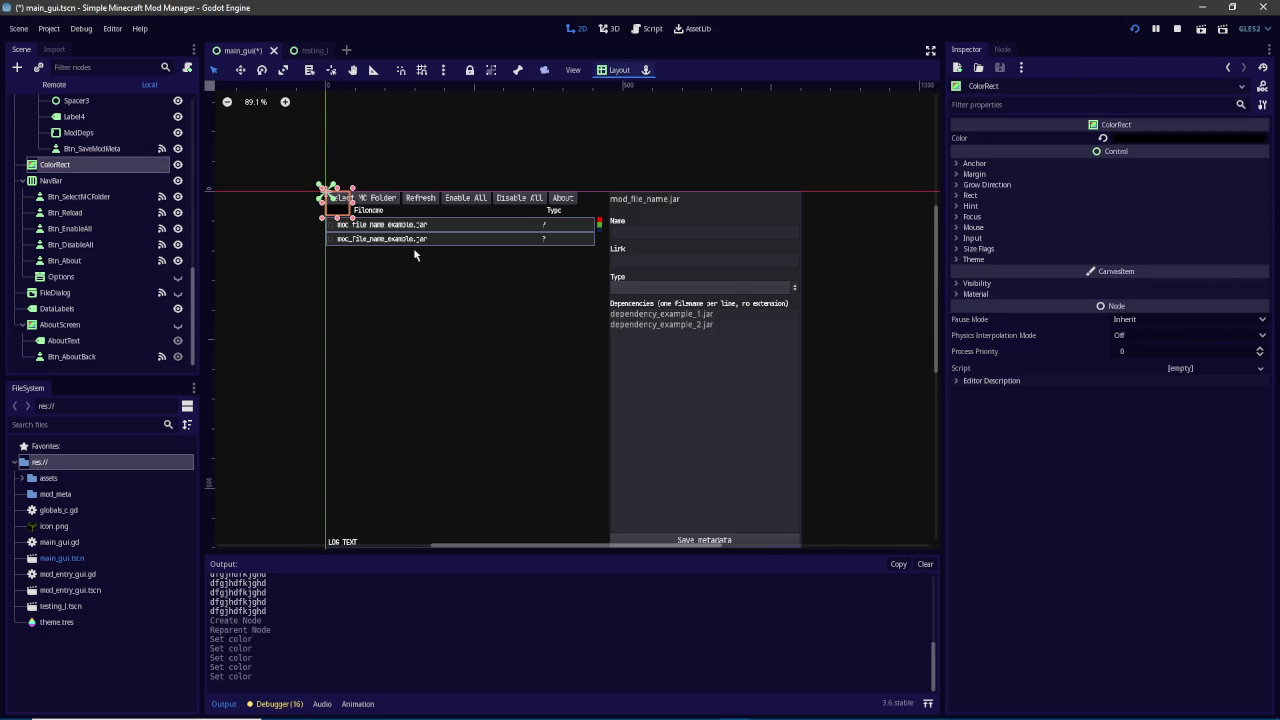